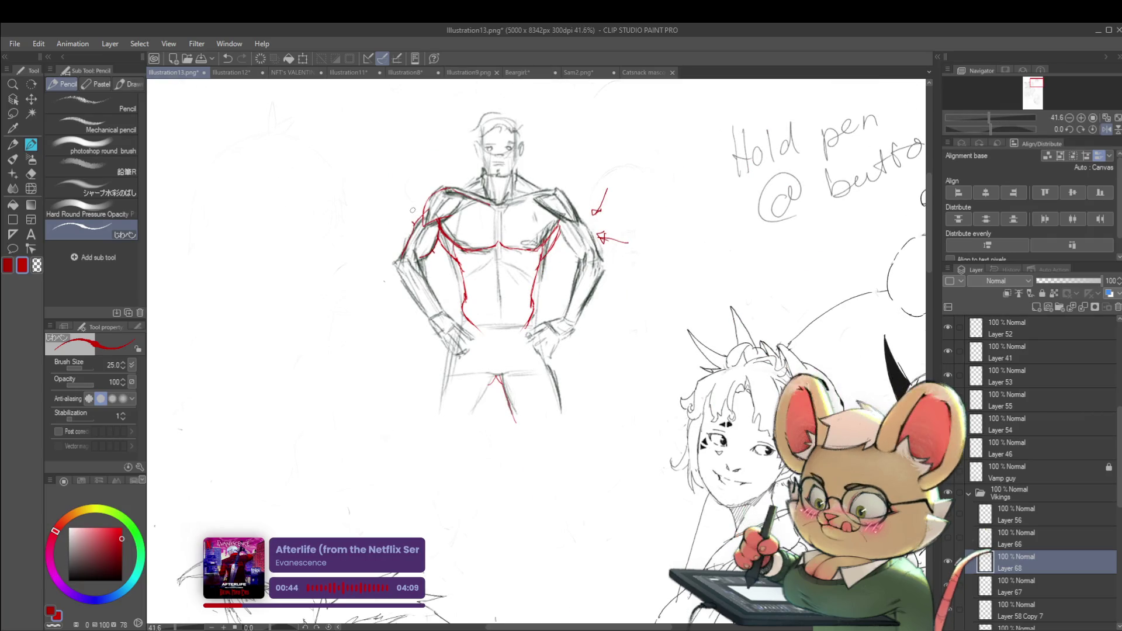
- Draw a red stroke from the shoulder toward the neck, then undo it
{"action": "scroll", "coordinate": [412, 210], "scroll_direction": "up", "scroll_amount": 3}
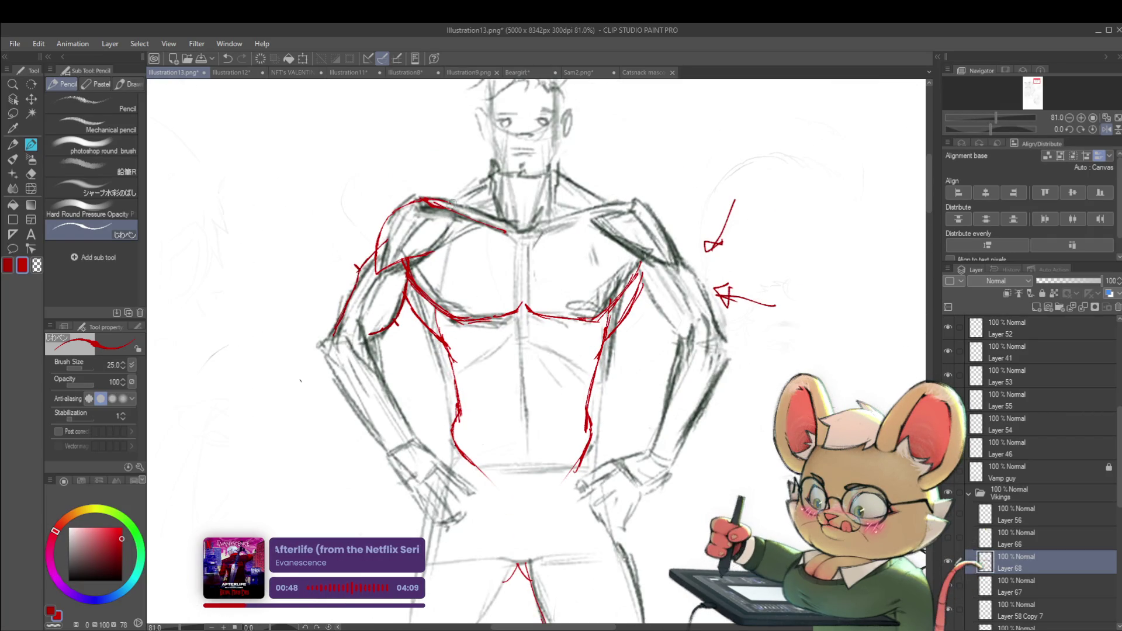
{"action": "left_click_drag", "start_coordinate": [431, 199], "coordinate": [485, 178]}
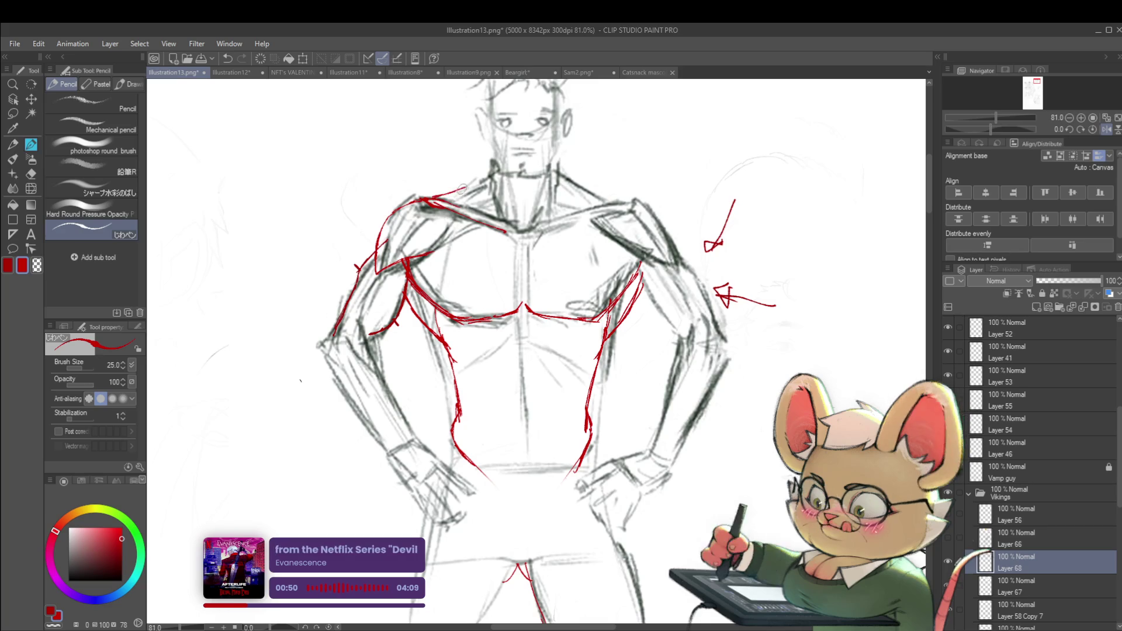
{"action": "key", "text": "ctrl+z"}
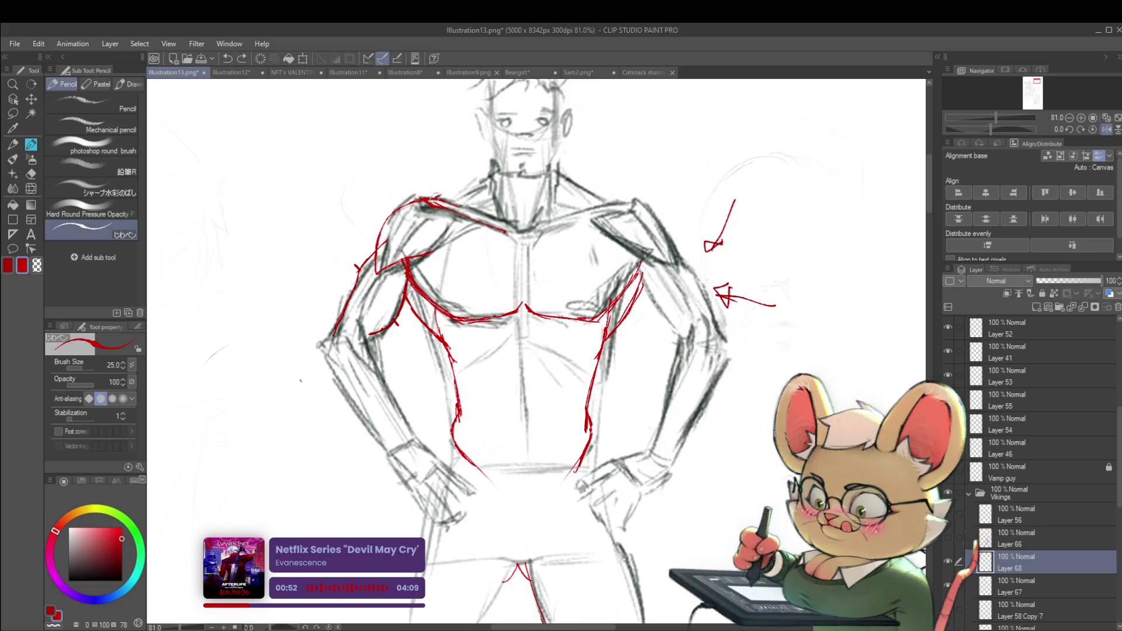
- Hide and re-show the grey pencil sketch to check the red correction lines
{"action": "scroll", "coordinate": [496, 211], "scroll_direction": "down", "scroll_amount": 3}
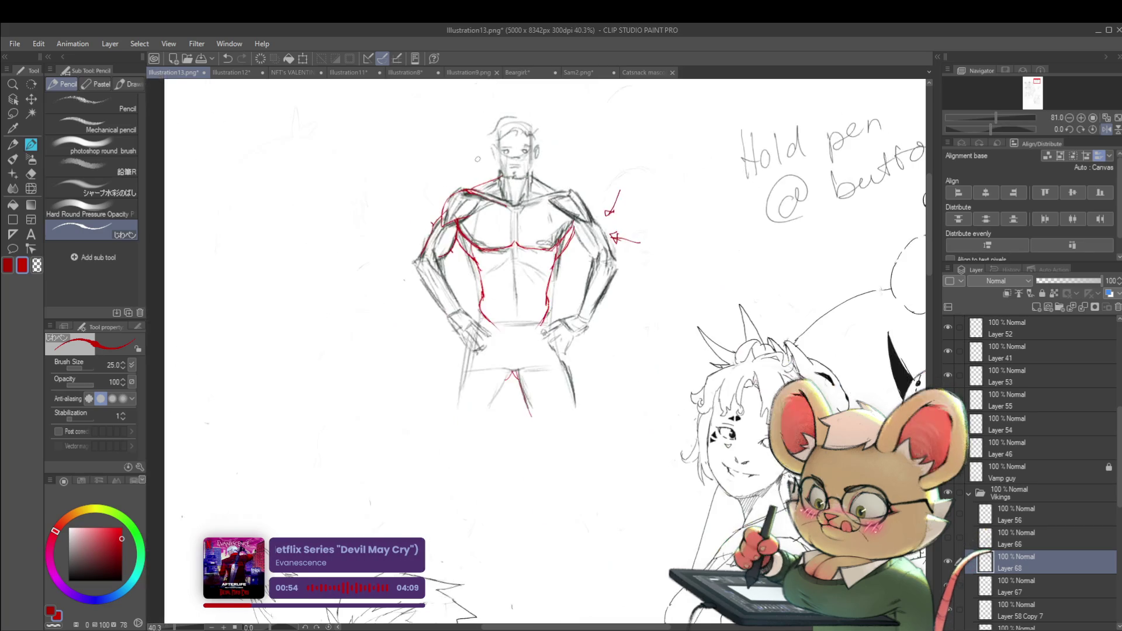
{"action": "scroll", "coordinate": [496, 210], "scroll_direction": "up", "scroll_amount": 2}
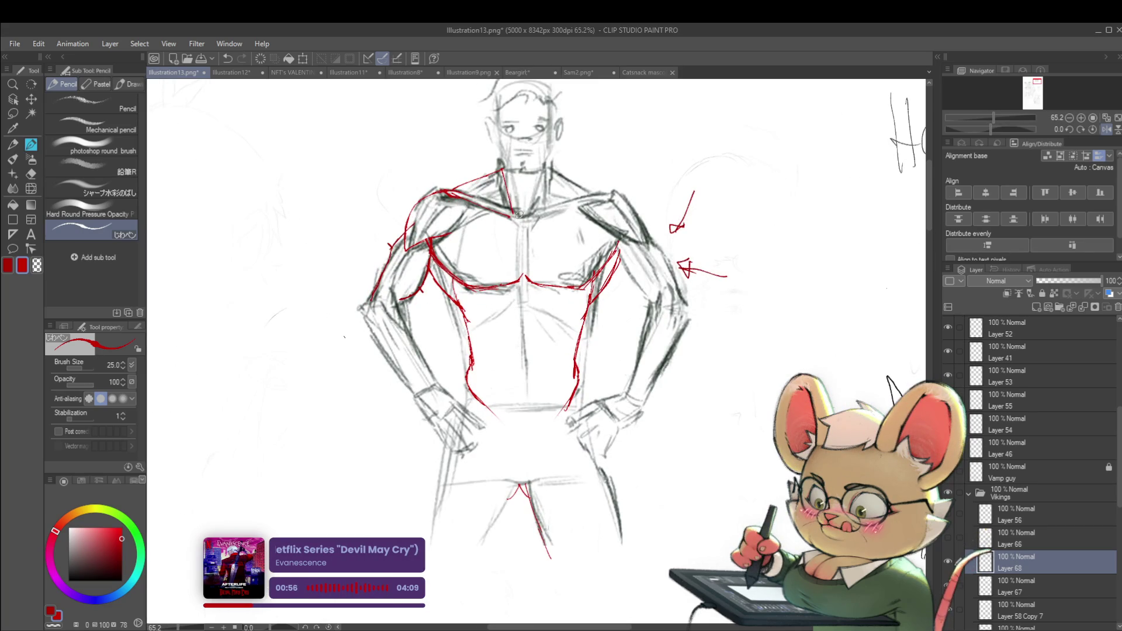
{"action": "scroll", "coordinate": [519, 215], "scroll_direction": "down", "scroll_amount": 2}
{"action": "scroll", "coordinate": [497, 153], "scroll_direction": "up", "scroll_amount": 3}
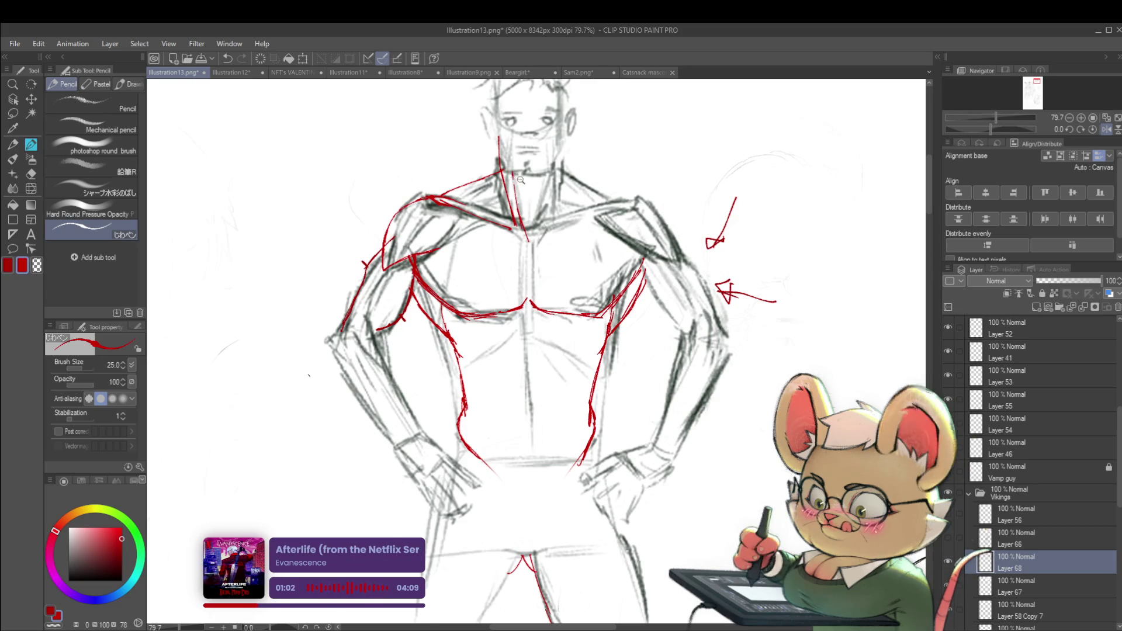
{"action": "scroll", "coordinate": [493, 146], "scroll_direction": "down", "scroll_amount": 3}
{"action": "left_click", "coordinate": [948, 586]}
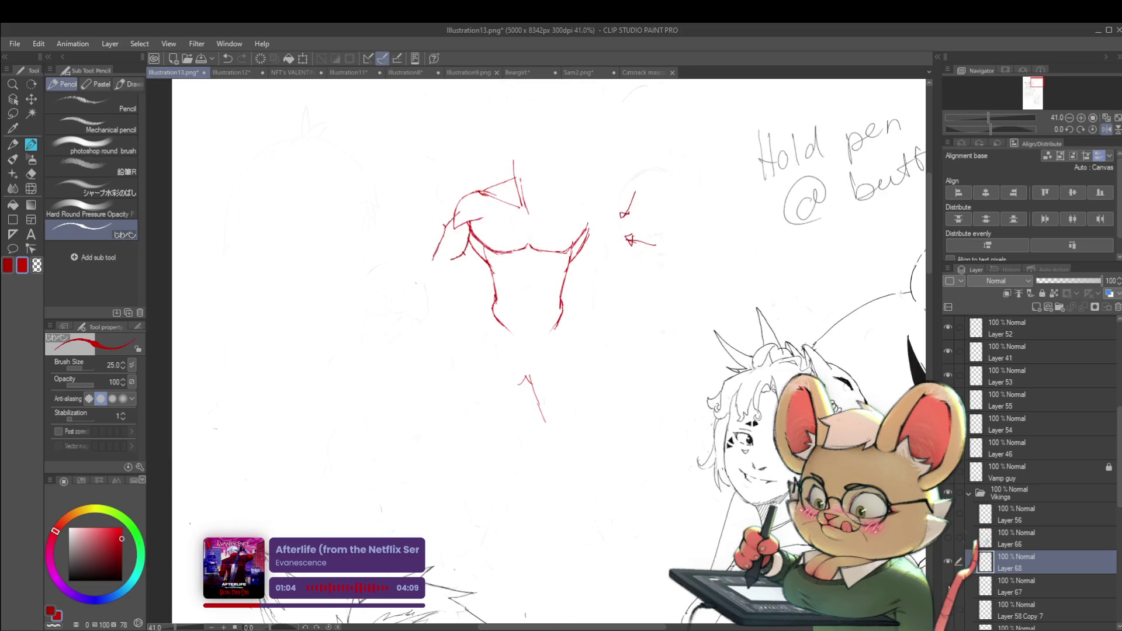
{"action": "left_click", "coordinate": [948, 586]}
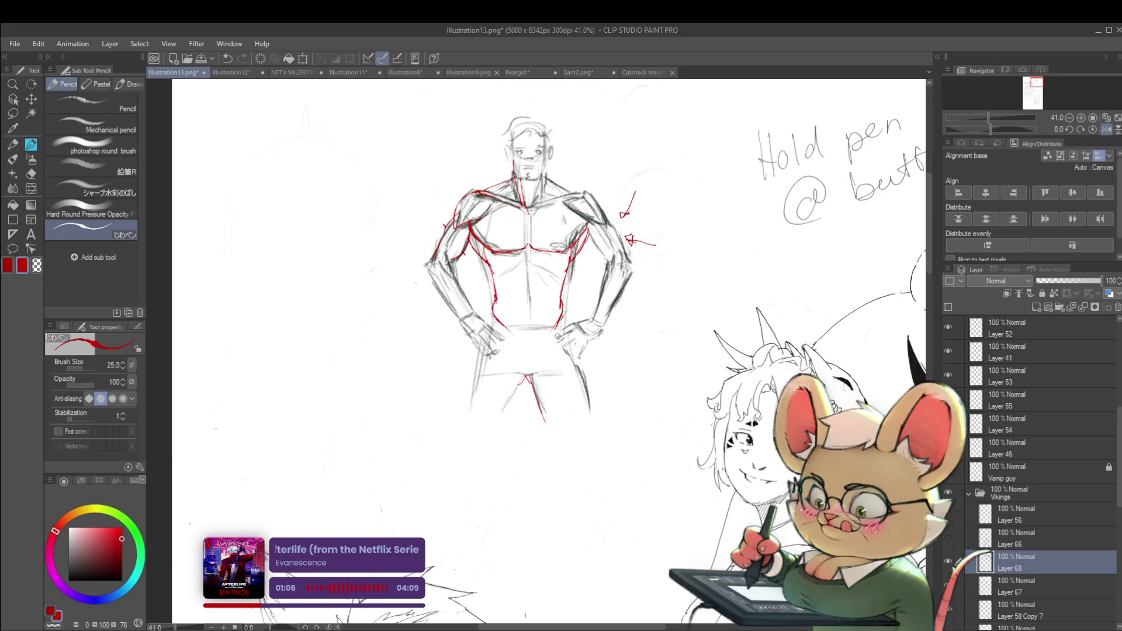
- Draw a red line across the right upper arm with arrowheads at both ends
{"action": "scroll", "coordinate": [639, 224], "scroll_direction": "up", "scroll_amount": 3}
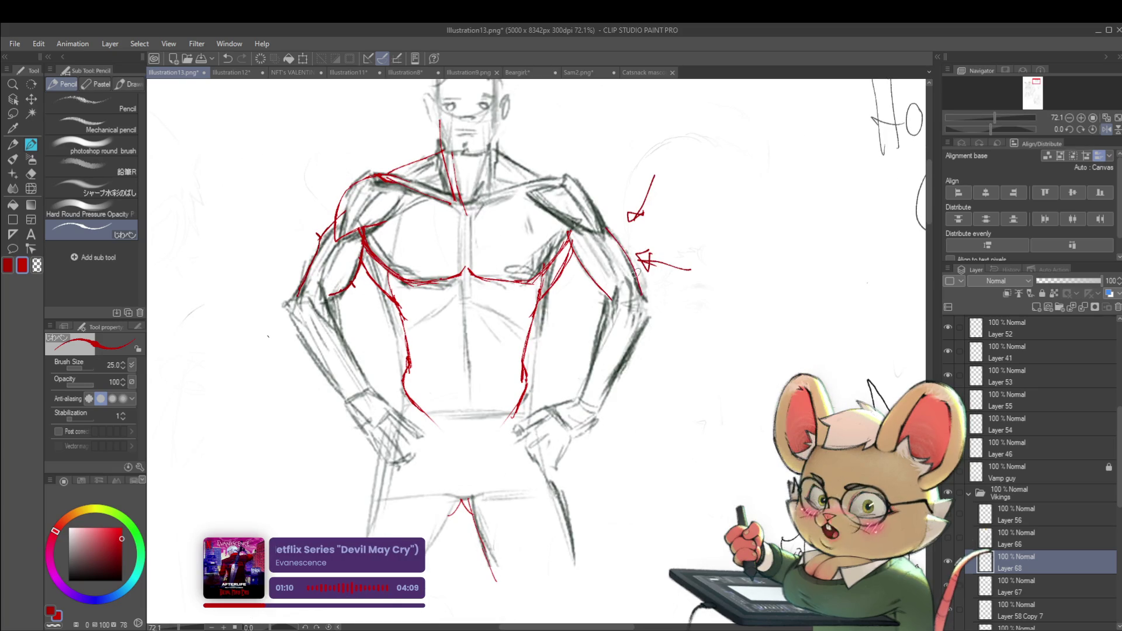
{"action": "scroll", "coordinate": [627, 253], "scroll_direction": "down", "scroll_amount": 2}
{"action": "scroll", "coordinate": [608, 259], "scroll_direction": "up", "scroll_amount": 1}
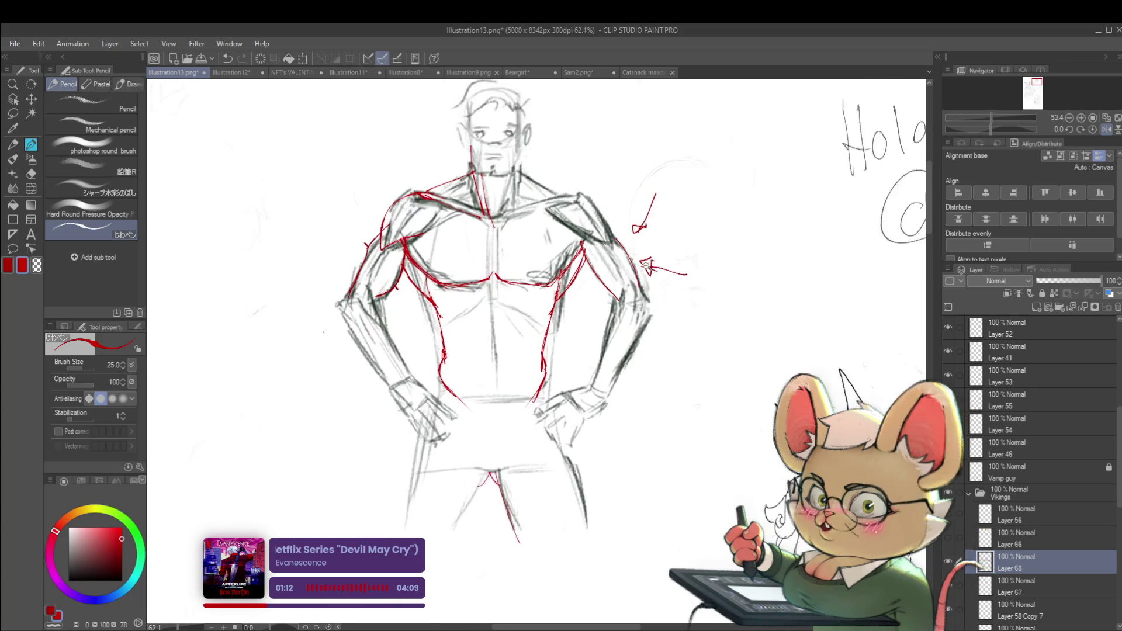
{"action": "scroll", "coordinate": [596, 266], "scroll_direction": "up", "scroll_amount": 1}
{"action": "left_click_drag", "start_coordinate": [589, 270], "coordinate": [629, 253]}
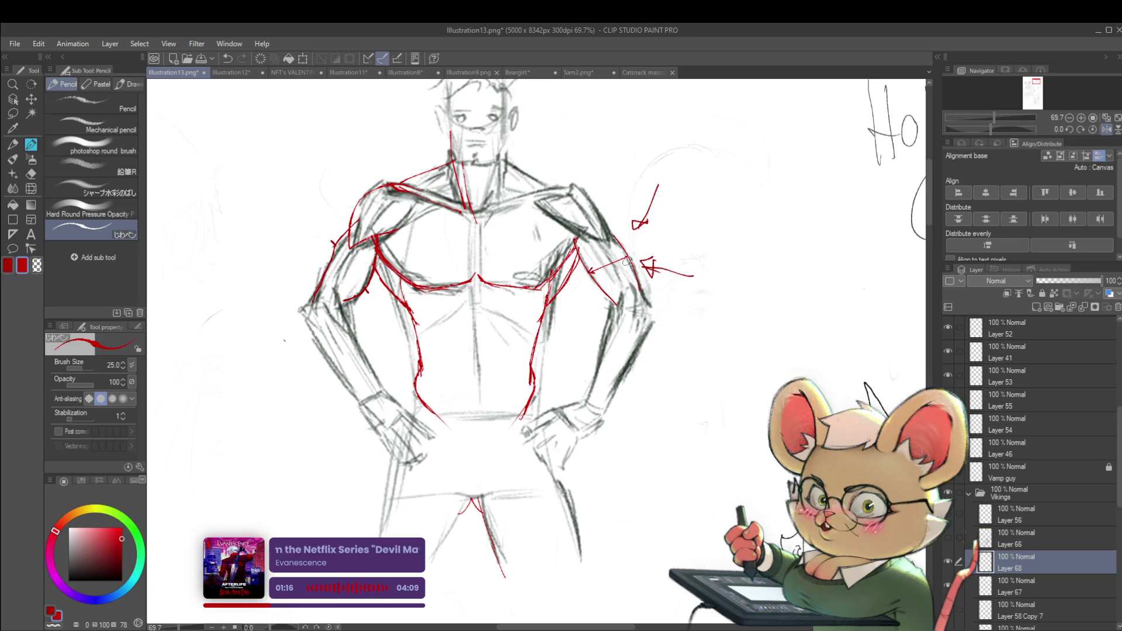
{"action": "scroll", "coordinate": [643, 264], "scroll_direction": "down", "scroll_amount": 2}
{"action": "scroll", "coordinate": [644, 264], "scroll_direction": "up", "scroll_amount": 5}
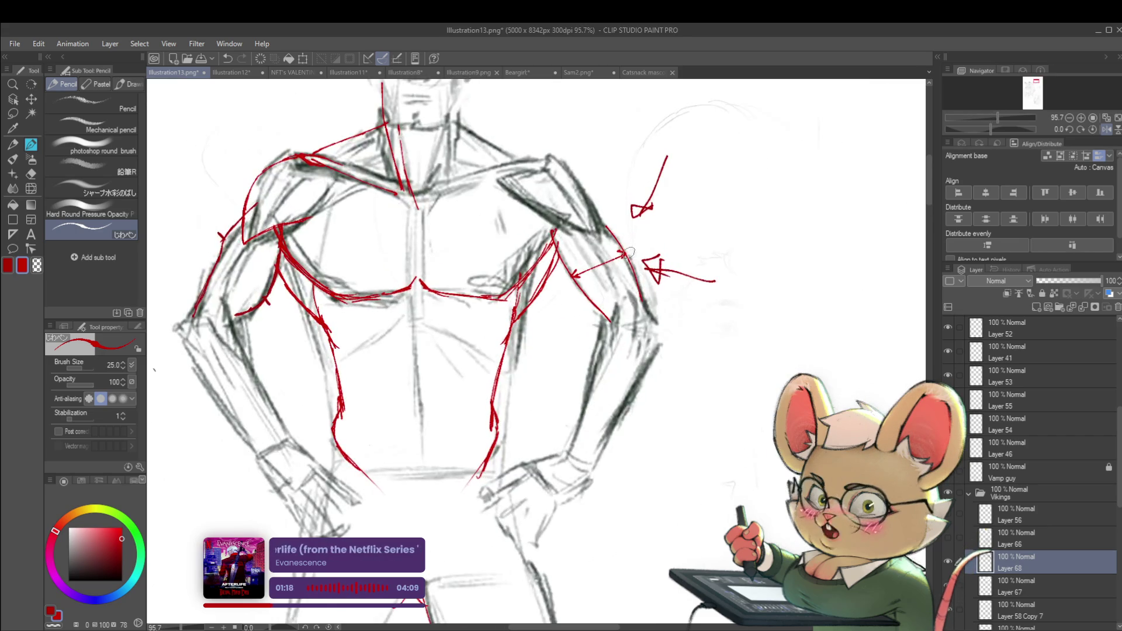
{"action": "scroll", "coordinate": [571, 278], "scroll_direction": "down", "scroll_amount": 3}
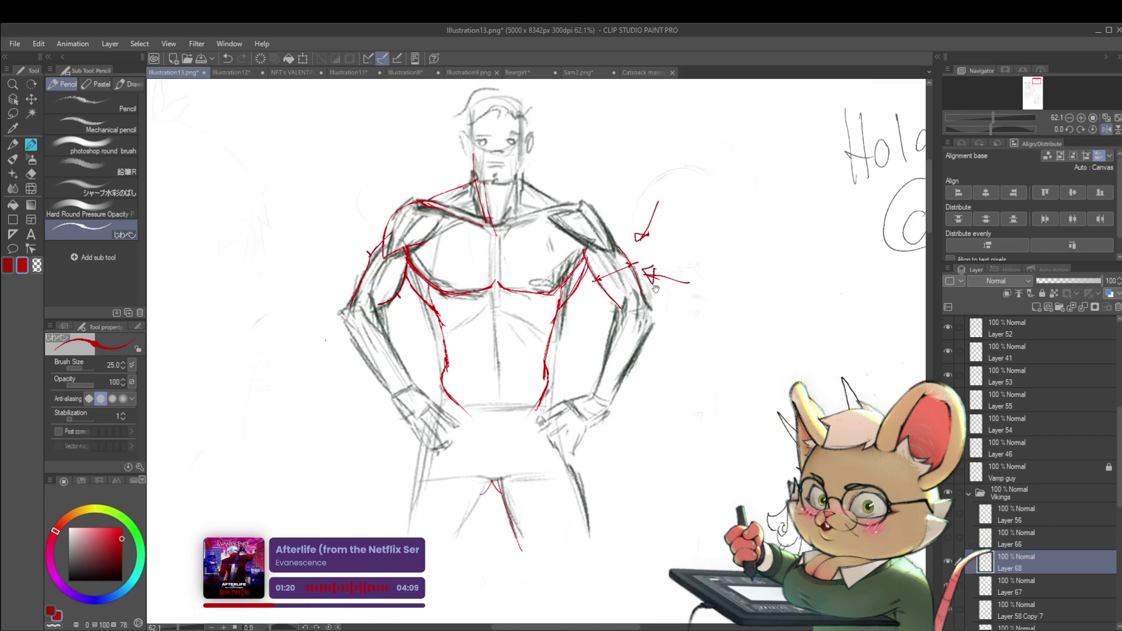
{"action": "scroll", "coordinate": [646, 273], "scroll_direction": "up", "scroll_amount": 4}
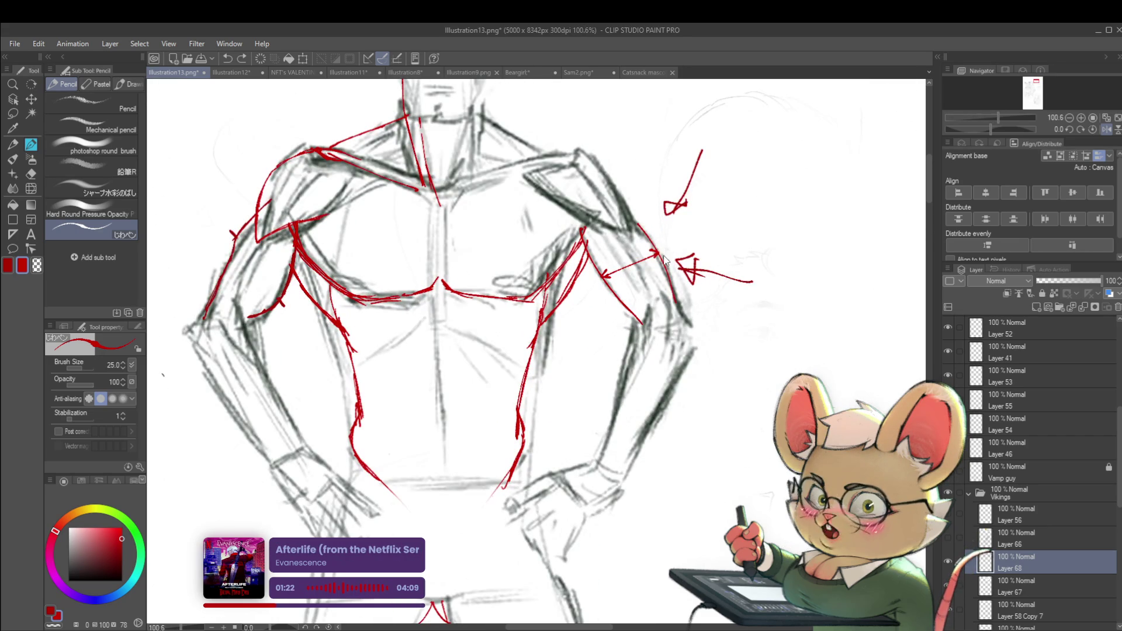
{"action": "mouse_move", "coordinate": [651, 250]}
{"action": "left_mouse_down"}
{"action": "mouse_move", "coordinate": [652, 261]}
{"action": "mouse_move", "coordinate": [612, 279]}
{"action": "left_mouse_up"}
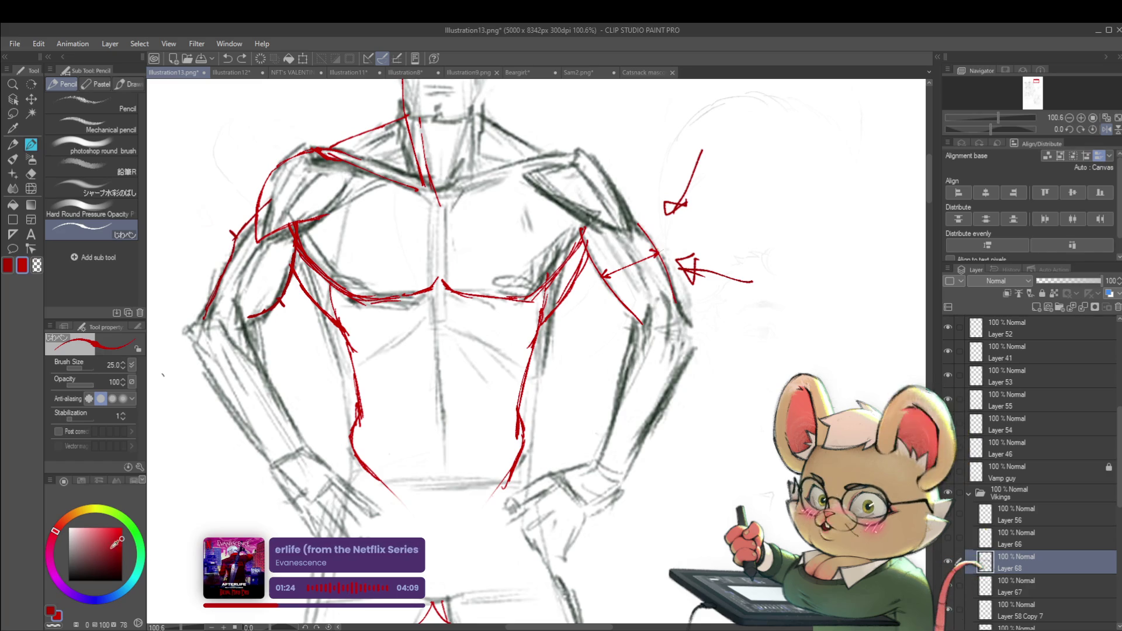
- Switch to blue and draw a stroke along the right upper arm's inner edge, redoing the lower part
{"action": "left_click", "coordinate": [97, 599]}
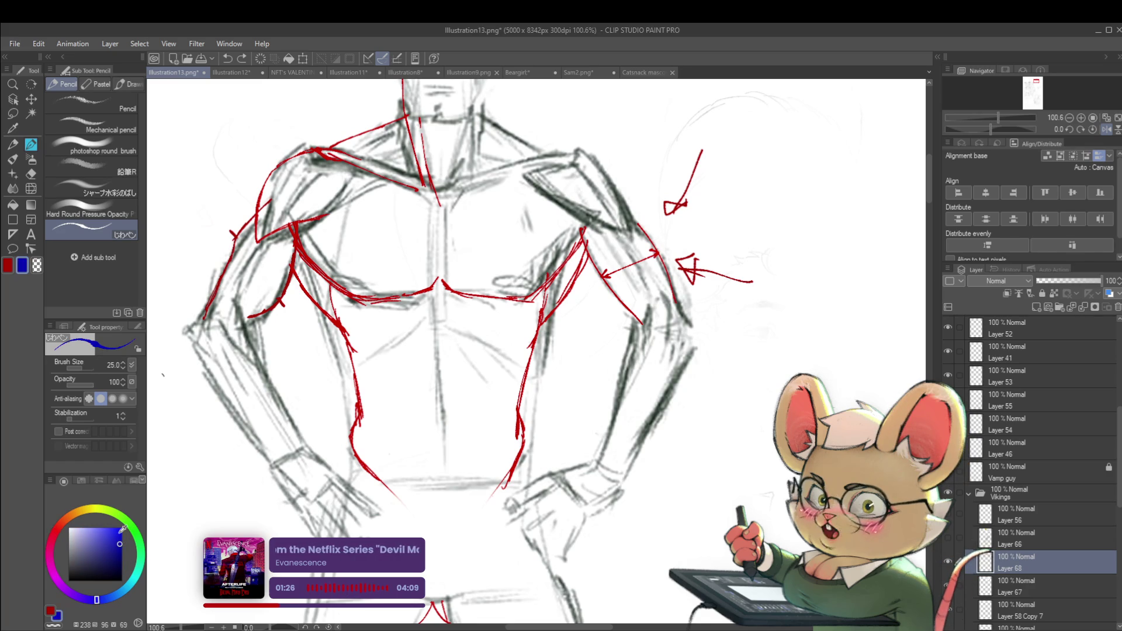
{"action": "left_click_drag", "start_coordinate": [583, 235], "coordinate": [599, 285]}
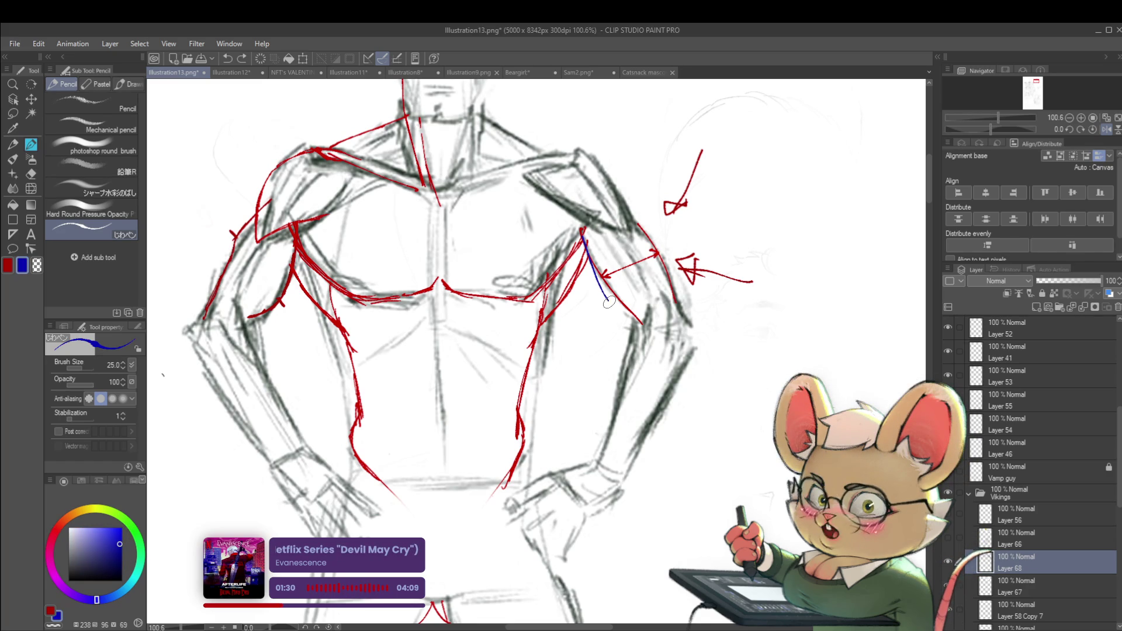
{"action": "left_click_drag", "start_coordinate": [608, 298], "coordinate": [642, 321]}
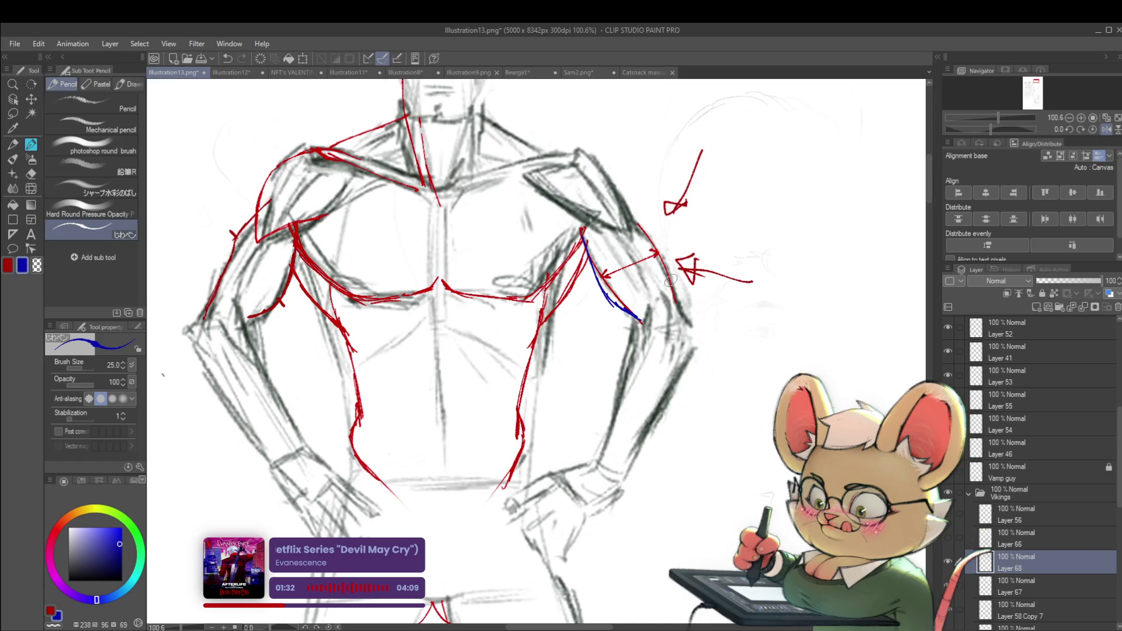
{"action": "key", "text": "ctrl+z"}
{"action": "key", "text": "ctrl+z"}
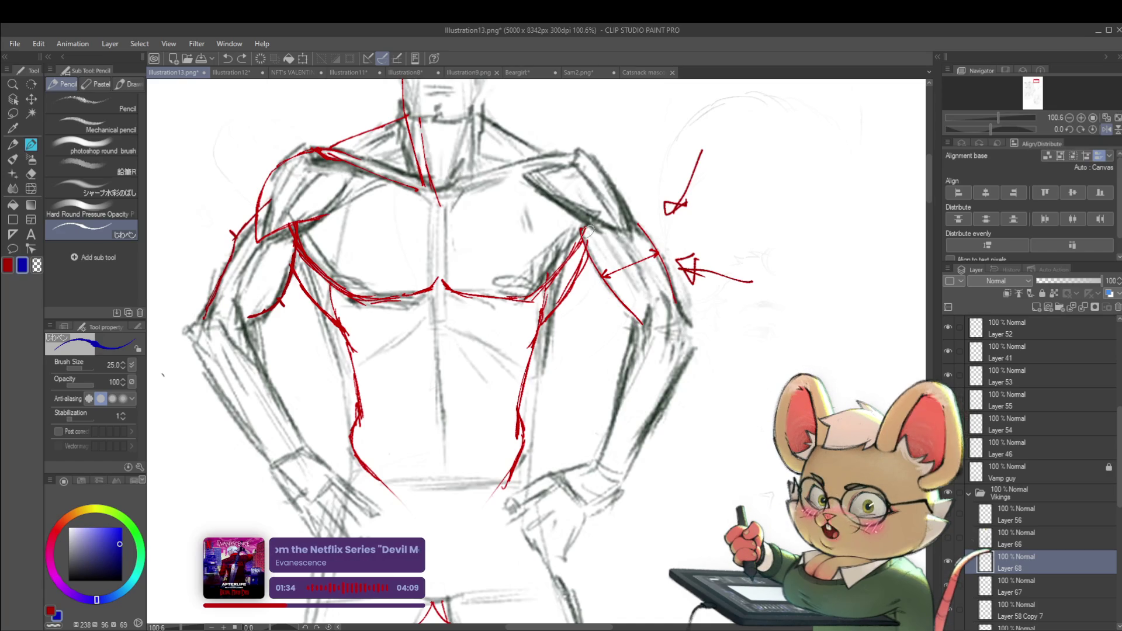
{"action": "mouse_move", "coordinate": [587, 224]}
{"action": "left_mouse_down"}
{"action": "mouse_move", "coordinate": [603, 274]}
{"action": "mouse_move", "coordinate": [644, 315]}
{"action": "left_mouse_up"}
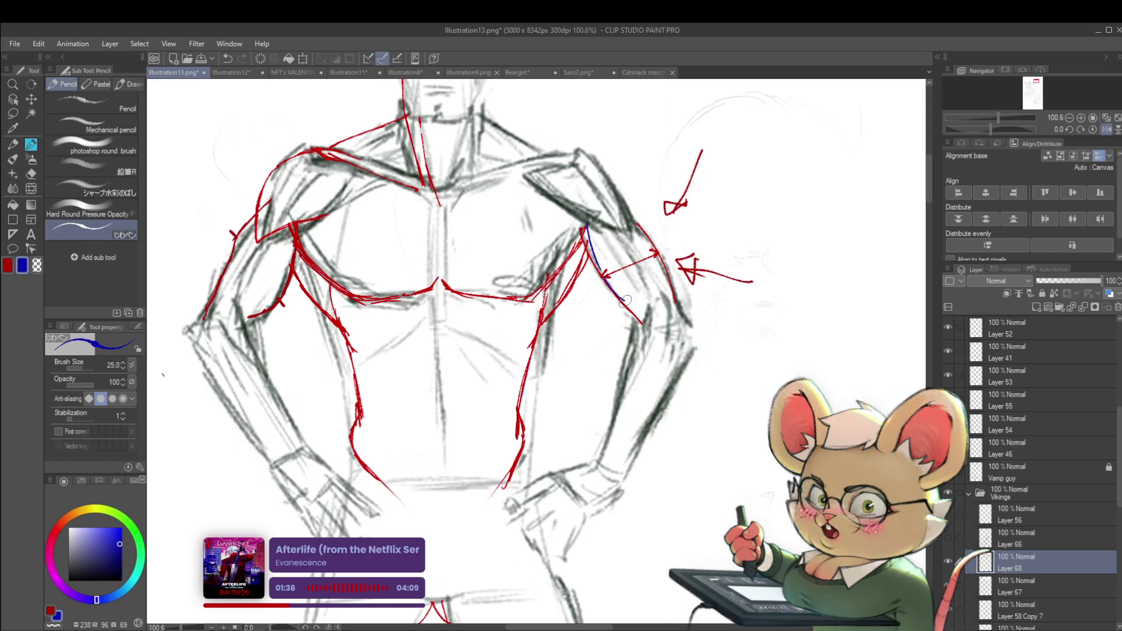
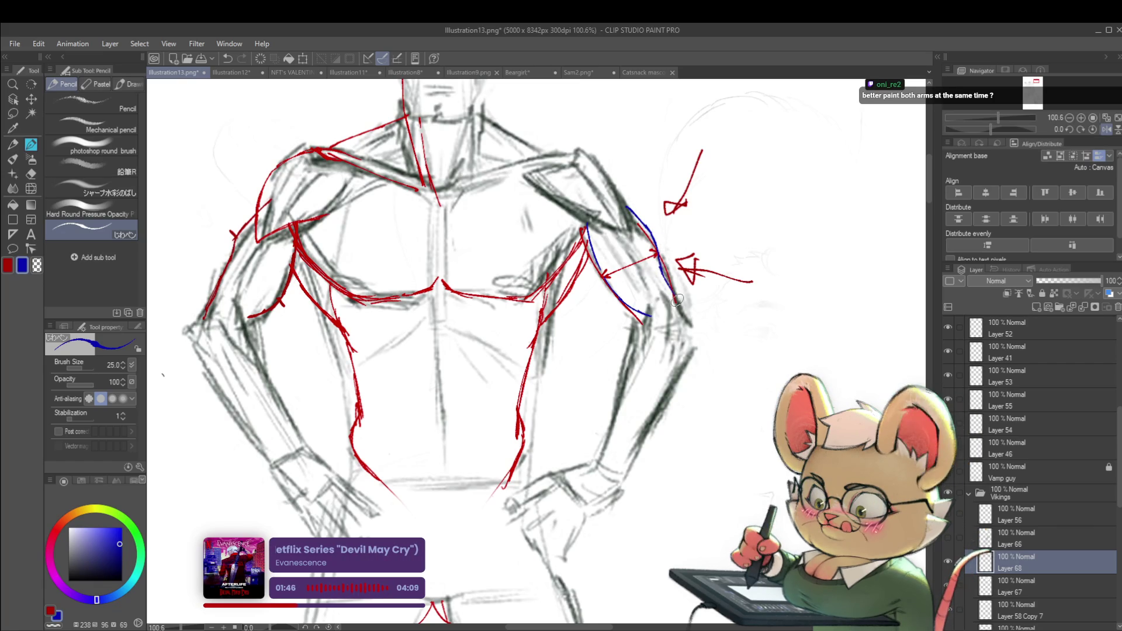
- Draw a blue spindle-shaped muscle outline right of the arm, undoing a misplaced first stroke
{"action": "scroll", "coordinate": [681, 303], "scroll_direction": "down", "scroll_amount": 3}
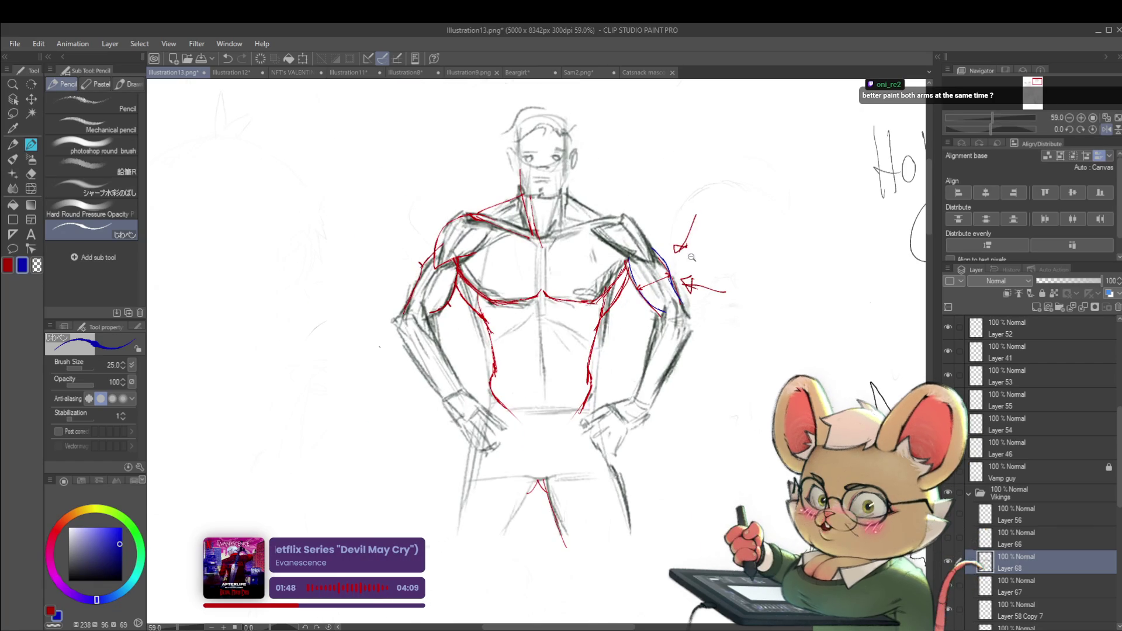
{"action": "scroll", "coordinate": [636, 274], "scroll_direction": "up", "scroll_amount": 3}
{"action": "left_click_drag", "start_coordinate": [637, 274], "coordinate": [545, 276]}
{"action": "left_click_drag", "start_coordinate": [679, 229], "coordinate": [648, 250]}
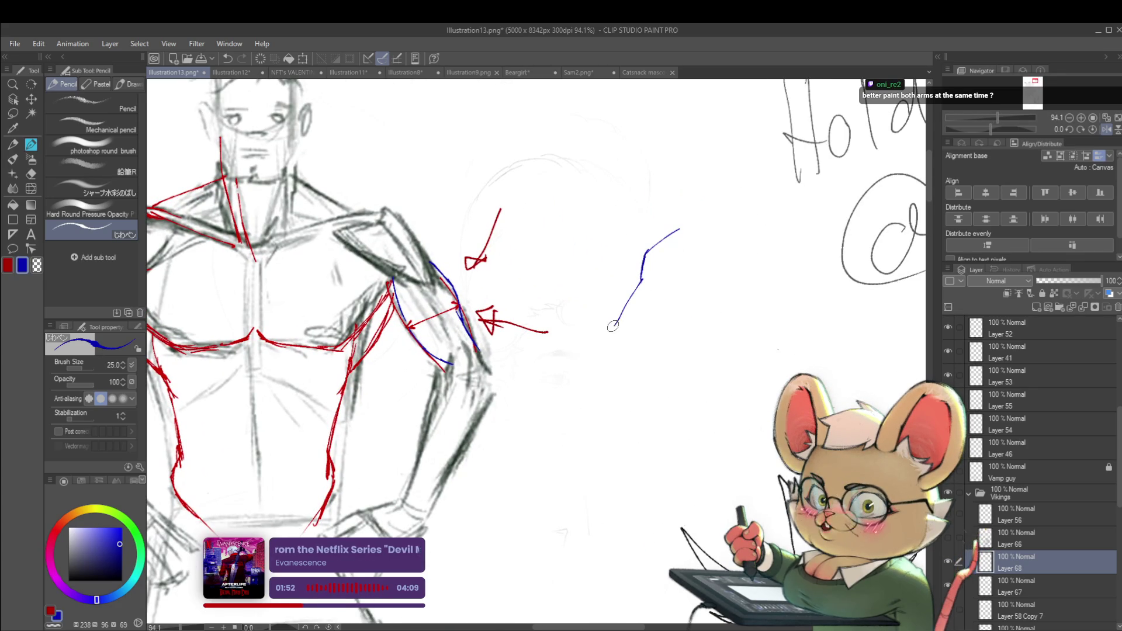
{"action": "key", "text": "ctrl+z"}
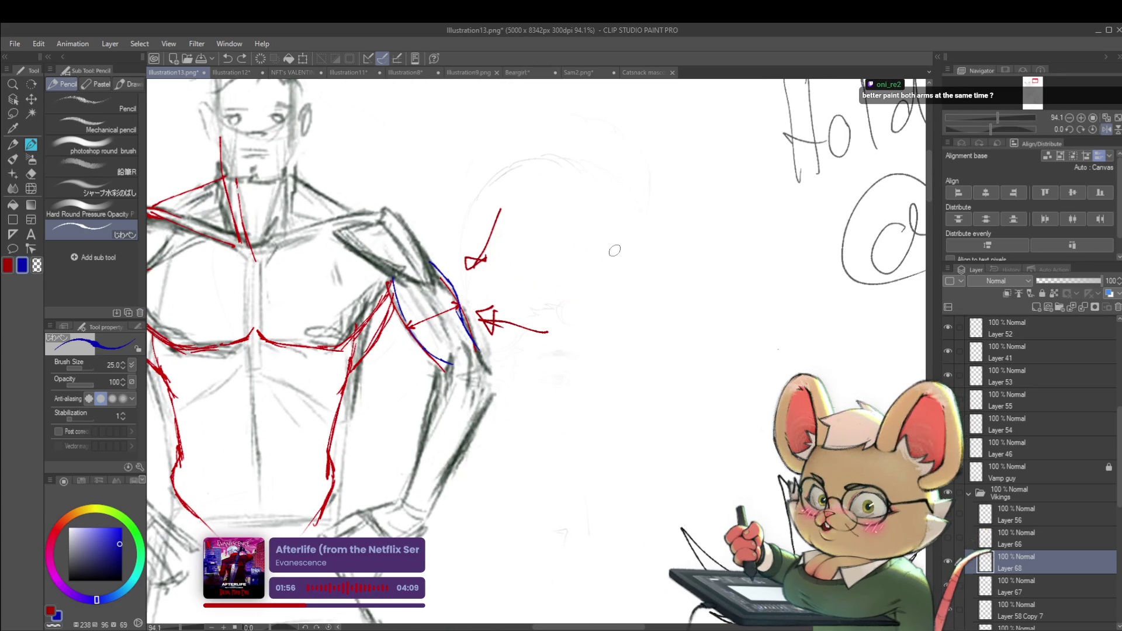
{"action": "mouse_move", "coordinate": [633, 231]}
{"action": "left_mouse_down"}
{"action": "mouse_move", "coordinate": [609, 291]}
{"action": "mouse_move", "coordinate": [618, 333]}
{"action": "mouse_move", "coordinate": [665, 282]}
{"action": "mouse_move", "coordinate": [661, 273]}
{"action": "left_mouse_up"}
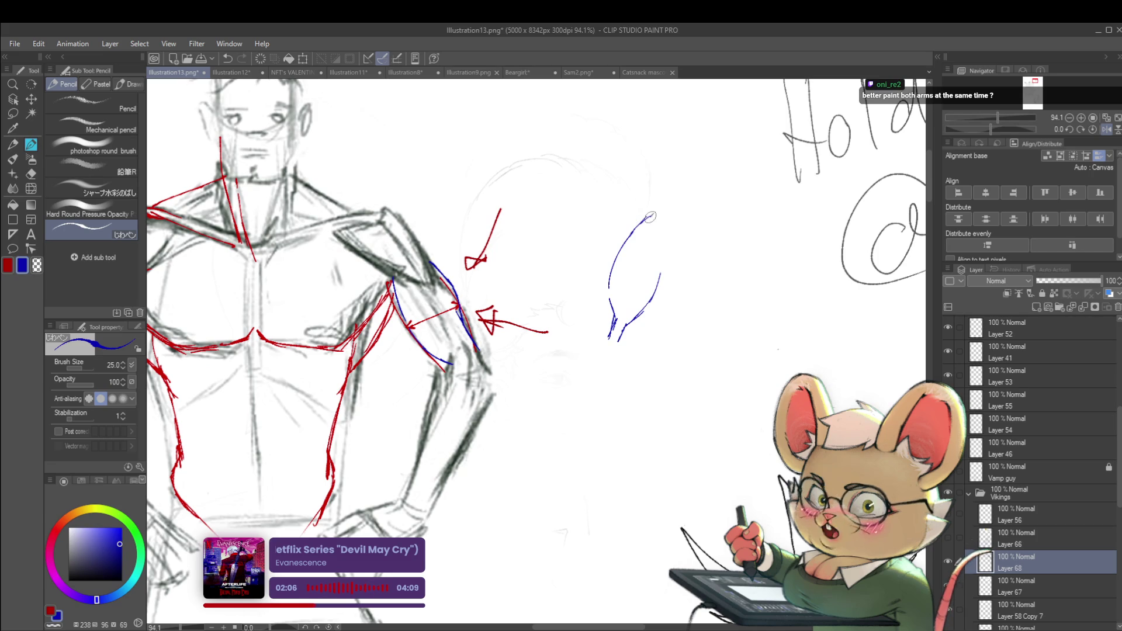
{"action": "left_click_drag", "start_coordinate": [664, 191], "coordinate": [660, 275]}
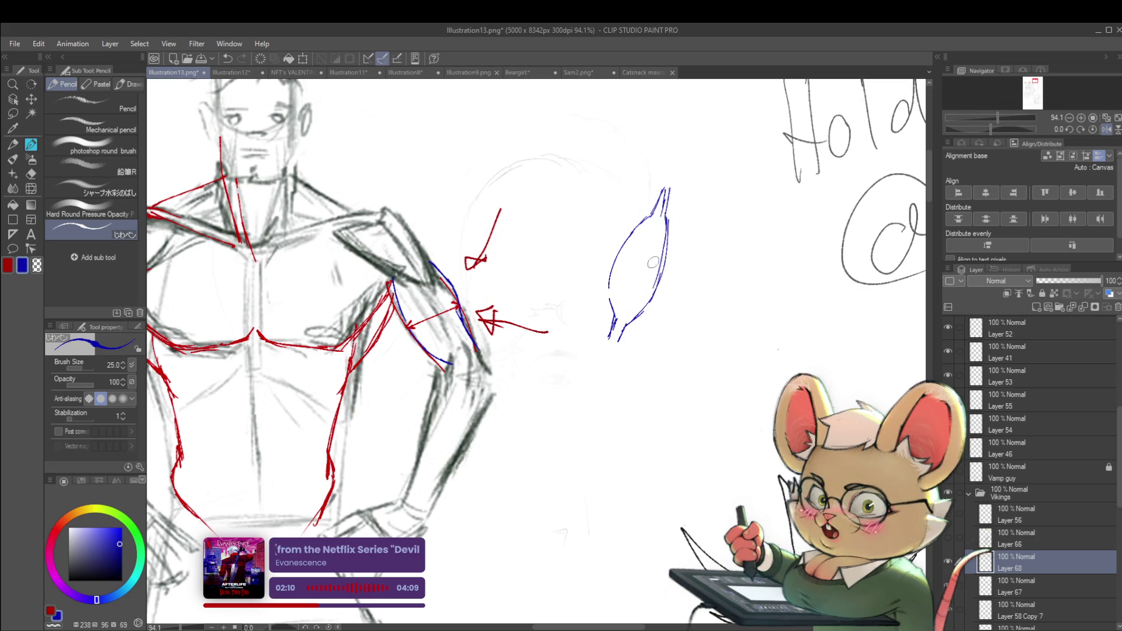
- Add fiber lines inside the blue muscle shape
{"action": "left_click_drag", "start_coordinate": [613, 320], "coordinate": [659, 205]}
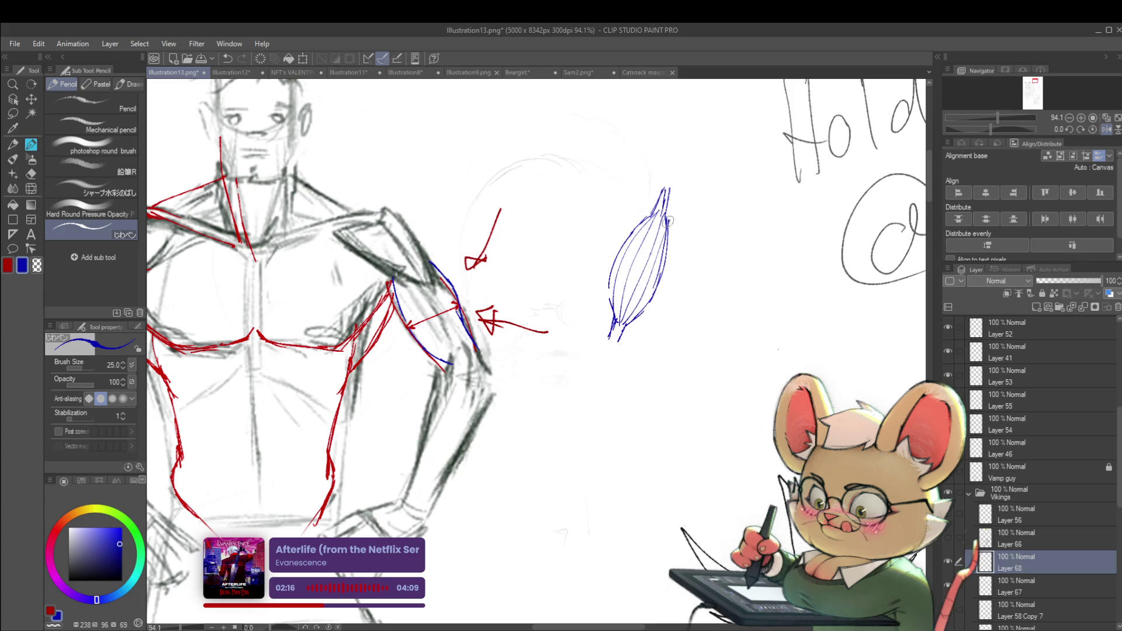
{"action": "scroll", "coordinate": [657, 293], "scroll_direction": "down", "scroll_amount": 2}
{"action": "scroll", "coordinate": [571, 293], "scroll_direction": "up", "scroll_amount": 2}
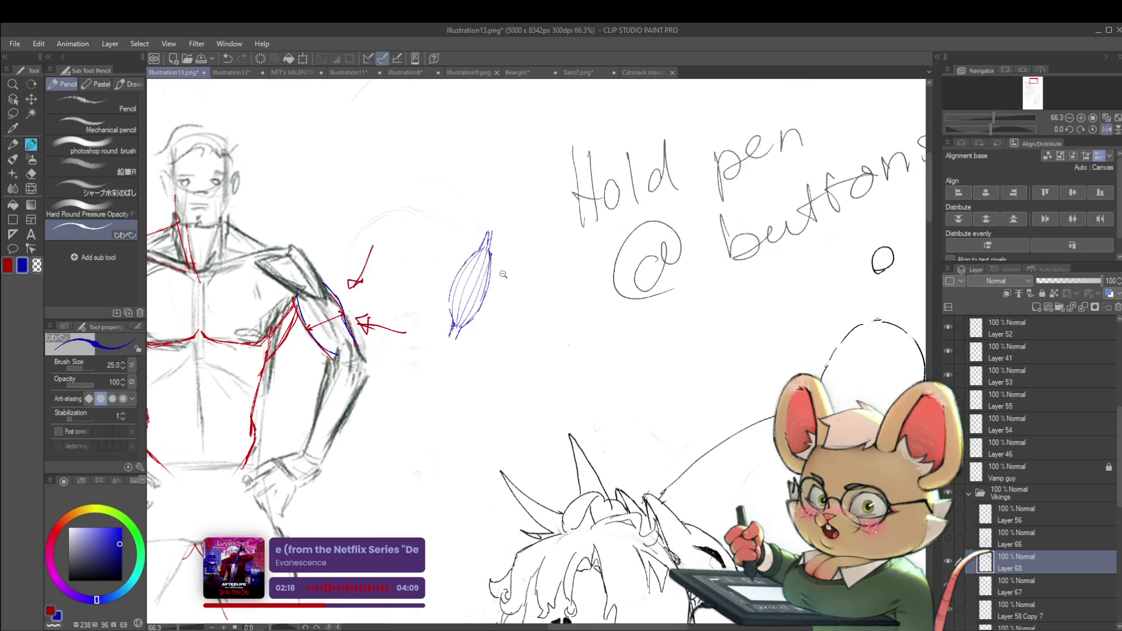
- Pan to the open space beside the muscle sketch and undo a stray blue arc
{"action": "scroll", "coordinate": [571, 294], "scroll_direction": "up", "scroll_amount": 1}
{"action": "left_click_drag", "start_coordinate": [571, 294], "coordinate": [669, 265]}
{"action": "scroll", "coordinate": [535, 238], "scroll_direction": "down", "scroll_amount": 1}
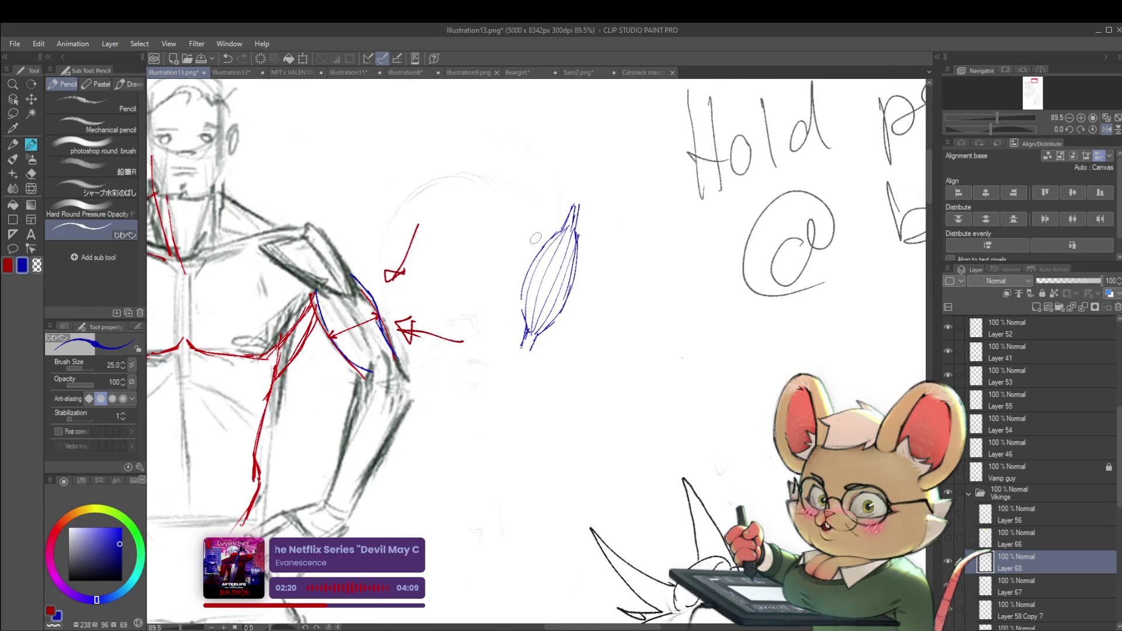
{"action": "left_click_drag", "start_coordinate": [616, 317], "coordinate": [525, 306]}
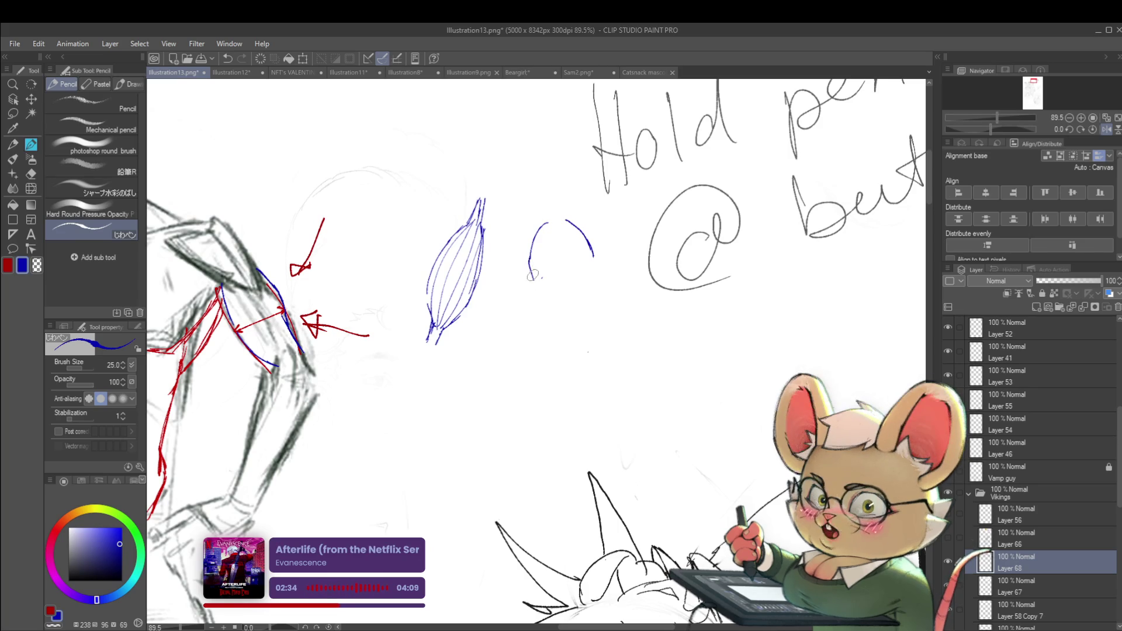
{"action": "left_click_drag", "start_coordinate": [529, 261], "coordinate": [542, 299]}
{"action": "key", "text": "ctrl+z"}
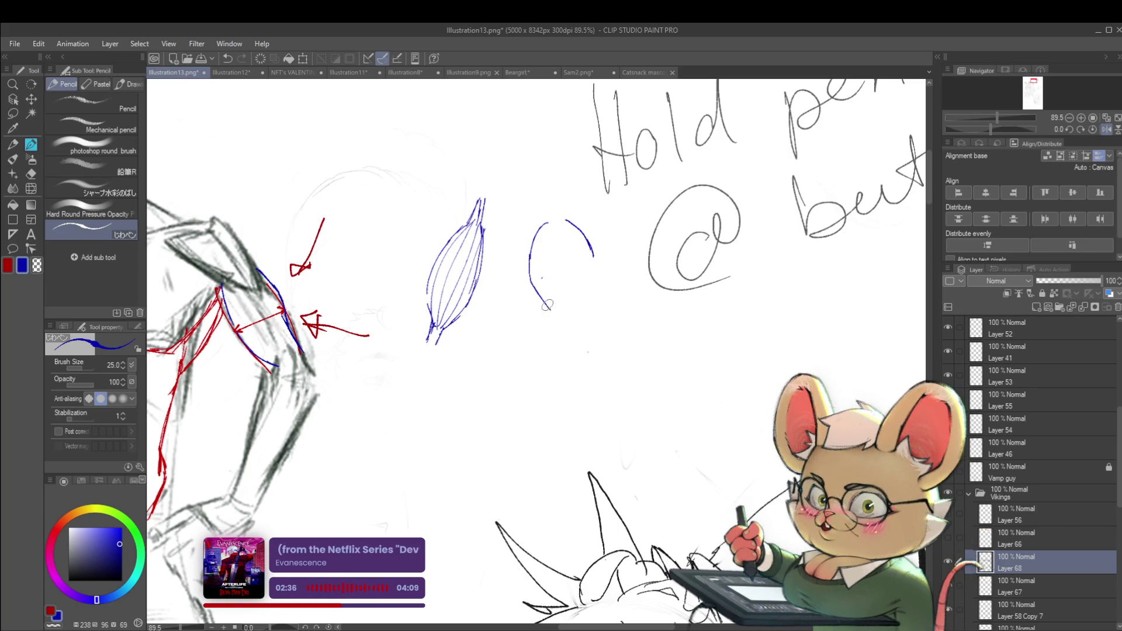
- Draw the rounded blue shape's lower curve, right side and an inner curve
{"action": "left_click_drag", "start_coordinate": [552, 304], "coordinate": [589, 288]}
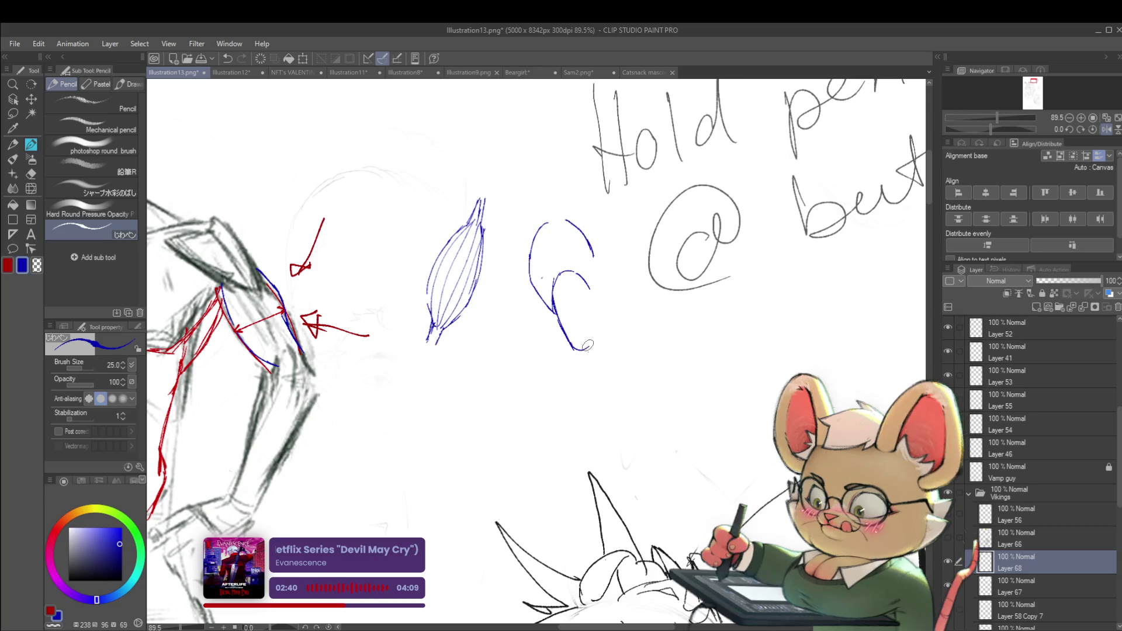
{"action": "left_click_drag", "start_coordinate": [566, 342], "coordinate": [591, 288]}
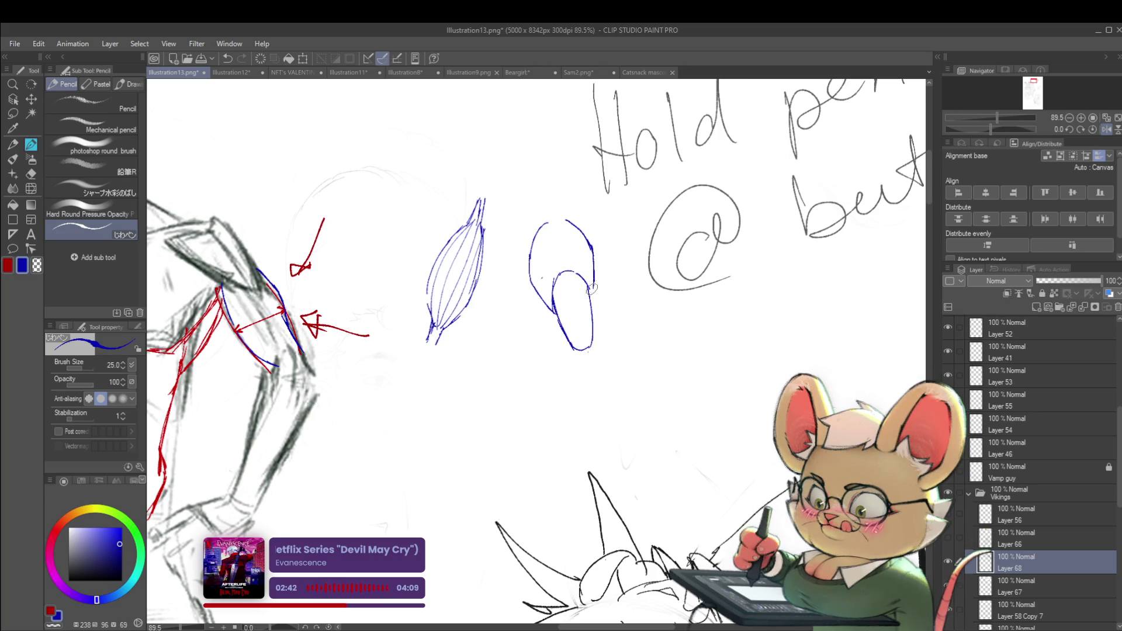
{"action": "scroll", "coordinate": [597, 272], "scroll_direction": "down", "scroll_amount": 5}
{"action": "scroll", "coordinate": [565, 296], "scroll_direction": "up", "scroll_amount": 6}
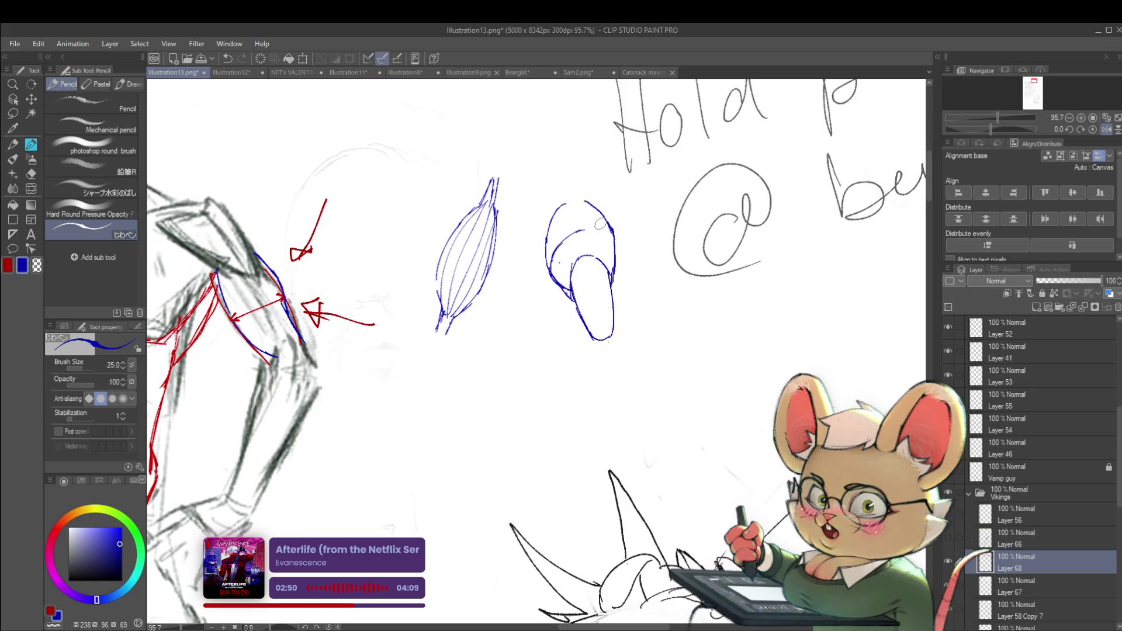
{"action": "left_click_drag", "start_coordinate": [549, 266], "coordinate": [583, 233]}
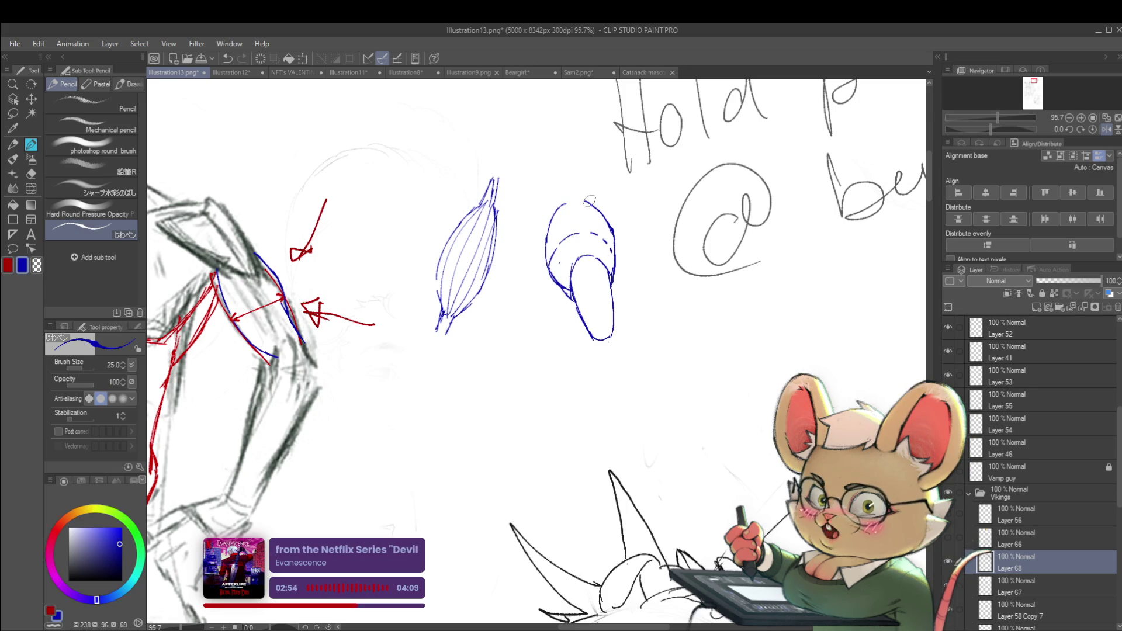
- Outline the left side of the blue tube shape
{"action": "scroll", "coordinate": [574, 192], "scroll_direction": "down", "scroll_amount": 3}
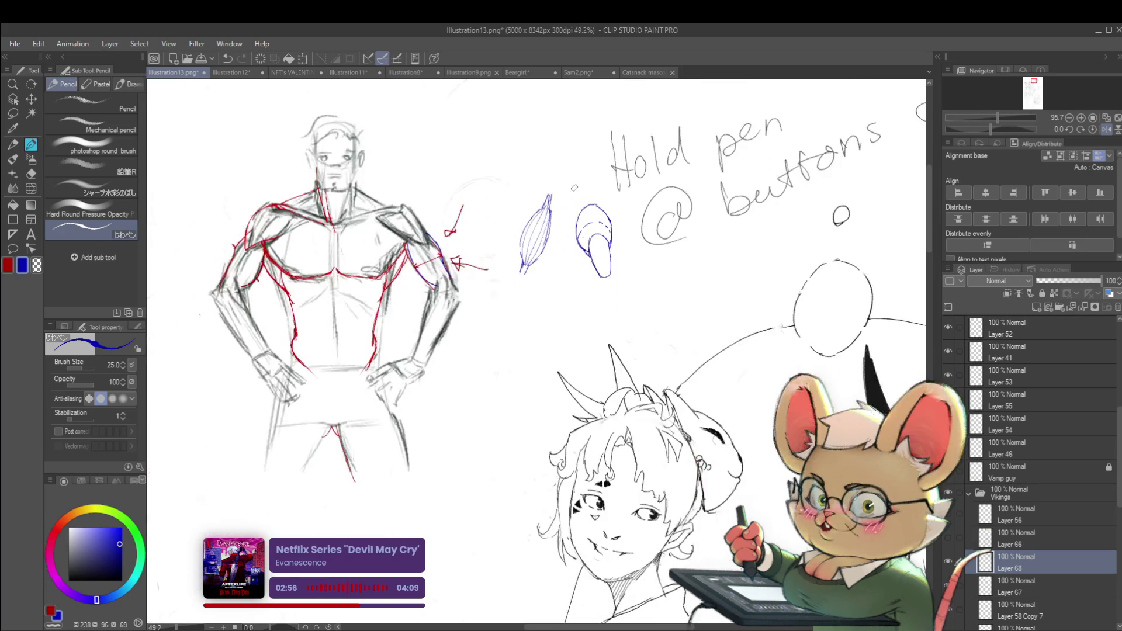
{"action": "scroll", "coordinate": [612, 318], "scroll_direction": "up", "scroll_amount": 2}
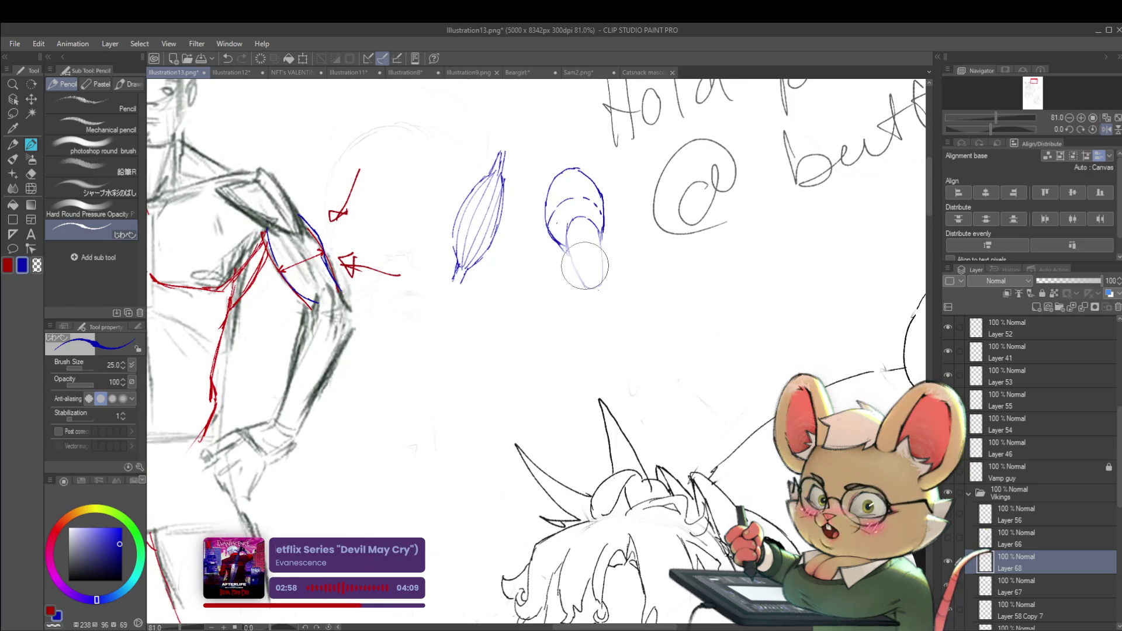
{"action": "mouse_move", "coordinate": [567, 245]}
{"action": "left_mouse_down"}
{"action": "mouse_move", "coordinate": [584, 285]}
{"action": "mouse_move", "coordinate": [600, 234]}
{"action": "left_mouse_up"}
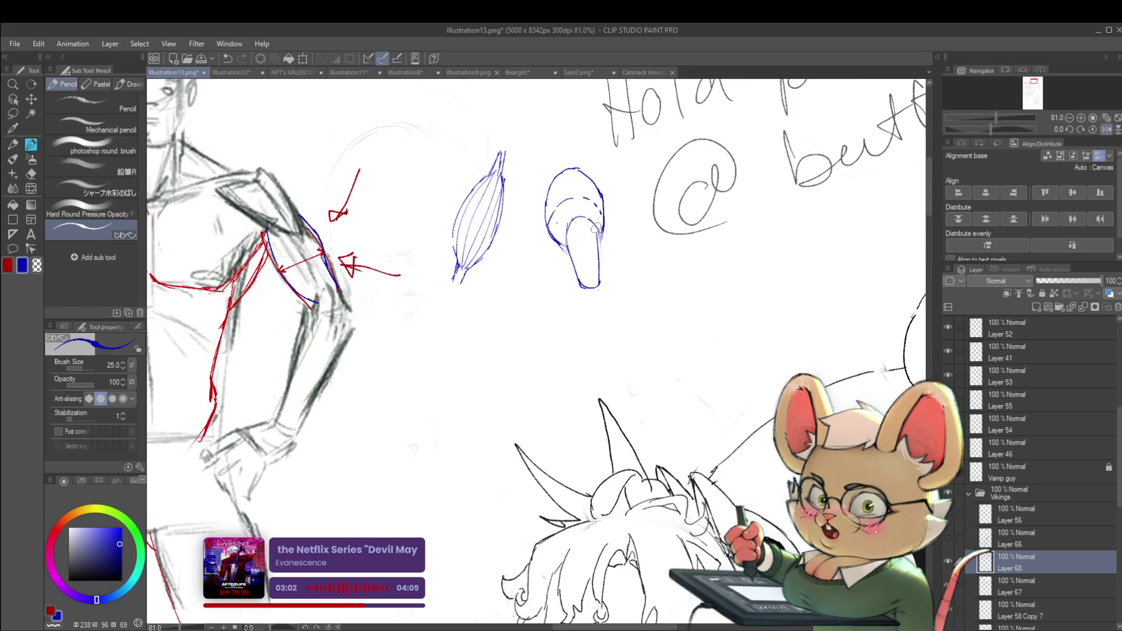
- Draw a center line and three contour lines across the rounded blue dome
{"action": "scroll", "coordinate": [604, 248], "scroll_direction": "down", "scroll_amount": 3}
{"action": "scroll", "coordinate": [474, 281], "scroll_direction": "up", "scroll_amount": 2}
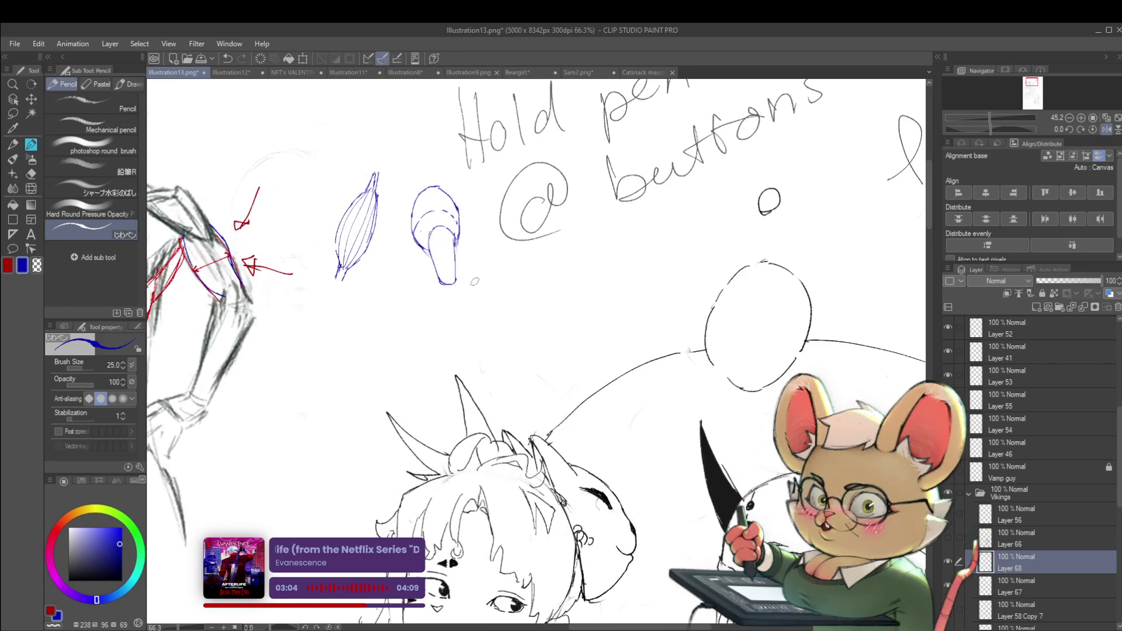
{"action": "scroll", "coordinate": [461, 267], "scroll_direction": "up", "scroll_amount": 1}
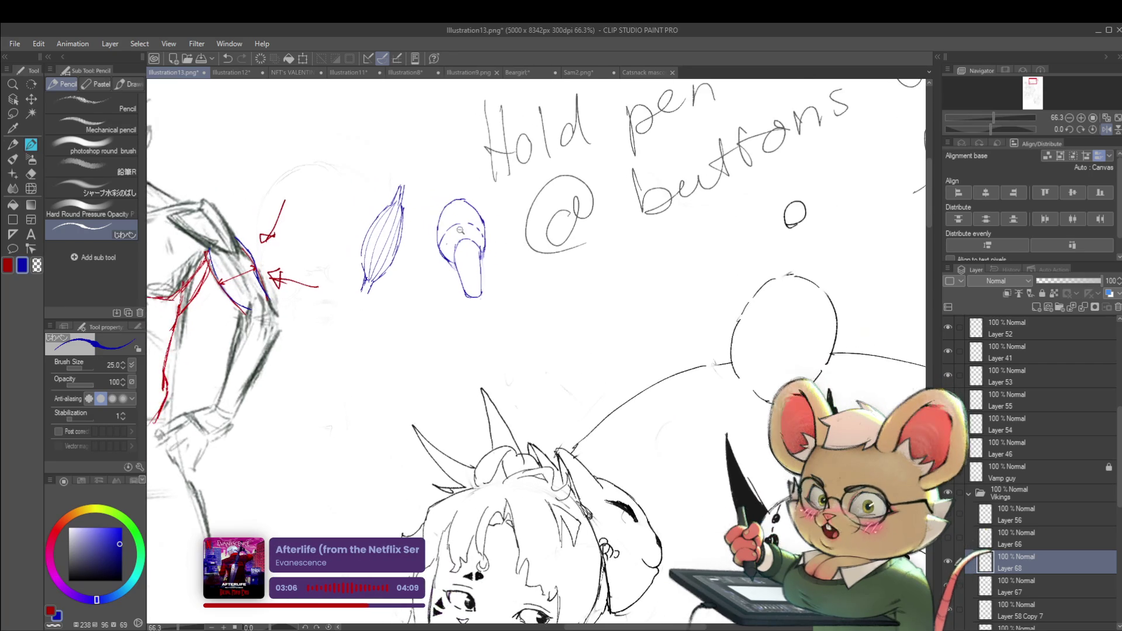
{"action": "scroll", "coordinate": [465, 233], "scroll_direction": "up", "scroll_amount": 1}
{"action": "left_click_drag", "start_coordinate": [467, 196], "coordinate": [476, 239]}
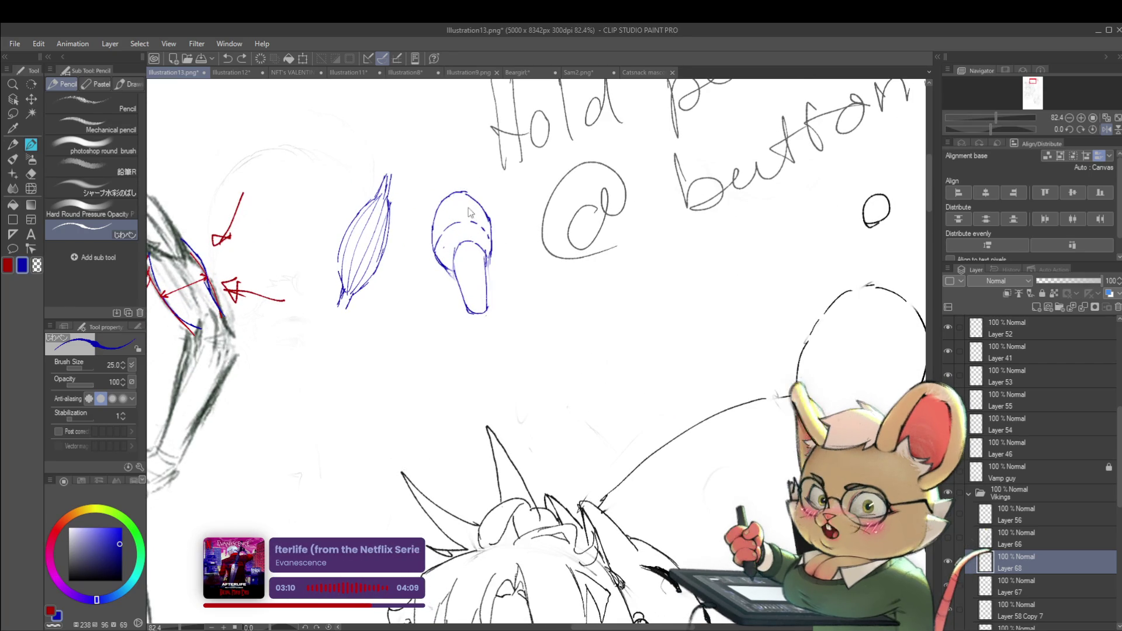
{"action": "left_click_drag", "start_coordinate": [453, 191], "coordinate": [457, 219]}
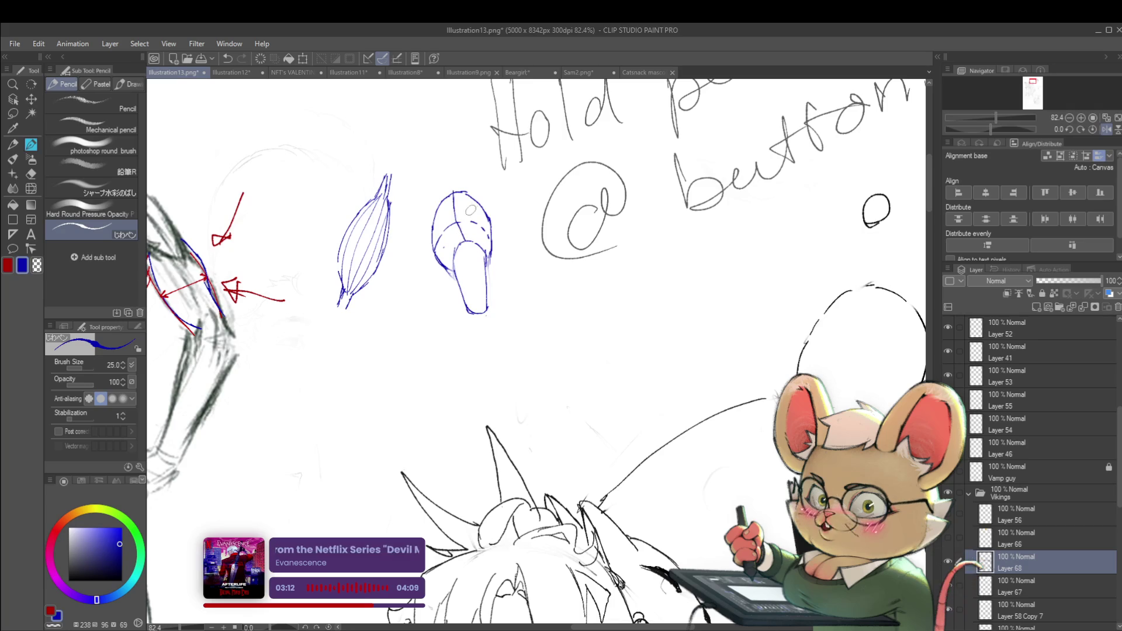
{"action": "left_click_drag", "start_coordinate": [457, 188], "coordinate": [471, 240]}
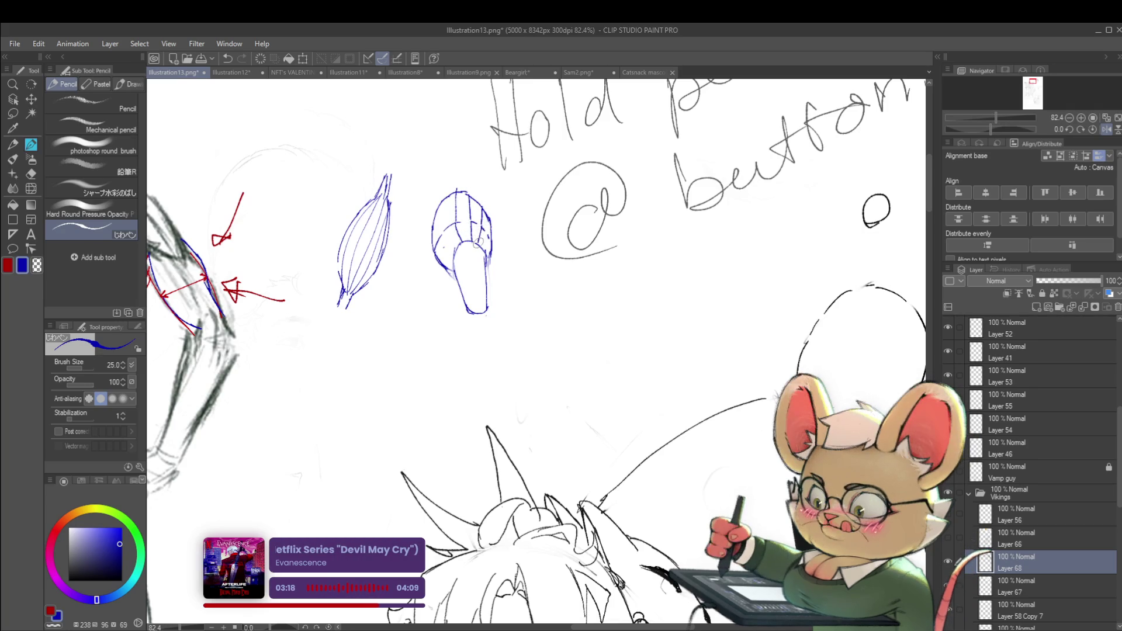
{"action": "left_click_drag", "start_coordinate": [484, 216], "coordinate": [485, 242]}
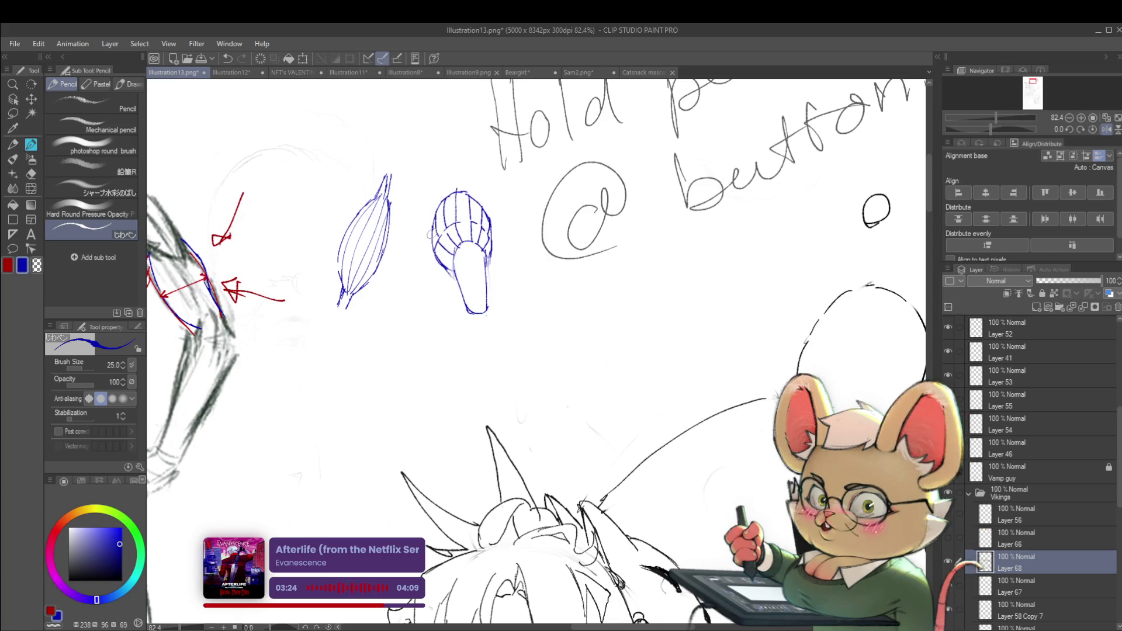
- Add a stroke to the tube-shaped muscle and draw the capped sketch's dome top
{"action": "scroll", "coordinate": [462, 263], "scroll_direction": "down", "scroll_amount": 3}
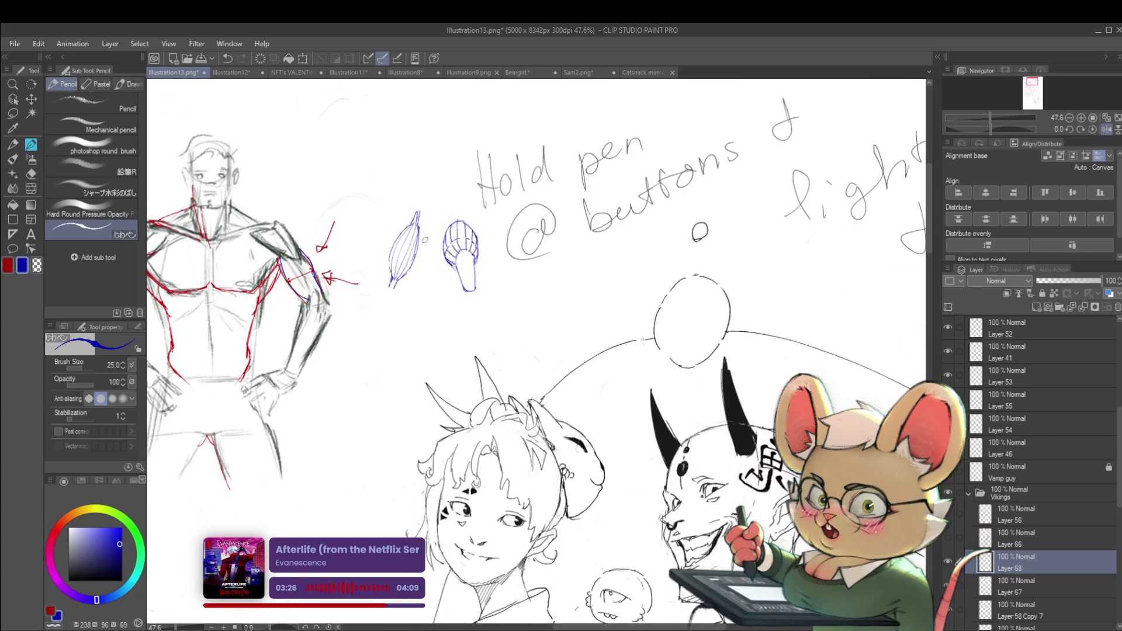
{"action": "scroll", "coordinate": [485, 279], "scroll_direction": "up", "scroll_amount": 2}
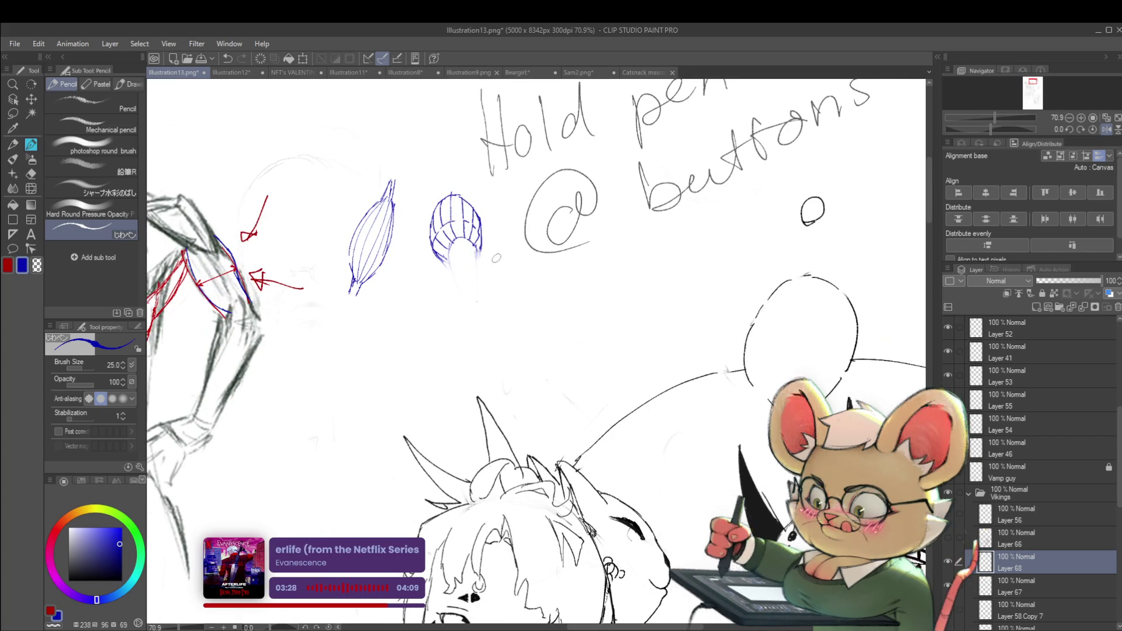
{"action": "left_click_drag", "start_coordinate": [446, 258], "coordinate": [451, 284]}
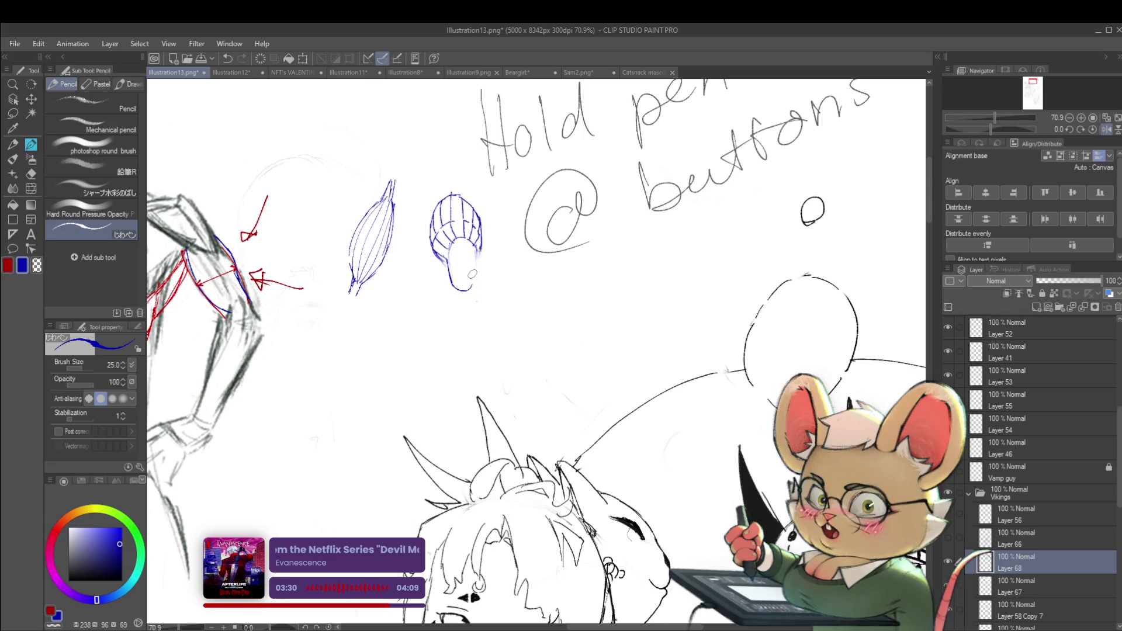
{"action": "scroll", "coordinate": [472, 273], "scroll_direction": "down", "scroll_amount": 3}
{"action": "scroll", "coordinate": [542, 221], "scroll_direction": "left", "scroll_amount": 3}
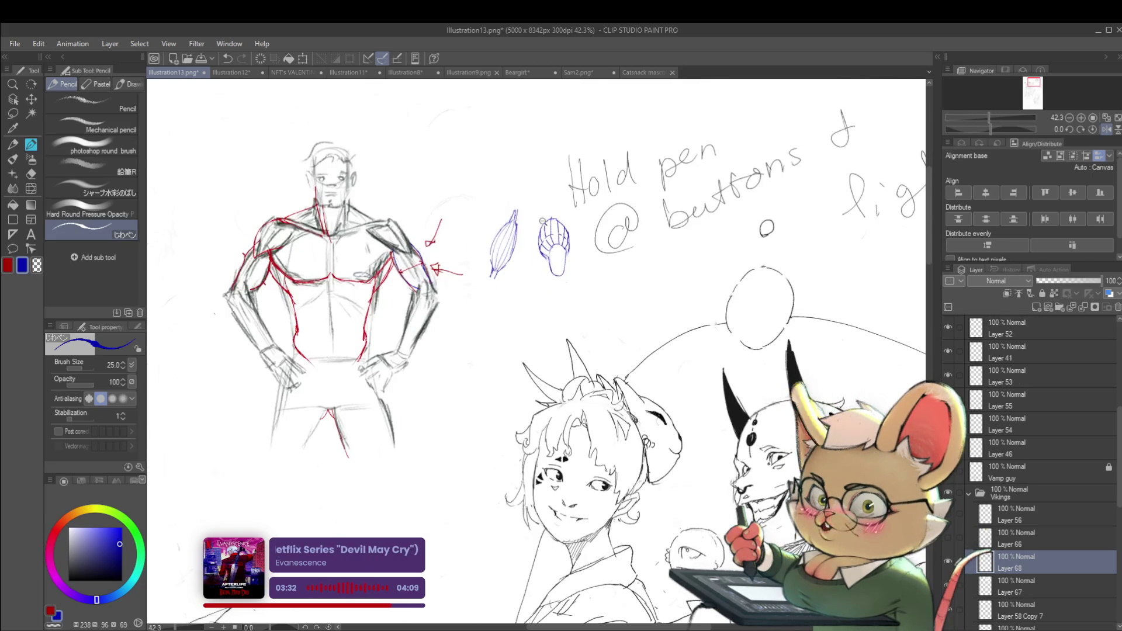
{"action": "scroll", "coordinate": [542, 220], "scroll_direction": "up", "scroll_amount": 3}
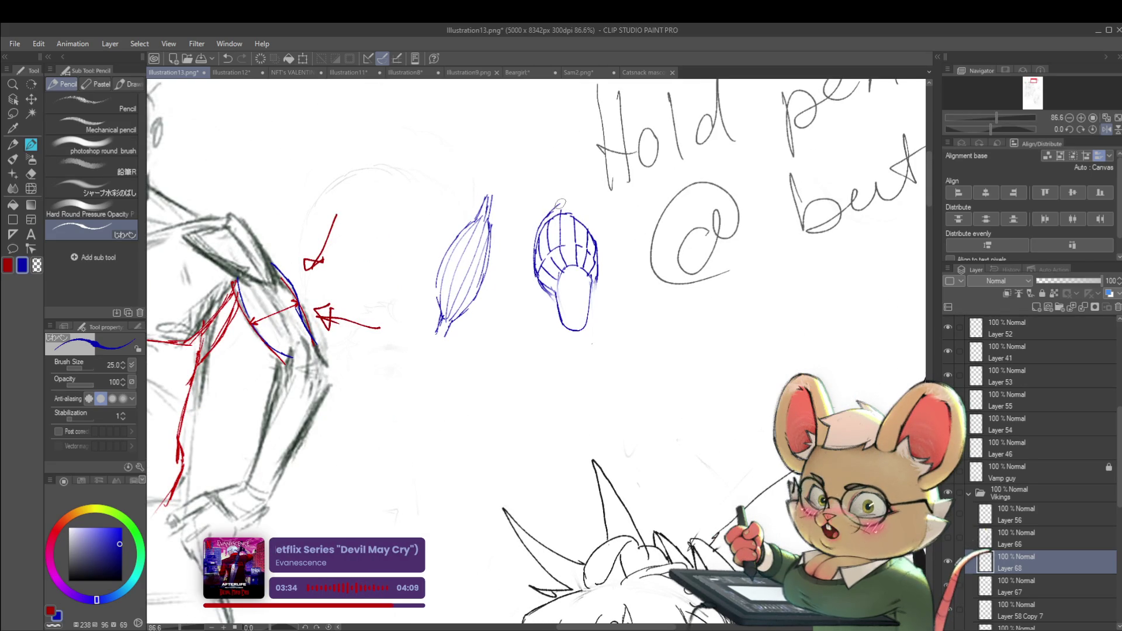
{"action": "left_click_drag", "start_coordinate": [550, 221], "coordinate": [572, 203]}
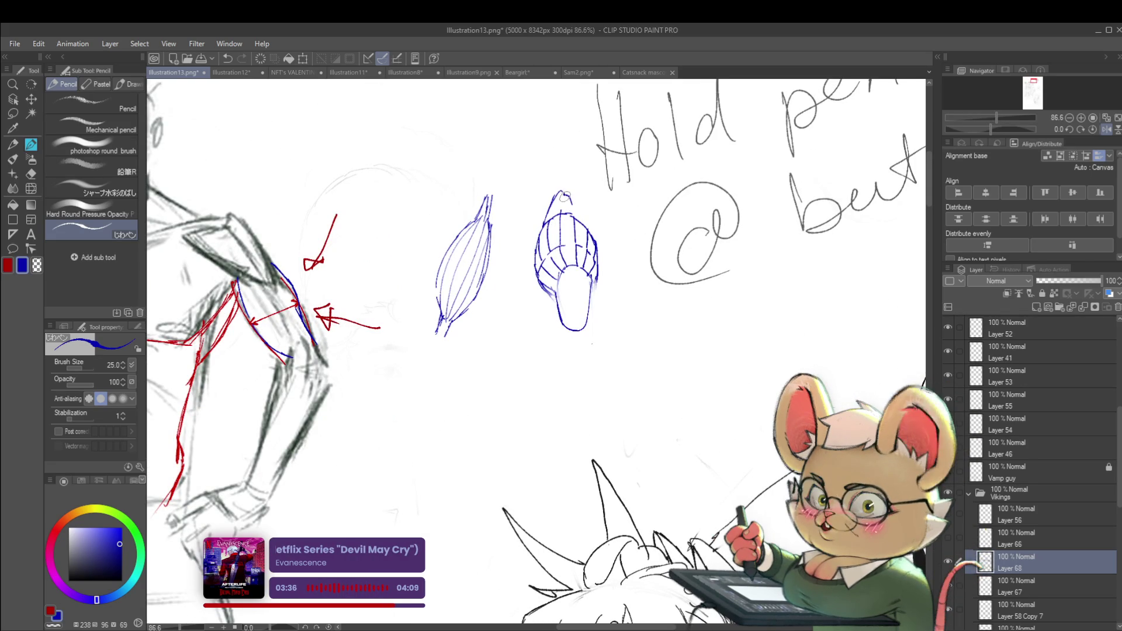
{"action": "scroll", "coordinate": [565, 197], "scroll_direction": "down", "scroll_amount": 3}
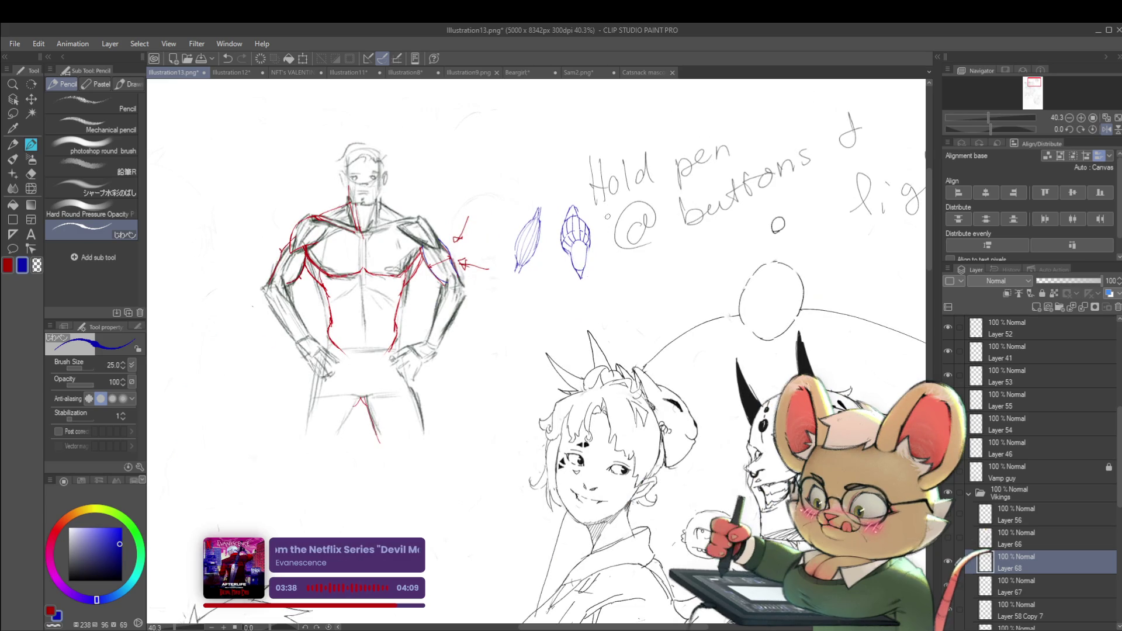
- Start the blue bent-limb study below the muscles, drawing its left edge and closed top
{"action": "scroll", "coordinate": [587, 309], "scroll_direction": "up", "scroll_amount": 2}
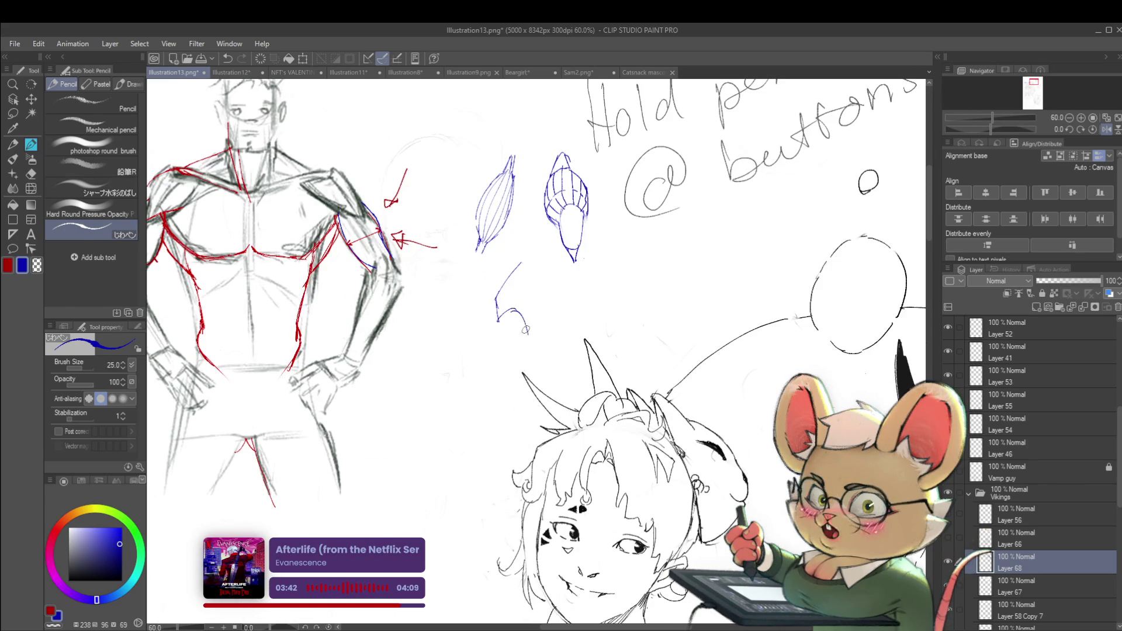
{"action": "mouse_move", "coordinate": [496, 320]}
{"action": "left_mouse_down"}
{"action": "mouse_move", "coordinate": [491, 354]}
{"action": "mouse_move", "coordinate": [560, 300]}
{"action": "mouse_move", "coordinate": [498, 316]}
{"action": "left_mouse_up"}
{"action": "left_click_drag", "start_coordinate": [584, 253], "coordinate": [558, 310]}
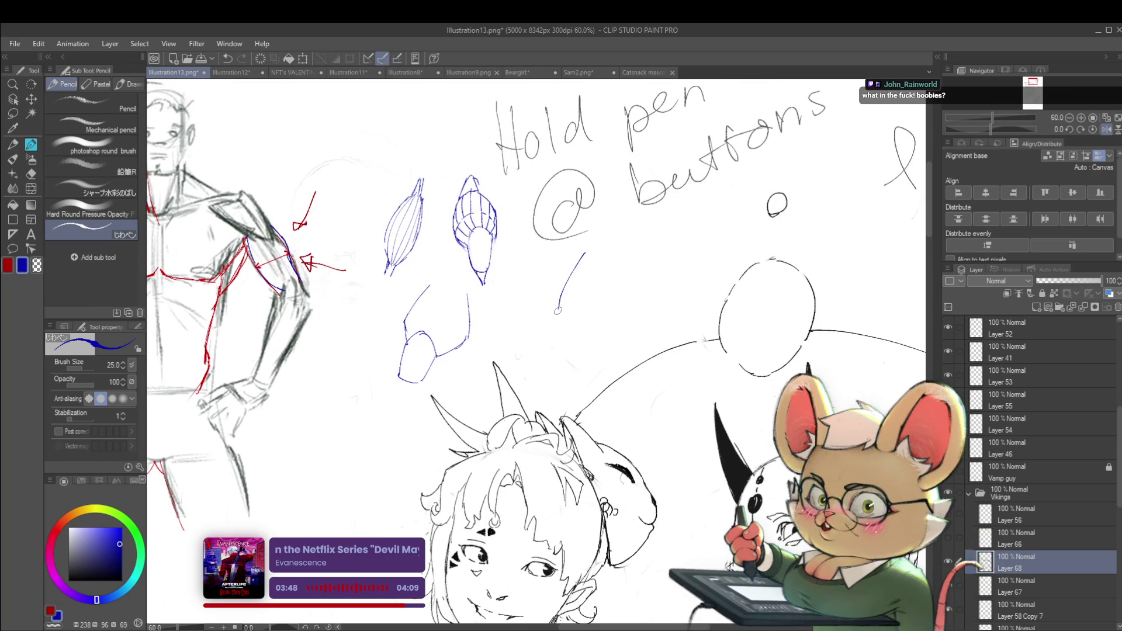
{"action": "left_click_drag", "start_coordinate": [595, 275], "coordinate": [603, 247]}
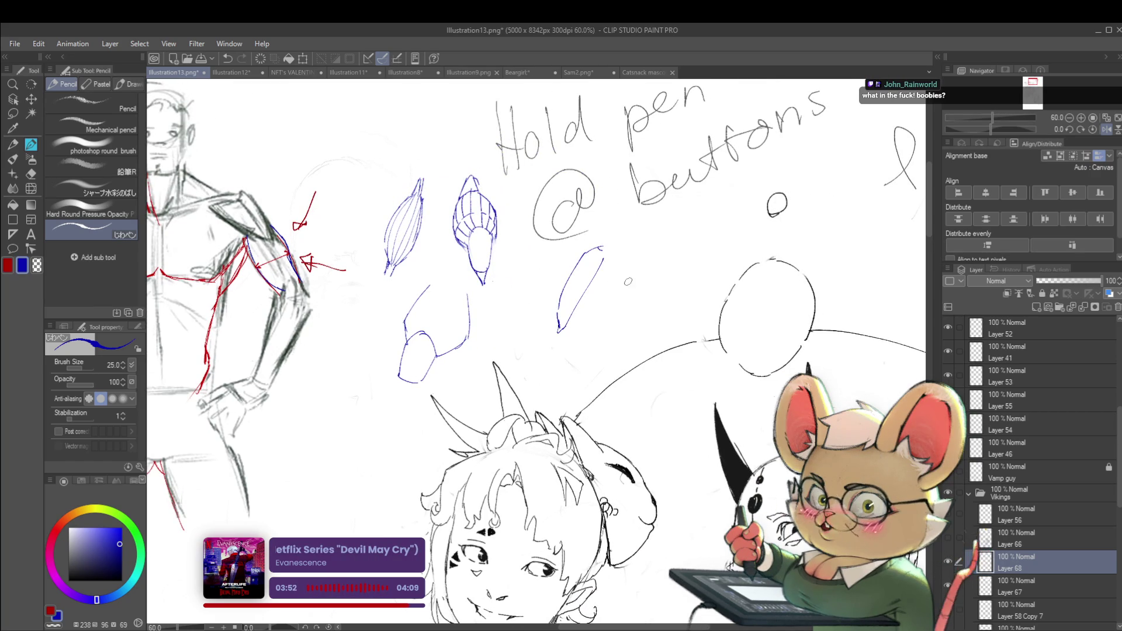
{"action": "left_click_drag", "start_coordinate": [616, 294], "coordinate": [582, 329]}
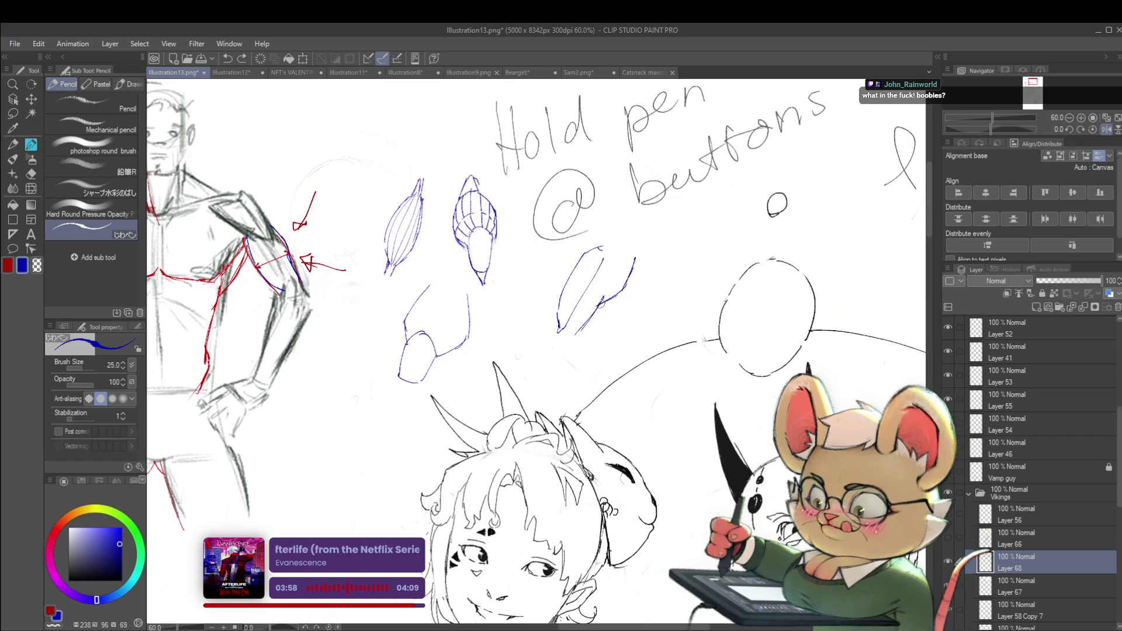
- Redraw the limb's lower stroke after undoing it, then extend the sketch toward the notes
{"action": "left_click_drag", "start_coordinate": [592, 319], "coordinate": [563, 359]}
{"action": "key", "text": "ctrl+z"}
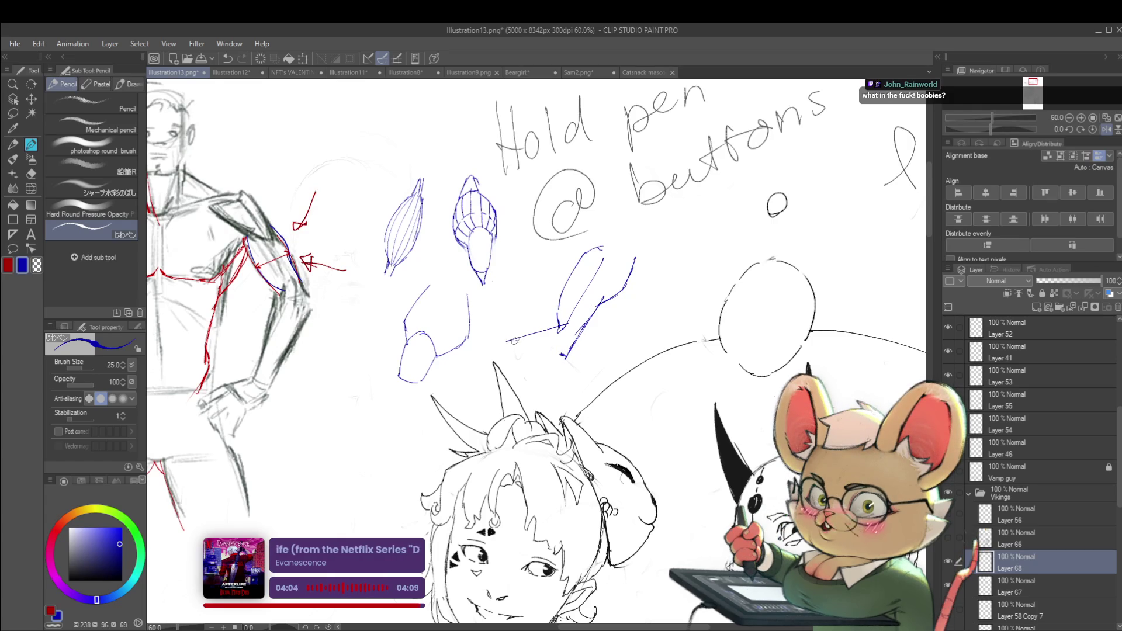
{"action": "left_click_drag", "start_coordinate": [558, 325], "coordinate": [563, 355]}
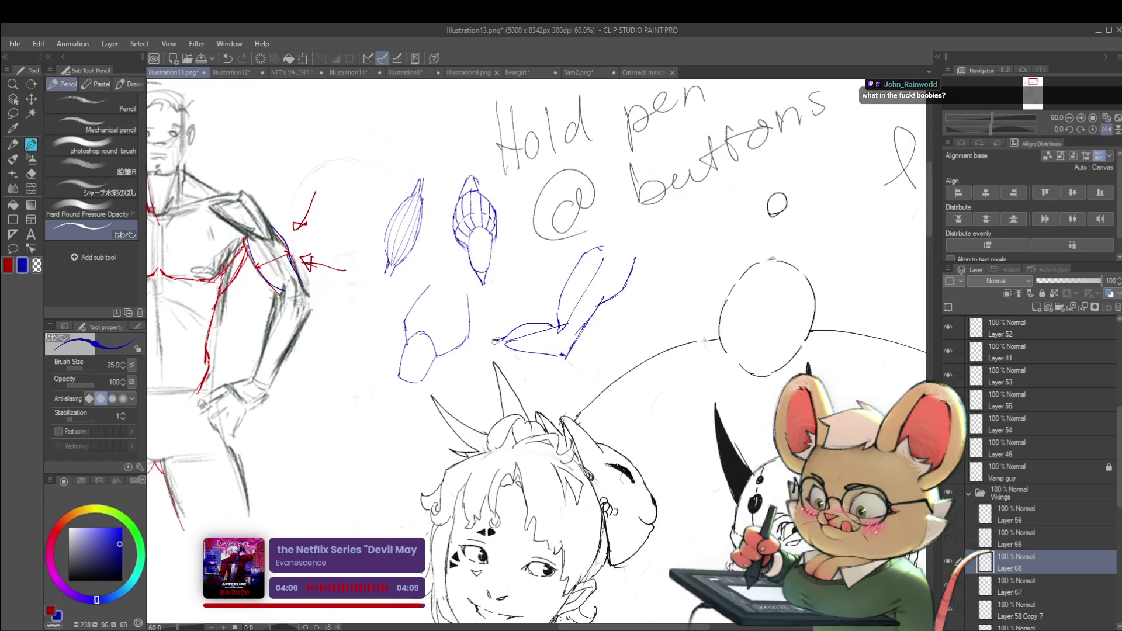
{"action": "left_click_drag", "start_coordinate": [812, 258], "coordinate": [789, 240]}
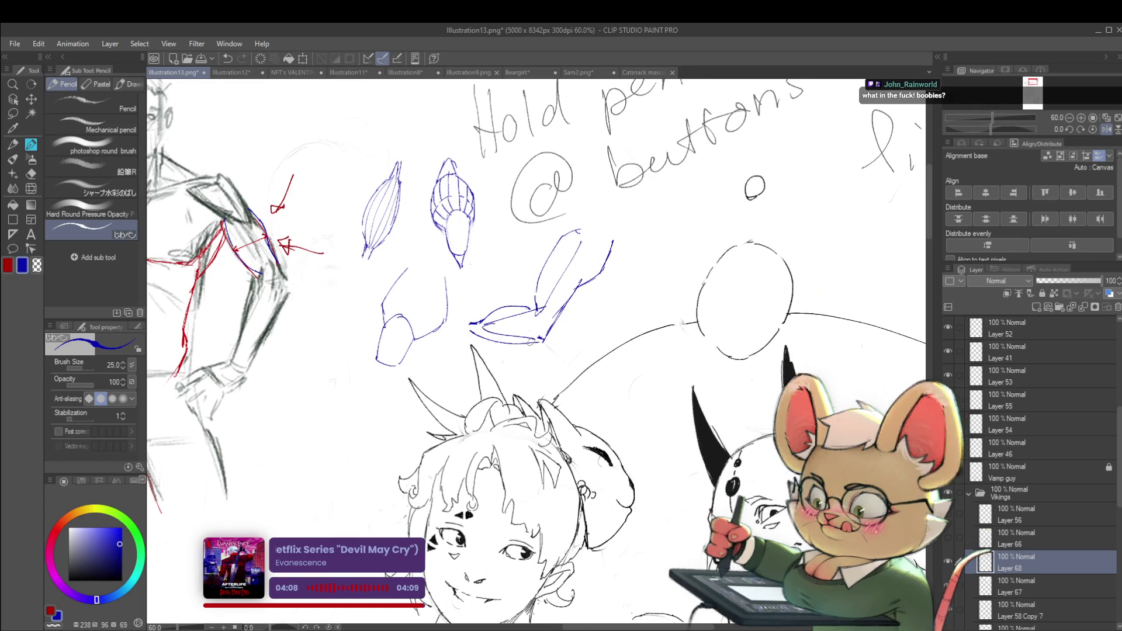
{"action": "left_click_drag", "start_coordinate": [579, 249], "coordinate": [566, 274]}
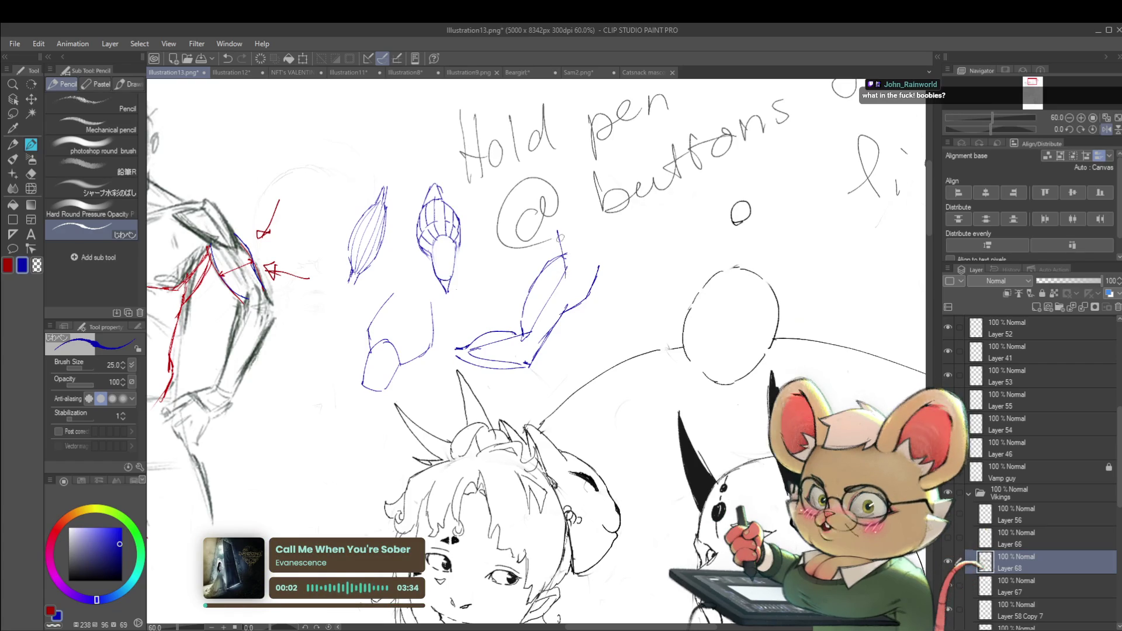
{"action": "left_click_drag", "start_coordinate": [557, 231], "coordinate": [567, 272]}
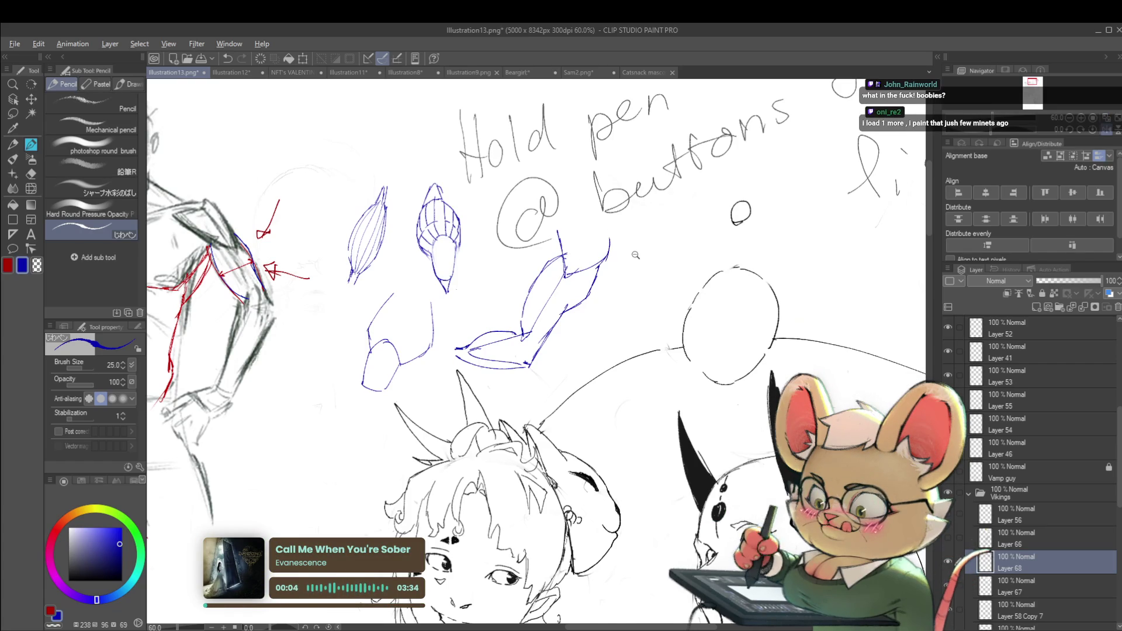
{"action": "scroll", "coordinate": [608, 252], "scroll_direction": "down", "scroll_amount": 1}
- Frame the grey raised-arm-with-pen sketch close up, exiting Transform without changes
{"action": "scroll", "coordinate": [658, 320], "scroll_direction": "down", "scroll_amount": 1}
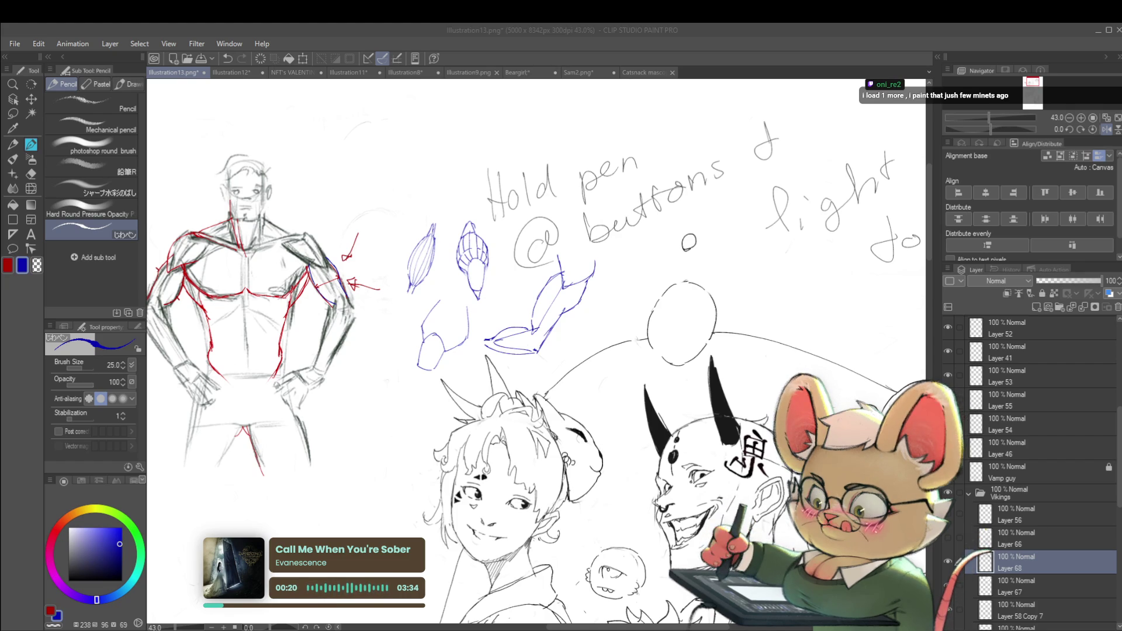
{"action": "left_click", "coordinate": [605, 342]}
{"action": "scroll", "coordinate": [605, 342], "scroll_direction": "down", "scroll_amount": 2}
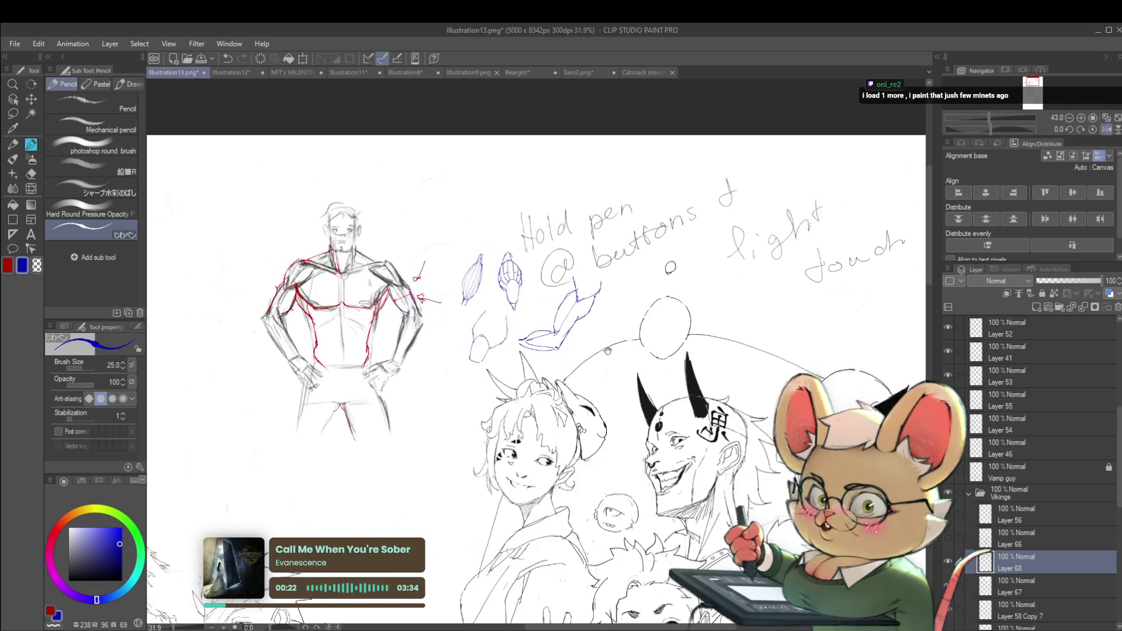
{"action": "key", "text": "ctrl+t"}
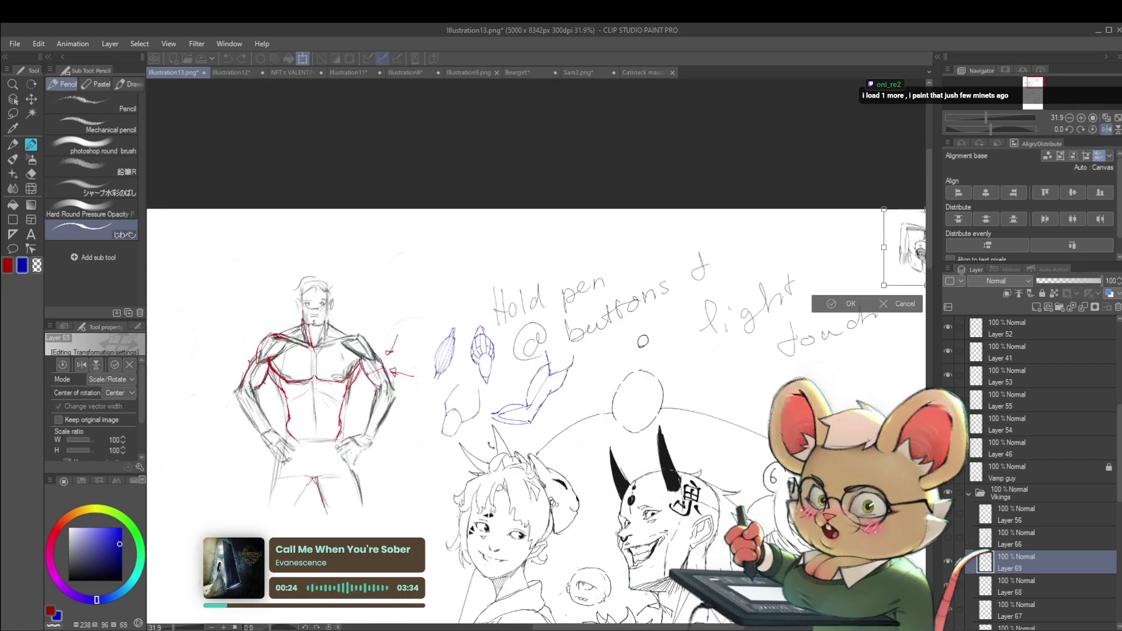
{"action": "left_click_drag", "start_coordinate": [747, 212], "coordinate": [484, 323]}
{"action": "scroll", "coordinate": [484, 324], "scroll_direction": "up", "scroll_amount": 3}
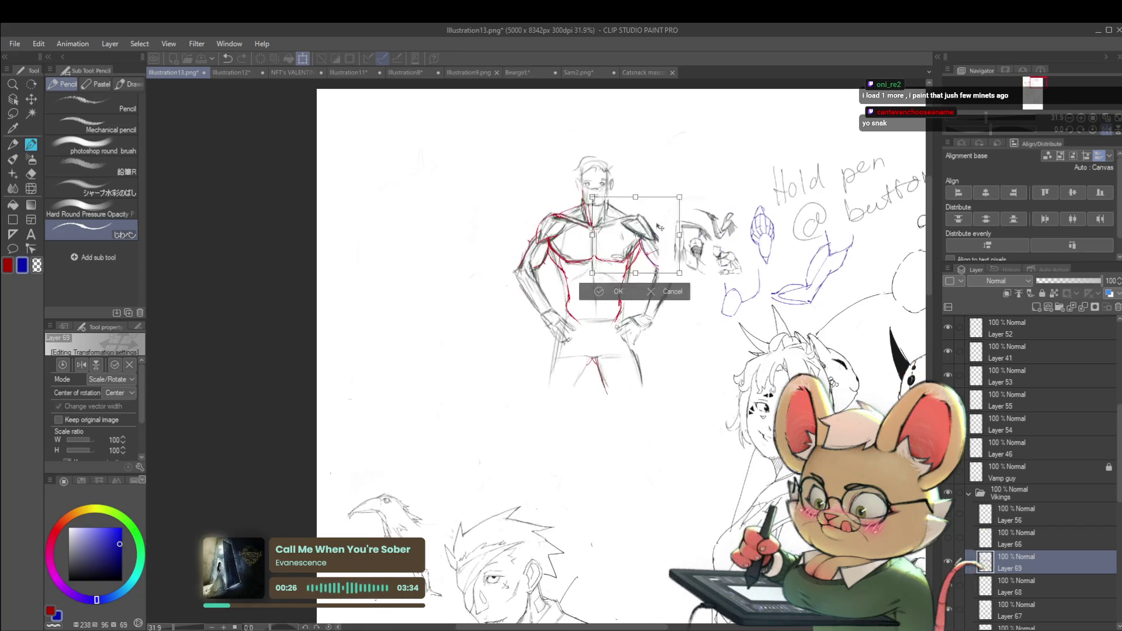
{"action": "mouse_move", "coordinate": [631, 250]}
{"action": "left_mouse_down"}
{"action": "mouse_move", "coordinate": [413, 188]}
{"action": "mouse_move", "coordinate": [461, 259]}
{"action": "left_mouse_up"}
{"action": "scroll", "coordinate": [616, 418], "scroll_direction": "up", "scroll_amount": 2}
{"action": "scroll", "coordinate": [461, 259], "scroll_direction": "up", "scroll_amount": 2}
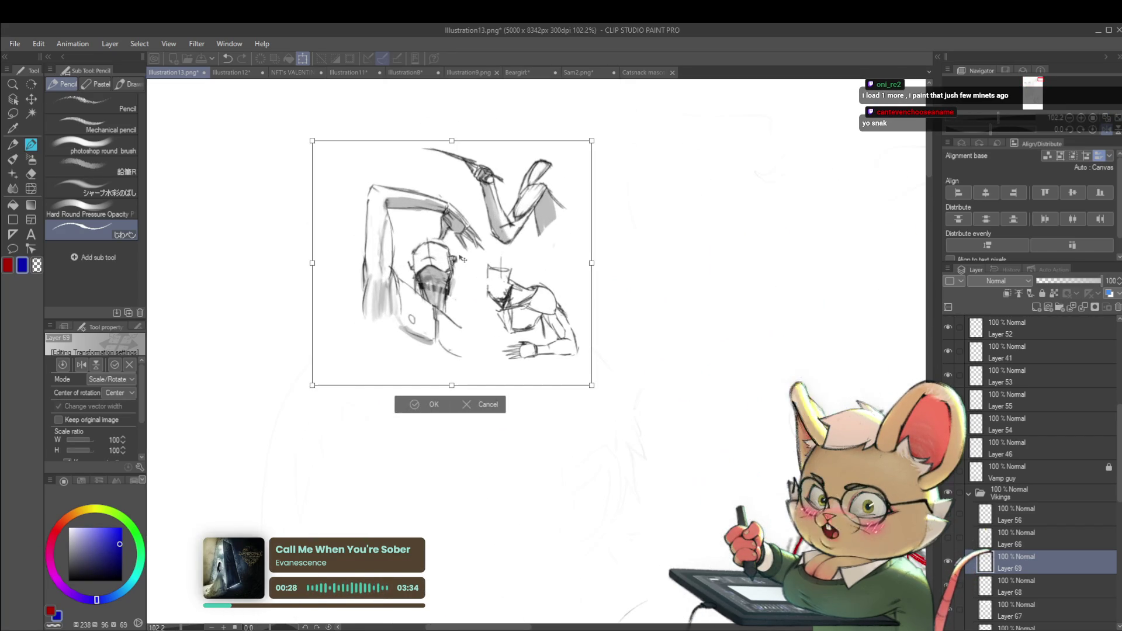
{"action": "key", "text": "Return"}
- Start a blue arrow beside the raised arm
{"action": "scroll", "coordinate": [416, 204], "scroll_direction": "up", "scroll_amount": 1}
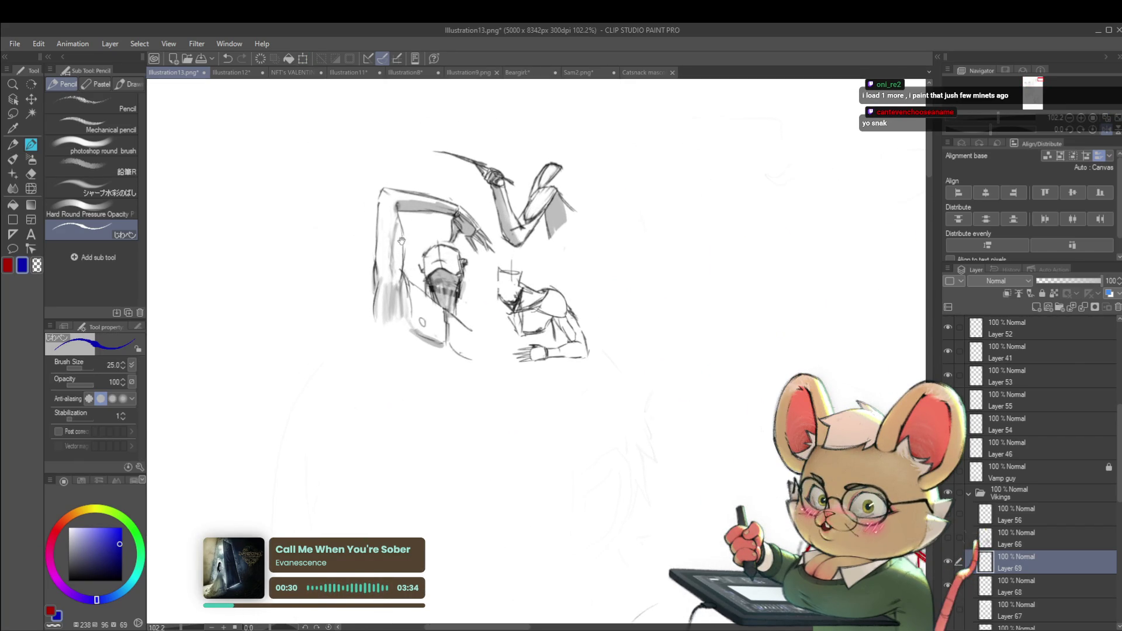
{"action": "scroll", "coordinate": [409, 220], "scroll_direction": "up", "scroll_amount": 1}
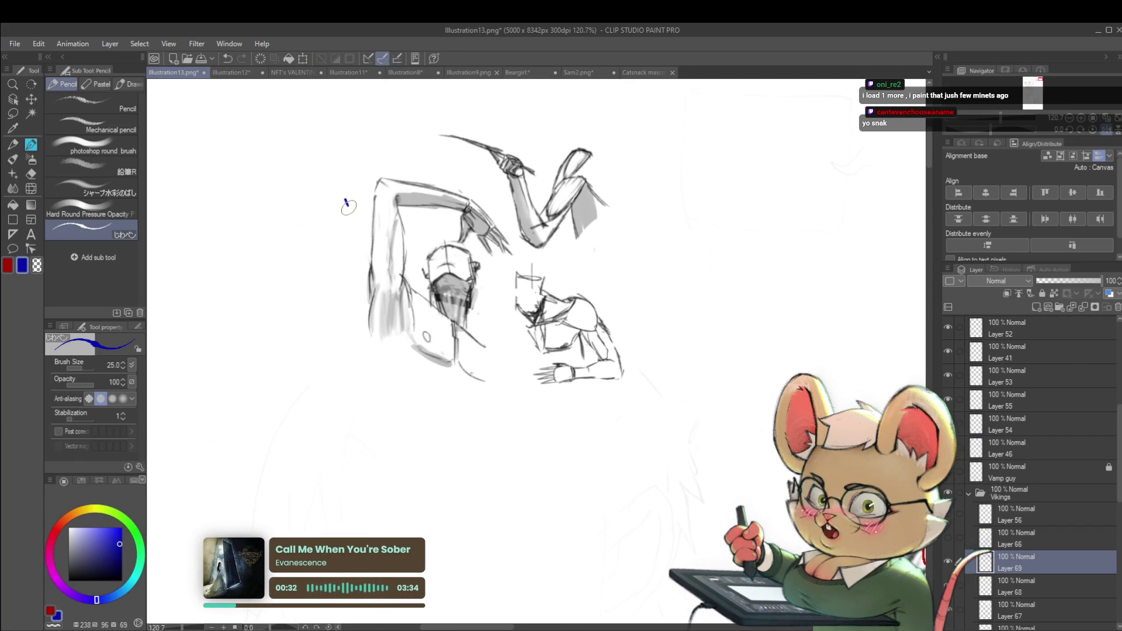
{"action": "left_click_drag", "start_coordinate": [344, 199], "coordinate": [362, 222]}
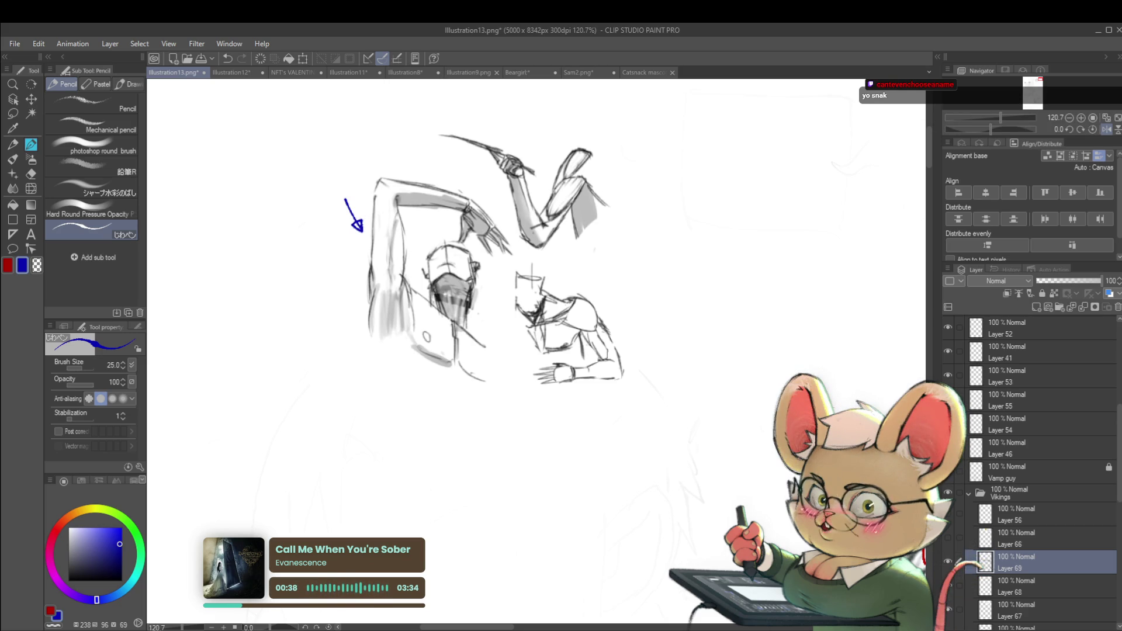
- Draw a blue line along the crouching figure's back, undoing extra strokes and redrawing it cleanly
{"action": "left_click_drag", "start_coordinate": [615, 326], "coordinate": [595, 349]}
{"action": "scroll", "coordinate": [600, 341], "scroll_direction": "down", "scroll_amount": 3}
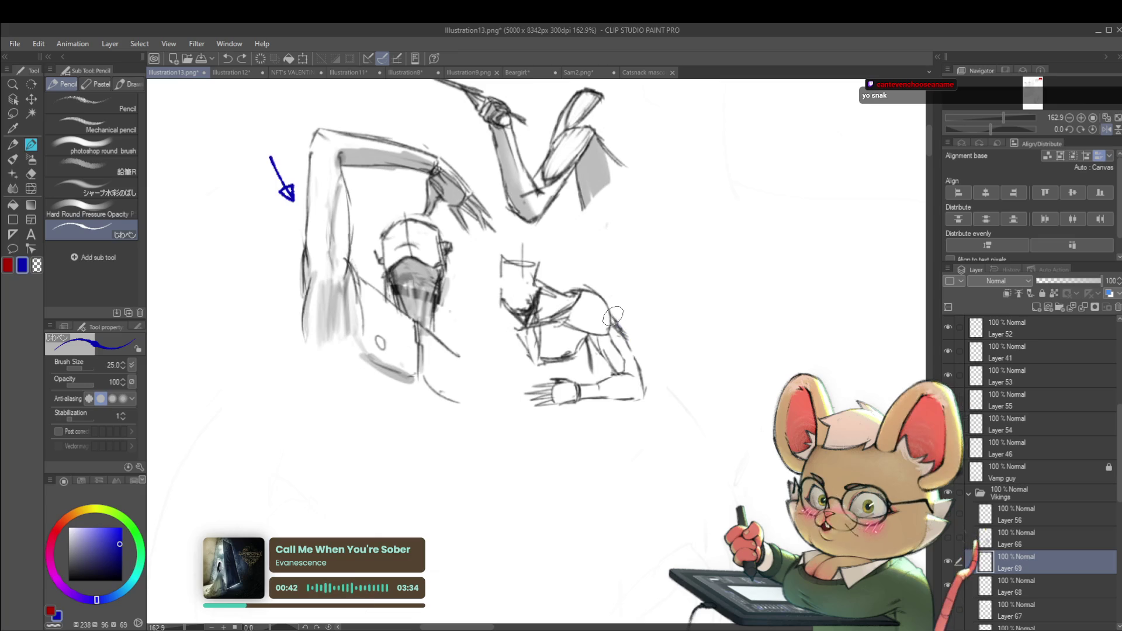
{"action": "left_click_drag", "start_coordinate": [611, 314], "coordinate": [627, 345]}
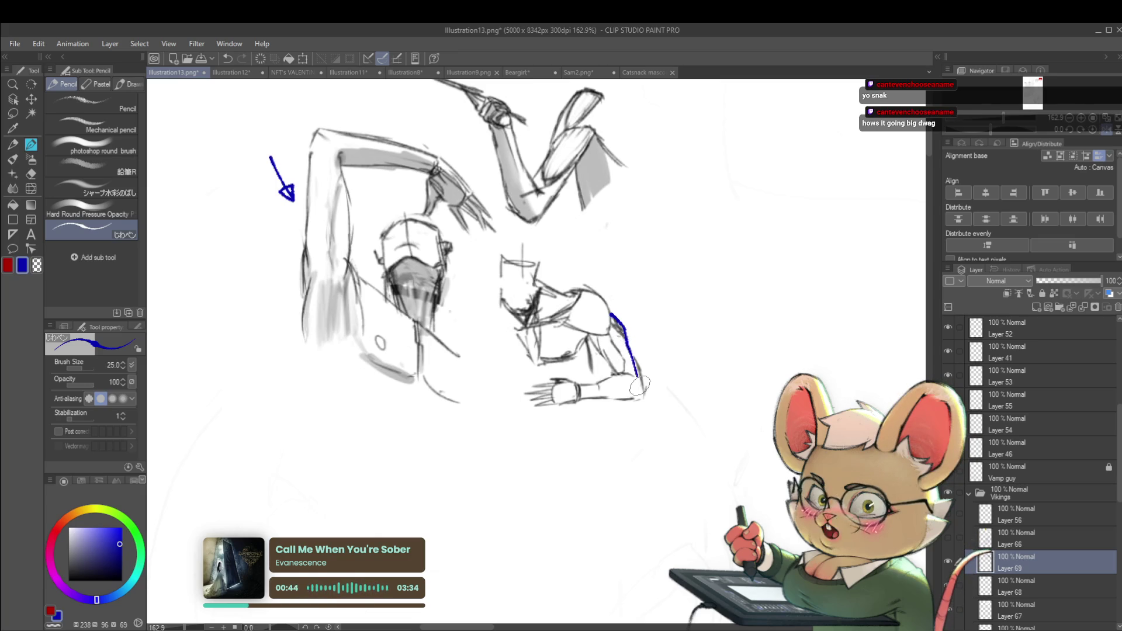
{"action": "scroll", "coordinate": [639, 365], "scroll_direction": "down", "scroll_amount": 1}
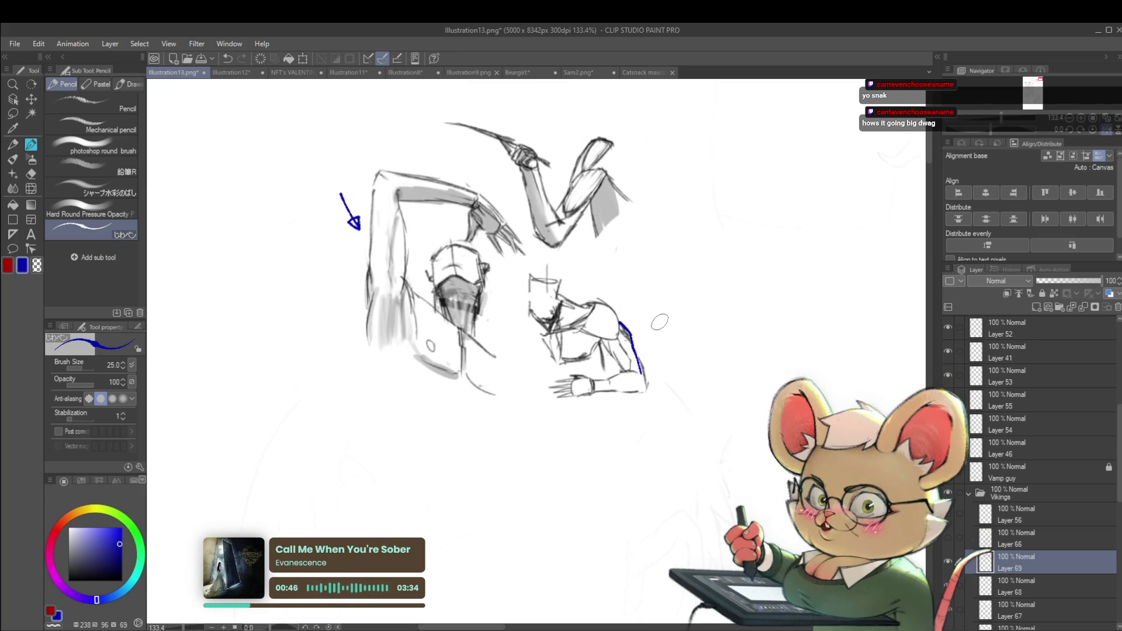
{"action": "scroll", "coordinate": [619, 309], "scroll_direction": "up", "scroll_amount": 2}
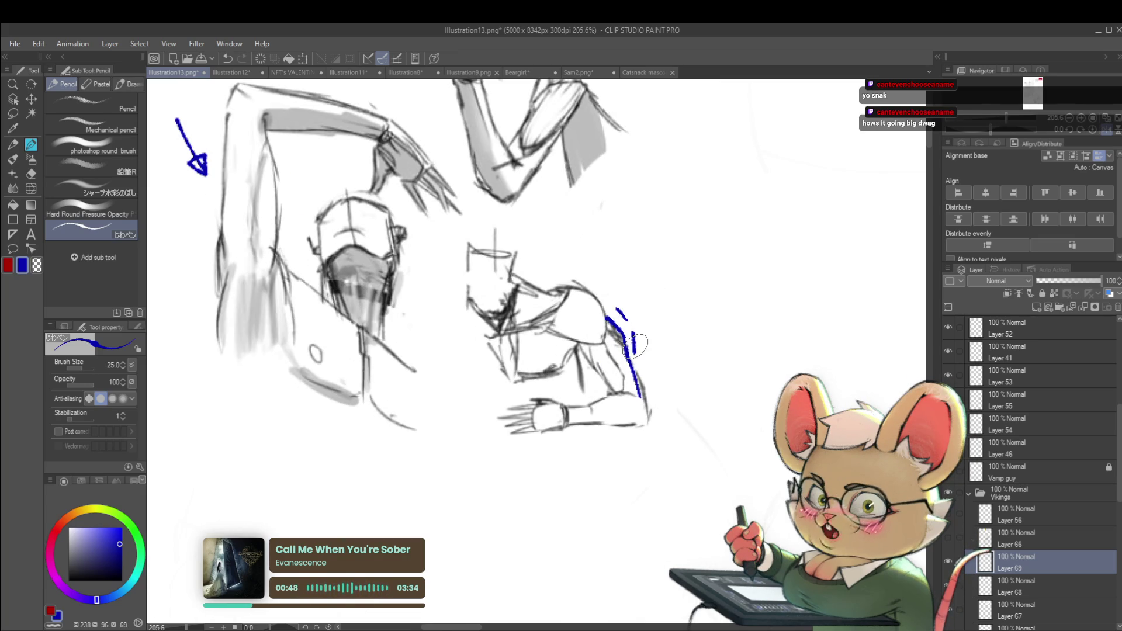
{"action": "key", "text": "ctrl+z"}
{"action": "key", "text": "ctrl+z"}
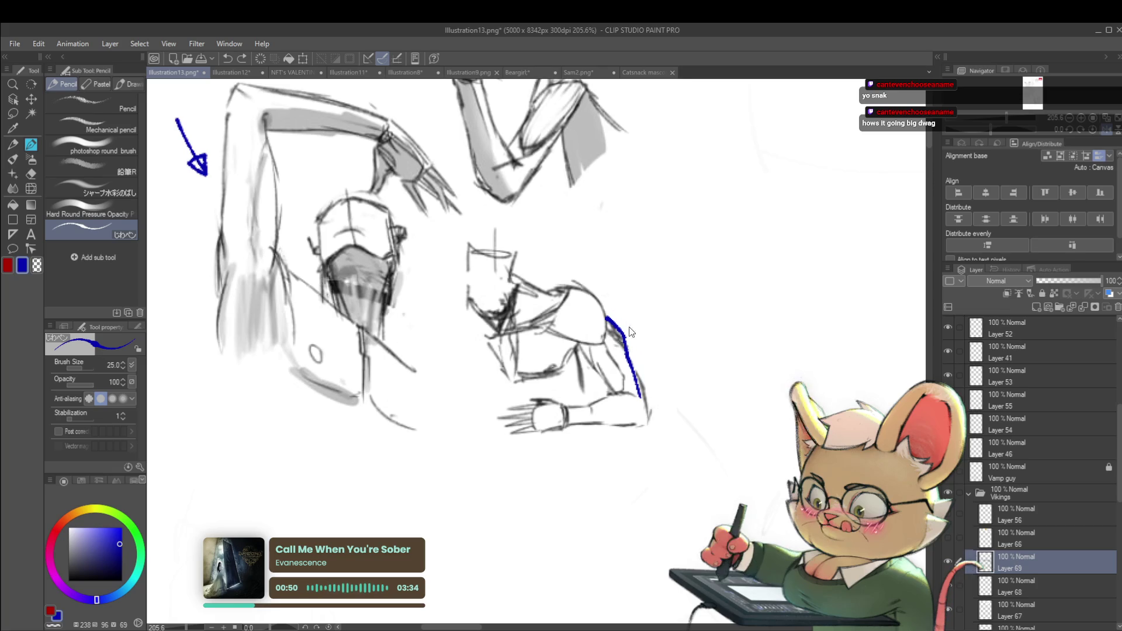
{"action": "left_click_drag", "start_coordinate": [613, 312], "coordinate": [635, 350]}
{"action": "scroll", "coordinate": [648, 400], "scroll_direction": "down", "scroll_amount": 4}
- Zoom around the anatomy page and select Layer 68
{"action": "scroll", "coordinate": [654, 389], "scroll_direction": "up", "scroll_amount": 1}
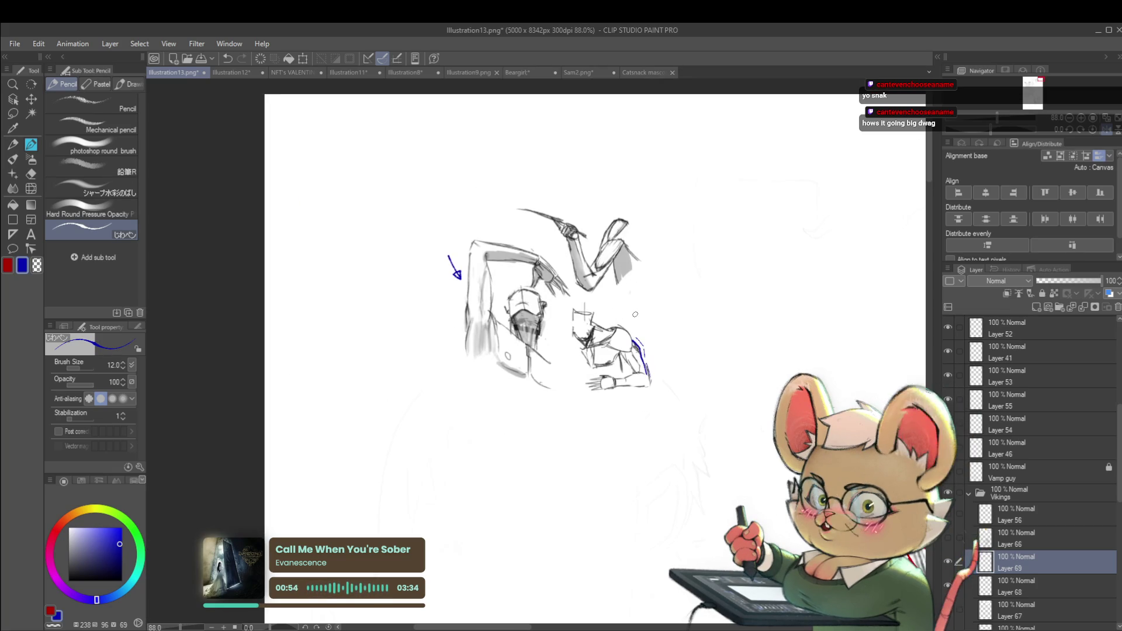
{"action": "scroll", "coordinate": [665, 377], "scroll_direction": "up", "scroll_amount": 2}
{"action": "scroll", "coordinate": [619, 365], "scroll_direction": "up", "scroll_amount": 1}
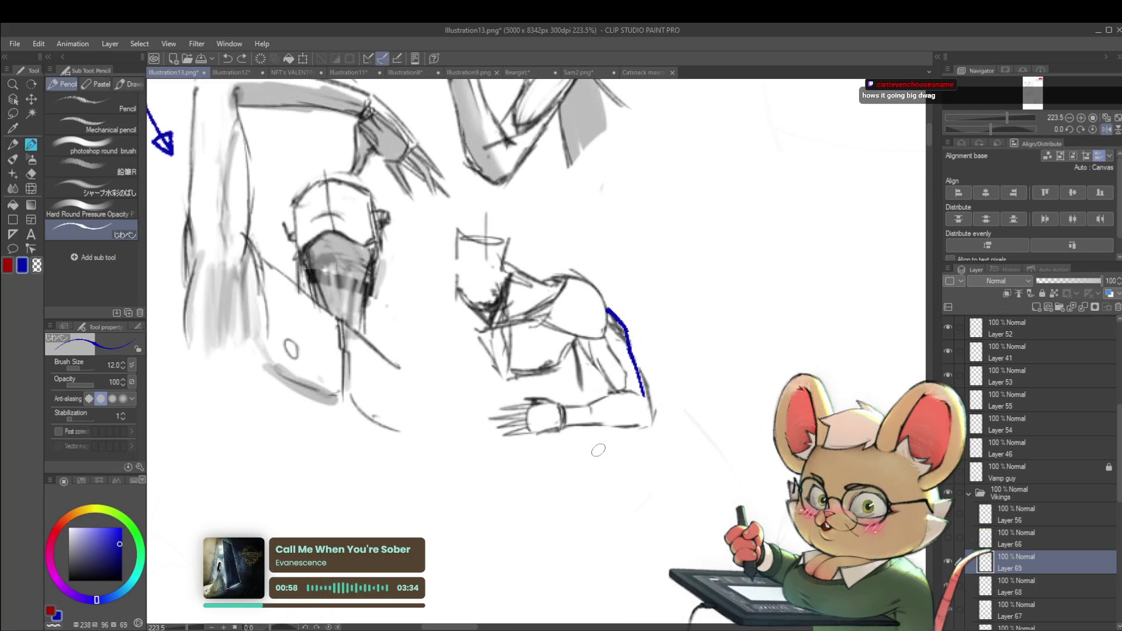
{"action": "scroll", "coordinate": [611, 411], "scroll_direction": "down", "scroll_amount": 5}
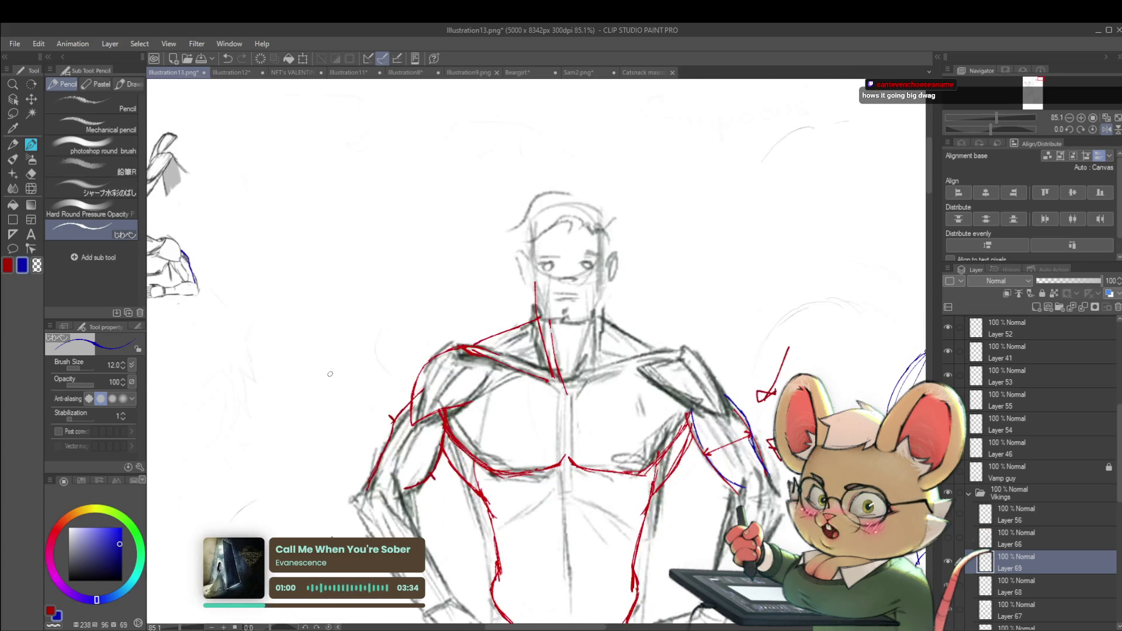
{"action": "scroll", "coordinate": [551, 418], "scroll_direction": "up", "scroll_amount": 1}
{"action": "scroll", "coordinate": [657, 307], "scroll_direction": "up", "scroll_amount": 1}
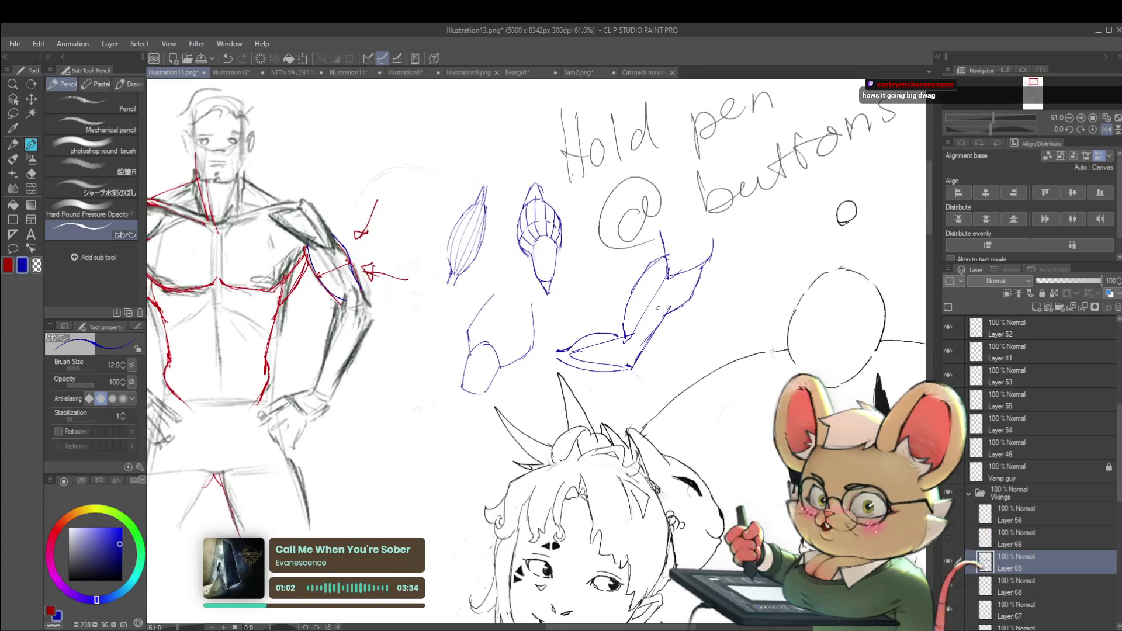
{"action": "left_click", "coordinate": [1017, 586]}
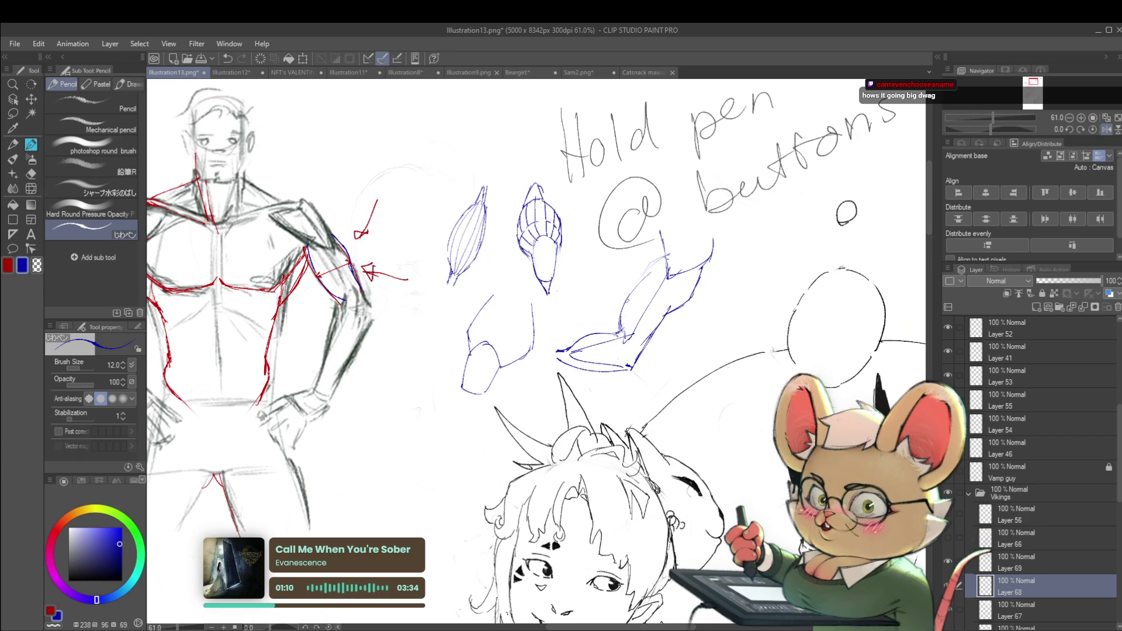
- Raise the brush size from 12 to 17 with ] while reviewing the canvas
{"action": "scroll", "coordinate": [536, 351], "scroll_direction": "down", "scroll_amount": 3}
{"action": "scroll", "coordinate": [535, 351], "scroll_direction": "up", "scroll_amount": 2}
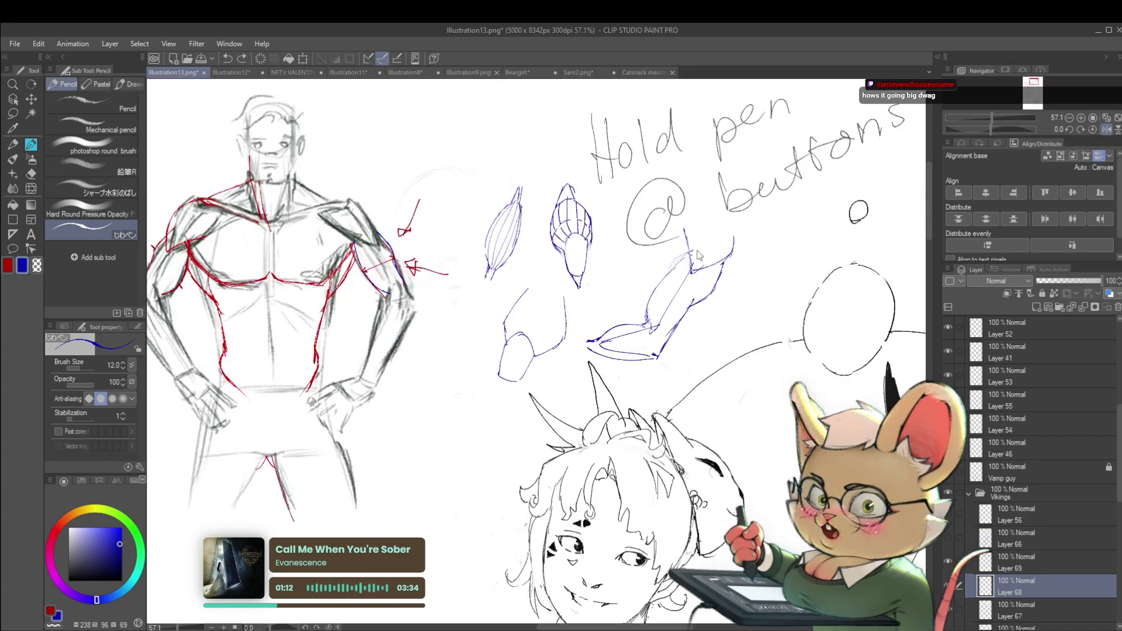
{"action": "key", "text": "bracketright"}
{"action": "key", "text": "bracketright"}
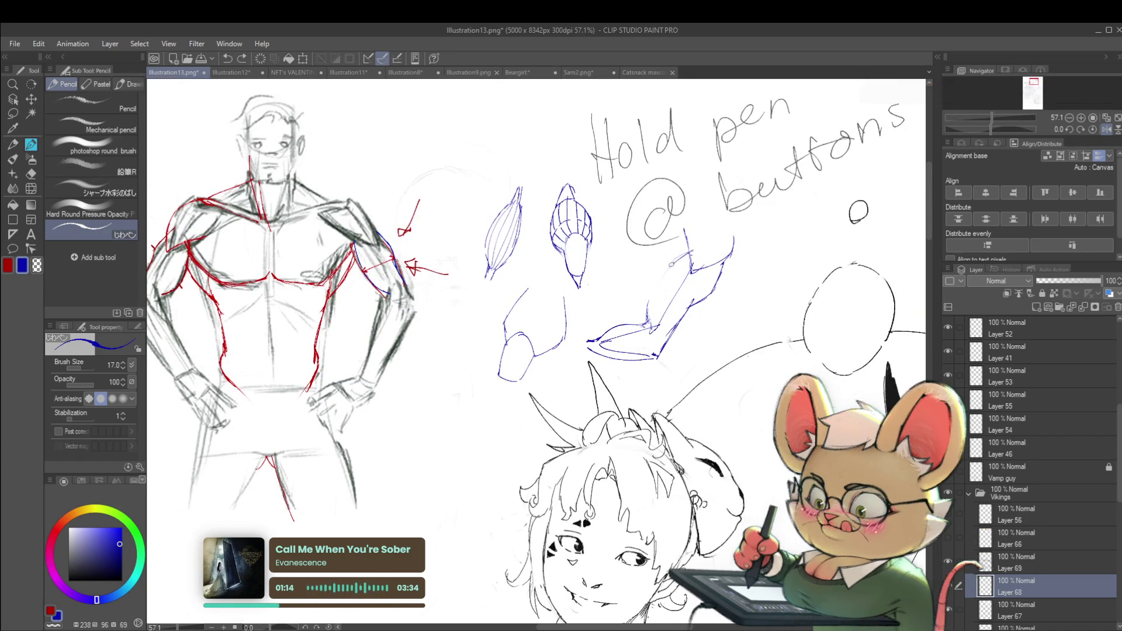
{"action": "scroll", "coordinate": [661, 274], "scroll_direction": "down", "scroll_amount": 3}
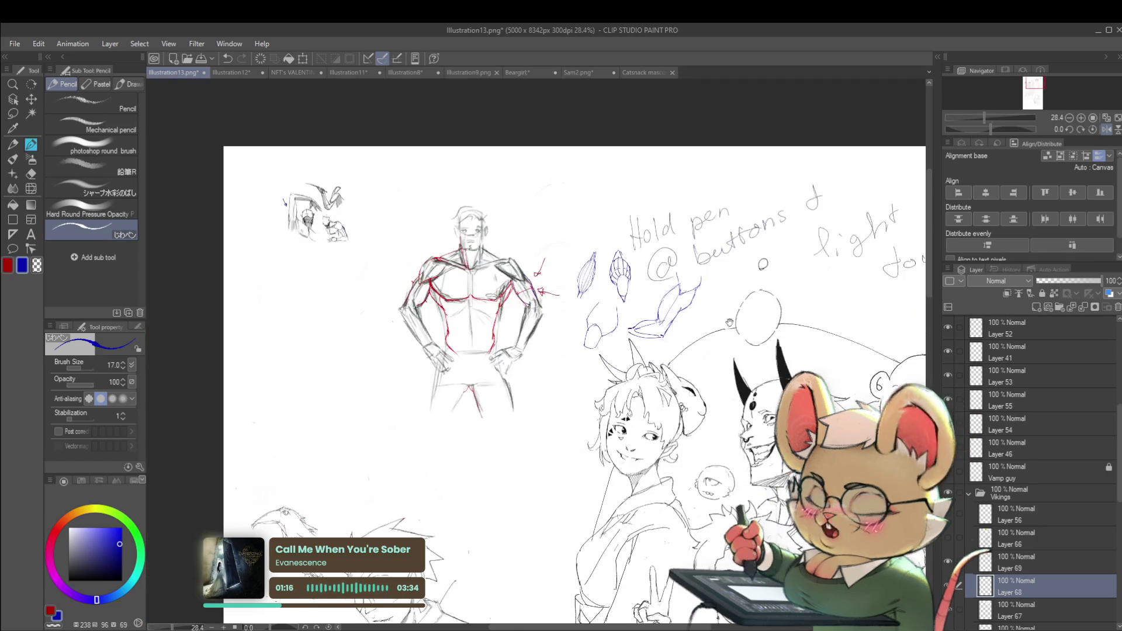
{"action": "scroll", "coordinate": [645, 322], "scroll_direction": "up", "scroll_amount": 4}
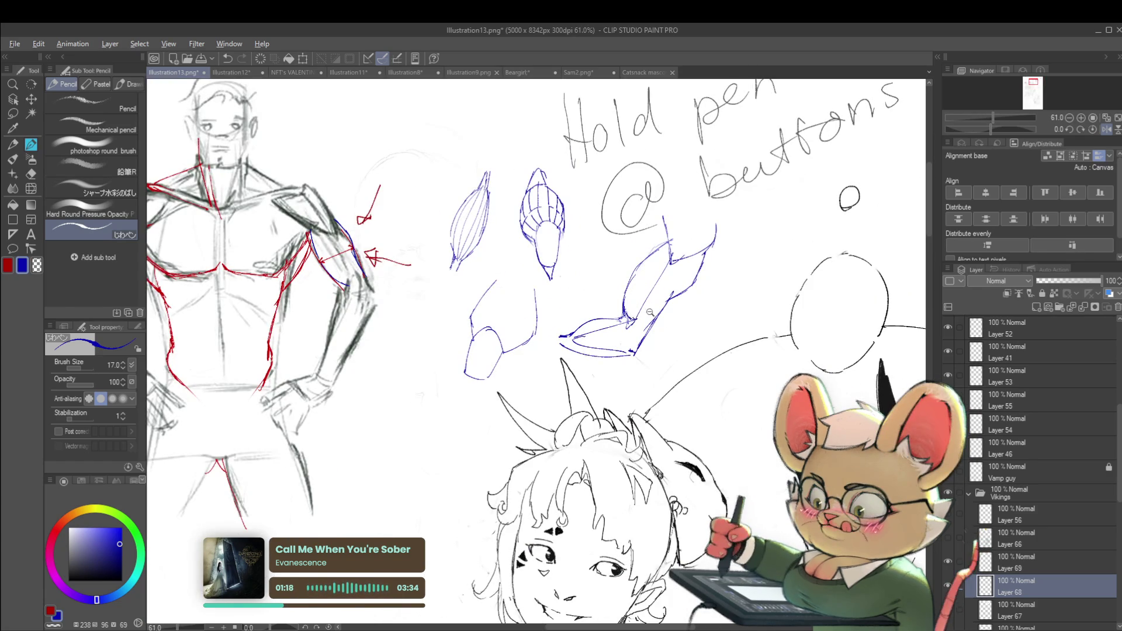
{"action": "scroll", "coordinate": [650, 312], "scroll_direction": "down", "scroll_amount": 4}
{"action": "scroll", "coordinate": [607, 327], "scroll_direction": "up", "scroll_amount": 2}
{"action": "scroll", "coordinate": [566, 339], "scroll_direction": "up", "scroll_amount": 1}
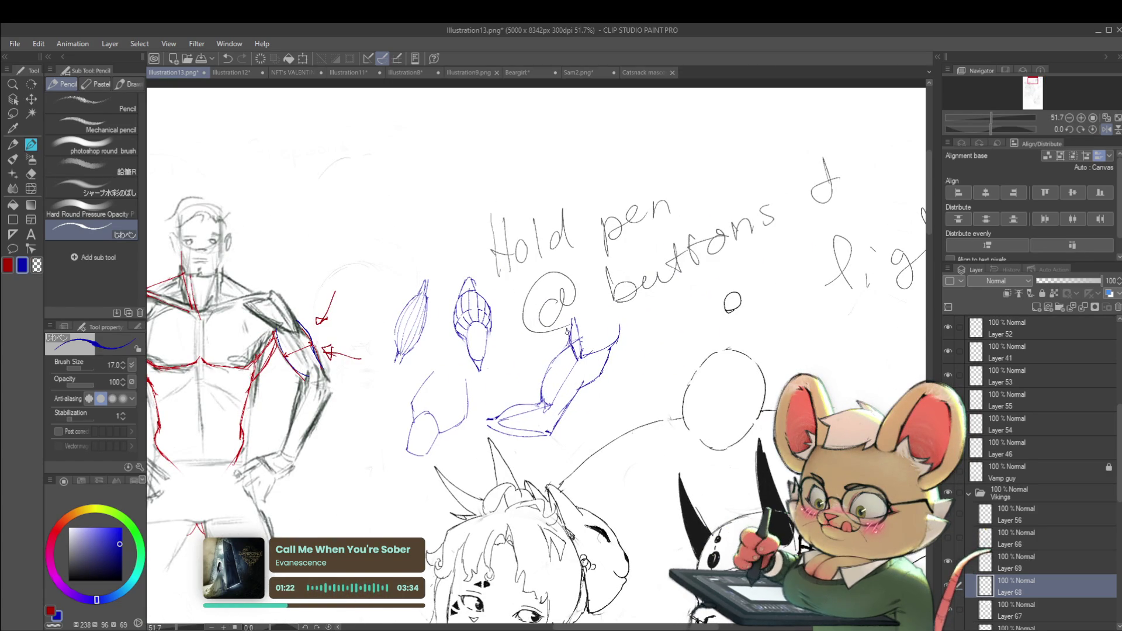
{"action": "scroll", "coordinate": [567, 331], "scroll_direction": "down", "scroll_amount": 5}
{"action": "scroll", "coordinate": [672, 310], "scroll_direction": "up", "scroll_amount": 2}
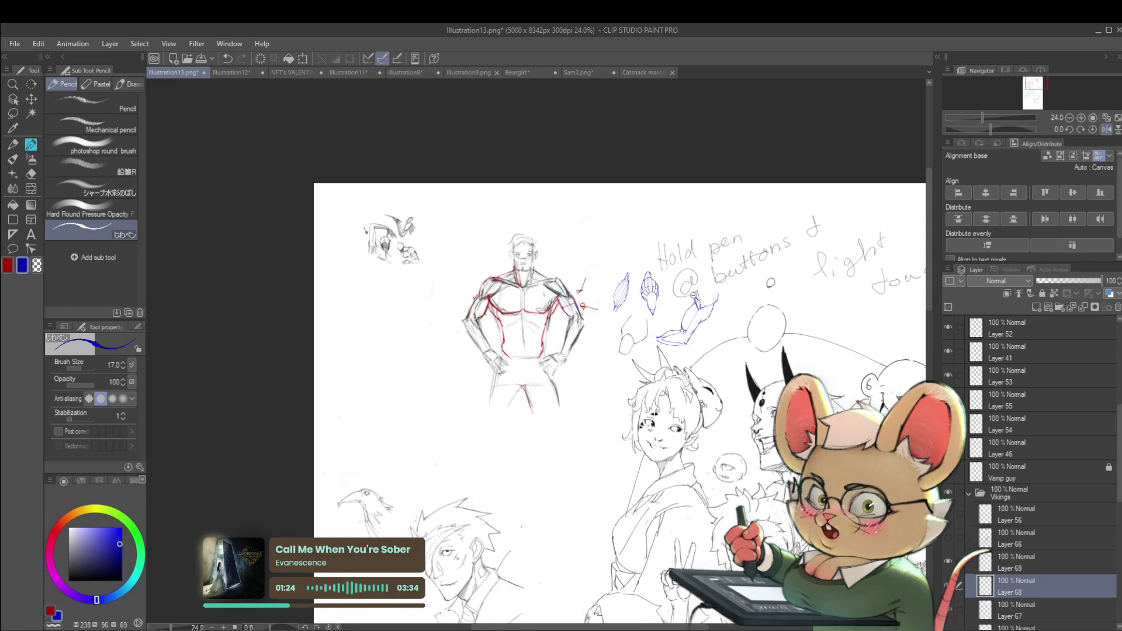
{"action": "scroll", "coordinate": [590, 304], "scroll_direction": "up", "scroll_amount": 2}
{"action": "scroll", "coordinate": [490, 311], "scroll_direction": "up", "scroll_amount": 3}
{"action": "scroll", "coordinate": [482, 294], "scroll_direction": "up", "scroll_amount": 1}
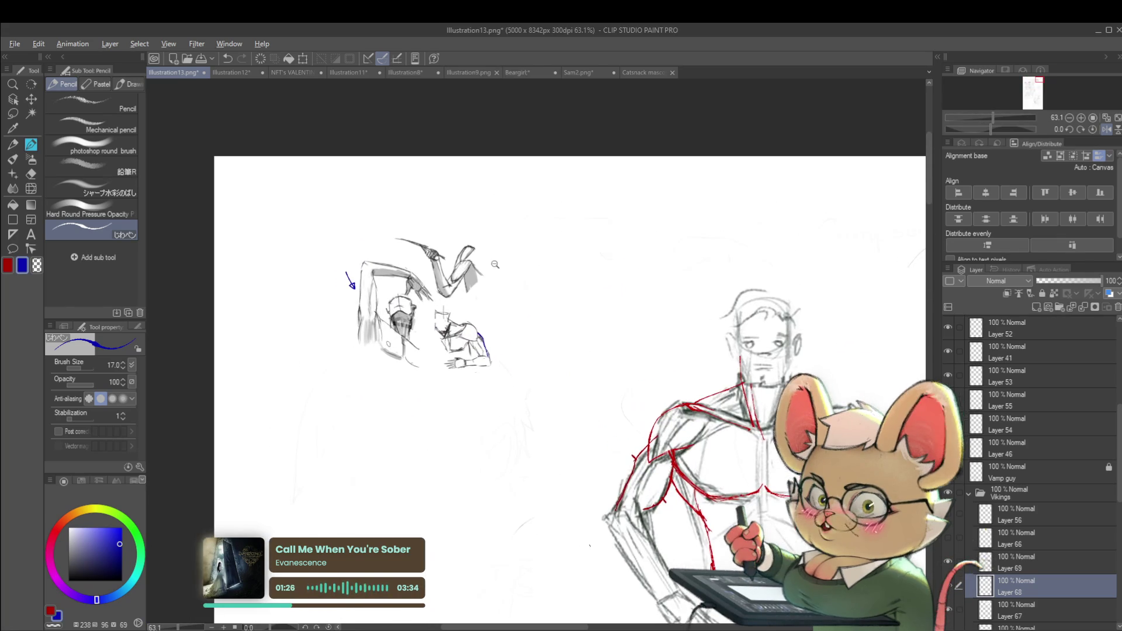
{"action": "scroll", "coordinate": [444, 291], "scroll_direction": "up", "scroll_amount": 3}
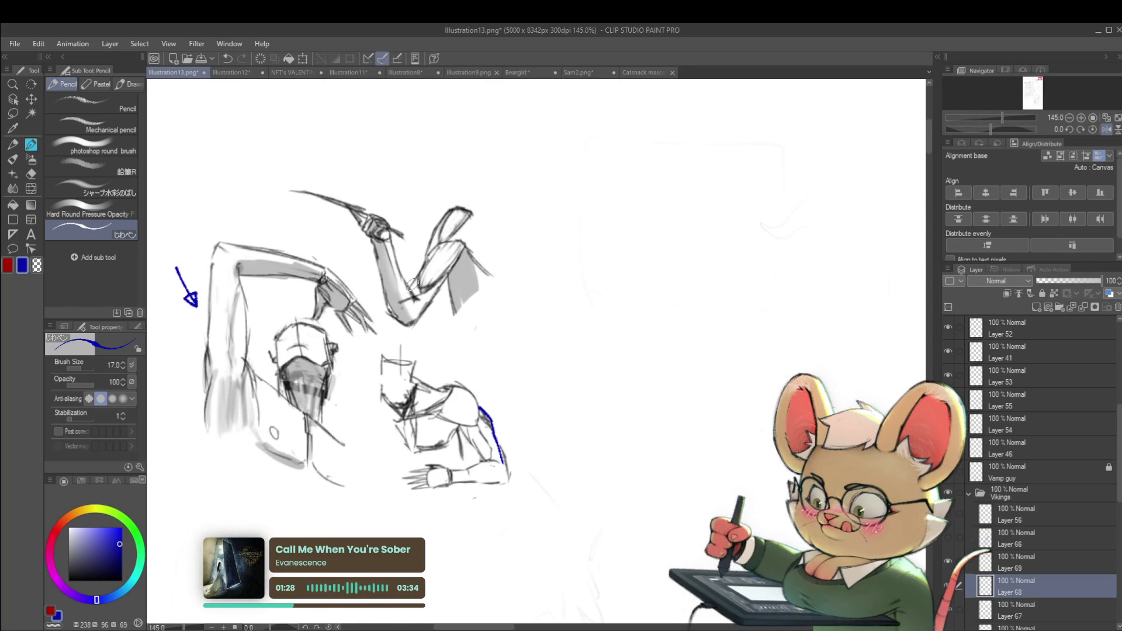
- On Layer 69, ellipse the raised forearm in blue, removing a stray elbow mark and touching up
{"action": "left_click", "coordinate": [1019, 559]}
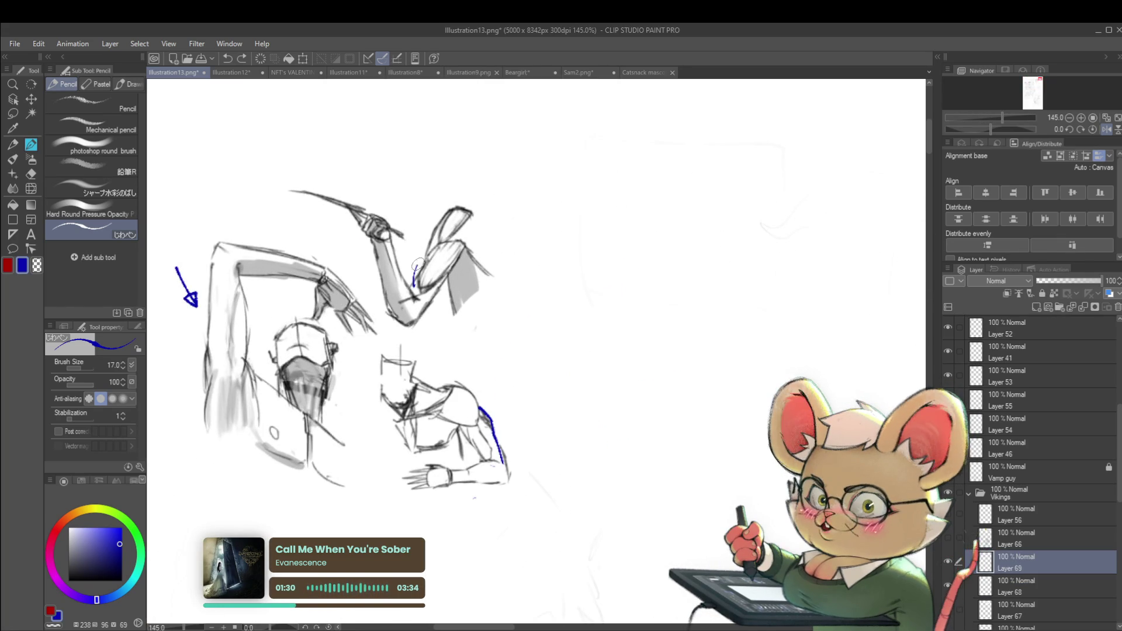
{"action": "left_click_drag", "start_coordinate": [413, 287], "coordinate": [439, 242]}
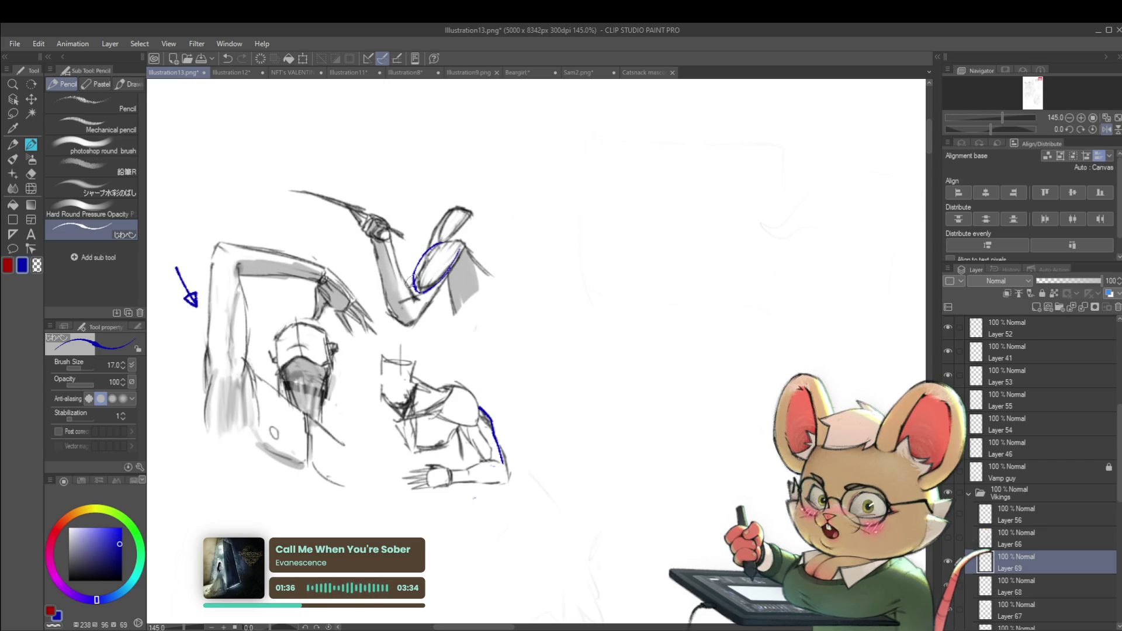
{"action": "left_click_drag", "start_coordinate": [394, 313], "coordinate": [403, 324]}
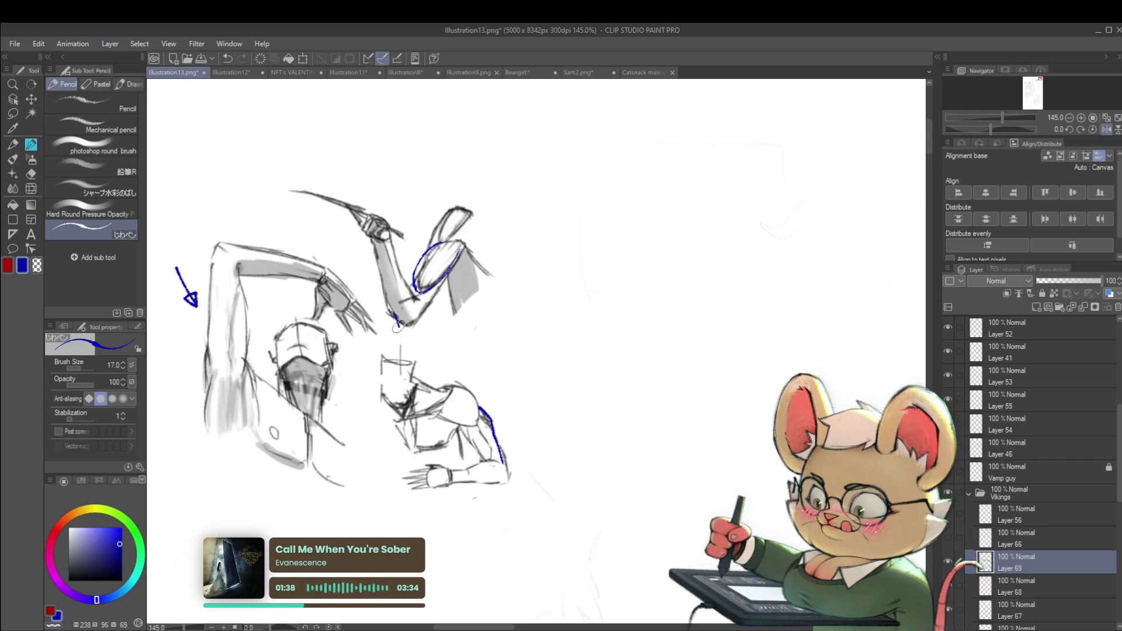
{"action": "key", "text": "ctrl+z"}
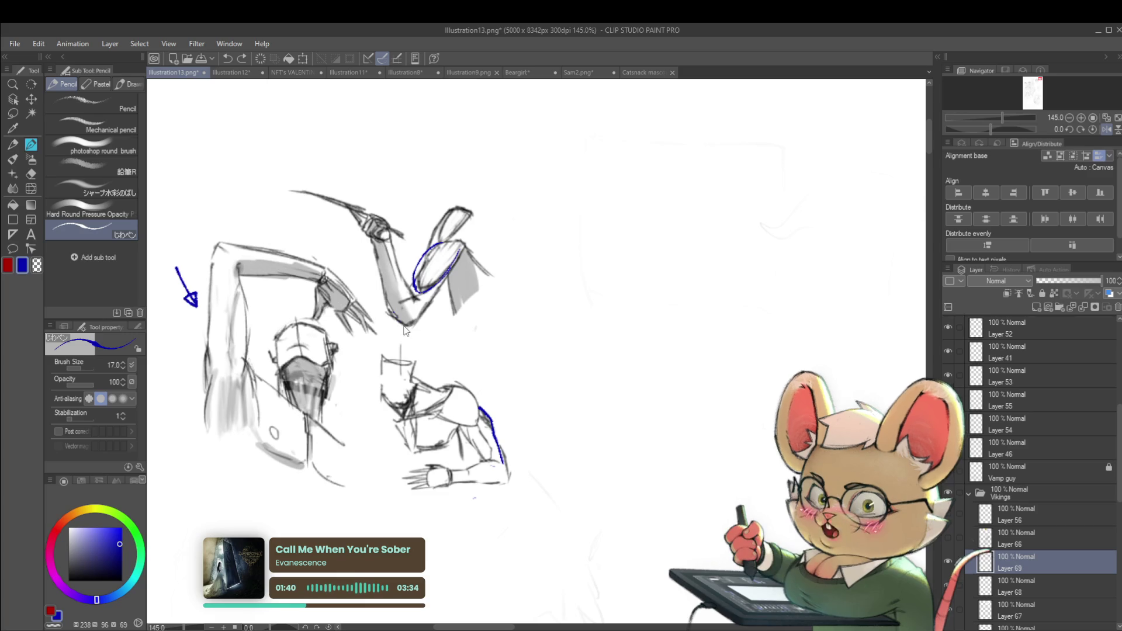
{"action": "left_click_drag", "start_coordinate": [433, 232], "coordinate": [431, 239]}
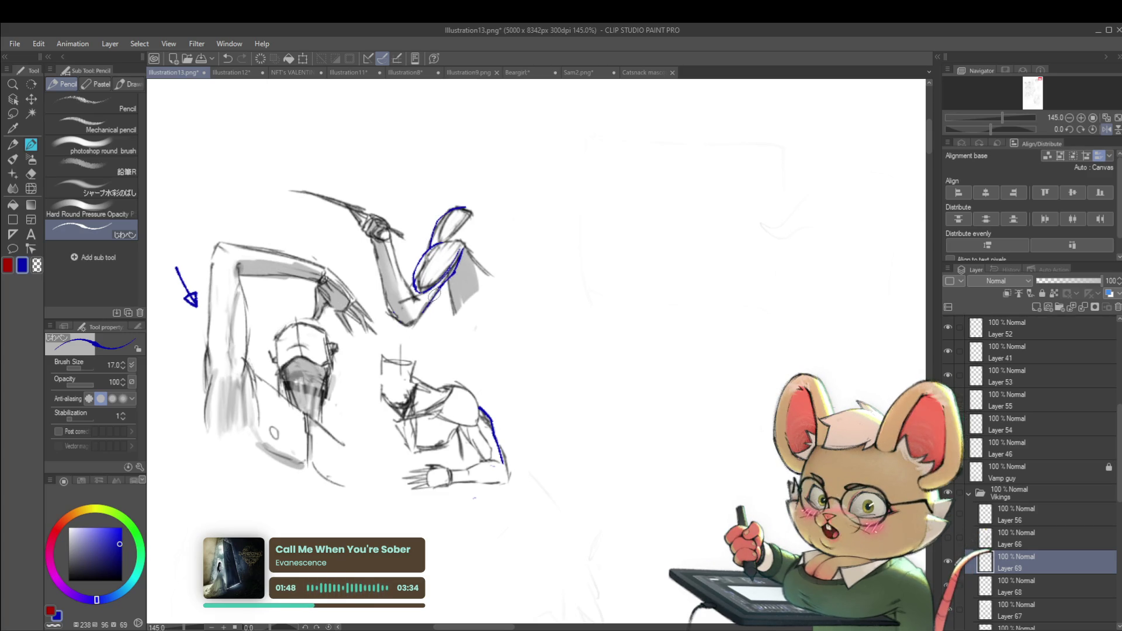
- Zoom in and draw blue arrows pointing at the crouching figure's back line
{"action": "scroll", "coordinate": [467, 286], "scroll_direction": "down", "scroll_amount": 2}
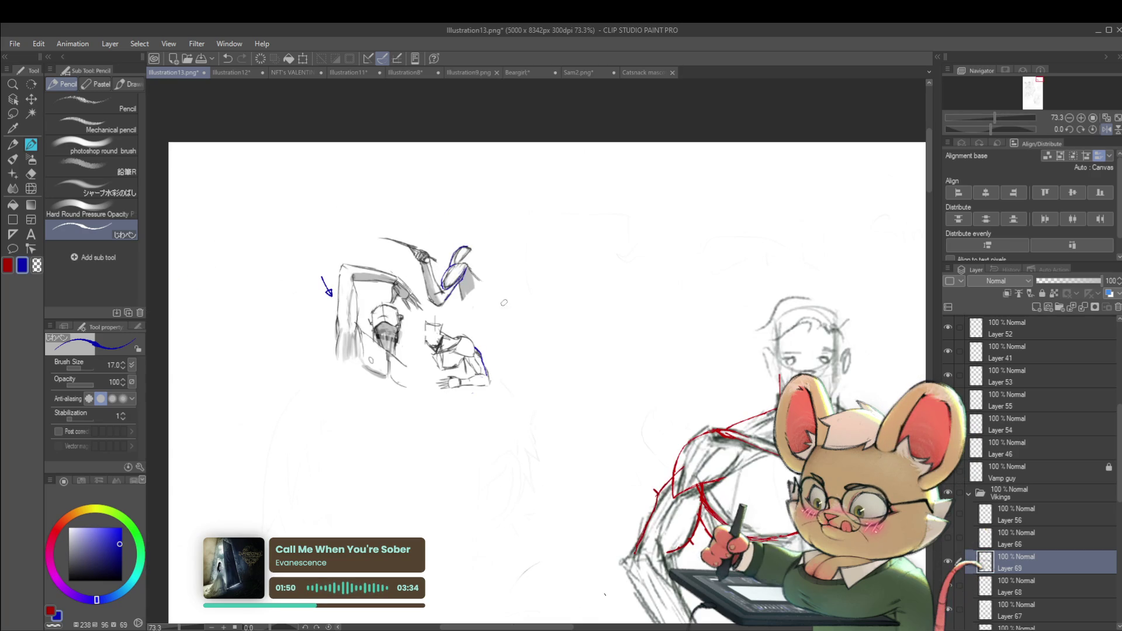
{"action": "scroll", "coordinate": [504, 302], "scroll_direction": "up", "scroll_amount": 1}
{"action": "scroll", "coordinate": [499, 321], "scroll_direction": "up", "scroll_amount": 3}
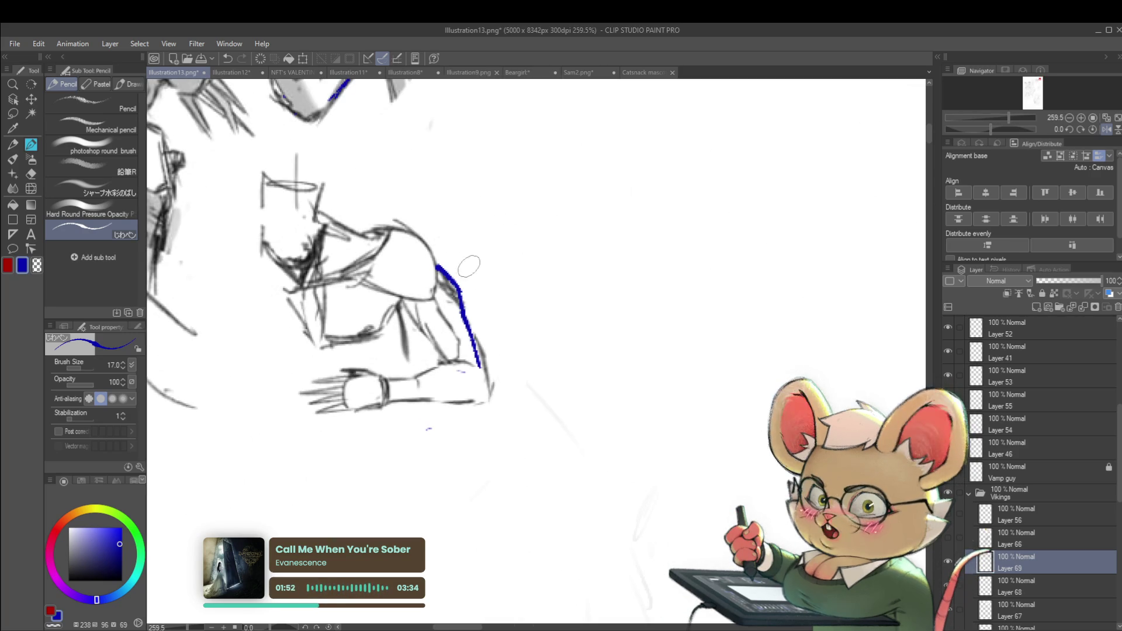
{"action": "left_click_drag", "start_coordinate": [457, 242], "coordinate": [460, 268]}
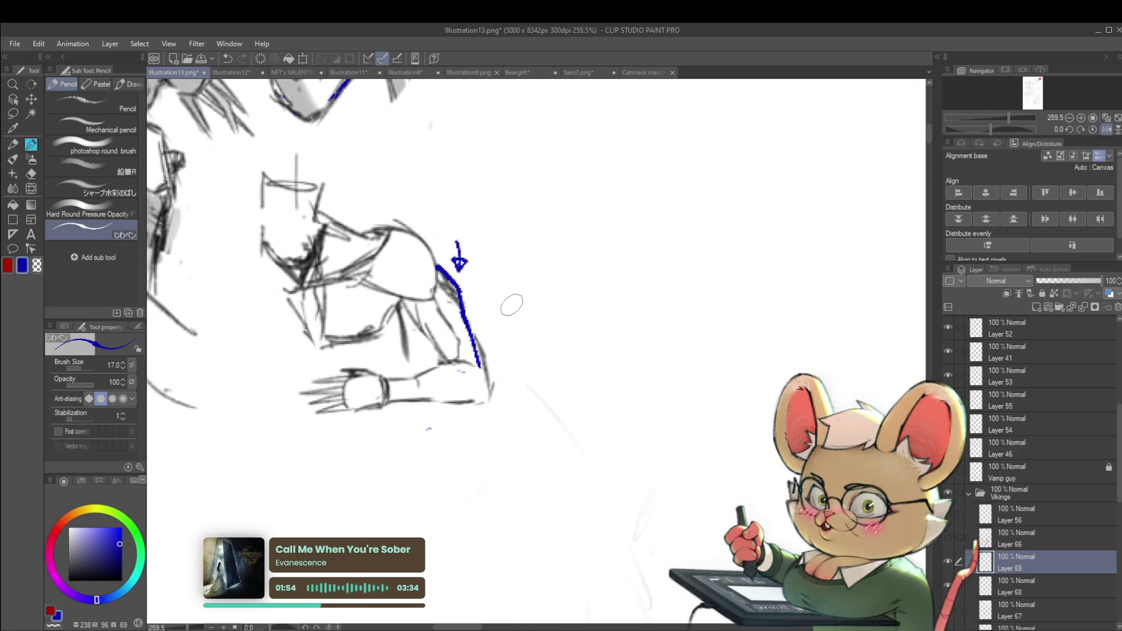
{"action": "left_click_drag", "start_coordinate": [479, 298], "coordinate": [492, 344]}
- Sketch a short and a longer blue curve to the right of the figure
{"action": "scroll", "coordinate": [522, 339], "scroll_direction": "down", "scroll_amount": 1}
{"action": "scroll", "coordinate": [522, 338], "scroll_direction": "down", "scroll_amount": 1}
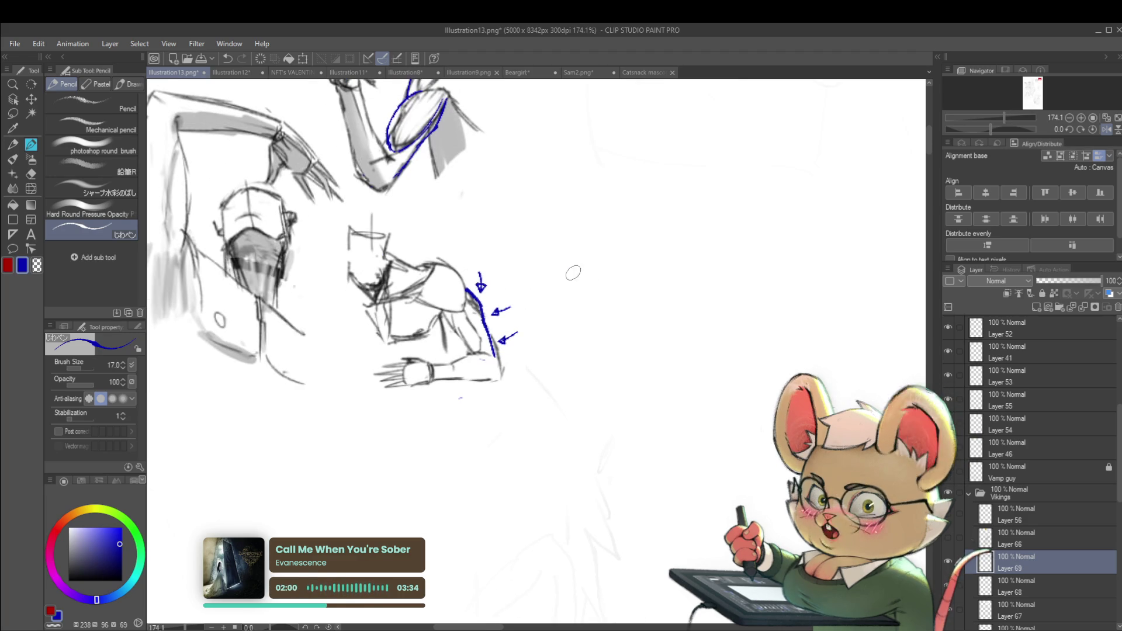
{"action": "left_click_drag", "start_coordinate": [565, 264], "coordinate": [584, 284]}
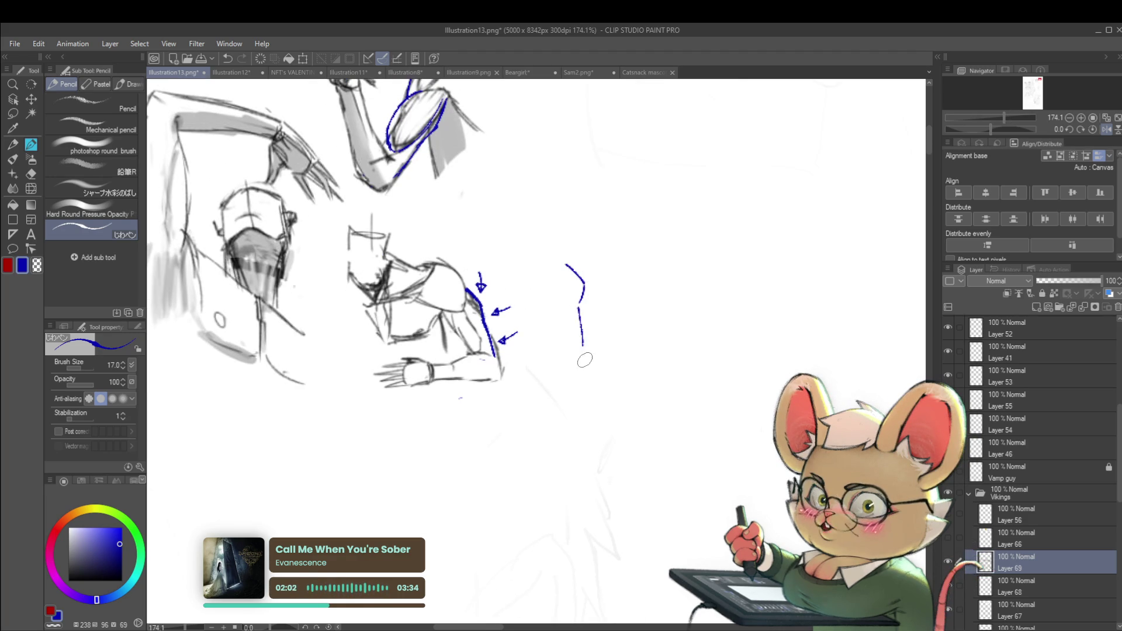
{"action": "left_click_drag", "start_coordinate": [654, 300], "coordinate": [596, 344]}
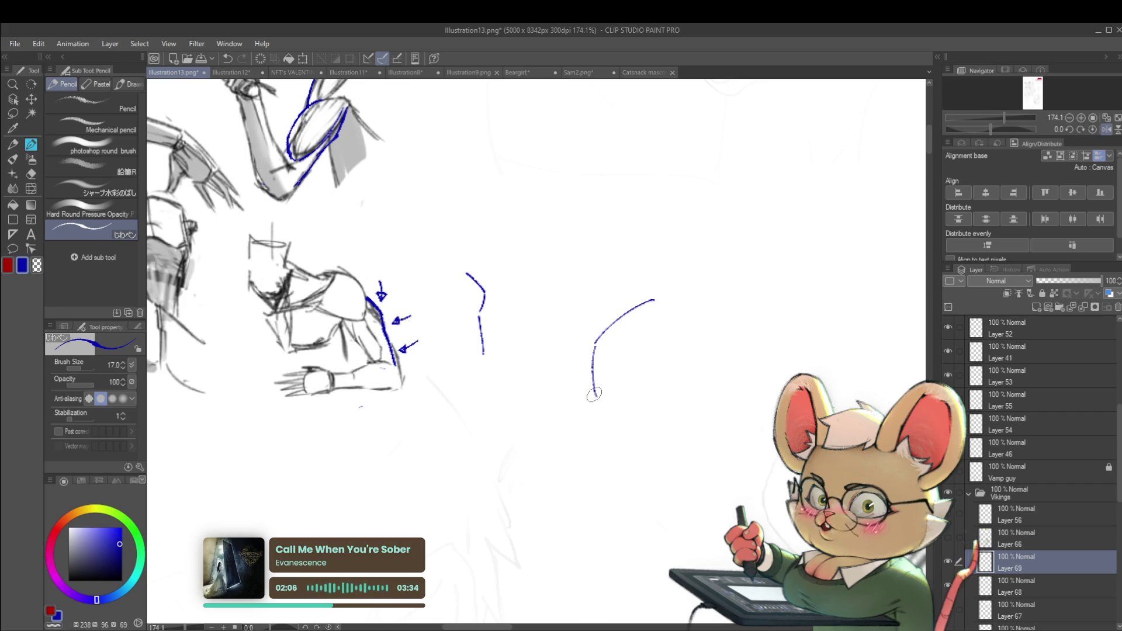
- Draw a blue line down the left outline of the Viking's arm
{"action": "scroll", "coordinate": [570, 430], "scroll_direction": "down", "scroll_amount": 3}
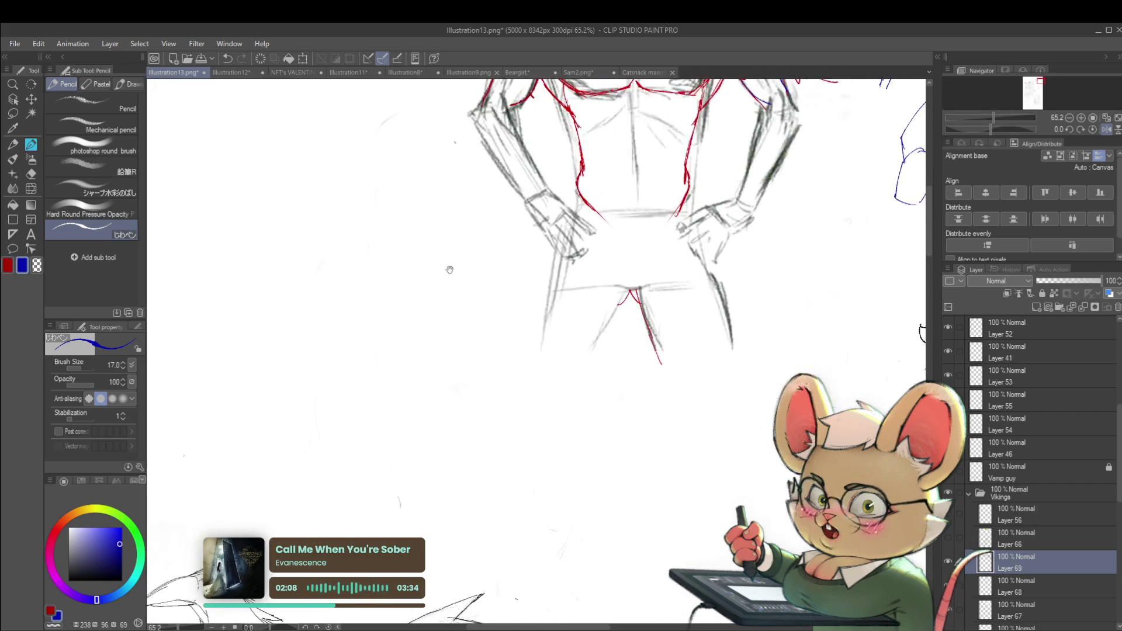
{"action": "scroll", "coordinate": [597, 461], "scroll_direction": "down", "scroll_amount": 3}
{"action": "scroll", "coordinate": [598, 461], "scroll_direction": "up", "scroll_amount": 3}
{"action": "scroll", "coordinate": [597, 461], "scroll_direction": "up", "scroll_amount": 3}
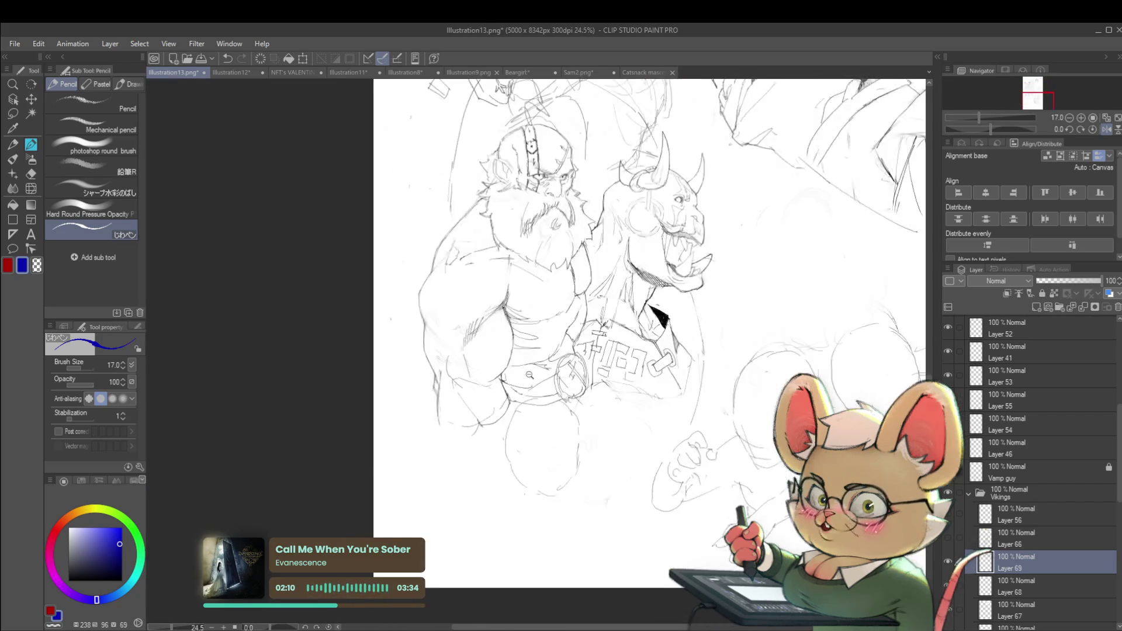
{"action": "left_click_drag", "start_coordinate": [383, 287], "coordinate": [385, 342]}
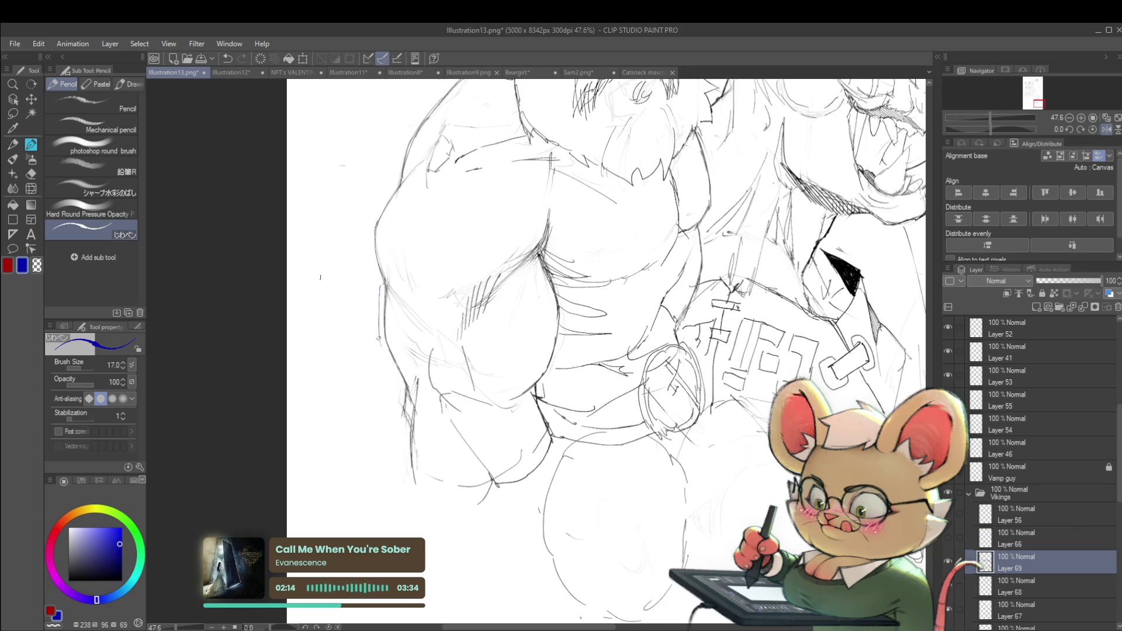
{"action": "left_click_drag", "start_coordinate": [378, 337], "coordinate": [401, 384]}
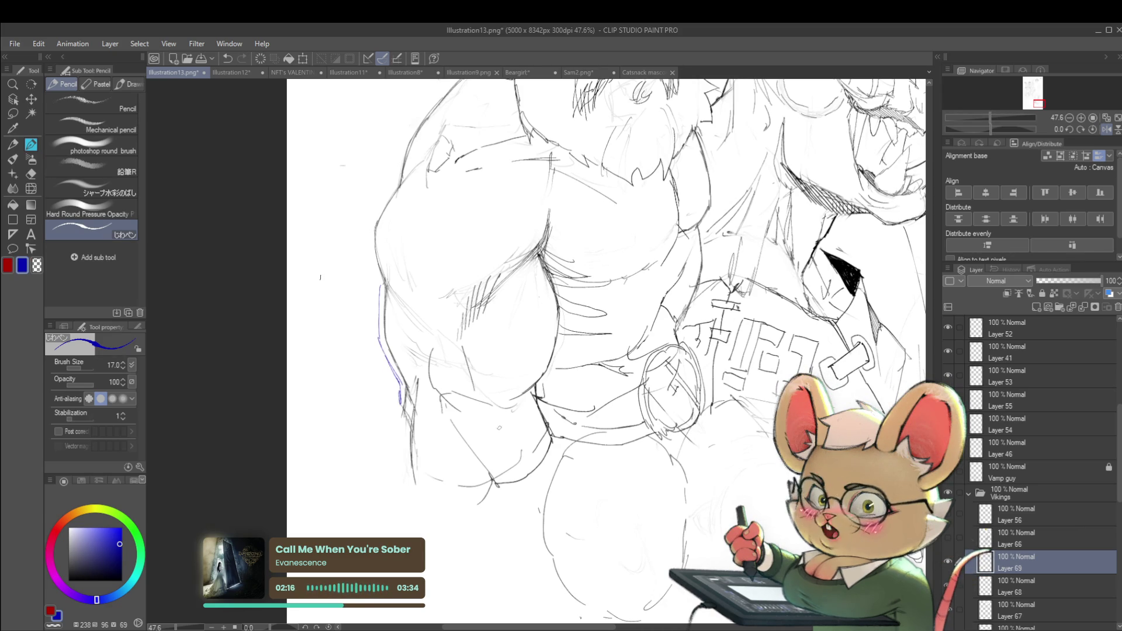
- Zoom and pan to view the upper figures on the page
{"action": "scroll", "coordinate": [477, 315], "scroll_direction": "down", "scroll_amount": 2}
{"action": "scroll", "coordinate": [477, 315], "scroll_direction": "down", "scroll_amount": 2}
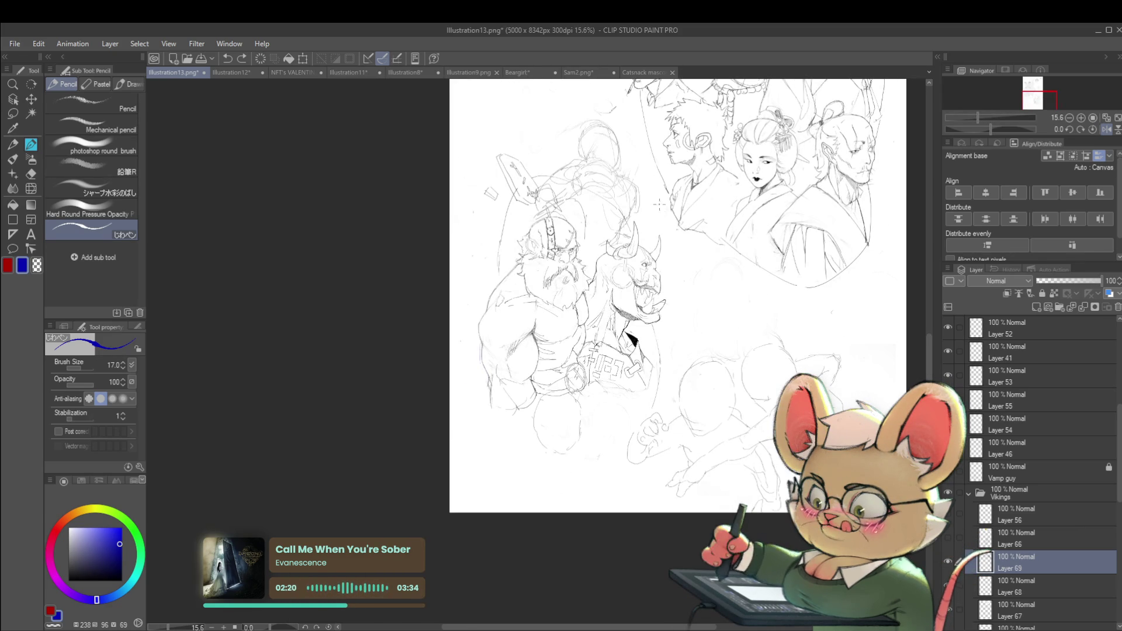
{"action": "left_click_drag", "start_coordinate": [659, 204], "coordinate": [600, 337]}
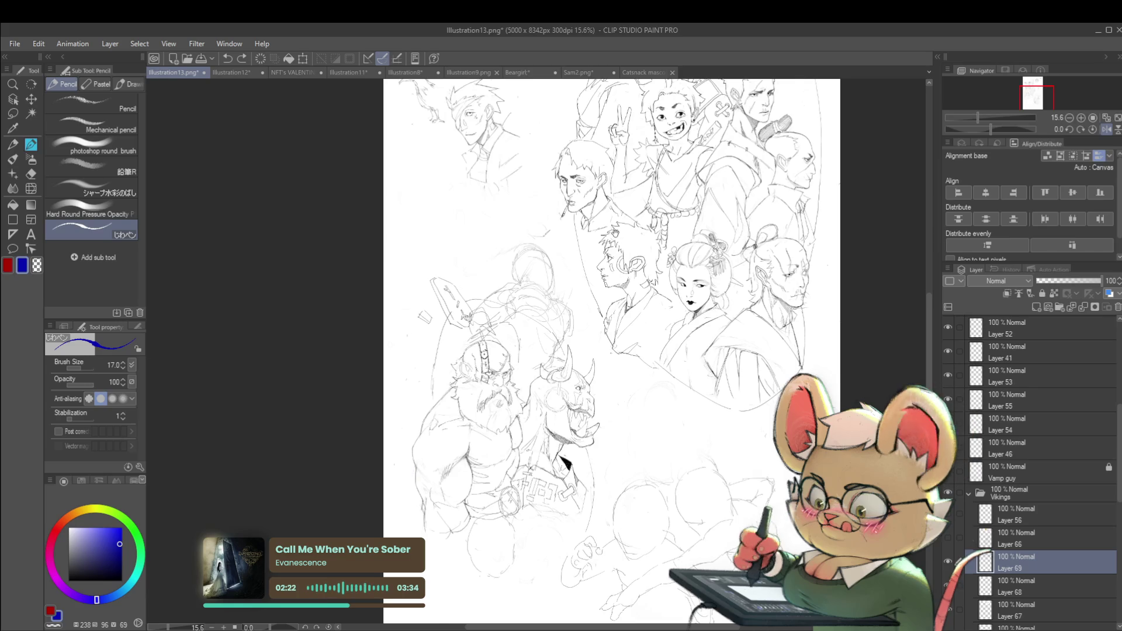
{"action": "scroll", "coordinate": [563, 458], "scroll_direction": "up", "scroll_amount": 5}
{"action": "scroll", "coordinate": [618, 199], "scroll_direction": "up", "scroll_amount": 1}
{"action": "scroll", "coordinate": [617, 199], "scroll_direction": "up", "scroll_amount": 4}
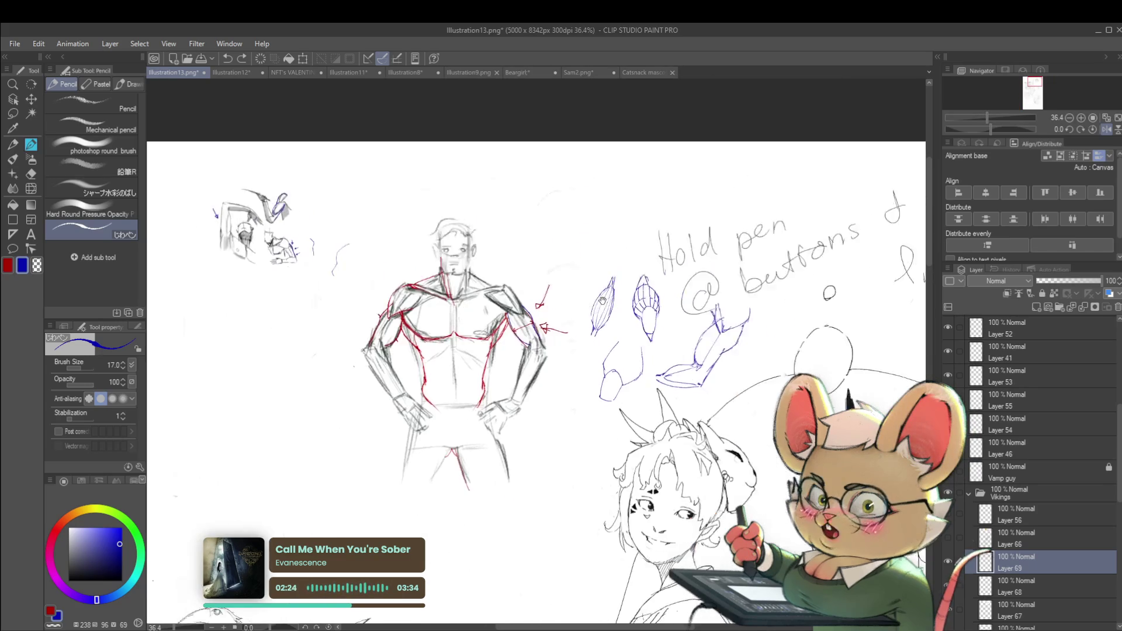
{"action": "scroll", "coordinate": [377, 152], "scroll_direction": "up", "scroll_amount": 3}
{"action": "scroll", "coordinate": [377, 152], "scroll_direction": "up", "scroll_amount": 3}
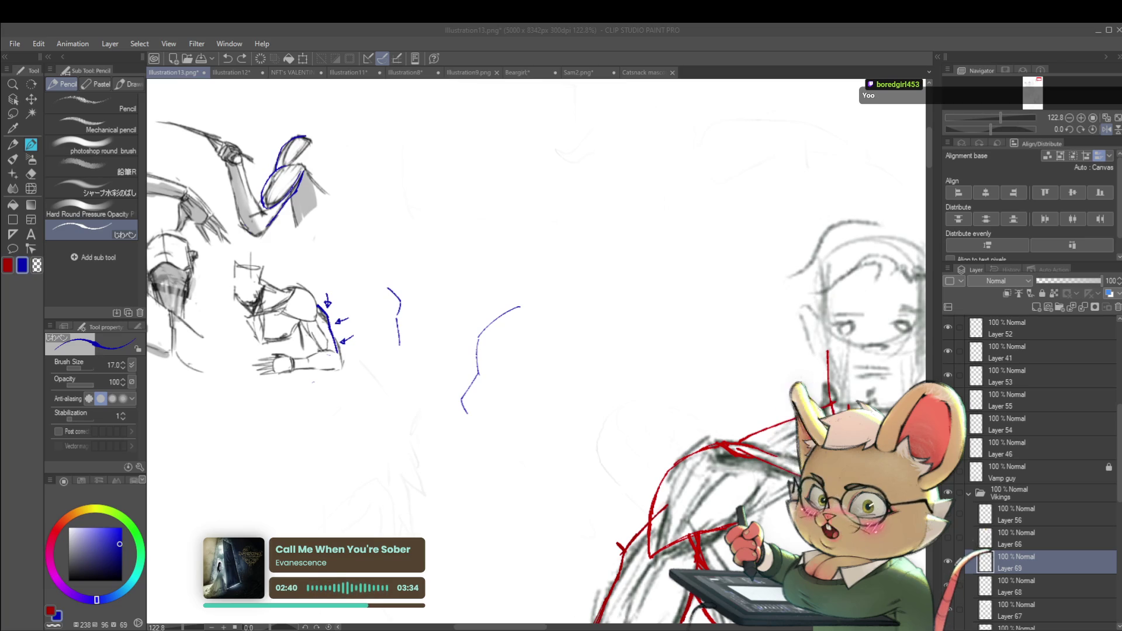
{"action": "scroll", "coordinate": [647, 273], "scroll_direction": "down", "scroll_amount": 2}
{"action": "scroll", "coordinate": [647, 274], "scroll_direction": "down", "scroll_amount": 3}
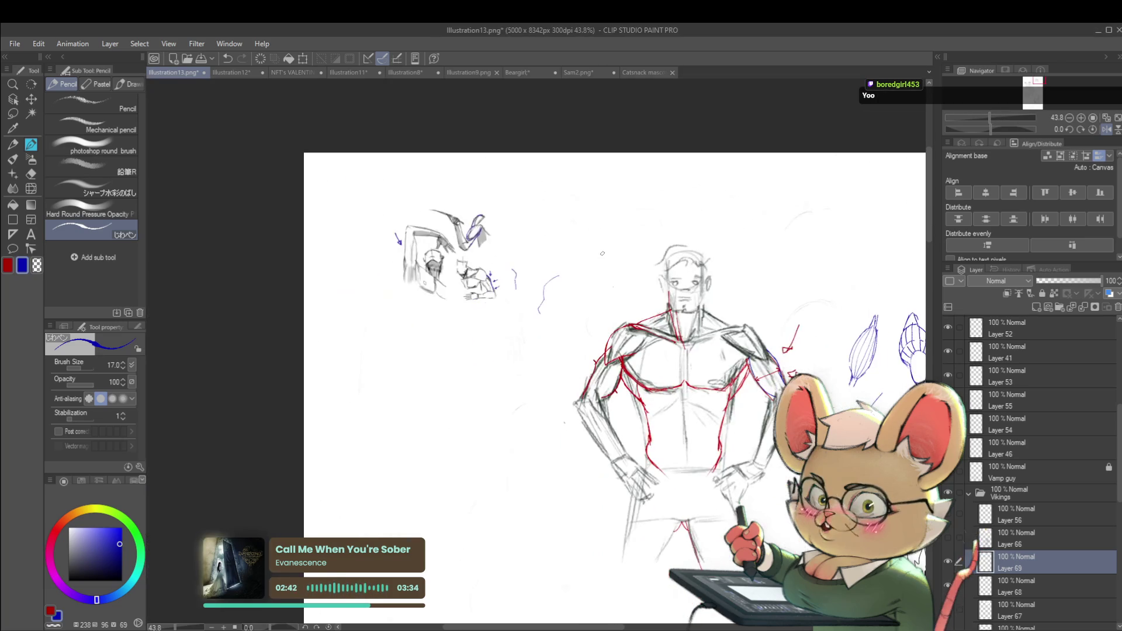
{"action": "scroll", "coordinate": [647, 273], "scroll_direction": "down", "scroll_amount": 2}
- Select Layer 68 with the other annotation layer and move both up the stack
{"action": "left_click", "coordinate": [1012, 586], "text": "ctrl"}
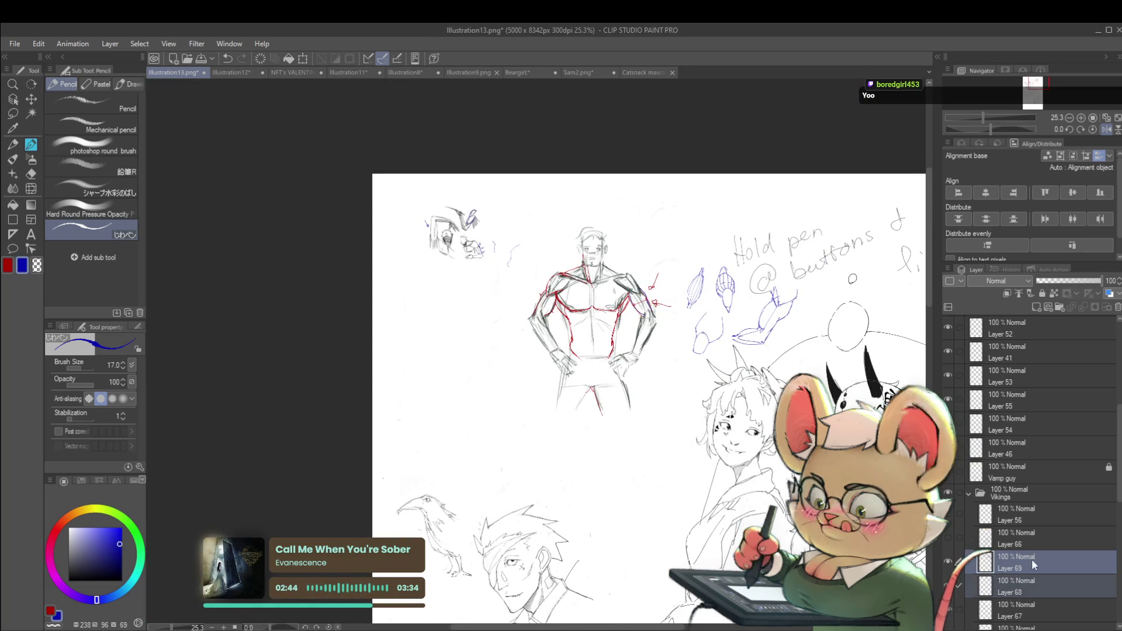
{"action": "mouse_move", "coordinate": [1029, 566]}
{"action": "left_mouse_down"}
{"action": "mouse_move", "coordinate": [1038, 338]}
{"action": "mouse_move", "coordinate": [1044, 563]}
{"action": "left_mouse_up"}
{"action": "left_click_drag", "start_coordinate": [760, 409], "coordinate": [667, 395]}
{"action": "scroll", "coordinate": [649, 304], "scroll_direction": "up", "scroll_amount": 1}
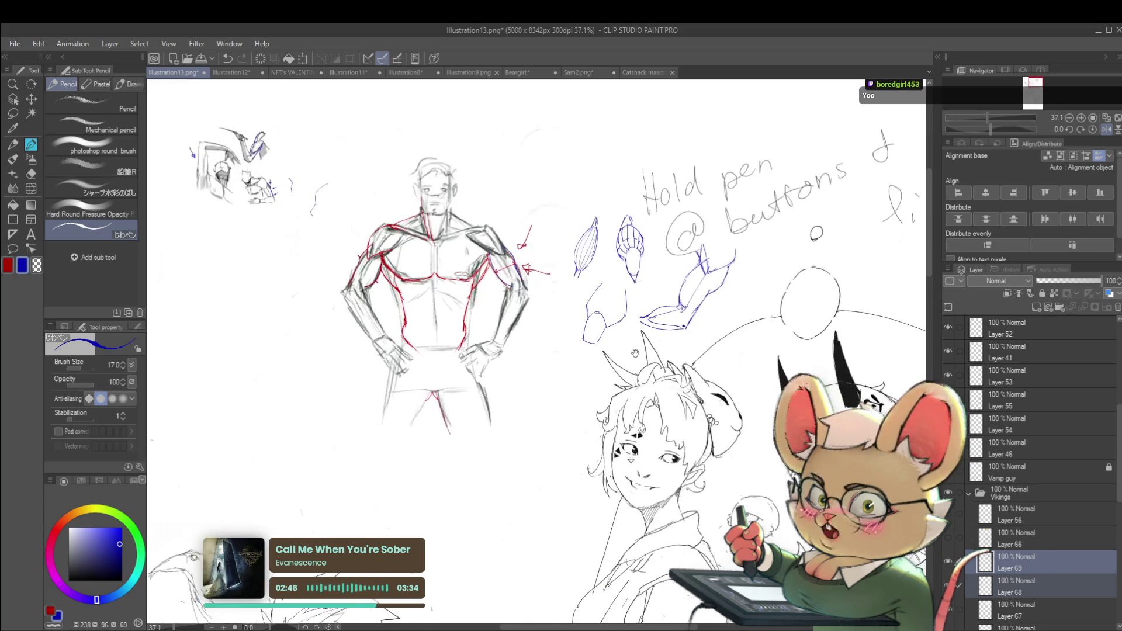
{"action": "scroll", "coordinate": [649, 304], "scroll_direction": "up", "scroll_amount": 1}
{"action": "scroll", "coordinate": [649, 304], "scroll_direction": "up", "scroll_amount": 1}
{"action": "scroll", "coordinate": [648, 304], "scroll_direction": "up", "scroll_amount": 1}
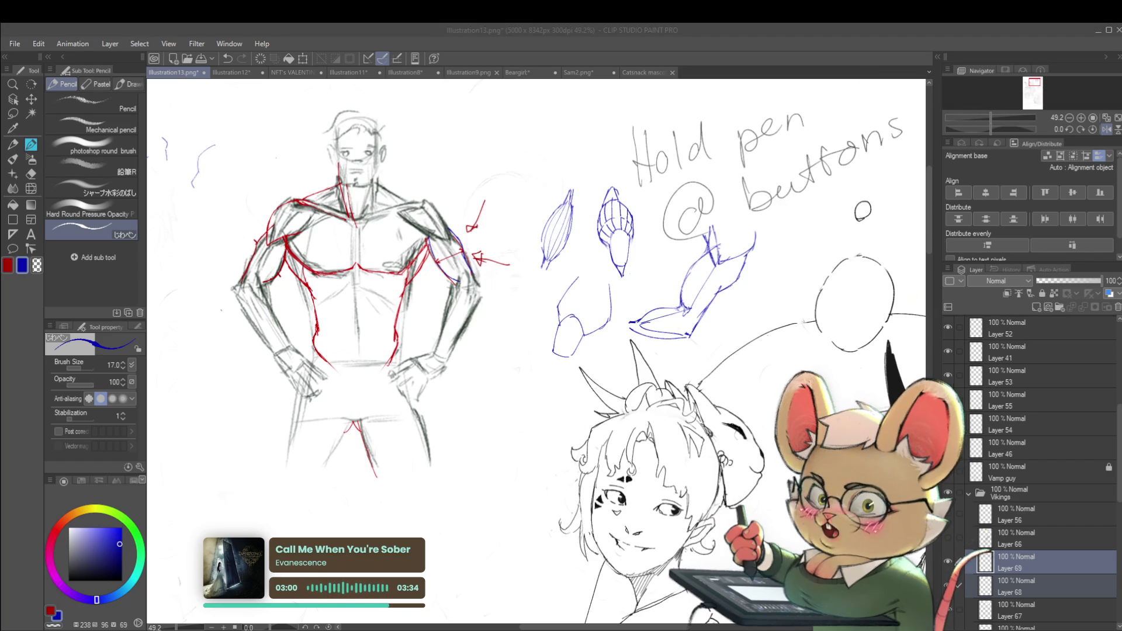
- Pan across the arm, hand and male figure sketches to frame the whole study area
{"action": "scroll", "coordinate": [631, 451], "scroll_direction": "down", "scroll_amount": 2}
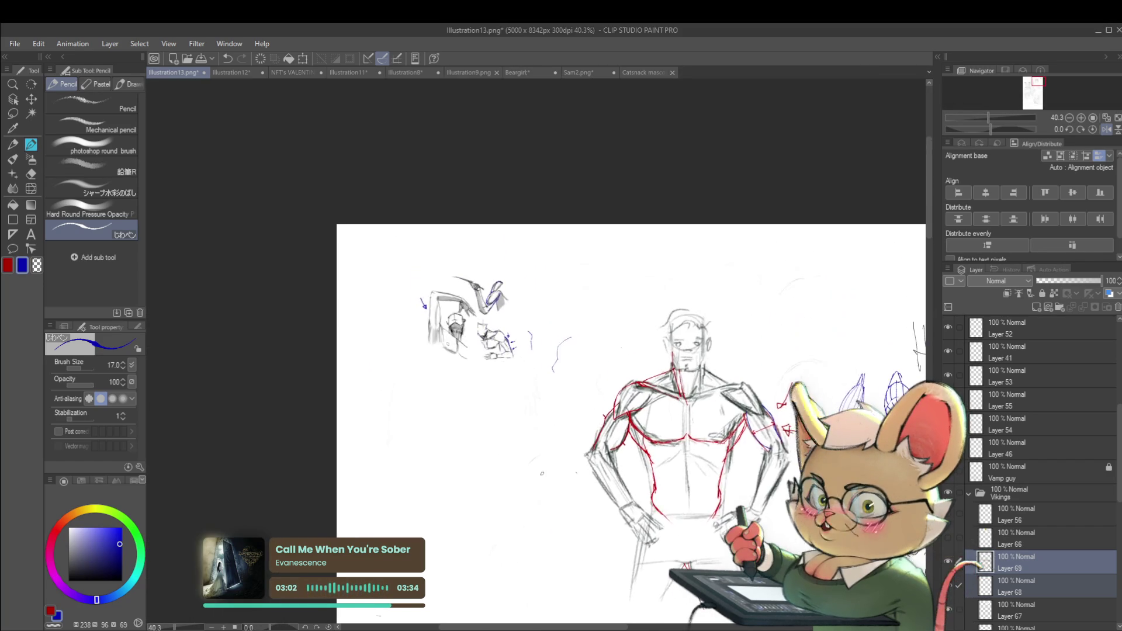
{"action": "scroll", "coordinate": [444, 210], "scroll_direction": "up", "scroll_amount": 10}
{"action": "left_click_drag", "start_coordinate": [491, 374], "coordinate": [488, 448]}
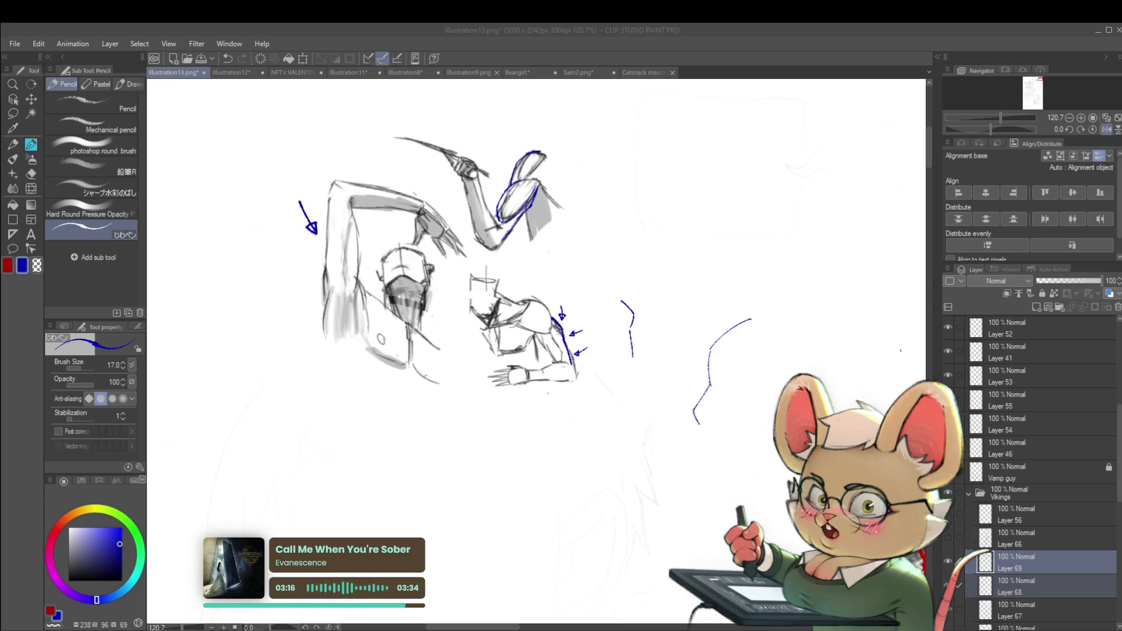
{"action": "scroll", "coordinate": [754, 374], "scroll_direction": "down", "scroll_amount": 3}
{"action": "left_click_drag", "start_coordinate": [775, 400], "coordinate": [534, 342]}
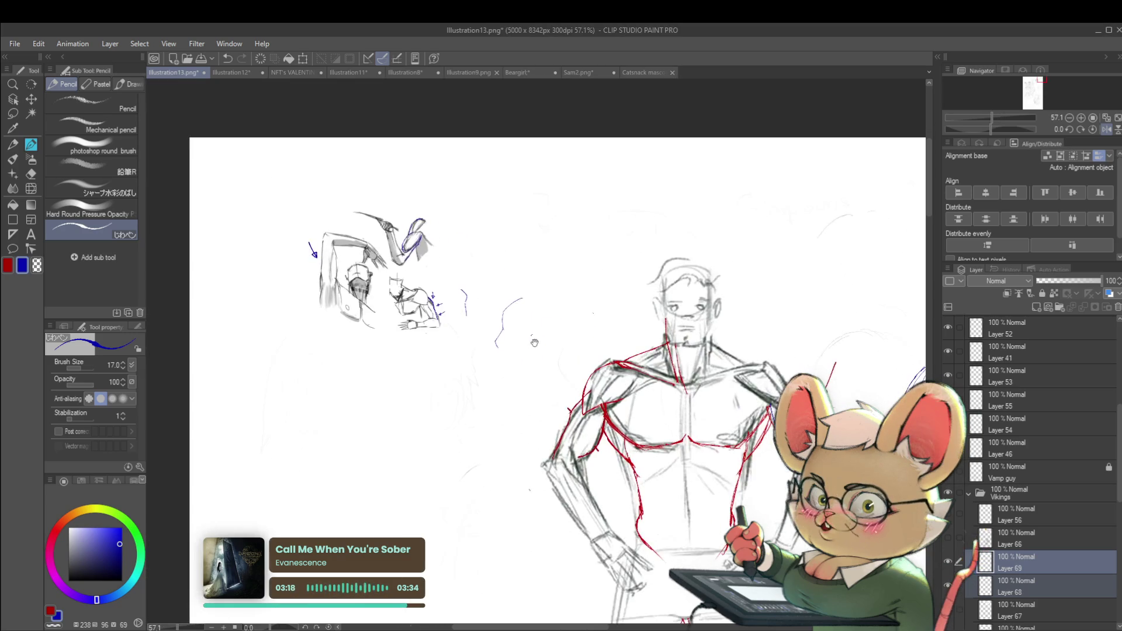
{"action": "scroll", "coordinate": [534, 342], "scroll_direction": "down", "scroll_amount": 3}
{"action": "left_click_drag", "start_coordinate": [748, 351], "coordinate": [637, 299]}
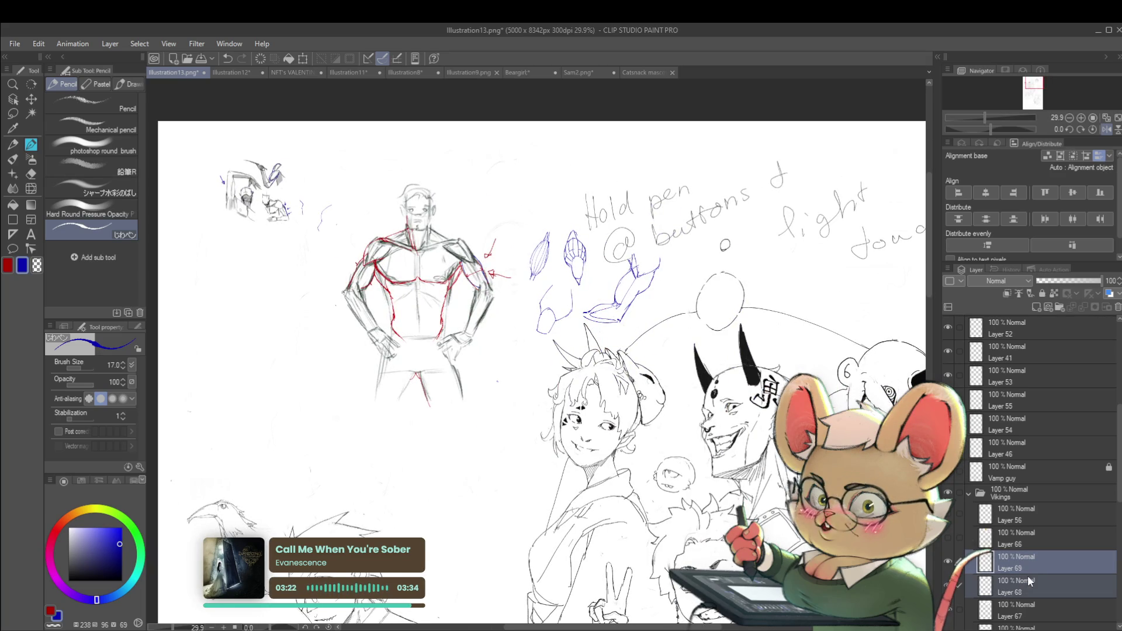
- Move annotation Layers 68 and 69 into the hidden rev/non snak art folder
{"action": "left_click_drag", "start_coordinate": [1051, 345], "coordinate": [1043, 320]}
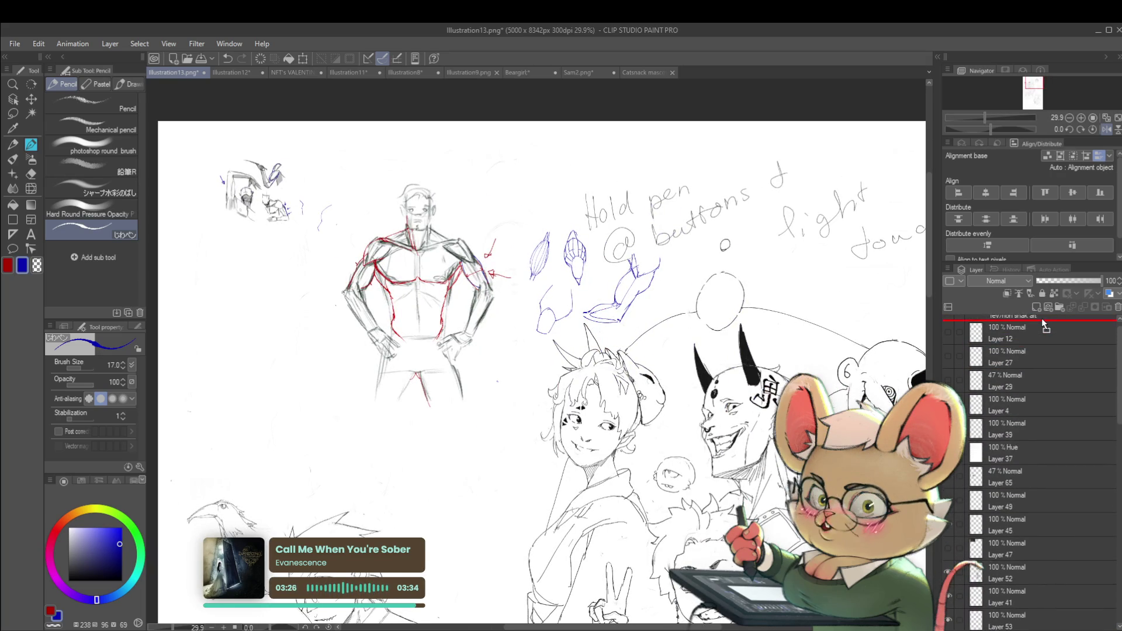
{"action": "left_click_drag", "start_coordinate": [1043, 324], "coordinate": [1041, 327]}
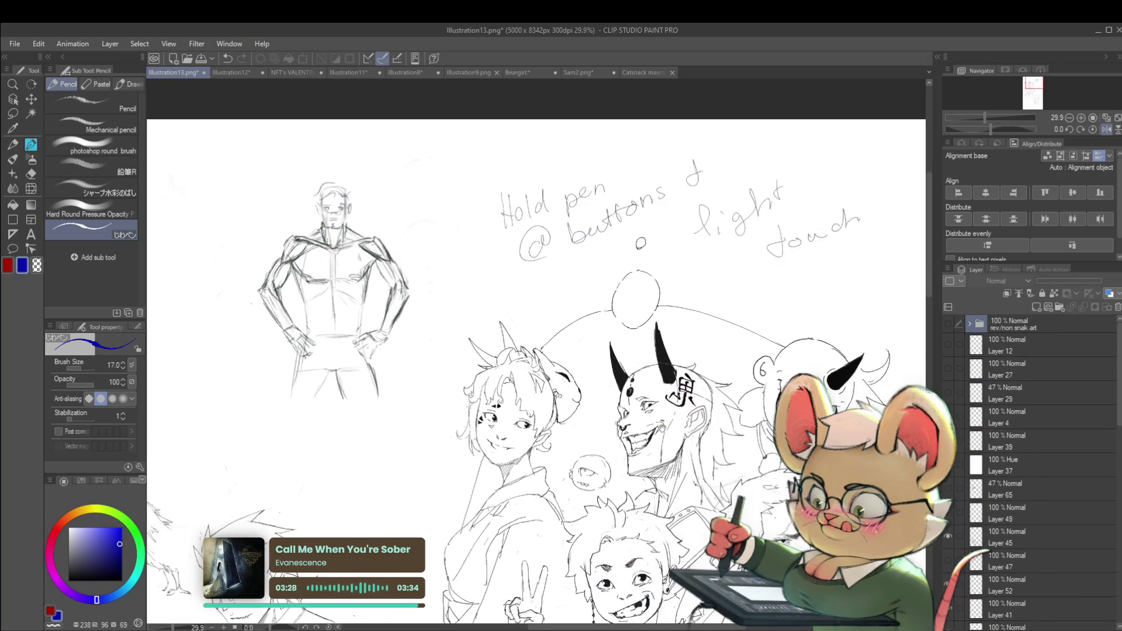
{"action": "left_click_drag", "start_coordinate": [1119, 422], "coordinate": [1120, 468]}
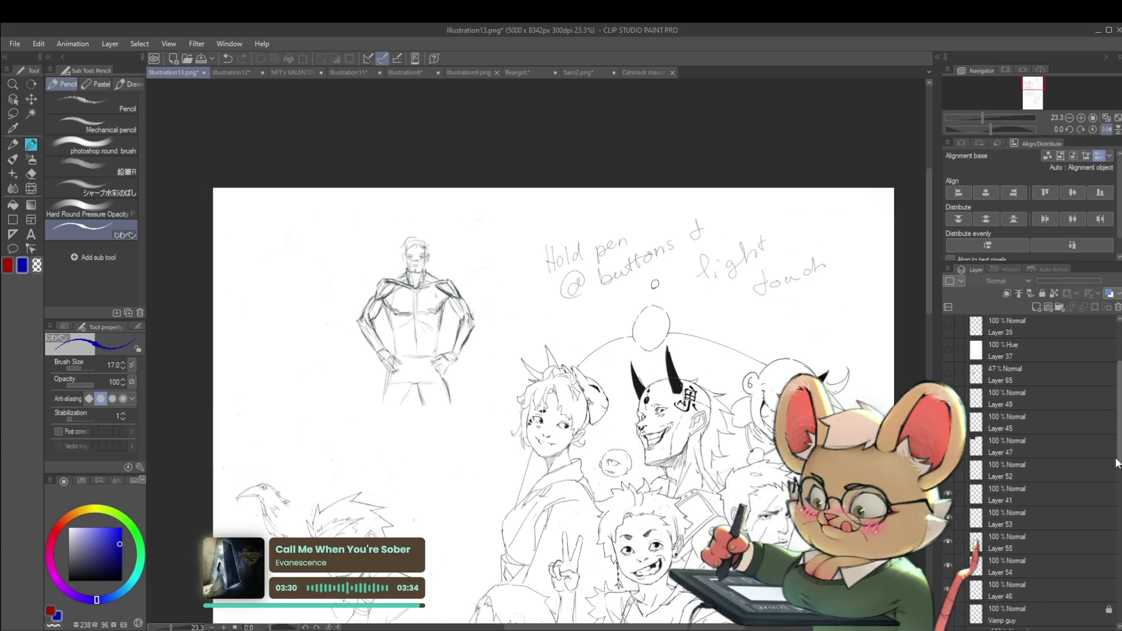
- Hide Layer 45 and move Layer 67 up out of the Vikings folder
{"action": "left_click", "coordinate": [948, 321]}
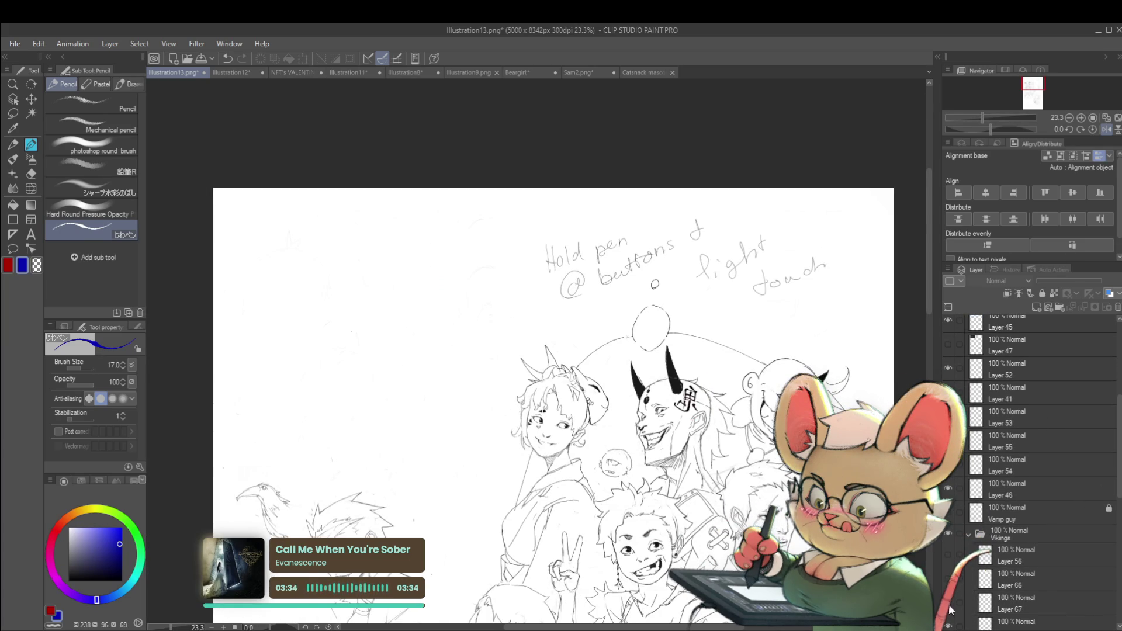
{"action": "left_click", "coordinate": [1019, 609]}
{"action": "left_click_drag", "start_coordinate": [1019, 609], "coordinate": [1029, 331]}
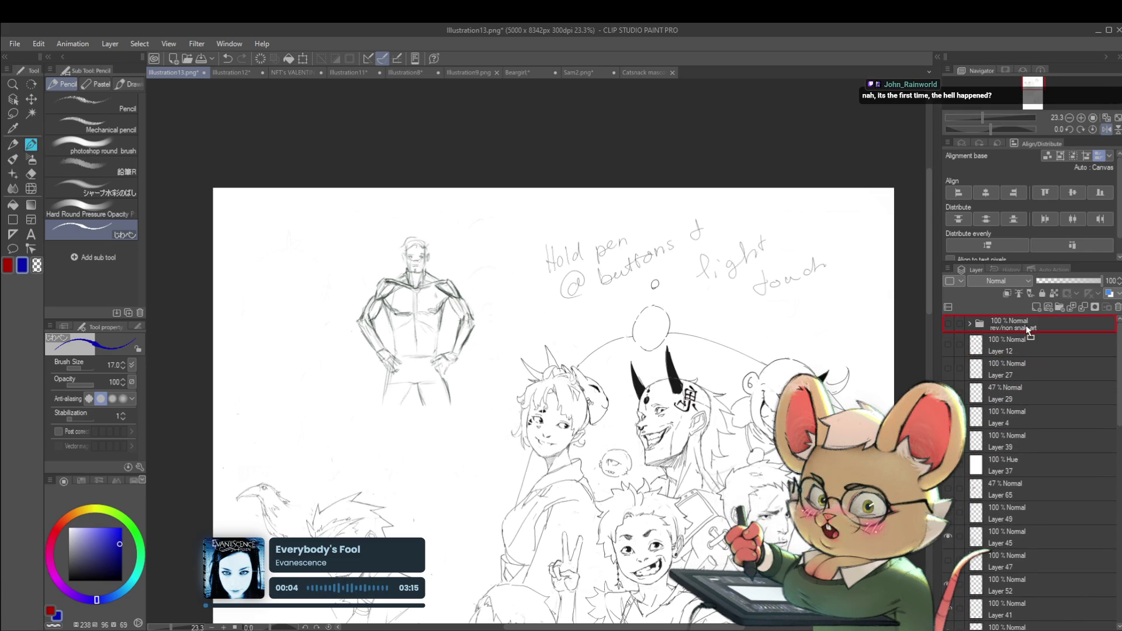
{"action": "scroll", "coordinate": [712, 336], "scroll_direction": "down", "scroll_amount": 3}
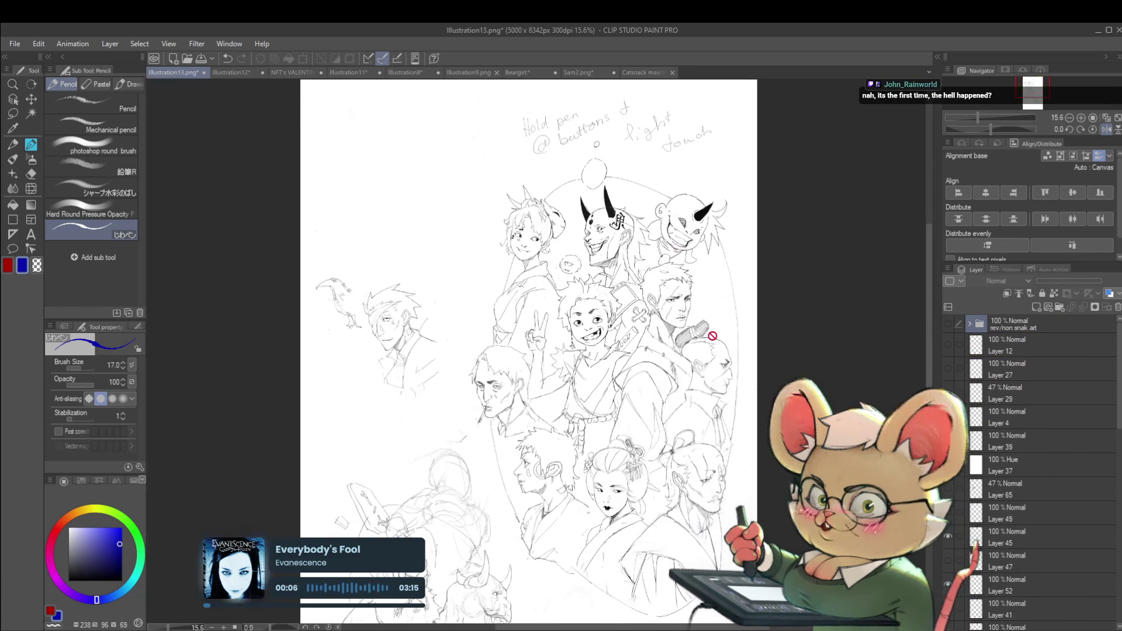
{"action": "left_click_drag", "start_coordinate": [712, 336], "coordinate": [1108, 528]}
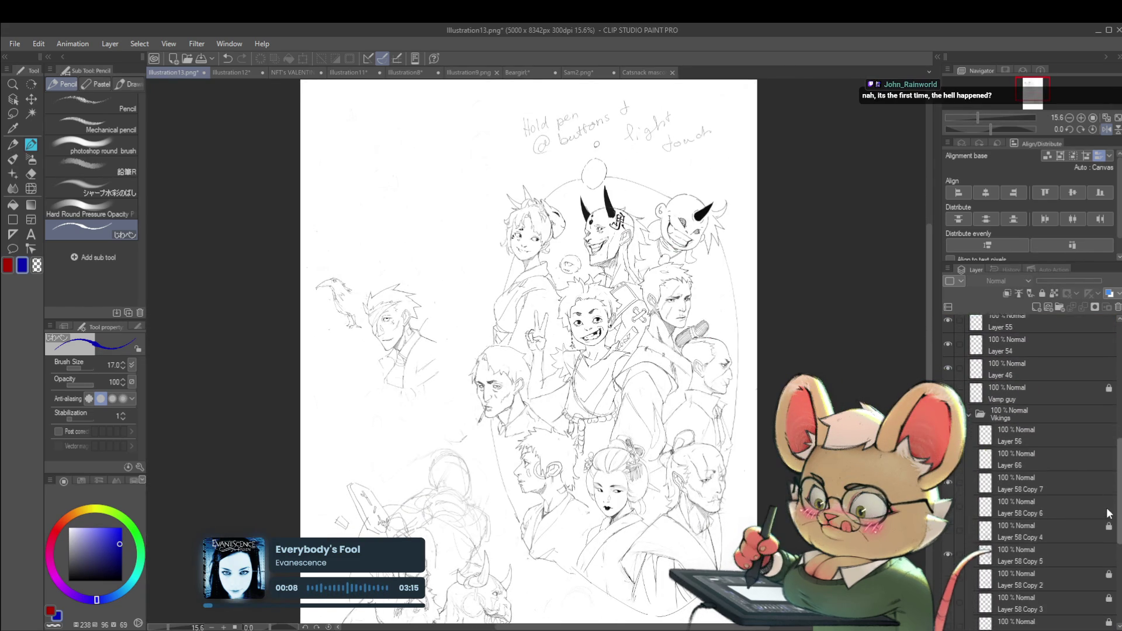
- Select Layer 58 Copy 7 and pan the sketch page to view the figures below
{"action": "left_click", "coordinate": [987, 451]}
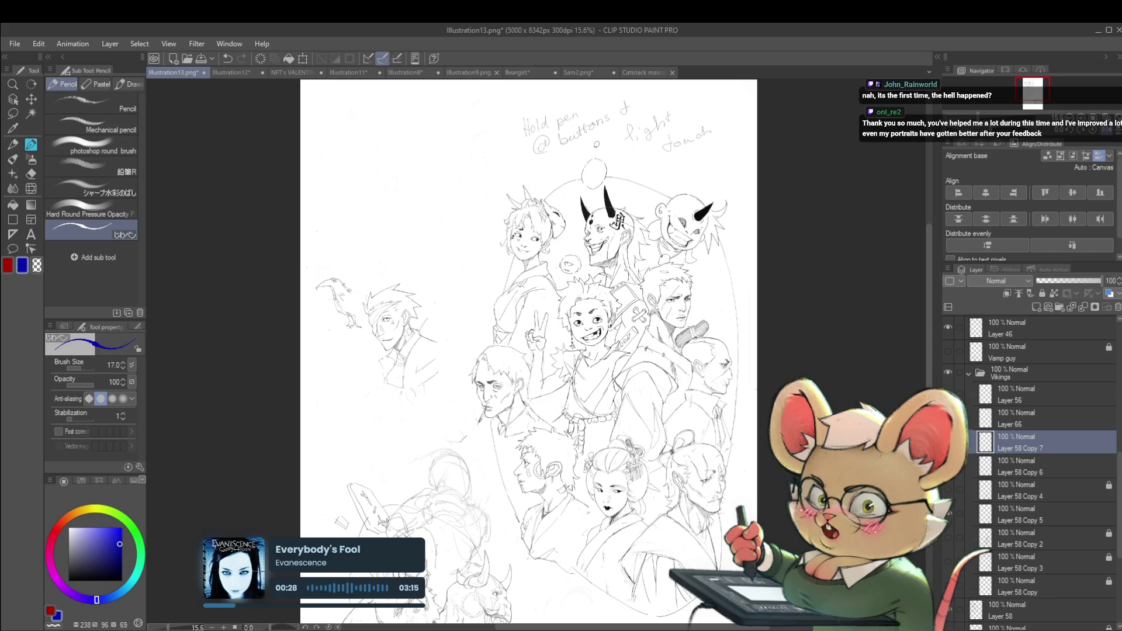
{"action": "left_click_drag", "start_coordinate": [476, 449], "coordinate": [484, 411]}
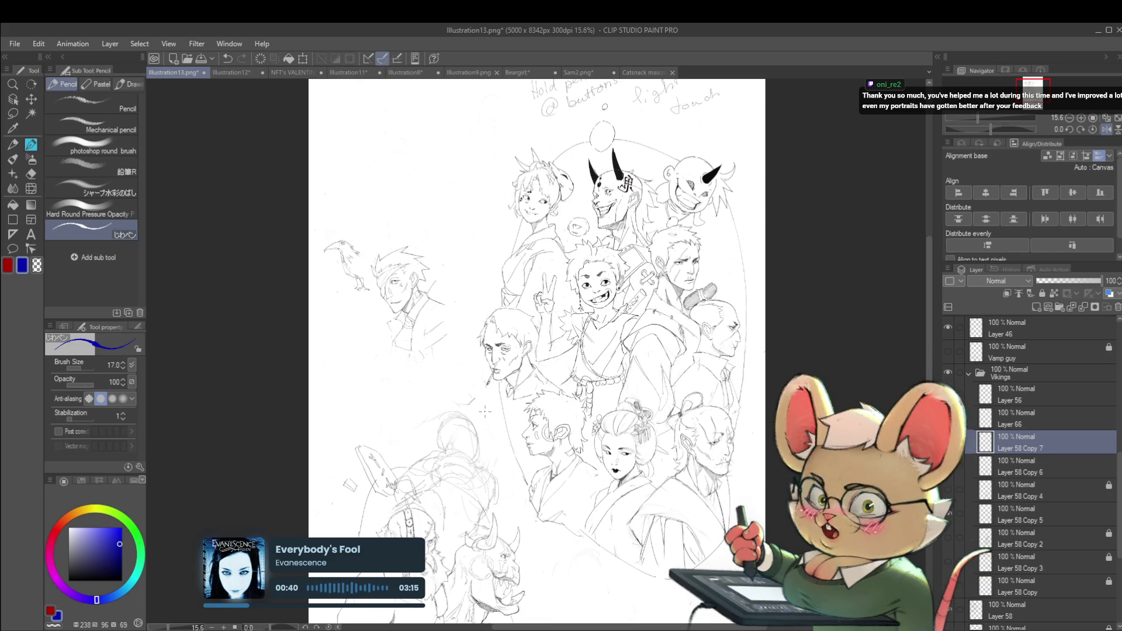
{"action": "scroll", "coordinate": [576, 526], "scroll_direction": "down", "scroll_amount": 5}
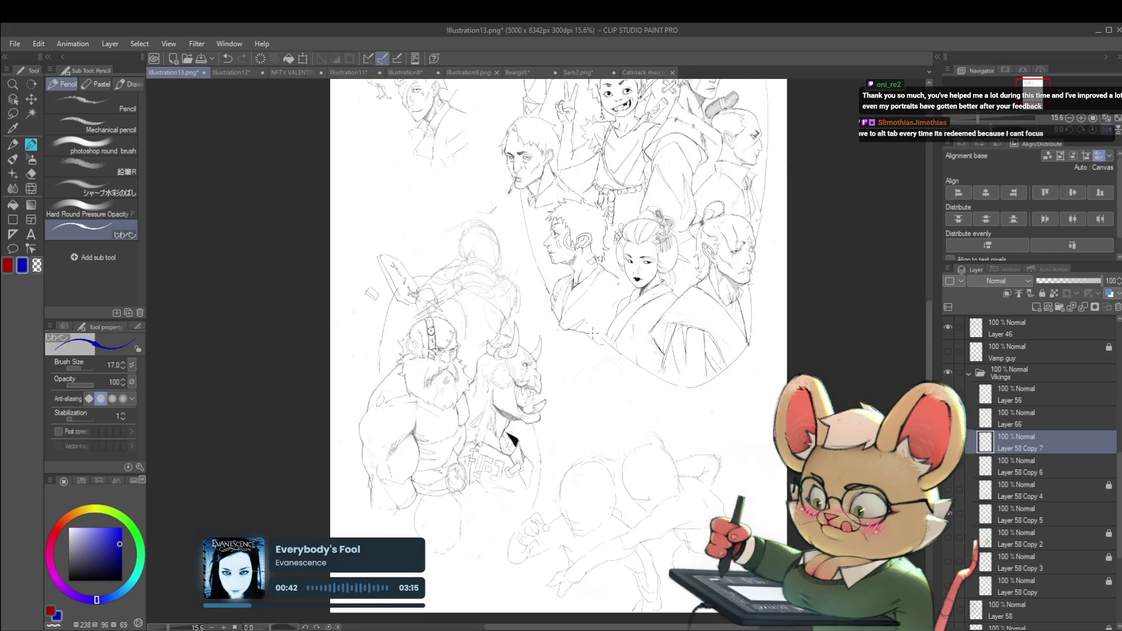
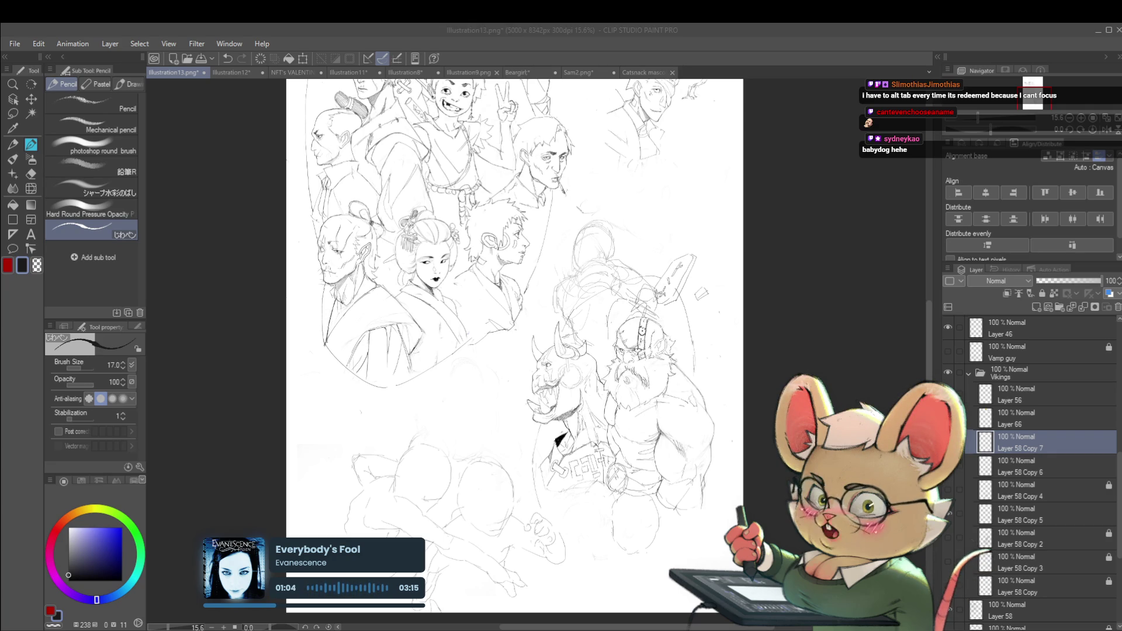
- Zoom into the stretching figure and raise the pencil brush size from 17 to 25
{"action": "key", "text": "alt+Tab"}
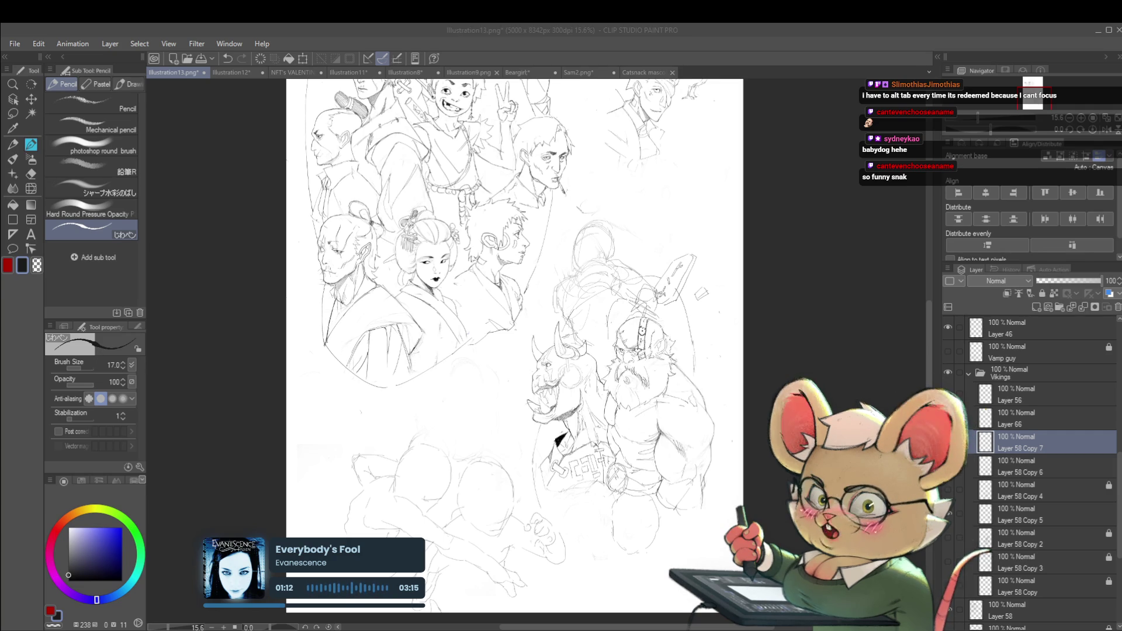
{"action": "scroll", "coordinate": [636, 210], "scroll_direction": "up", "scroll_amount": 1}
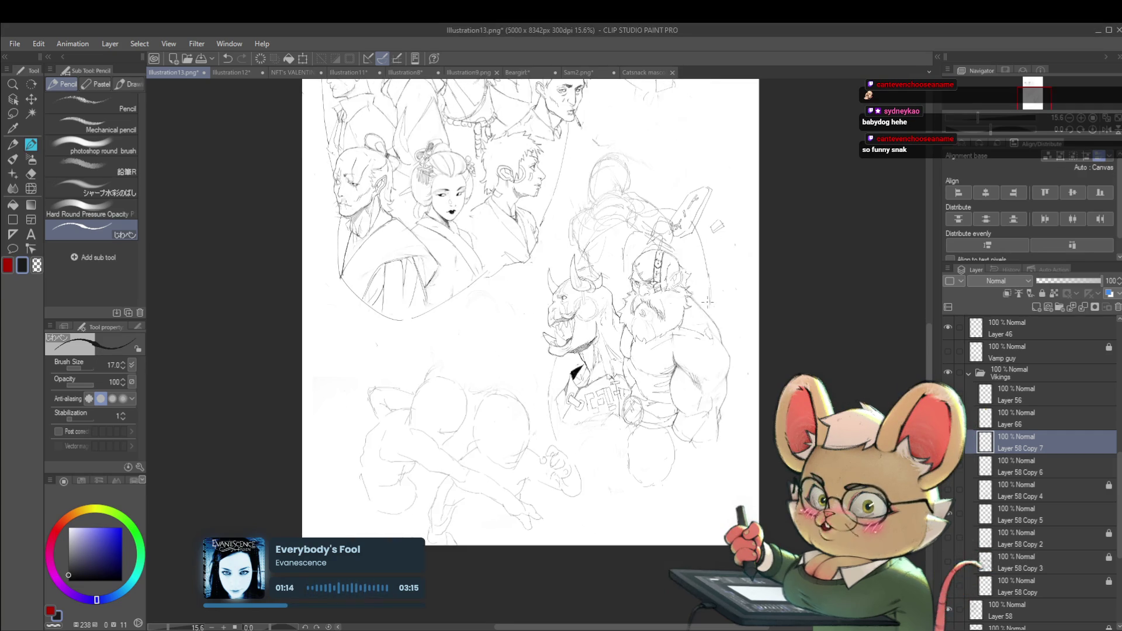
{"action": "scroll", "coordinate": [637, 210], "scroll_direction": "up", "scroll_amount": 1}
{"action": "scroll", "coordinate": [637, 211], "scroll_direction": "up", "scroll_amount": 1}
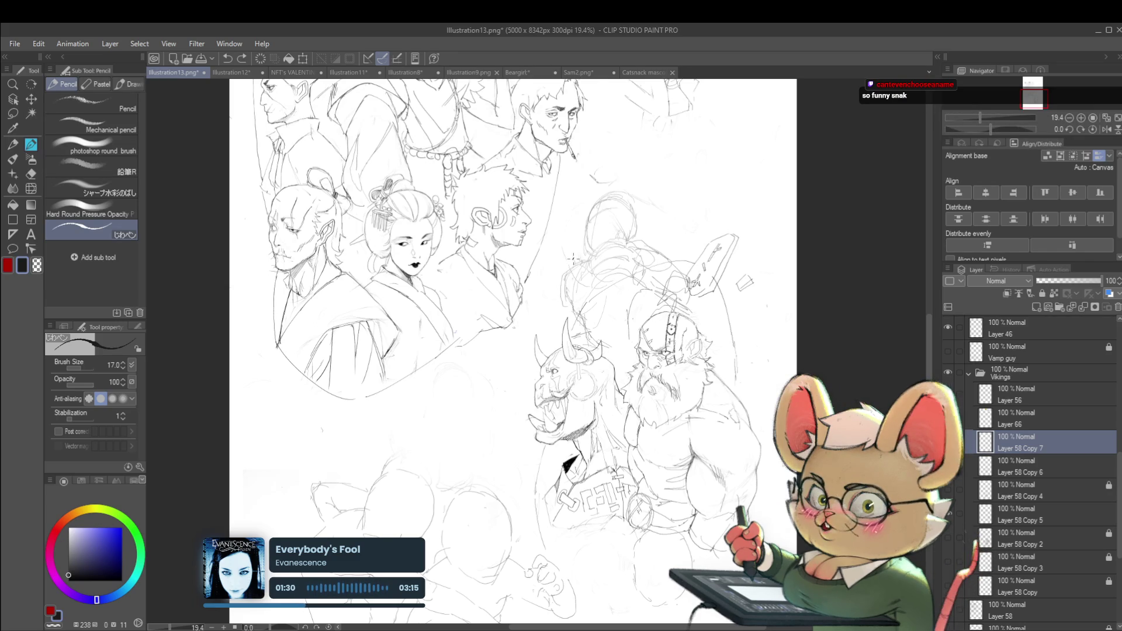
{"action": "key", "text": "bracketright"}
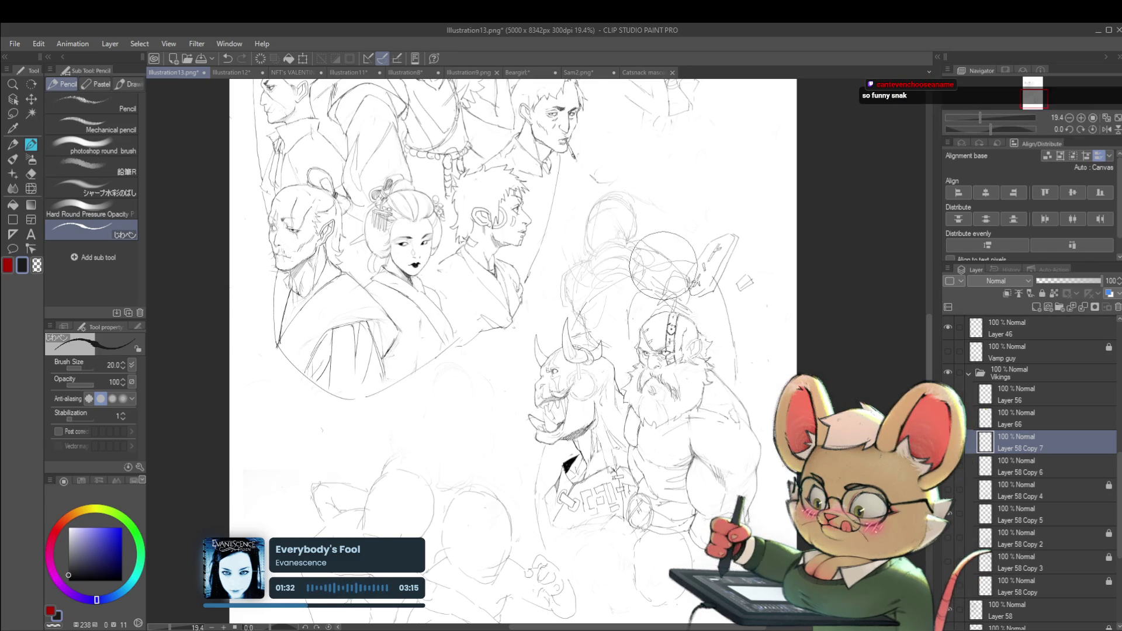
{"action": "scroll", "coordinate": [568, 228], "scroll_direction": "up", "scroll_amount": 2}
{"action": "scroll", "coordinate": [568, 228], "scroll_direction": "up", "scroll_amount": 2}
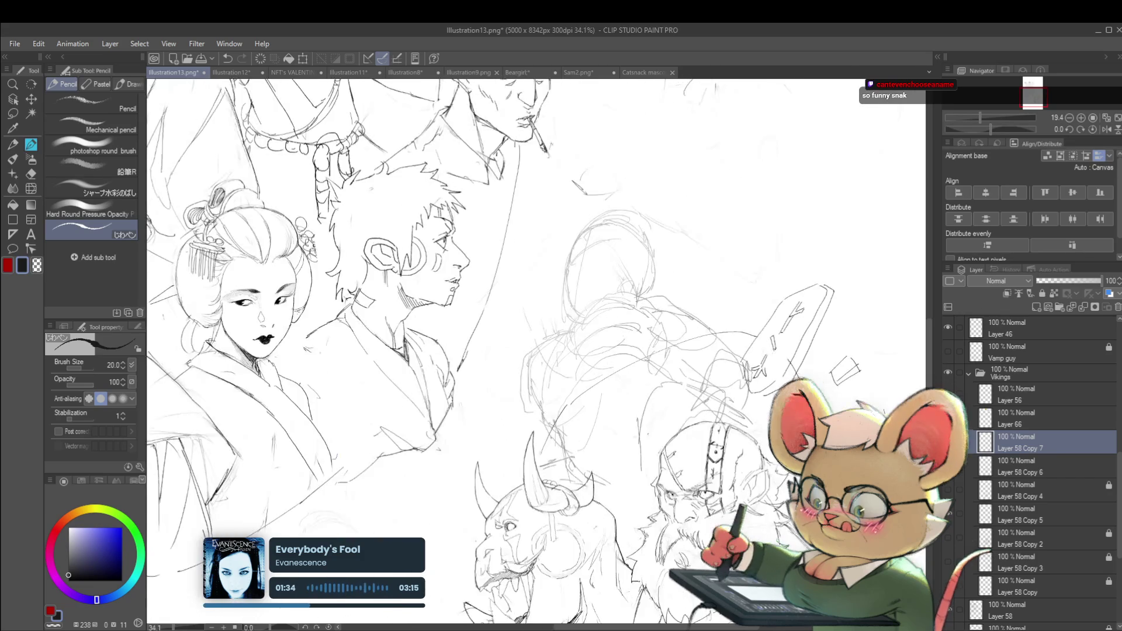
{"action": "scroll", "coordinate": [568, 228], "scroll_direction": "up", "scroll_amount": 2}
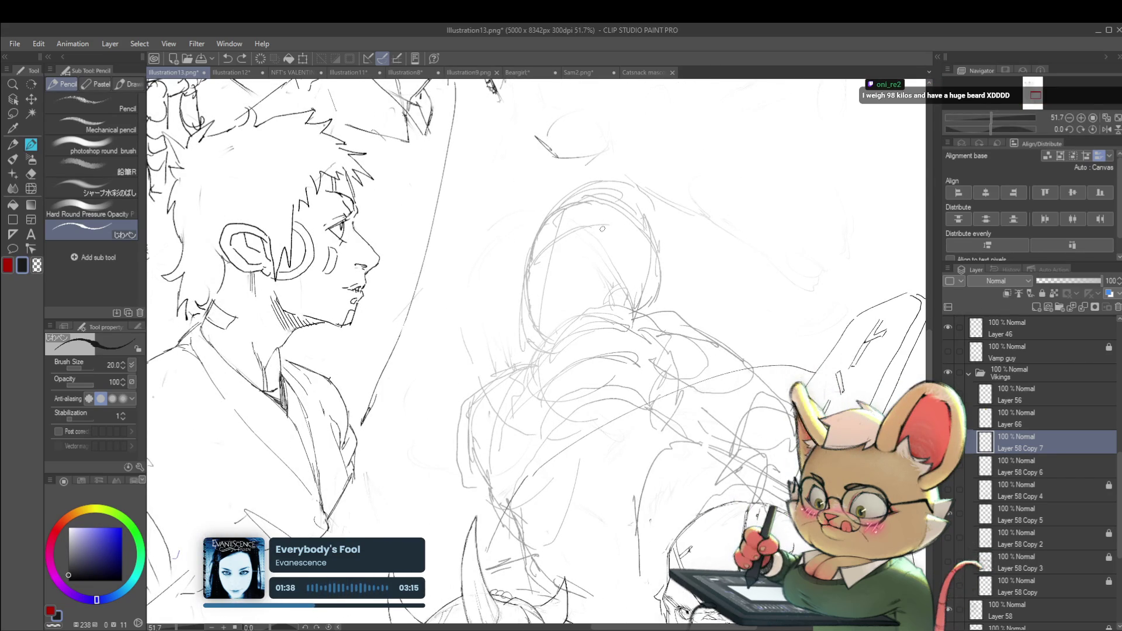
{"action": "key", "text": "bracketright"}
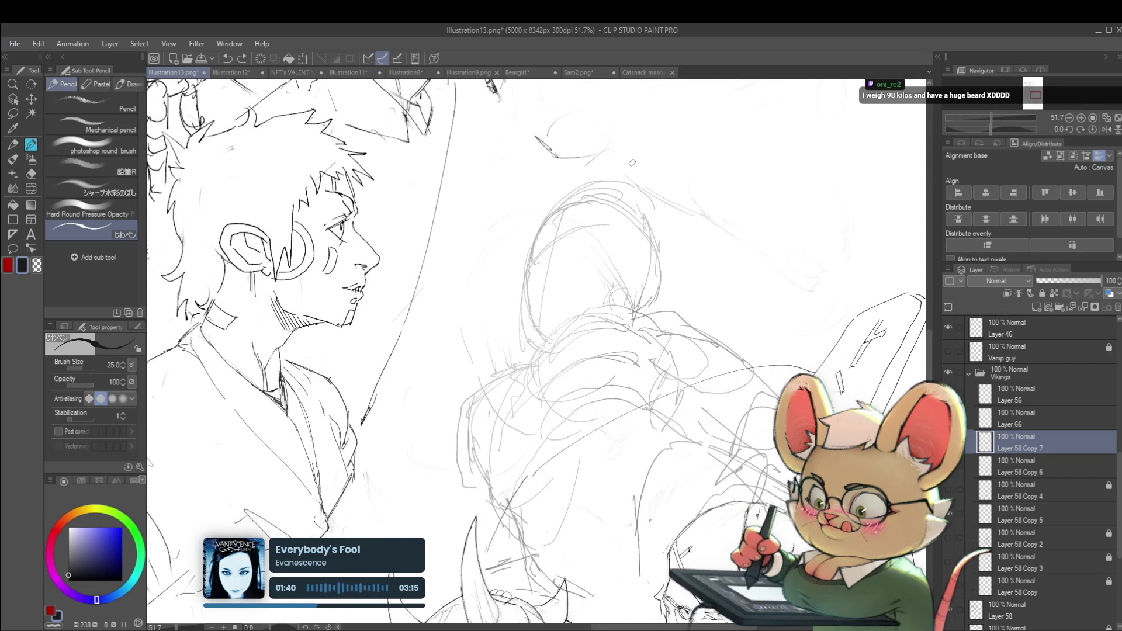
{"action": "scroll", "coordinate": [639, 193], "scroll_direction": "left", "scroll_amount": 2}
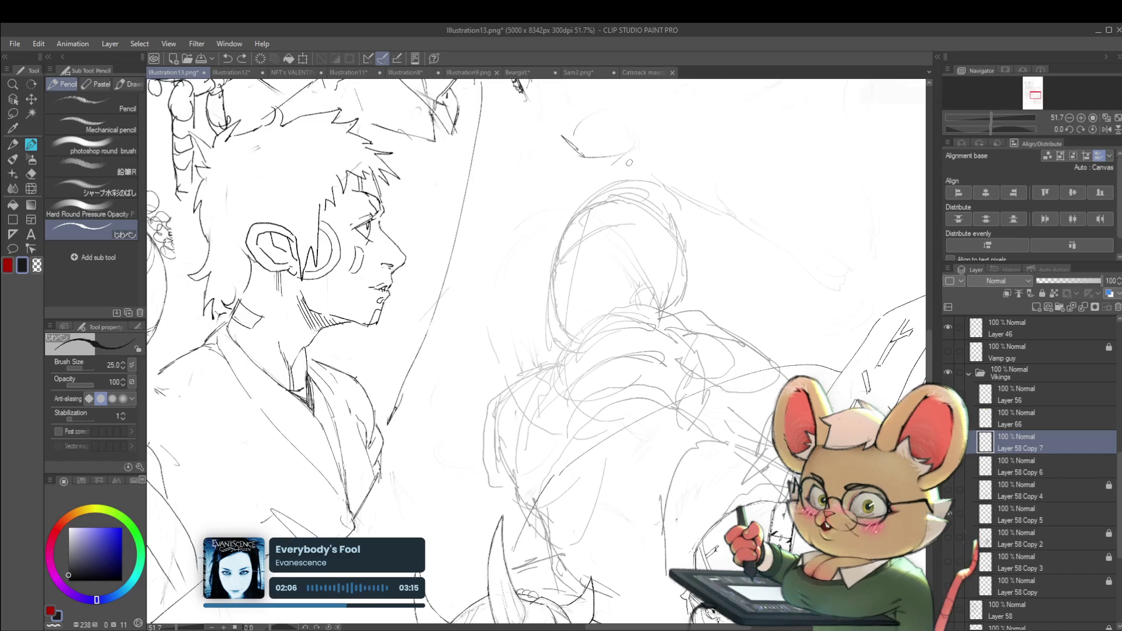
- Sketch eye marks on the stretching figure's head
{"action": "left_click_drag", "start_coordinate": [589, 236], "coordinate": [595, 229]}
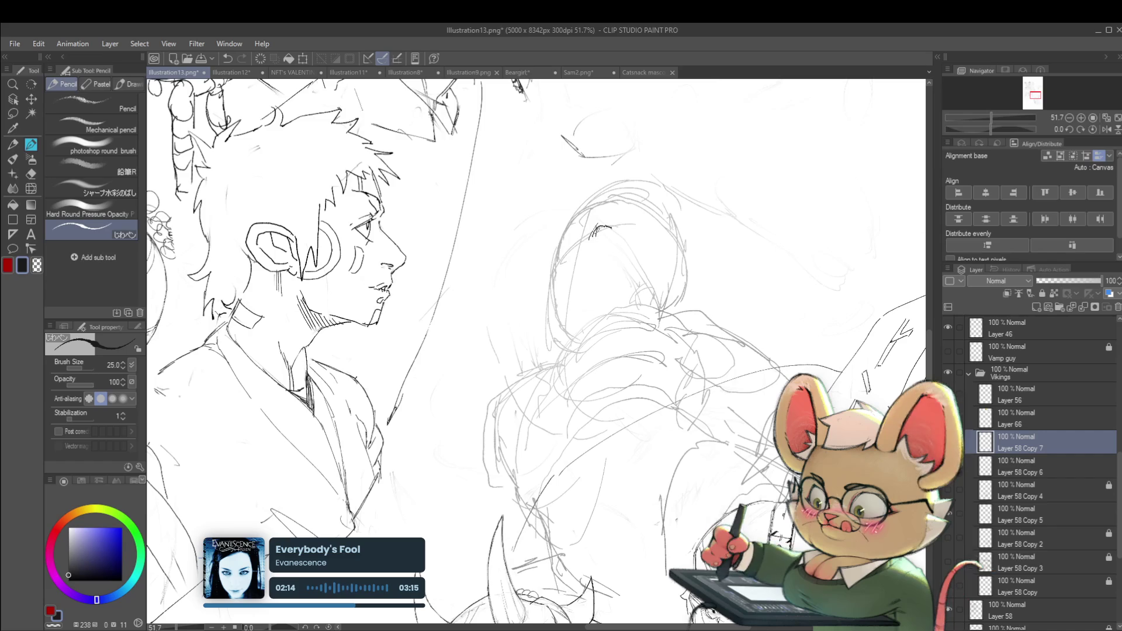
{"action": "scroll", "coordinate": [614, 230], "scroll_direction": "down", "scroll_amount": 3}
{"action": "scroll", "coordinate": [701, 280], "scroll_direction": "up", "scroll_amount": 1}
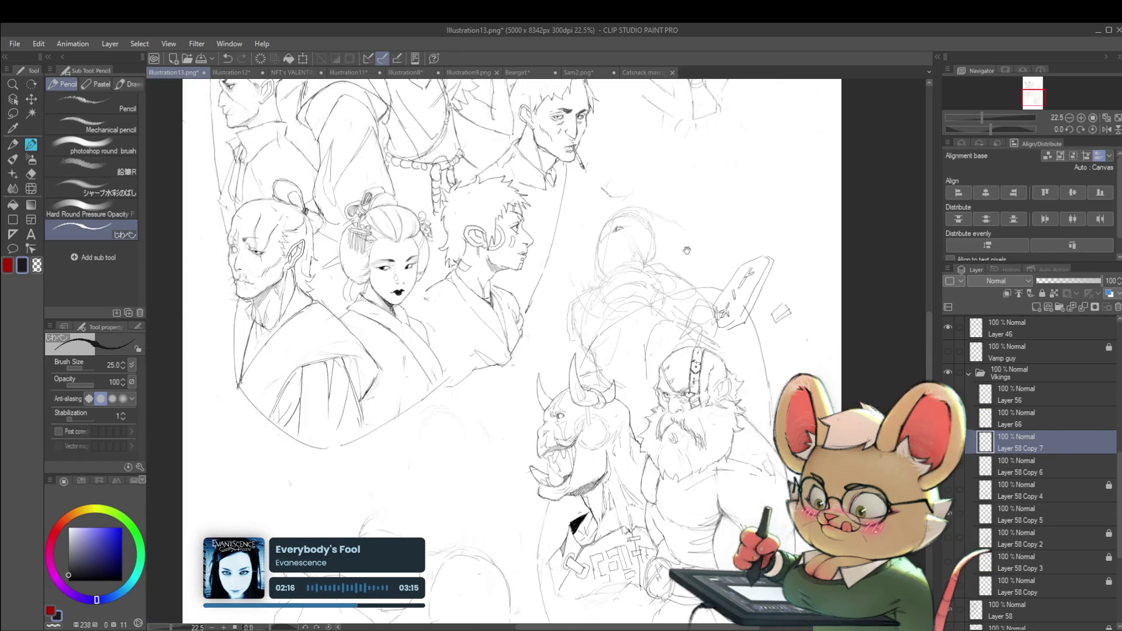
{"action": "scroll", "coordinate": [701, 280], "scroll_direction": "up", "scroll_amount": 1}
{"action": "scroll", "coordinate": [701, 281], "scroll_direction": "up", "scroll_amount": 1}
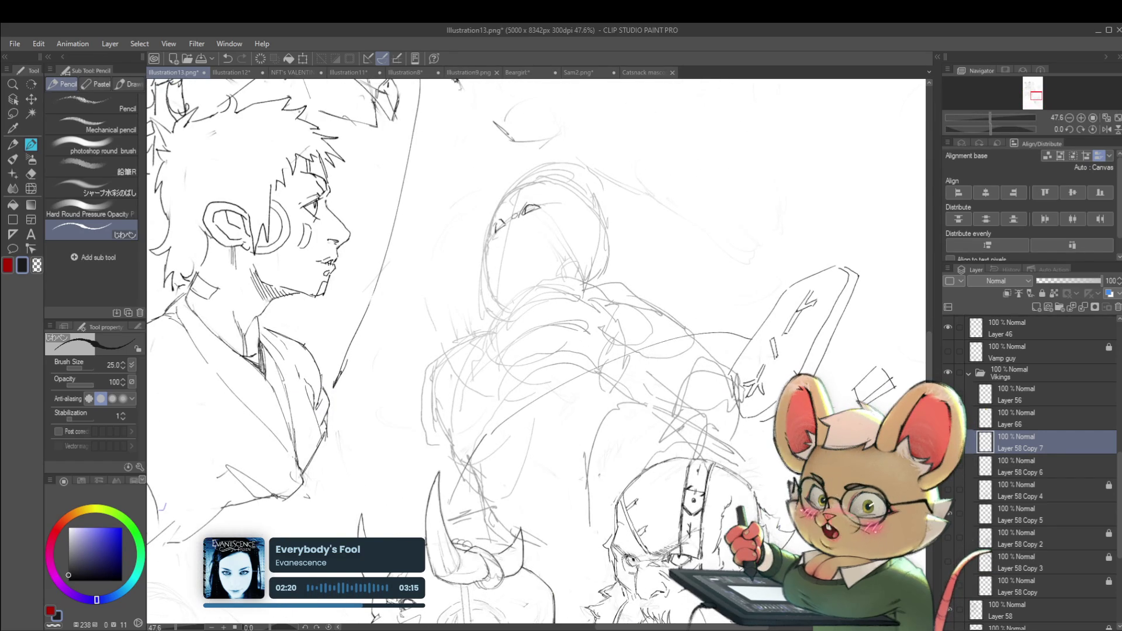
{"action": "scroll", "coordinate": [535, 229], "scroll_direction": "down", "scroll_amount": 6}
{"action": "scroll", "coordinate": [545, 227], "scroll_direction": "up", "scroll_amount": 1}
{"action": "scroll", "coordinate": [544, 227], "scroll_direction": "up", "scroll_amount": 3}
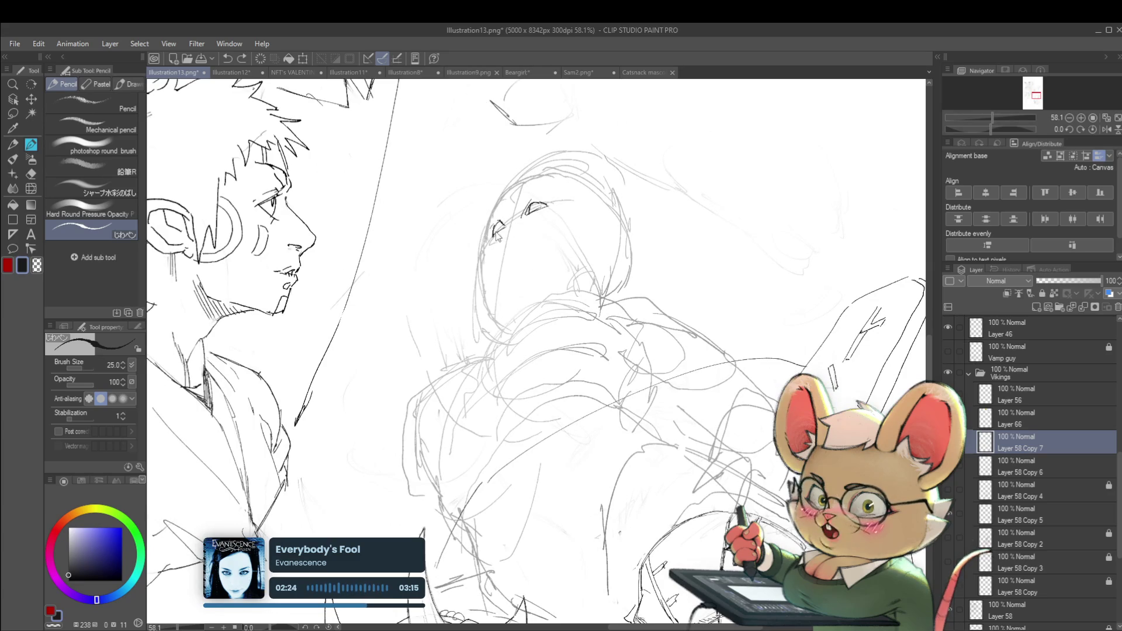
- Switch the drawing colour to a neutral near-black
{"action": "left_click", "coordinate": [73, 570]}
{"action": "left_click_drag", "start_coordinate": [73, 570], "coordinate": [66, 574]}
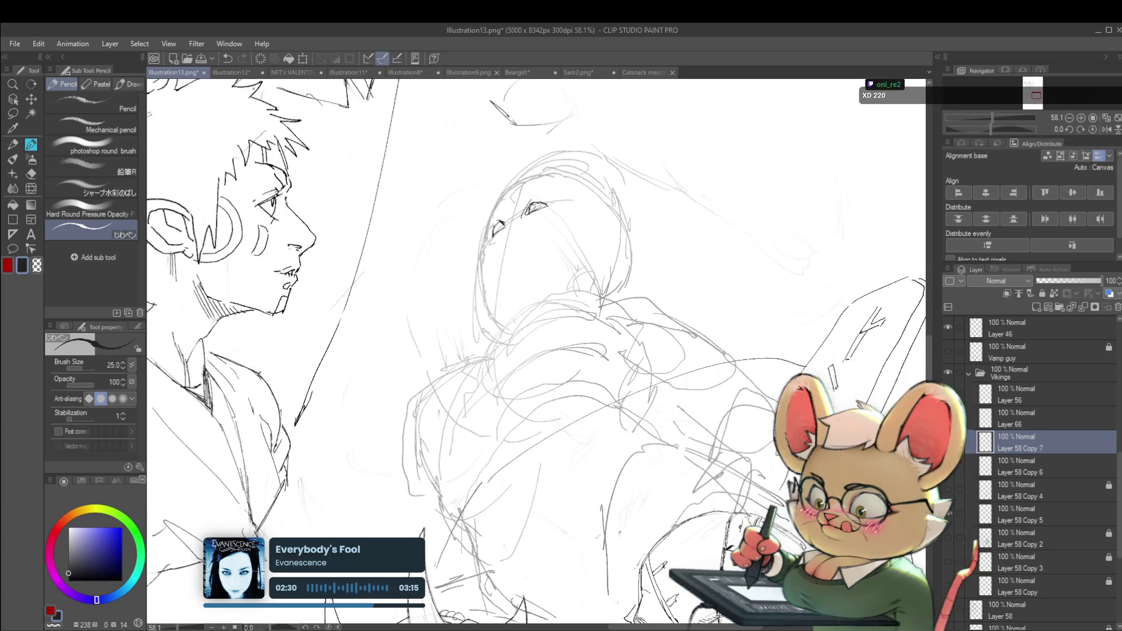
{"action": "scroll", "coordinate": [561, 210], "scroll_direction": "down", "scroll_amount": 4}
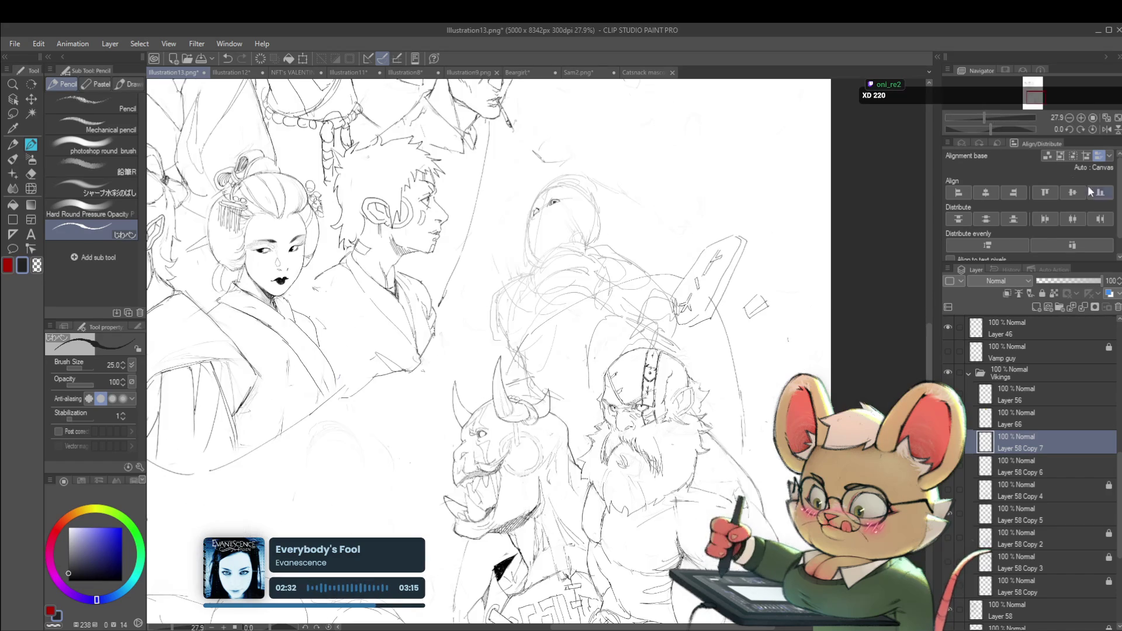
- Mirror the canvas view horizontally to check the drawing
{"action": "left_click", "coordinate": [1106, 129]}
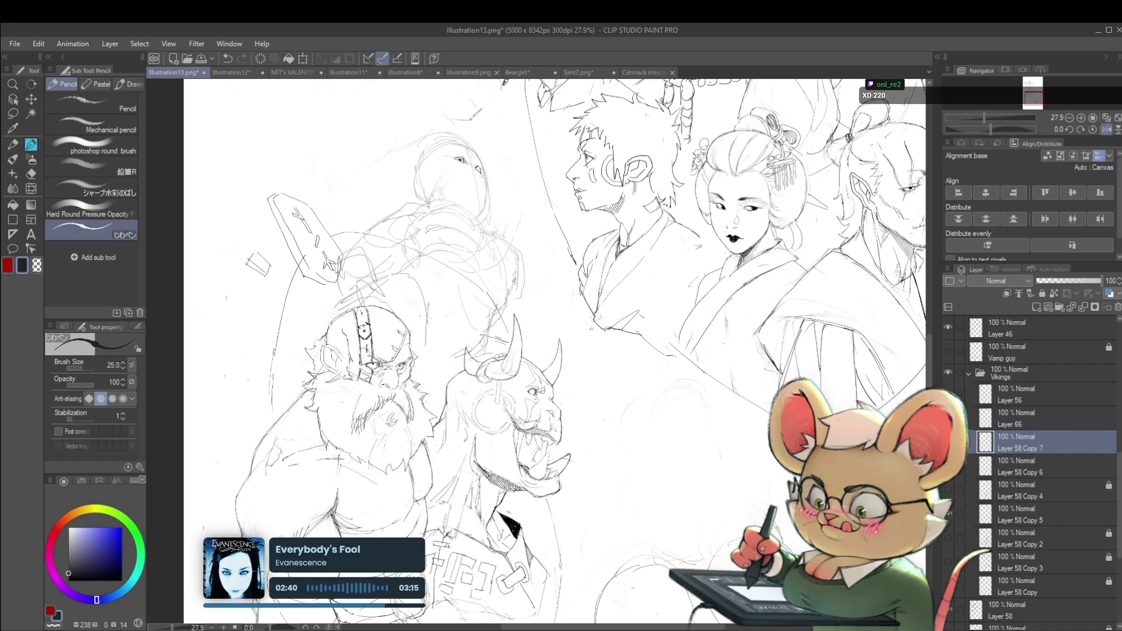
{"action": "scroll", "coordinate": [423, 84], "scroll_direction": "up", "scroll_amount": 1}
{"action": "scroll", "coordinate": [423, 85], "scroll_direction": "up", "scroll_amount": 1}
{"action": "scroll", "coordinate": [423, 85], "scroll_direction": "up", "scroll_amount": 1}
{"action": "scroll", "coordinate": [508, 222], "scroll_direction": "up", "scroll_amount": 3}
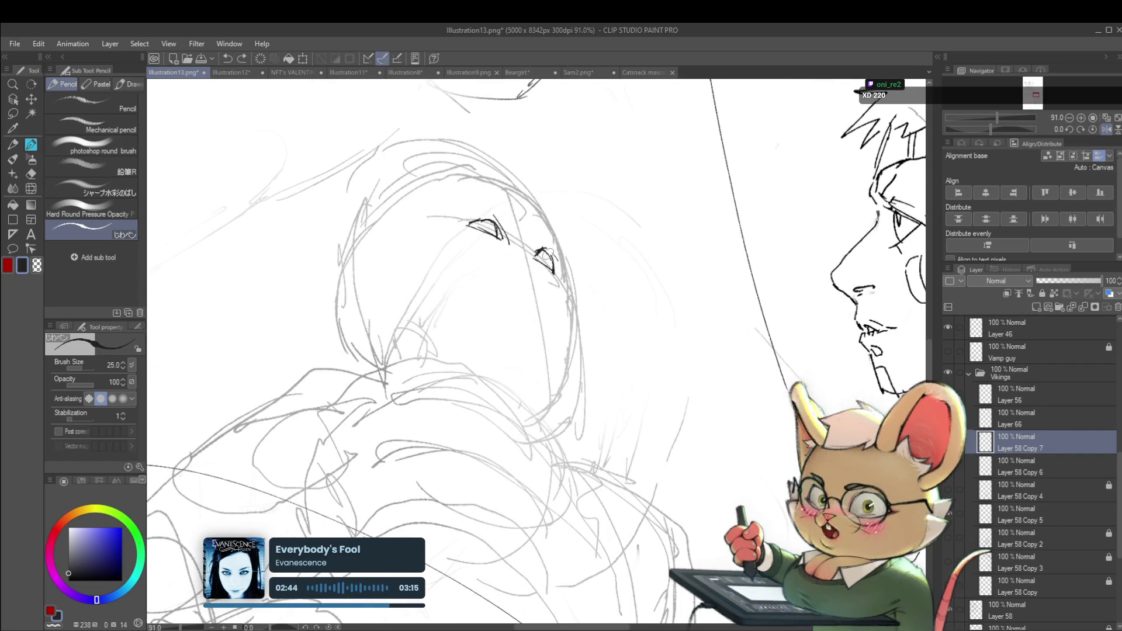
{"action": "scroll", "coordinate": [456, 216], "scroll_direction": "up", "scroll_amount": 1}
{"action": "scroll", "coordinate": [456, 216], "scroll_direction": "up", "scroll_amount": 1}
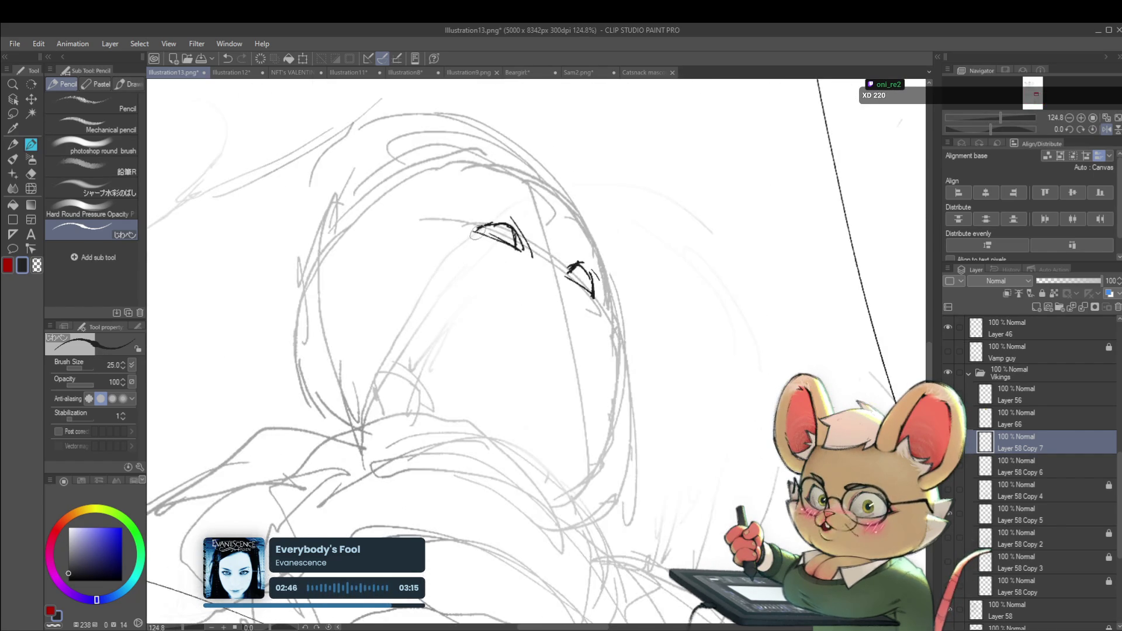
{"action": "scroll", "coordinate": [467, 222], "scroll_direction": "down", "scroll_amount": 2}
{"action": "scroll", "coordinate": [456, 210], "scroll_direction": "down", "scroll_amount": 1}
{"action": "scroll", "coordinate": [444, 201], "scroll_direction": "down", "scroll_amount": 1}
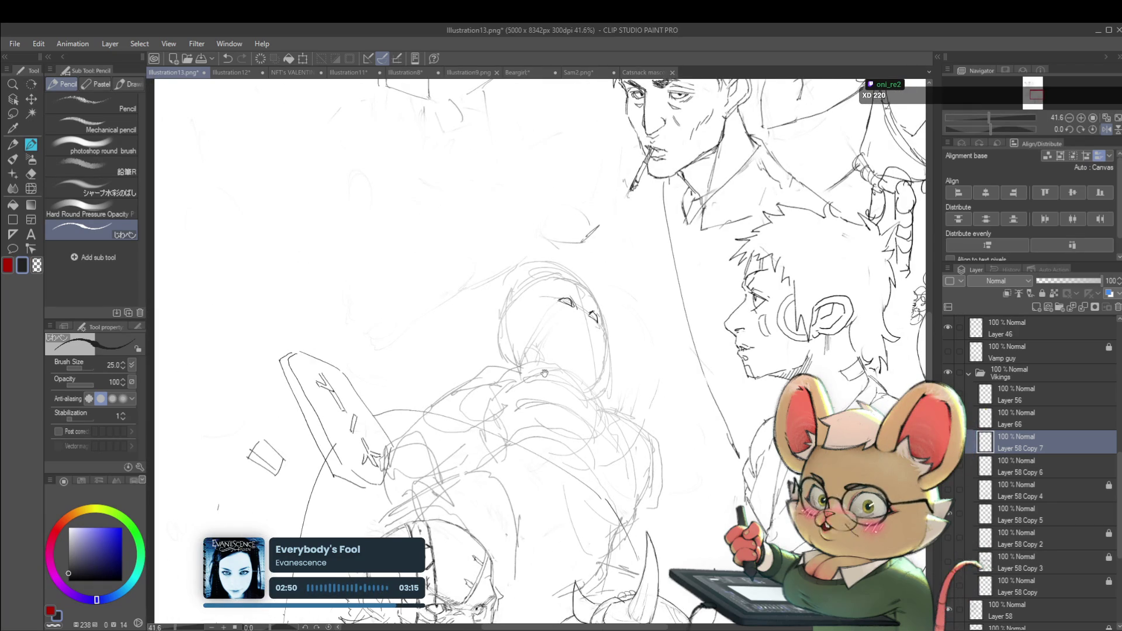
{"action": "scroll", "coordinate": [544, 372], "scroll_direction": "down", "scroll_amount": 1}
- Undo the stray strokes along the viking's arm
{"action": "mouse_move", "coordinate": [560, 461]}
{"action": "left_mouse_down"}
{"action": "mouse_move", "coordinate": [605, 347]}
{"action": "mouse_move", "coordinate": [610, 220]}
{"action": "left_mouse_up"}
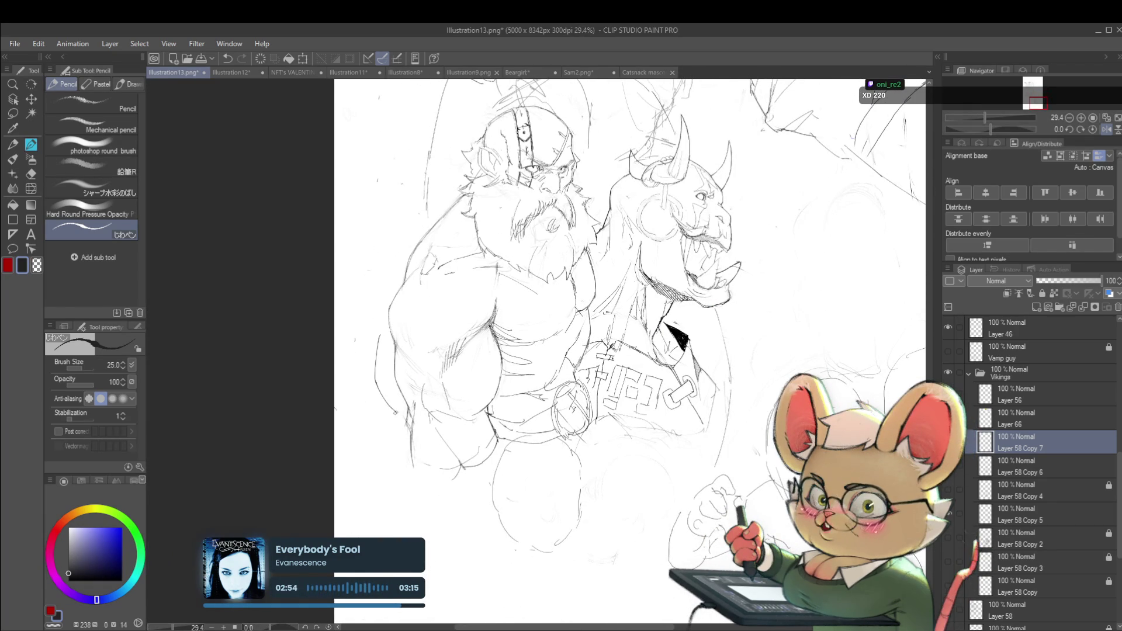
{"action": "key", "text": "ctrl+z"}
{"action": "key", "text": "ctrl+z"}
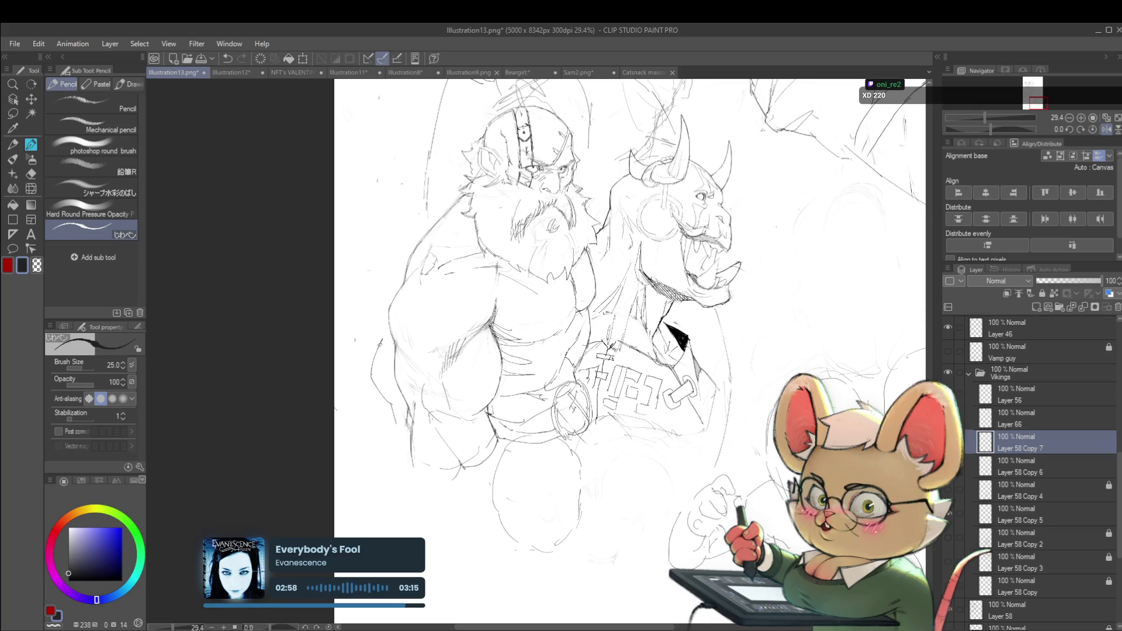
{"action": "mouse_move", "coordinate": [518, 250]}
{"action": "left_mouse_down"}
{"action": "mouse_move", "coordinate": [518, 274]}
{"action": "mouse_move", "coordinate": [566, 321]}
{"action": "left_mouse_up"}
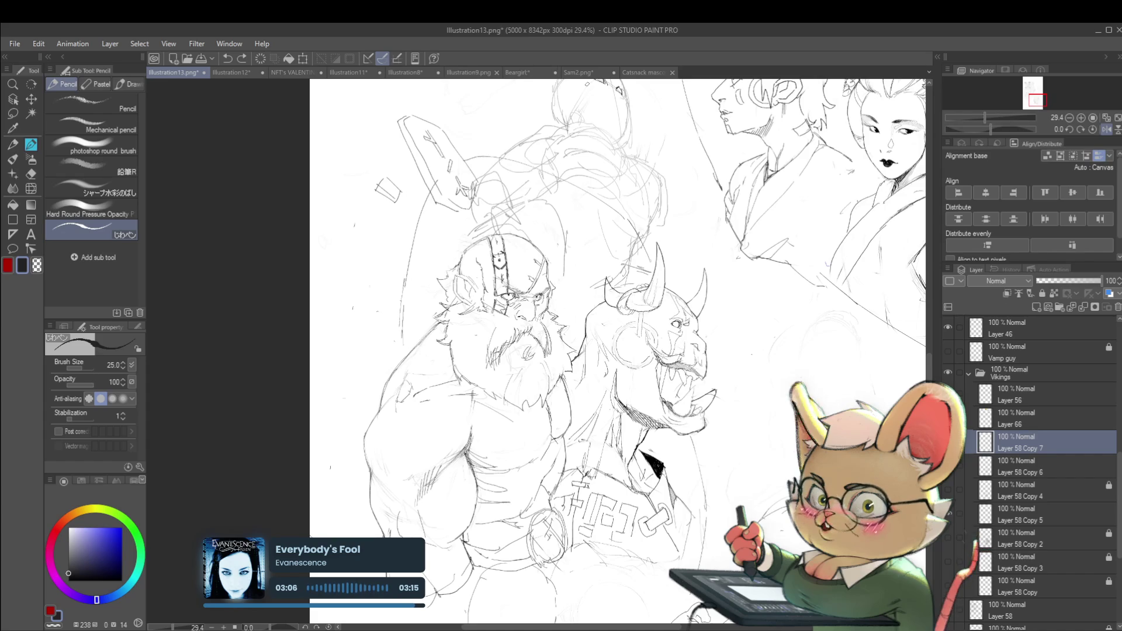
- On Illustration11, undo two stray pencil strokes and add a short mark near the girl's hand
{"action": "left_click", "coordinate": [364, 70]}
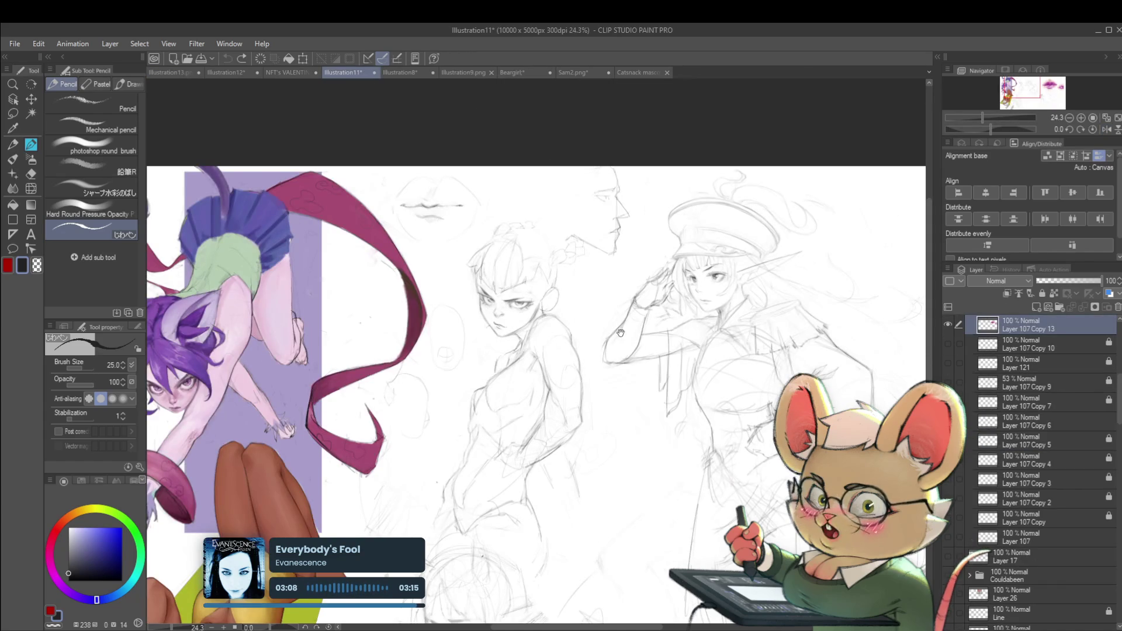
{"action": "left_click_drag", "start_coordinate": [584, 357], "coordinate": [575, 300]}
{"action": "mouse_move", "coordinate": [586, 261]}
{"action": "left_mouse_down"}
{"action": "mouse_move", "coordinate": [574, 282]}
{"action": "mouse_move", "coordinate": [602, 299]}
{"action": "mouse_move", "coordinate": [573, 289]}
{"action": "mouse_move", "coordinate": [612, 232]}
{"action": "mouse_move", "coordinate": [413, 248]}
{"action": "left_mouse_up"}
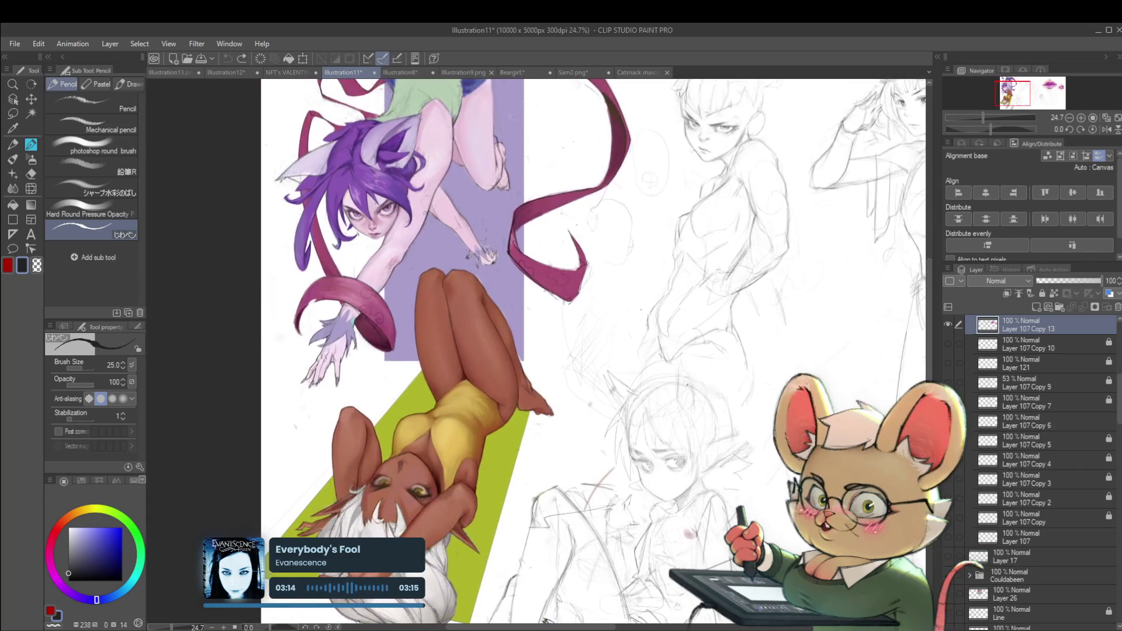
{"action": "key", "text": "ctrl+z"}
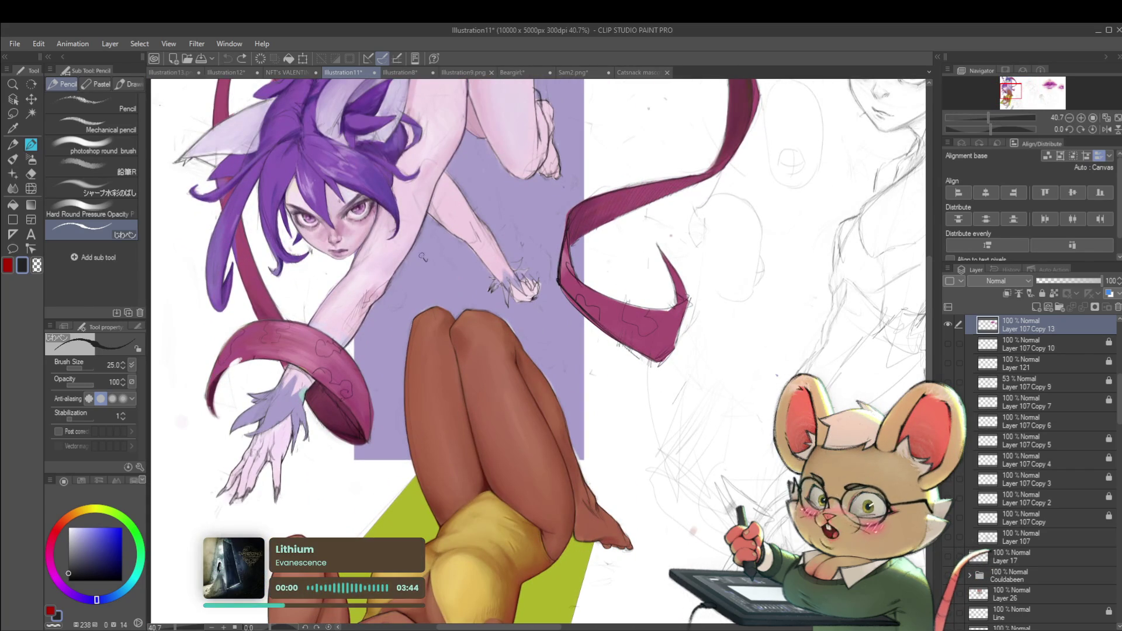
{"action": "key", "text": "ctrl+z"}
{"action": "left_click_drag", "start_coordinate": [418, 259], "coordinate": [430, 248]}
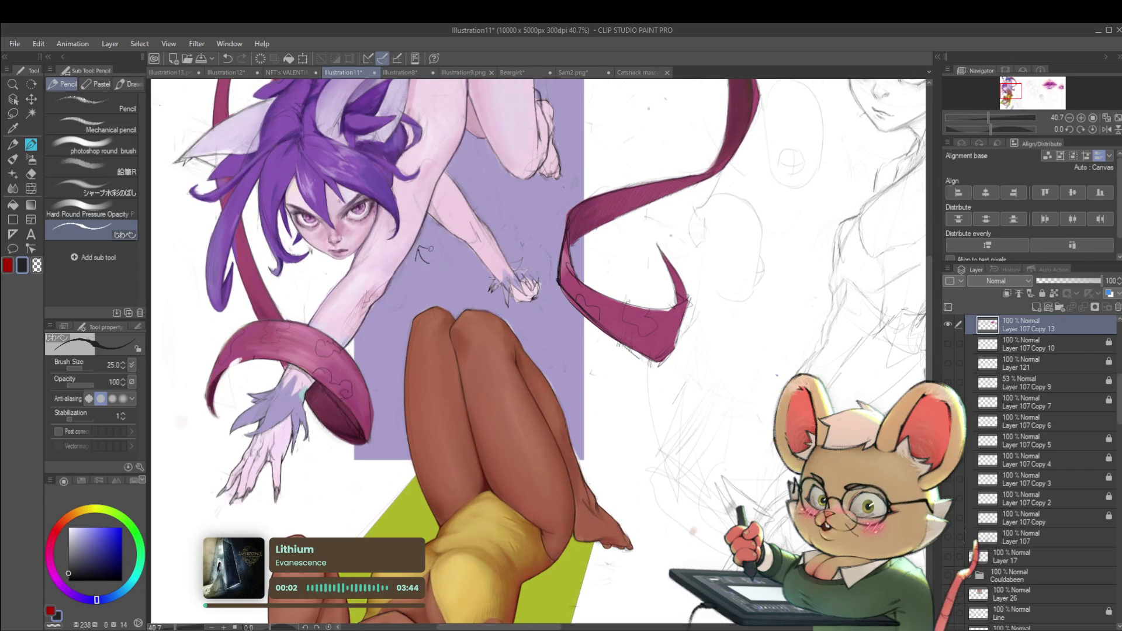
- Inspect the girl's hand and pan across Illustration11's character sketches
{"action": "left_click", "coordinate": [438, 234]}
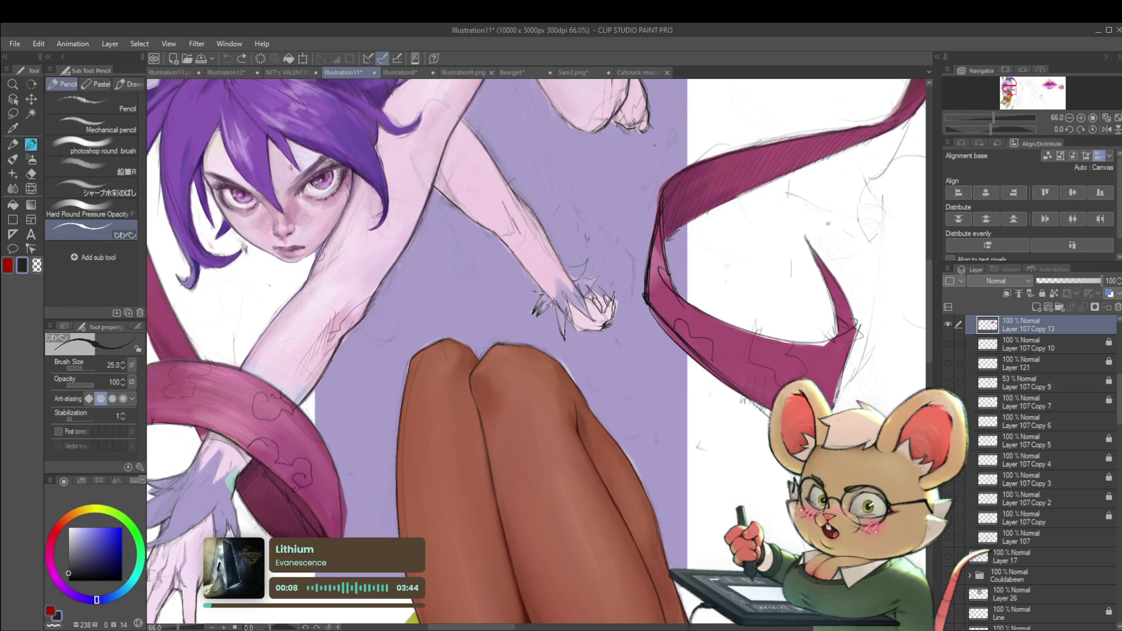
{"action": "left_click", "coordinate": [387, 254], "text": "alt"}
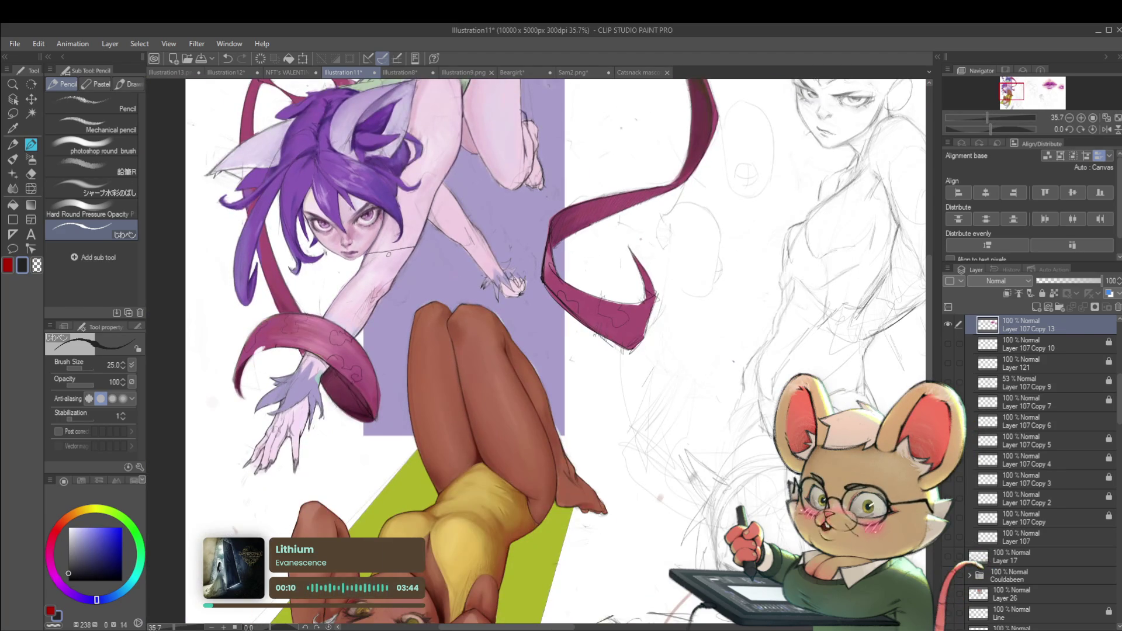
{"action": "left_click_drag", "start_coordinate": [388, 255], "coordinate": [388, 154]}
{"action": "scroll", "coordinate": [536, 293], "scroll_direction": "down", "scroll_amount": 2}
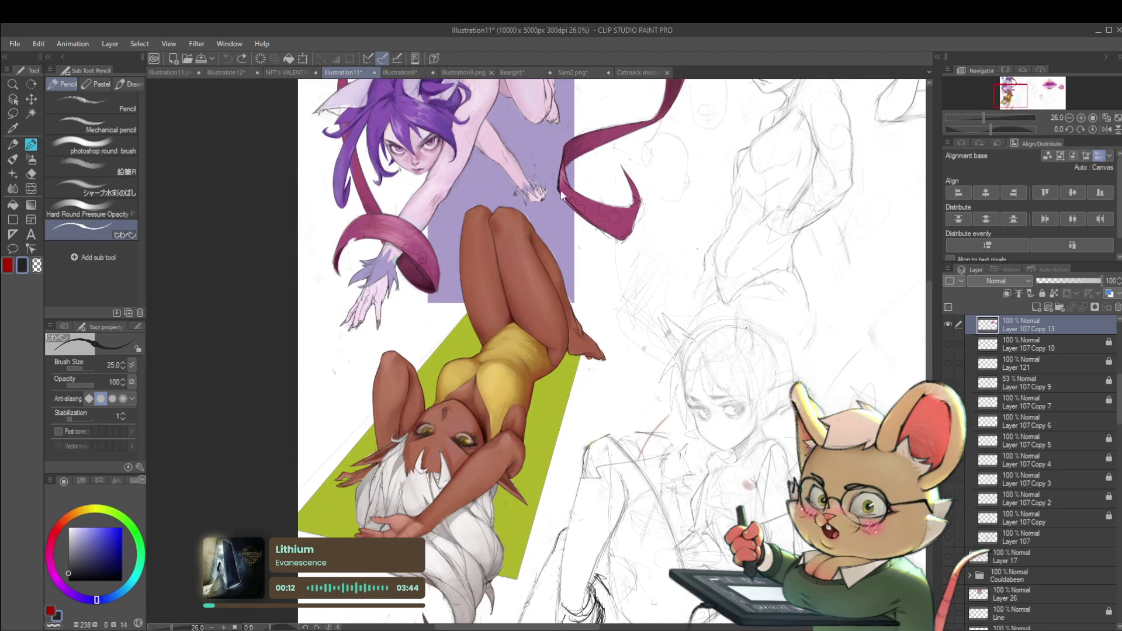
{"action": "left_click_drag", "start_coordinate": [535, 292], "coordinate": [562, 165]}
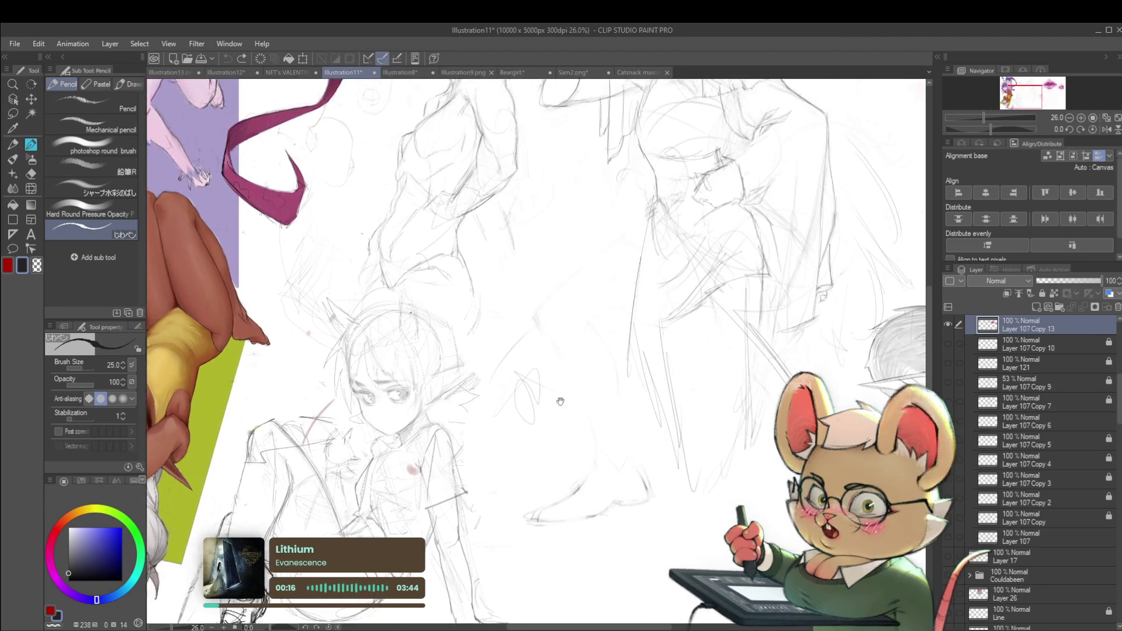
{"action": "left_click_drag", "start_coordinate": [559, 314], "coordinate": [208, 518]}
{"action": "left_click_drag", "start_coordinate": [770, 333], "coordinate": [600, 386]}
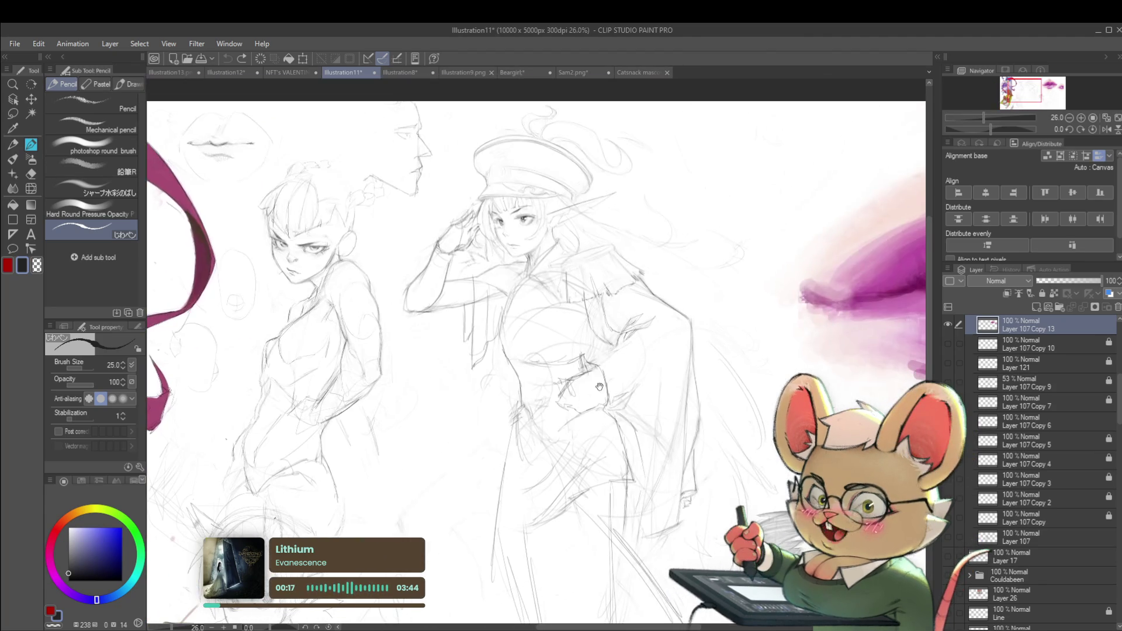
- Look over the NFT's VALENTINE figure sheet, then bring up Illustration8
{"action": "left_click", "coordinate": [291, 72]}
{"action": "scroll", "coordinate": [409, 345], "scroll_direction": "up", "scroll_amount": 2}
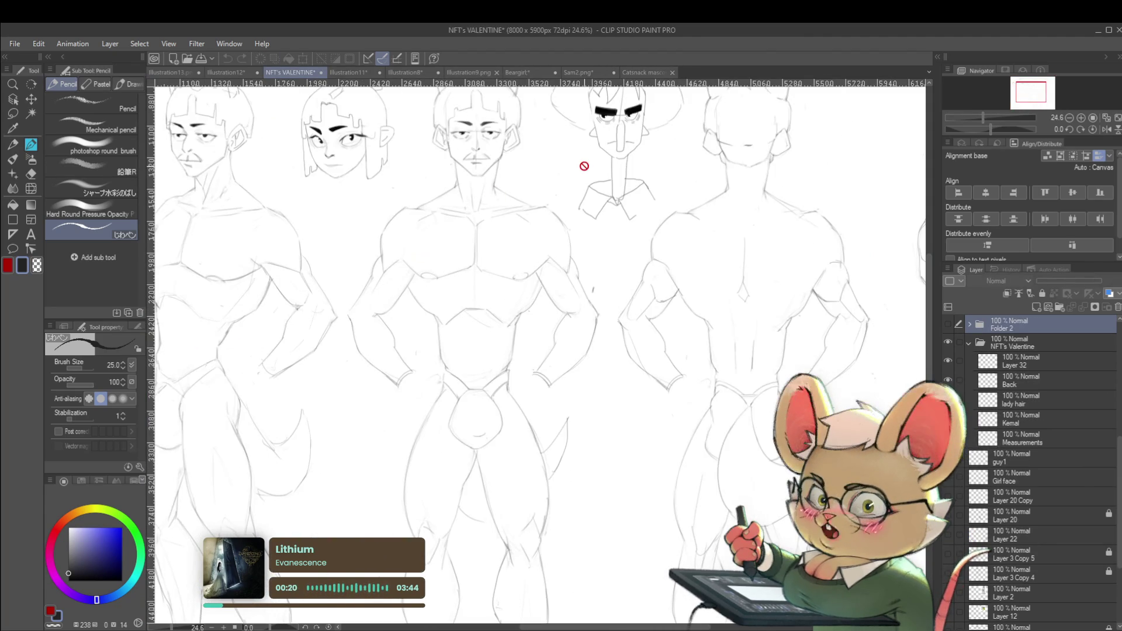
{"action": "left_click_drag", "start_coordinate": [584, 166], "coordinate": [505, 166]}
{"action": "left_click_drag", "start_coordinate": [780, 348], "coordinate": [753, 360]}
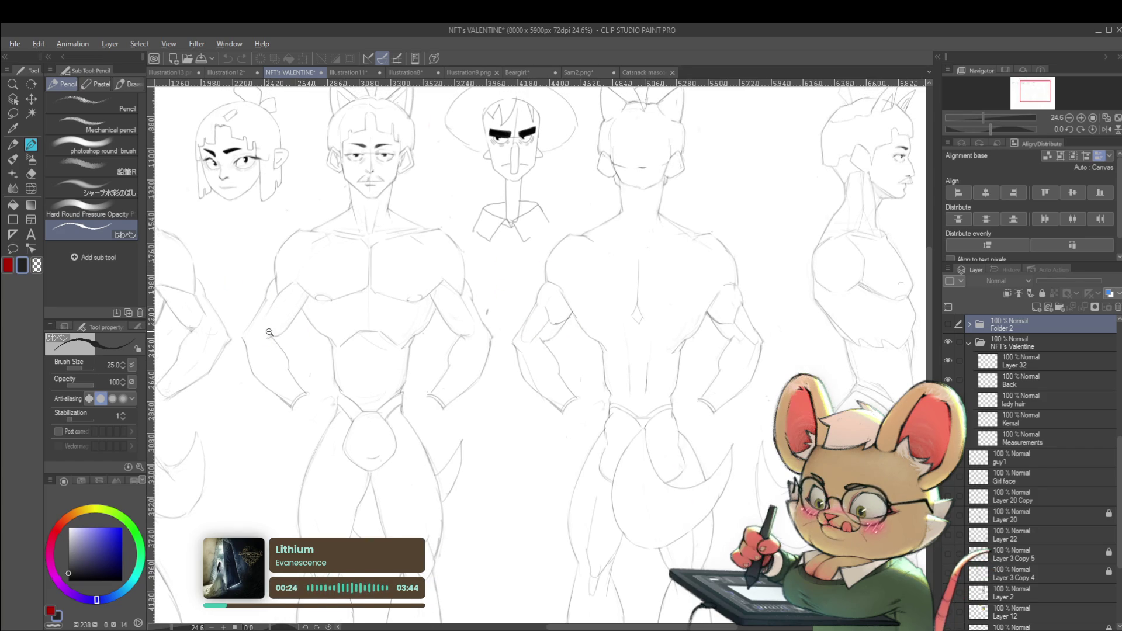
{"action": "scroll", "coordinate": [643, 345], "scroll_direction": "down", "scroll_amount": 2}
{"action": "left_click_drag", "start_coordinate": [740, 341], "coordinate": [720, 354]}
{"action": "left_click", "coordinate": [349, 74]}
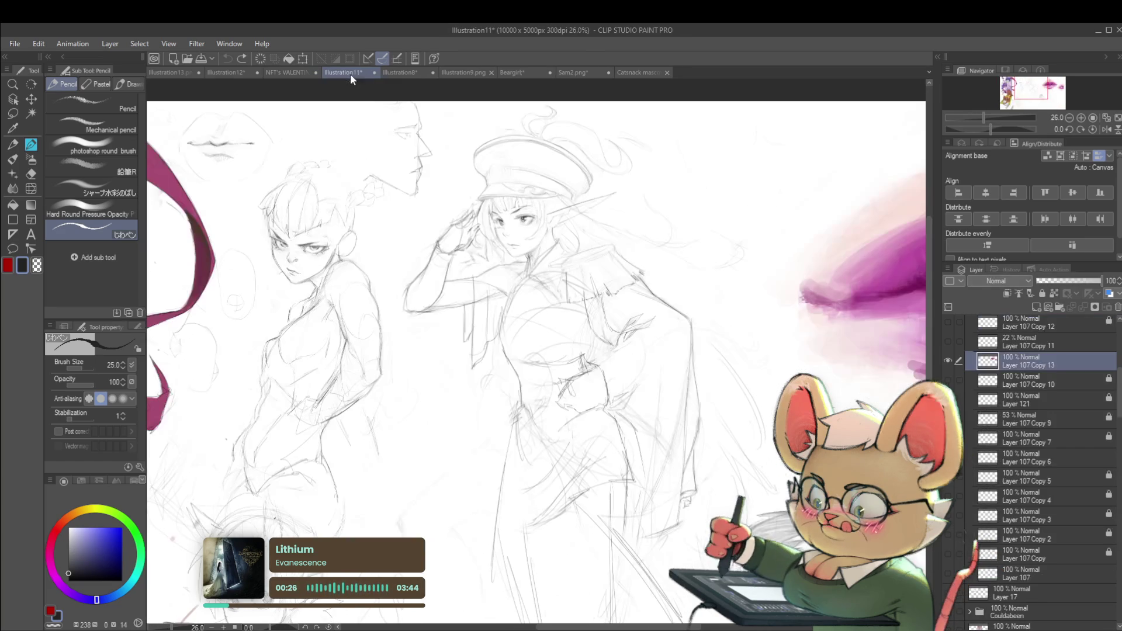
{"action": "left_click", "coordinate": [397, 71]}
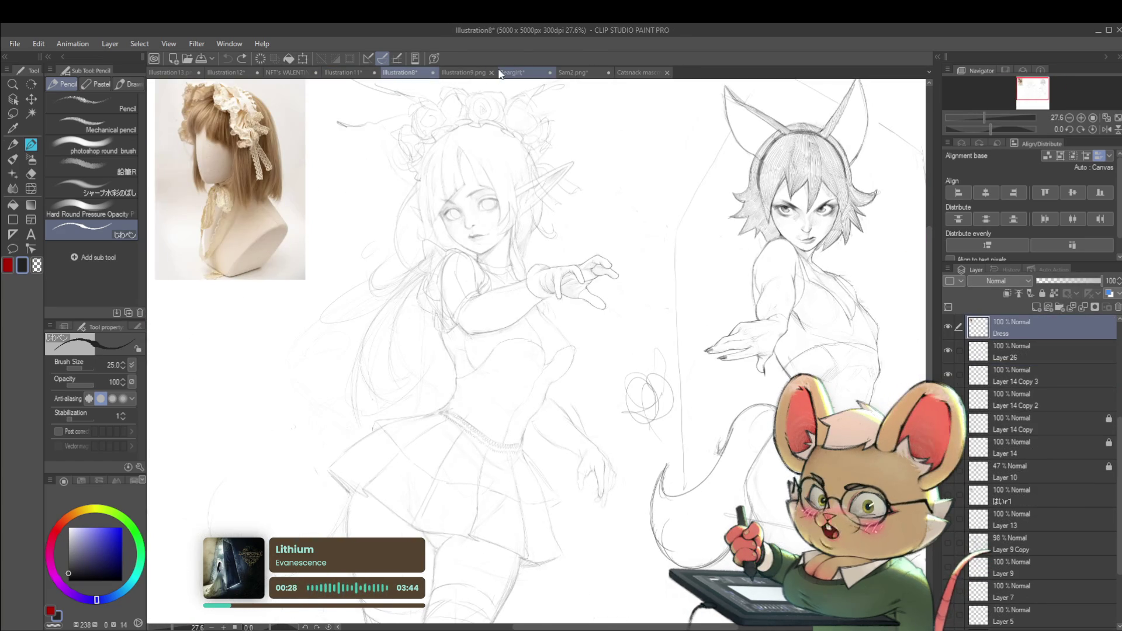
- Zoom in and out on Illustration8, then switch to the Illustration13.png sheet
{"action": "scroll", "coordinate": [802, 298], "scroll_direction": "up", "scroll_amount": 4}
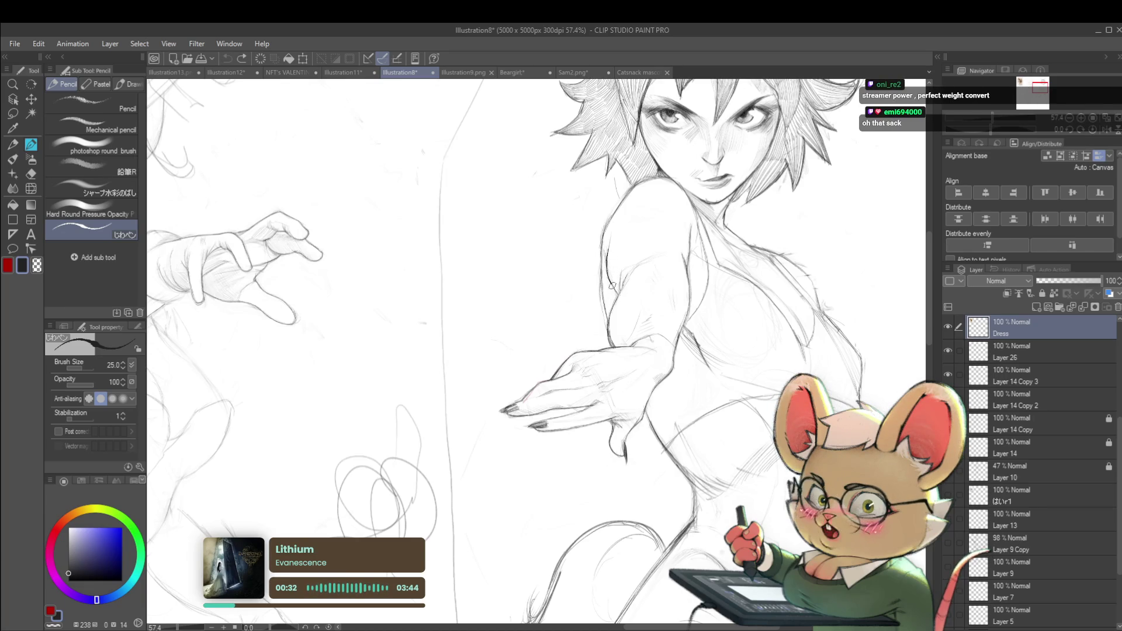
{"action": "scroll", "coordinate": [628, 264], "scroll_direction": "down", "scroll_amount": 3}
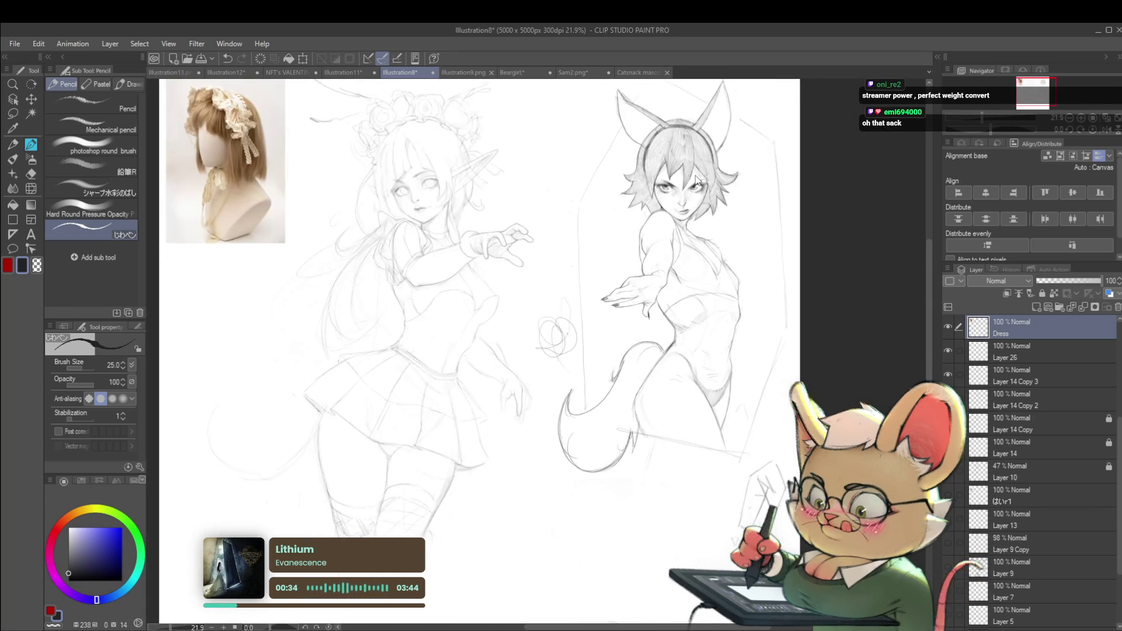
{"action": "scroll", "coordinate": [581, 142], "scroll_direction": "down", "scroll_amount": 1}
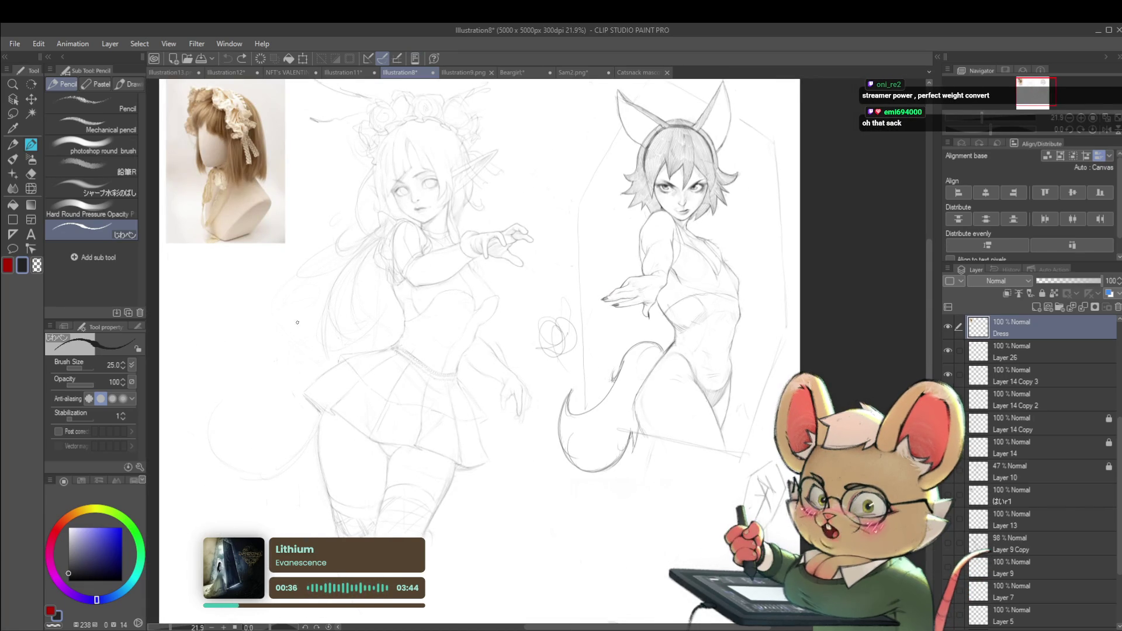
{"action": "left_click", "coordinate": [178, 72]}
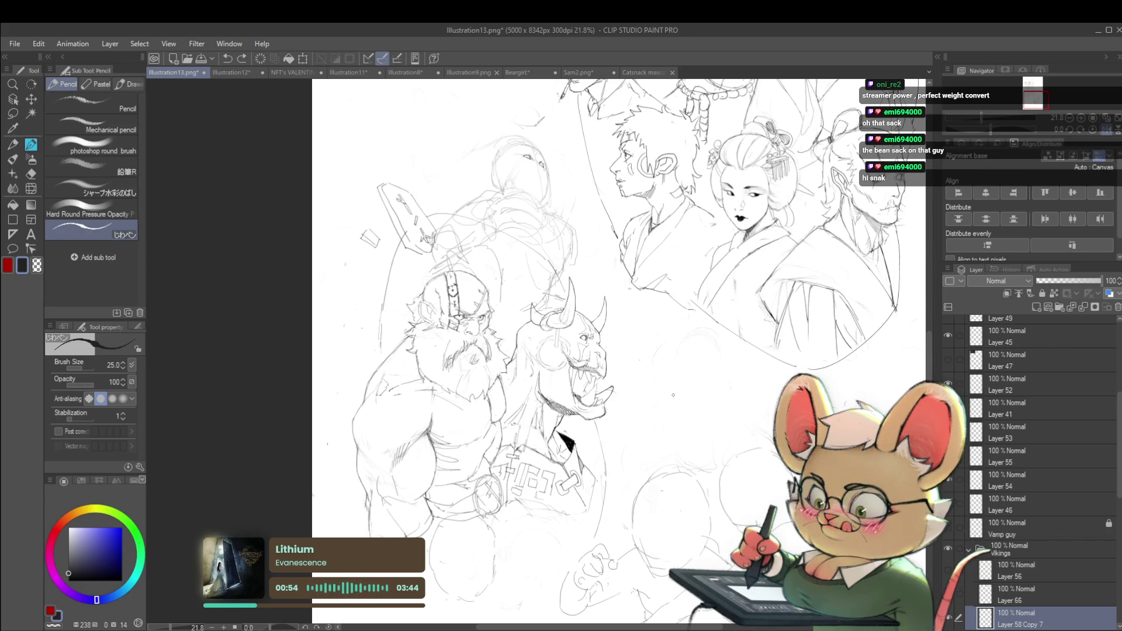
- With the view mirrored, draw the eyelid and strokes around the face's left eye
{"action": "left_click", "coordinate": [1085, 132]}
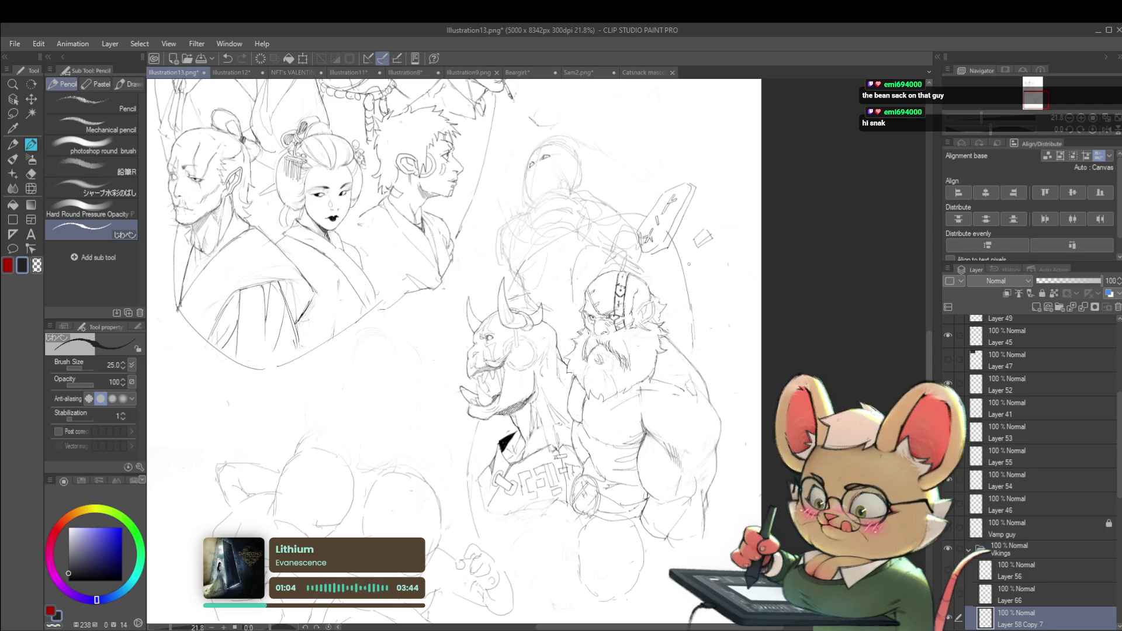
{"action": "left_click_drag", "start_coordinate": [714, 299], "coordinate": [712, 275]}
{"action": "scroll", "coordinate": [526, 334], "scroll_direction": "up", "scroll_amount": 5}
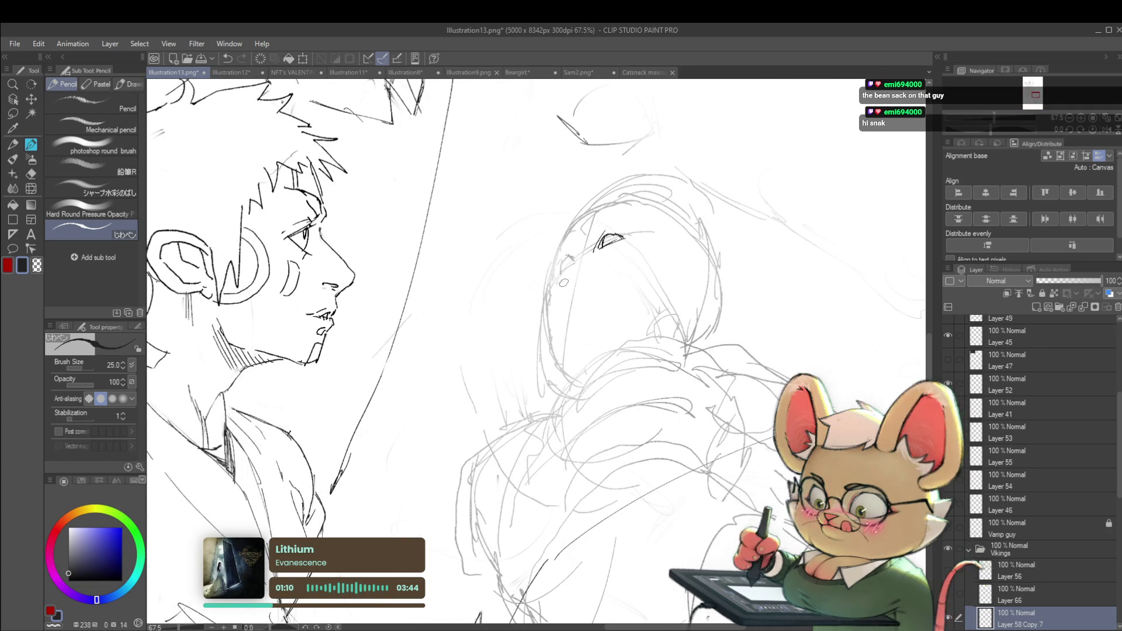
{"action": "left_click_drag", "start_coordinate": [565, 257], "coordinate": [576, 257]}
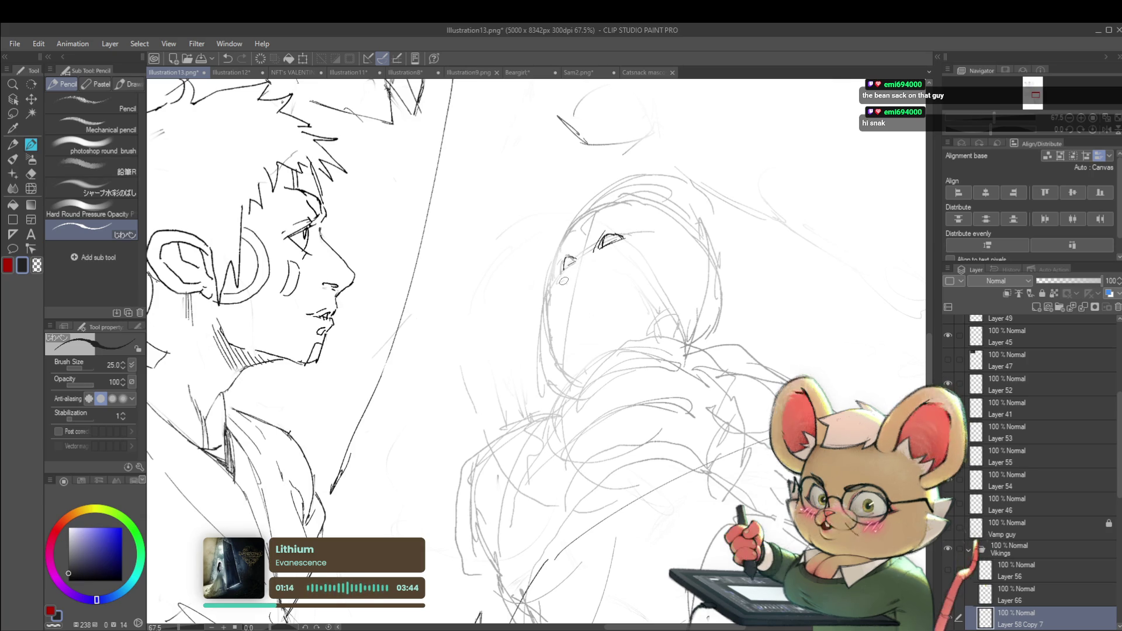
{"action": "left_click_drag", "start_coordinate": [568, 262], "coordinate": [575, 268]}
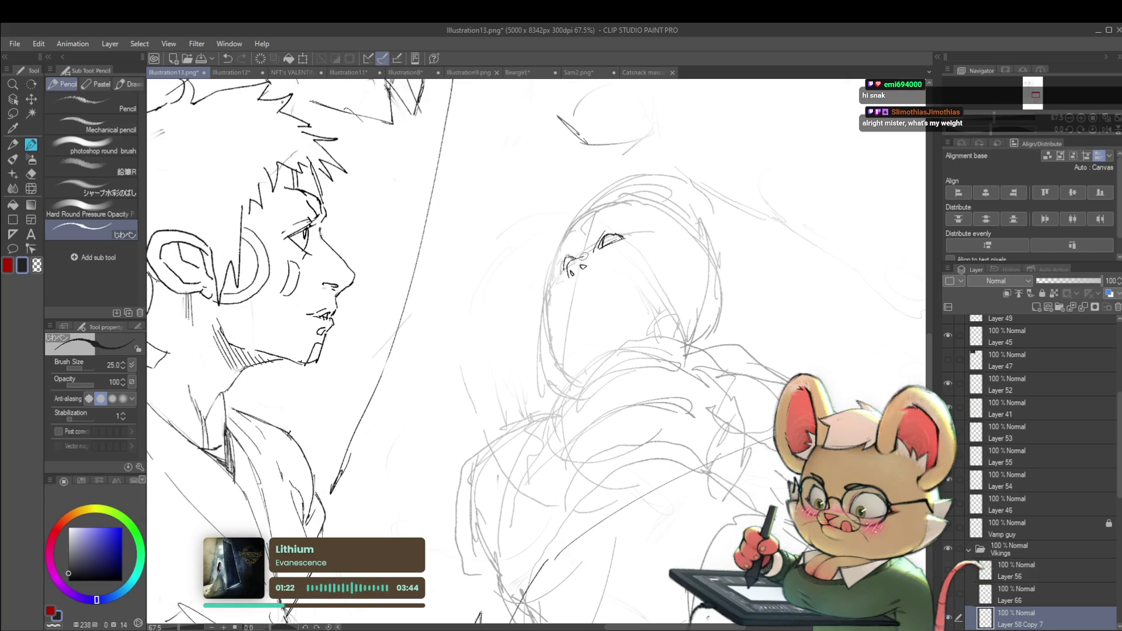
- Flip the view back and ink the right eye with curved strokes and an arc
{"action": "scroll", "coordinate": [578, 240], "scroll_direction": "down", "scroll_amount": 5}
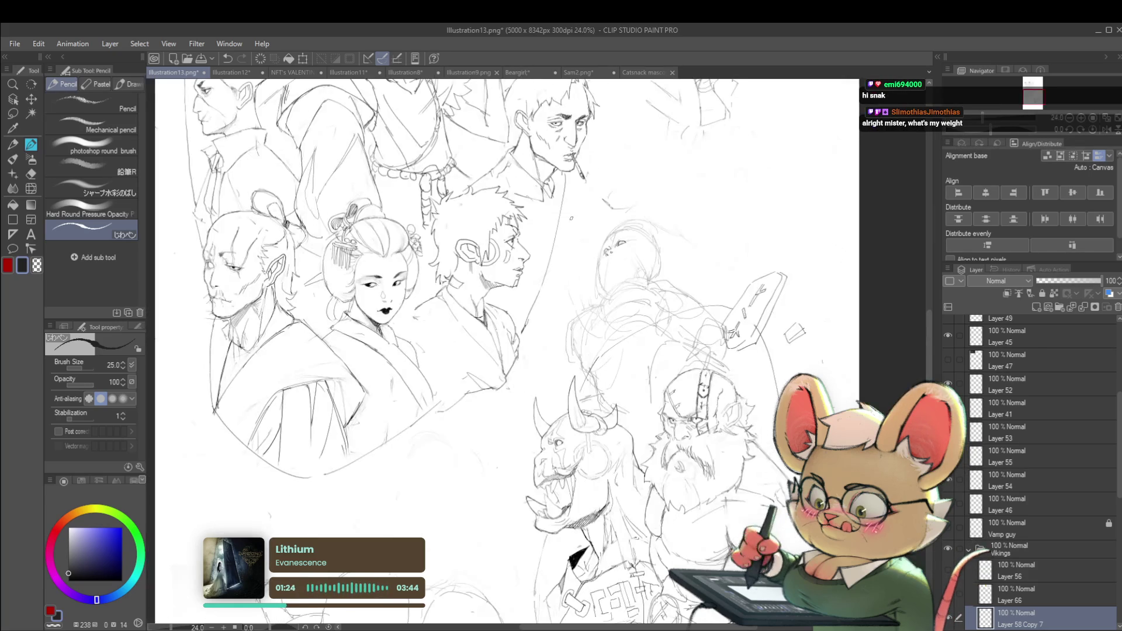
{"action": "key", "text": "h"}
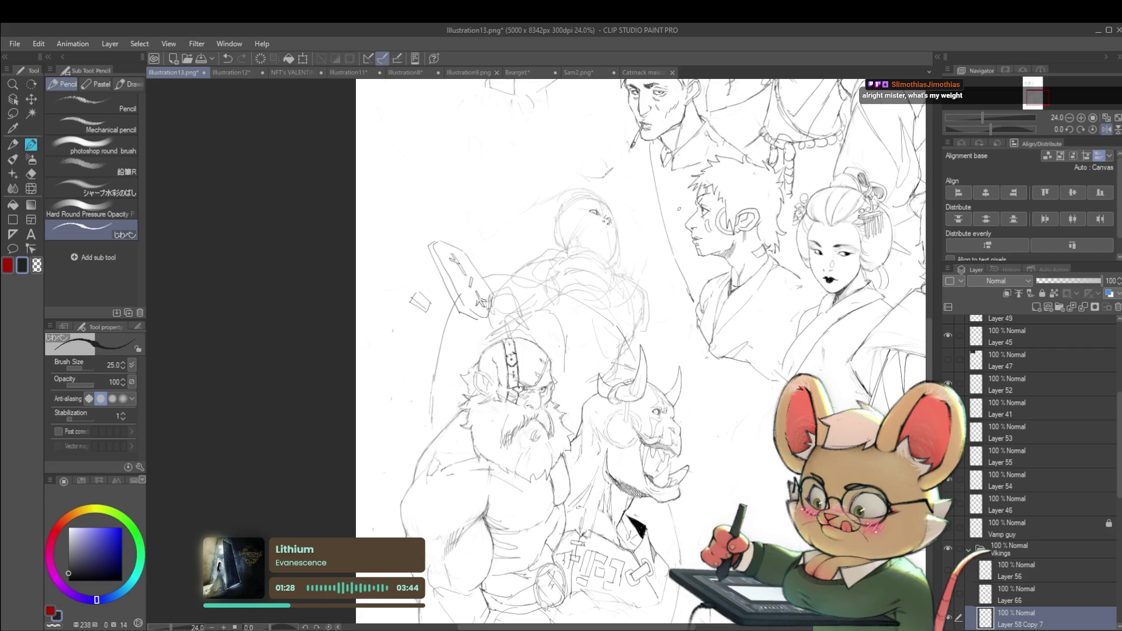
{"action": "left_click_drag", "start_coordinate": [618, 231], "coordinate": [607, 259]}
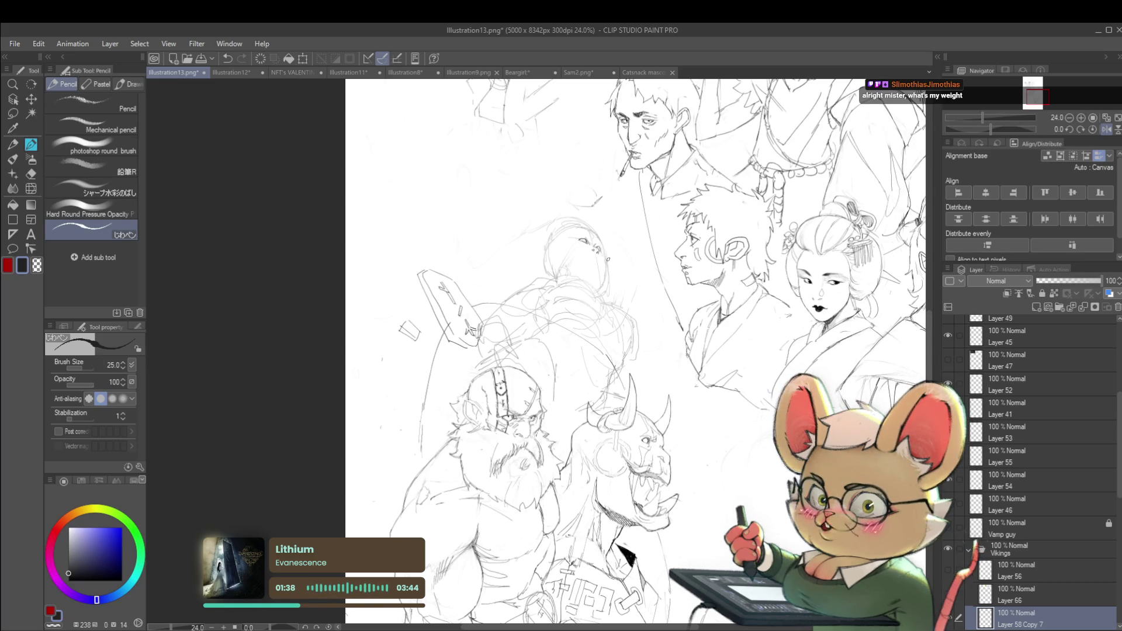
{"action": "scroll", "coordinate": [607, 259], "scroll_direction": "up", "scroll_amount": 4}
{"action": "scroll", "coordinate": [604, 299], "scroll_direction": "up", "scroll_amount": 3}
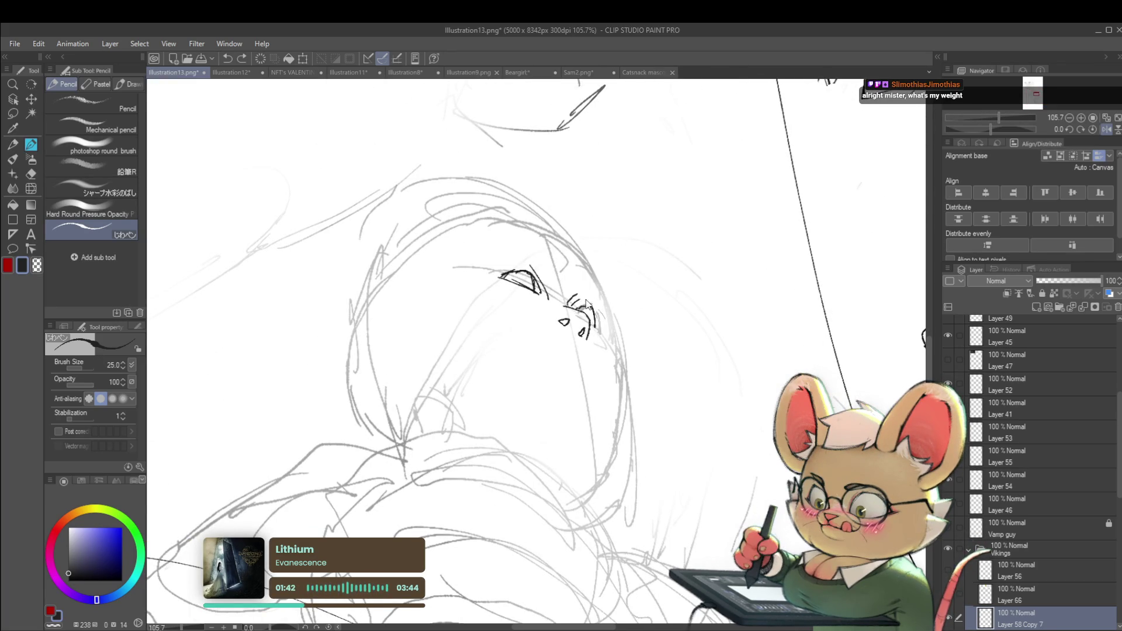
{"action": "left_click_drag", "start_coordinate": [568, 302], "coordinate": [589, 316]}
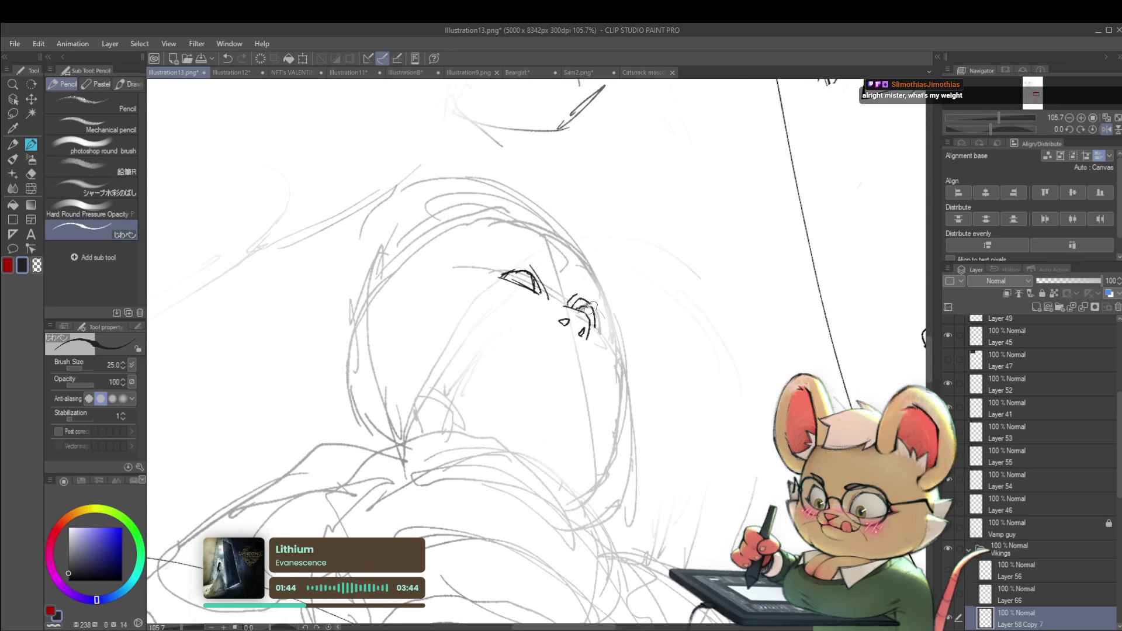
{"action": "scroll", "coordinate": [591, 314], "scroll_direction": "down", "scroll_amount": 3}
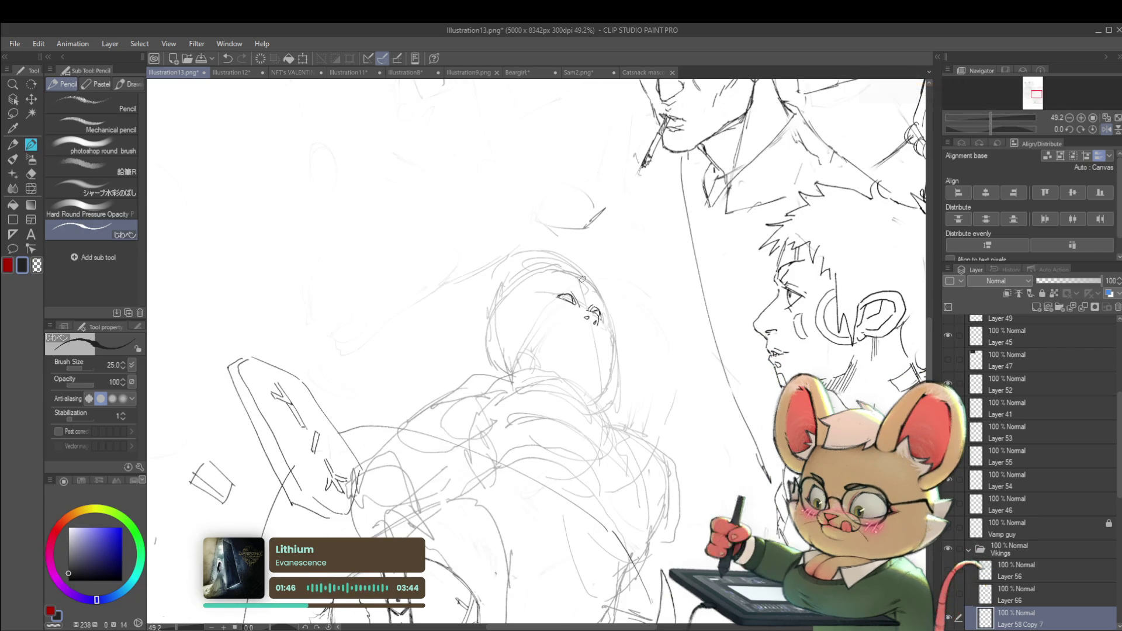
{"action": "scroll", "coordinate": [632, 337], "scroll_direction": "up", "scroll_amount": 5}
{"action": "scroll", "coordinate": [606, 274], "scroll_direction": "down", "scroll_amount": 5}
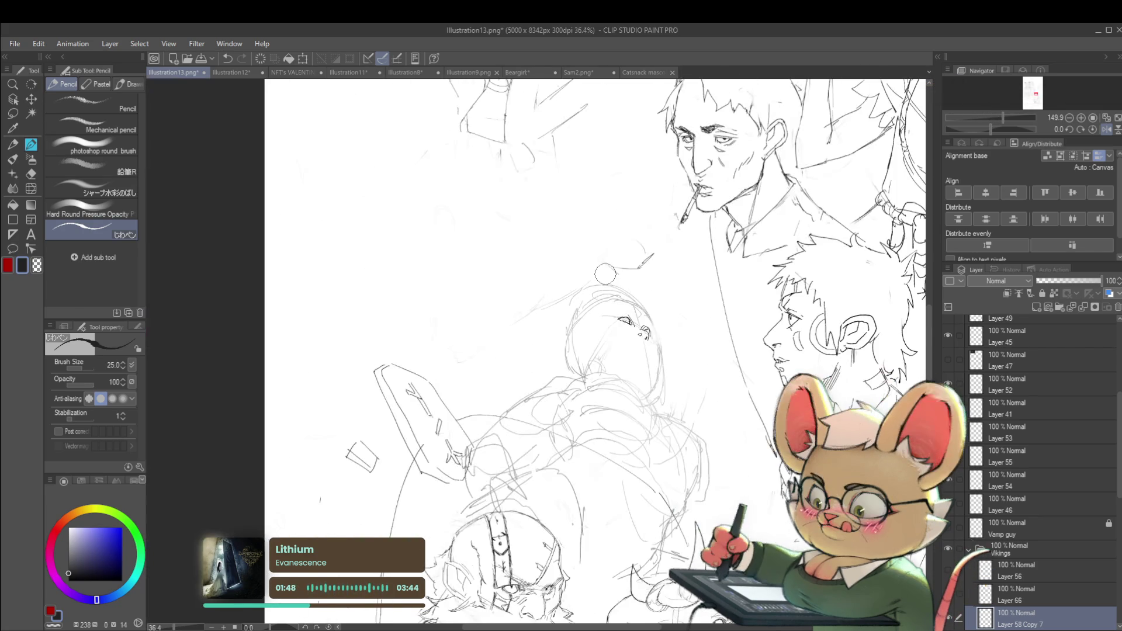
{"action": "scroll", "coordinate": [656, 334], "scroll_direction": "up", "scroll_amount": 3}
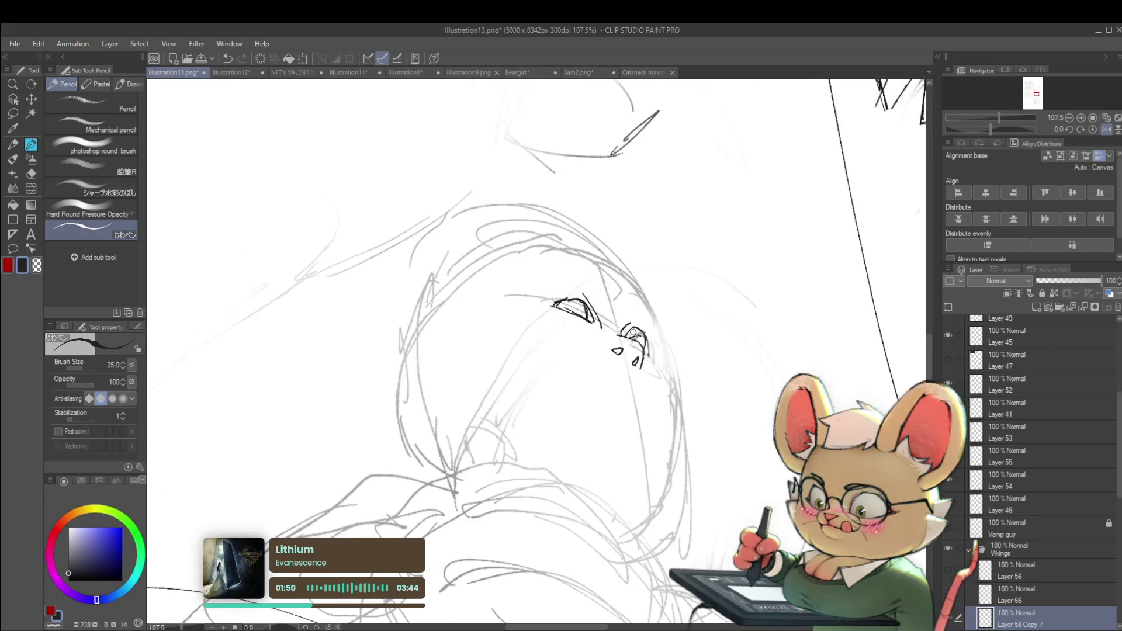
{"action": "scroll", "coordinate": [655, 334], "scroll_direction": "up", "scroll_amount": 2}
{"action": "left_click_drag", "start_coordinate": [619, 336], "coordinate": [640, 324]}
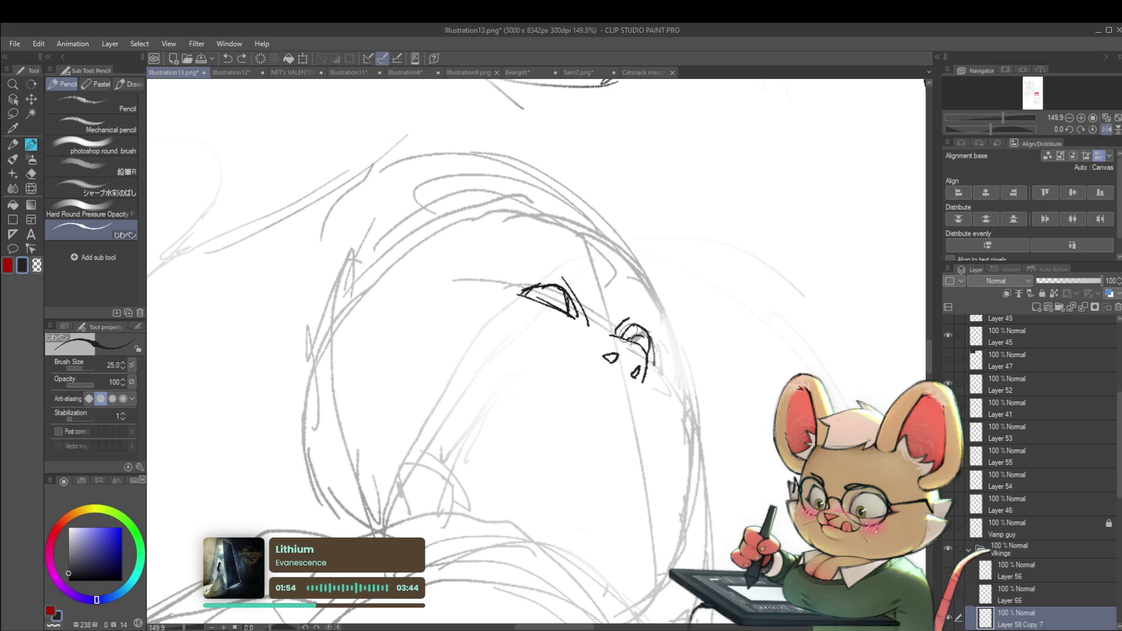
{"action": "left_click_drag", "start_coordinate": [618, 334], "coordinate": [648, 344]}
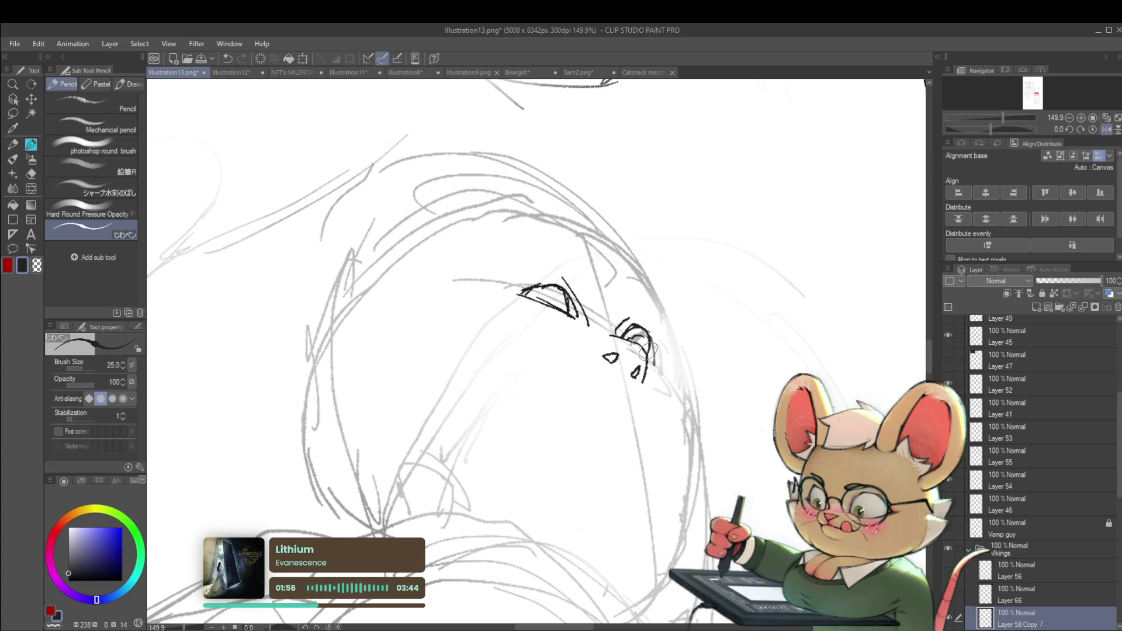
- Mirror the canvas view to check the eye sketch
{"action": "scroll", "coordinate": [676, 351], "scroll_direction": "down", "scroll_amount": 5}
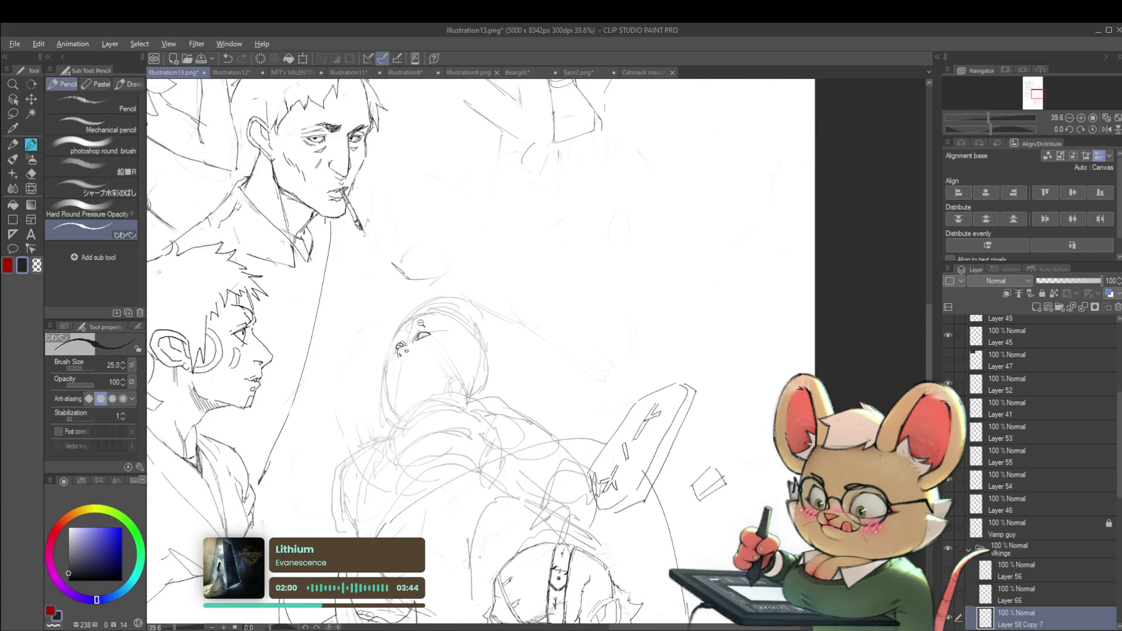
{"action": "scroll", "coordinate": [421, 323], "scroll_direction": "up", "scroll_amount": 3}
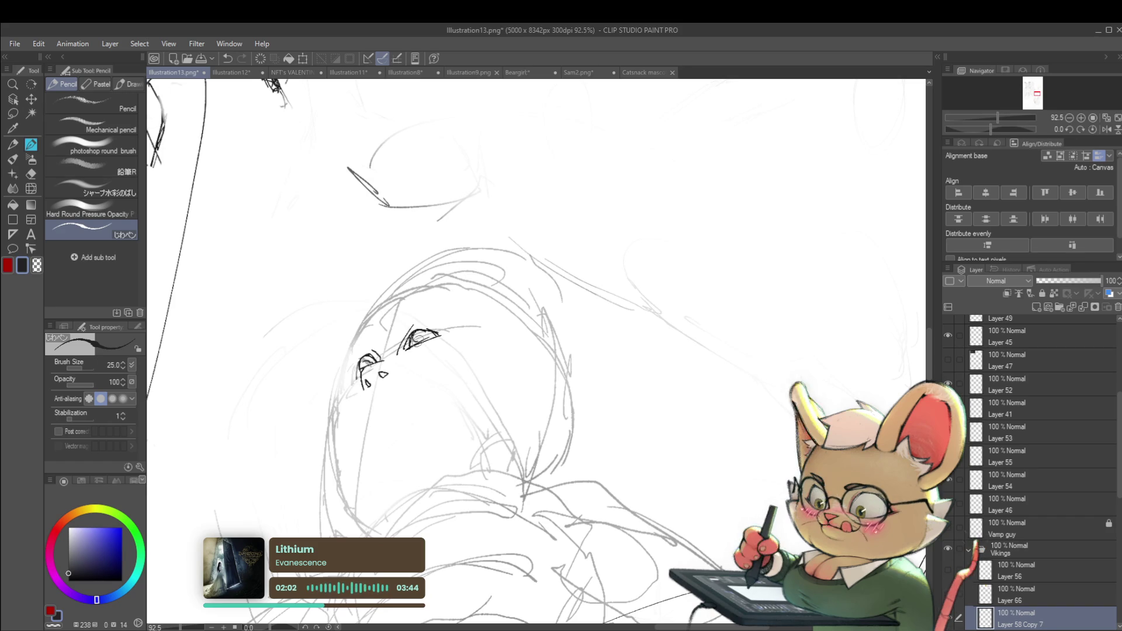
{"action": "scroll", "coordinate": [415, 298], "scroll_direction": "down", "scroll_amount": 3}
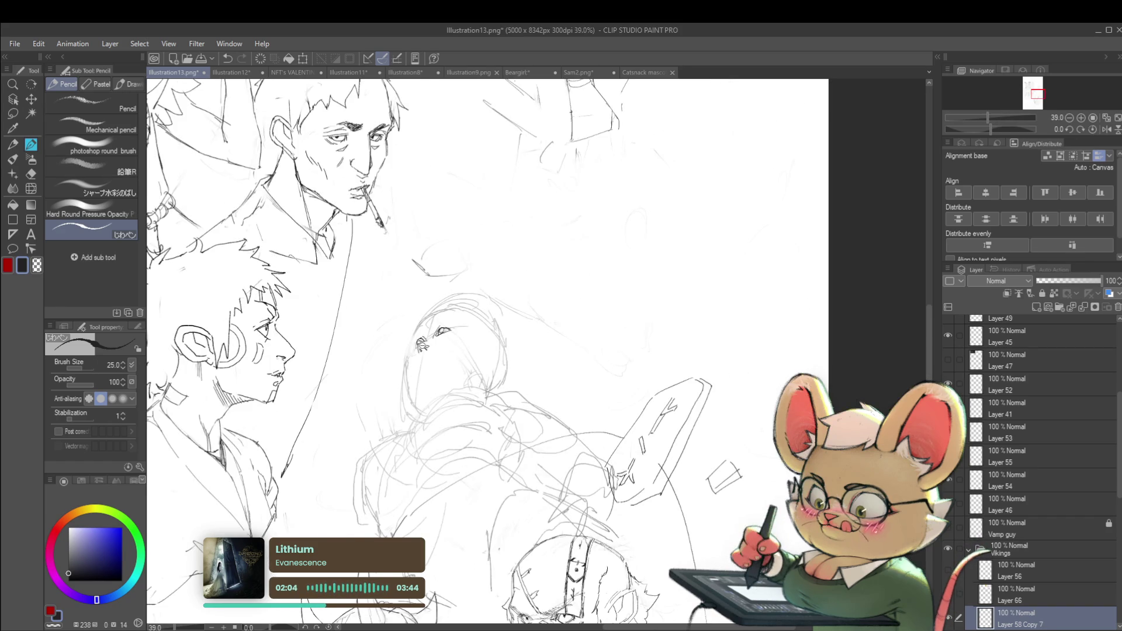
{"action": "scroll", "coordinate": [419, 348], "scroll_direction": "up", "scroll_amount": 4}
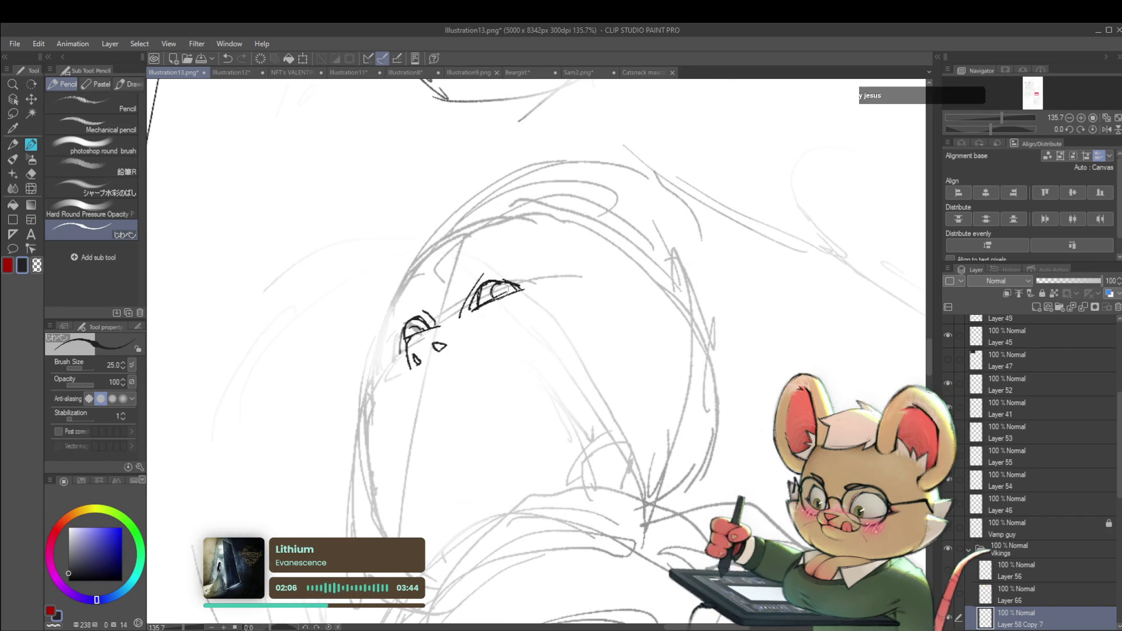
{"action": "scroll", "coordinate": [551, 273], "scroll_direction": "down", "scroll_amount": 2}
{"action": "scroll", "coordinate": [551, 273], "scroll_direction": "down", "scroll_amount": 3}
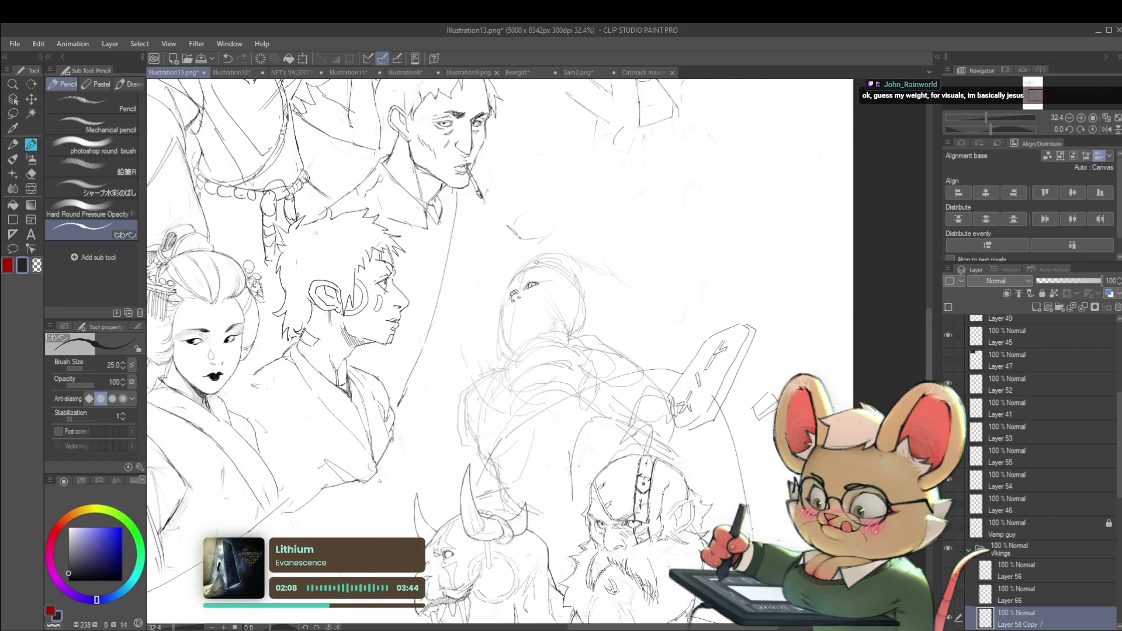
{"action": "scroll", "coordinate": [573, 258], "scroll_direction": "up", "scroll_amount": 6}
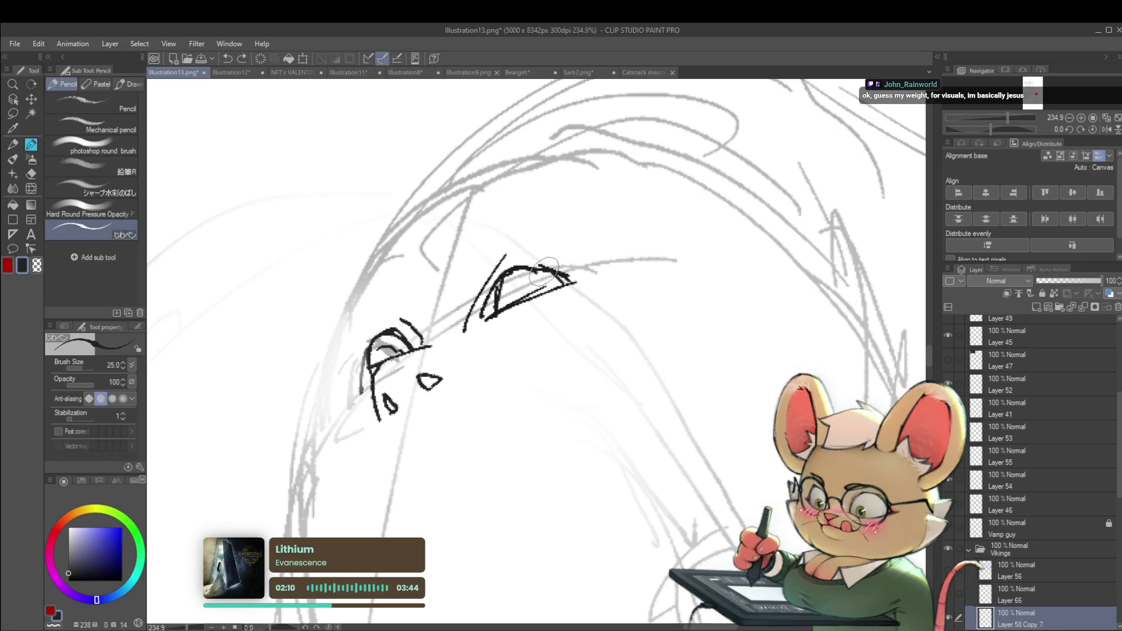
{"action": "scroll", "coordinate": [552, 270], "scroll_direction": "down", "scroll_amount": 6}
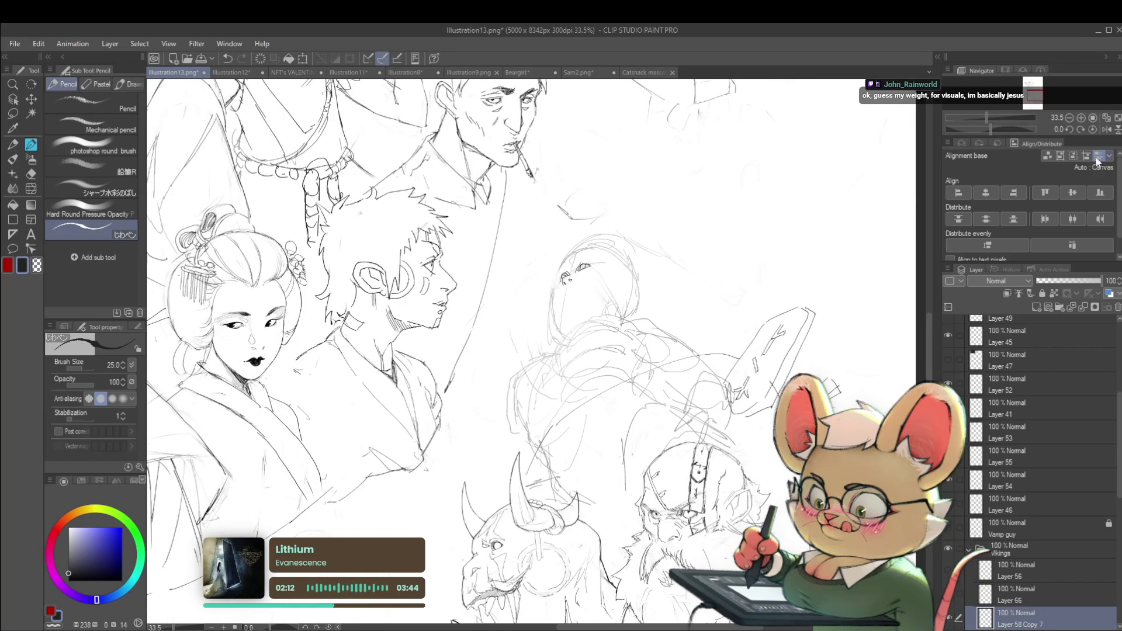
{"action": "left_click", "coordinate": [1106, 129]}
{"action": "scroll", "coordinate": [550, 274], "scroll_direction": "up", "scroll_amount": 2}
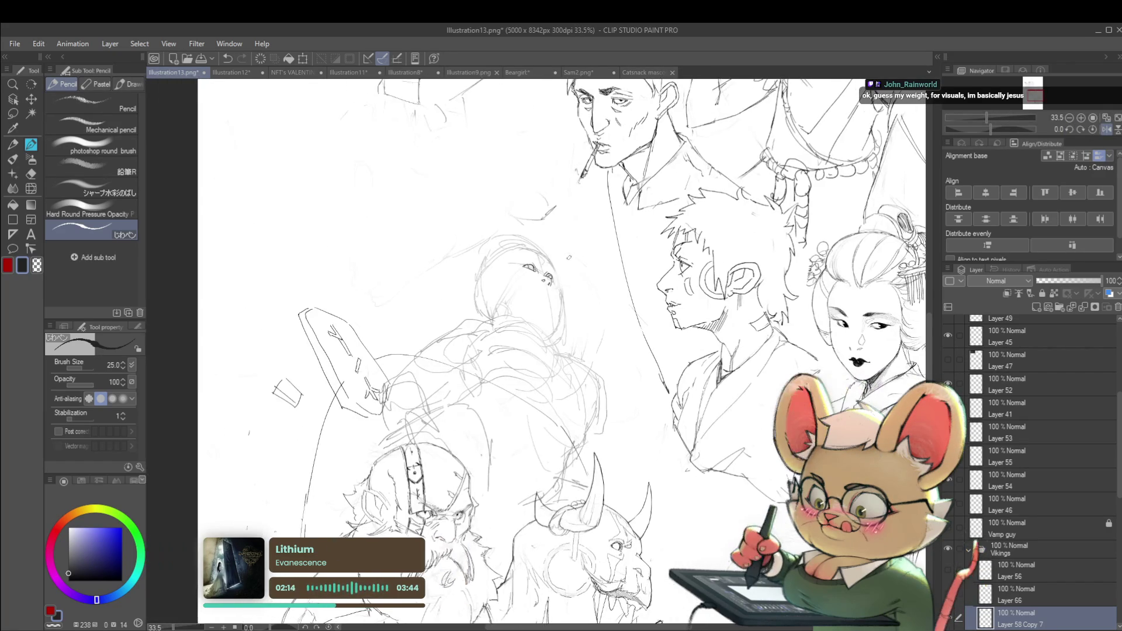
- Extend the head outline across the top and down the jaw, then view the full sheet
{"action": "mouse_move", "coordinate": [466, 257]}
{"action": "left_mouse_down"}
{"action": "mouse_move", "coordinate": [550, 232]}
{"action": "mouse_move", "coordinate": [586, 265]}
{"action": "left_mouse_up"}
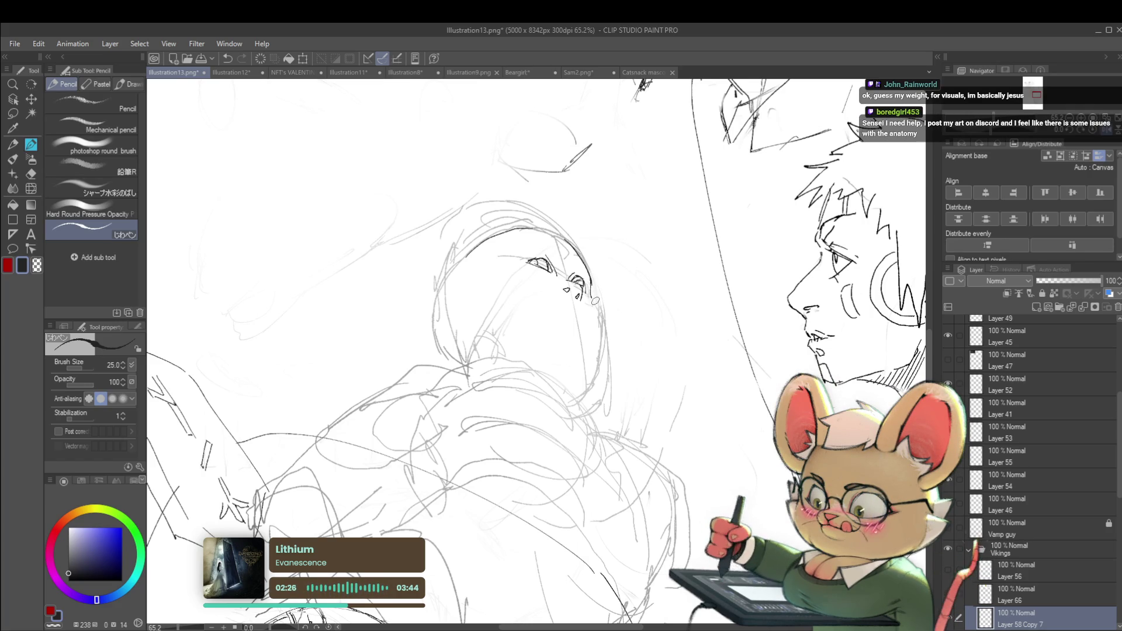
{"action": "left_click_drag", "start_coordinate": [596, 303], "coordinate": [595, 345]}
{"action": "scroll", "coordinate": [609, 347], "scroll_direction": "down", "scroll_amount": 5}
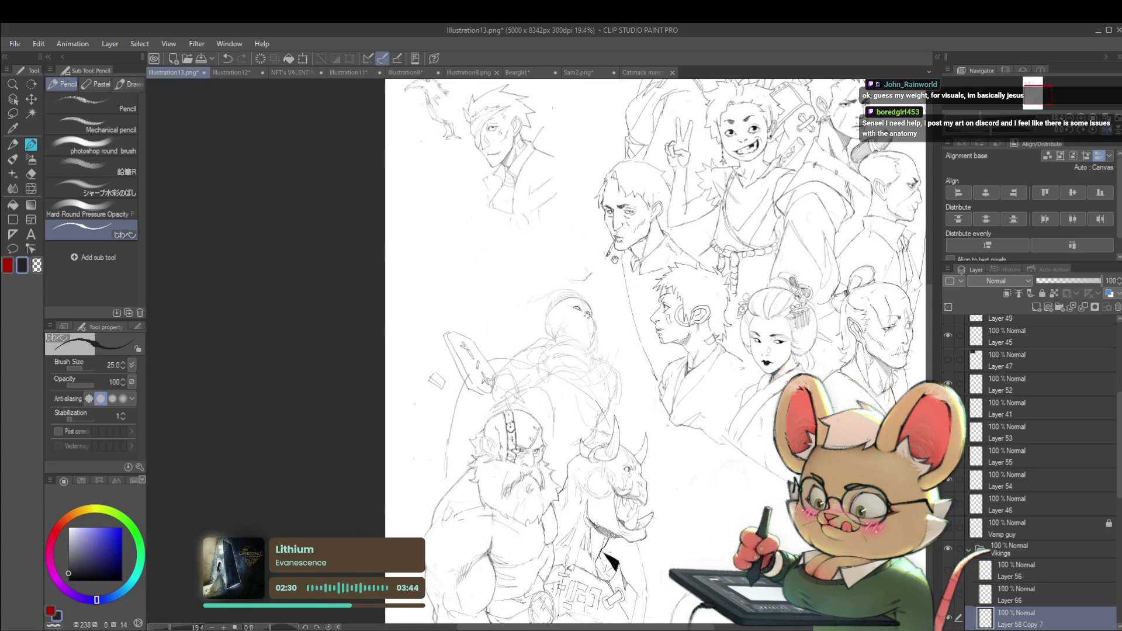
{"action": "left_click_drag", "start_coordinate": [690, 435], "coordinate": [607, 371]}
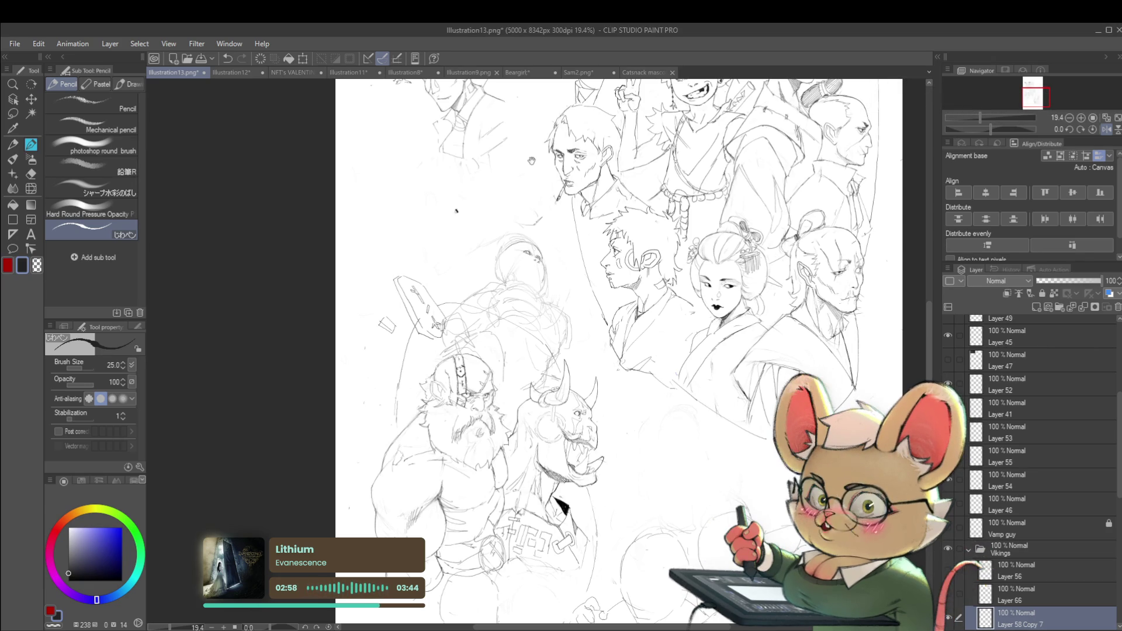
{"action": "scroll", "coordinate": [538, 265], "scroll_direction": "up", "scroll_amount": 4}
{"action": "scroll", "coordinate": [538, 266], "scroll_direction": "down", "scroll_amount": 2}
- Scale the stretching figure's layer to 40%, flip it horizontally, and place it top-left
{"action": "left_click", "coordinate": [472, 271]}
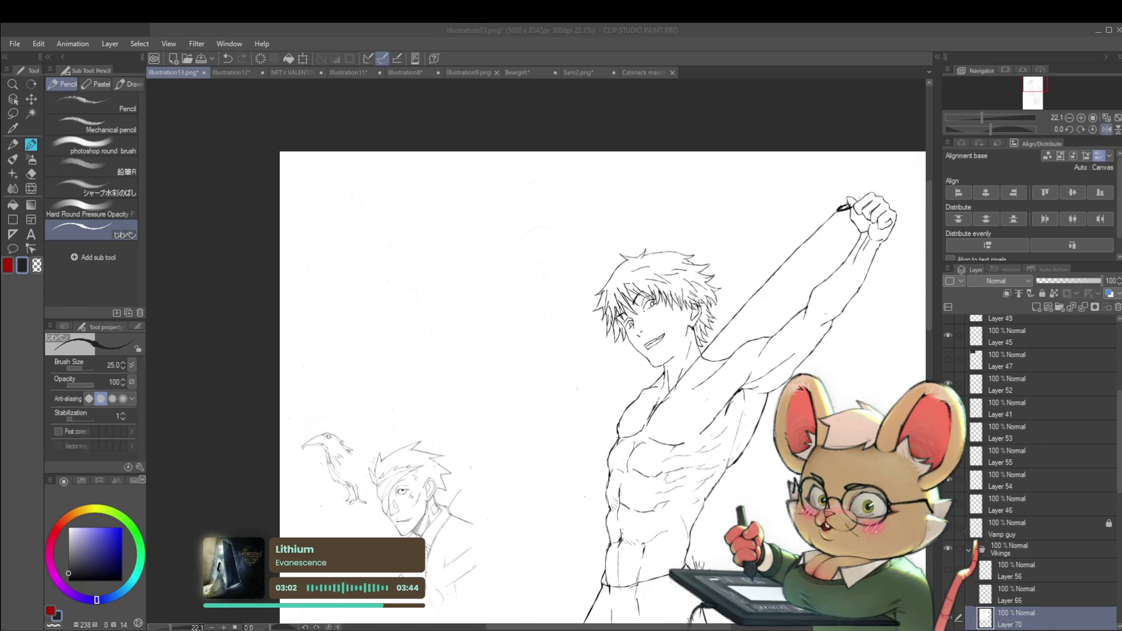
{"action": "left_click", "coordinate": [808, 366]}
{"action": "scroll", "coordinate": [623, 158], "scroll_direction": "down", "scroll_amount": 3}
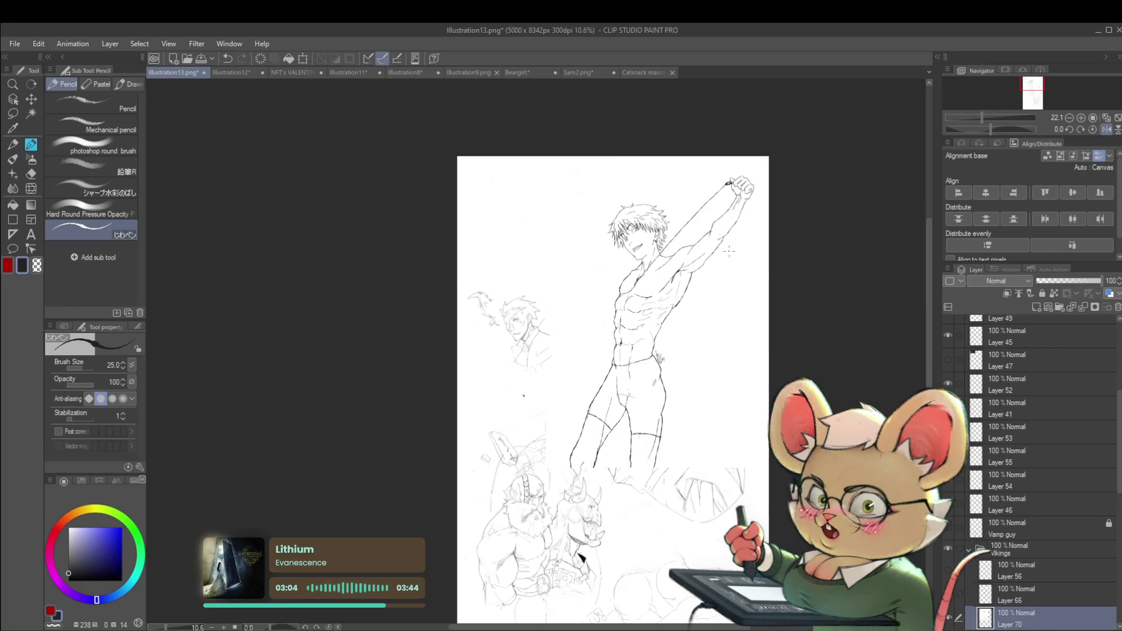
{"action": "key", "text": "ctrl+t"}
{"action": "left_click_drag", "start_coordinate": [771, 155], "coordinate": [680, 278]}
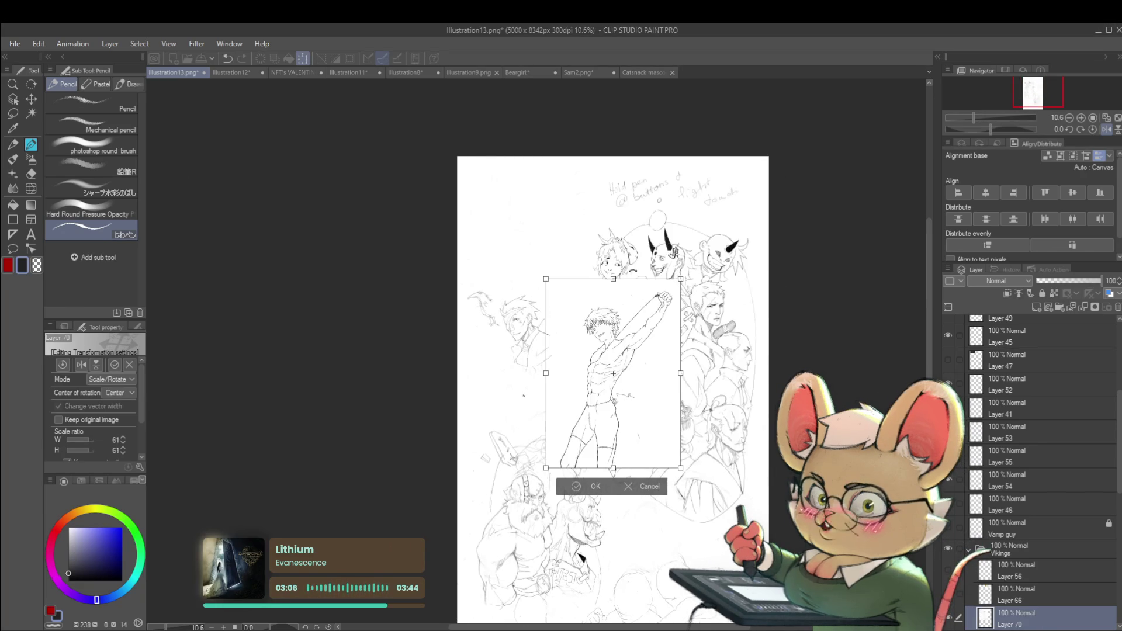
{"action": "key", "text": "h"}
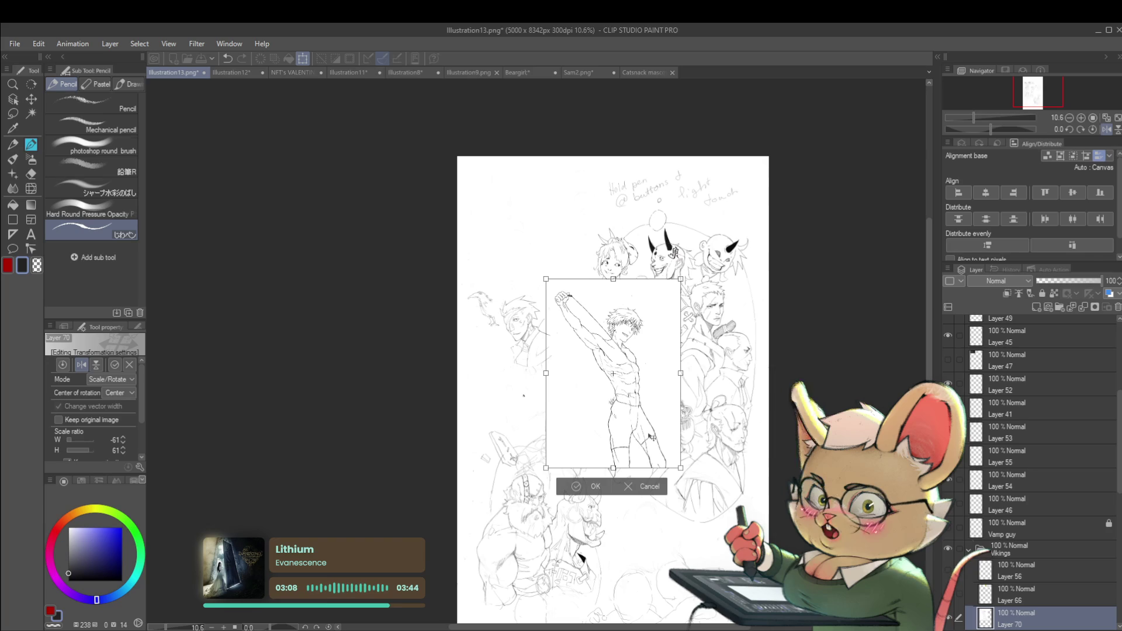
{"action": "left_click_drag", "start_coordinate": [641, 431], "coordinate": [554, 283]}
{"action": "left_click_drag", "start_coordinate": [592, 248], "coordinate": [612, 319]}
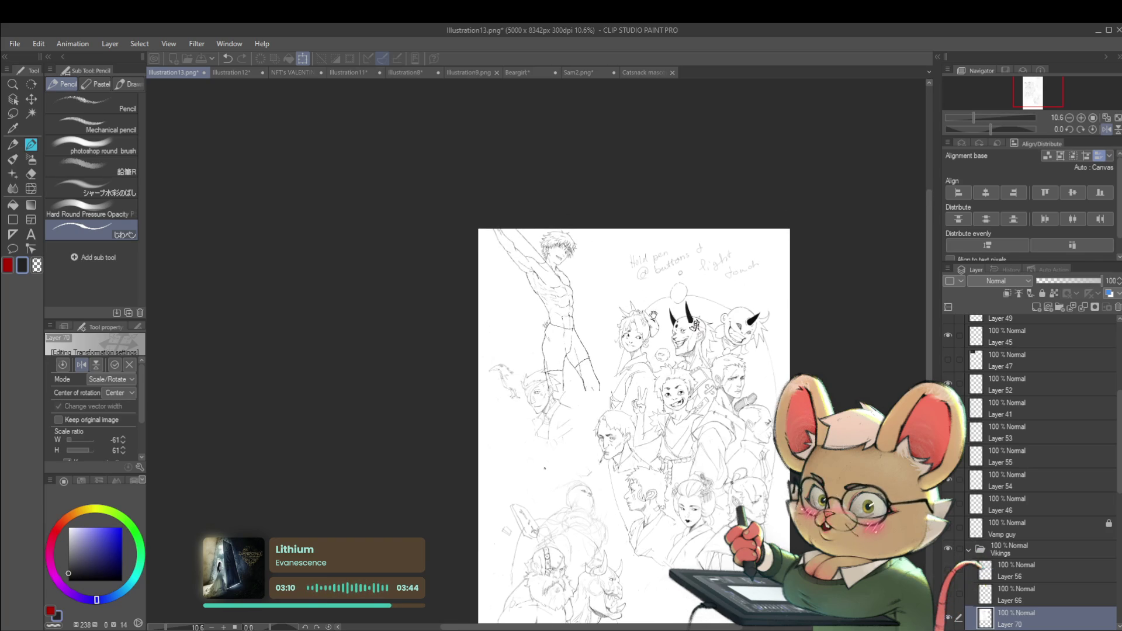
{"action": "scroll", "coordinate": [611, 318], "scroll_direction": "up", "scroll_amount": 2}
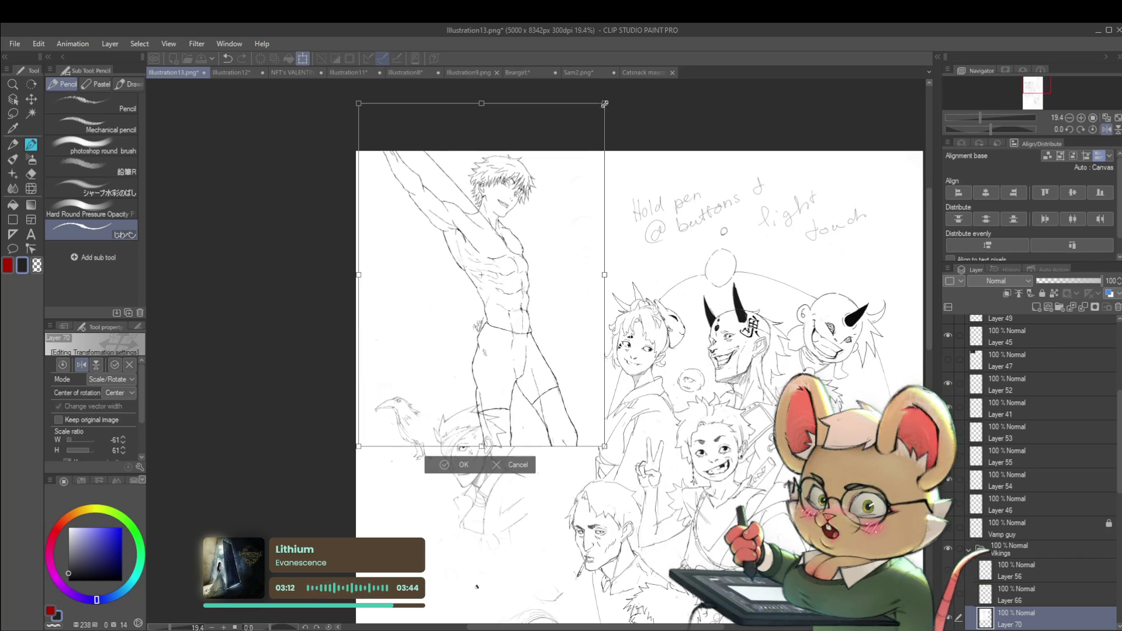
{"action": "left_click_drag", "start_coordinate": [604, 101], "coordinate": [526, 228]}
{"action": "left_click_drag", "start_coordinate": [479, 299], "coordinate": [513, 232]}
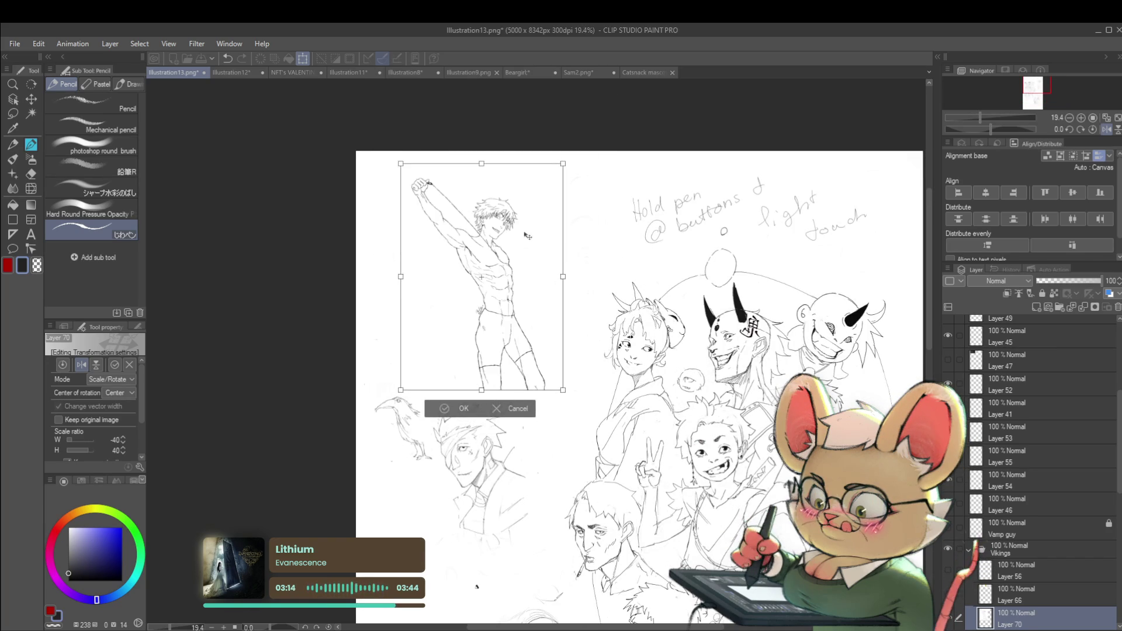
{"action": "key", "text": "Return"}
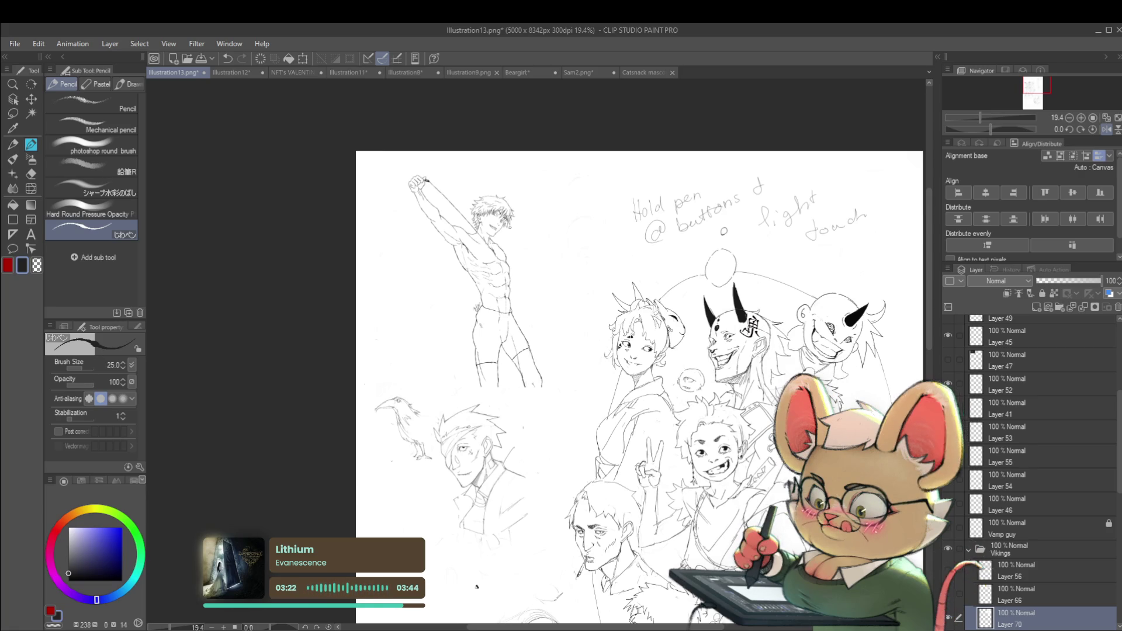
- Centre the stretching figure and set Layer 70's opacity to 60%
{"action": "left_click_drag", "start_coordinate": [560, 229], "coordinate": [628, 218]}
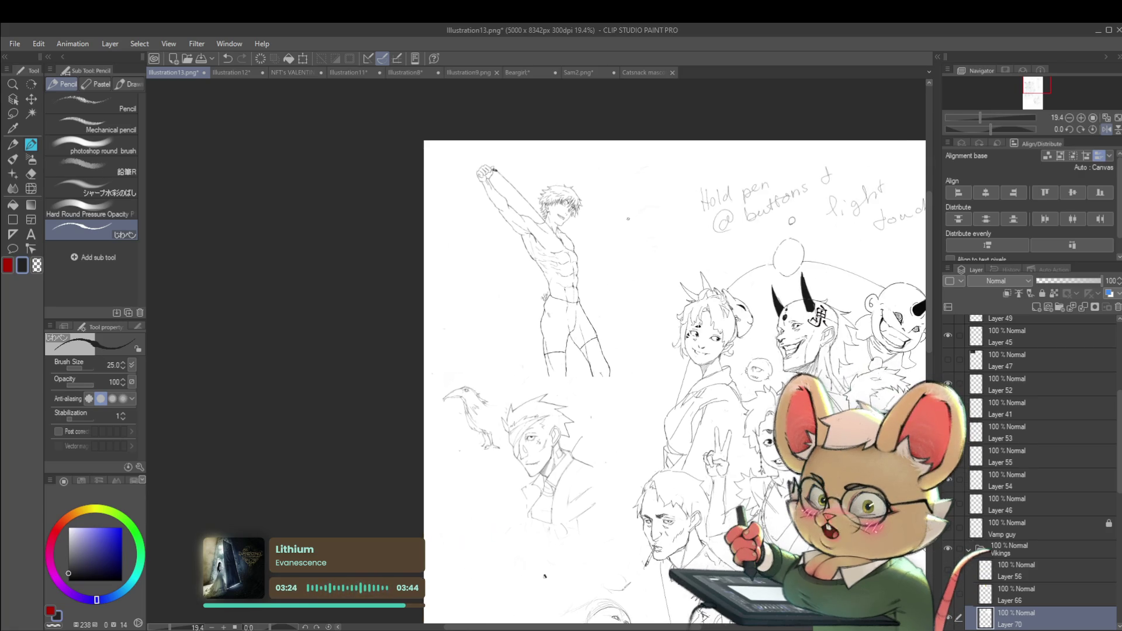
{"action": "scroll", "coordinate": [628, 218], "scroll_direction": "up", "scroll_amount": 2}
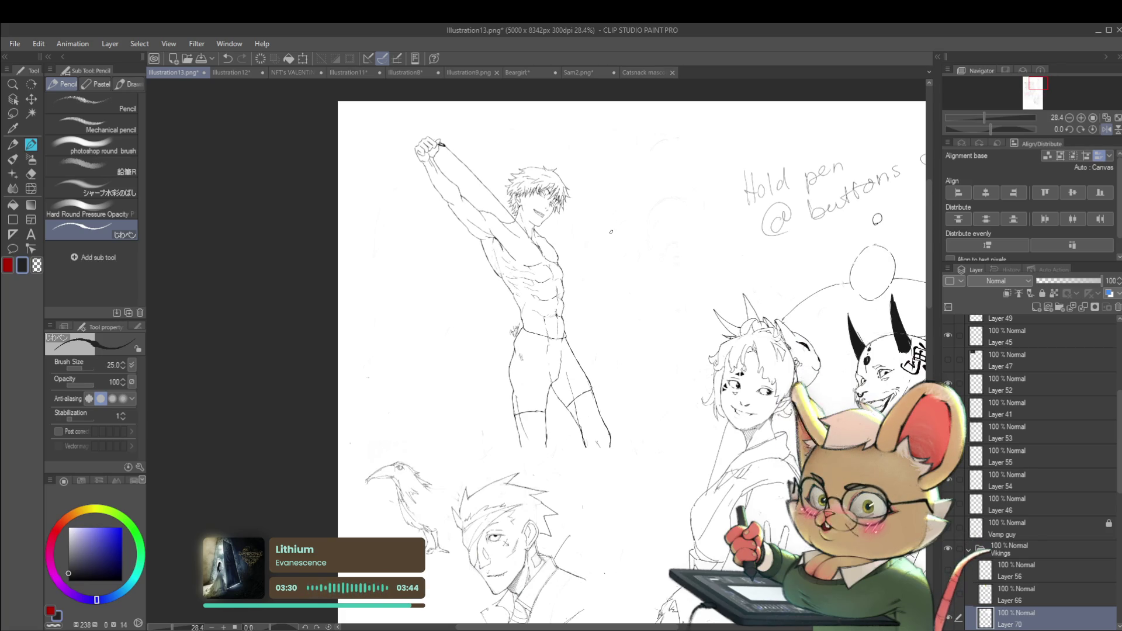
{"action": "scroll", "coordinate": [593, 199], "scroll_direction": "up", "scroll_amount": 2}
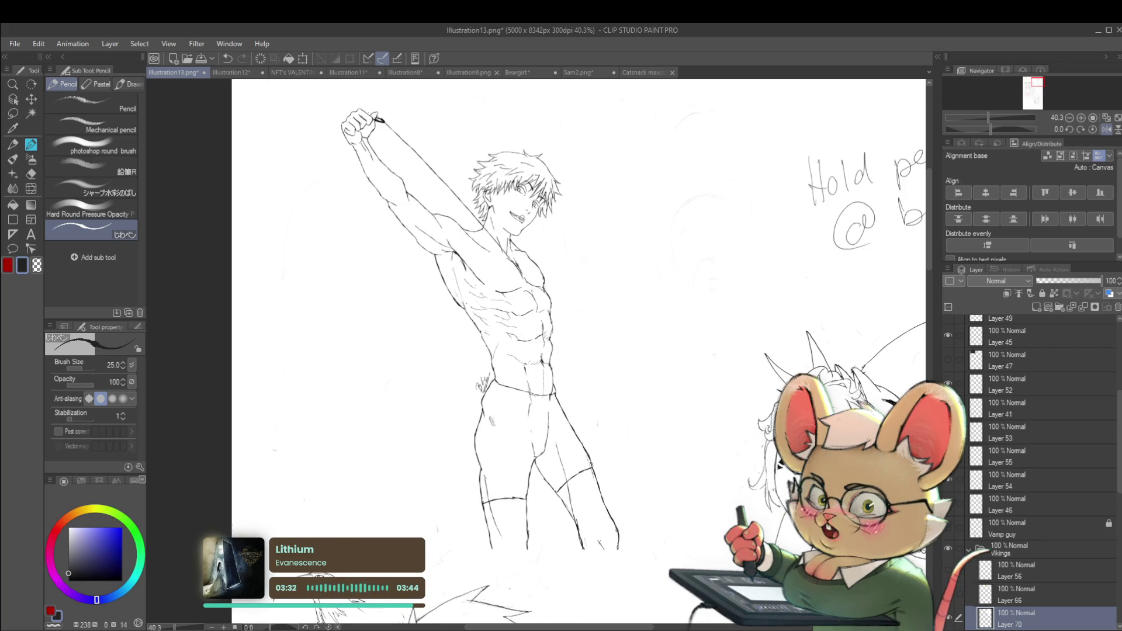
{"action": "left_click", "coordinate": [1075, 281]}
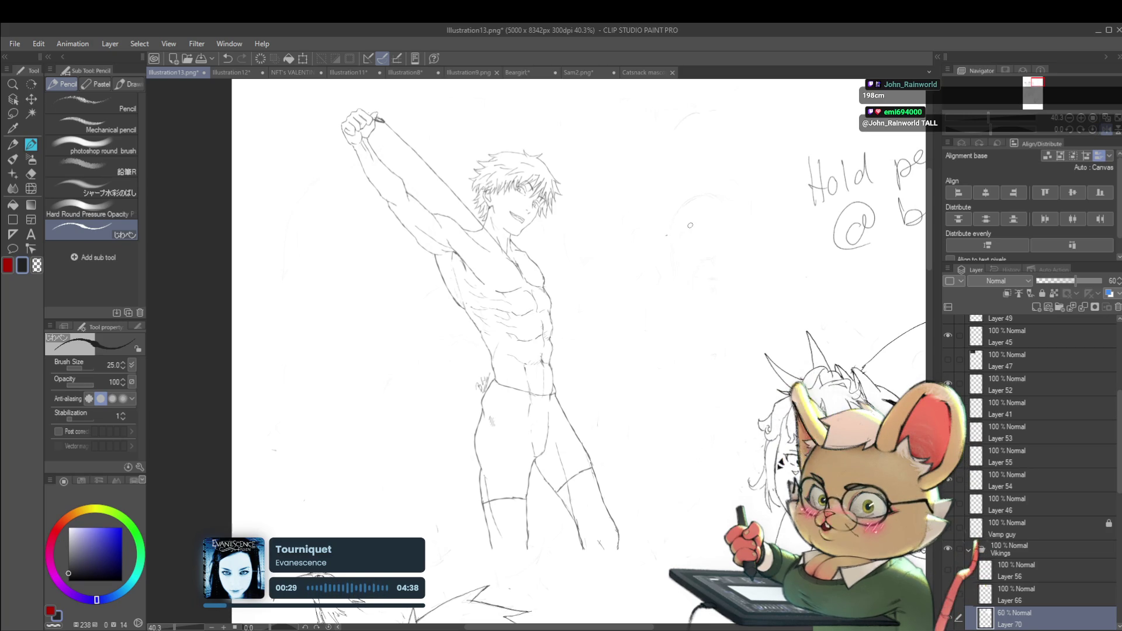
- Draw an oval to the right of the figure and mirror the view to check proportions
{"action": "left_click_drag", "start_coordinate": [665, 235], "coordinate": [582, 289]}
{"action": "scroll", "coordinate": [587, 294], "scroll_direction": "up", "scroll_amount": 1}
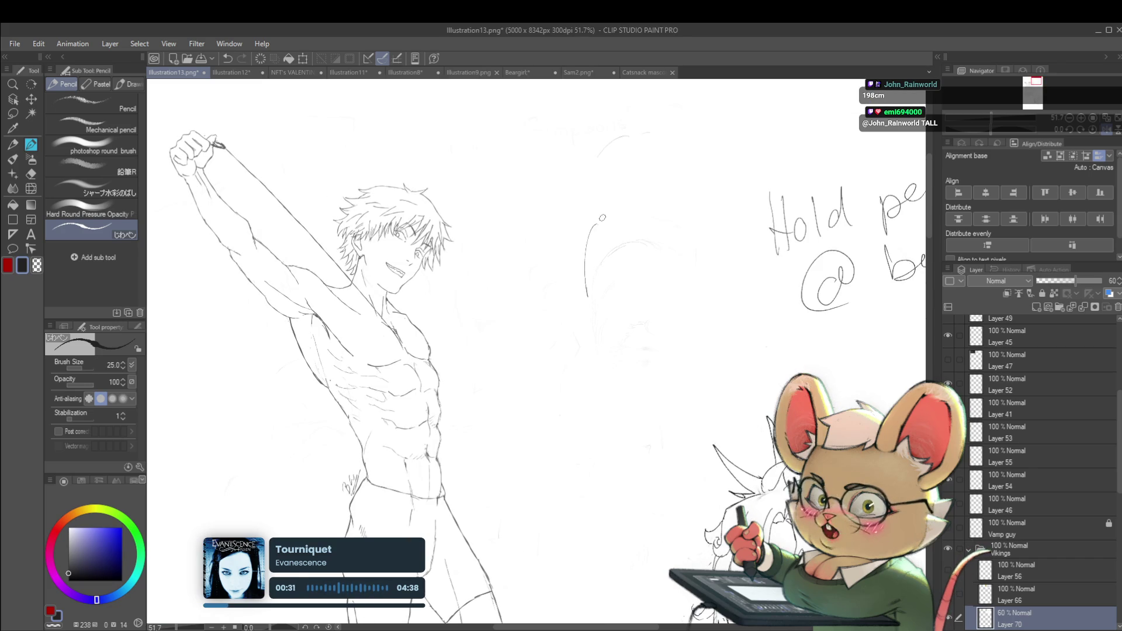
{"action": "left_click_drag", "start_coordinate": [653, 221], "coordinate": [653, 266]}
{"action": "mouse_move", "coordinate": [593, 204]}
{"action": "left_mouse_down"}
{"action": "mouse_move", "coordinate": [587, 313]}
{"action": "mouse_move", "coordinate": [647, 284]}
{"action": "mouse_move", "coordinate": [648, 314]}
{"action": "mouse_move", "coordinate": [646, 295]}
{"action": "left_mouse_up"}
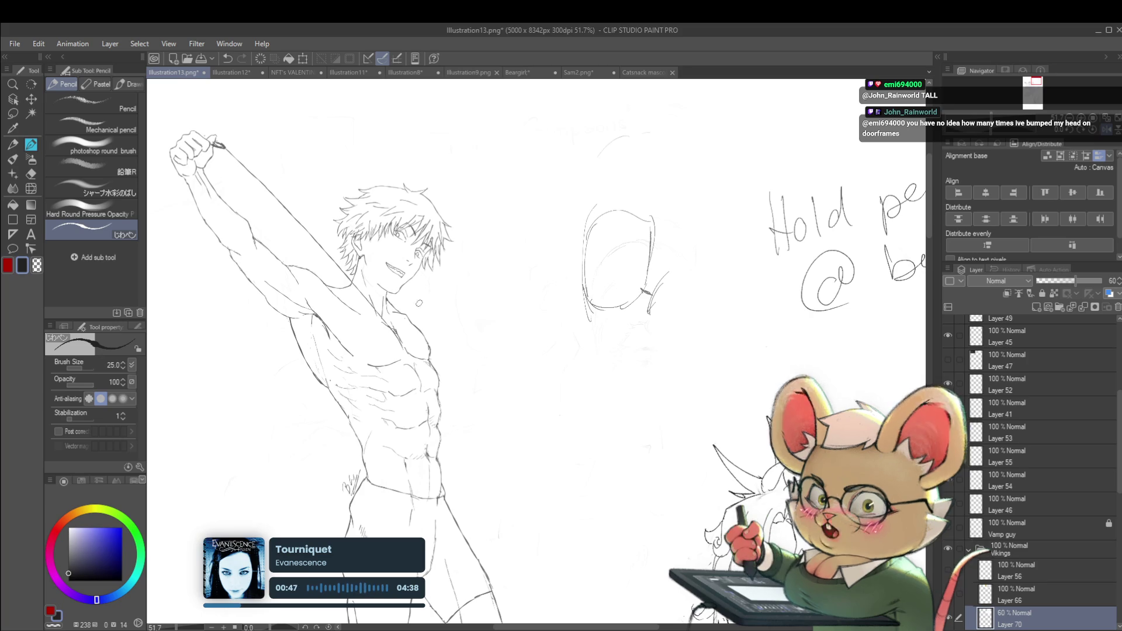
{"action": "scroll", "coordinate": [452, 313], "scroll_direction": "down", "scroll_amount": 2}
{"action": "left_click", "coordinate": [1098, 129]}
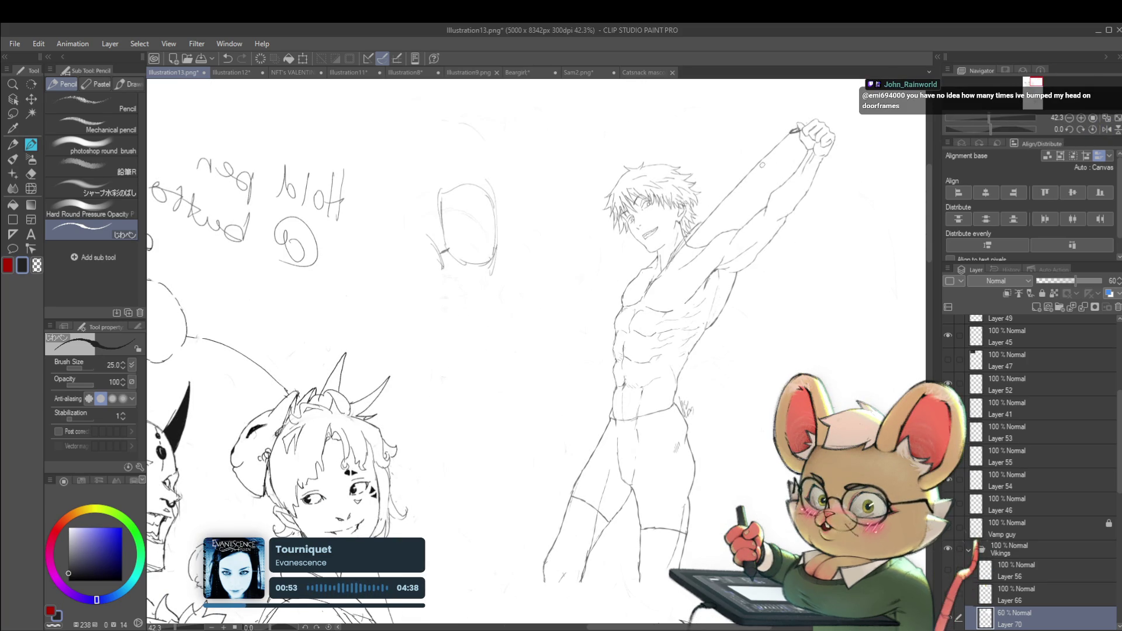
{"action": "key", "text": "ctrl+shift+n"}
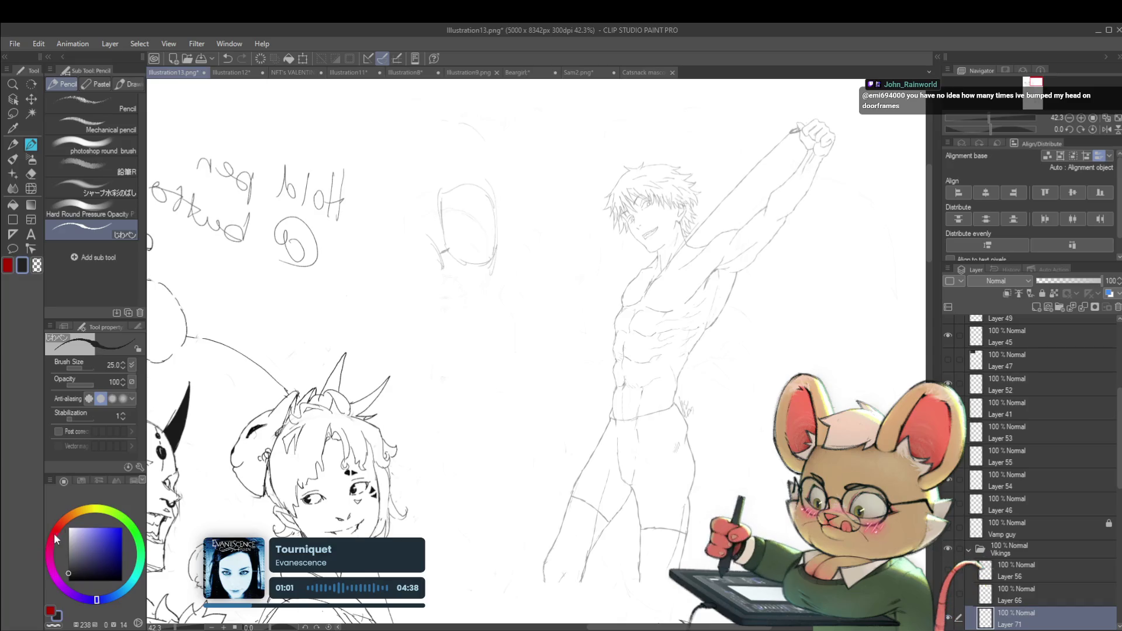
{"action": "mouse_move", "coordinate": [685, 260]}
{"action": "left_mouse_down"}
{"action": "mouse_move", "coordinate": [545, 294]}
{"action": "mouse_move", "coordinate": [577, 262]}
{"action": "left_mouse_up"}
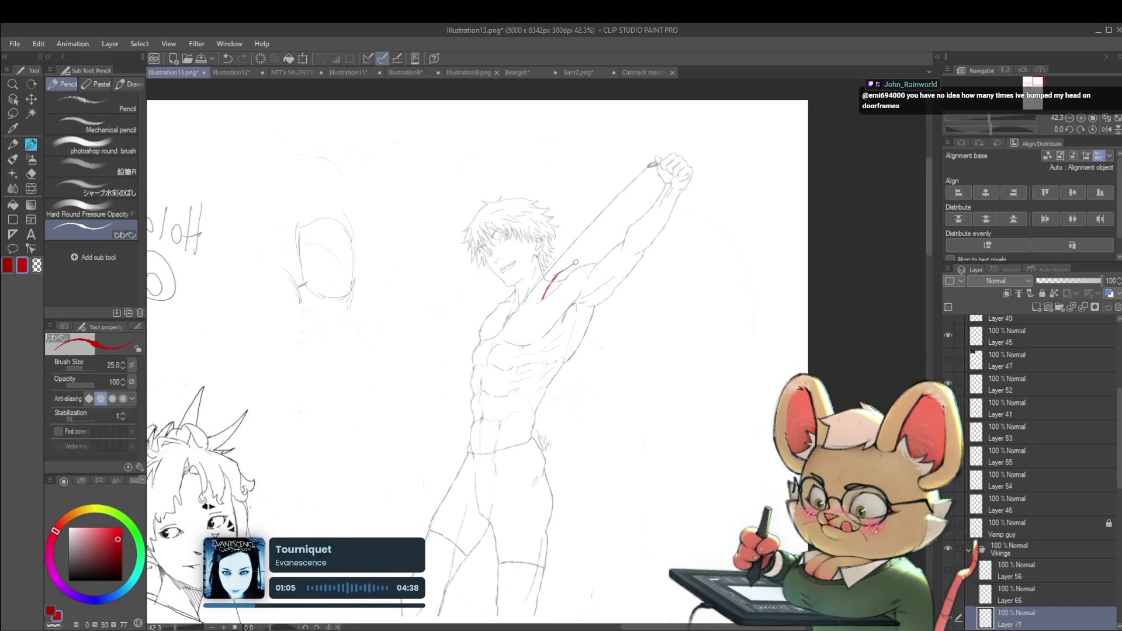
{"action": "key", "text": "h"}
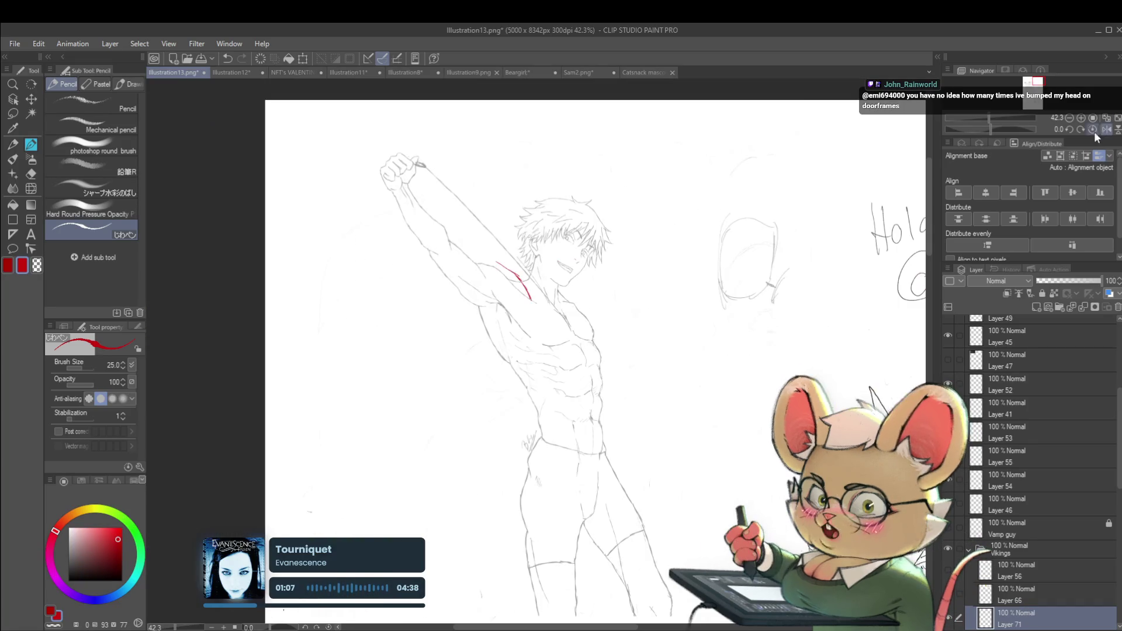
{"action": "left_click_drag", "start_coordinate": [456, 221], "coordinate": [500, 273]}
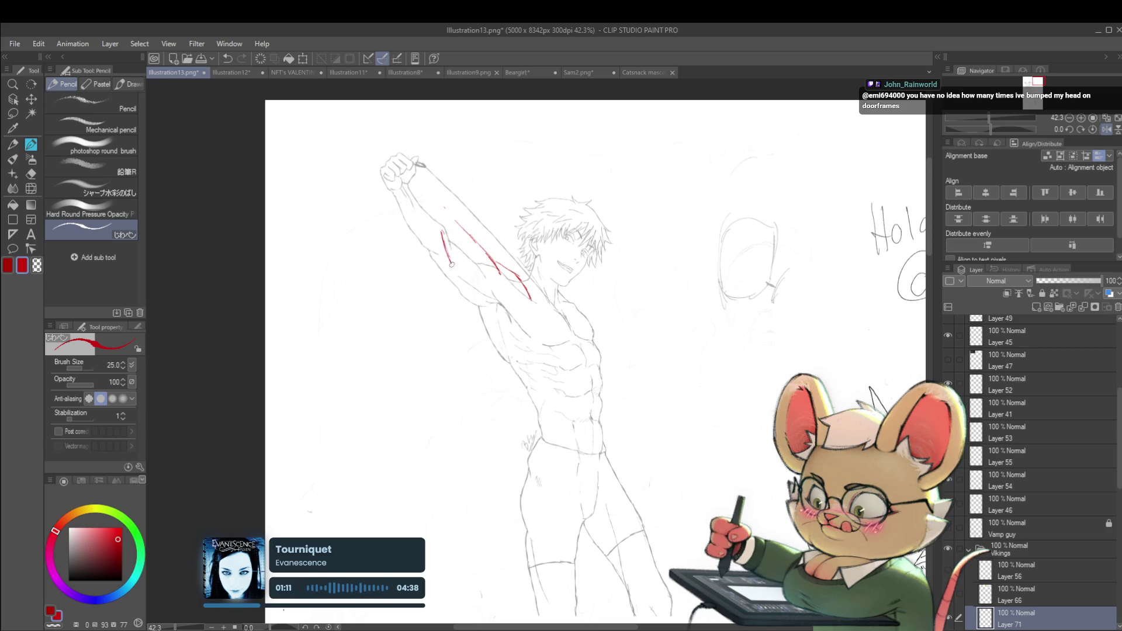
{"action": "left_click_drag", "start_coordinate": [461, 270], "coordinate": [514, 299]}
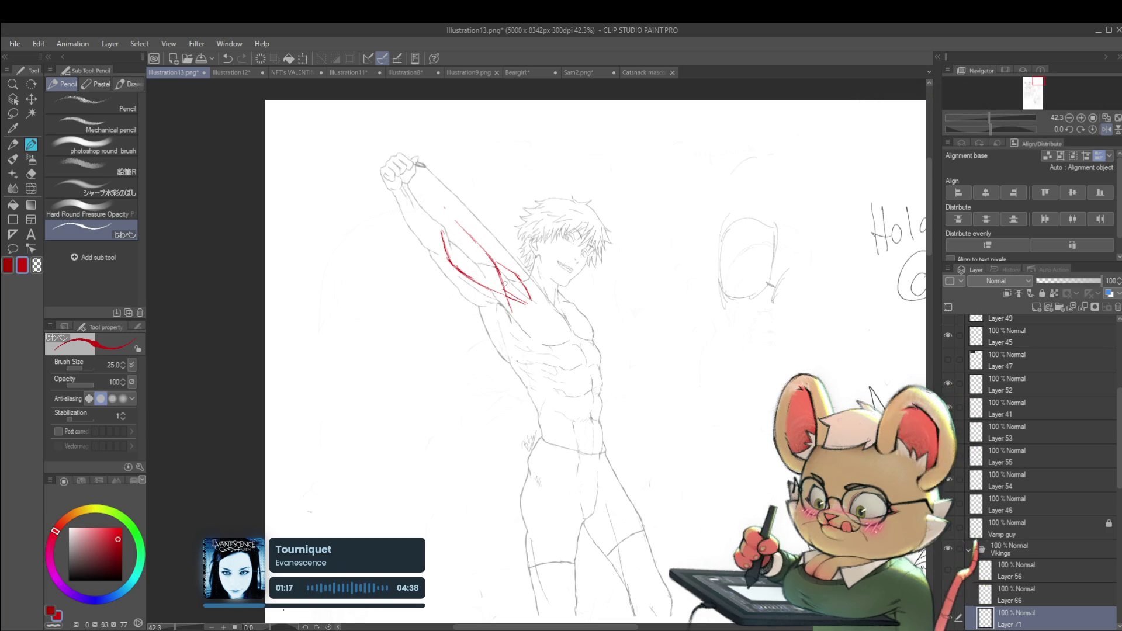
{"action": "key", "text": "ctrl+z"}
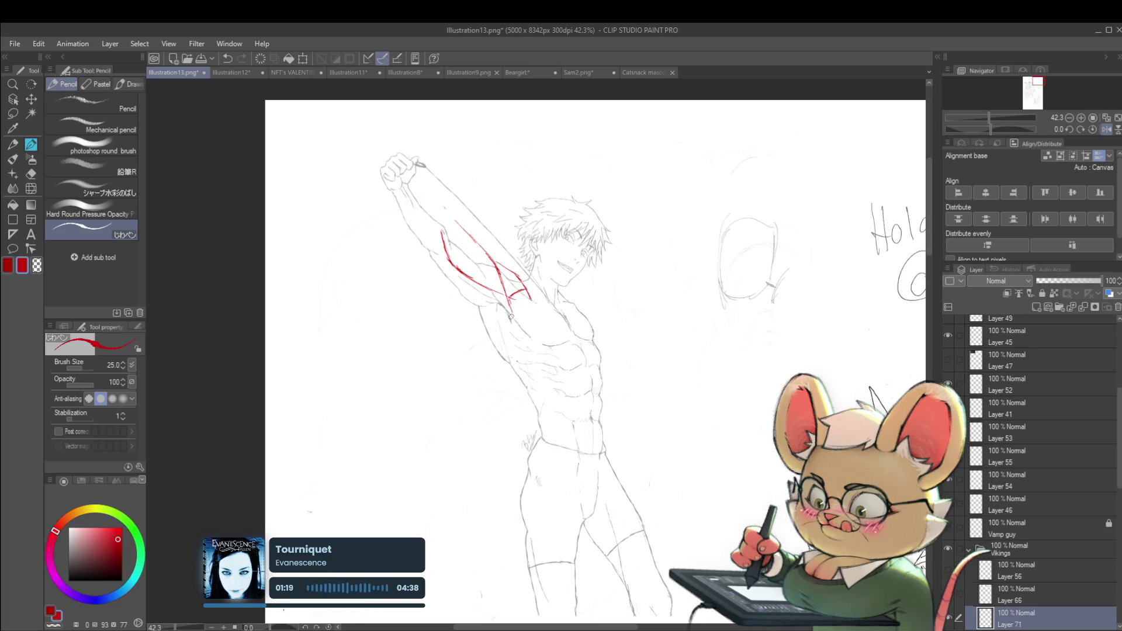
{"action": "left_click_drag", "start_coordinate": [507, 301], "coordinate": [546, 343]}
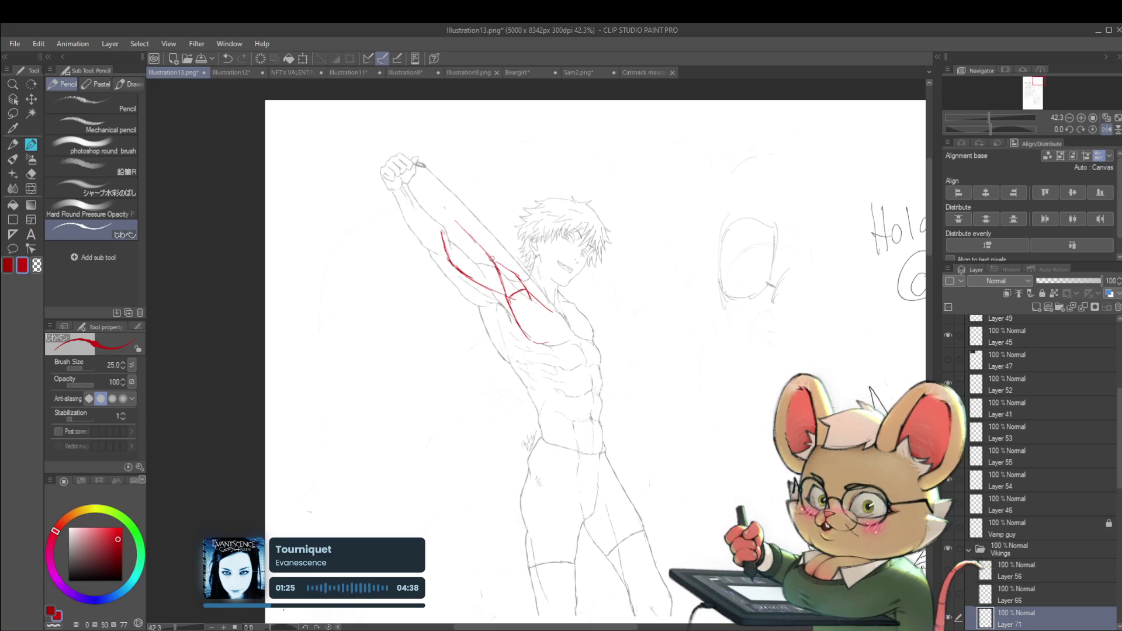
{"action": "key", "text": "ctrl+minus"}
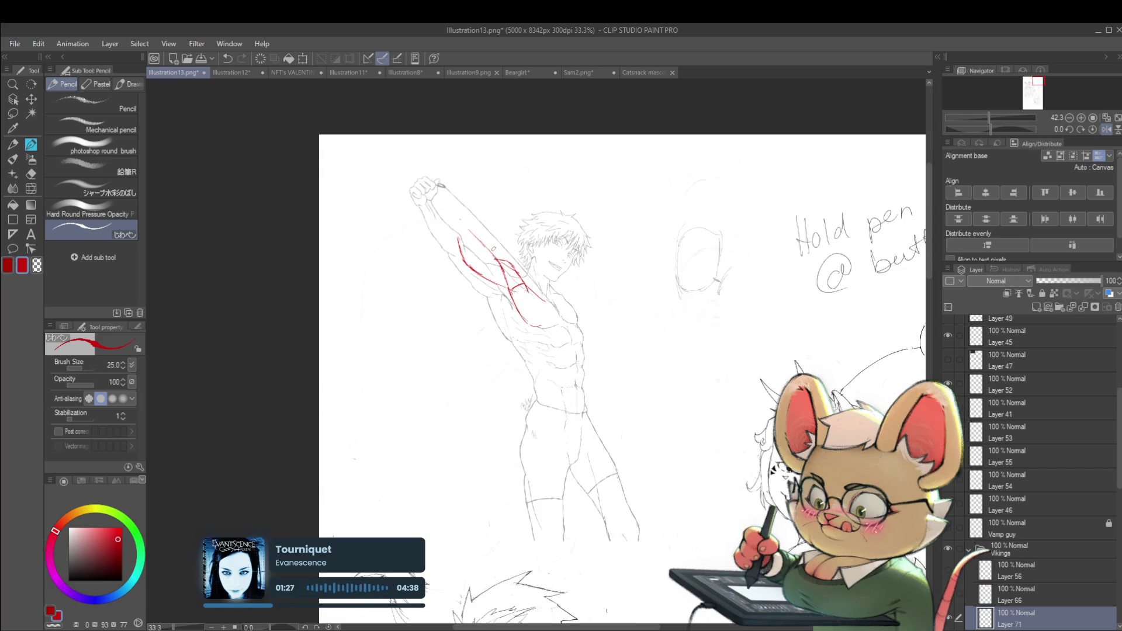
{"action": "key", "text": "h"}
{"action": "key", "text": "ctrl+plus"}
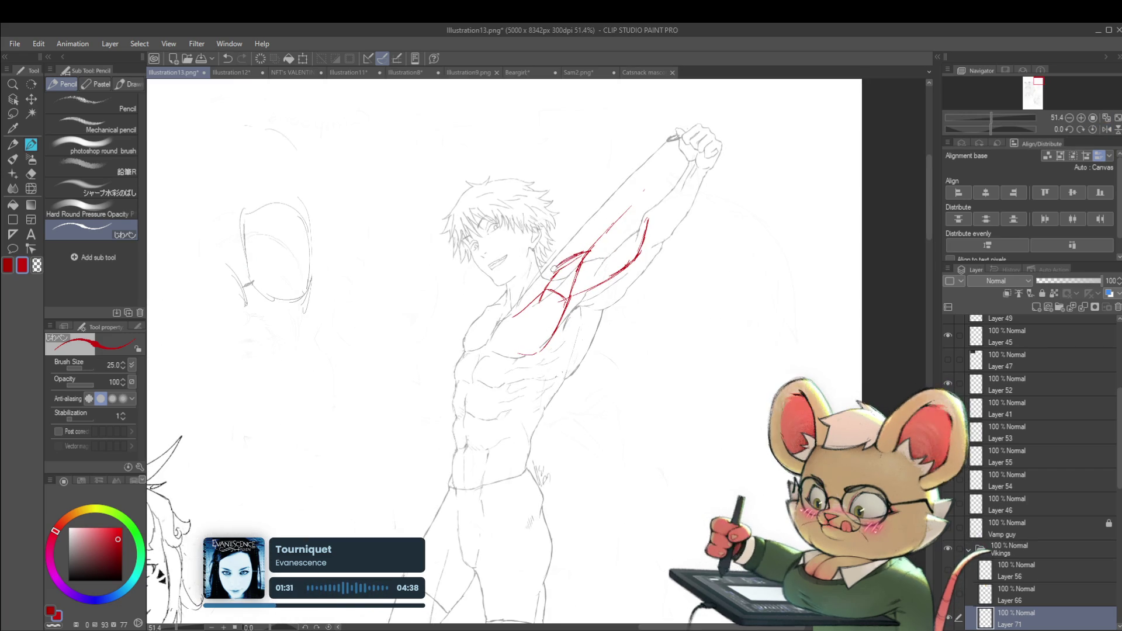
{"action": "key", "text": "ctrl+minus"}
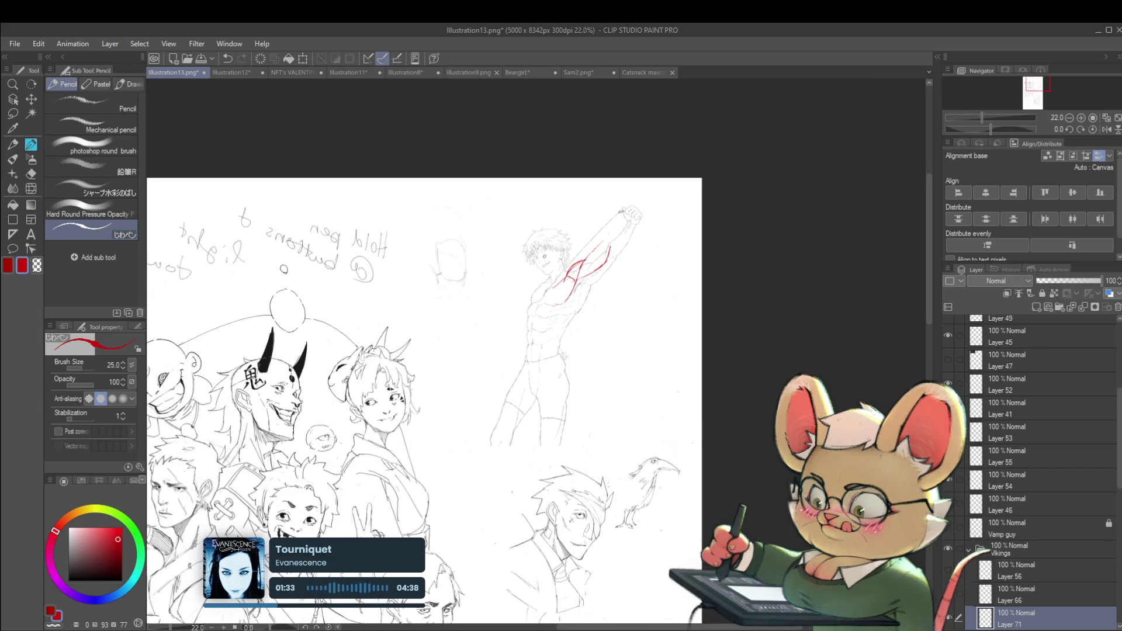
{"action": "scroll", "coordinate": [586, 252], "scroll_direction": "up", "scroll_amount": 3}
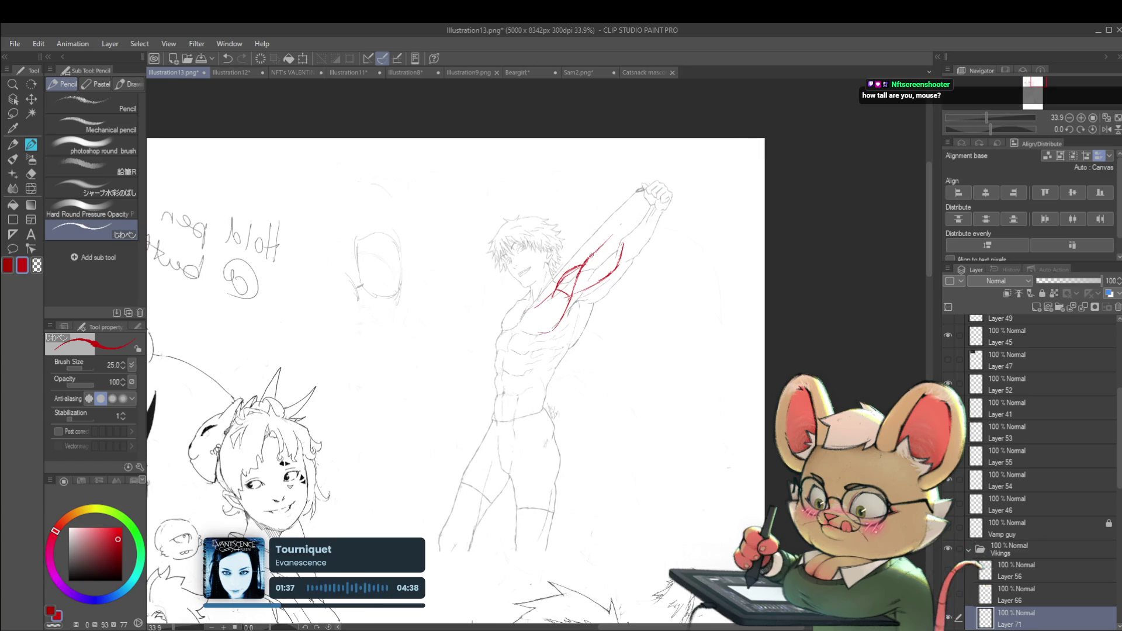
{"action": "left_click_drag", "start_coordinate": [605, 245], "coordinate": [623, 248]}
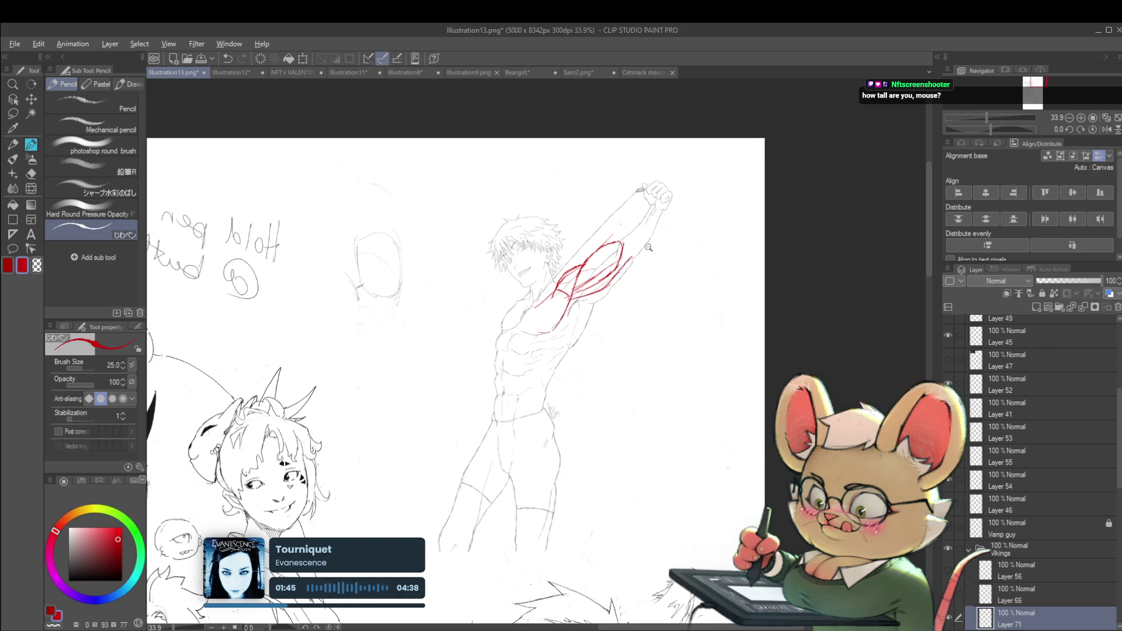
{"action": "scroll", "coordinate": [647, 247], "scroll_direction": "down", "scroll_amount": 3}
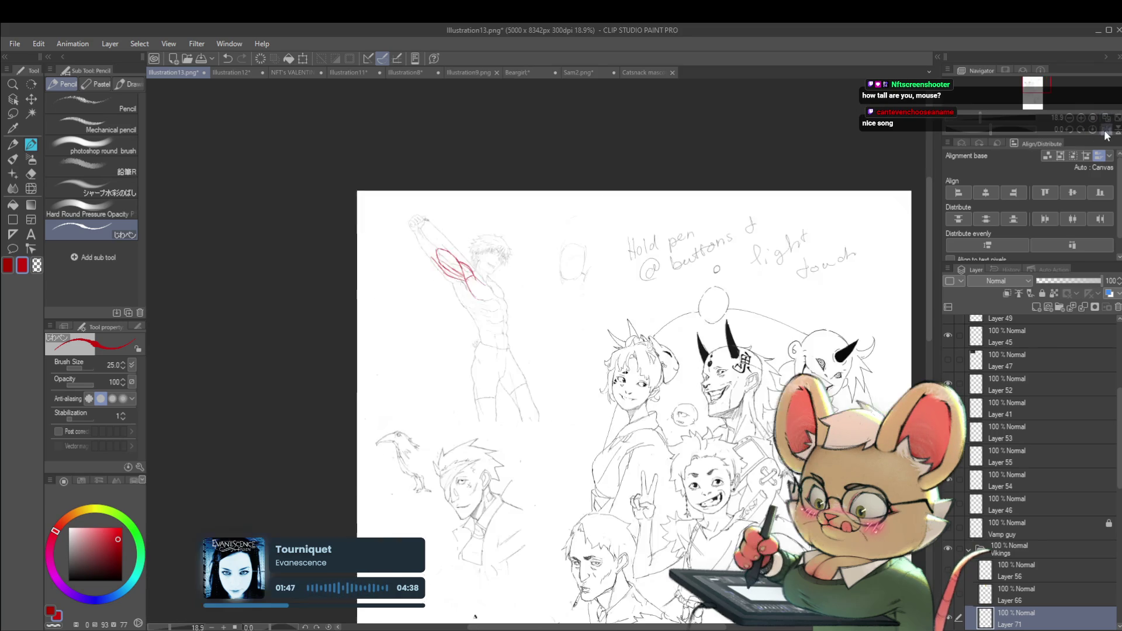
{"action": "scroll", "coordinate": [484, 238], "scroll_direction": "up", "scroll_amount": 4}
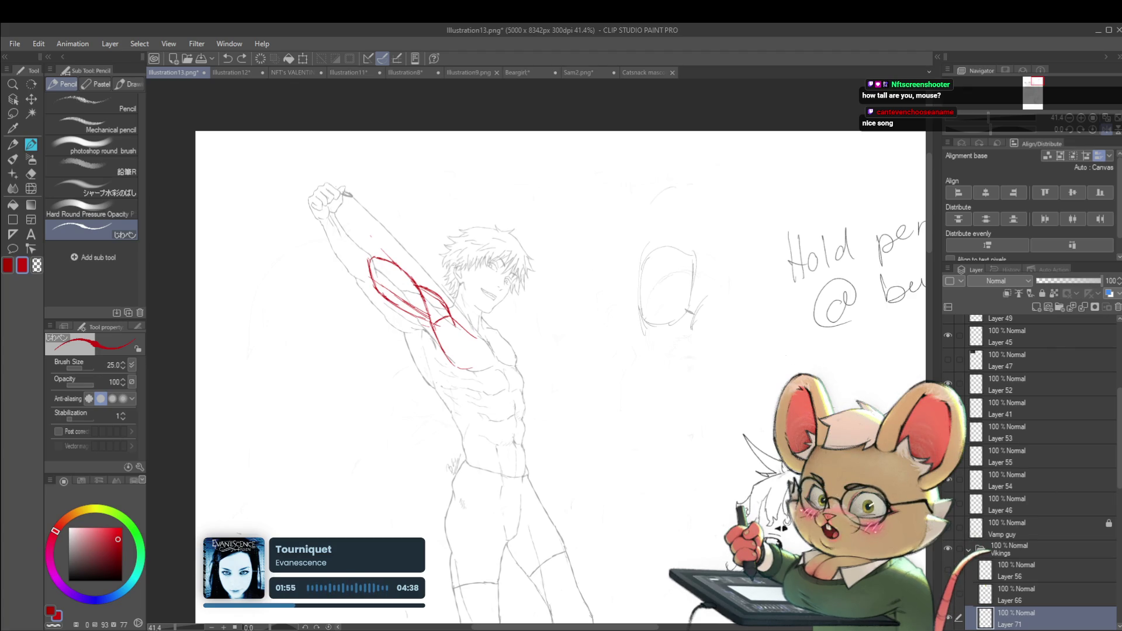
- Set Layer 70's opacity to 32%
{"action": "scroll", "coordinate": [1022, 545], "scroll_direction": "down", "scroll_amount": 2}
{"action": "scroll", "coordinate": [1022, 546], "scroll_direction": "down", "scroll_amount": 2}
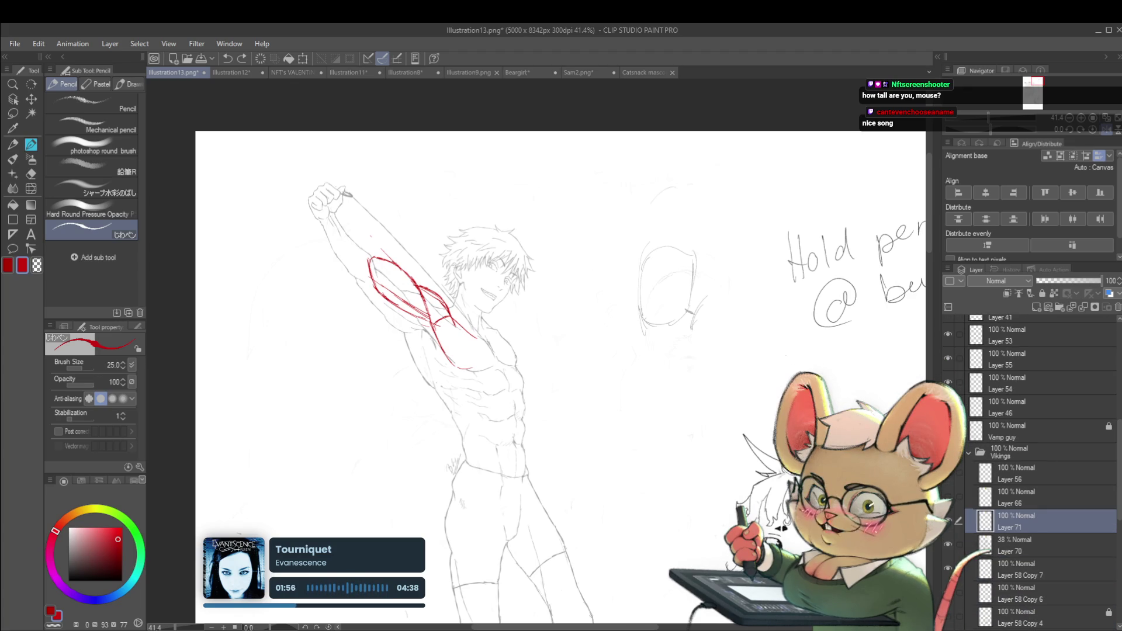
{"action": "left_click", "coordinate": [1022, 546]}
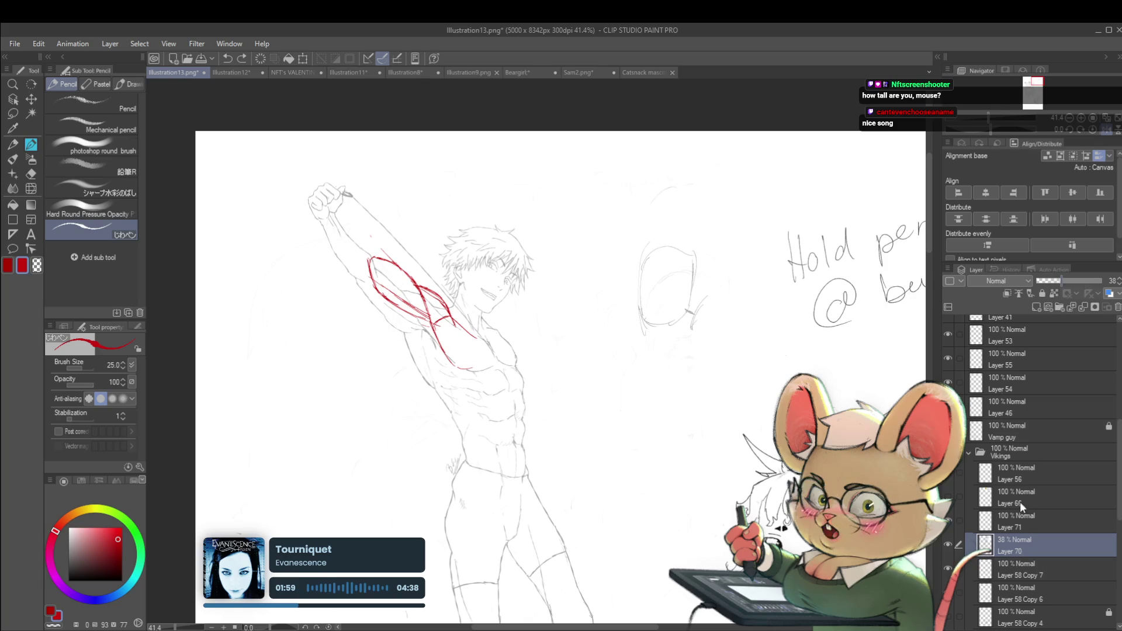
{"action": "left_click_drag", "start_coordinate": [1052, 287], "coordinate": [1057, 282]}
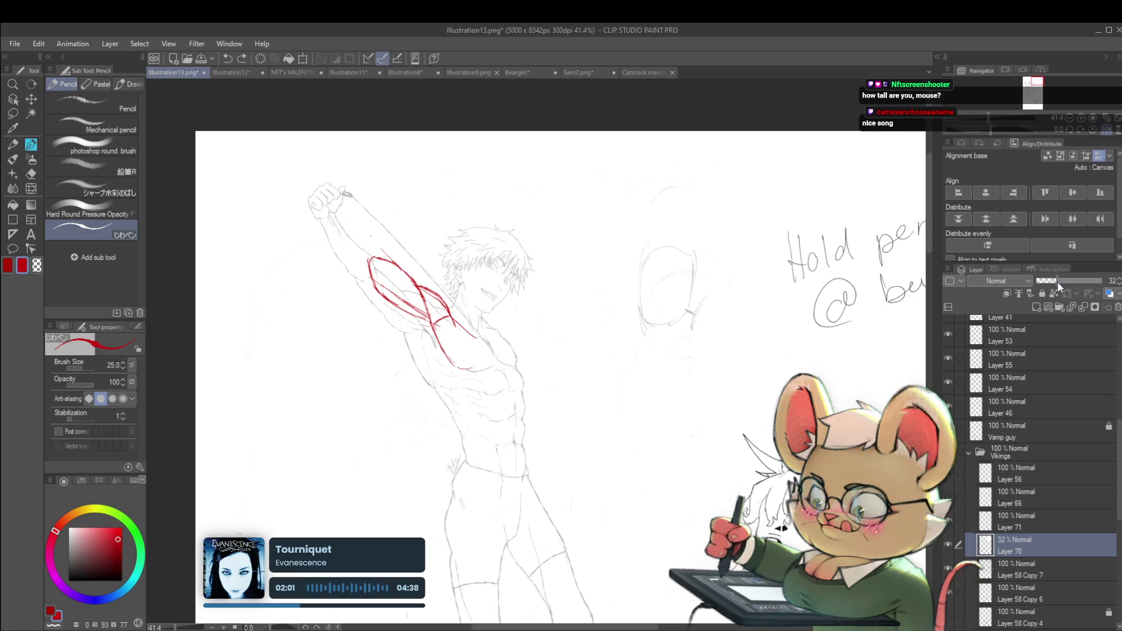
- Undo a trial opacity change on Layer 58 Copy 7, returning to Layer 71
{"action": "left_click", "coordinate": [1031, 563]}
{"action": "left_click", "coordinate": [1070, 285]}
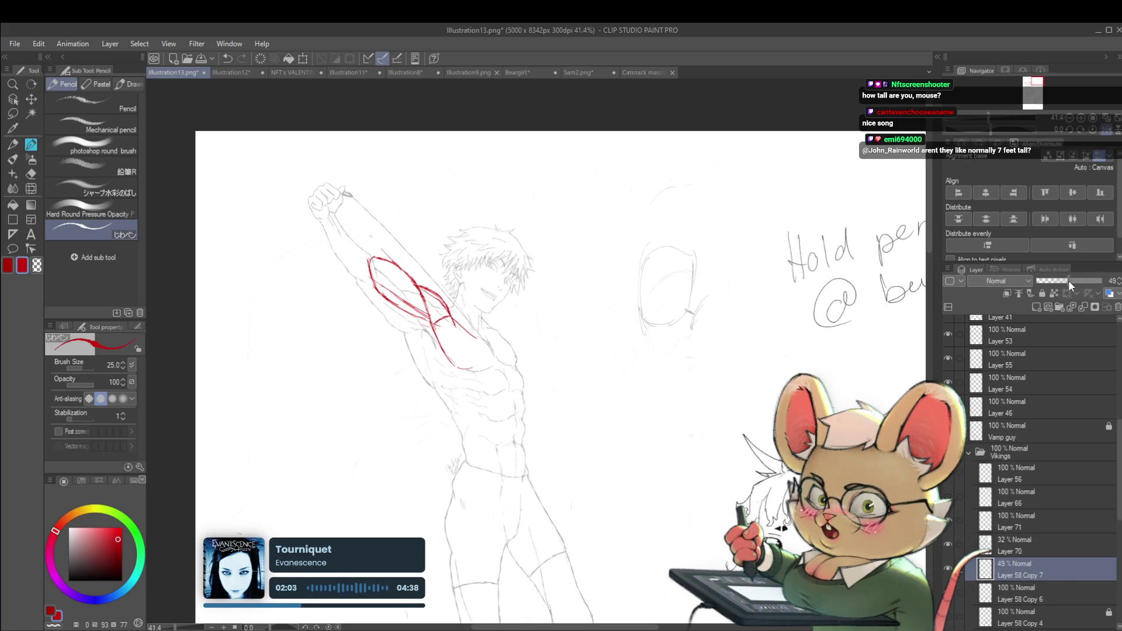
{"action": "key", "text": "ctrl+z"}
{"action": "key", "text": "ctrl+z"}
{"action": "key", "text": "ctrl+z"}
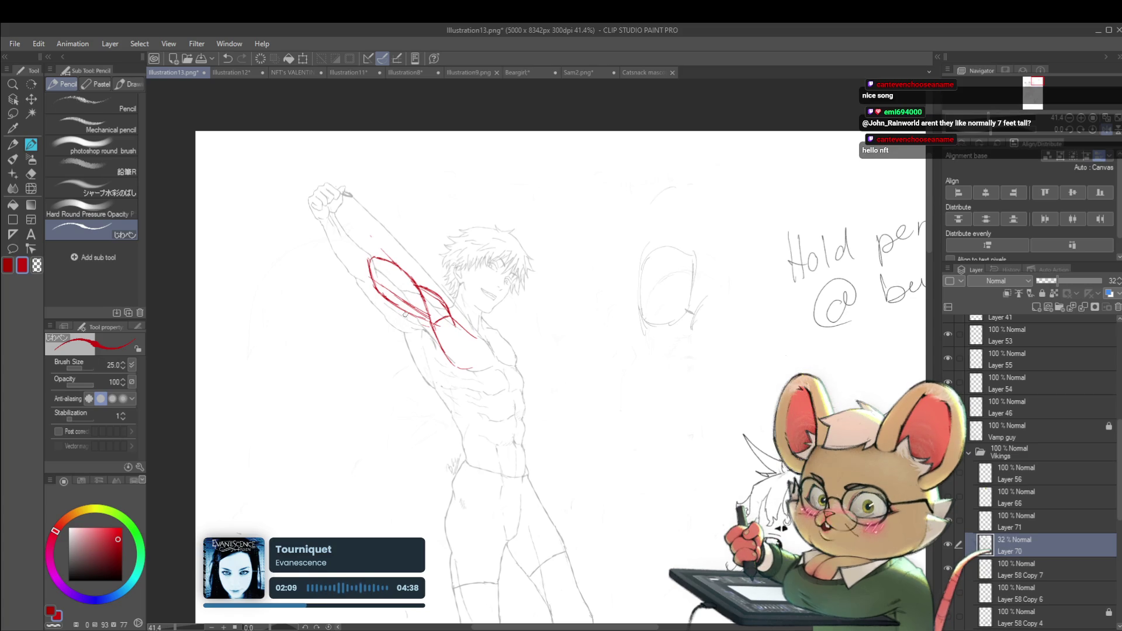
{"action": "key", "text": "ctrl+z"}
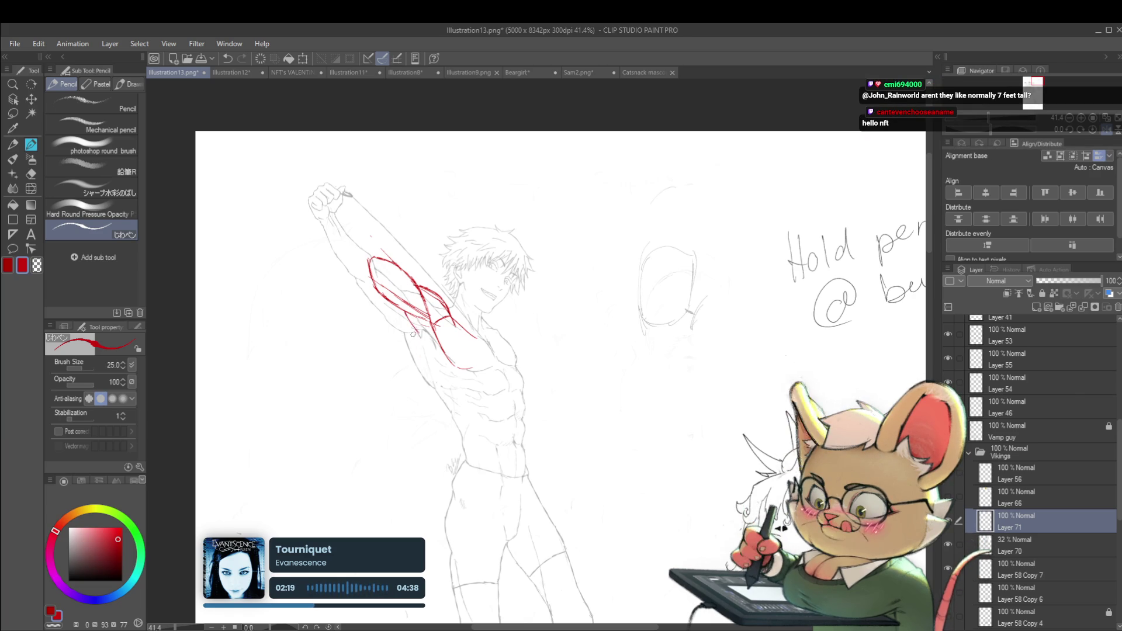
- Extend the red muscle line down the side of the torso
{"action": "left_click_drag", "start_coordinate": [409, 320], "coordinate": [421, 361]}
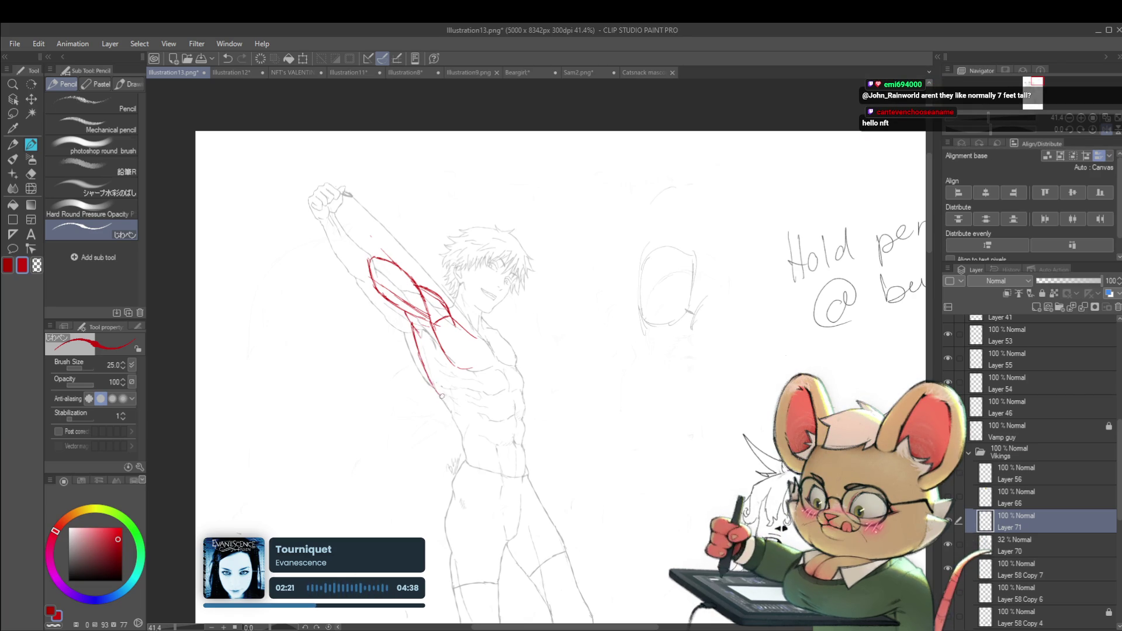
{"action": "scroll", "coordinate": [411, 320], "scroll_direction": "up", "scroll_amount": 3}
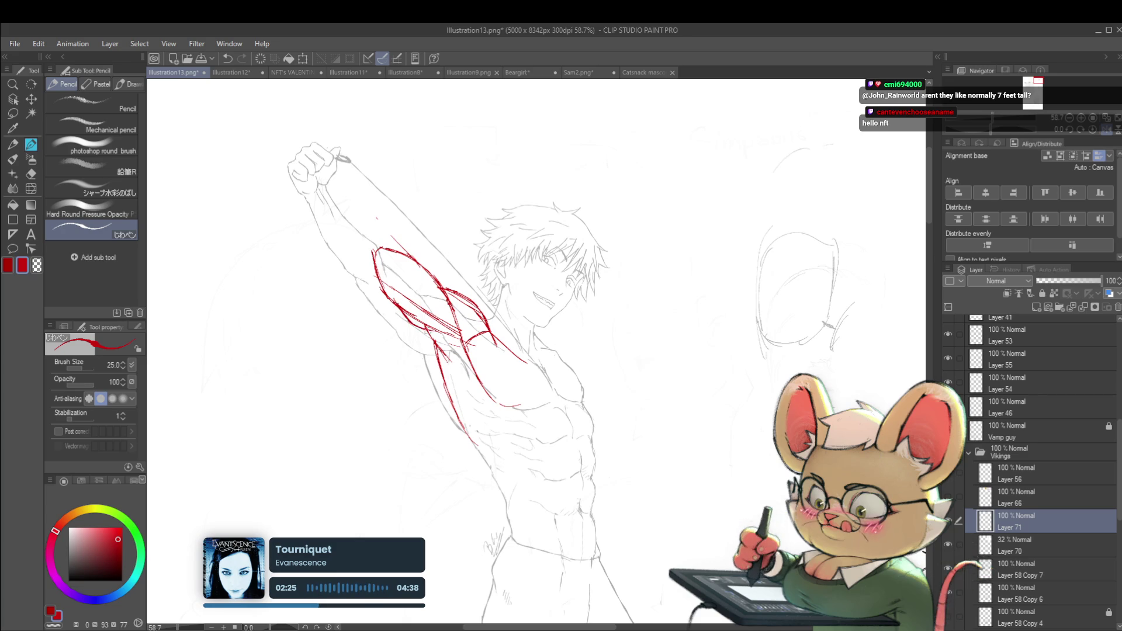
{"action": "scroll", "coordinate": [452, 336], "scroll_direction": "down", "scroll_amount": 4}
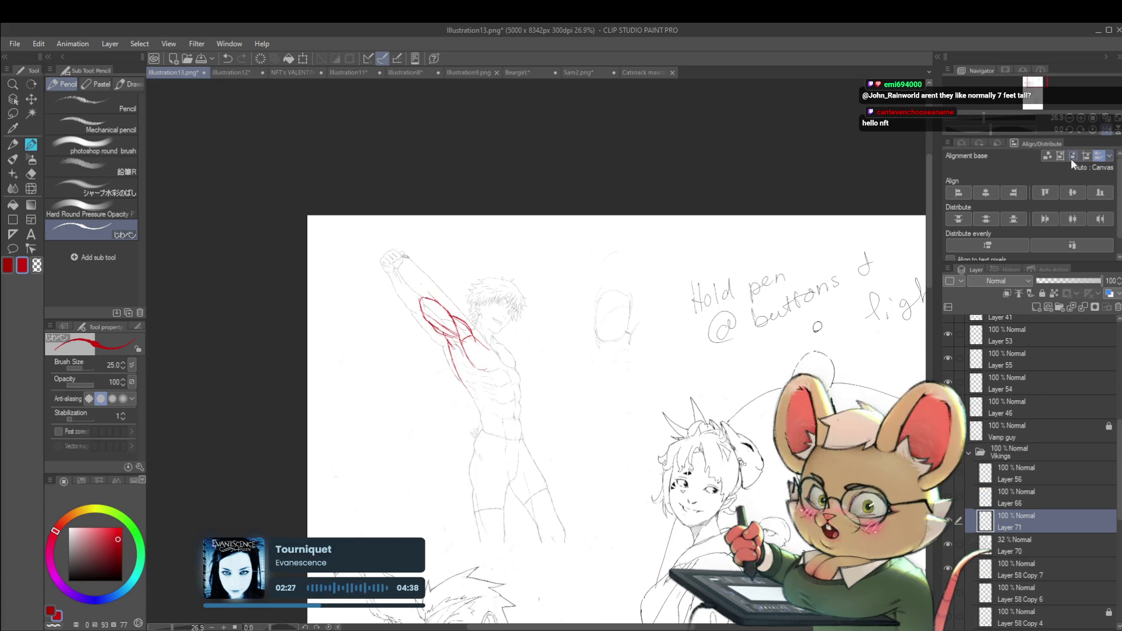
- Mirror the canvas horizontally and toggle Layer 70's visibility off and on to check the red lines
{"action": "key", "text": "h"}
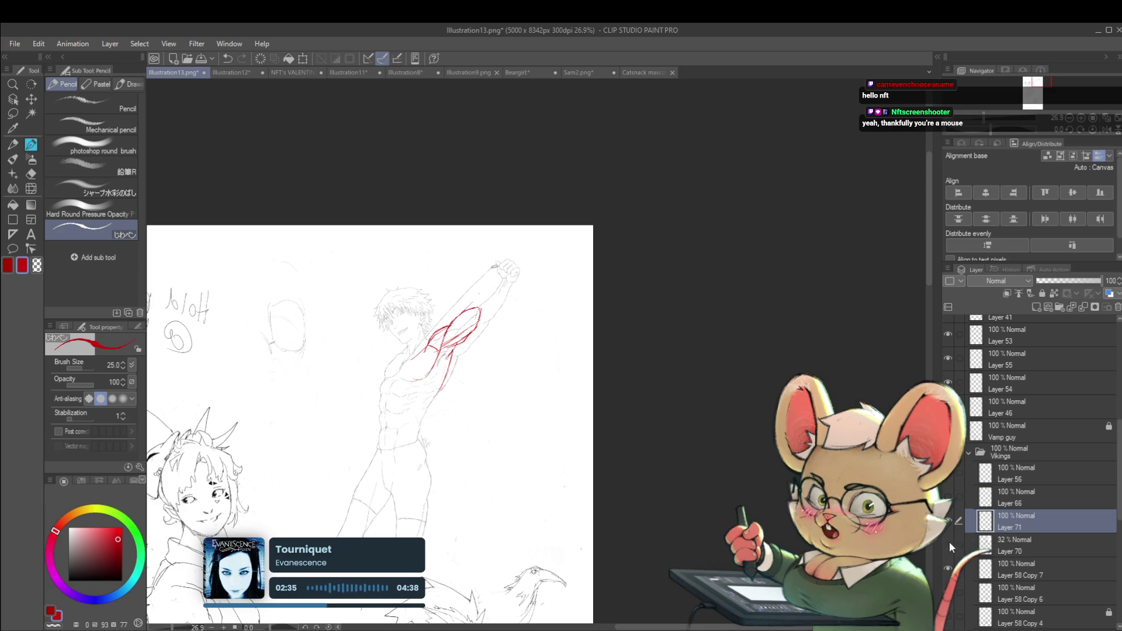
{"action": "left_click", "coordinate": [948, 543]}
{"action": "left_click", "coordinate": [947, 543]}
{"action": "scroll", "coordinate": [422, 328], "scroll_direction": "up", "scroll_amount": 2}
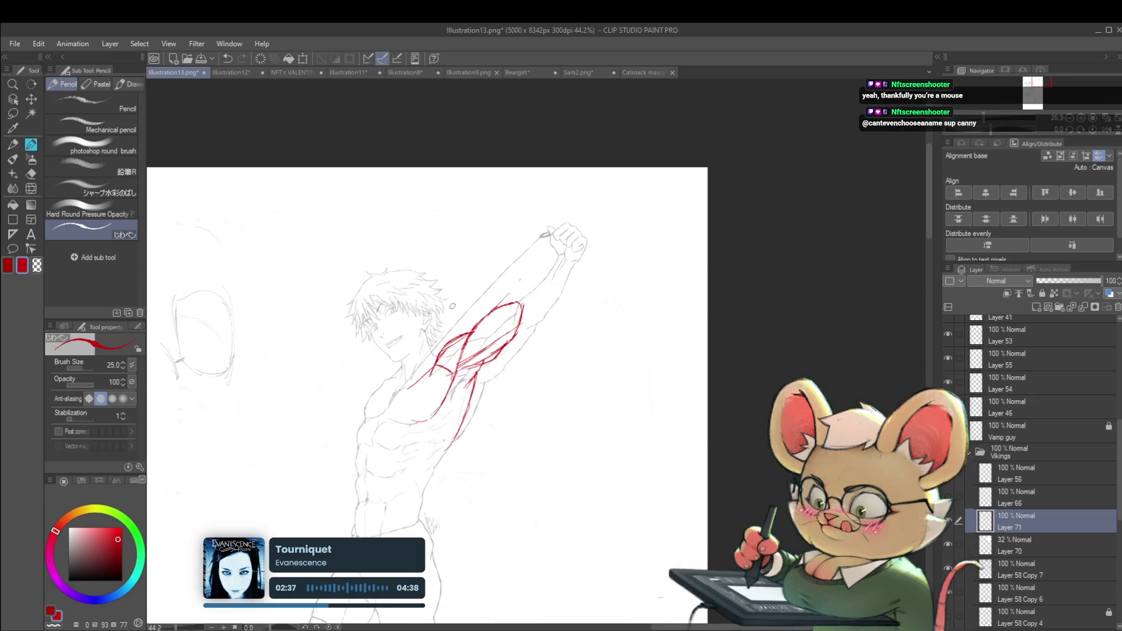
{"action": "scroll", "coordinate": [422, 329], "scroll_direction": "up", "scroll_amount": 1}
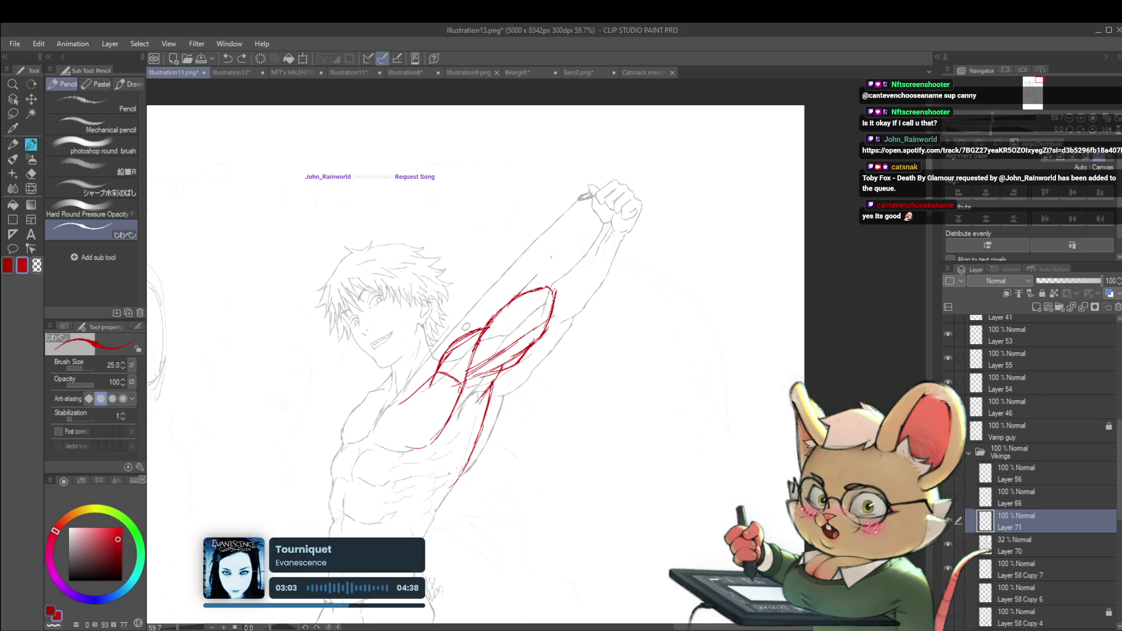
- Draw the four red edges of a box above the figure's head
{"action": "scroll", "coordinate": [466, 326], "scroll_direction": "up", "scroll_amount": 2}
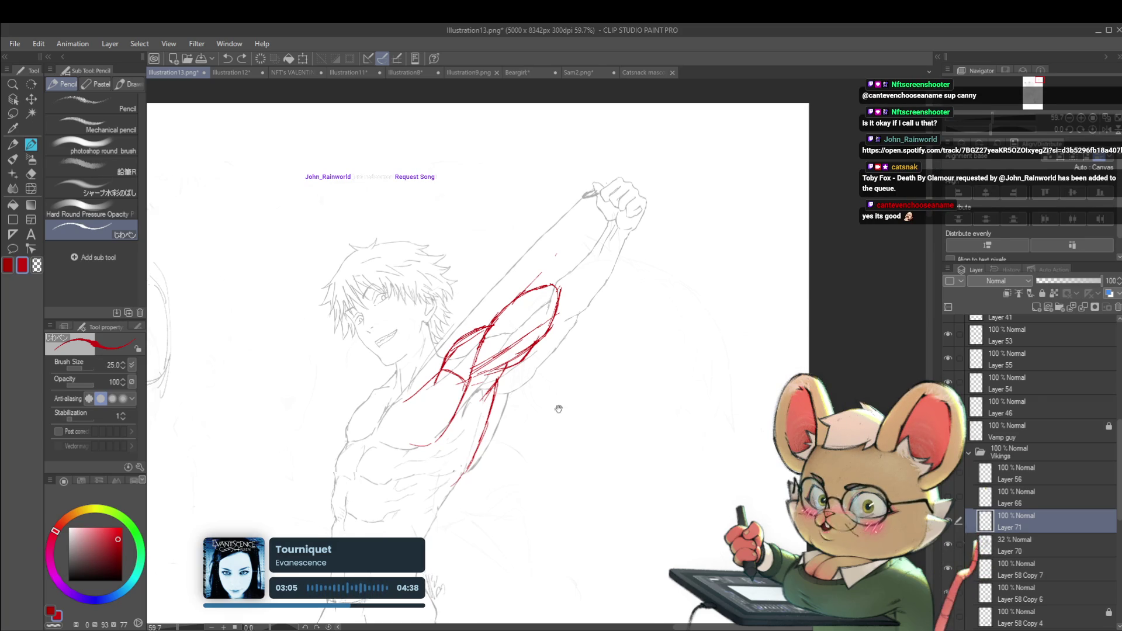
{"action": "left_click_drag", "start_coordinate": [435, 181], "coordinate": [501, 239]}
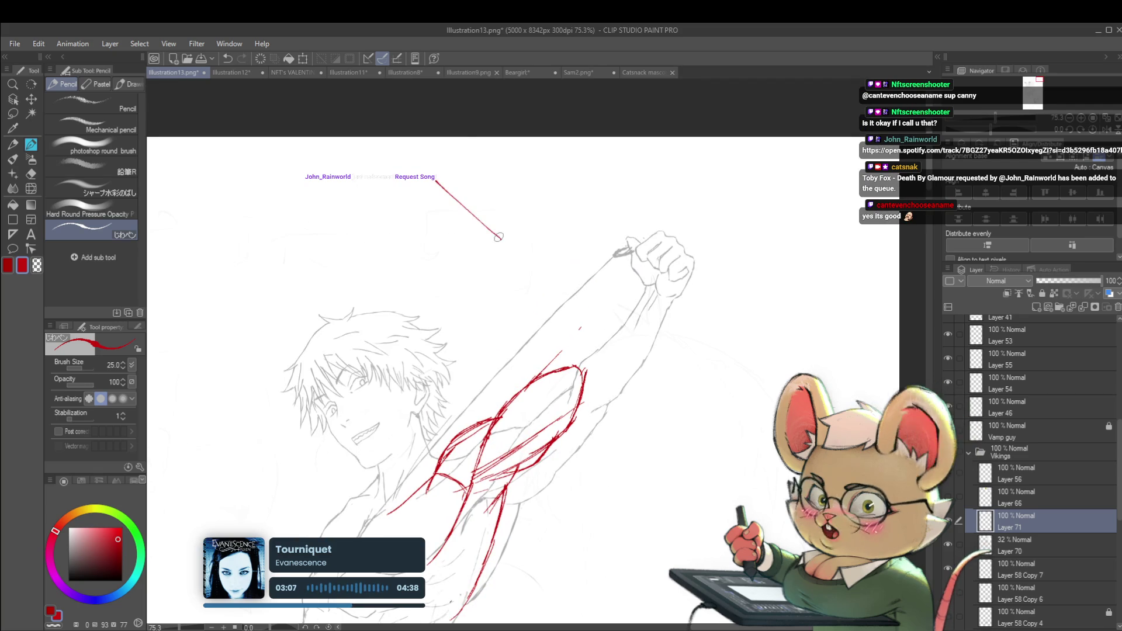
{"action": "left_click_drag", "start_coordinate": [406, 178], "coordinate": [323, 227]}
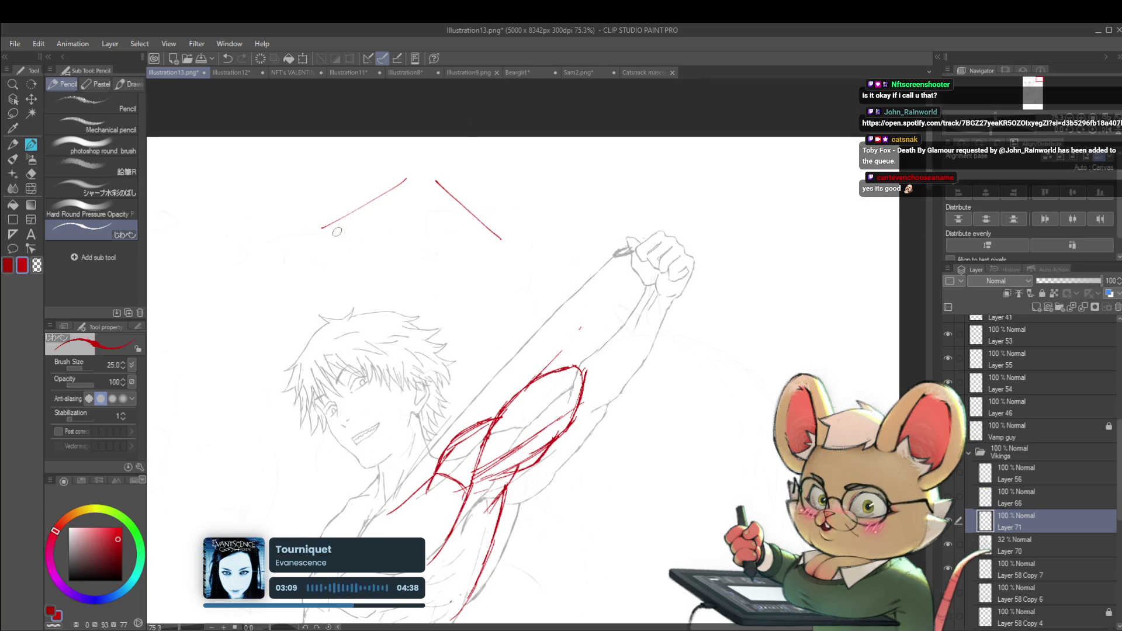
{"action": "left_click_drag", "start_coordinate": [370, 297], "coordinate": [382, 316]}
{"action": "left_click_drag", "start_coordinate": [502, 251], "coordinate": [405, 318]}
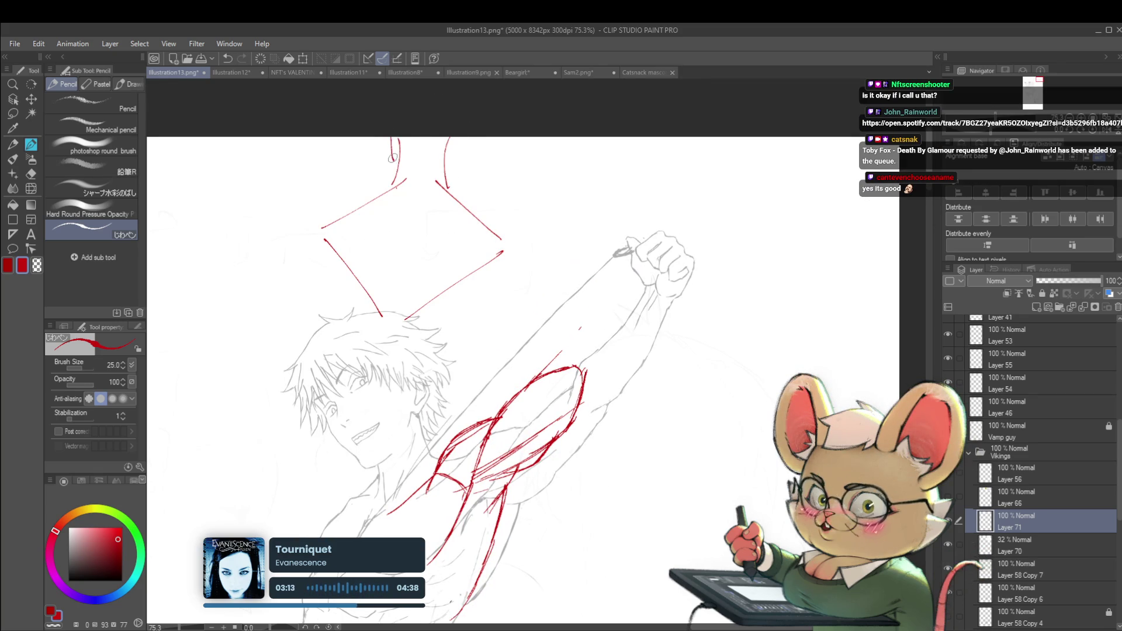
- Add a red curve atop the box, undo a reinforcing diagonal, and stroke the box's right side
{"action": "left_click_drag", "start_coordinate": [466, 140], "coordinate": [462, 165]}
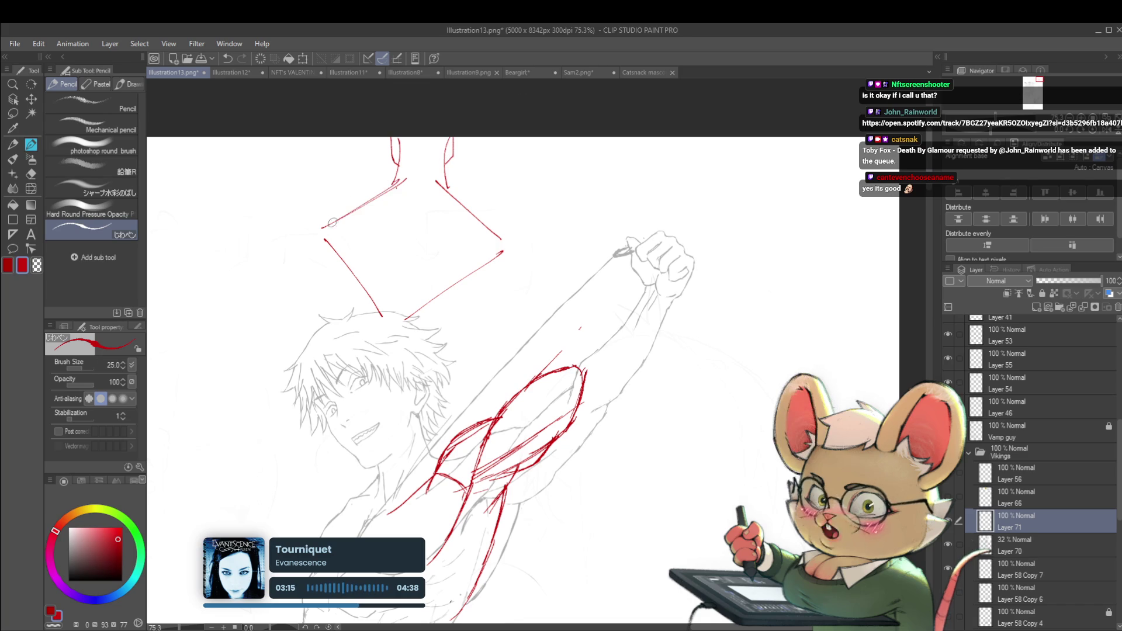
{"action": "left_click_drag", "start_coordinate": [309, 221], "coordinate": [408, 177]}
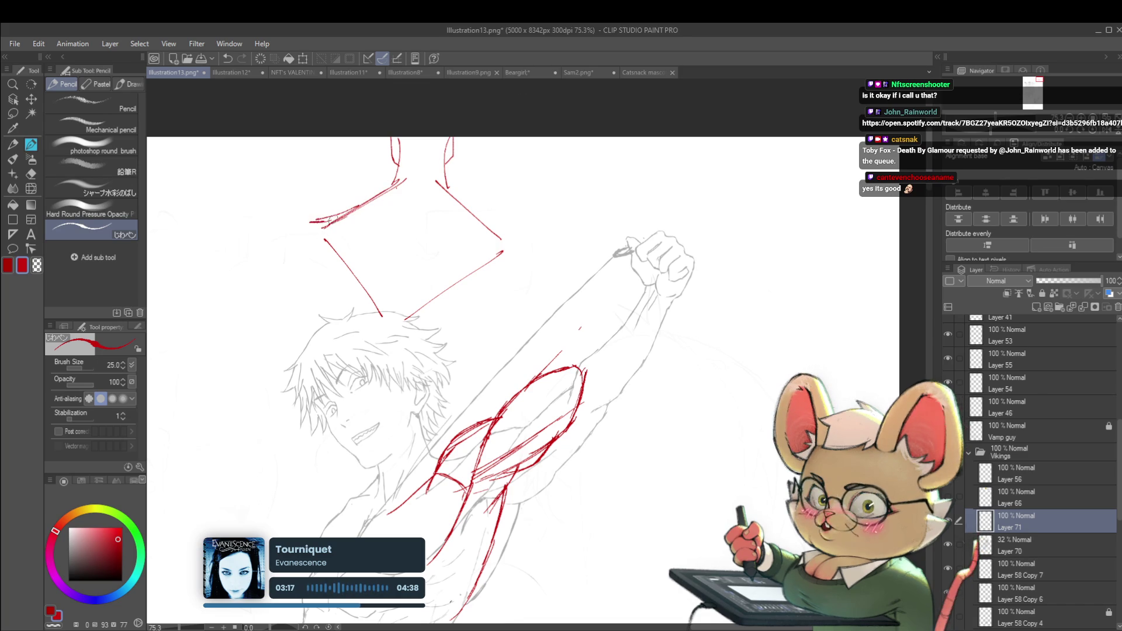
{"action": "key", "text": "ctrl+z"}
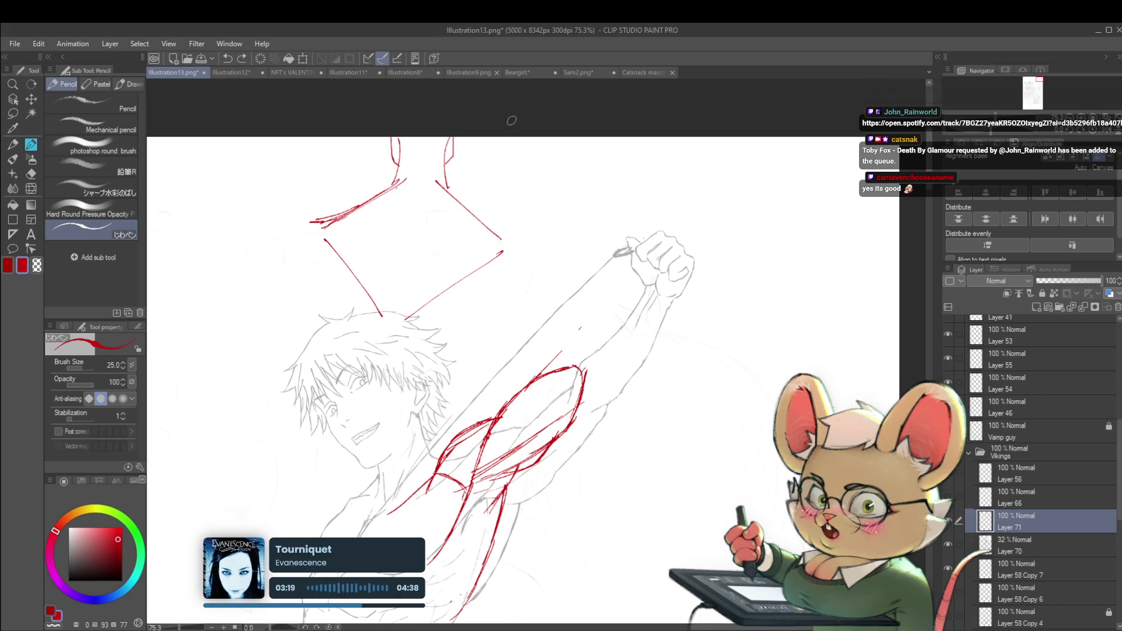
{"action": "left_click_drag", "start_coordinate": [443, 176], "coordinate": [497, 209]}
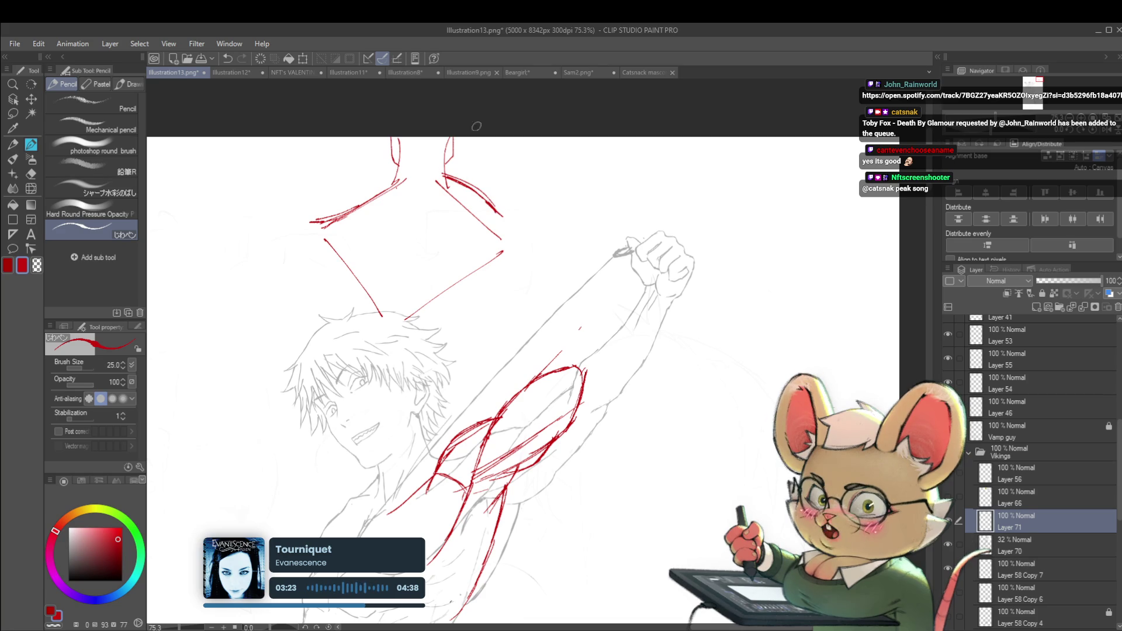
{"action": "scroll", "coordinate": [684, 309], "scroll_direction": "down", "scroll_amount": 3}
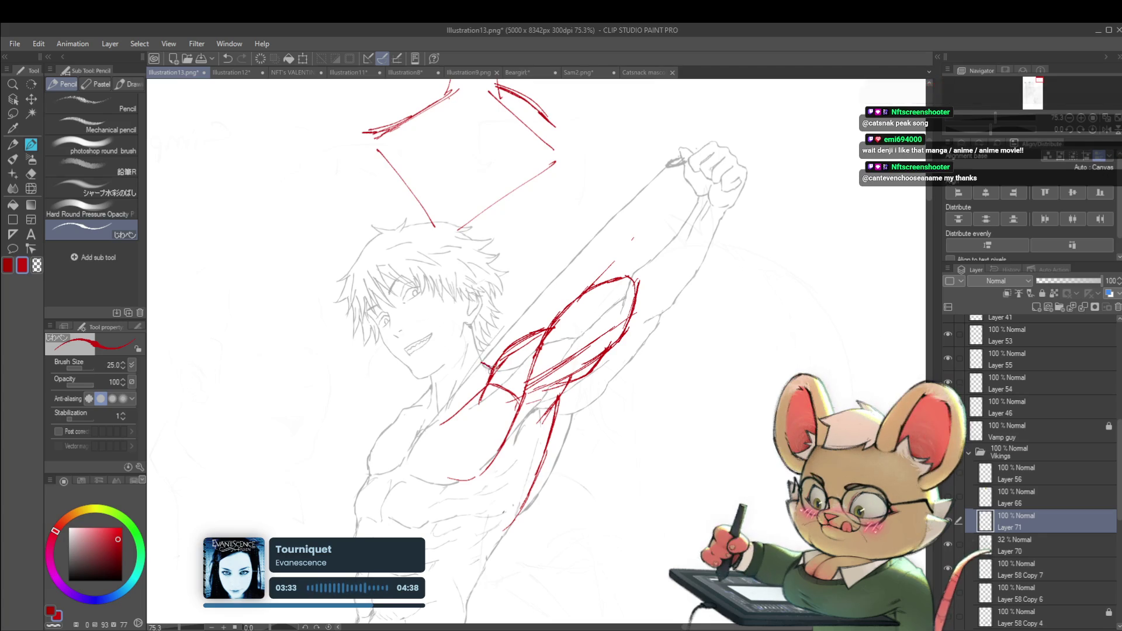
- Zoom in on the face and draw a red line from the jaw down the neck, trimming its last extension
{"action": "left_click_drag", "start_coordinate": [498, 302], "coordinate": [483, 288]}
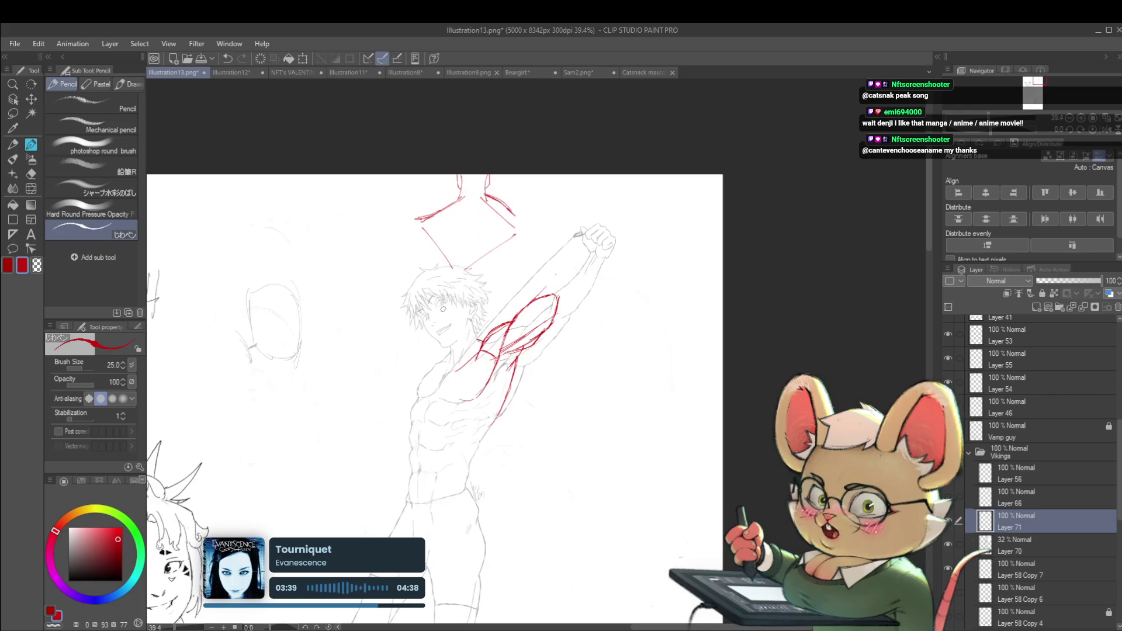
{"action": "scroll", "coordinate": [472, 345], "scroll_direction": "down", "scroll_amount": 3}
{"action": "scroll", "coordinate": [521, 334], "scroll_direction": "up", "scroll_amount": 2}
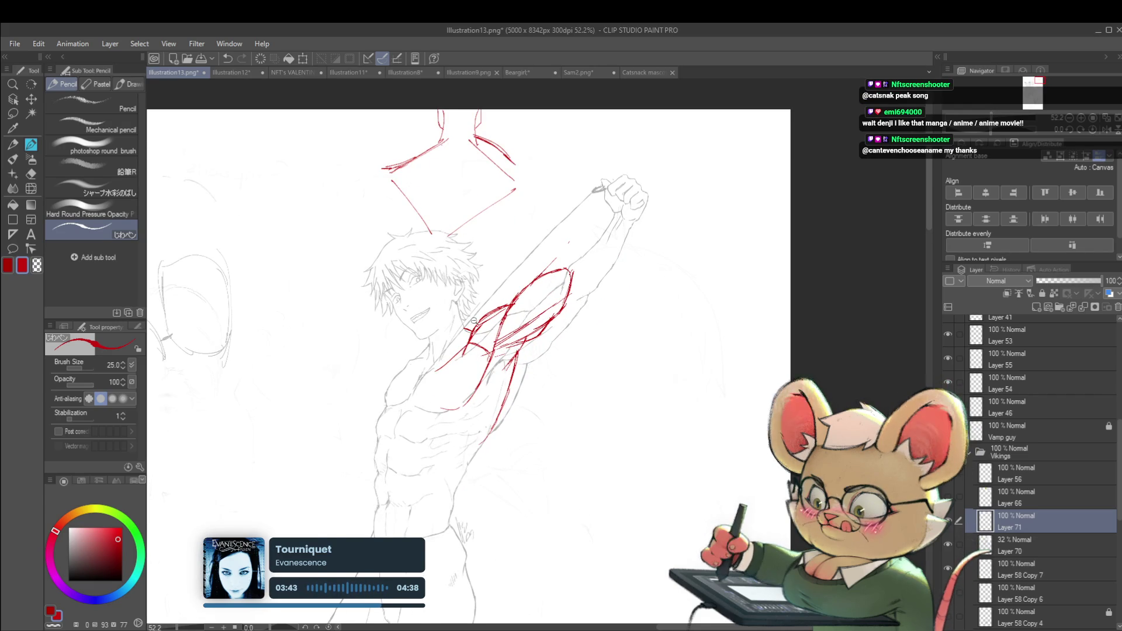
{"action": "scroll", "coordinate": [479, 322], "scroll_direction": "up", "scroll_amount": 2}
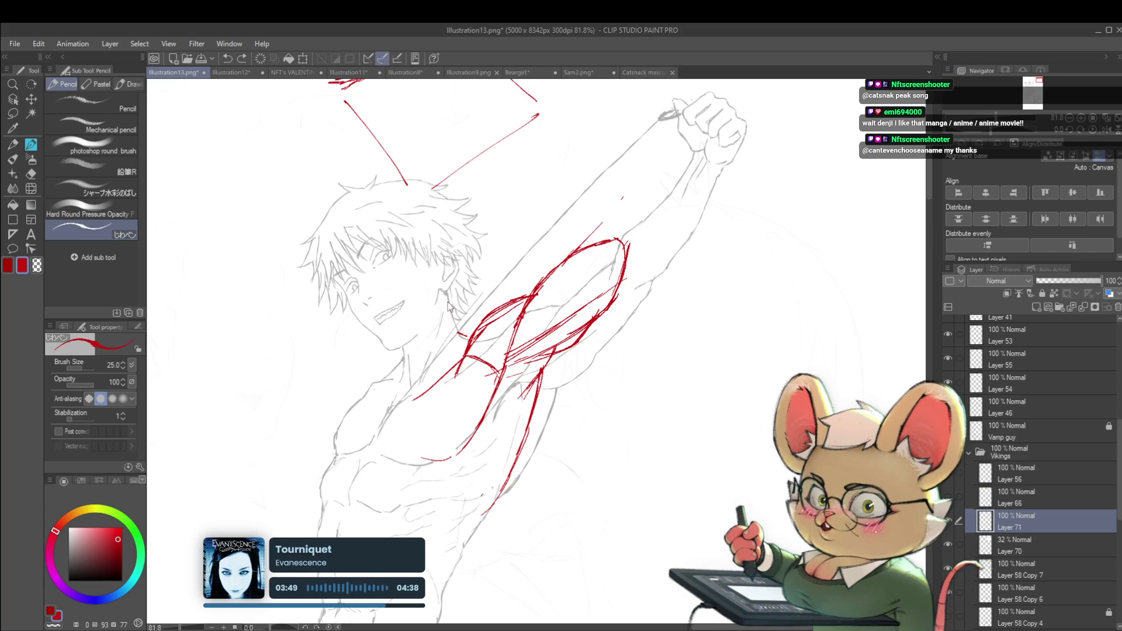
{"action": "left_click_drag", "start_coordinate": [442, 289], "coordinate": [467, 332]}
{"action": "scroll", "coordinate": [466, 329], "scroll_direction": "down", "scroll_amount": 5}
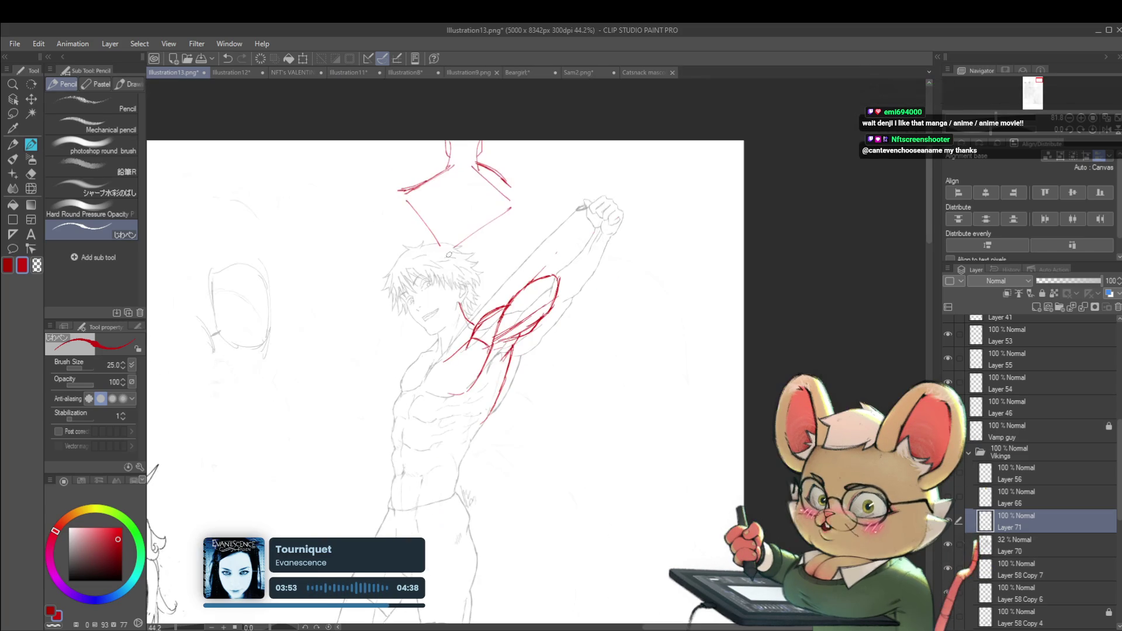
{"action": "scroll", "coordinate": [459, 282], "scroll_direction": "up", "scroll_amount": 6}
{"action": "key", "text": "ctrl+z"}
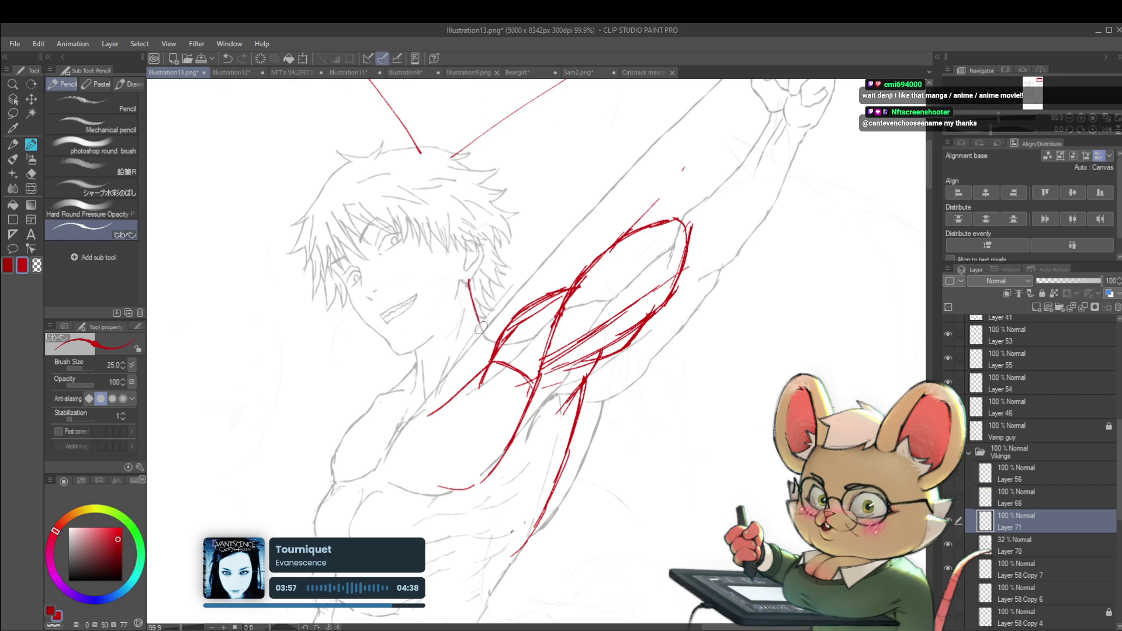
{"action": "scroll", "coordinate": [655, 430], "scroll_direction": "down", "scroll_amount": 2}
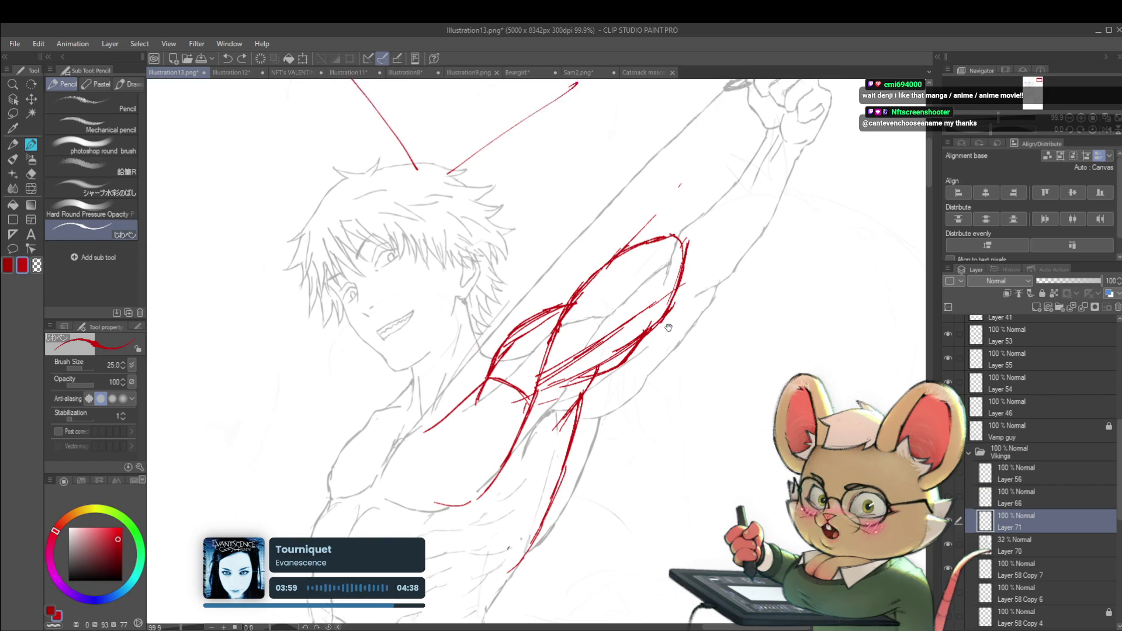
{"action": "scroll", "coordinate": [542, 276], "scroll_direction": "up", "scroll_amount": 2}
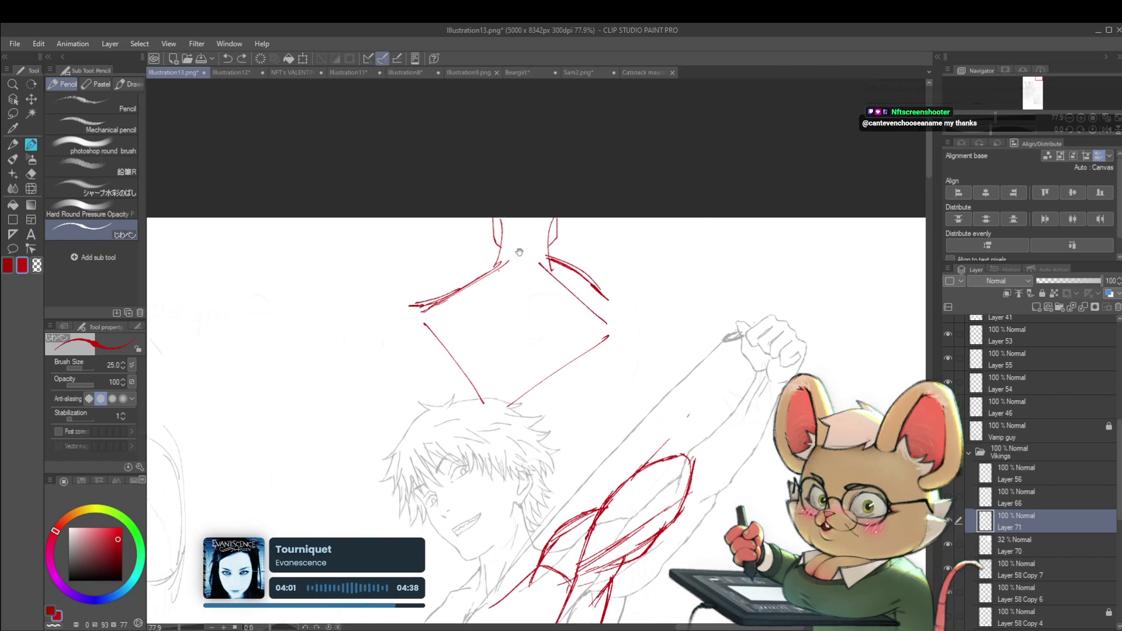
- Extend the red neck line and undo a stray stroke below the narrow diamond
{"action": "scroll", "coordinate": [504, 222], "scroll_direction": "up", "scroll_amount": 3}
{"action": "mouse_move", "coordinate": [500, 299]}
{"action": "left_mouse_down"}
{"action": "mouse_move", "coordinate": [498, 314]}
{"action": "mouse_move", "coordinate": [507, 289]}
{"action": "left_mouse_up"}
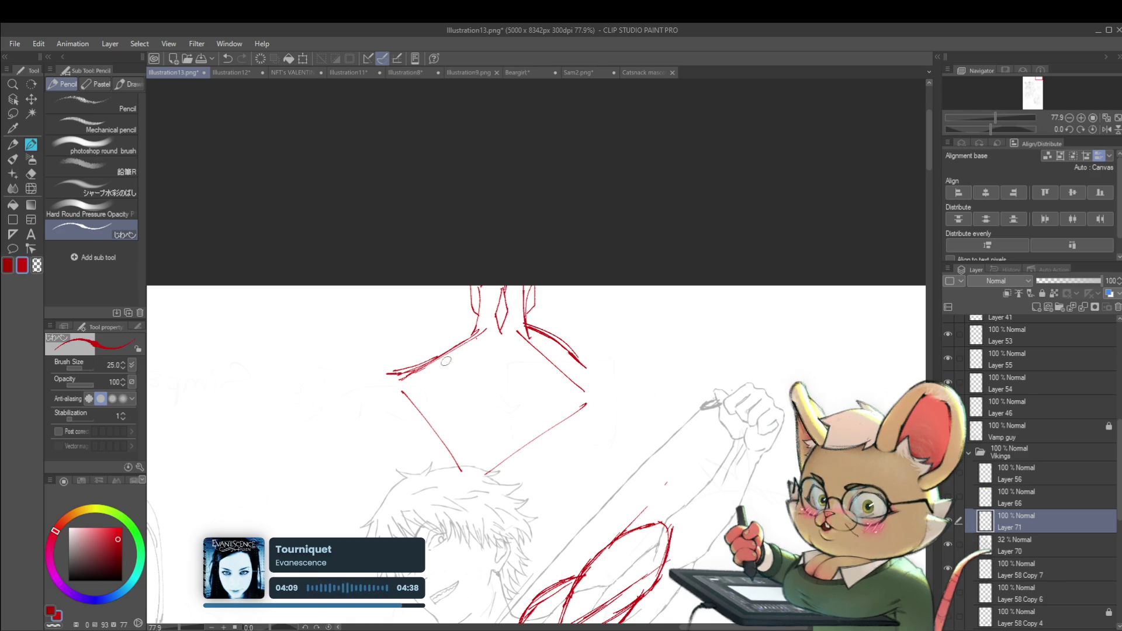
{"action": "left_click_drag", "start_coordinate": [500, 334], "coordinate": [491, 396]}
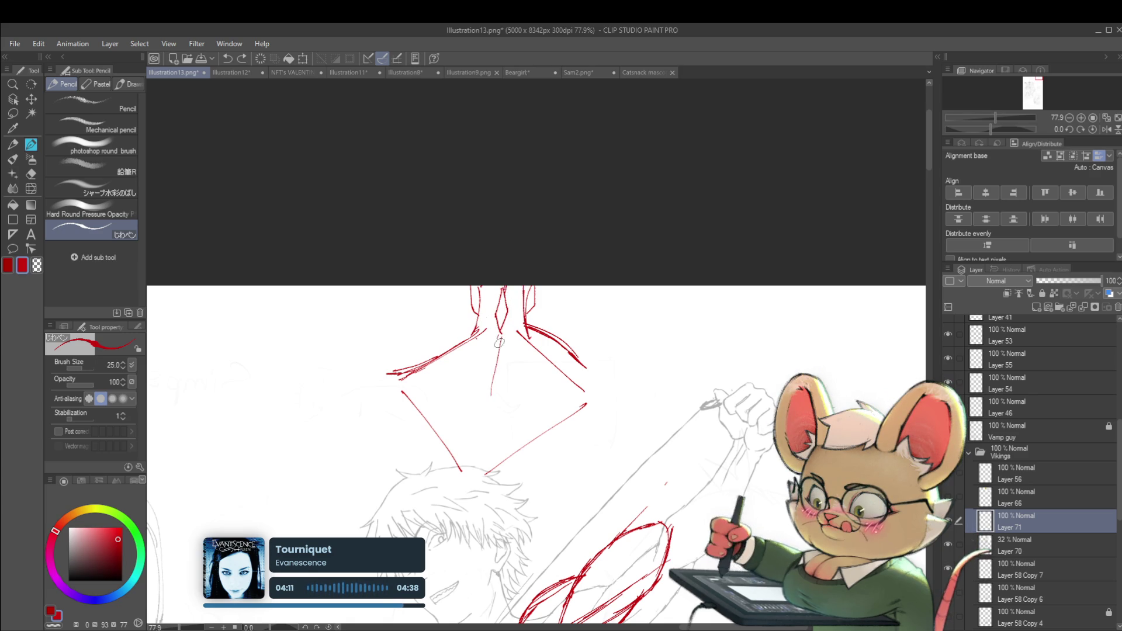
{"action": "key", "text": "ctrl+z"}
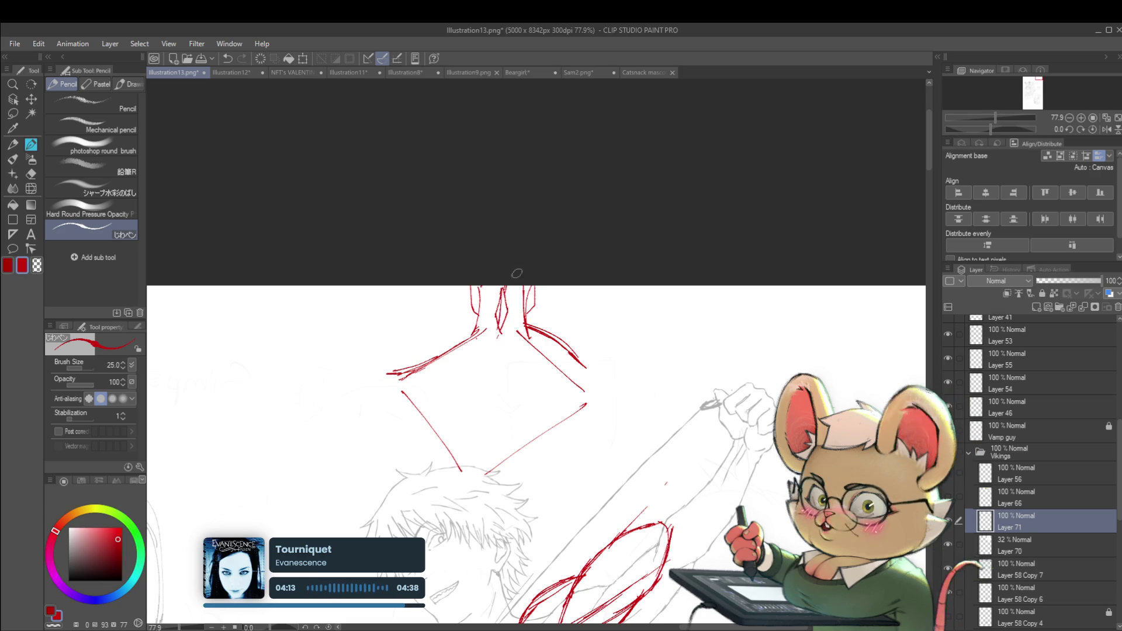
- Hatch red strokes along the left shoulder, inside the lower diamond and near its right corner
{"action": "left_click_drag", "start_coordinate": [477, 334], "coordinate": [486, 294]}
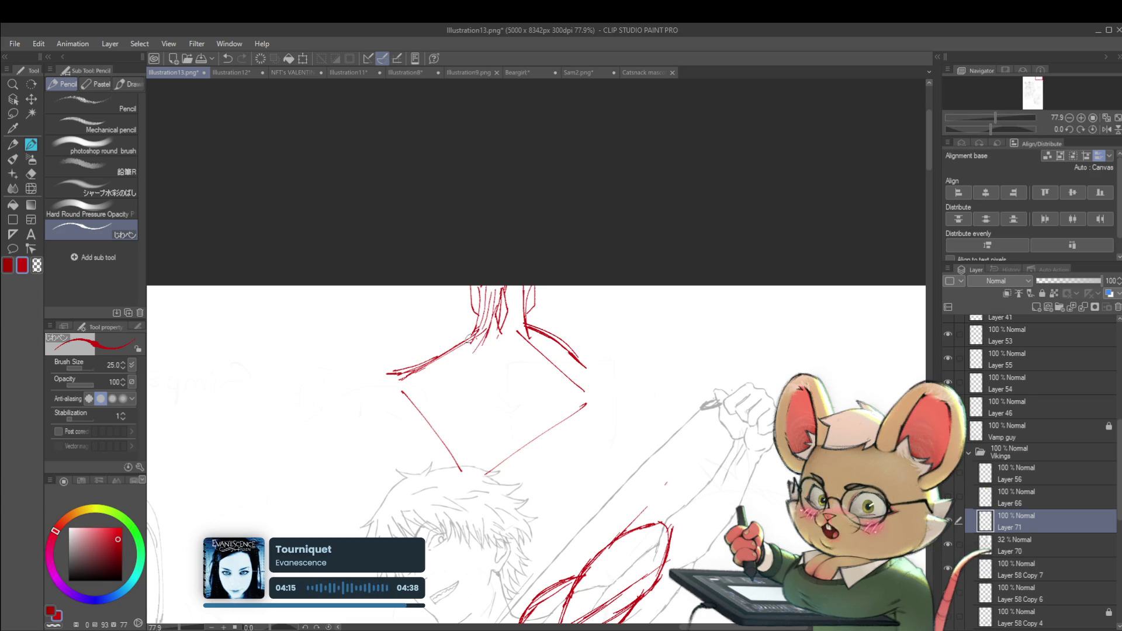
{"action": "mouse_move", "coordinate": [479, 336]}
{"action": "left_mouse_down"}
{"action": "mouse_move", "coordinate": [419, 372]}
{"action": "mouse_move", "coordinate": [437, 375]}
{"action": "left_mouse_up"}
{"action": "left_click_drag", "start_coordinate": [483, 350], "coordinate": [427, 382]}
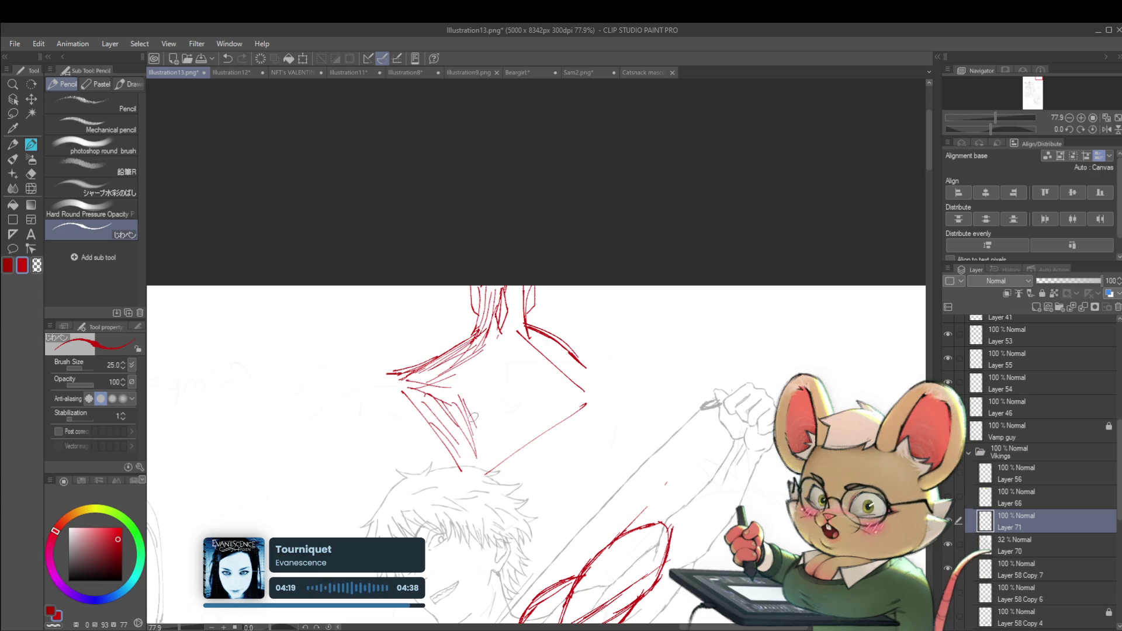
{"action": "mouse_move", "coordinate": [471, 399]}
{"action": "left_mouse_down"}
{"action": "mouse_move", "coordinate": [481, 436]}
{"action": "mouse_move", "coordinate": [476, 401]}
{"action": "left_mouse_up"}
{"action": "left_click_drag", "start_coordinate": [493, 359], "coordinate": [478, 389]}
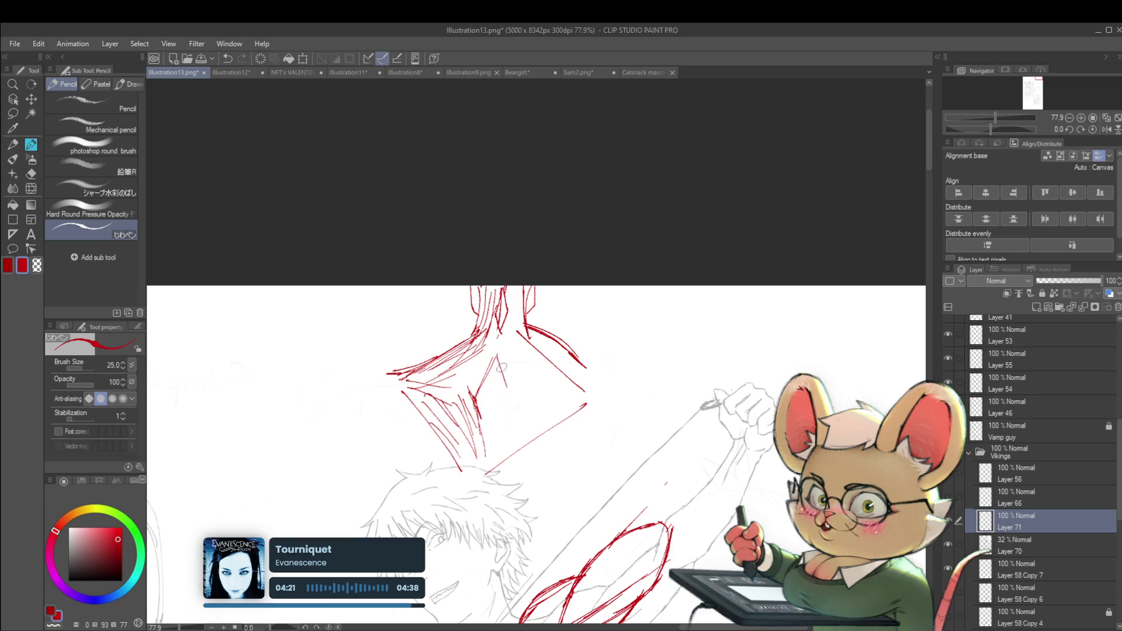
{"action": "left_click_drag", "start_coordinate": [535, 429], "coordinate": [488, 464]}
{"action": "mouse_move", "coordinate": [564, 409]}
{"action": "left_mouse_down"}
{"action": "mouse_move", "coordinate": [473, 479]}
{"action": "mouse_move", "coordinate": [479, 467]}
{"action": "left_mouse_up"}
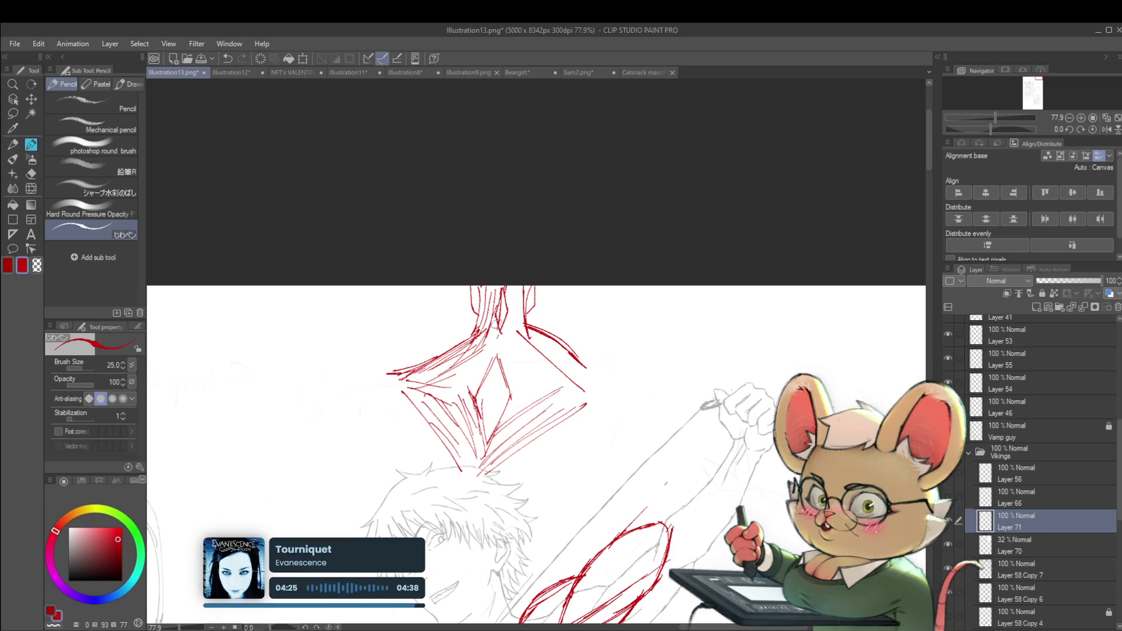
{"action": "left_click_drag", "start_coordinate": [513, 333], "coordinate": [589, 398]}
{"action": "left_click_drag", "start_coordinate": [532, 346], "coordinate": [566, 383]}
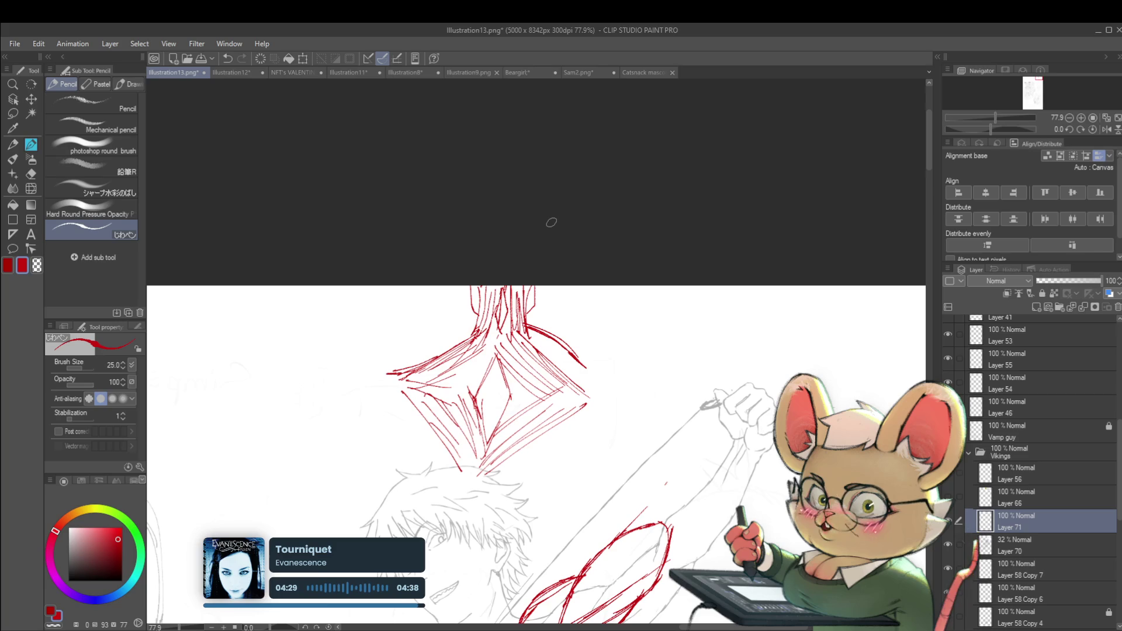
- Start a new red sketch right of the diamond with vertical, diagonal and short lines
{"action": "scroll", "coordinate": [643, 292], "scroll_direction": "down", "scroll_amount": 4}
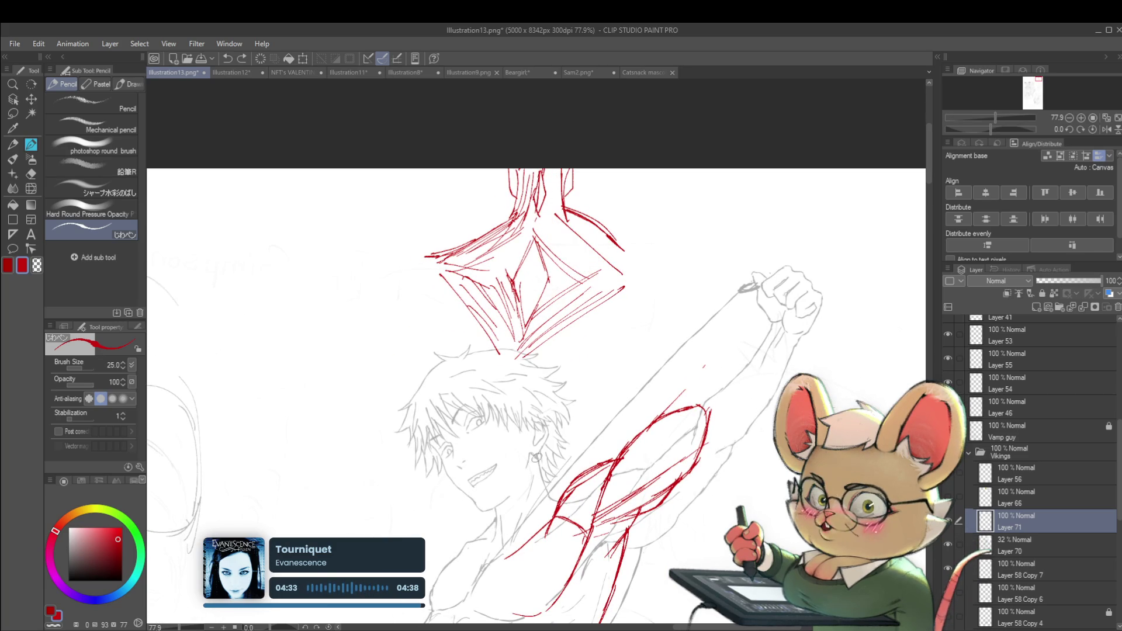
{"action": "left_click_drag", "start_coordinate": [550, 490], "coordinate": [426, 592]}
{"action": "left_click_drag", "start_coordinate": [635, 290], "coordinate": [656, 343]}
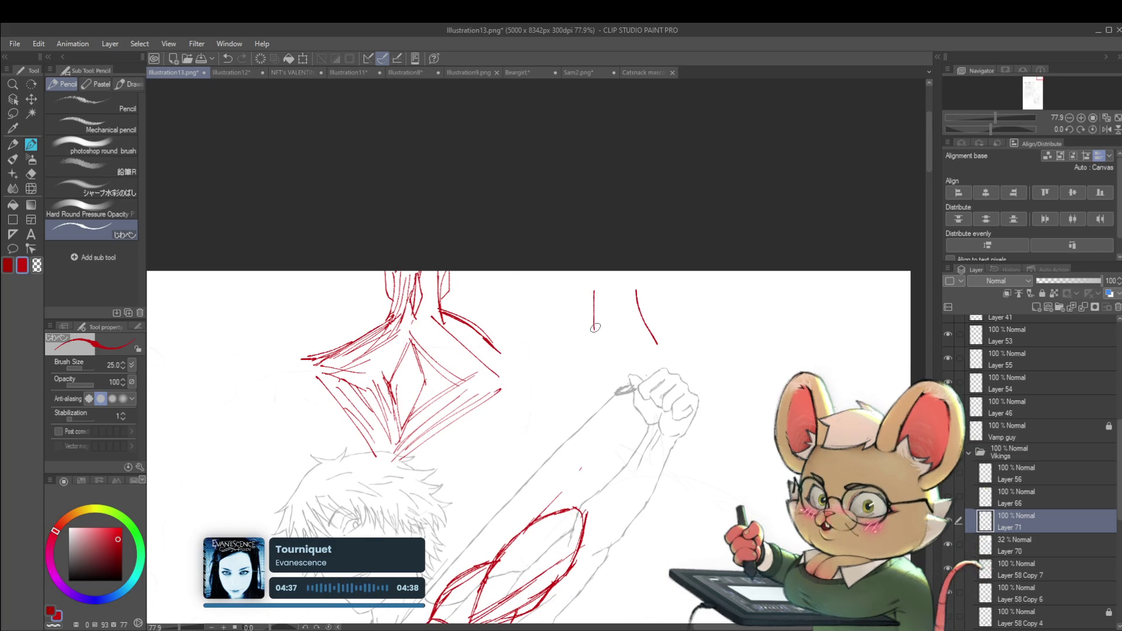
{"action": "left_click_drag", "start_coordinate": [630, 289], "coordinate": [631, 331]}
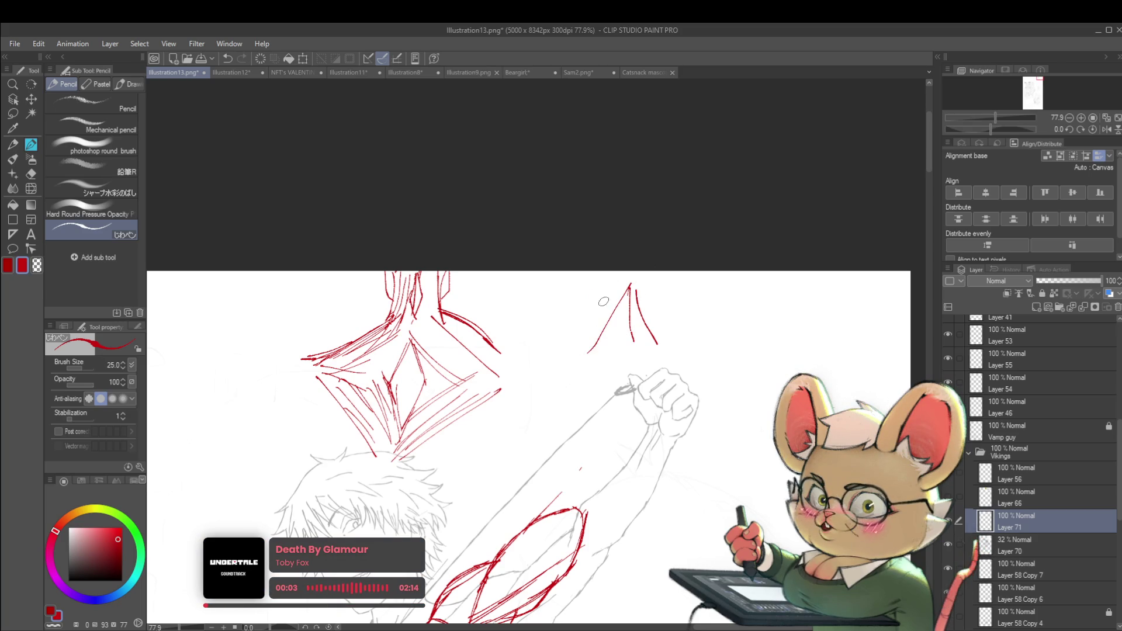
{"action": "left_click_drag", "start_coordinate": [631, 277], "coordinate": [596, 340]}
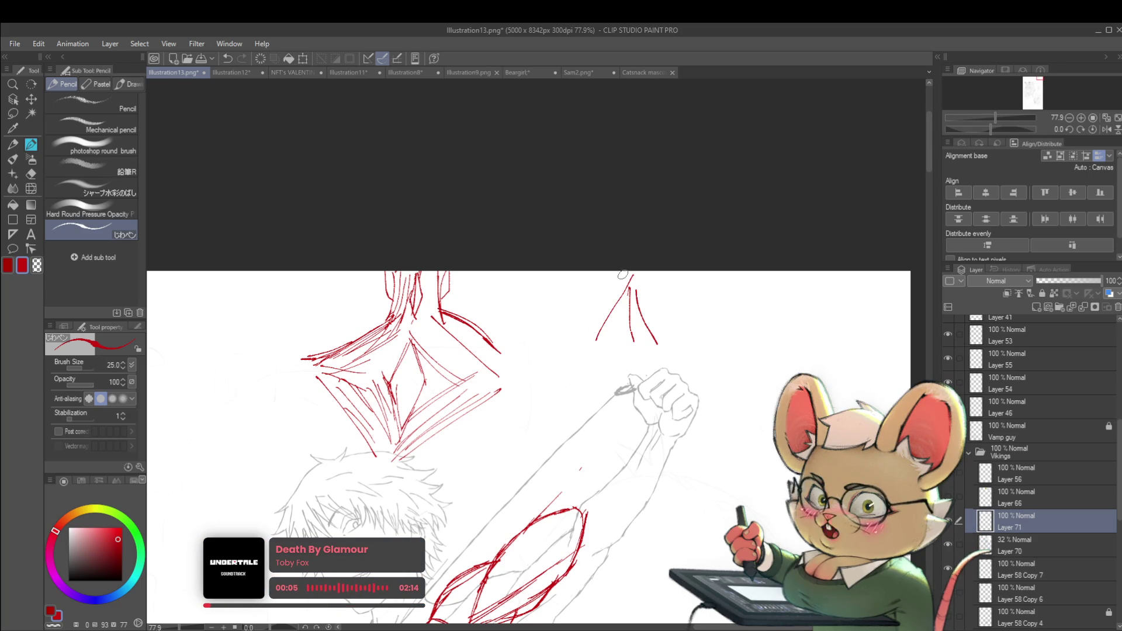
{"action": "left_click_drag", "start_coordinate": [582, 330], "coordinate": [579, 357]}
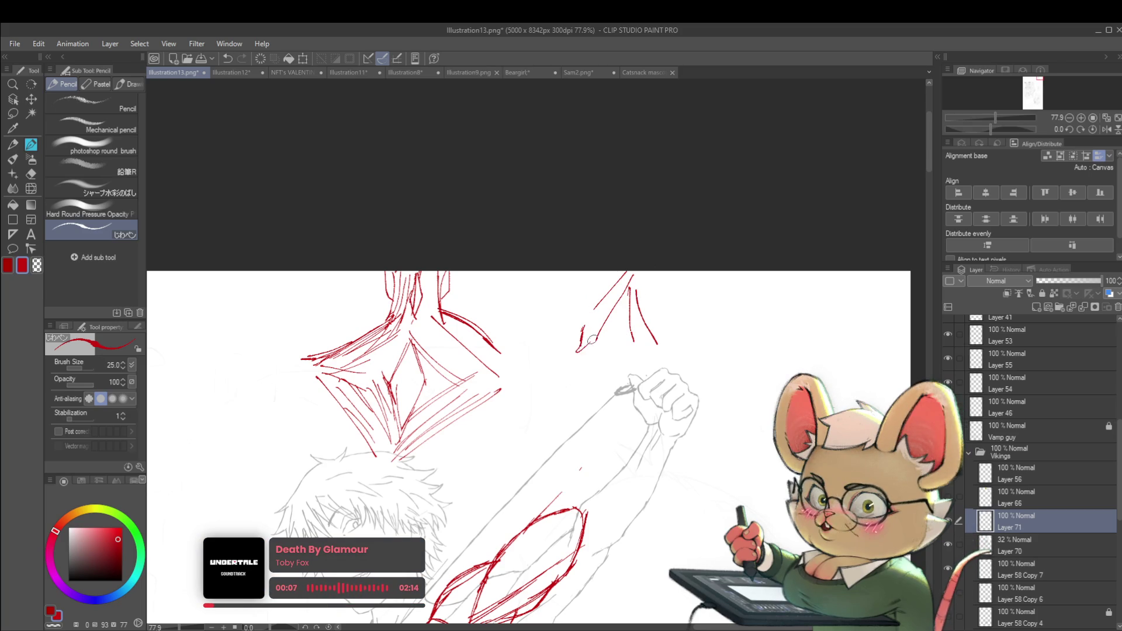
{"action": "scroll", "coordinate": [380, 522], "scroll_direction": "down", "scroll_amount": 5}
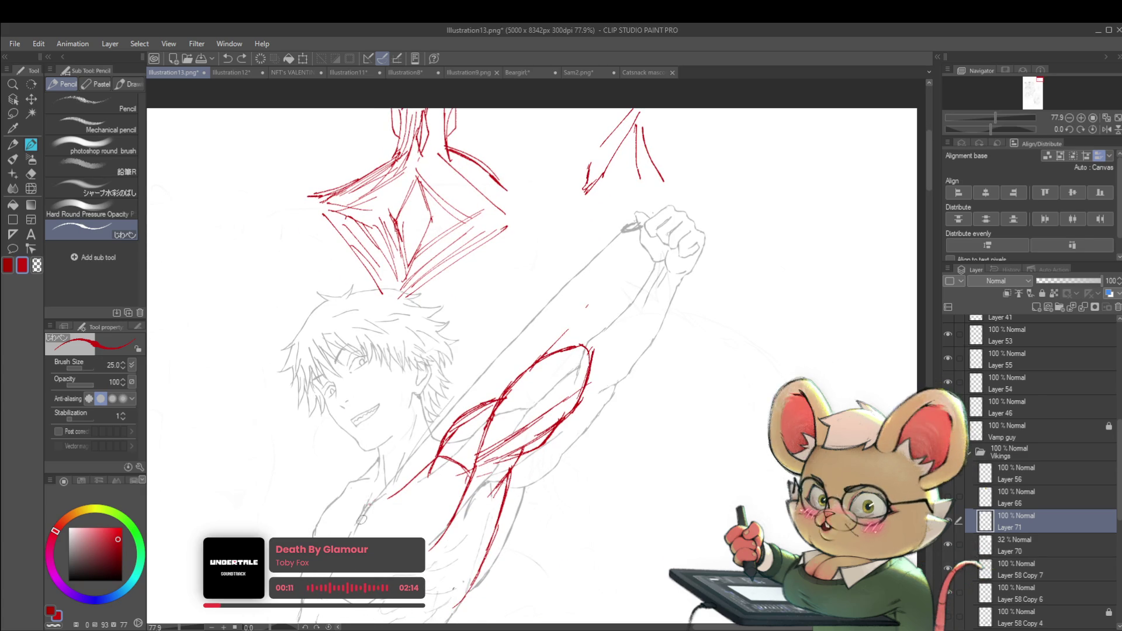
- Extend the red line down-left and add a red muscle line across the chest
{"action": "left_click_drag", "start_coordinate": [382, 492], "coordinate": [356, 529]}
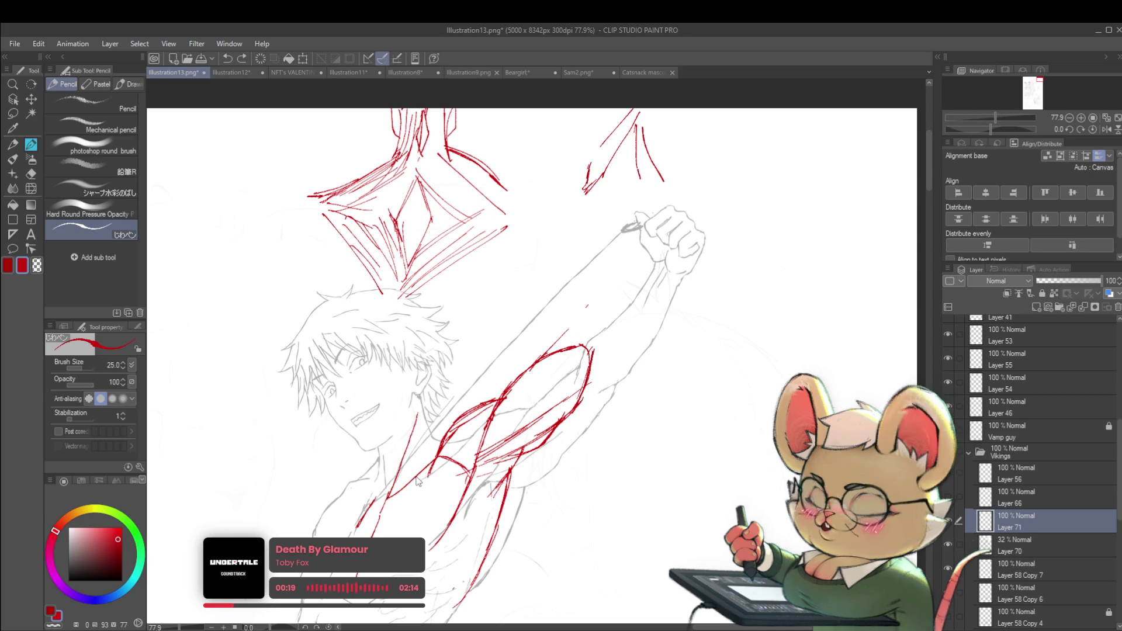
{"action": "left_click_drag", "start_coordinate": [637, 416], "coordinate": [595, 367]}
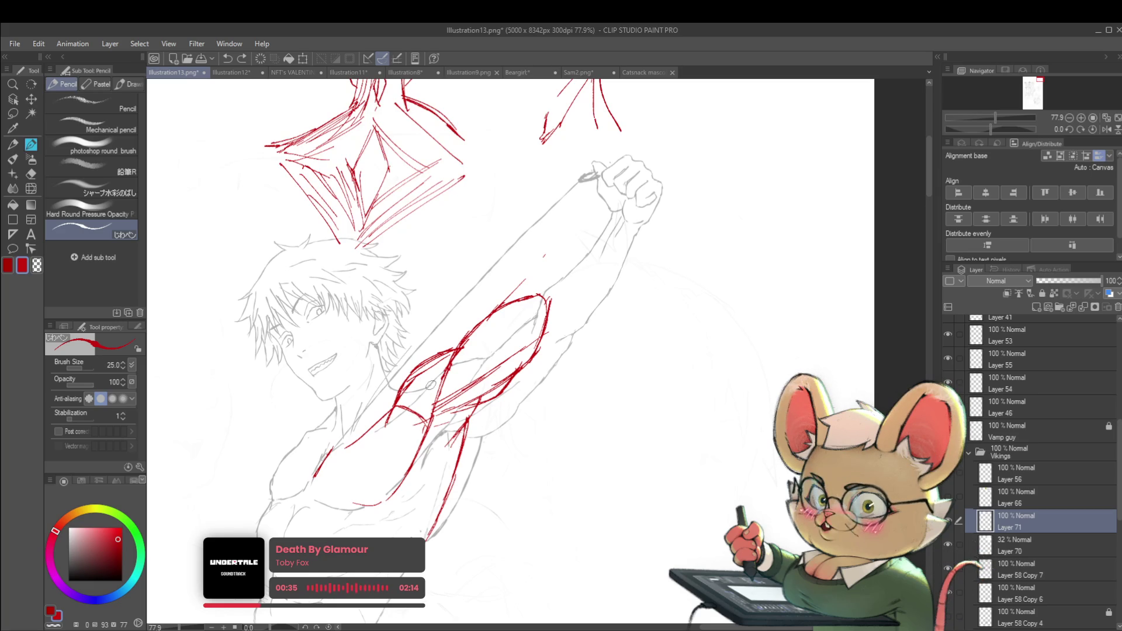
{"action": "left_click_drag", "start_coordinate": [320, 458], "coordinate": [306, 456]}
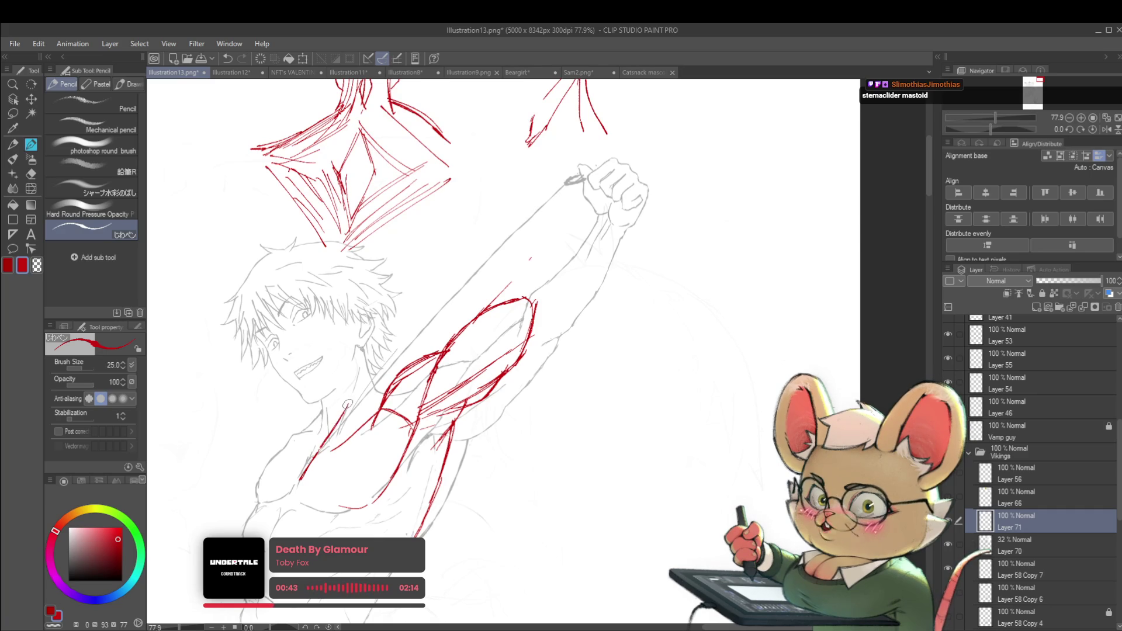
{"action": "scroll", "coordinate": [391, 389], "scroll_direction": "down", "scroll_amount": 3}
{"action": "scroll", "coordinate": [347, 425], "scroll_direction": "up", "scroll_amount": 3}
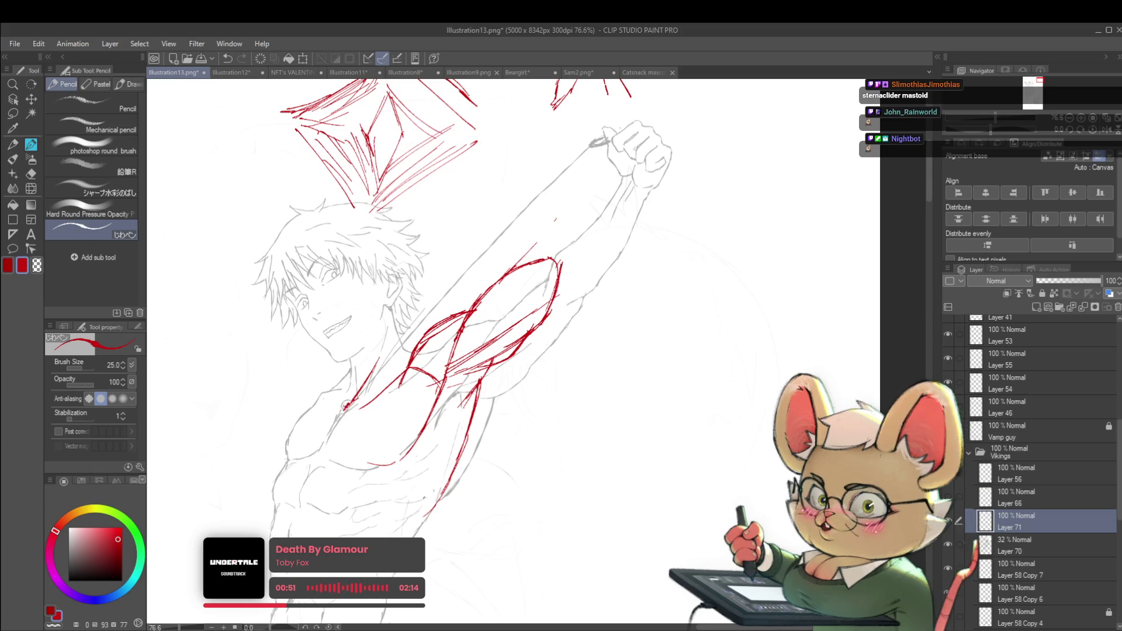
{"action": "left_click_drag", "start_coordinate": [344, 407], "coordinate": [402, 369]}
- Draw a red line from the jaw down the neck
{"action": "scroll", "coordinate": [384, 365], "scroll_direction": "down", "scroll_amount": 3}
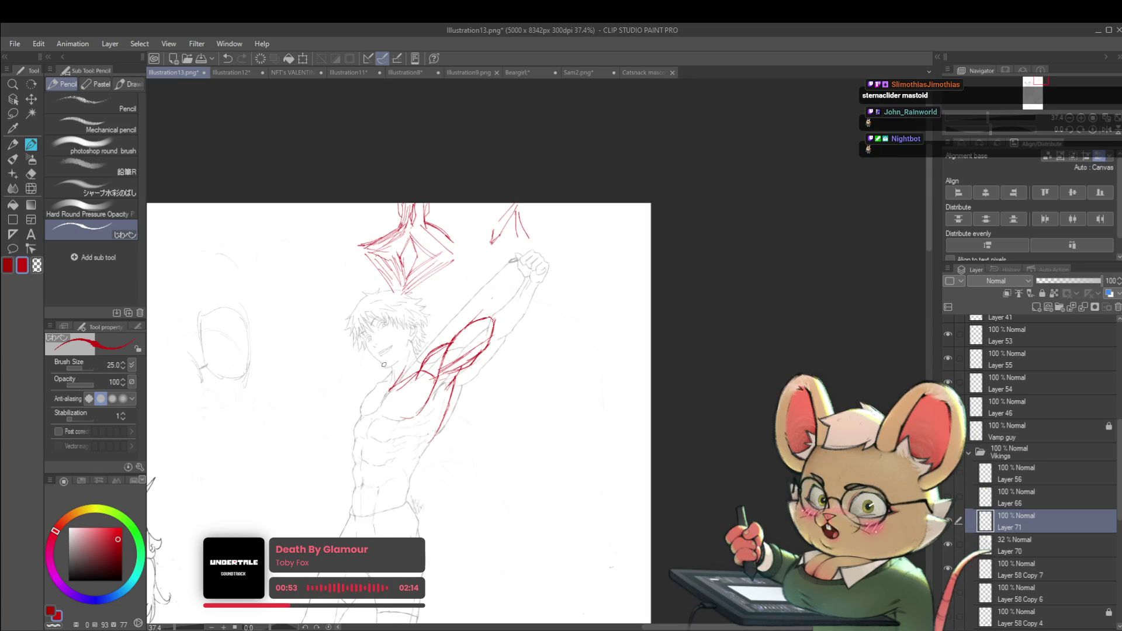
{"action": "scroll", "coordinate": [422, 445], "scroll_direction": "up", "scroll_amount": 2}
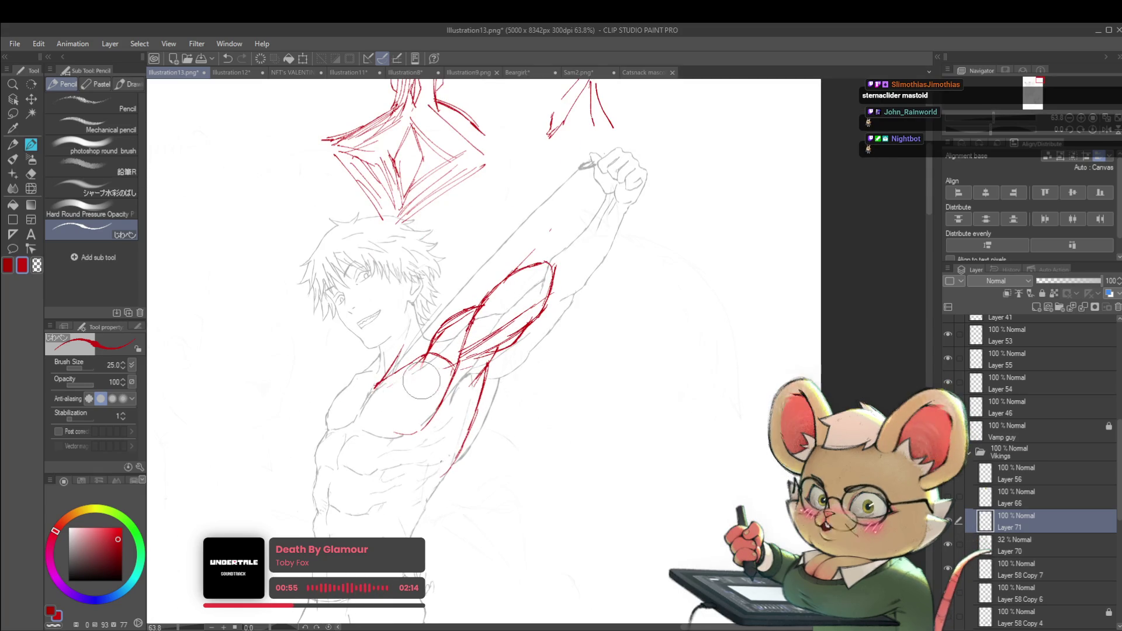
{"action": "scroll", "coordinate": [542, 354], "scroll_direction": "down", "scroll_amount": 3}
{"action": "scroll", "coordinate": [543, 354], "scroll_direction": "up", "scroll_amount": 3}
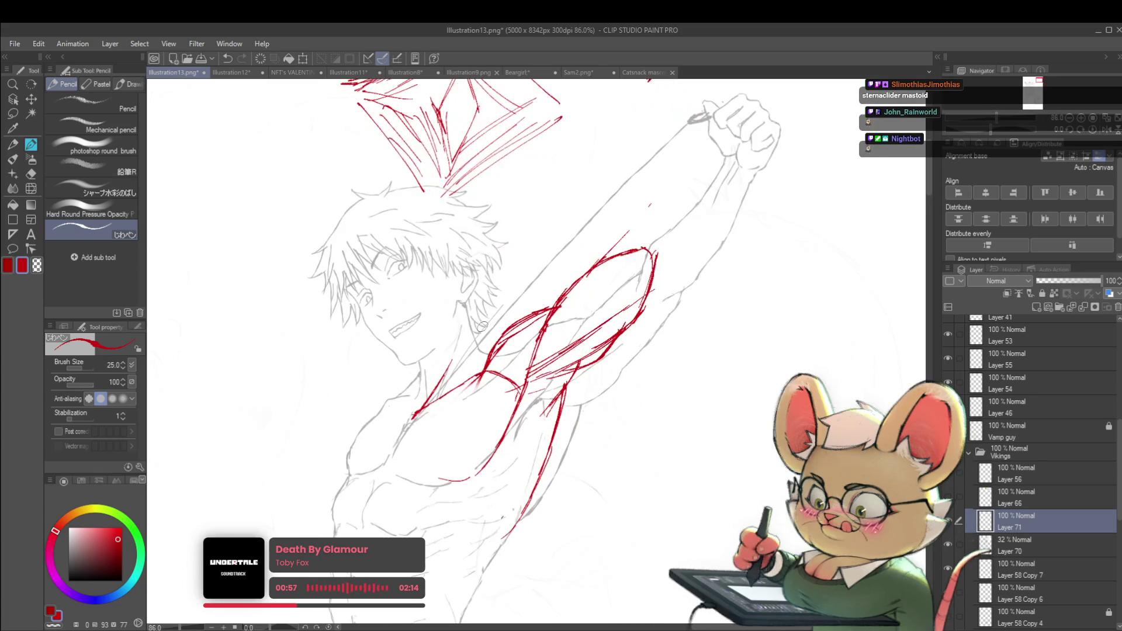
{"action": "left_click_drag", "start_coordinate": [464, 304], "coordinate": [487, 352]}
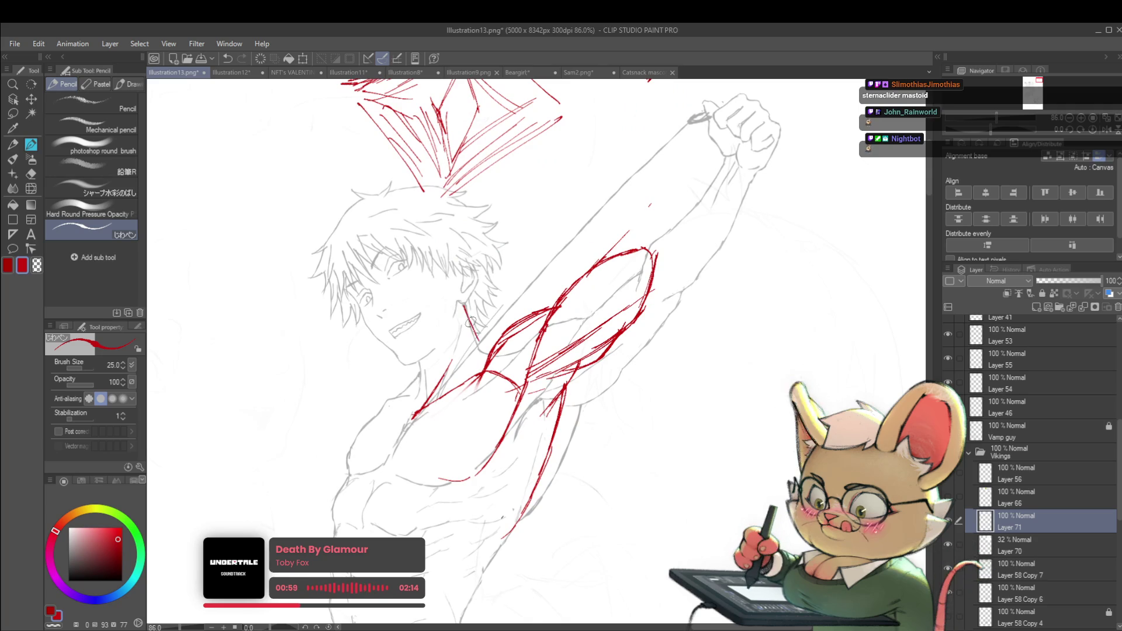
{"action": "scroll", "coordinate": [492, 347], "scroll_direction": "down", "scroll_amount": 2}
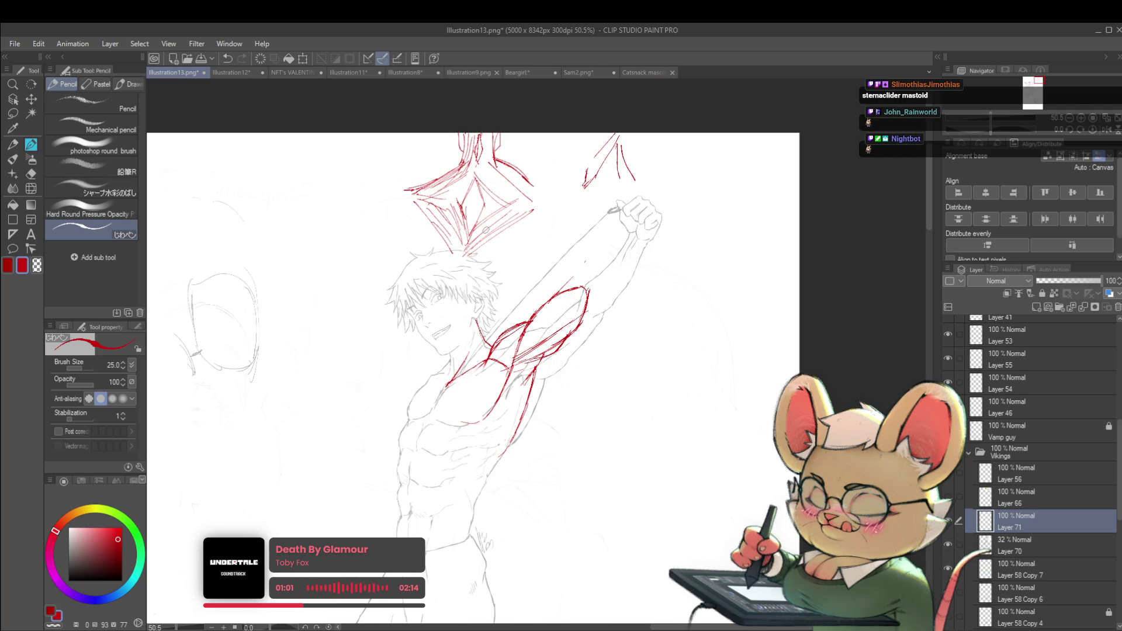
- Mirror the canvas and trace red muscle lines on the raised upper arm, toggling Layer 71 to compare
{"action": "key", "text": "h"}
{"action": "scroll", "coordinate": [585, 380], "scroll_direction": "down", "scroll_amount": 2}
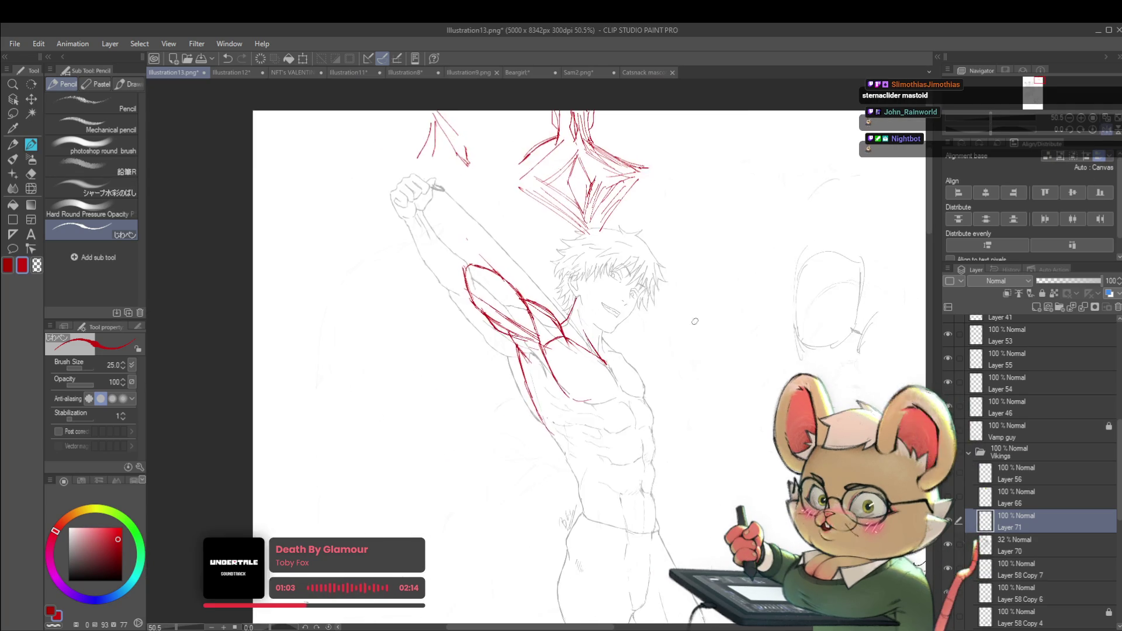
{"action": "scroll", "coordinate": [573, 305], "scroll_direction": "up", "scroll_amount": 2}
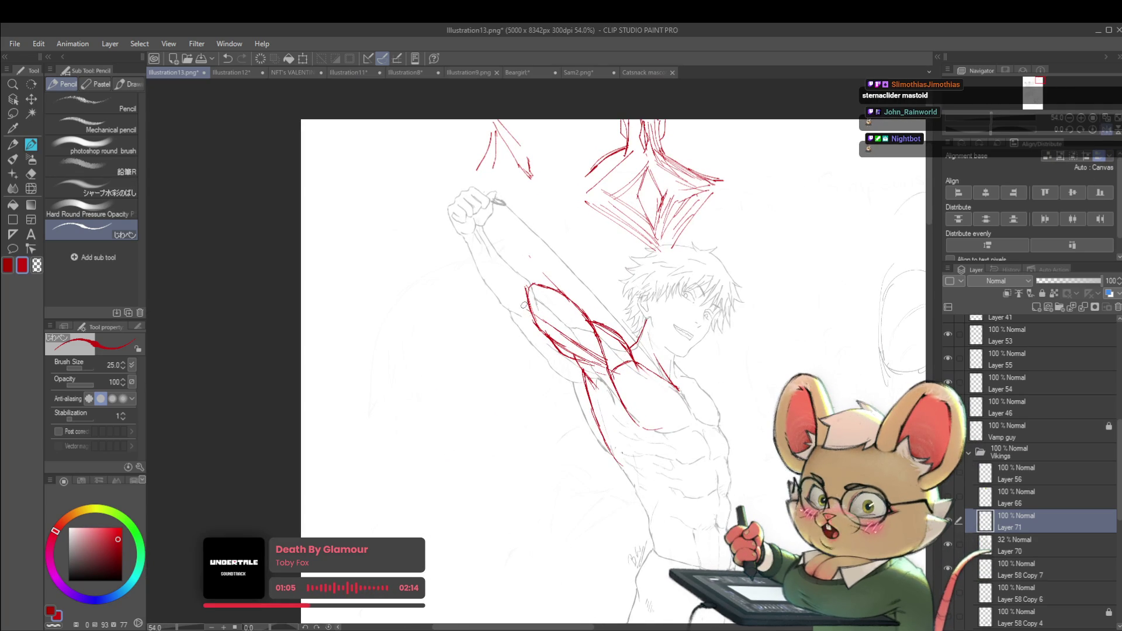
{"action": "left_click_drag", "start_coordinate": [525, 313], "coordinate": [528, 274]}
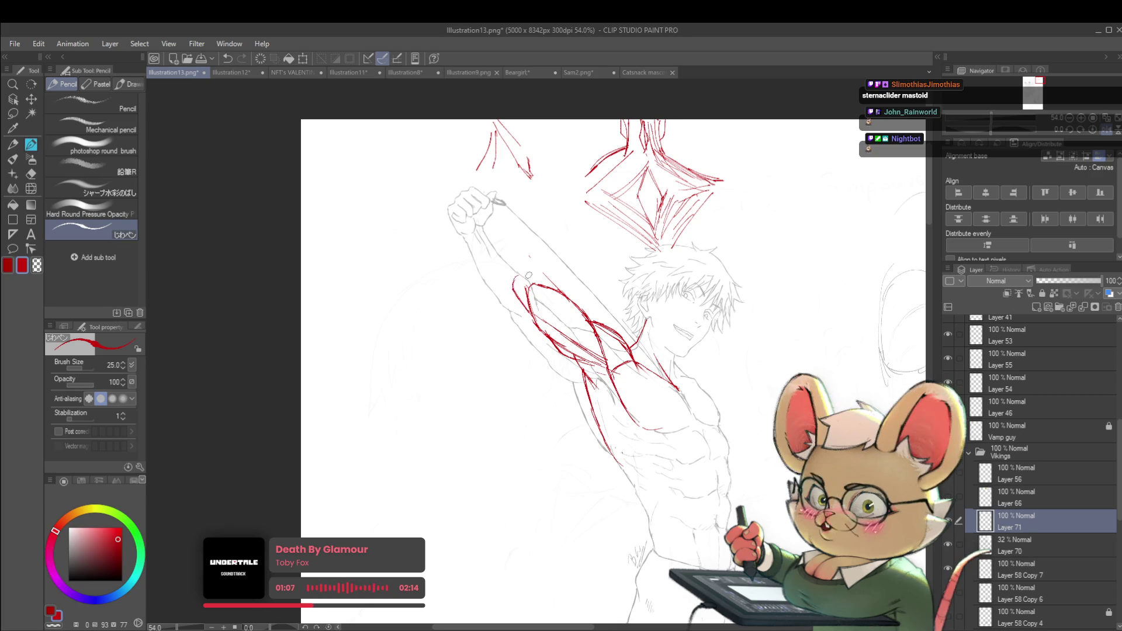
{"action": "left_click", "coordinate": [948, 544]}
{"action": "left_click", "coordinate": [947, 527]}
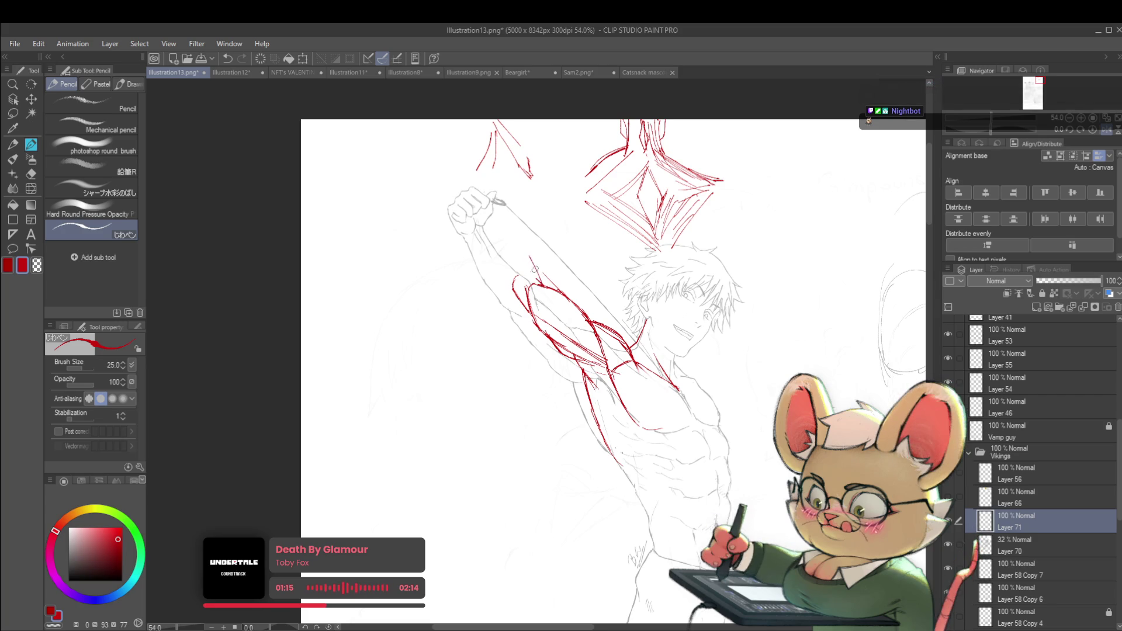
{"action": "left_click_drag", "start_coordinate": [521, 238], "coordinate": [541, 283]}
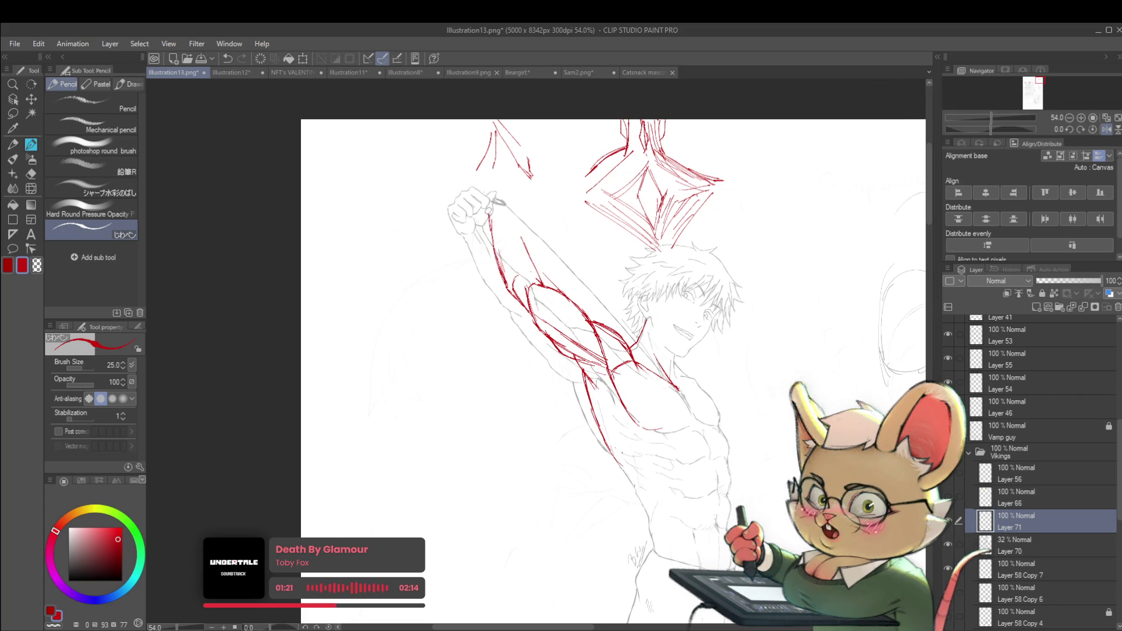
{"action": "scroll", "coordinate": [503, 204], "scroll_direction": "down", "scroll_amount": 3}
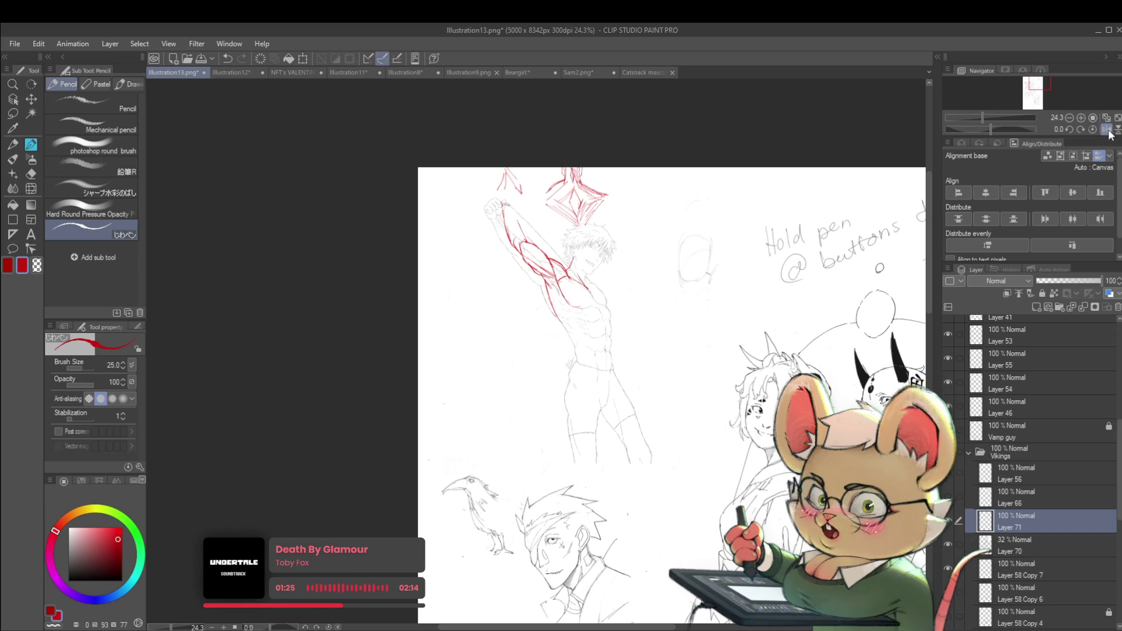
- Flip the canvas back to normal and try extending the red arm outline, then undo it
{"action": "left_click", "coordinate": [1105, 130]}
{"action": "scroll", "coordinate": [544, 221], "scroll_direction": "up", "scroll_amount": 3}
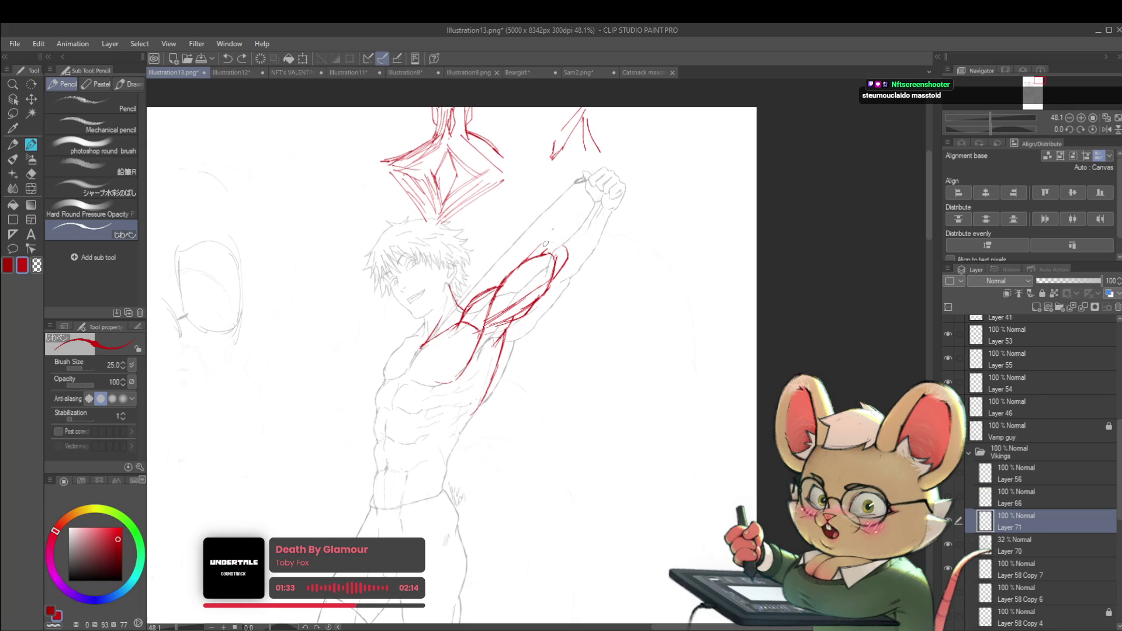
{"action": "mouse_move", "coordinate": [545, 243]}
{"action": "left_mouse_down"}
{"action": "mouse_move", "coordinate": [601, 205]}
{"action": "mouse_move", "coordinate": [583, 250]}
{"action": "left_mouse_up"}
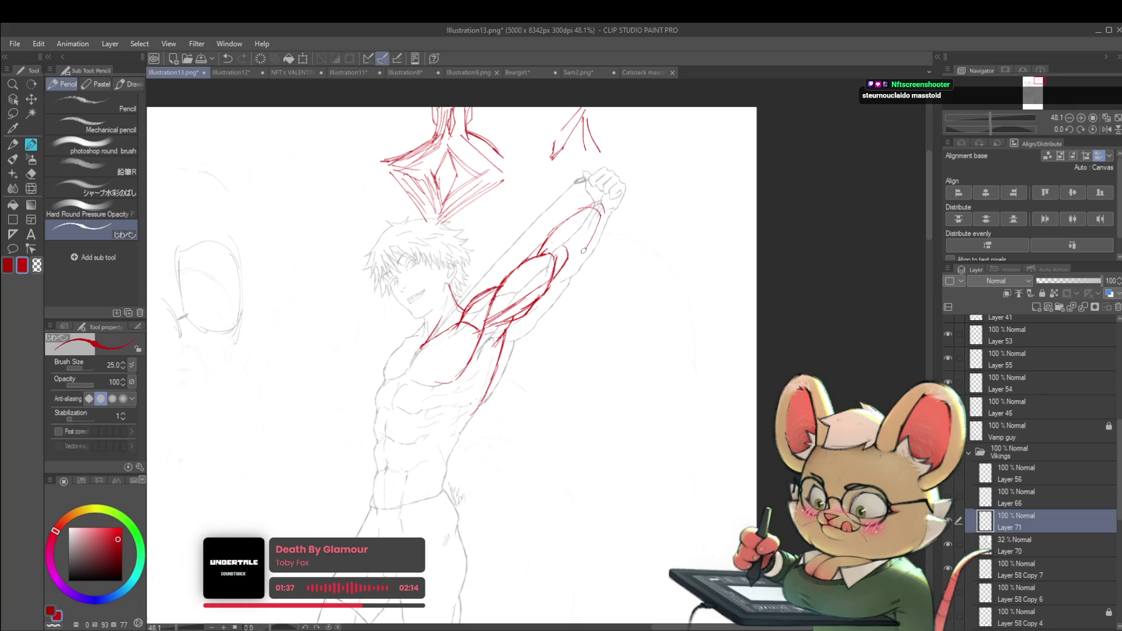
{"action": "key", "text": "ctrl+z"}
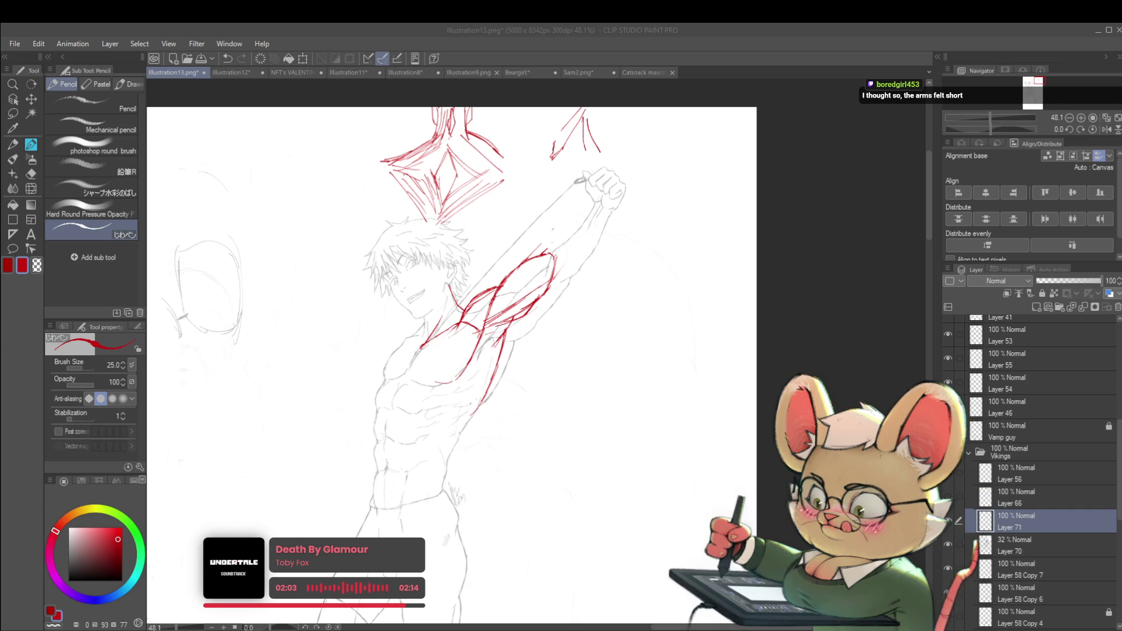
{"action": "scroll", "coordinate": [288, 196], "scroll_direction": "down", "scroll_amount": 5}
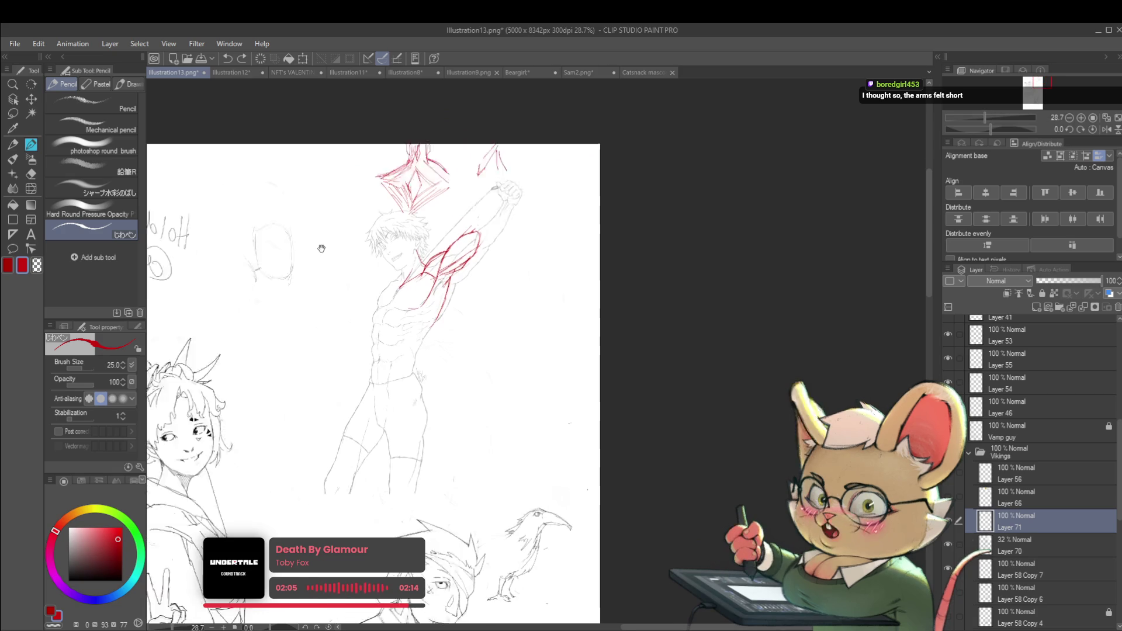
- Paste the arm anatomy reference, move it right of the figure and scale it to 147%
{"action": "left_click_drag", "start_coordinate": [367, 246], "coordinate": [914, 311]}
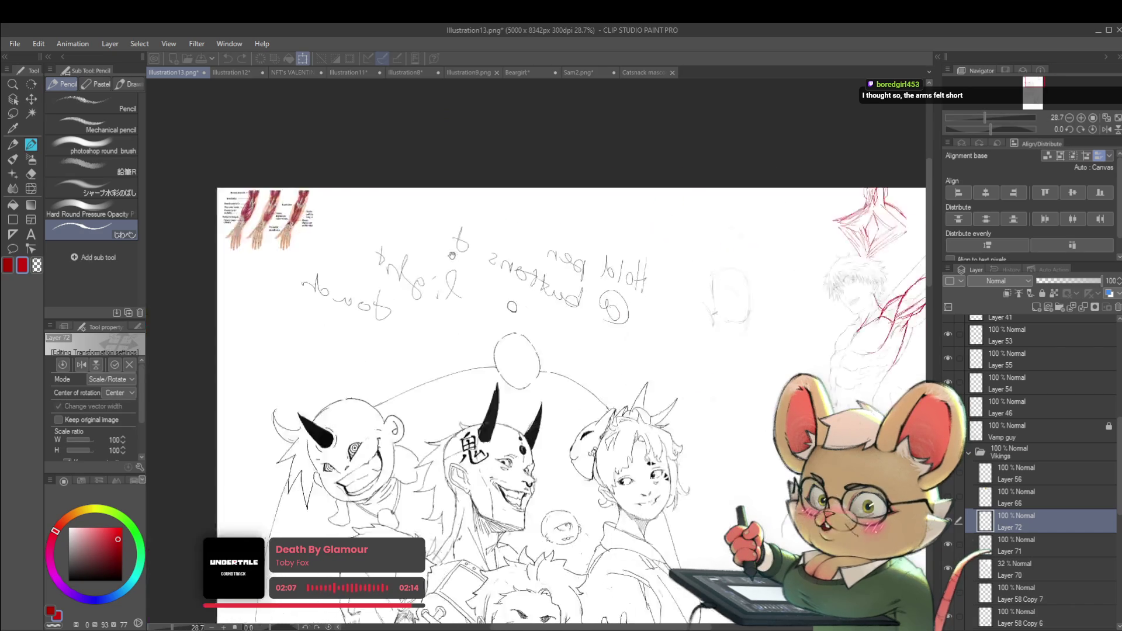
{"action": "key", "text": "ctrl+v"}
{"action": "left_click_drag", "start_coordinate": [451, 222], "coordinate": [835, 257]}
{"action": "scroll", "coordinate": [586, 243], "scroll_direction": "up", "scroll_amount": 8}
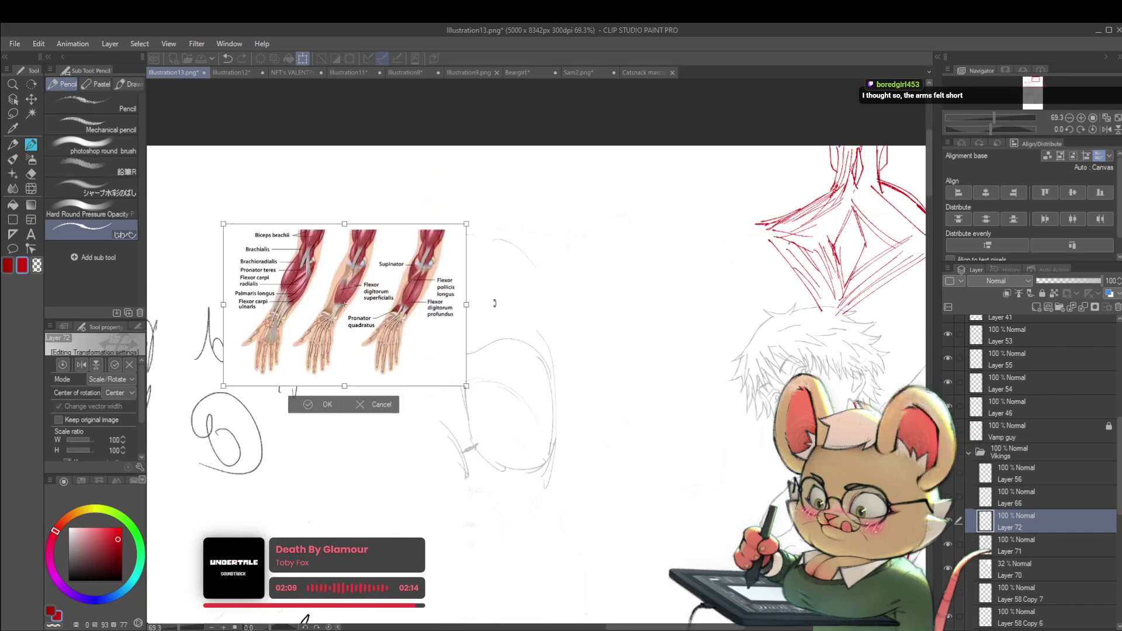
{"action": "mouse_move", "coordinate": [627, 325]}
{"action": "left_mouse_down"}
{"action": "mouse_move", "coordinate": [731, 396]}
{"action": "mouse_move", "coordinate": [485, 395]}
{"action": "left_mouse_up"}
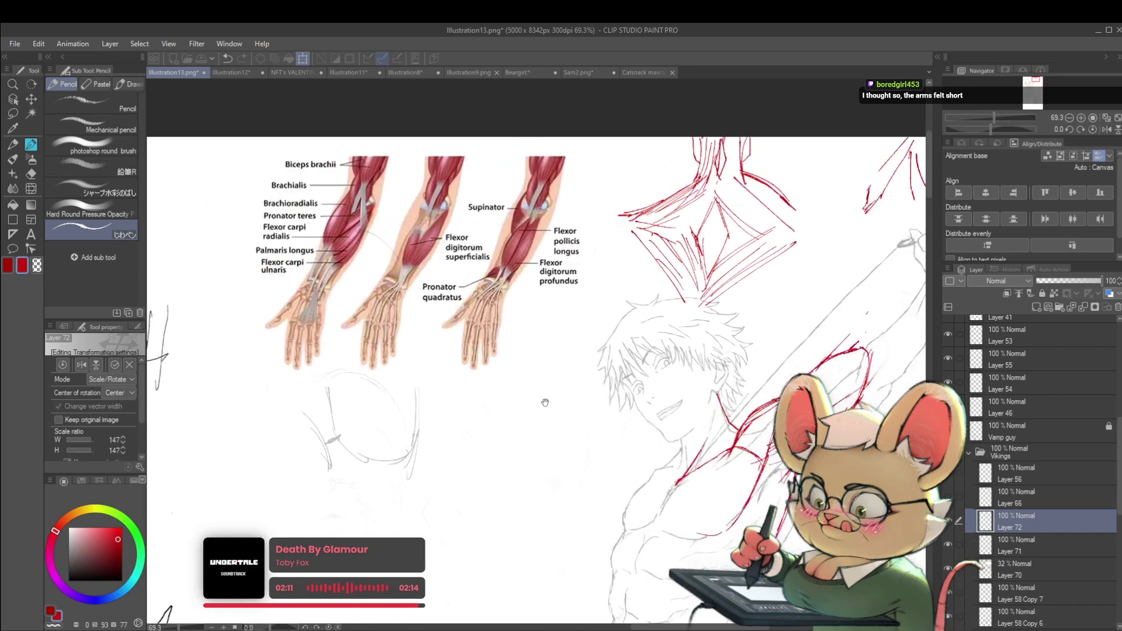
{"action": "key", "text": "Return"}
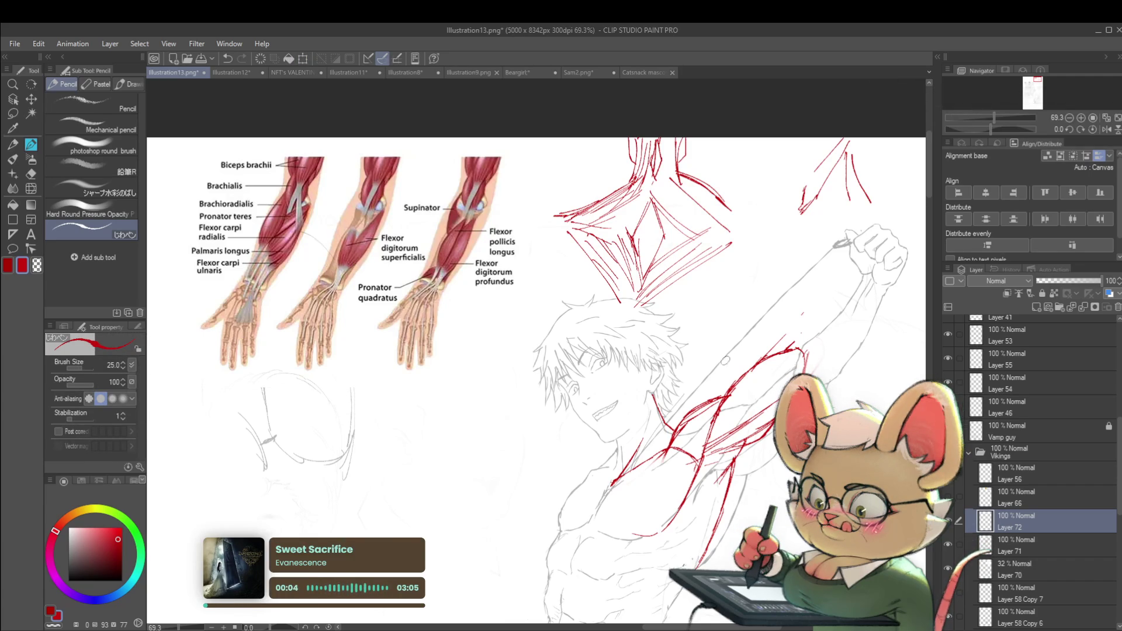
{"action": "scroll", "coordinate": [643, 406], "scroll_direction": "down", "scroll_amount": 1}
{"action": "scroll", "coordinate": [644, 406], "scroll_direction": "down", "scroll_amount": 1}
{"action": "scroll", "coordinate": [644, 406], "scroll_direction": "down", "scroll_amount": 1}
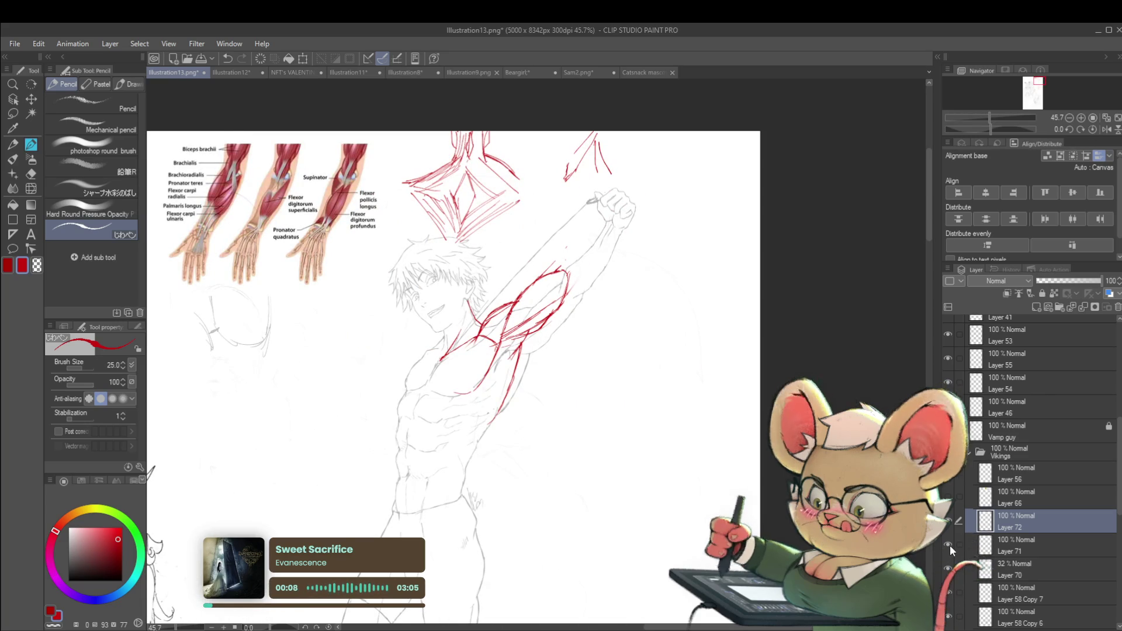
- Hide the grey figure sketch, select Layer 71, and check the drawing flipped upside down before restoring it
{"action": "left_click", "coordinate": [949, 546]}
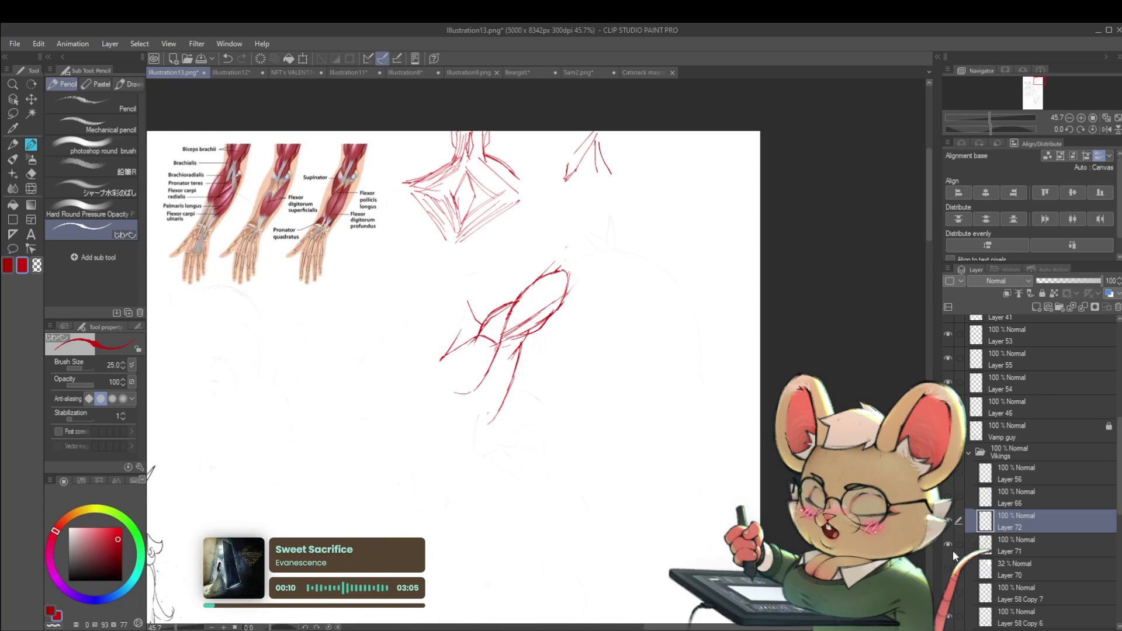
{"action": "left_click_drag", "start_coordinate": [619, 371], "coordinate": [612, 391]}
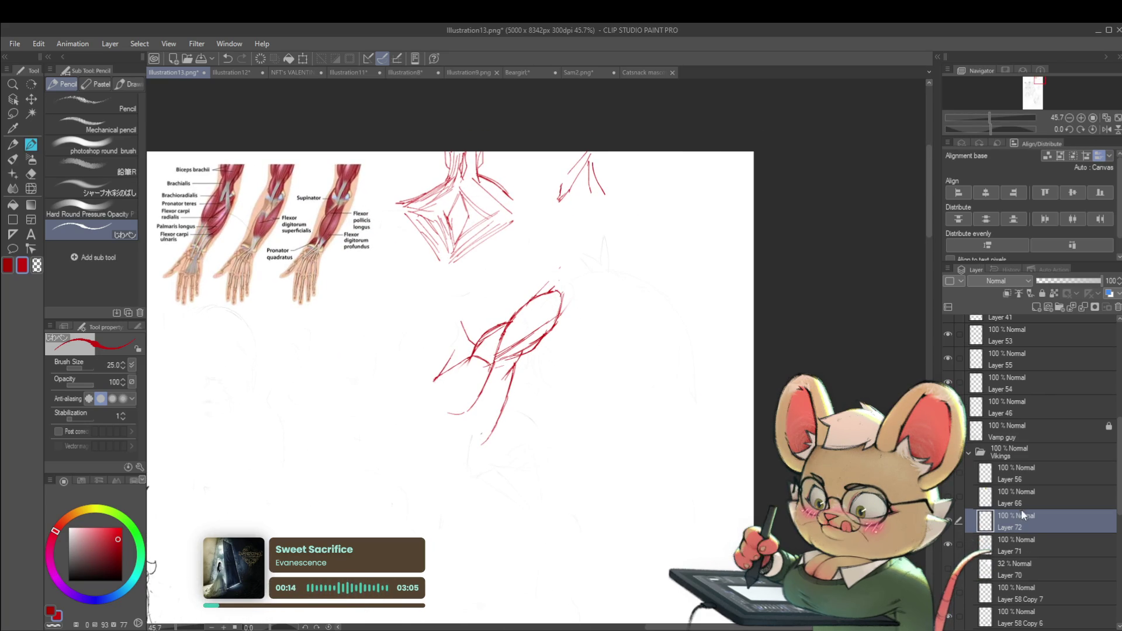
{"action": "left_click", "coordinate": [1016, 544]}
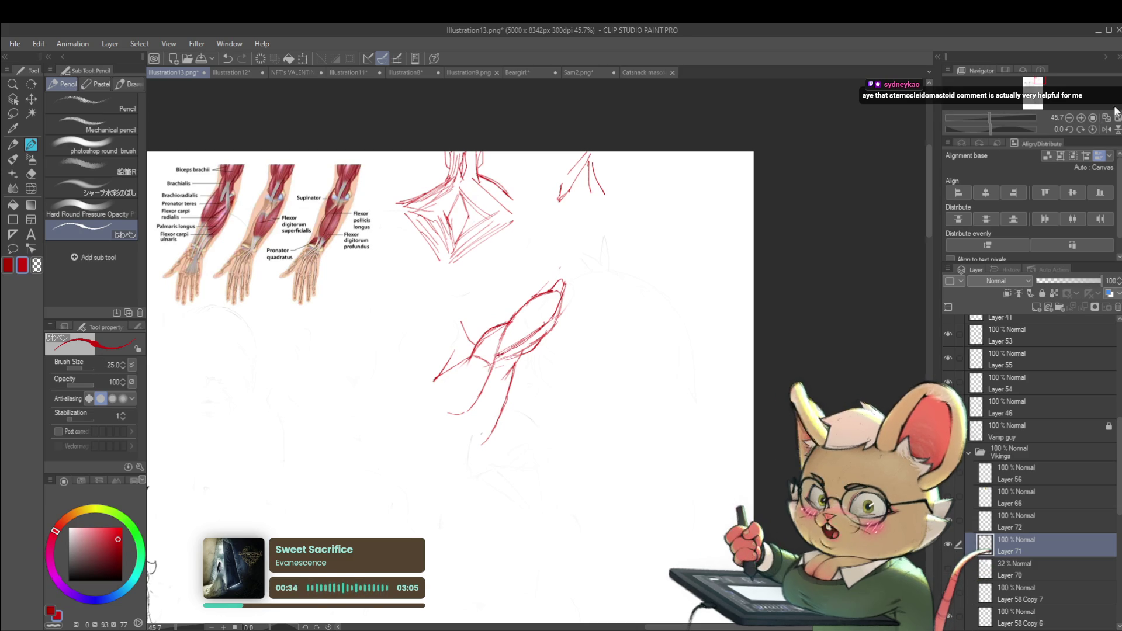
{"action": "key", "text": "ctrl+shift+v"}
{"action": "left_click_drag", "start_coordinate": [500, 441], "coordinate": [622, 313]}
{"action": "scroll", "coordinate": [468, 362], "scroll_direction": "up", "scroll_amount": 5}
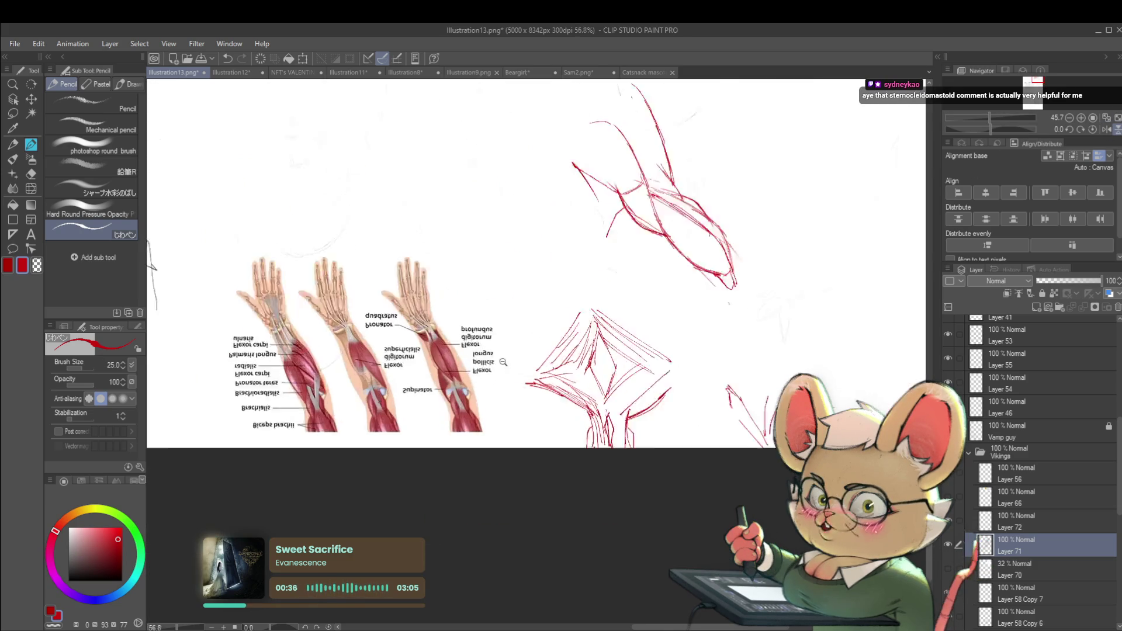
{"action": "left_click_drag", "start_coordinate": [293, 404], "coordinate": [332, 399]}
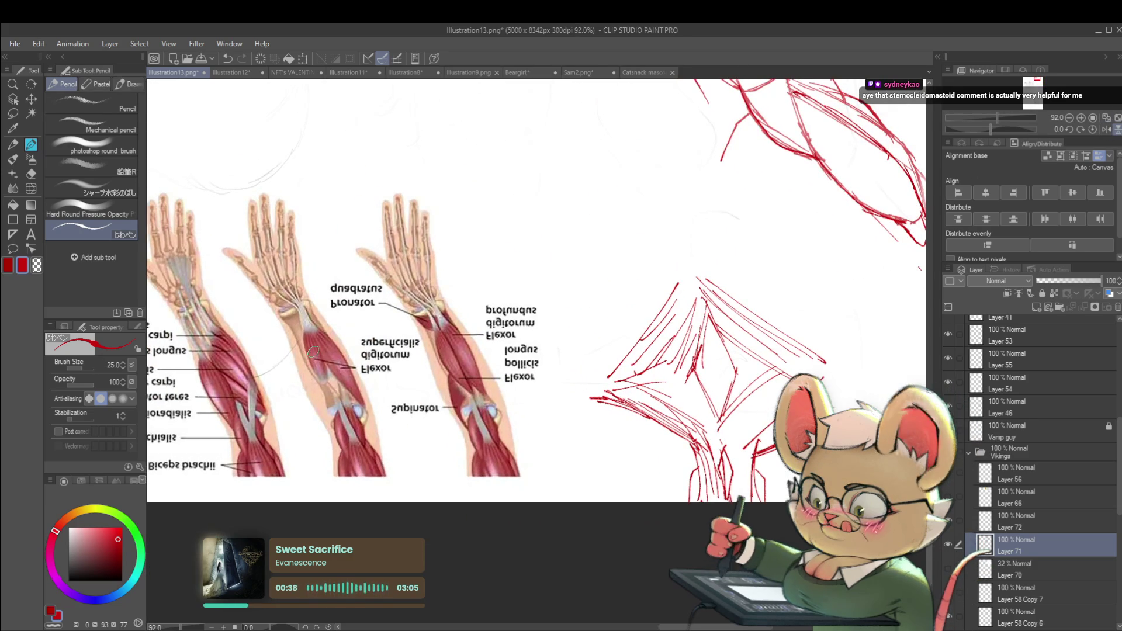
{"action": "scroll", "coordinate": [332, 399], "scroll_direction": "down", "scroll_amount": 2}
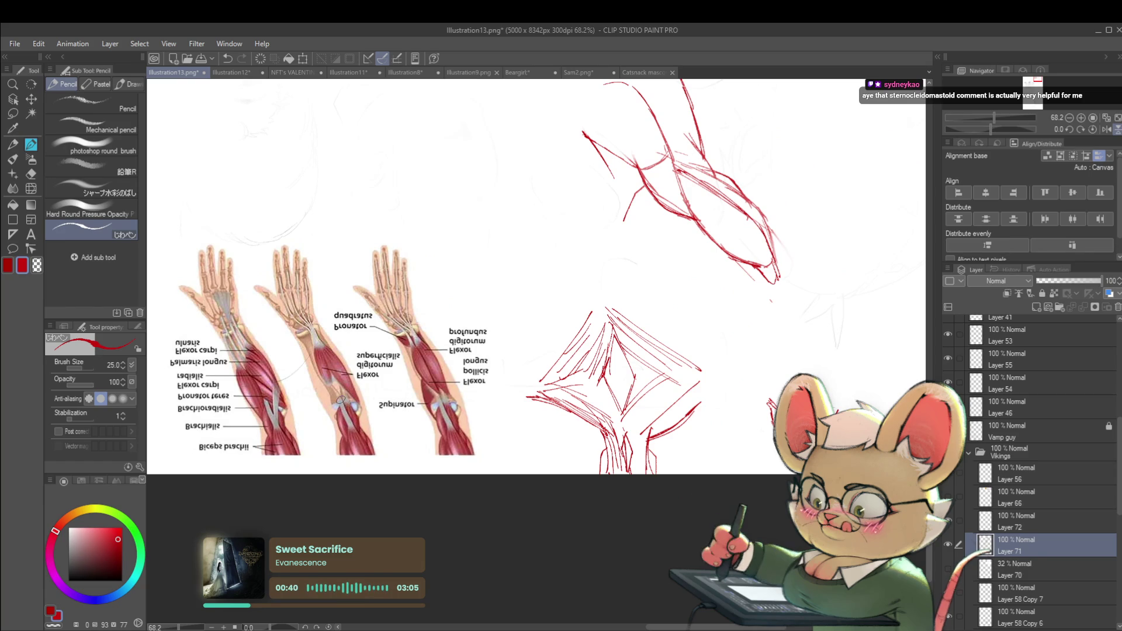
{"action": "left_click", "coordinate": [1080, 129]}
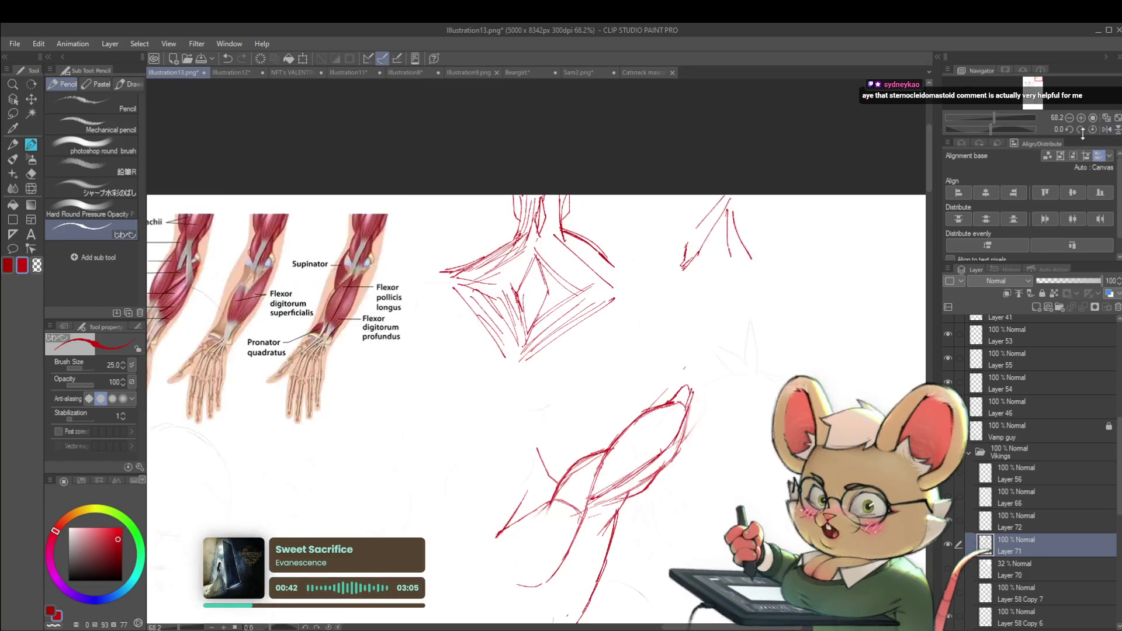
{"action": "left_click_drag", "start_coordinate": [693, 341], "coordinate": [638, 325]}
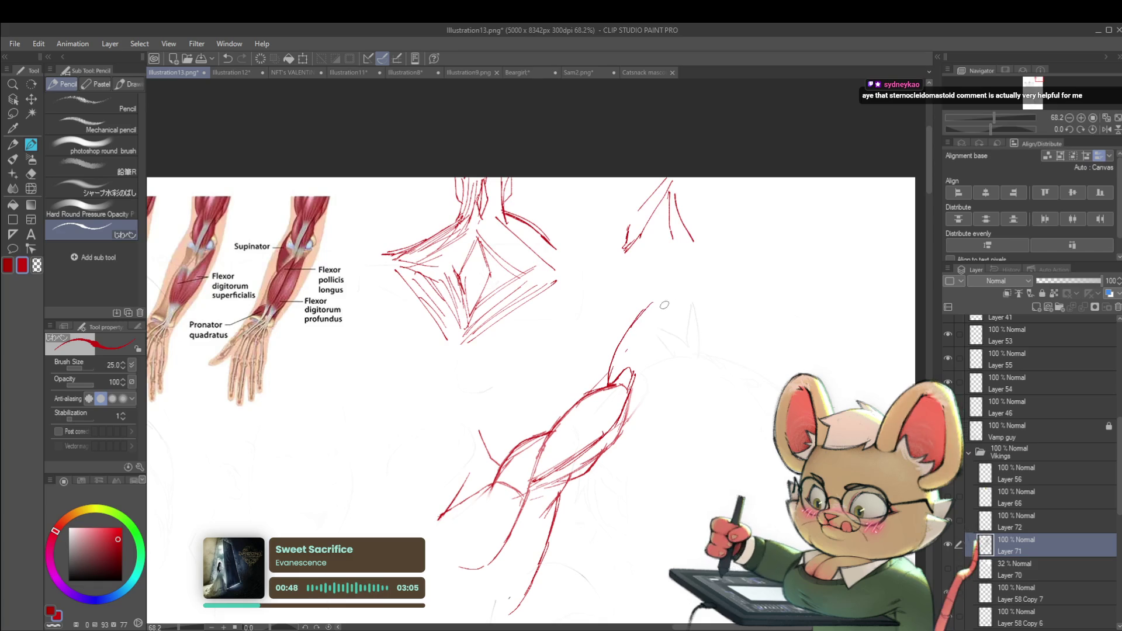
- Draw new red forearm contour lines looping up and down the raised arm
{"action": "left_click_drag", "start_coordinate": [653, 302], "coordinate": [620, 345]}
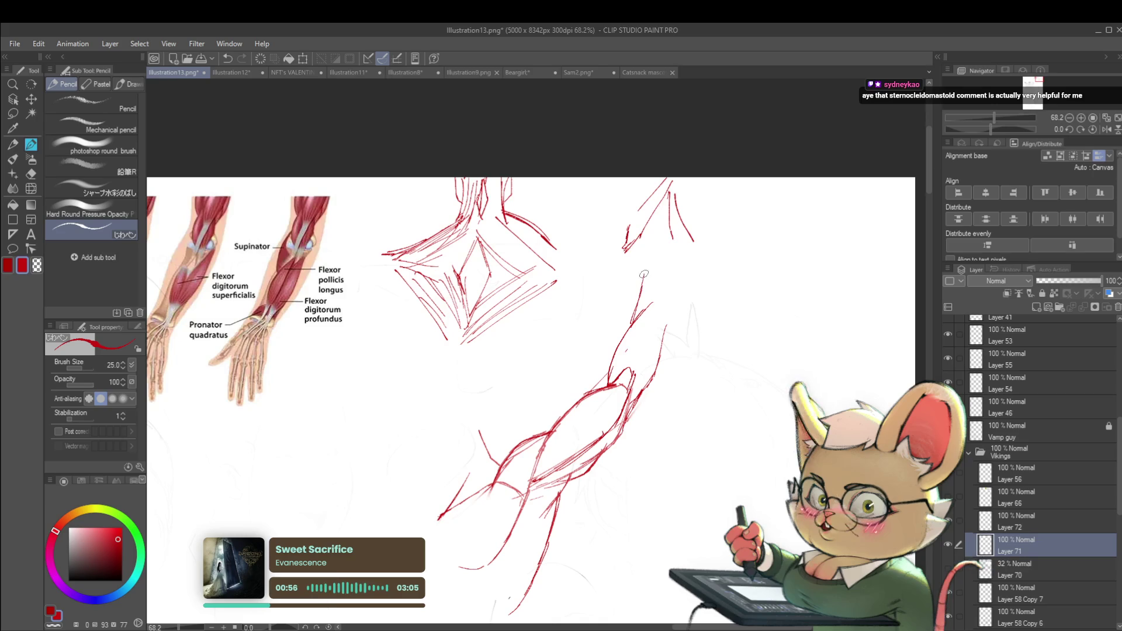
{"action": "mouse_move", "coordinate": [631, 321]}
{"action": "left_mouse_down"}
{"action": "mouse_move", "coordinate": [650, 267]}
{"action": "mouse_move", "coordinate": [665, 263]}
{"action": "left_mouse_up"}
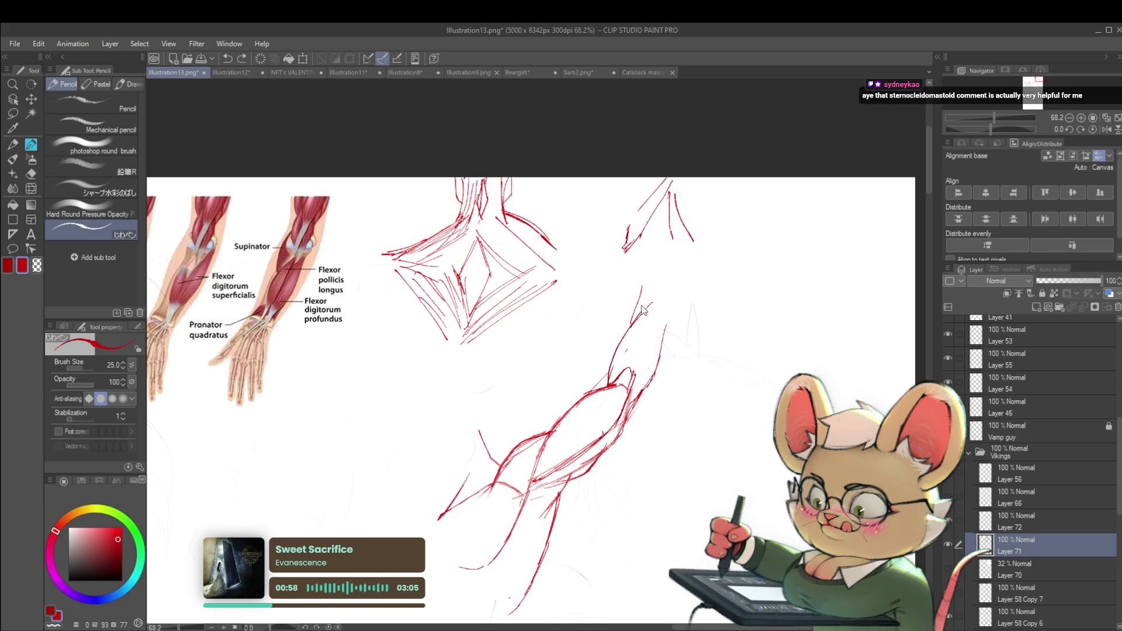
{"action": "left_click_drag", "start_coordinate": [650, 271], "coordinate": [667, 320]}
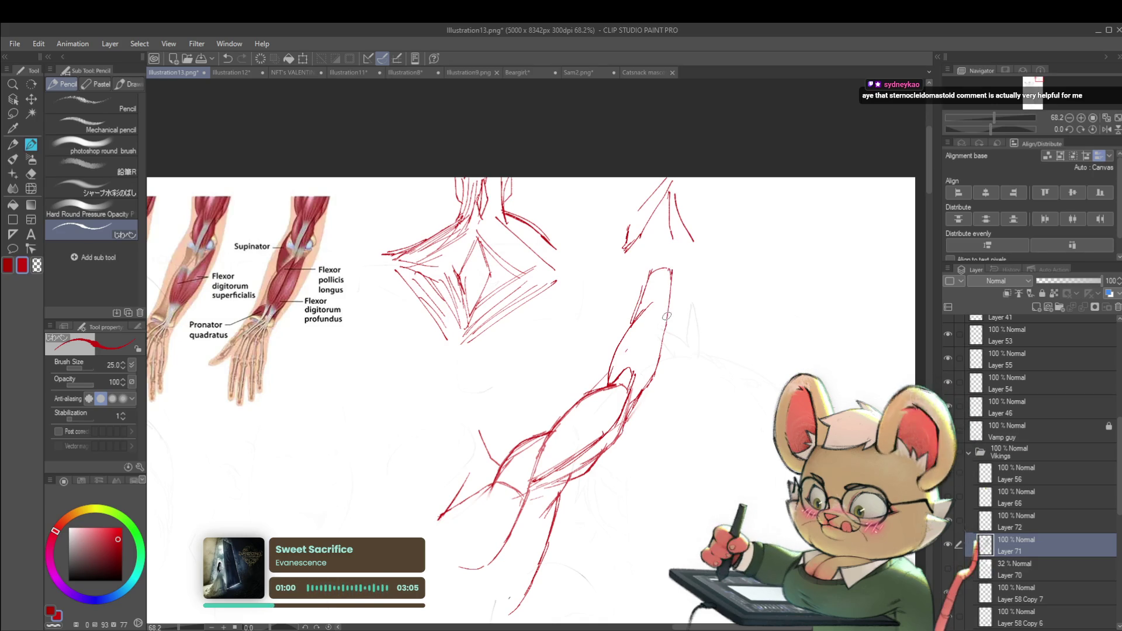
{"action": "scroll", "coordinate": [670, 320], "scroll_direction": "down", "scroll_amount": 3}
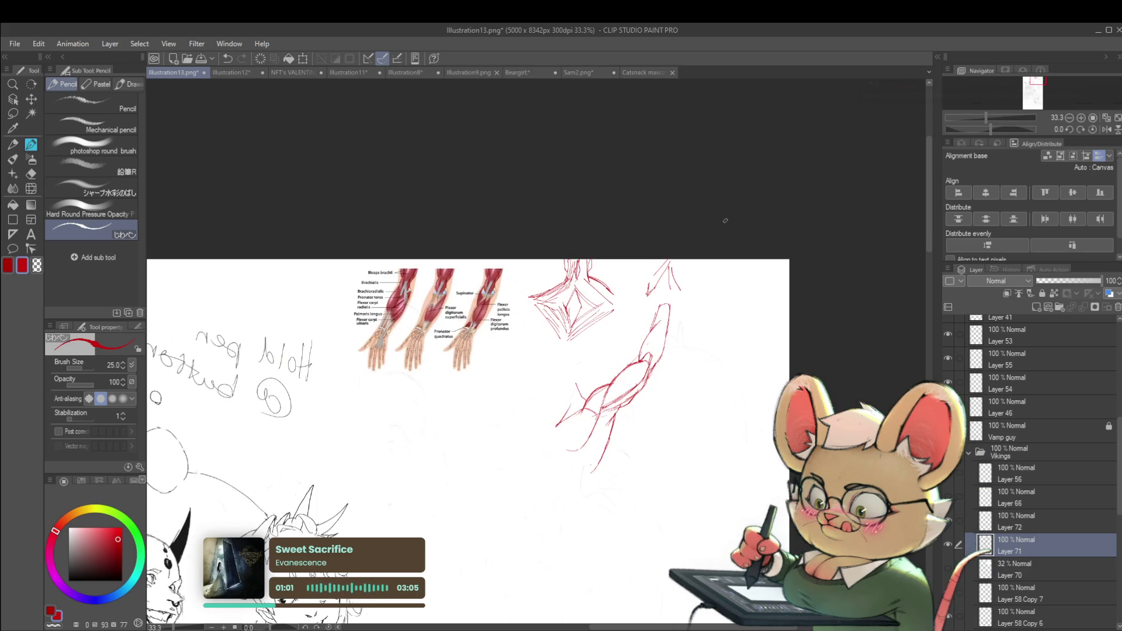
- On the mirrored view, erase the old top strokes, sketch a boxy fist with knuckle plane, then show the grey sketch
{"action": "left_click", "coordinate": [1106, 130]}
{"action": "scroll", "coordinate": [391, 302], "scroll_direction": "up", "scroll_amount": 3}
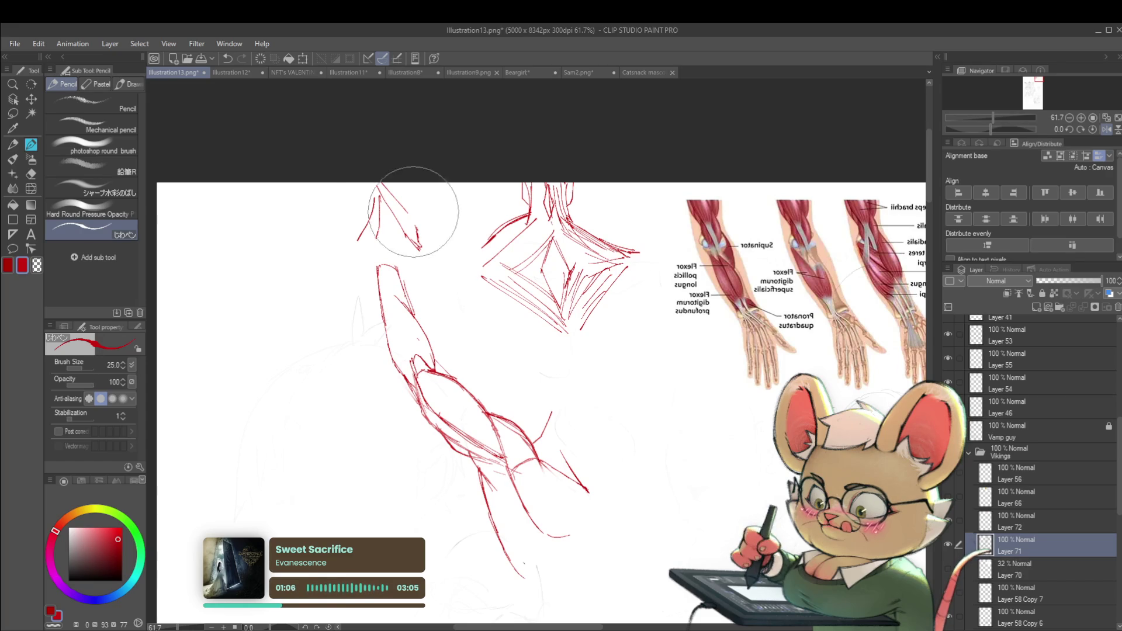
{"action": "left_click_drag", "start_coordinate": [413, 212], "coordinate": [376, 193]}
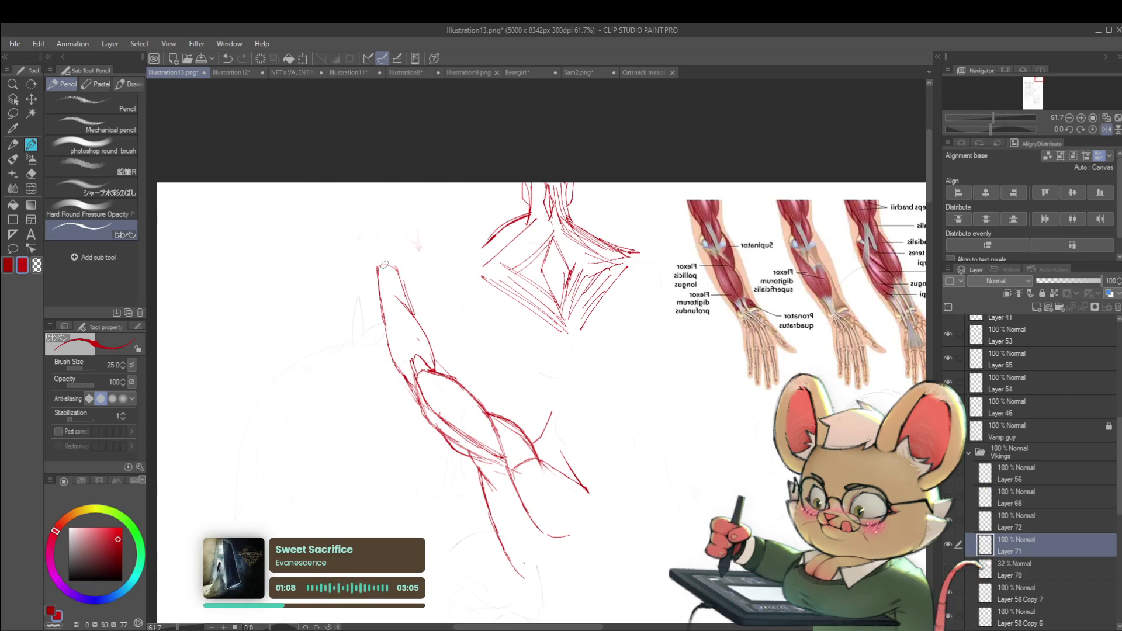
{"action": "mouse_move", "coordinate": [389, 214]}
{"action": "left_mouse_down"}
{"action": "mouse_move", "coordinate": [419, 240]}
{"action": "mouse_move", "coordinate": [376, 260]}
{"action": "mouse_move", "coordinate": [403, 253]}
{"action": "left_mouse_up"}
{"action": "left_click_drag", "start_coordinate": [402, 251], "coordinate": [418, 248]}
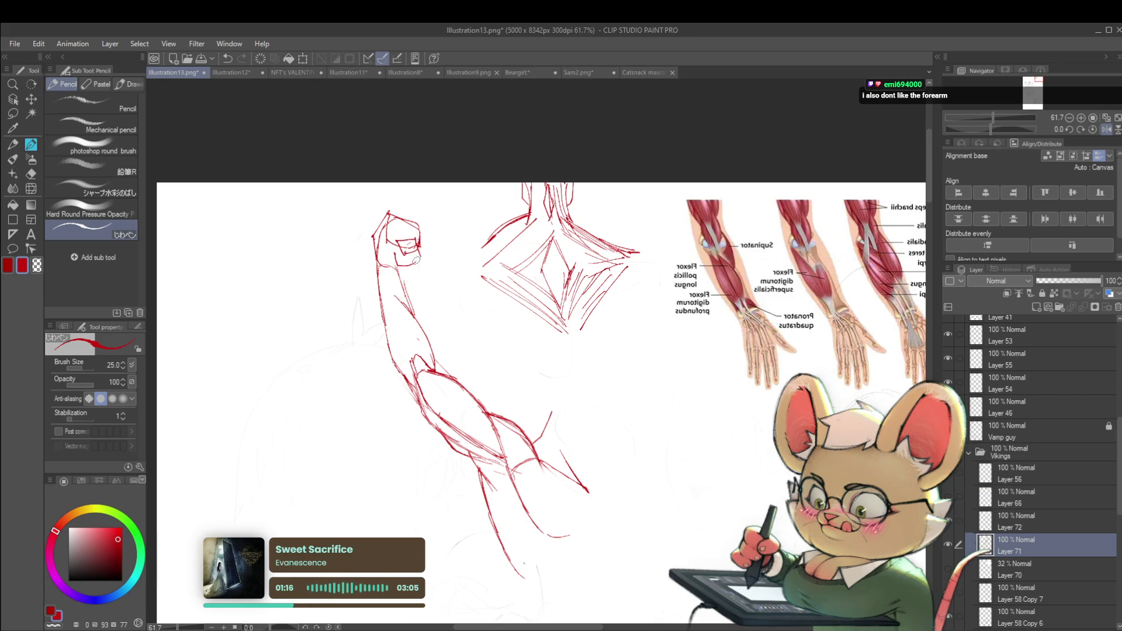
{"action": "scroll", "coordinate": [403, 261], "scroll_direction": "down", "scroll_amount": 4}
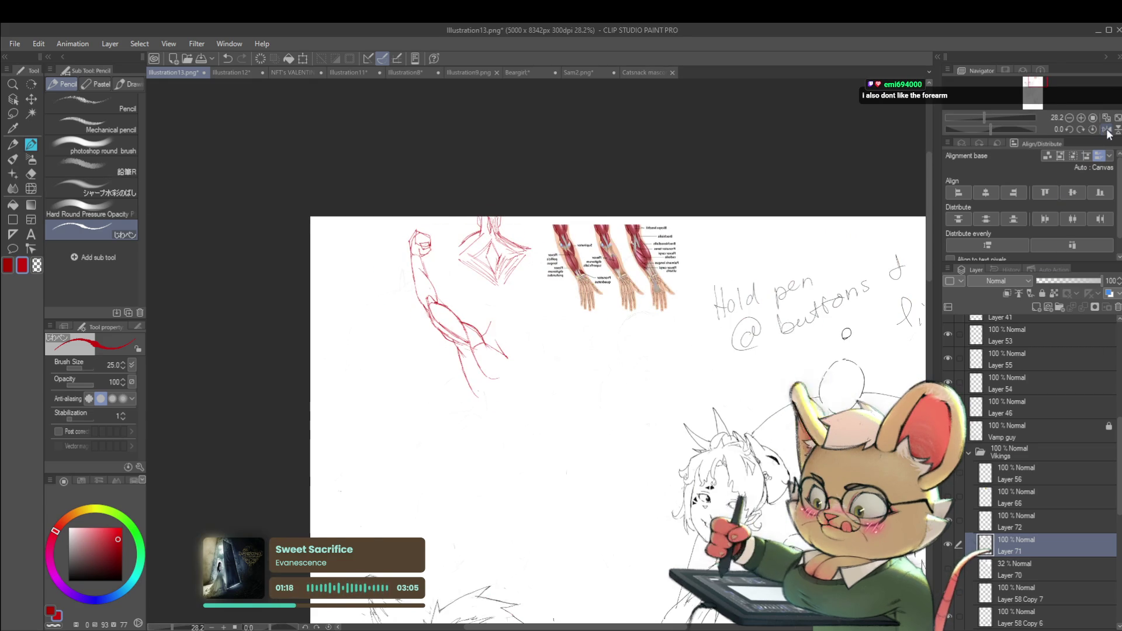
{"action": "key", "text": "h"}
{"action": "scroll", "coordinate": [604, 284], "scroll_direction": "up", "scroll_amount": 3}
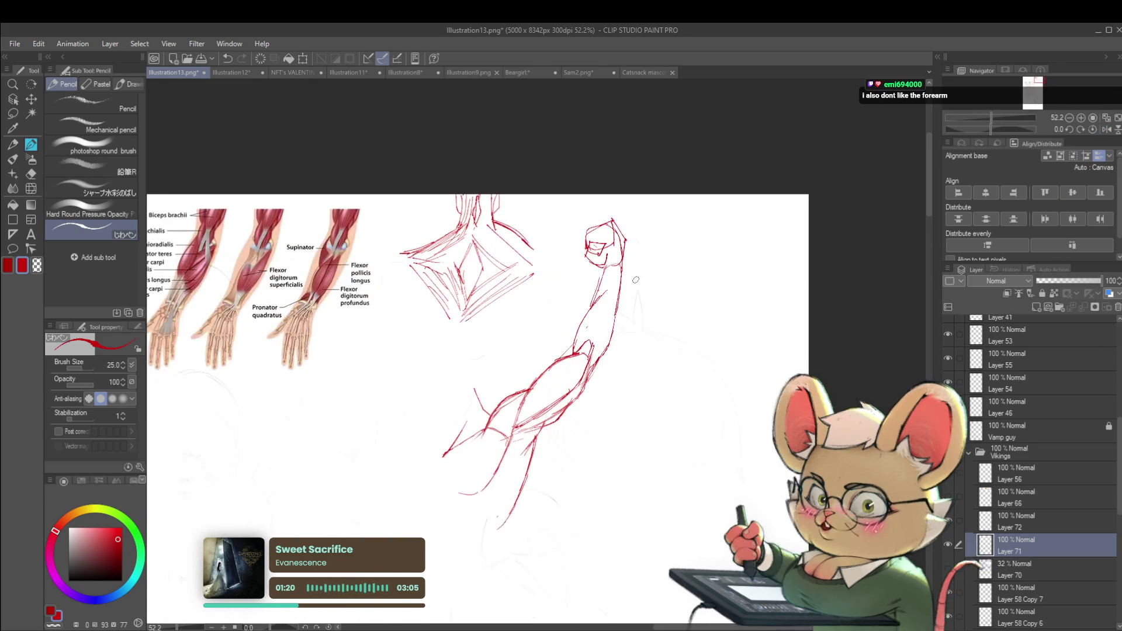
{"action": "left_click", "coordinate": [947, 568]}
- Undo part of the fist sketch, draw a new red muscle curve up the arm, and mirror the canvas
{"action": "scroll", "coordinate": [644, 322], "scroll_direction": "down", "scroll_amount": 2}
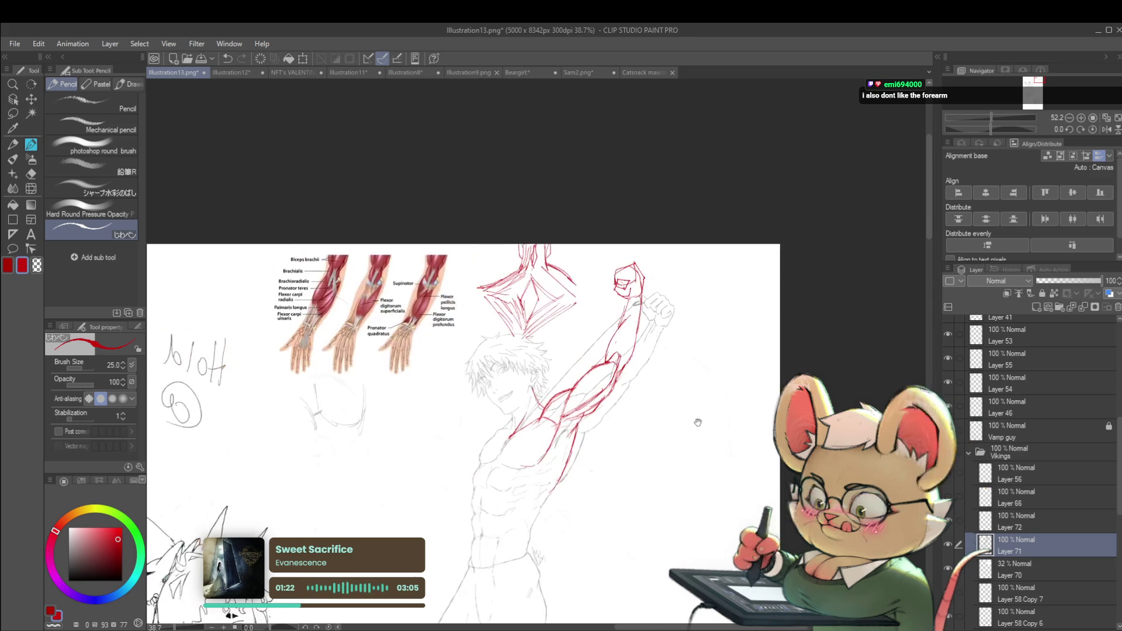
{"action": "scroll", "coordinate": [645, 322], "scroll_direction": "up", "scroll_amount": 1}
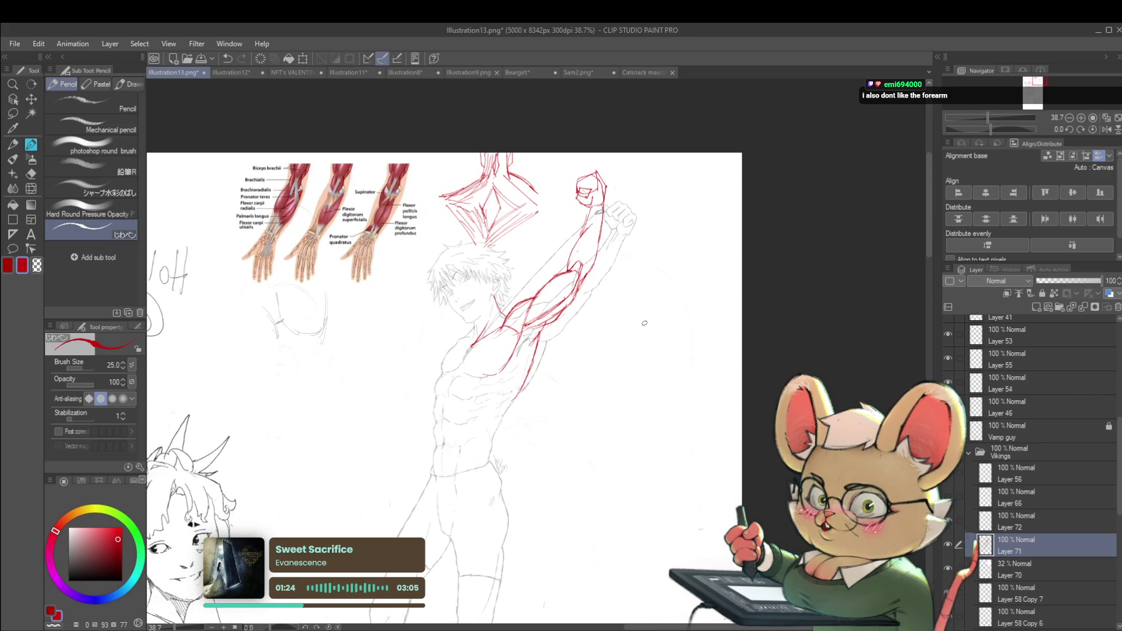
{"action": "key", "text": "ctrl+z"}
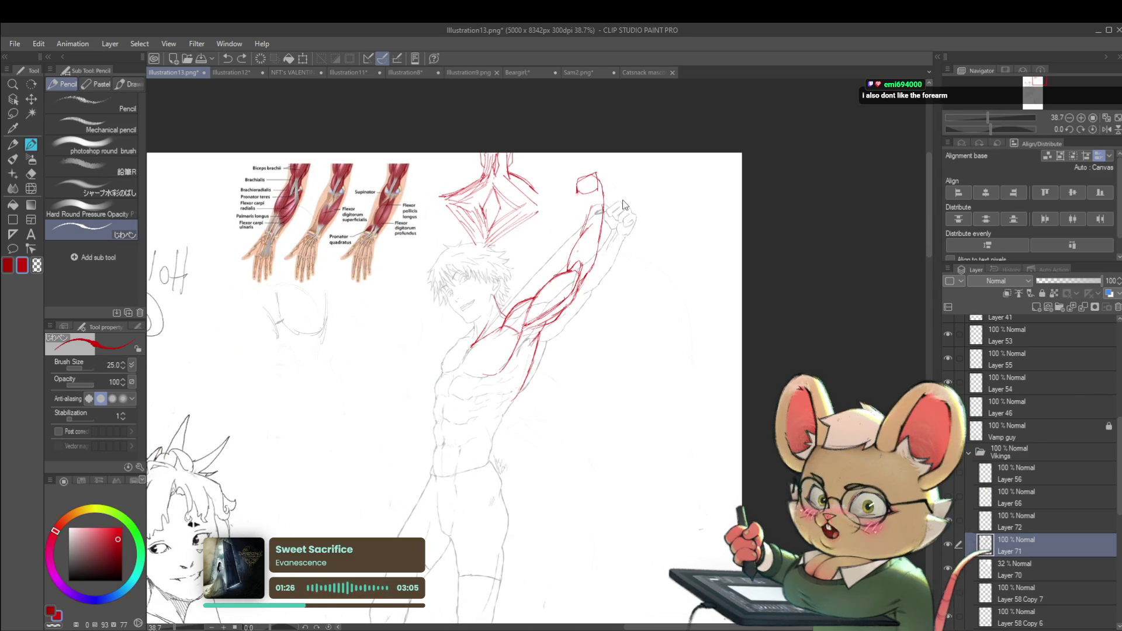
{"action": "scroll", "coordinate": [689, 374], "scroll_direction": "up", "scroll_amount": 2}
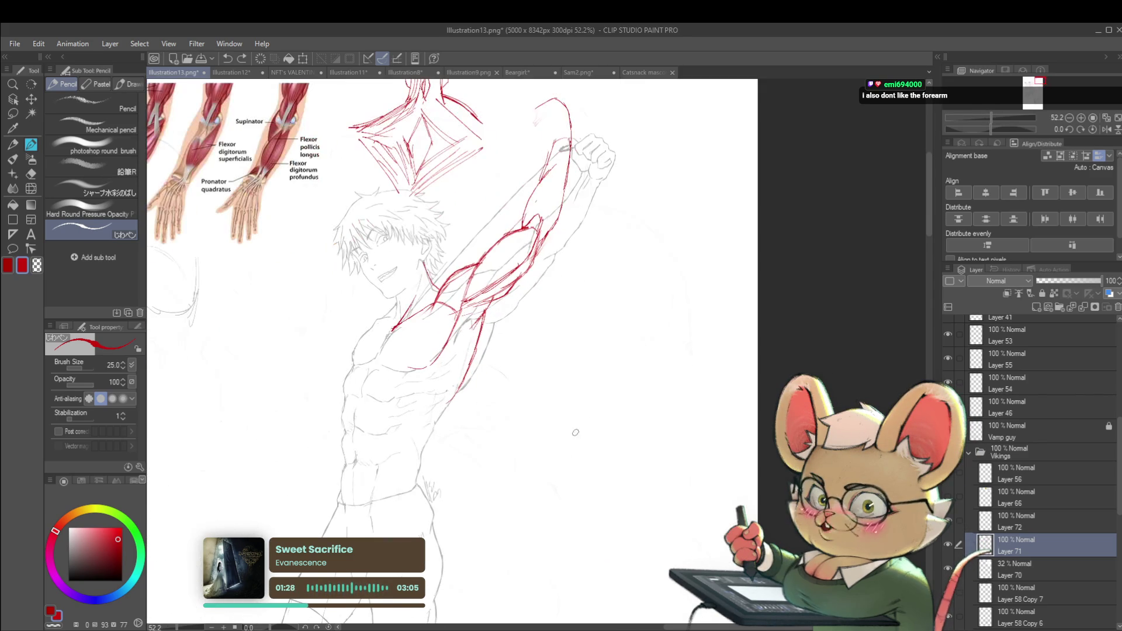
{"action": "left_click_drag", "start_coordinate": [564, 444], "coordinate": [709, 349]}
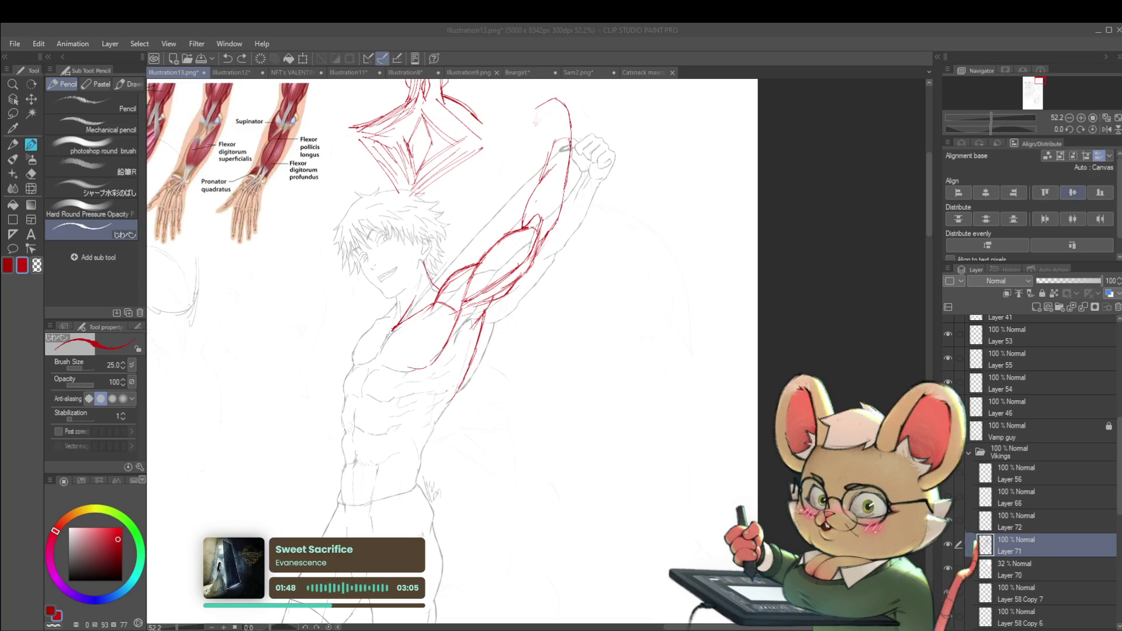
{"action": "key", "text": "h"}
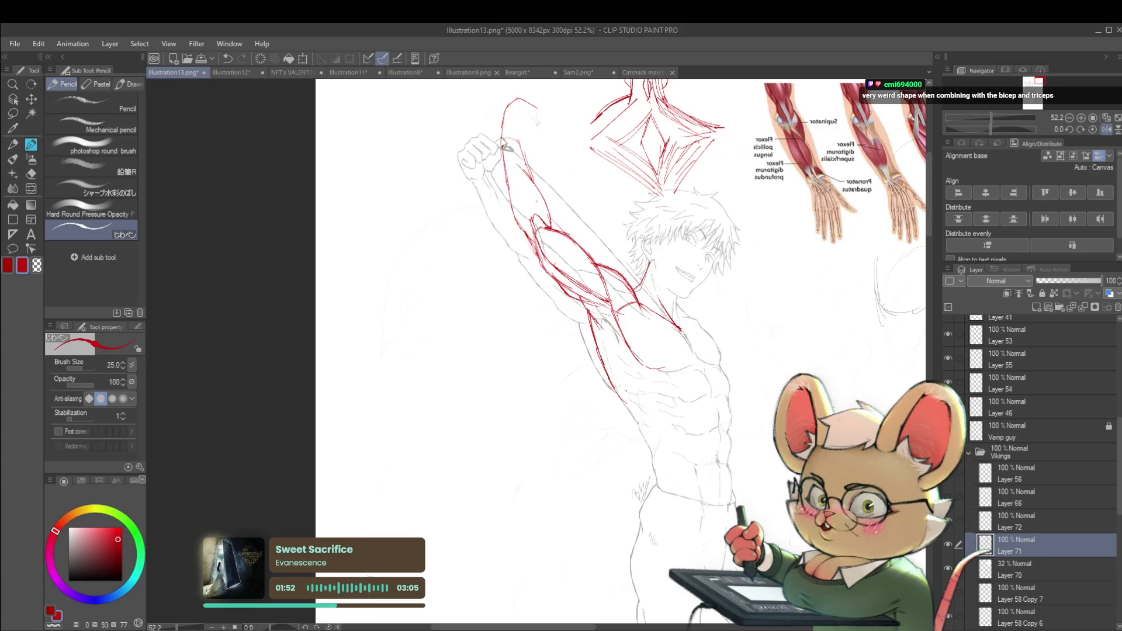
{"action": "key", "text": "m"}
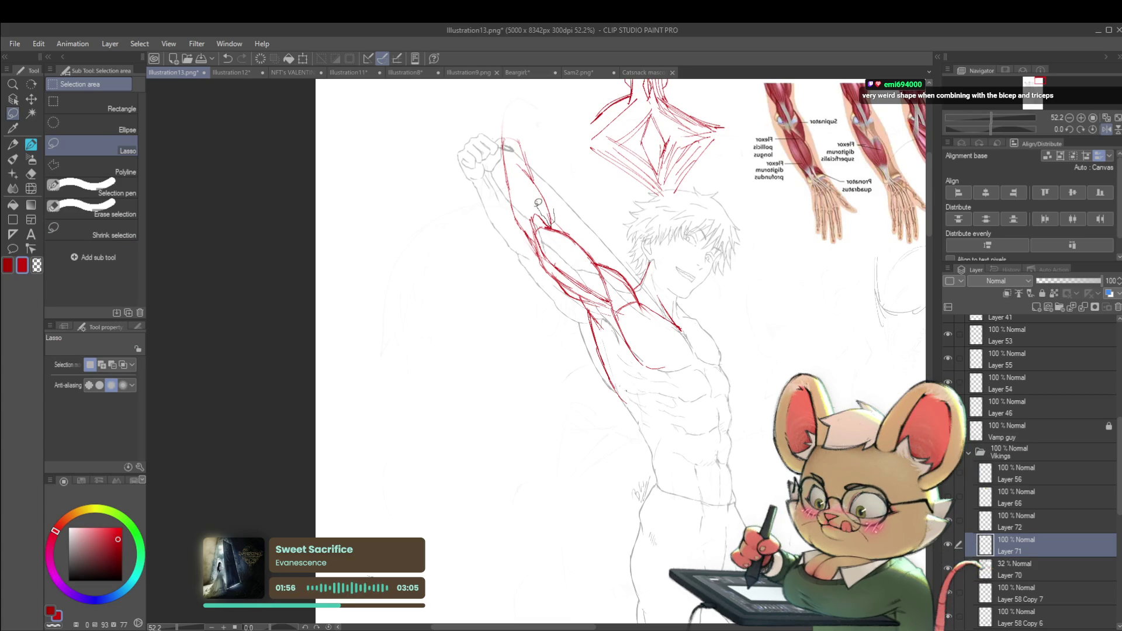
- Lasso the raised upper arm and rotate it down and left into better alignment
{"action": "left_click_drag", "start_coordinate": [548, 214], "coordinate": [537, 238]}
{"action": "left_click_drag", "start_coordinate": [489, 123], "coordinate": [488, 130]}
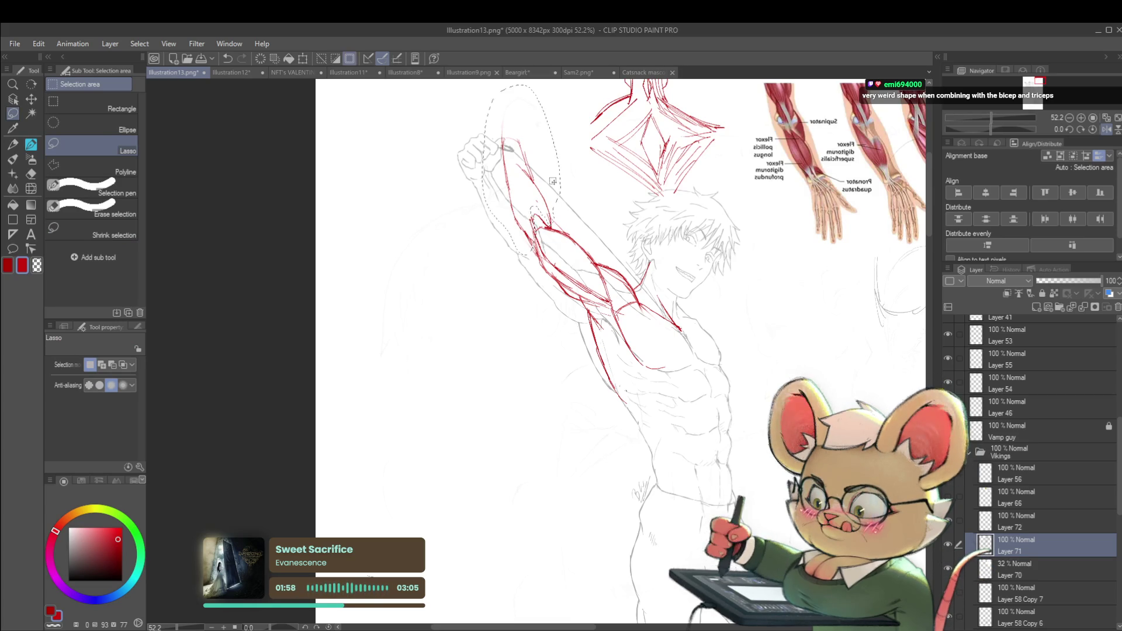
{"action": "key", "text": "ctrl+t"}
{"action": "mouse_move", "coordinate": [512, 90]}
{"action": "left_mouse_down"}
{"action": "mouse_move", "coordinate": [536, 171]}
{"action": "mouse_move", "coordinate": [507, 194]}
{"action": "left_mouse_up"}
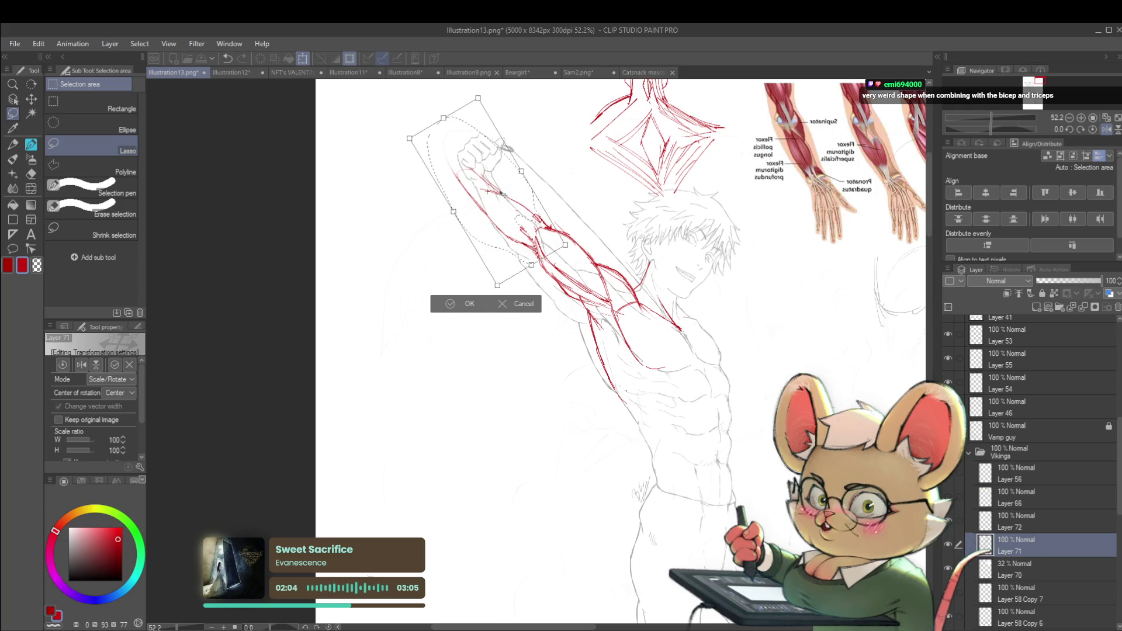
{"action": "left_click_drag", "start_coordinate": [550, 102], "coordinate": [543, 102]}
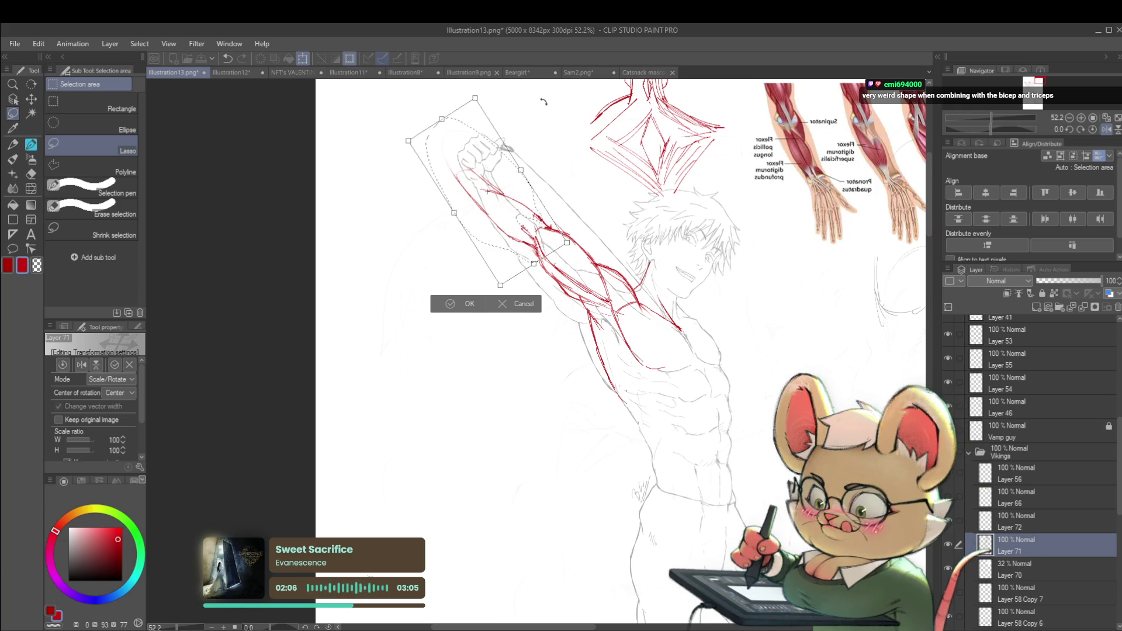
{"action": "key", "text": "Return"}
- With Liquify at size 400, push the red bicep and upper-arm lines into shape on the unflipped view
{"action": "left_click", "coordinate": [31, 188]}
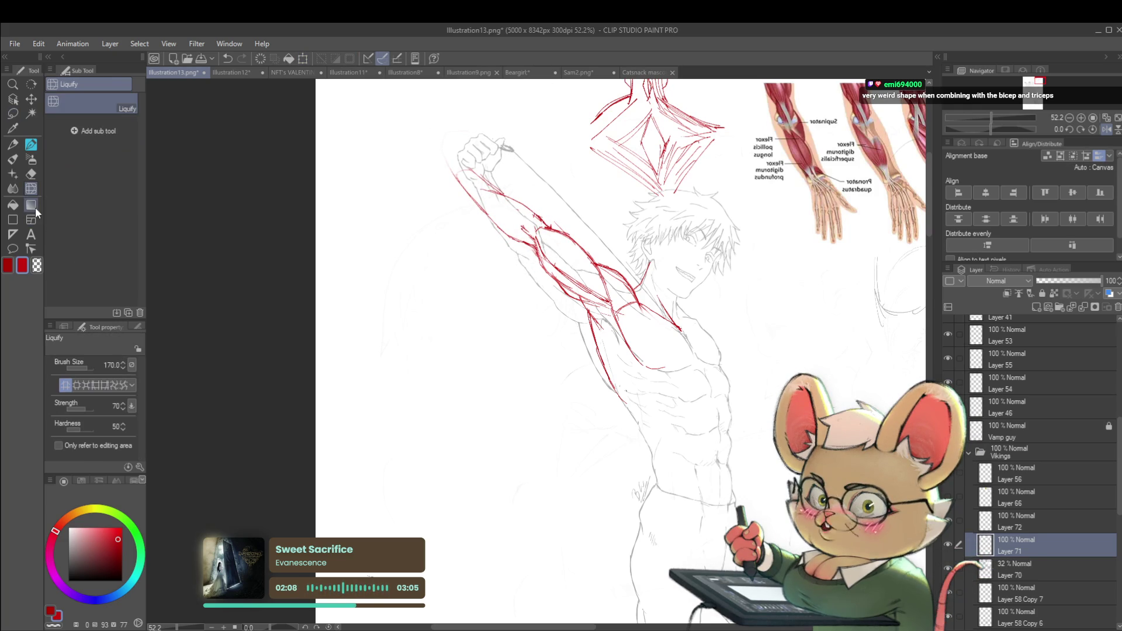
{"action": "key", "text": "bracketright"}
{"action": "key", "text": "bracketright"}
{"action": "key", "text": "bracketright"}
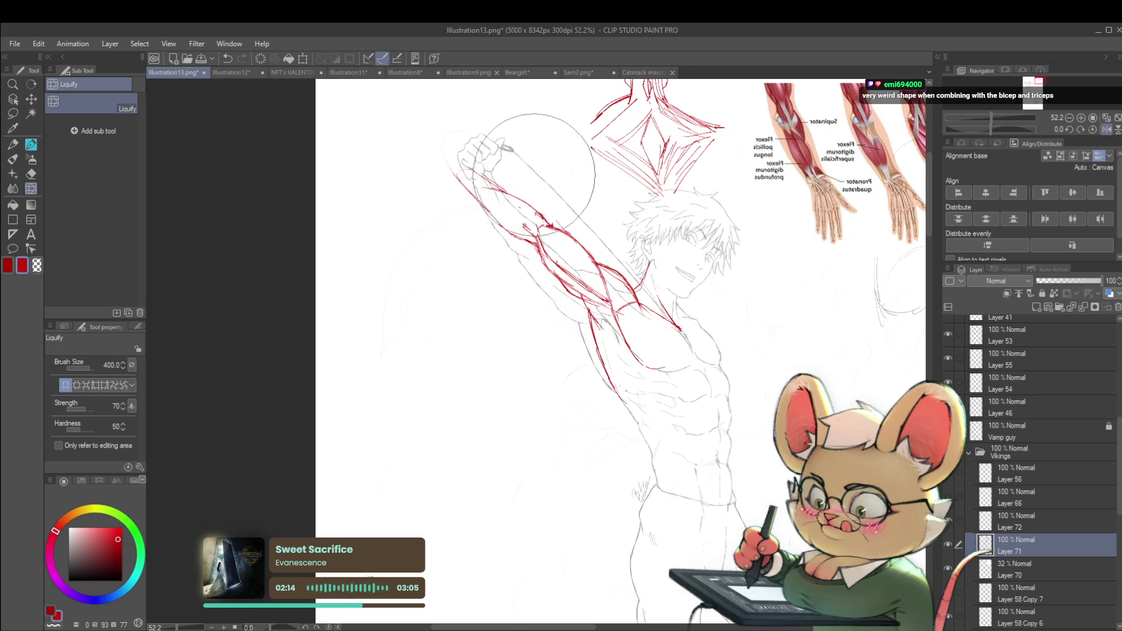
{"action": "scroll", "coordinate": [758, 259], "scroll_direction": "down", "scroll_amount": 1}
{"action": "left_click", "coordinate": [1106, 129]}
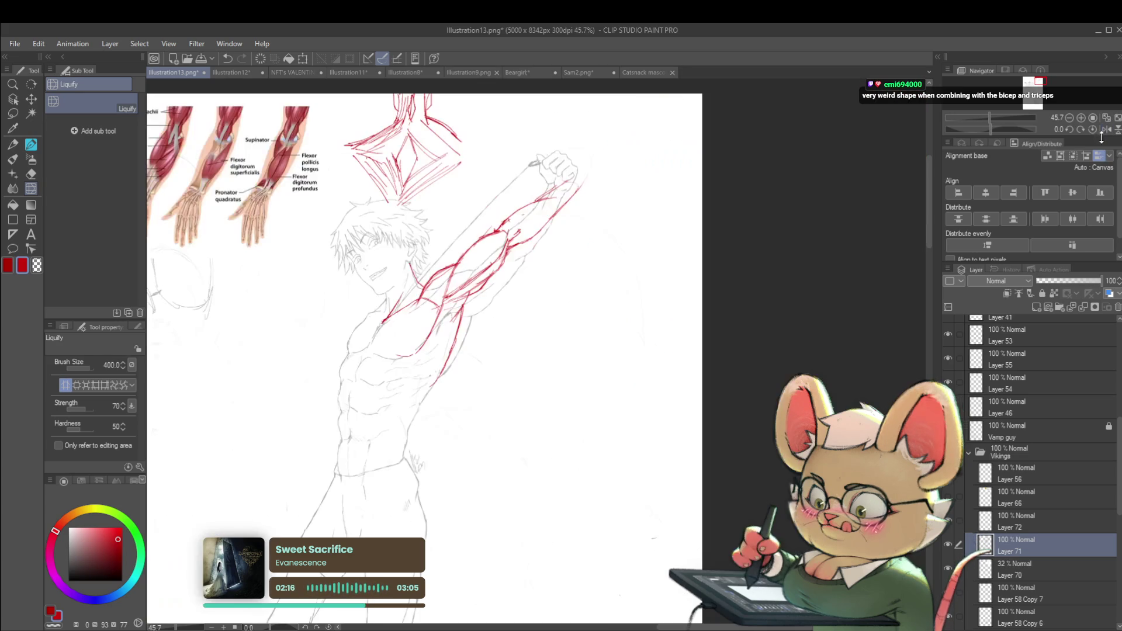
{"action": "left_click_drag", "start_coordinate": [501, 228], "coordinate": [454, 309]}
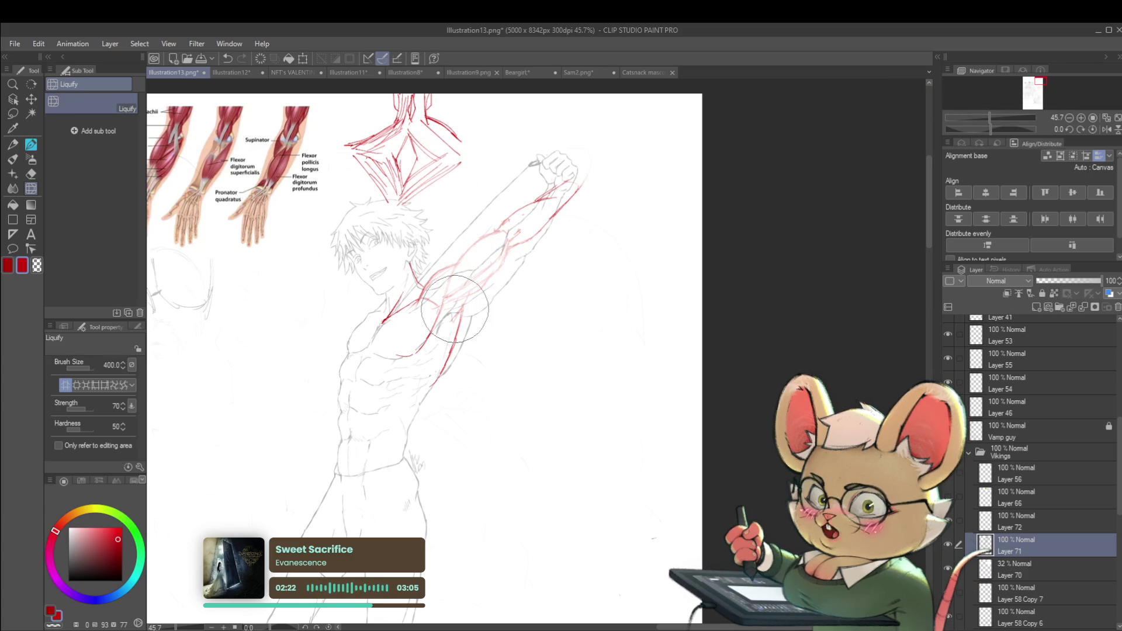
{"action": "left_click_drag", "start_coordinate": [462, 287], "coordinate": [483, 258]}
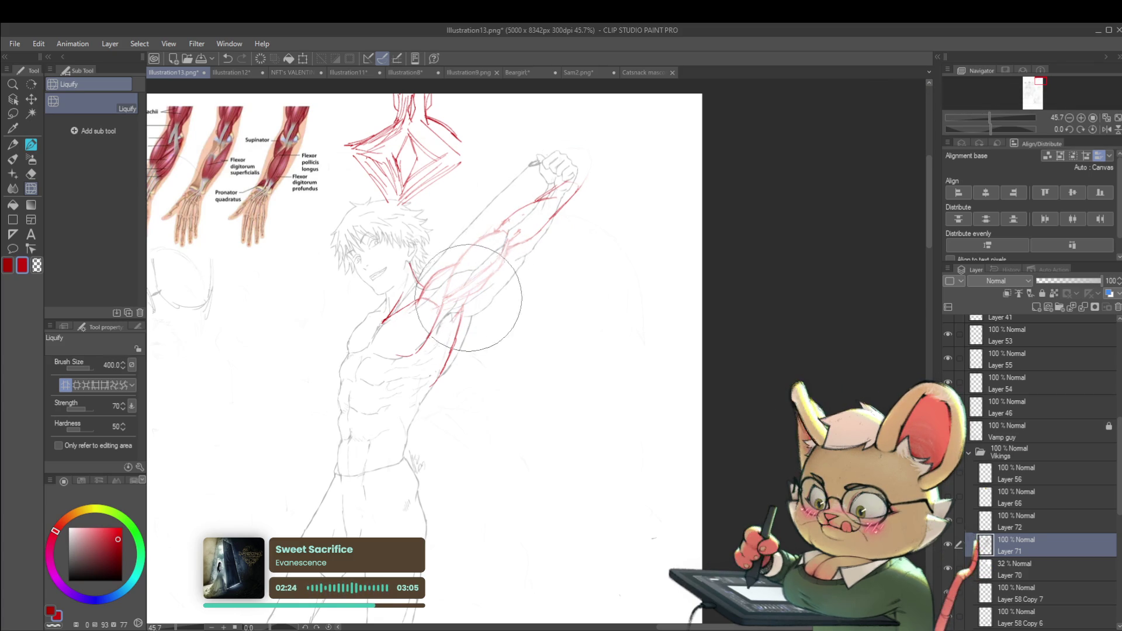
- Undo the stray shoulder stroke and draw a red Pencil line looping the upper-arm muscle
{"action": "key", "text": "p"}
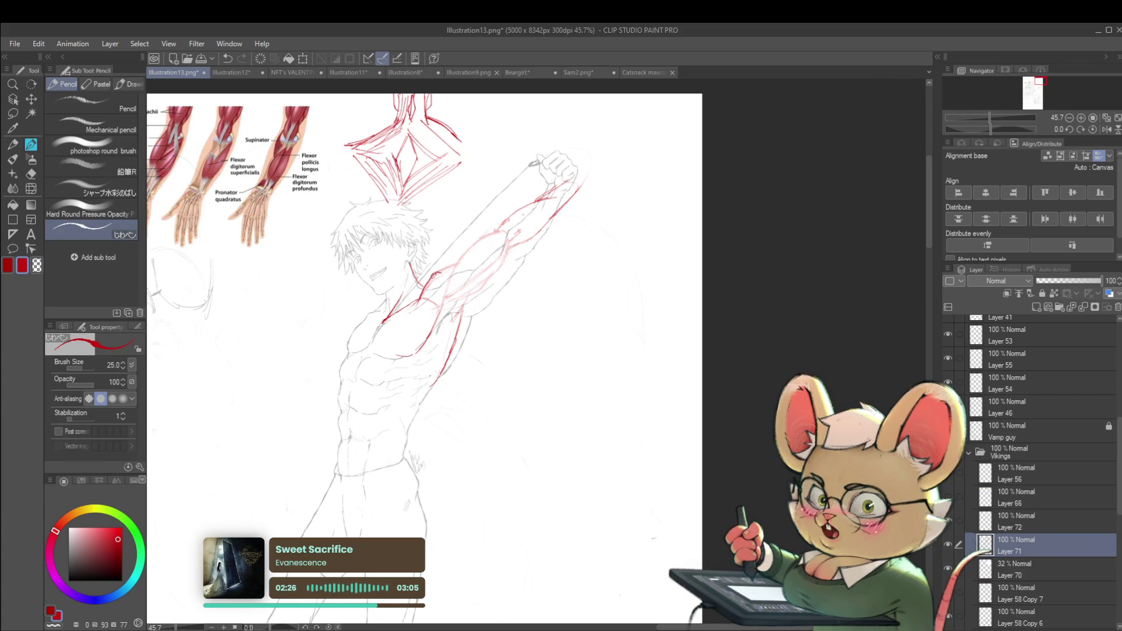
{"action": "key", "text": "ctrl+z"}
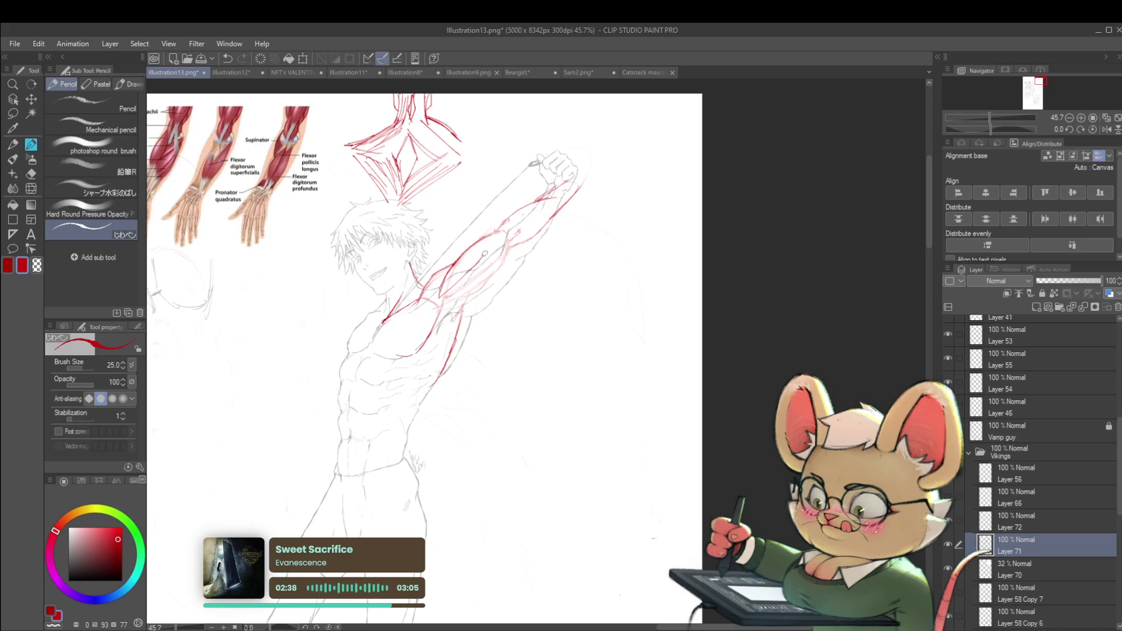
{"action": "left_click_drag", "start_coordinate": [490, 235], "coordinate": [458, 296]}
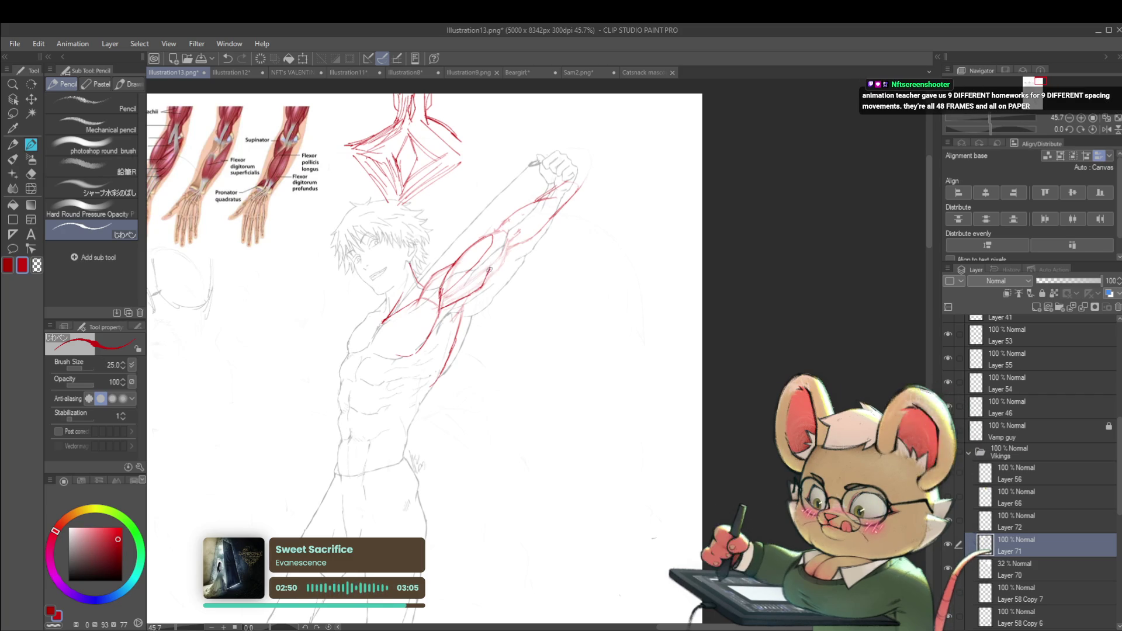
- Zoom out and mirror the canvas view, toggling the last change with undo and redo
{"action": "left_click_drag", "start_coordinate": [989, 117], "coordinate": [1014, 118]}
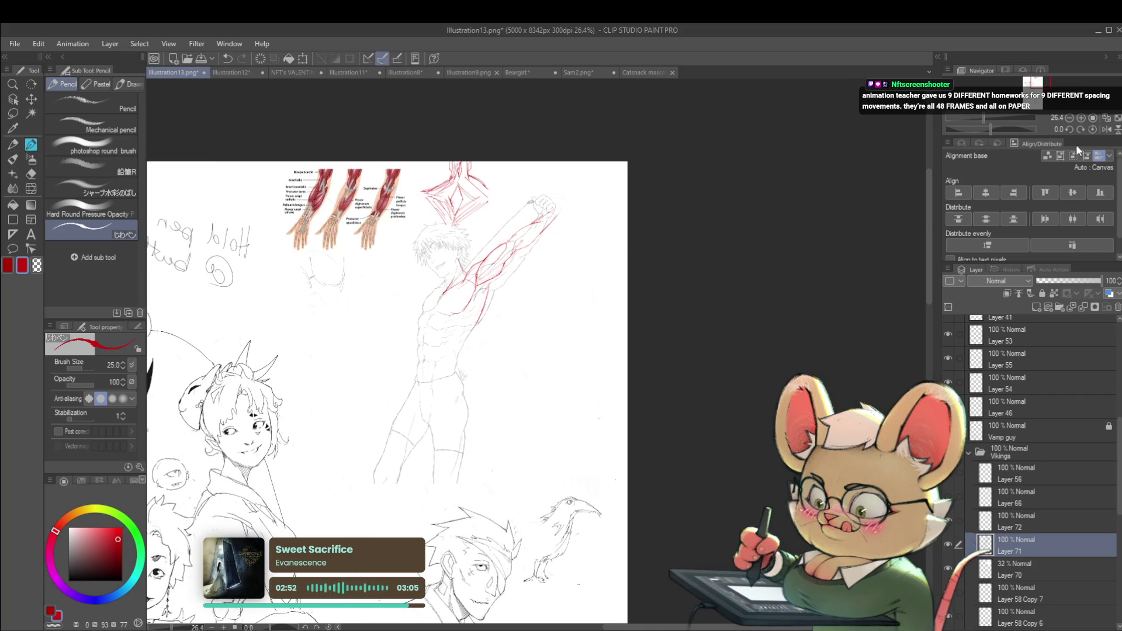
{"action": "left_click", "coordinate": [1106, 129]}
{"action": "scroll", "coordinate": [561, 233], "scroll_direction": "up", "scroll_amount": 3}
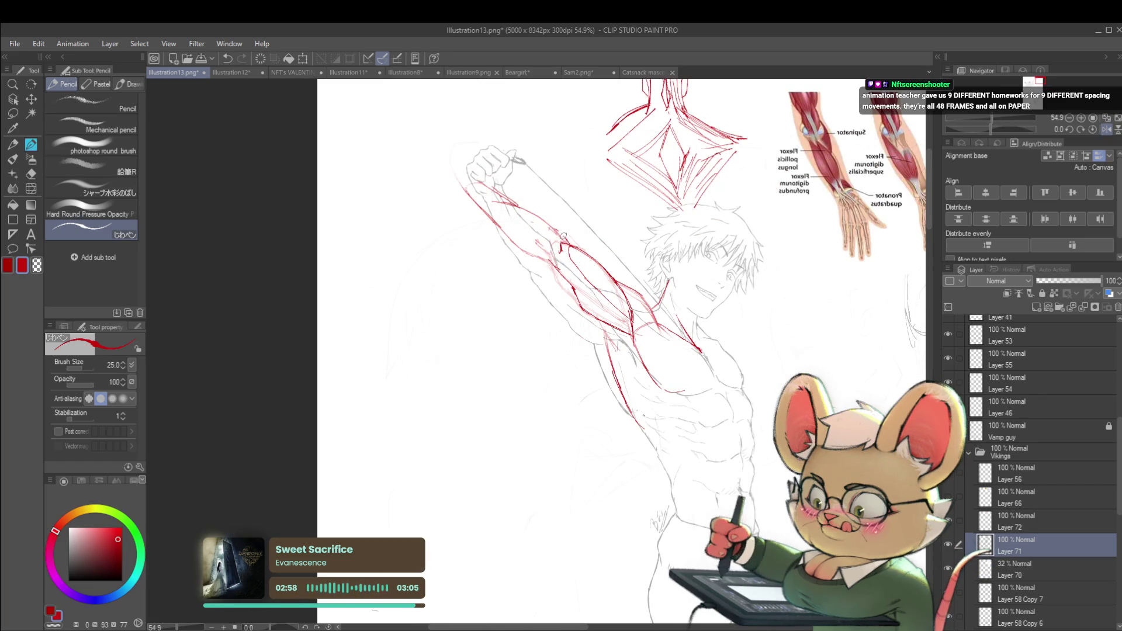
{"action": "key", "text": "ctrl+z"}
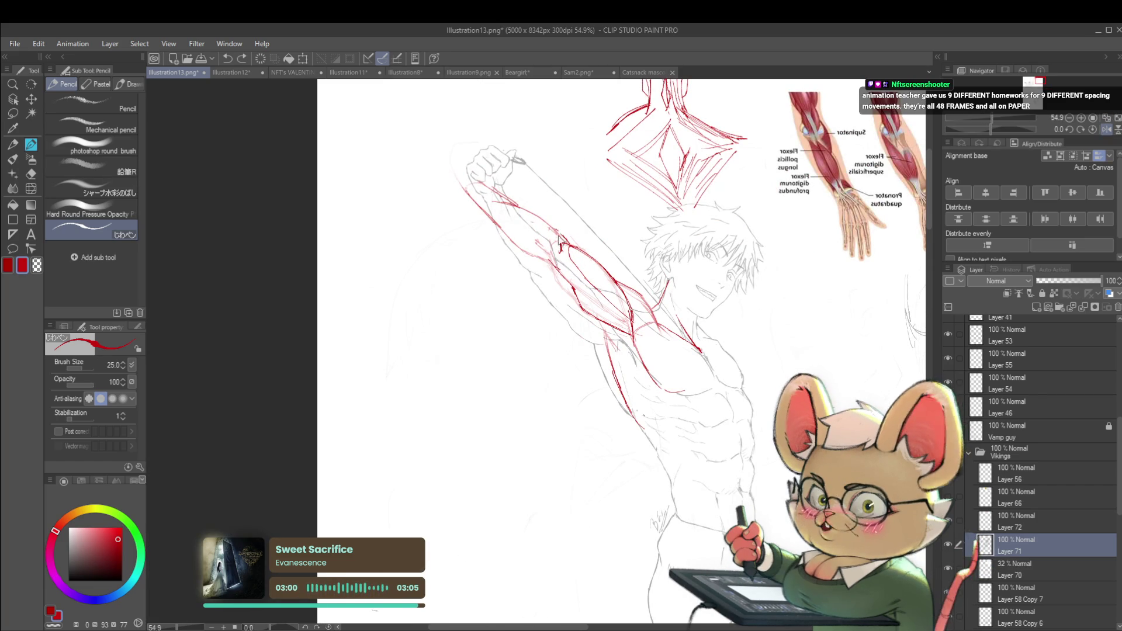
{"action": "key", "text": "ctrl+y"}
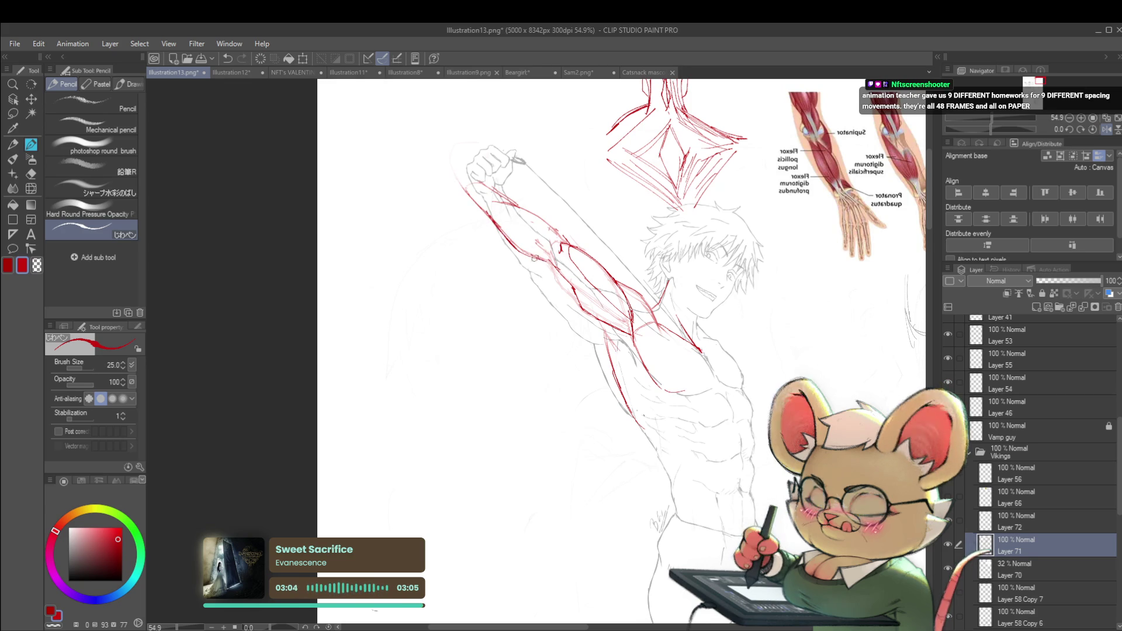
- Zoom in and out over the sheet, flip the view back, and pan over the figure
{"action": "scroll", "coordinate": [557, 266], "scroll_direction": "down", "scroll_amount": 4}
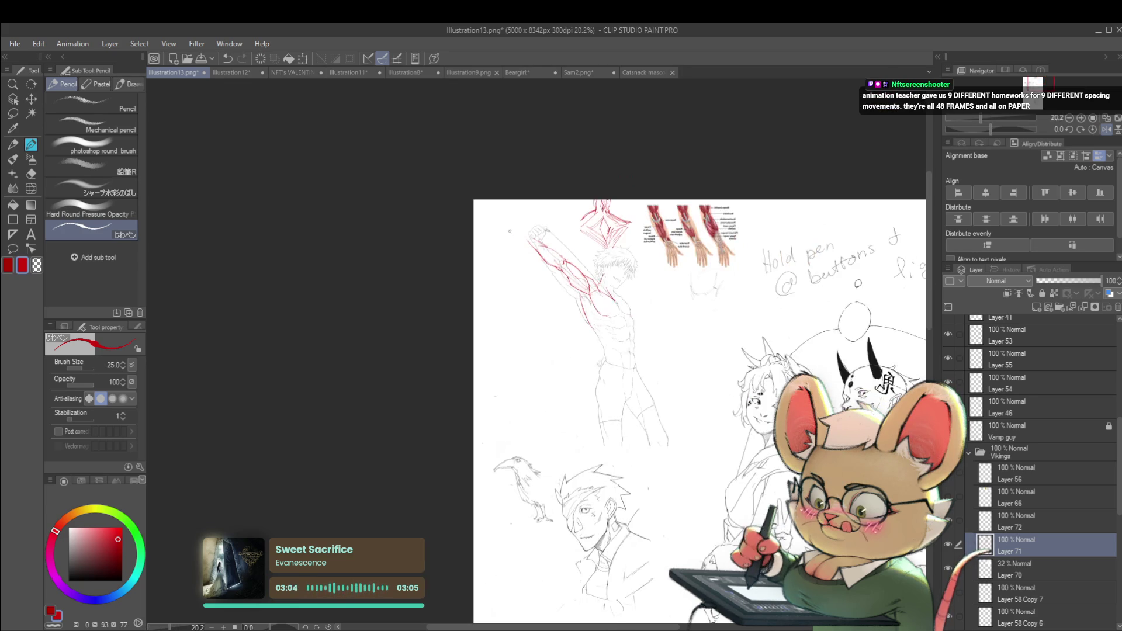
{"action": "scroll", "coordinate": [568, 235], "scroll_direction": "up", "scroll_amount": 3}
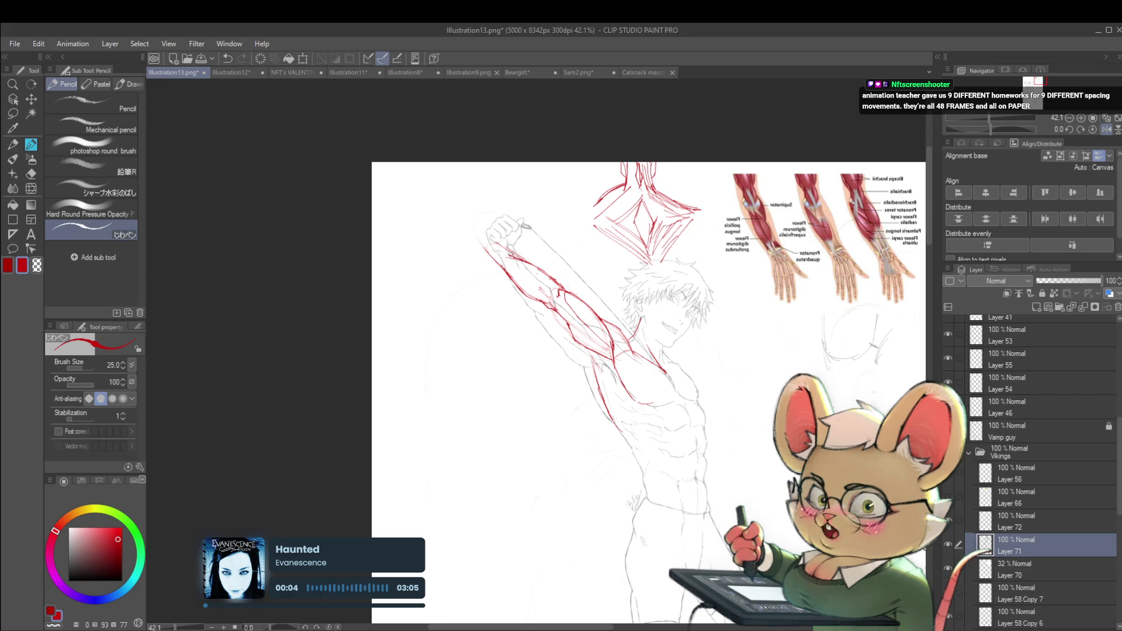
{"action": "scroll", "coordinate": [584, 293], "scroll_direction": "down", "scroll_amount": 3}
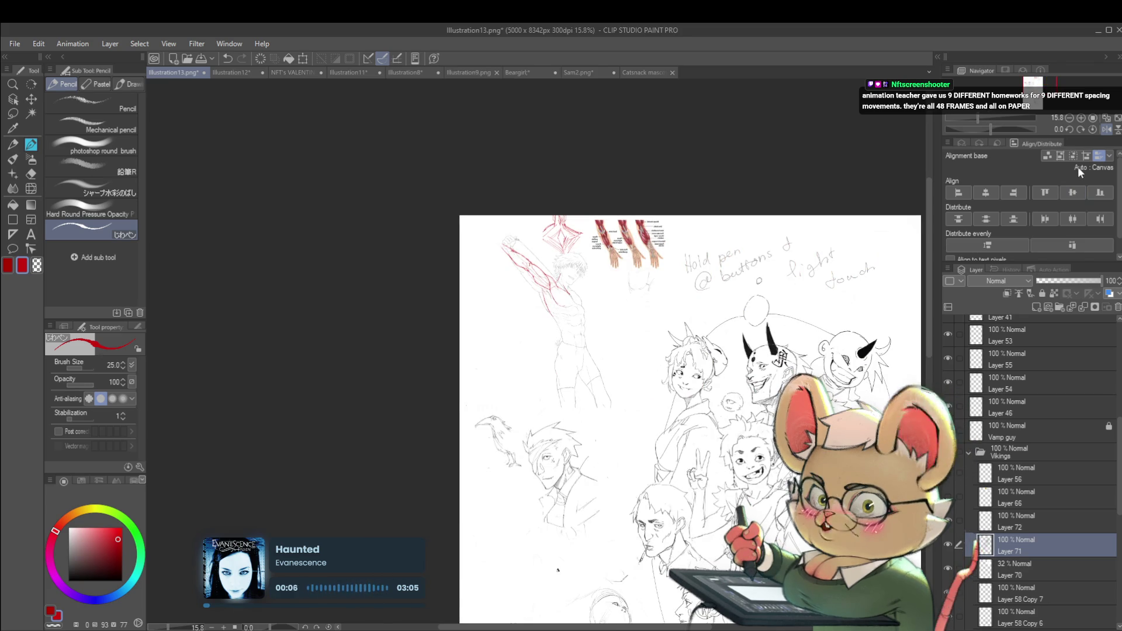
{"action": "scroll", "coordinate": [555, 263], "scroll_direction": "up", "scroll_amount": 3}
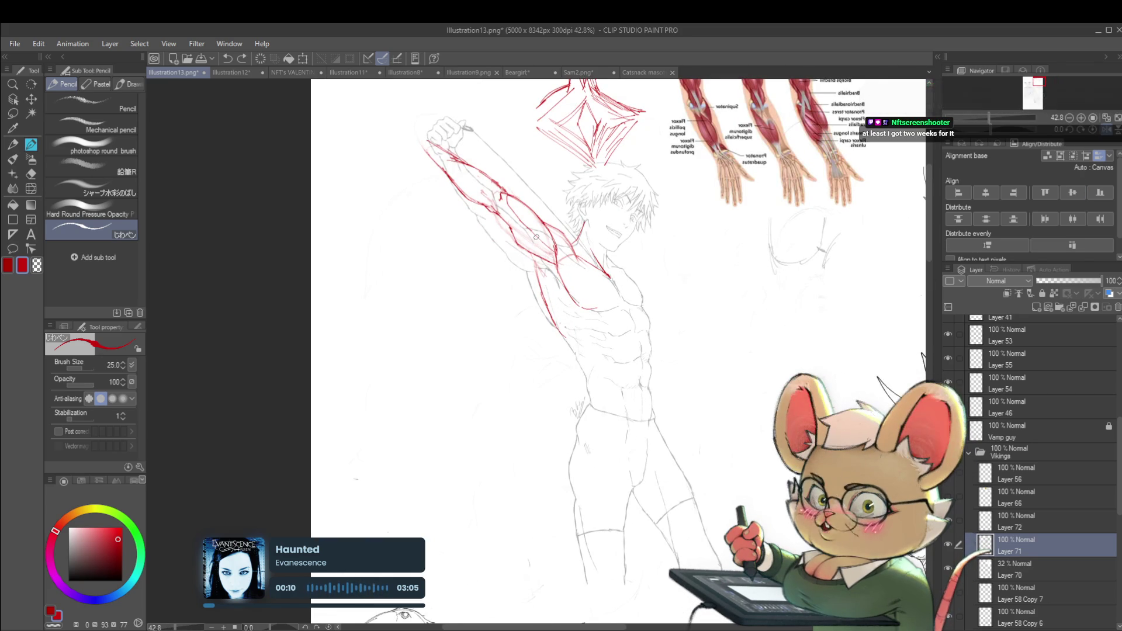
{"action": "scroll", "coordinate": [543, 274], "scroll_direction": "down", "scroll_amount": 2}
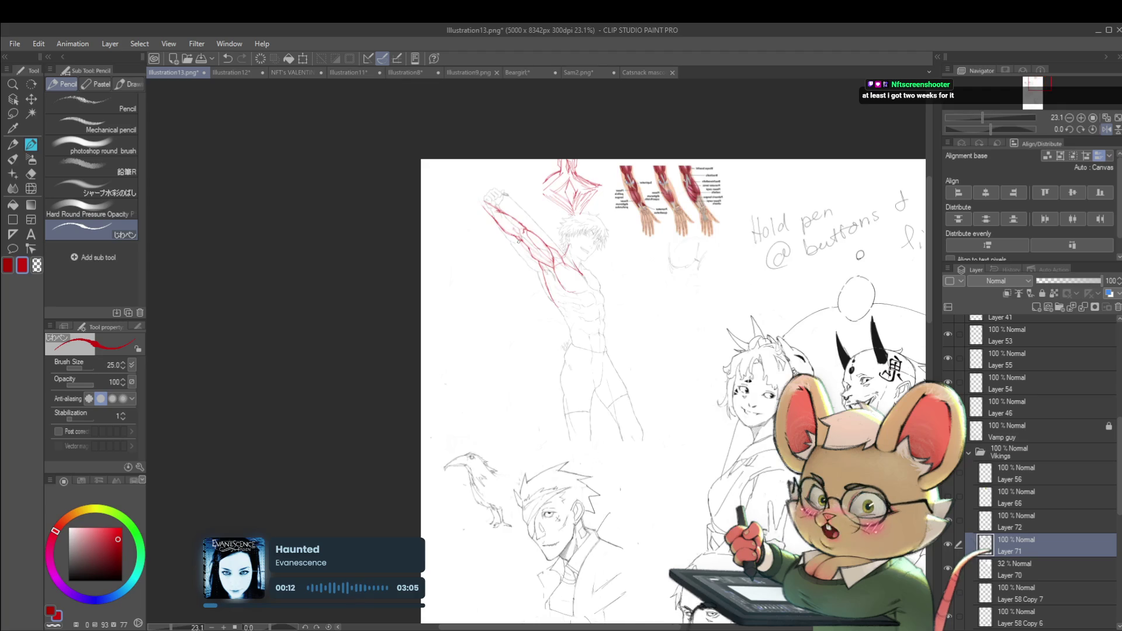
{"action": "left_click", "coordinate": [1106, 129]}
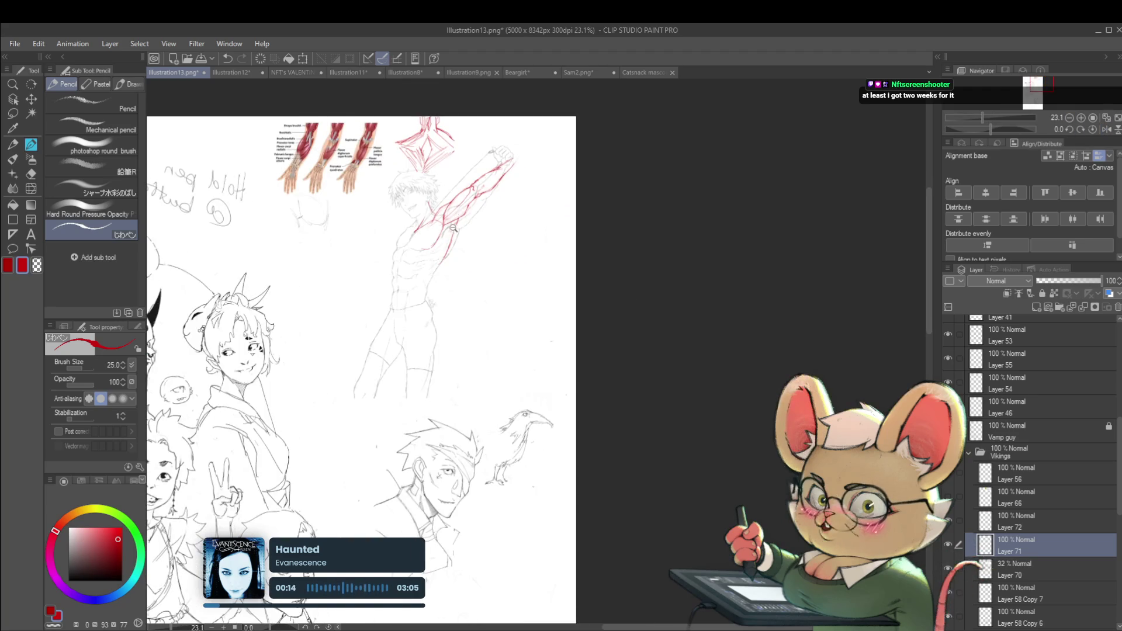
{"action": "scroll", "coordinate": [453, 228], "scroll_direction": "up", "scroll_amount": 1}
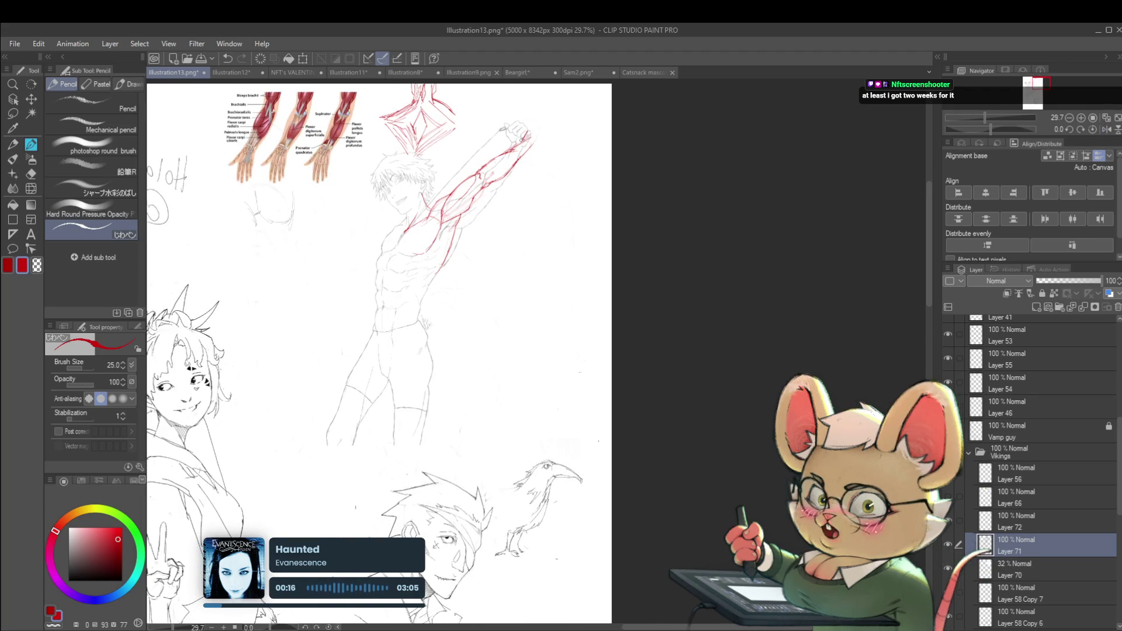
{"action": "left_click_drag", "start_coordinate": [412, 312], "coordinate": [405, 308]}
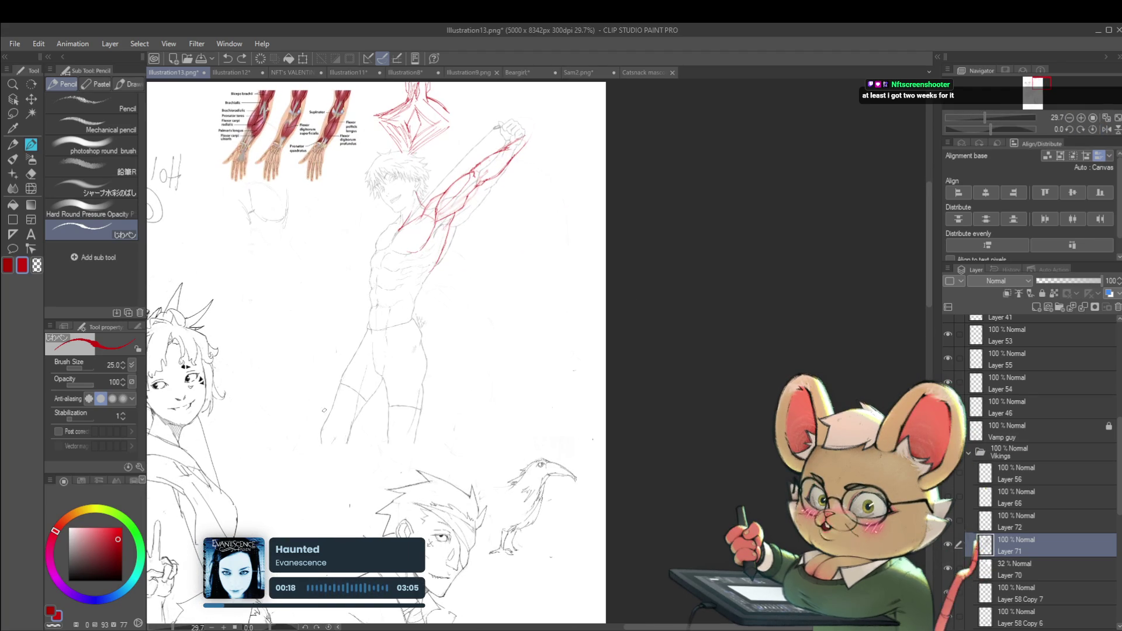
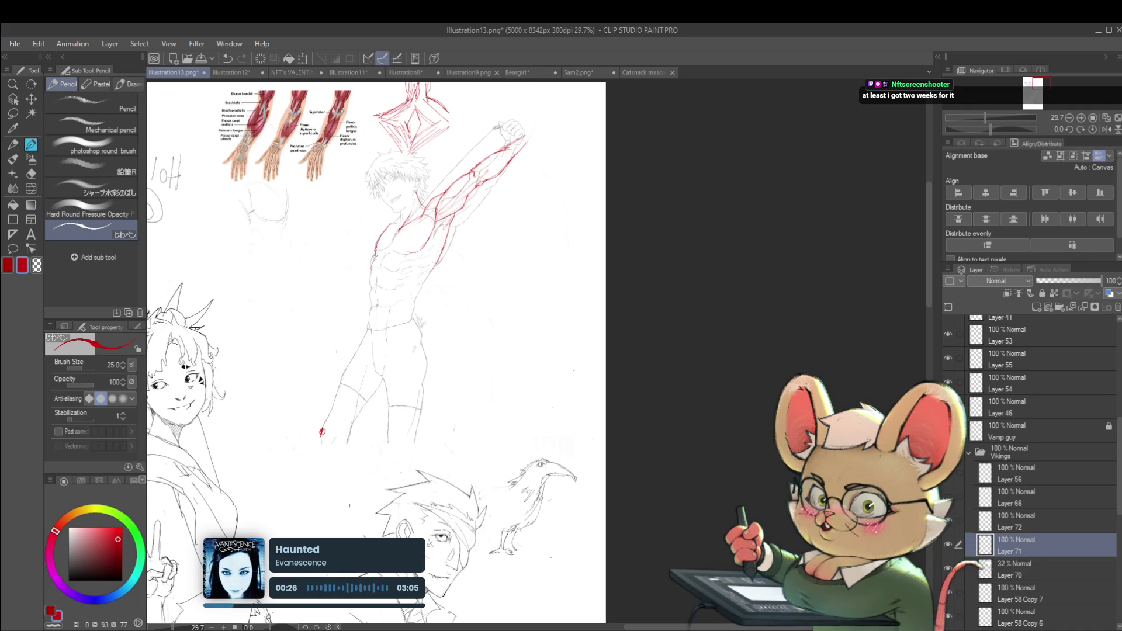
- Extend the red torso contour downward and along the lower torso, then mirror the view to check
{"action": "left_click_drag", "start_coordinate": [371, 260], "coordinate": [368, 287]}
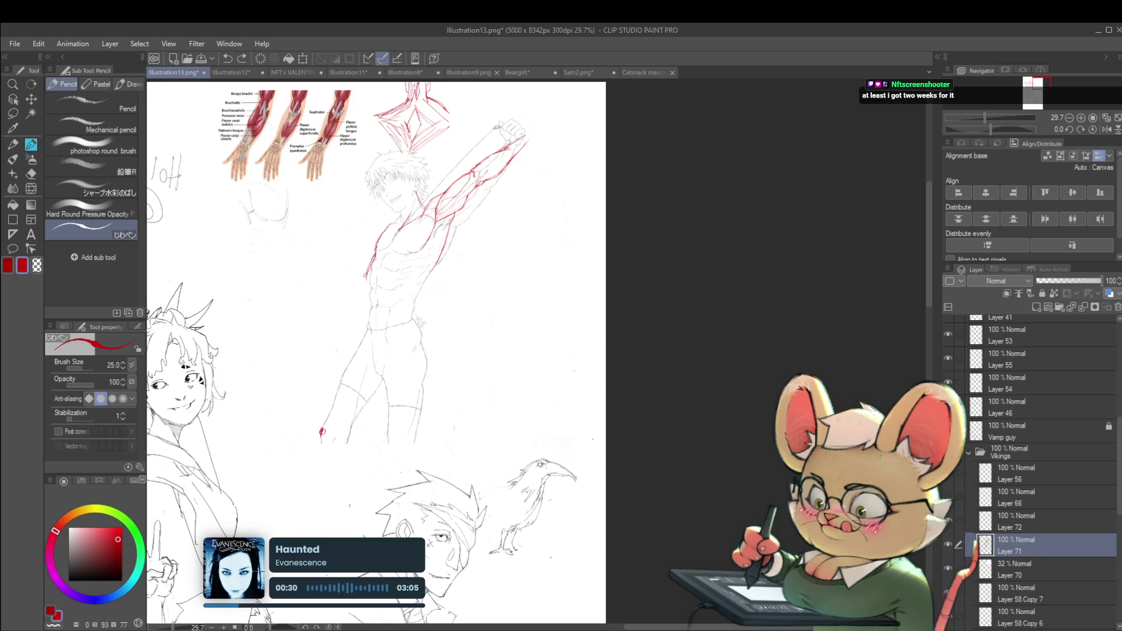
{"action": "left_click_drag", "start_coordinate": [367, 274], "coordinate": [409, 281]}
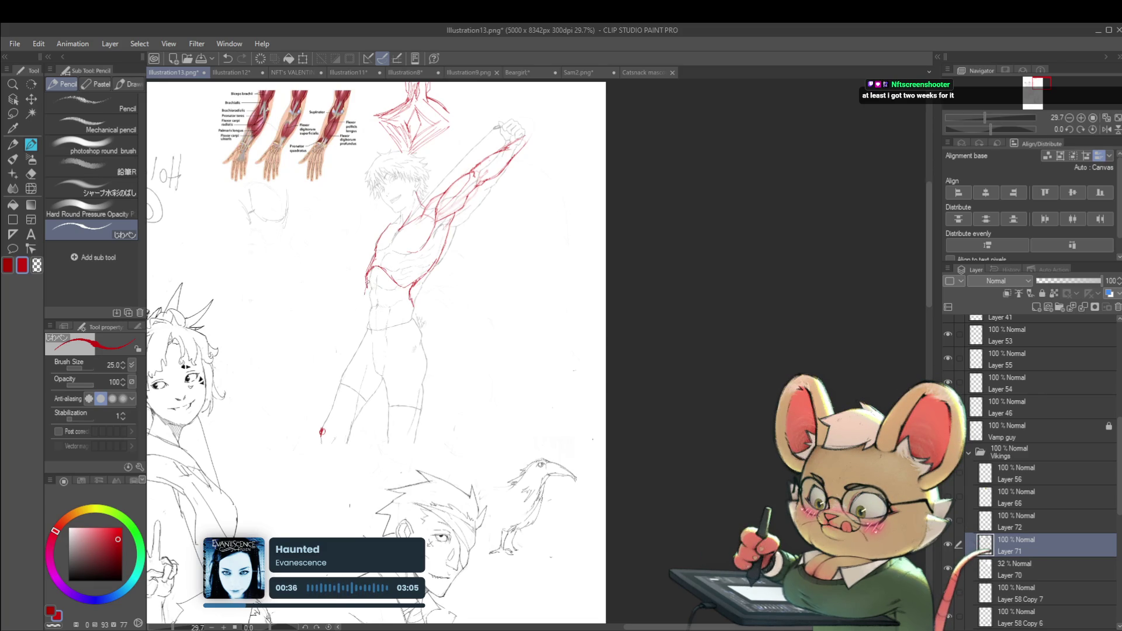
{"action": "scroll", "coordinate": [365, 321], "scroll_direction": "down", "scroll_amount": 2}
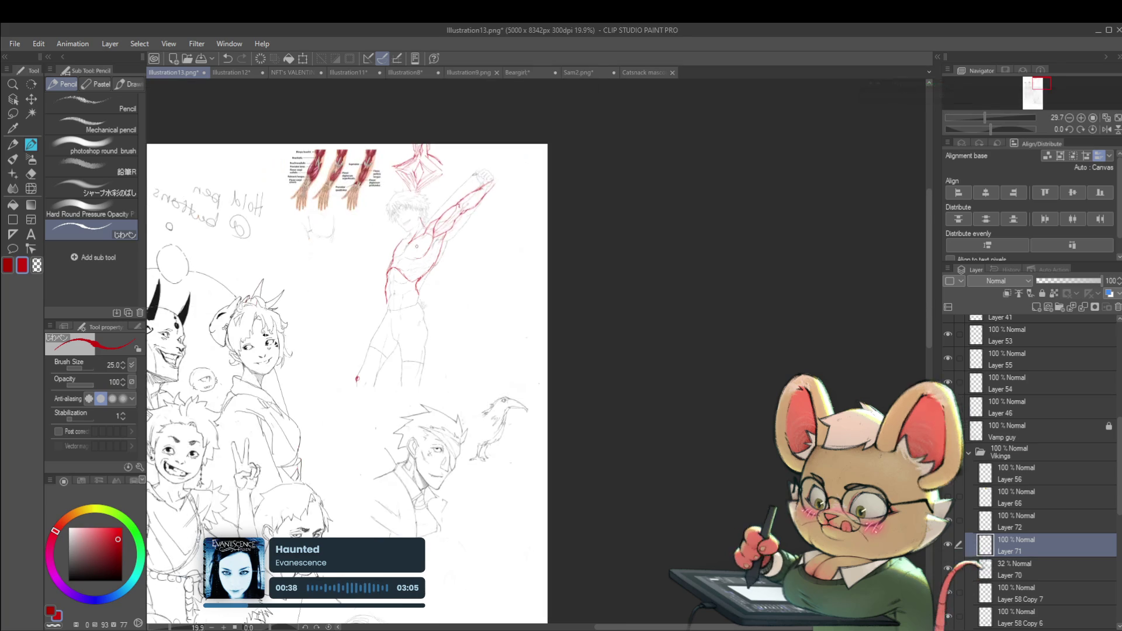
{"action": "left_click", "coordinate": [1106, 129]}
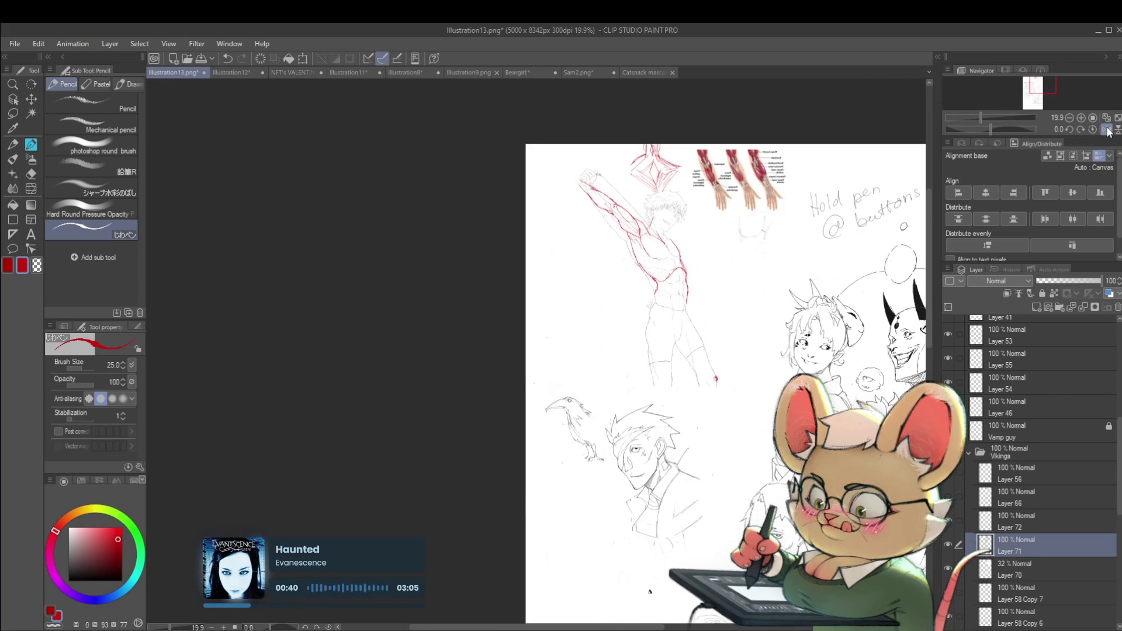
{"action": "scroll", "coordinate": [691, 245], "scroll_direction": "up", "scroll_amount": 2}
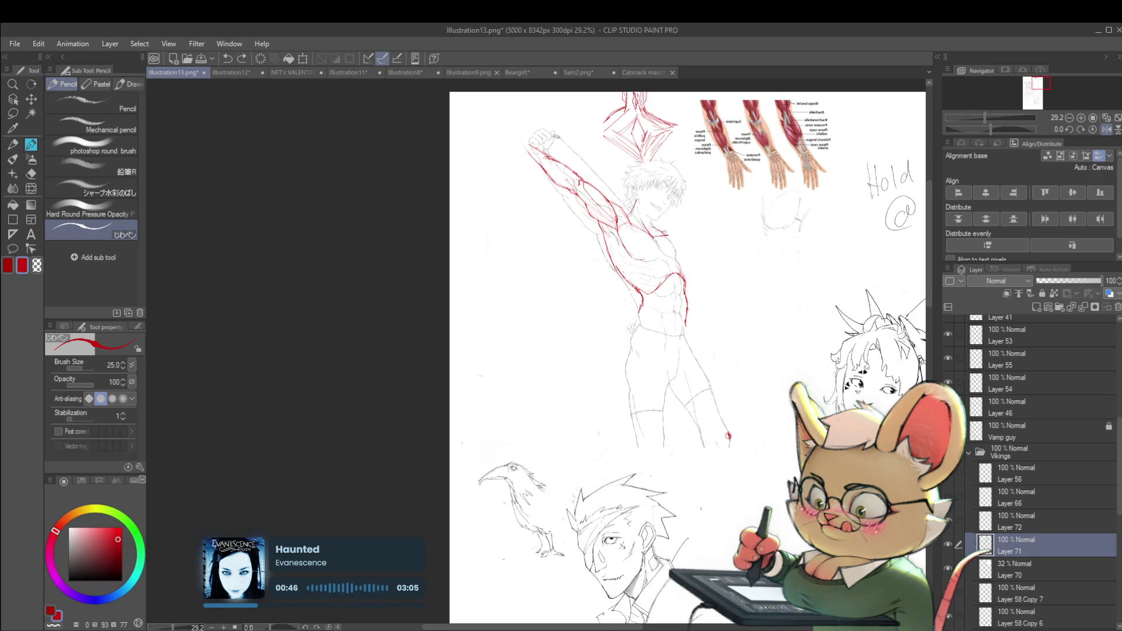
- Add a short red shoulder stroke, keeping it after an undo and redo, then un-mirror the view
{"action": "left_click_drag", "start_coordinate": [652, 229], "coordinate": [666, 235]}
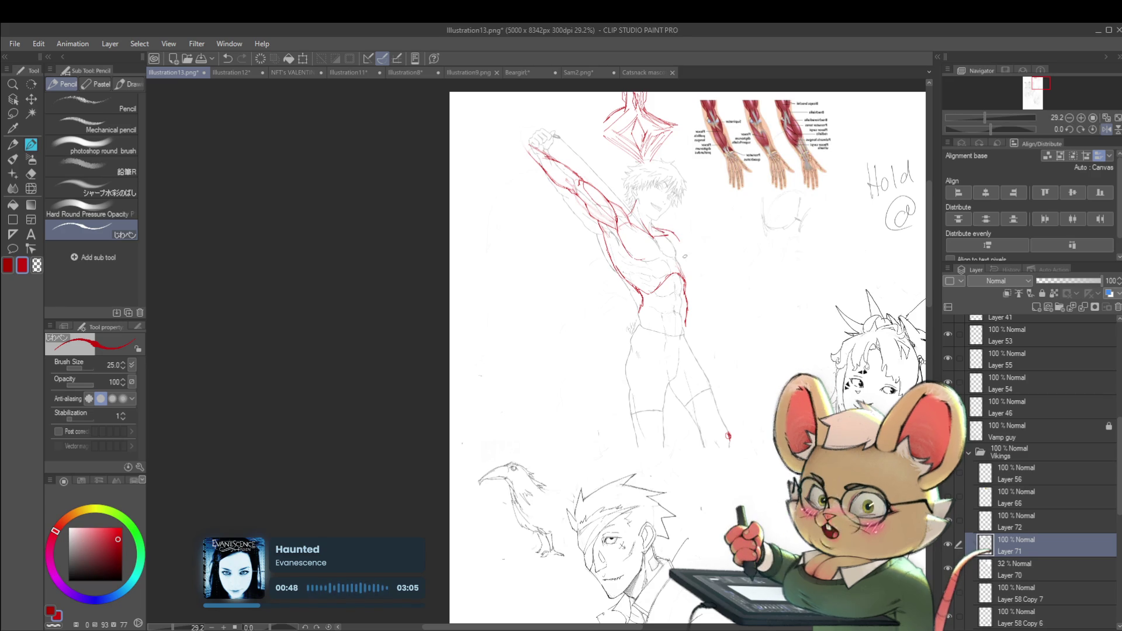
{"action": "key", "text": "ctrl+z"}
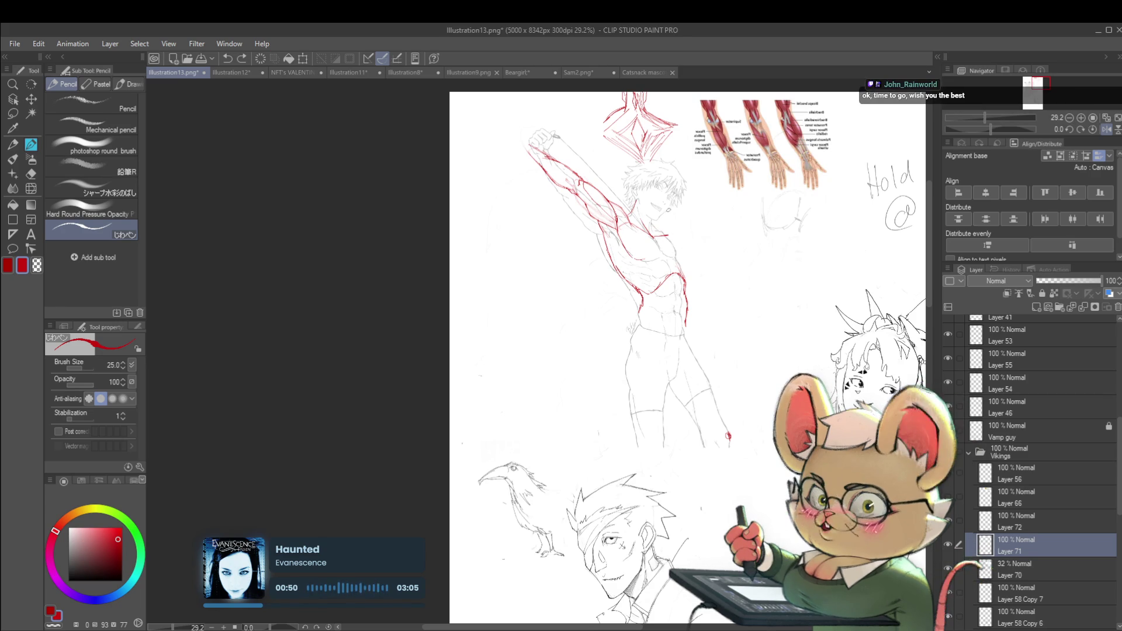
{"action": "key", "text": "ctrl+y"}
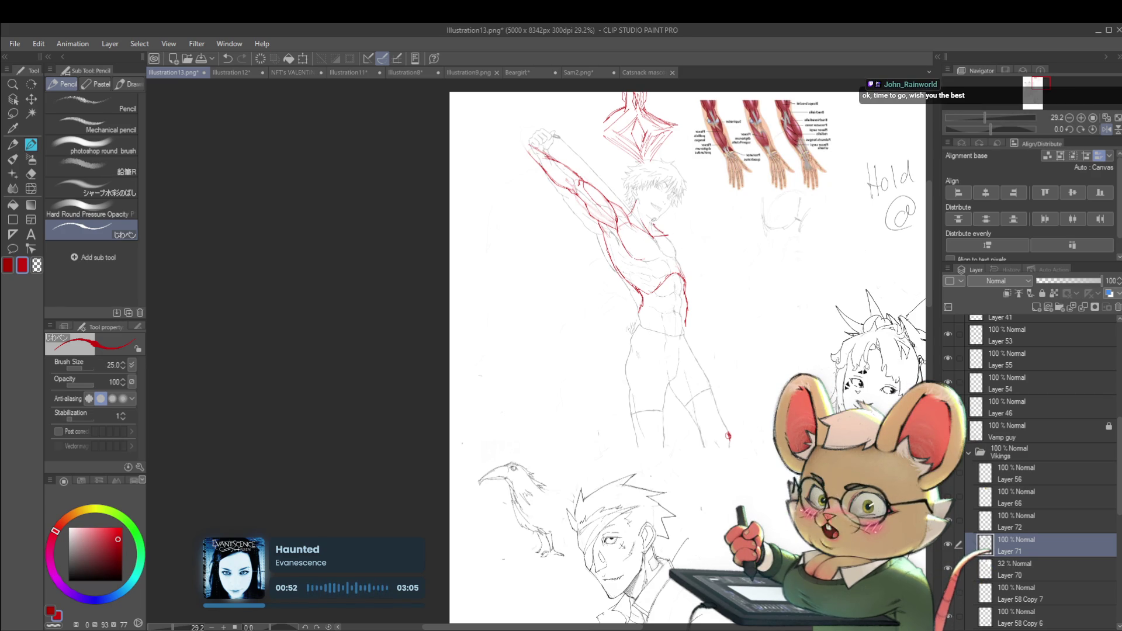
{"action": "scroll", "coordinate": [673, 228], "scroll_direction": "down", "scroll_amount": 1}
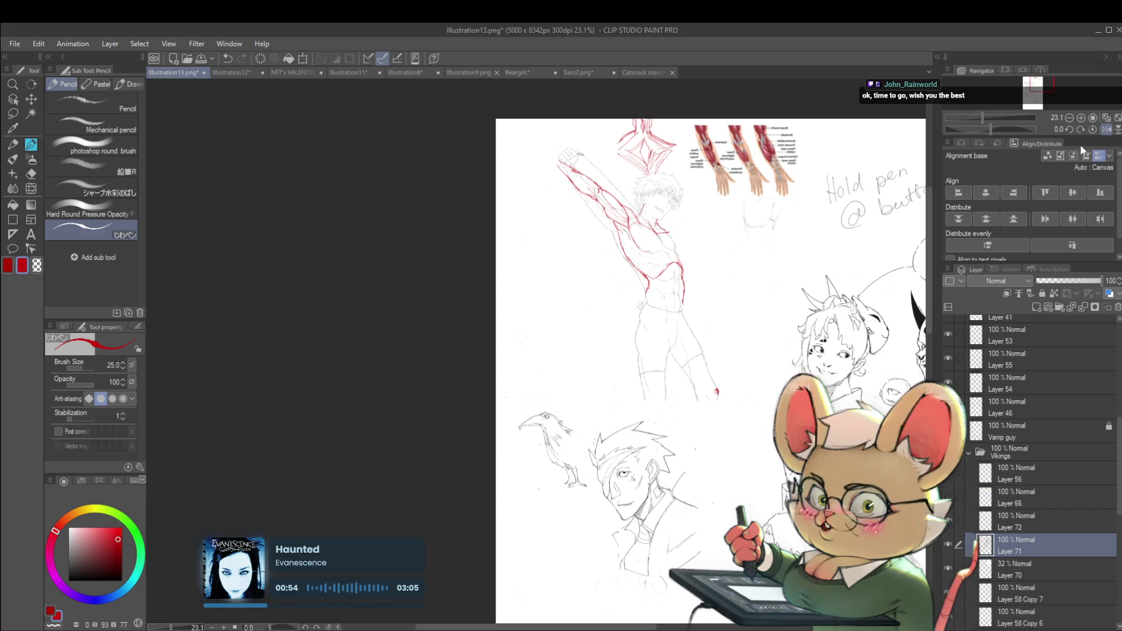
{"action": "left_click", "coordinate": [1106, 129]}
{"action": "scroll", "coordinate": [366, 246], "scroll_direction": "up", "scroll_amount": 3}
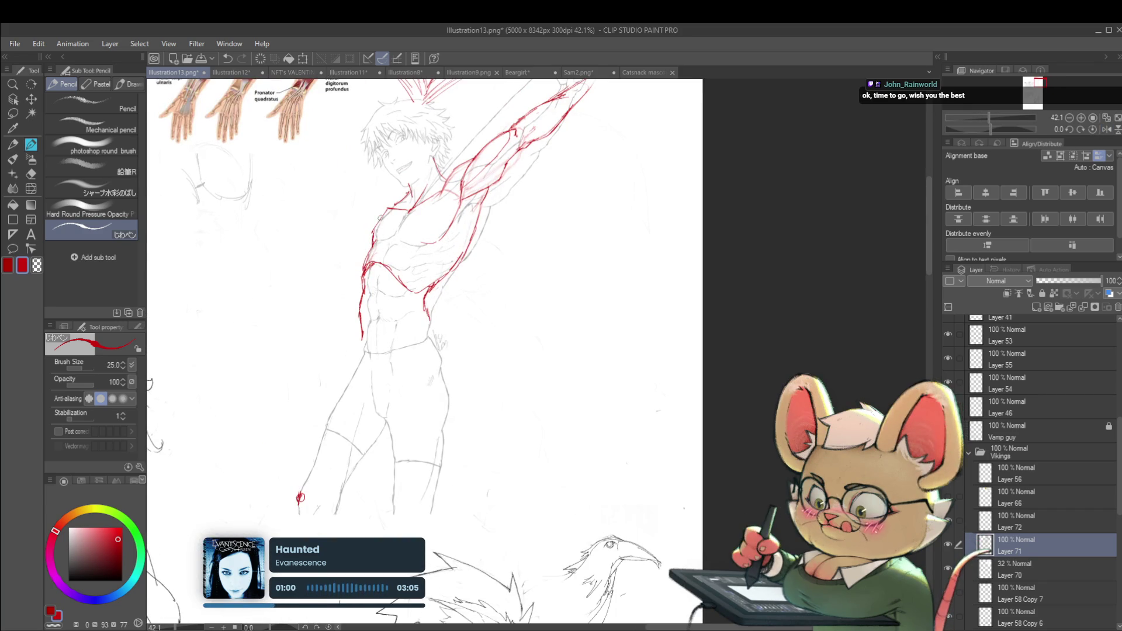
{"action": "scroll", "coordinate": [375, 229], "scroll_direction": "down", "scroll_amount": 2}
{"action": "scroll", "coordinate": [374, 230], "scroll_direction": "up", "scroll_amount": 3}
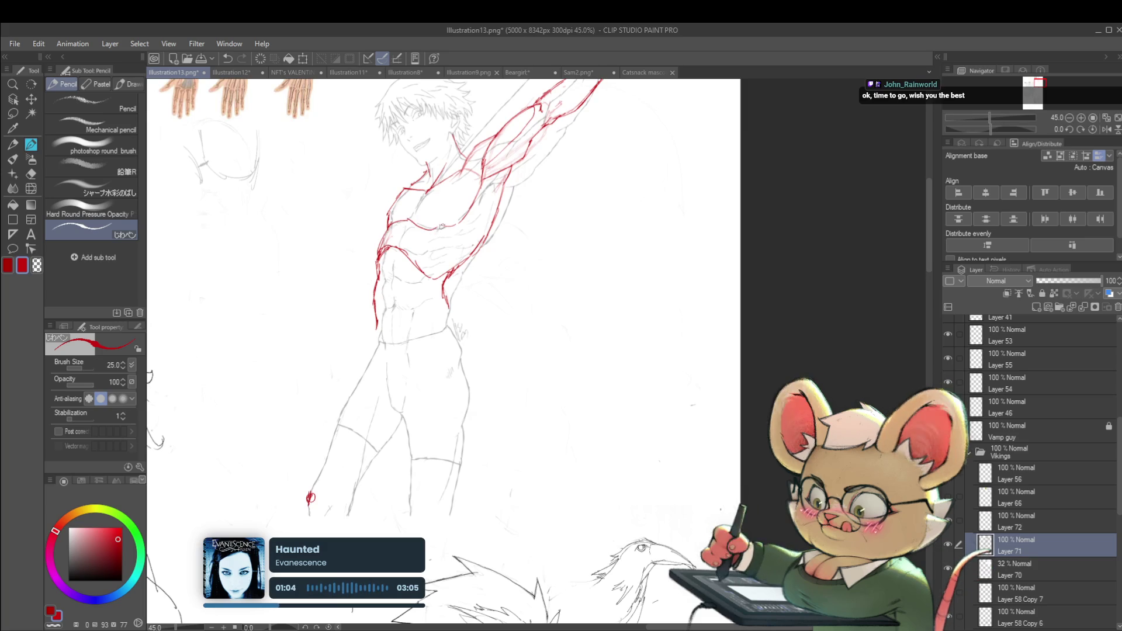
{"action": "scroll", "coordinate": [386, 369], "scroll_direction": "down", "scroll_amount": 3}
{"action": "scroll", "coordinate": [385, 369], "scroll_direction": "up", "scroll_amount": 3}
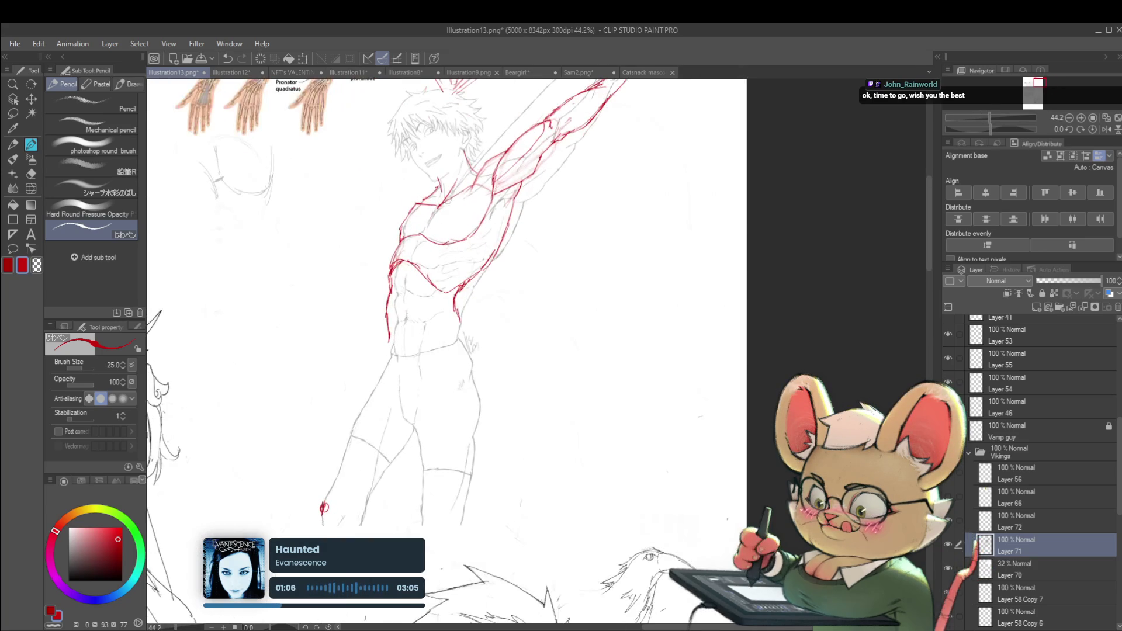
{"action": "scroll", "coordinate": [391, 378], "scroll_direction": "down", "scroll_amount": 2}
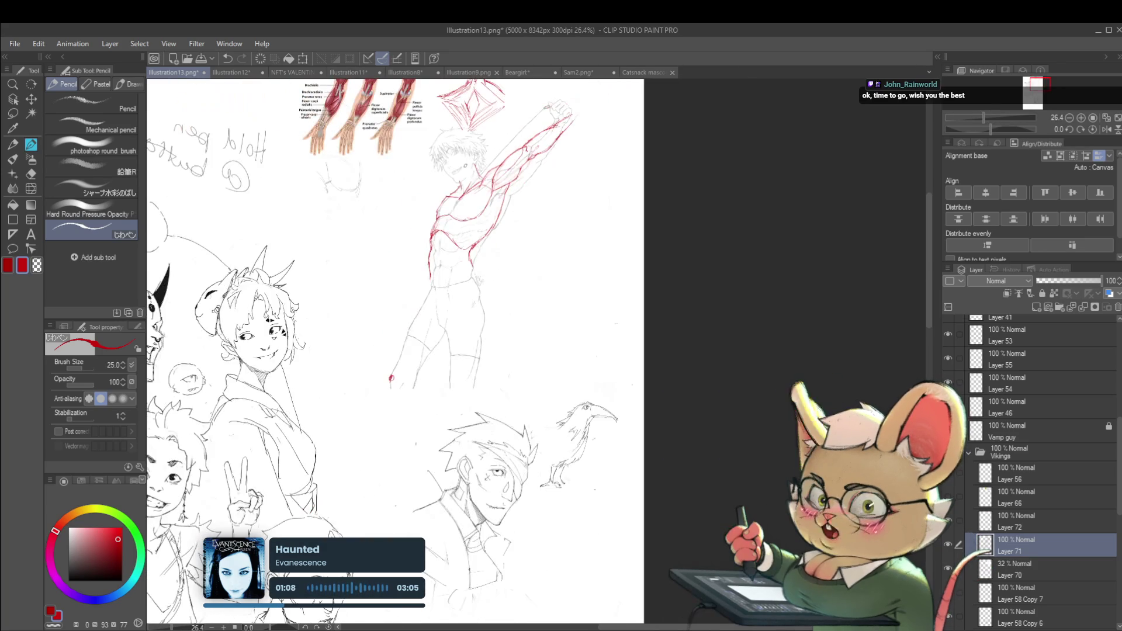
{"action": "scroll", "coordinate": [391, 378], "scroll_direction": "up", "scroll_amount": 2}
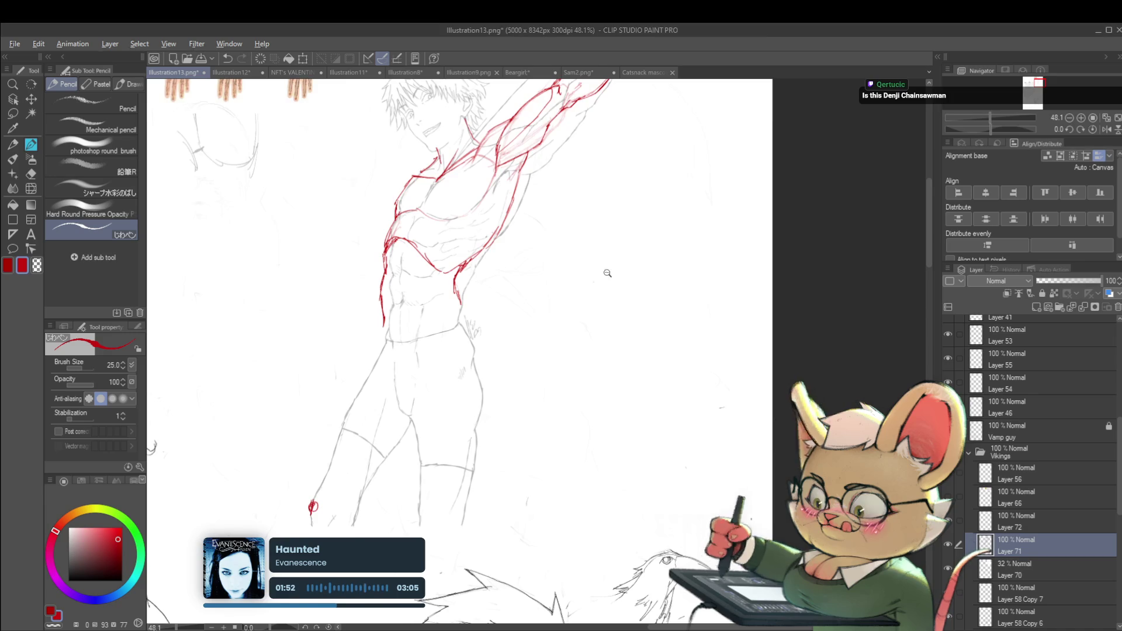
{"action": "scroll", "coordinate": [604, 290], "scroll_direction": "down", "scroll_amount": 4}
- Paste the shirtless reference photo as a new layer and confirm its placement
{"action": "key", "text": "ctrl+v"}
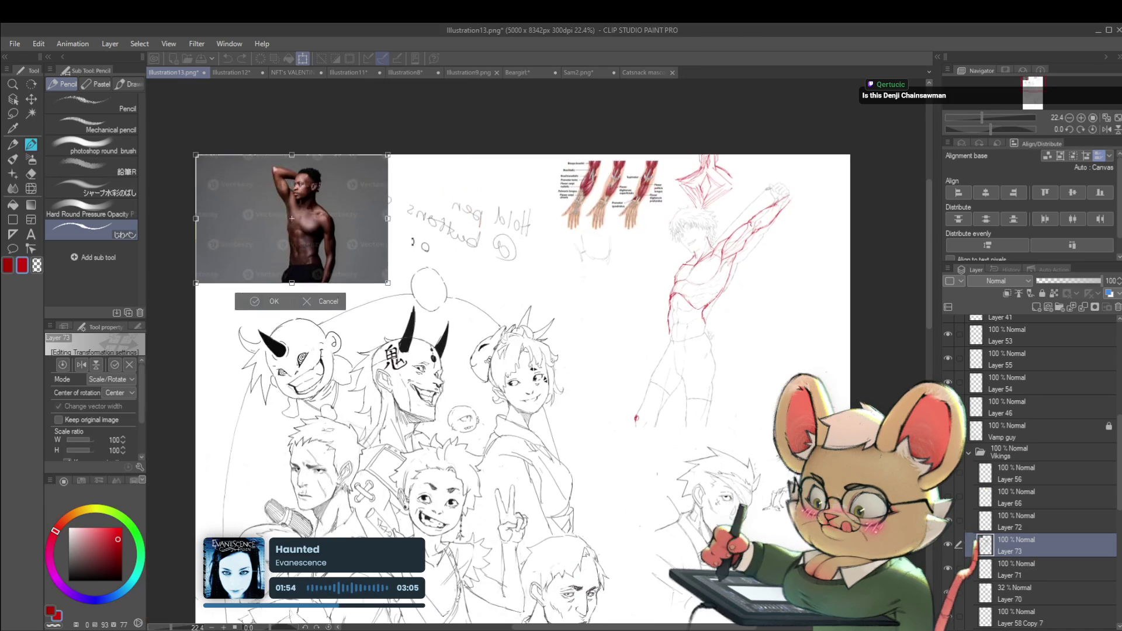
{"action": "scroll", "coordinate": [594, 295], "scroll_direction": "up", "scroll_amount": 2}
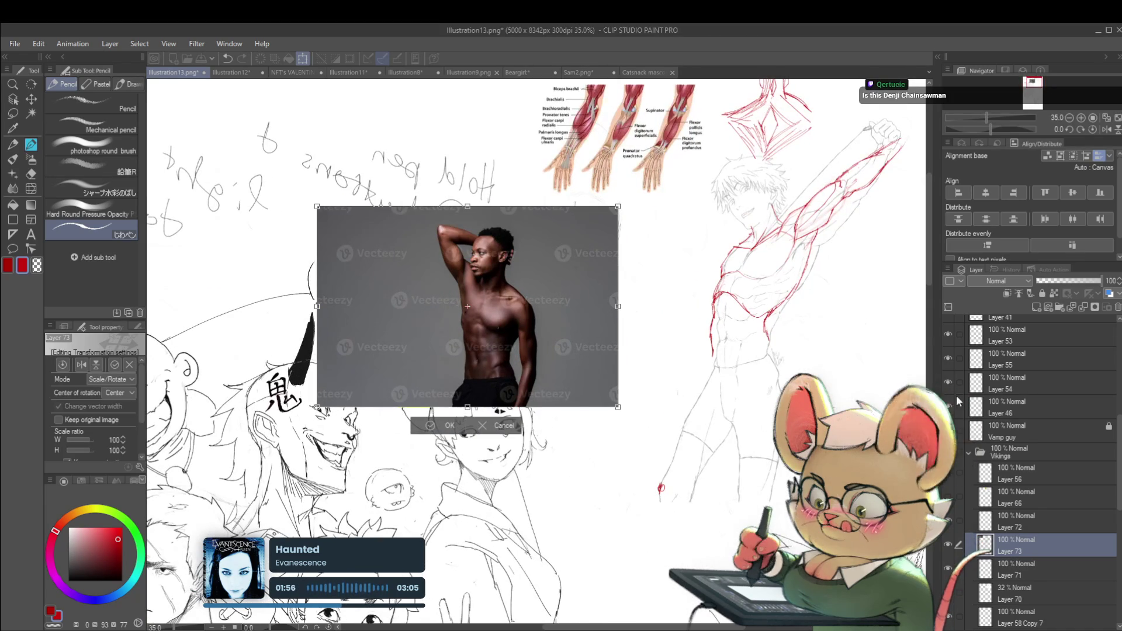
{"action": "key", "text": "Return"}
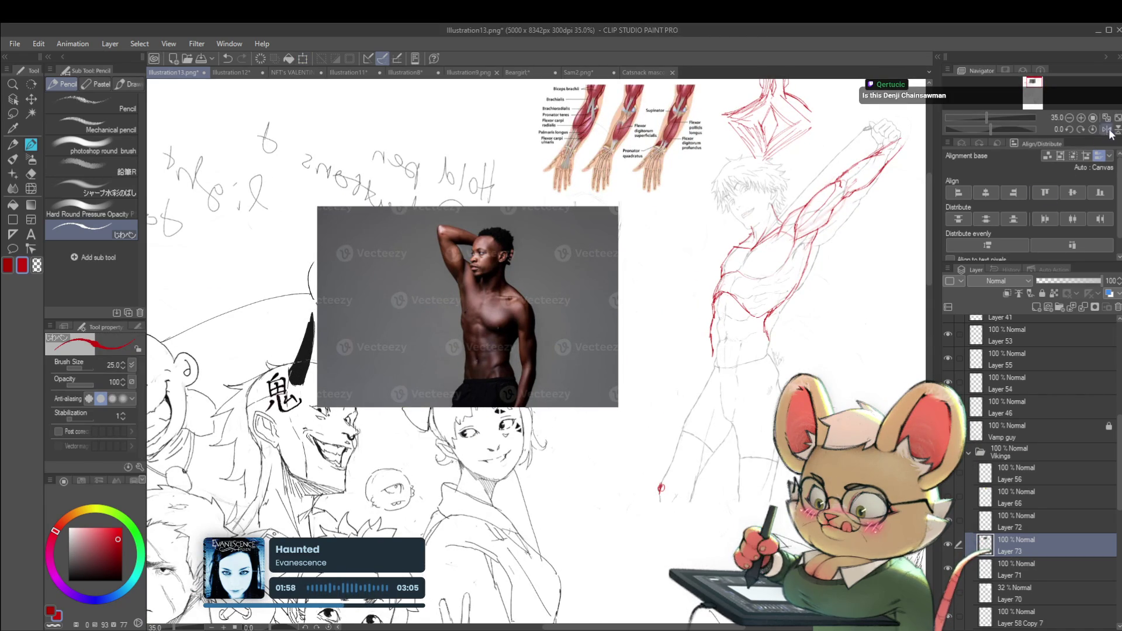
- Mirror the view to check, reselect Layer 71, reduce the brush size and switch to the Pen tool
{"action": "left_click", "coordinate": [1107, 129]}
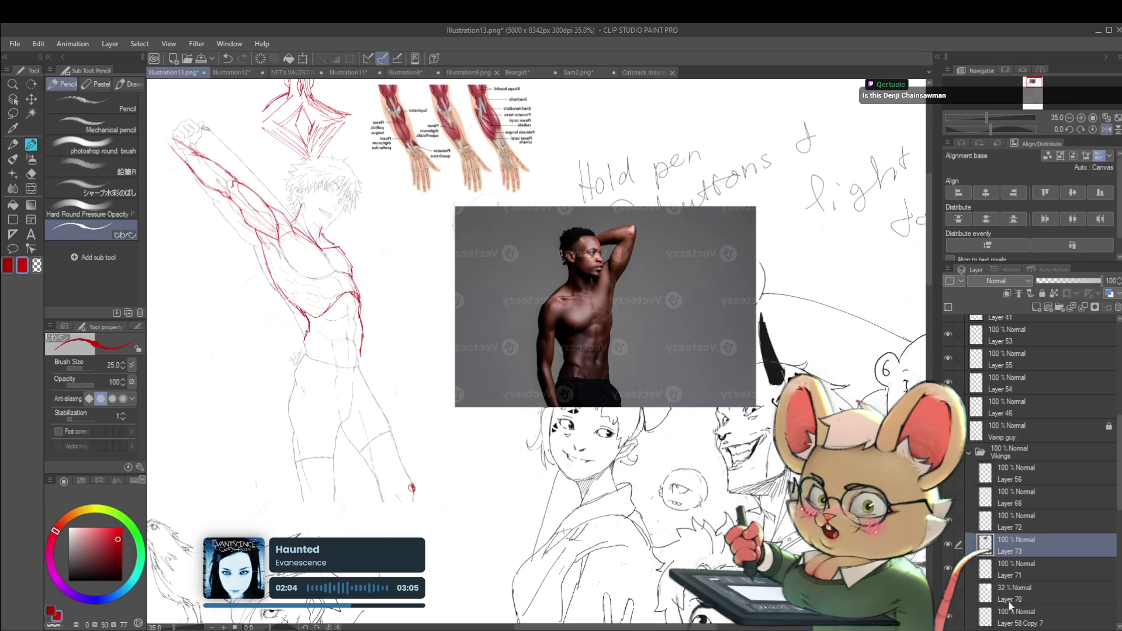
{"action": "left_click", "coordinate": [1010, 570]}
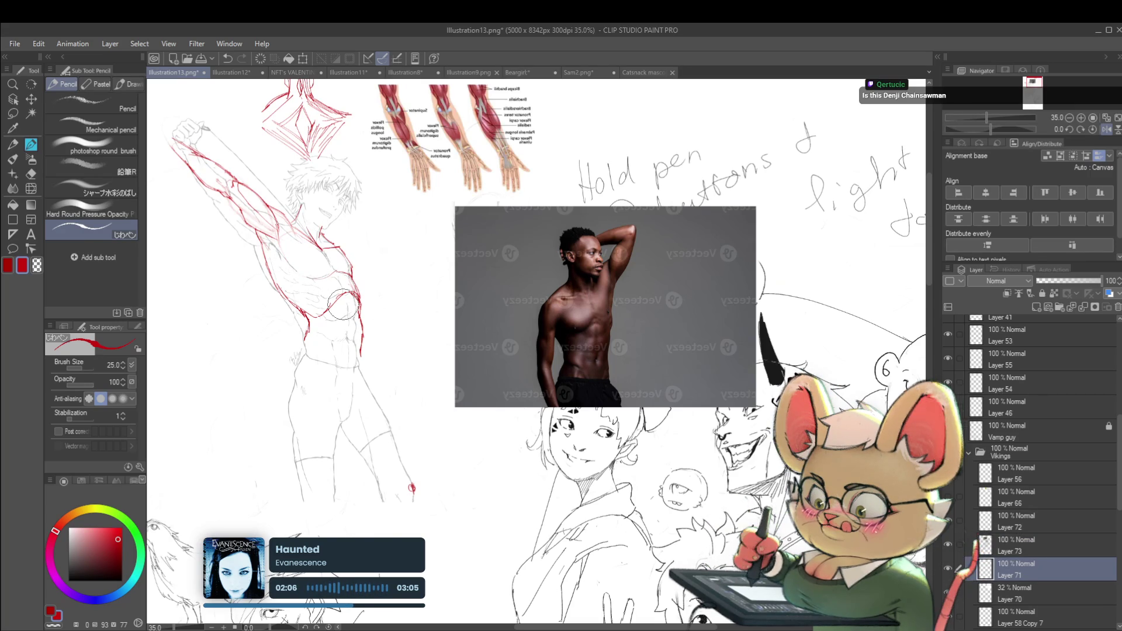
{"action": "key", "text": "h"}
{"action": "key", "text": "bracketleft"}
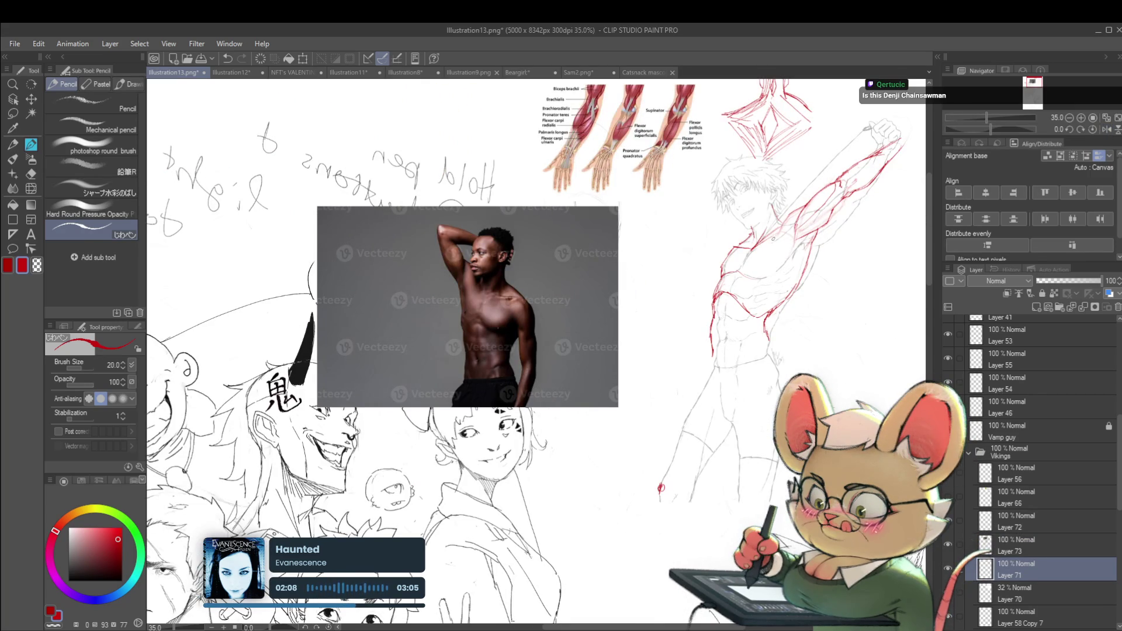
{"action": "key", "text": "p"}
{"action": "key", "text": "p"}
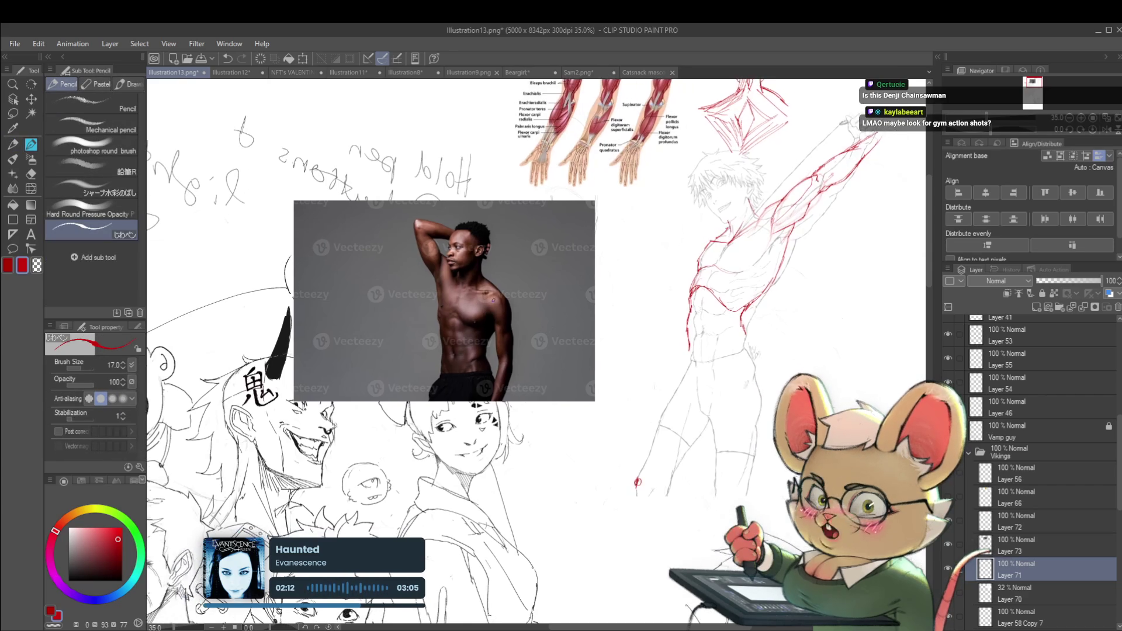
{"action": "scroll", "coordinate": [468, 293], "scroll_direction": "up", "scroll_amount": 2}
{"action": "scroll", "coordinate": [433, 272], "scroll_direction": "up", "scroll_amount": 2}
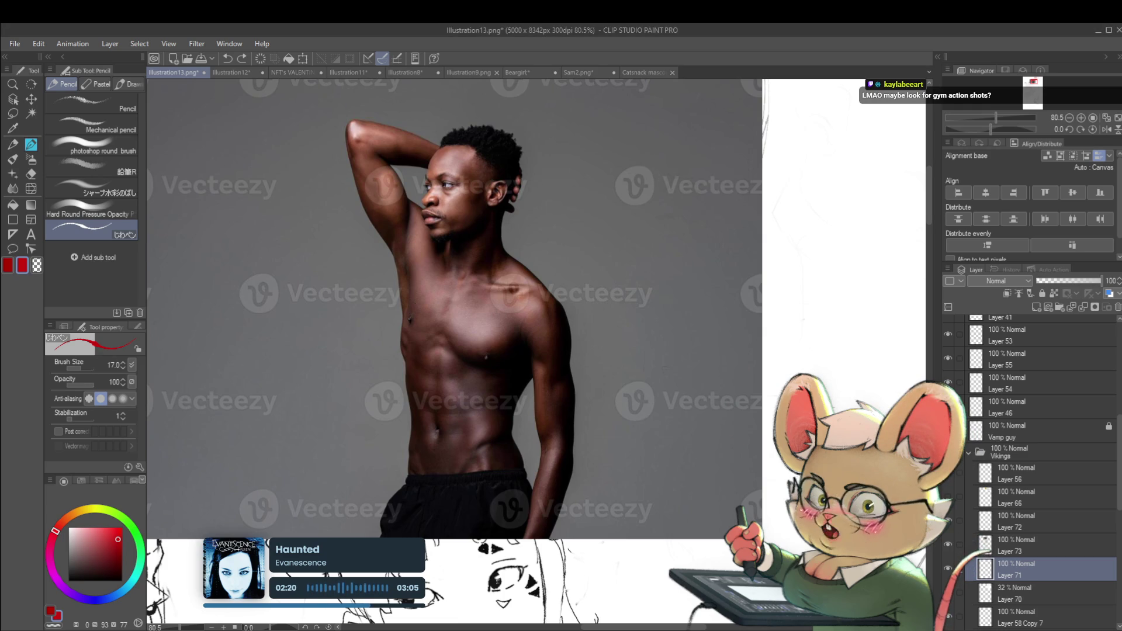
- Draw a closed red angular shape beside the torso with a diagonal line across it
{"action": "scroll", "coordinate": [571, 378], "scroll_direction": "down", "scroll_amount": 5}
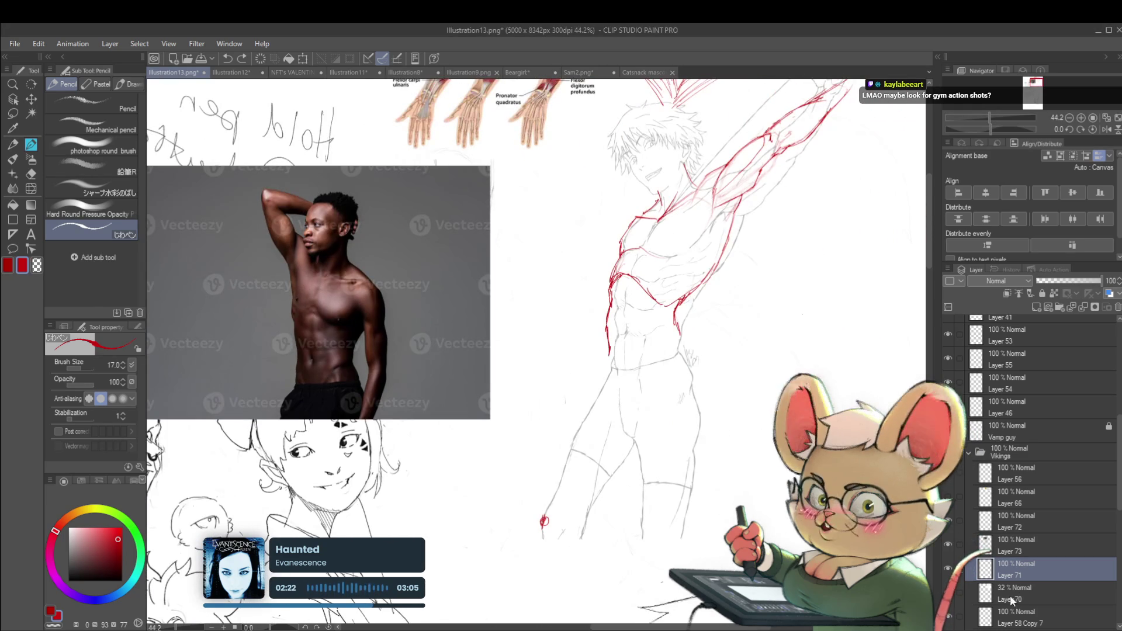
{"action": "left_click_drag", "start_coordinate": [730, 341], "coordinate": [786, 328]}
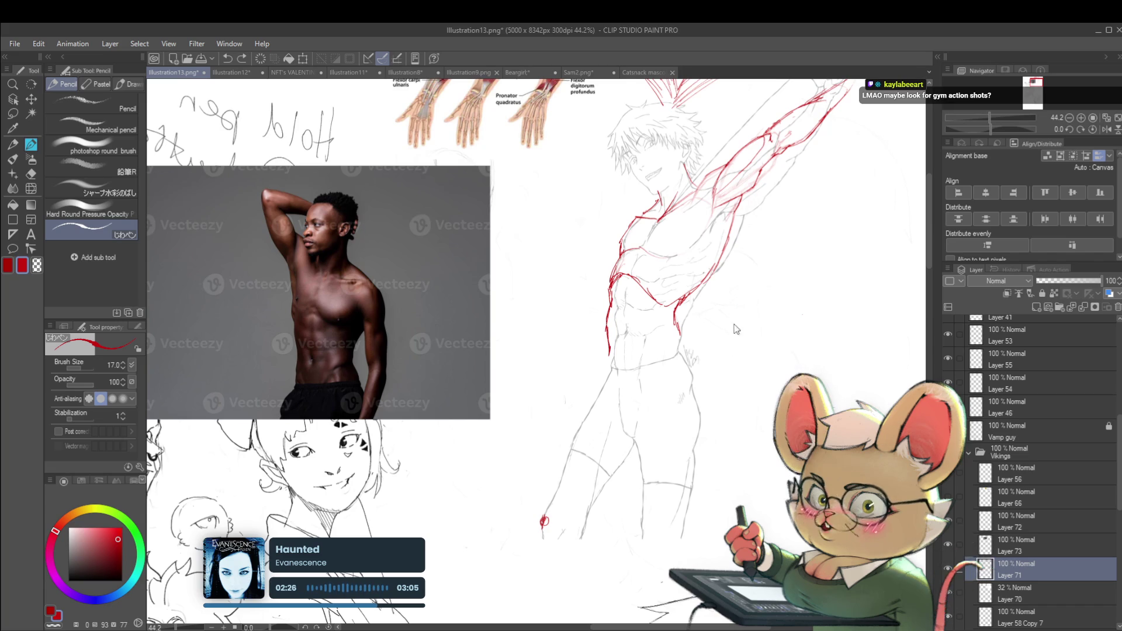
{"action": "mouse_move", "coordinate": [785, 302]}
{"action": "left_mouse_down"}
{"action": "mouse_move", "coordinate": [734, 299]}
{"action": "mouse_move", "coordinate": [682, 361]}
{"action": "mouse_move", "coordinate": [737, 348]}
{"action": "mouse_move", "coordinate": [755, 322]}
{"action": "mouse_move", "coordinate": [722, 291]}
{"action": "left_mouse_up"}
{"action": "left_click_drag", "start_coordinate": [653, 304], "coordinate": [693, 304]}
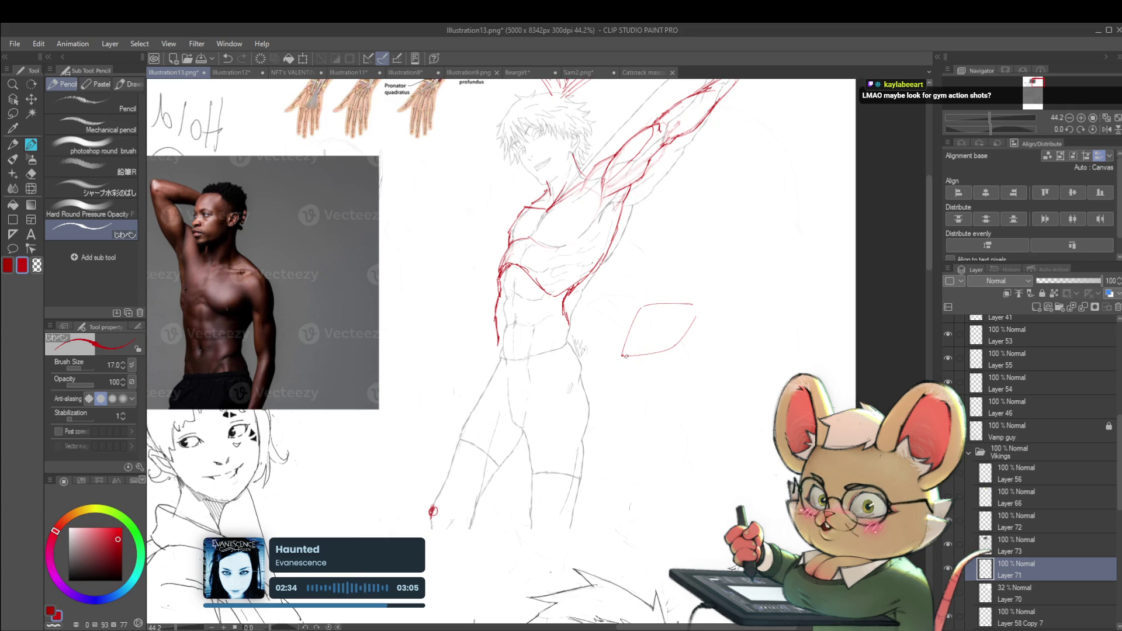
{"action": "left_click_drag", "start_coordinate": [624, 354], "coordinate": [688, 296]}
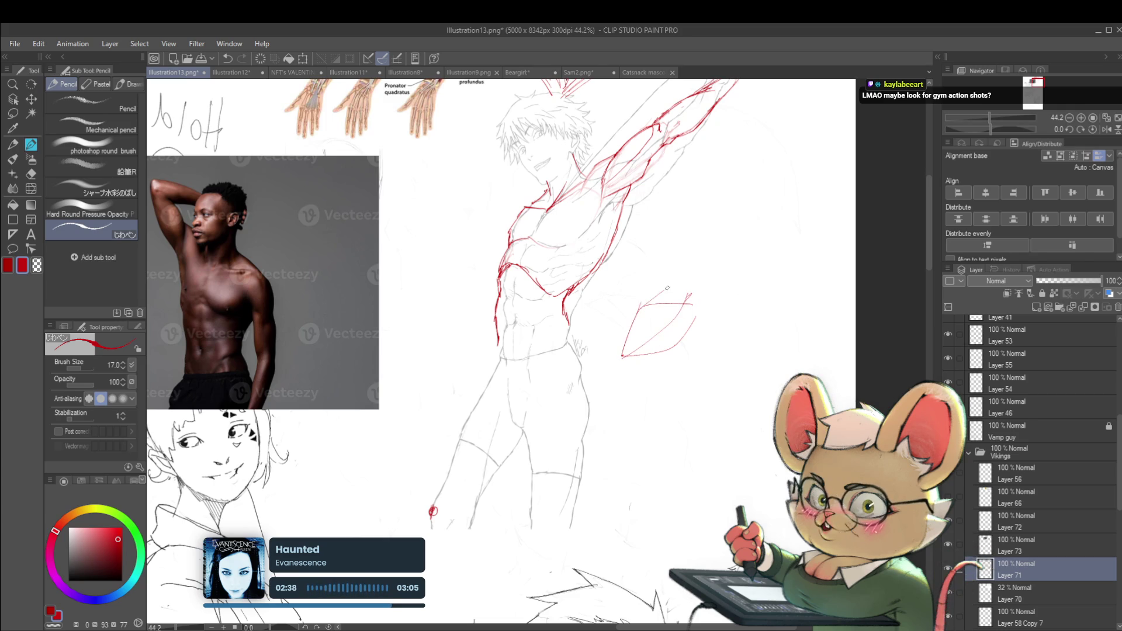
{"action": "scroll", "coordinate": [478, 288], "scroll_direction": "up", "scroll_amount": 2}
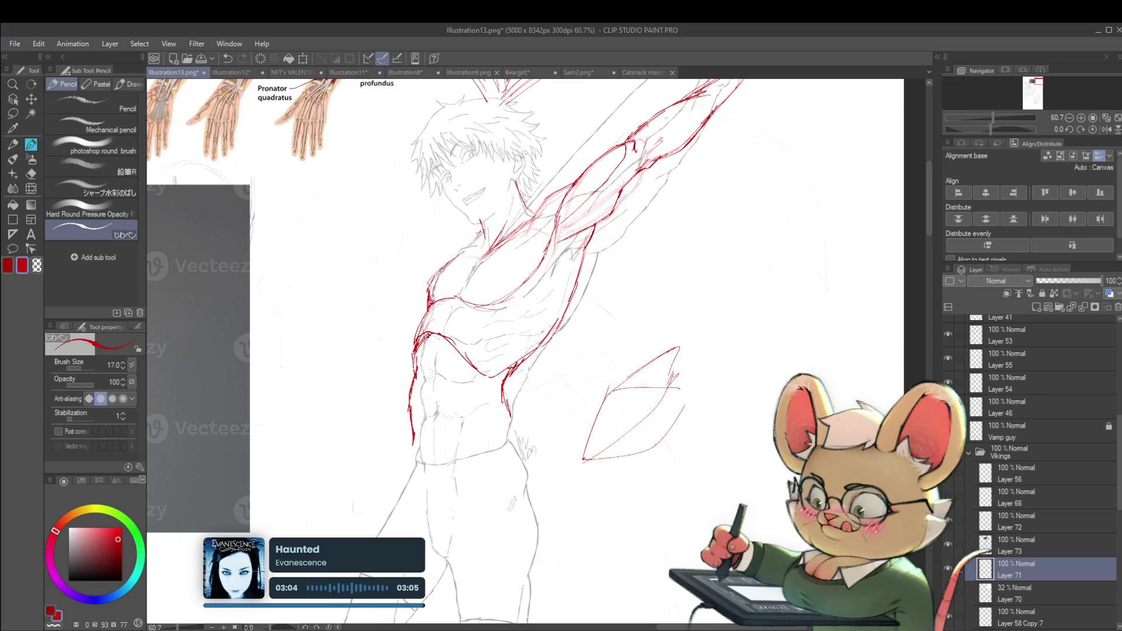
{"action": "key", "text": "ctrl+minus"}
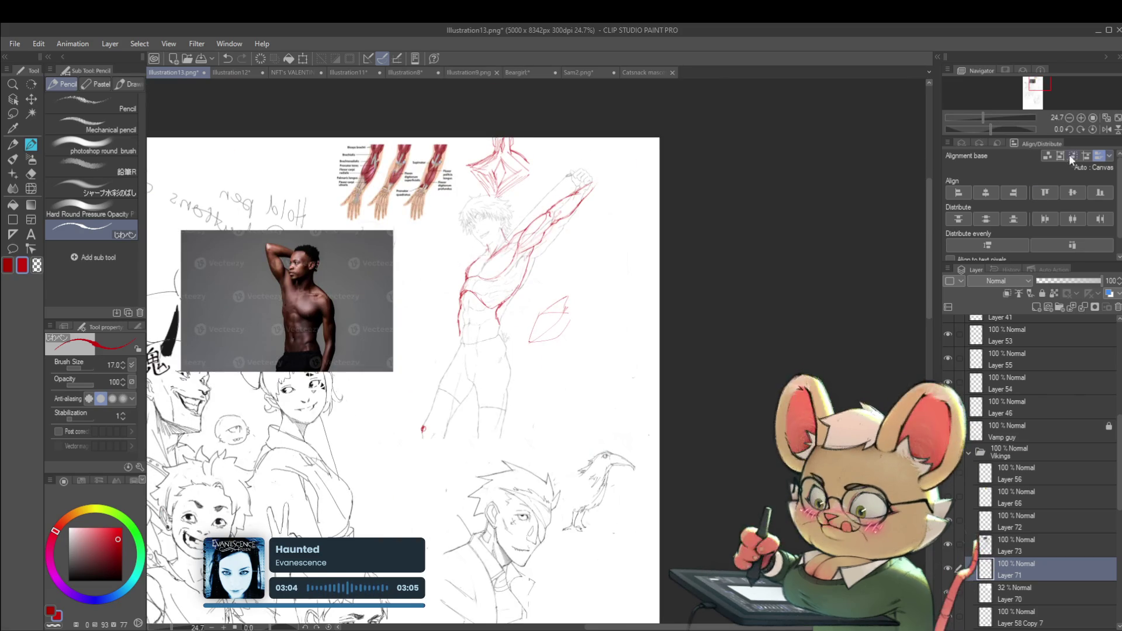
{"action": "left_click", "coordinate": [1106, 128]}
{"action": "scroll", "coordinate": [574, 261], "scroll_direction": "up", "scroll_amount": 3}
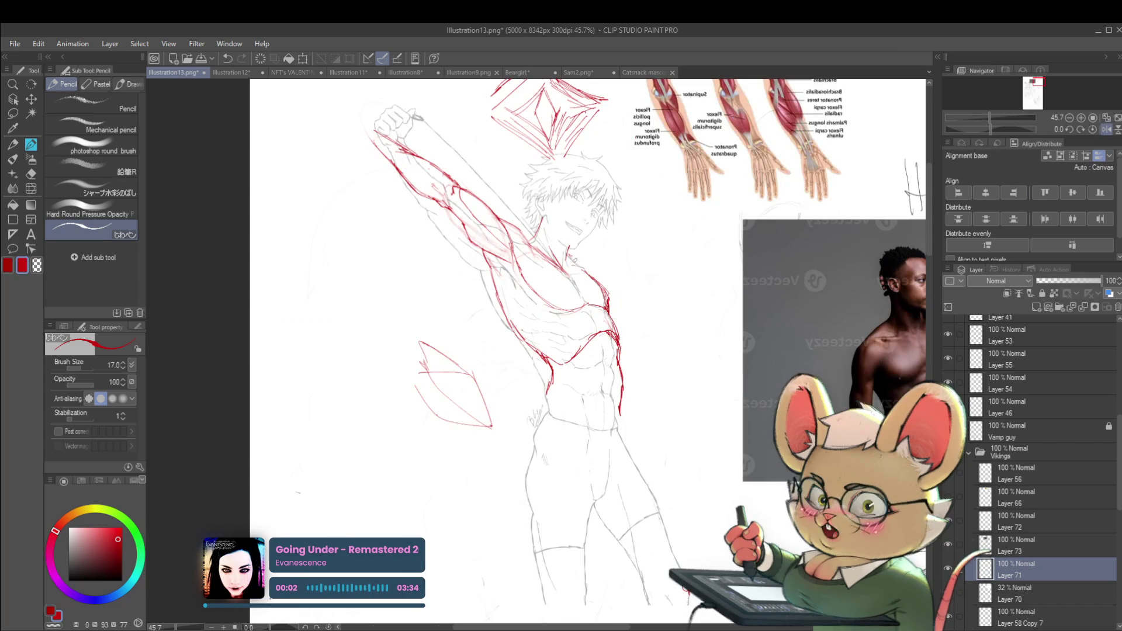
{"action": "scroll", "coordinate": [591, 271], "scroll_direction": "down", "scroll_amount": 3}
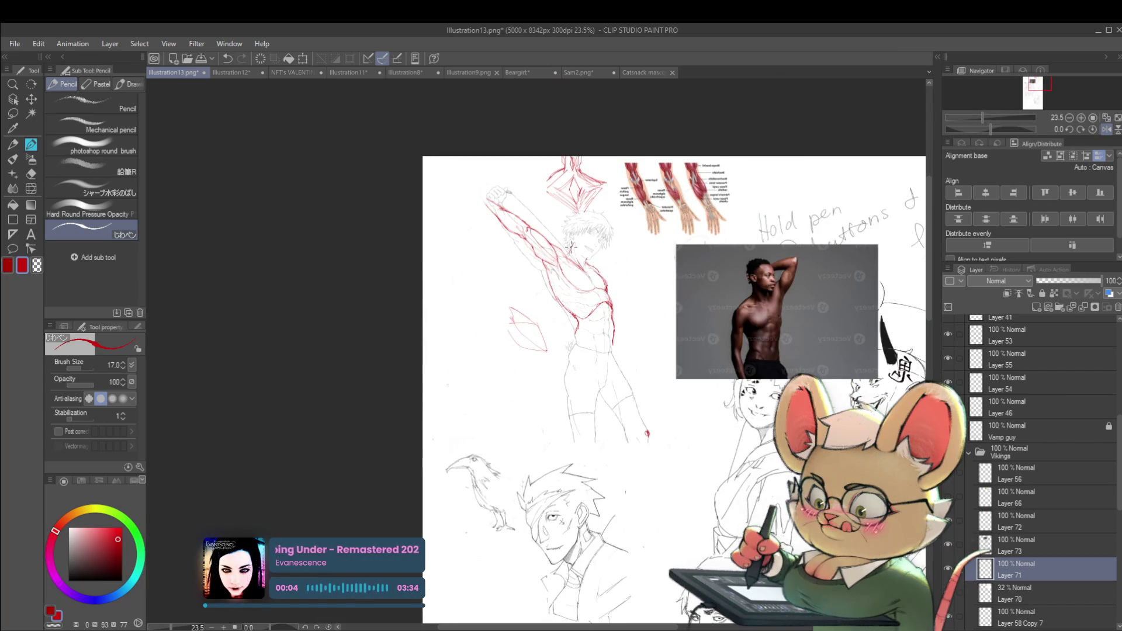
{"action": "scroll", "coordinate": [637, 252], "scroll_direction": "up", "scroll_amount": 2}
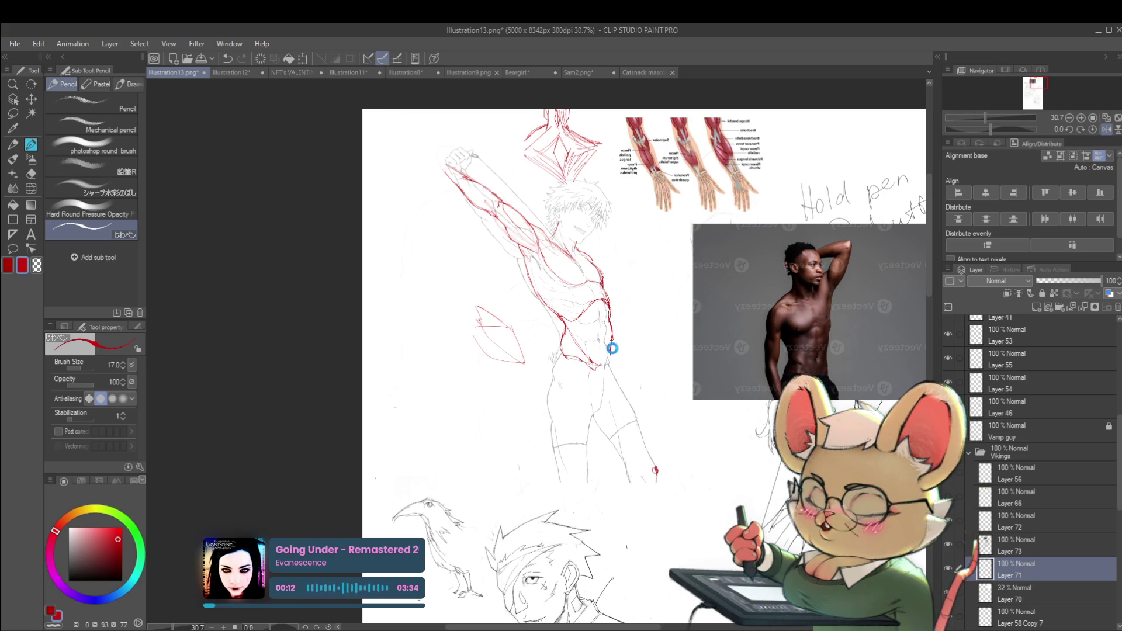
{"action": "left_click", "coordinate": [1097, 133]}
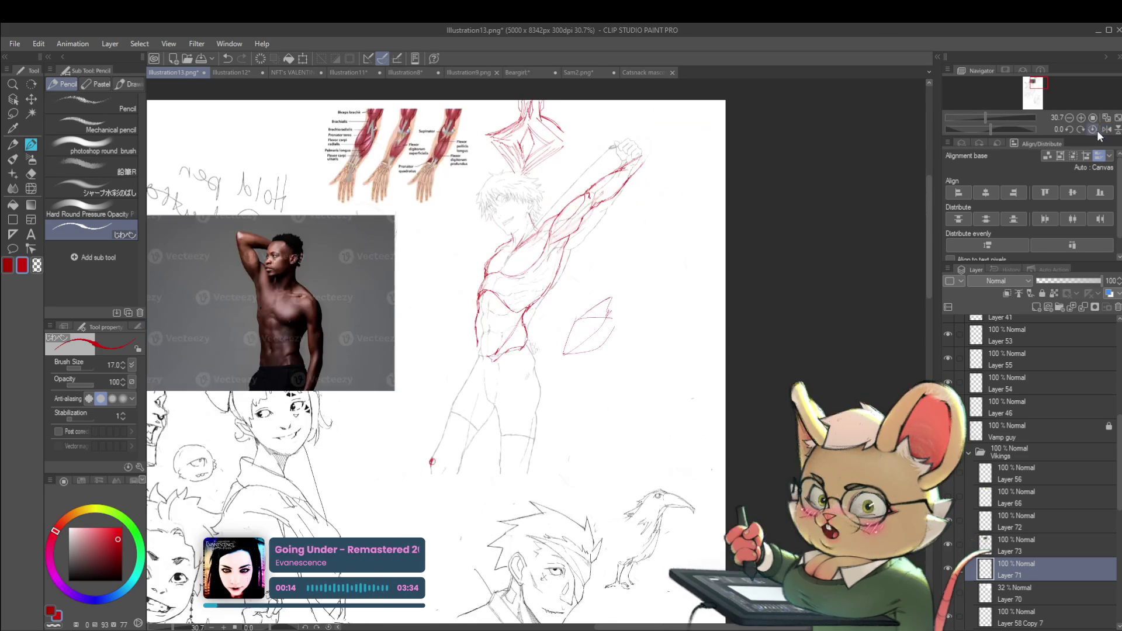
{"action": "left_click_drag", "start_coordinate": [550, 299], "coordinate": [568, 283]}
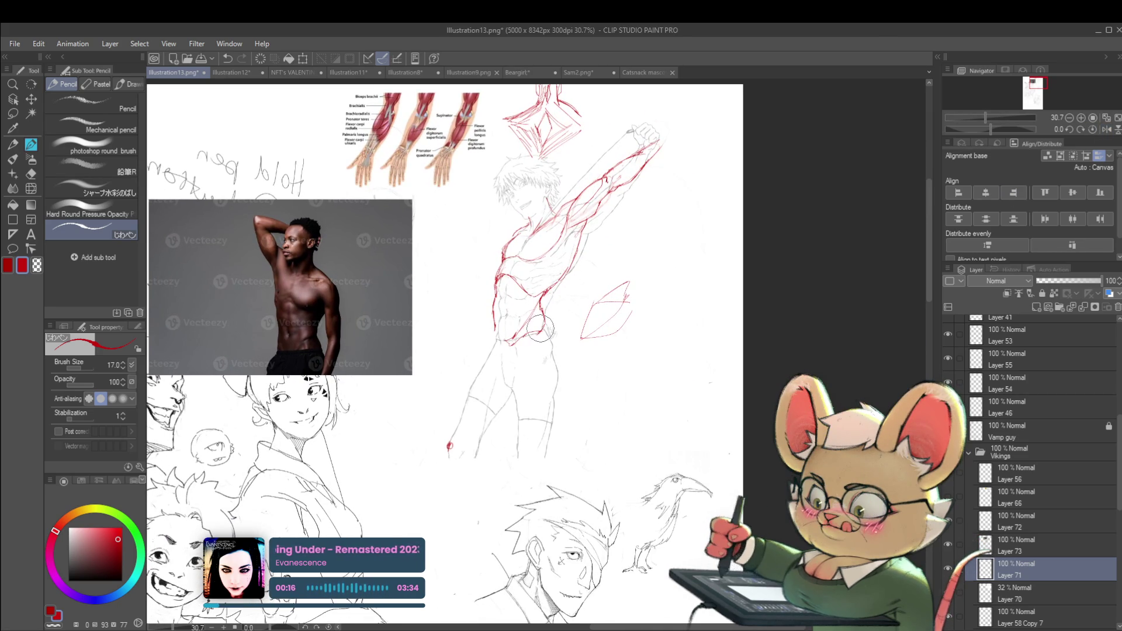
{"action": "scroll", "coordinate": [538, 286], "scroll_direction": "up", "scroll_amount": 2}
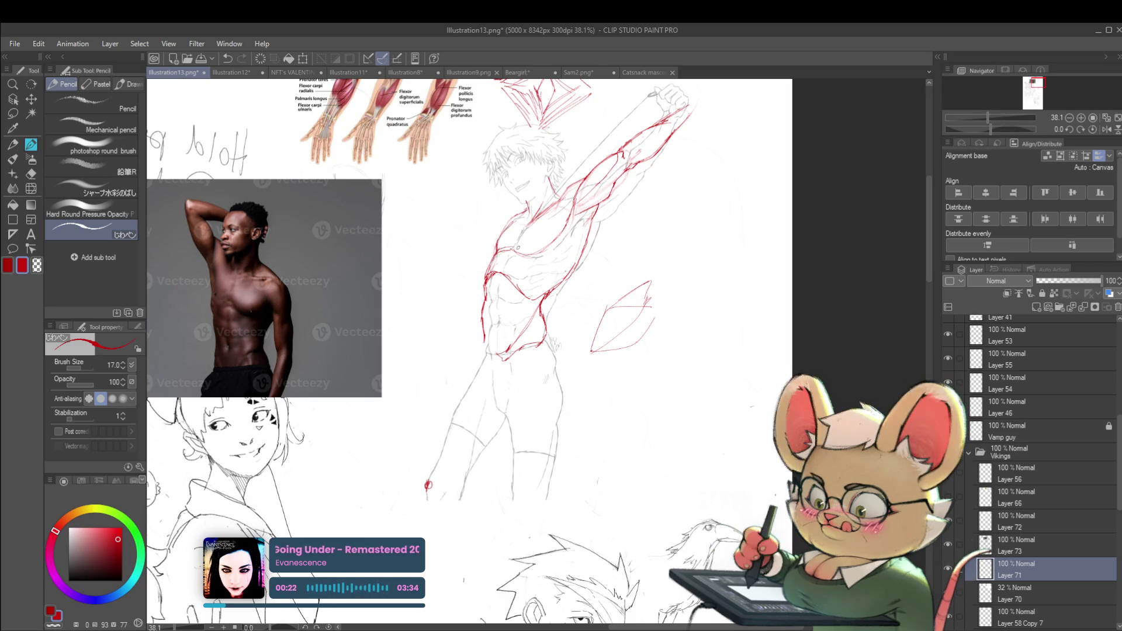
{"action": "scroll", "coordinate": [515, 241], "scroll_direction": "down", "scroll_amount": 2}
{"action": "scroll", "coordinate": [516, 241], "scroll_direction": "up", "scroll_amount": 1}
{"action": "scroll", "coordinate": [515, 257], "scroll_direction": "up", "scroll_amount": 1}
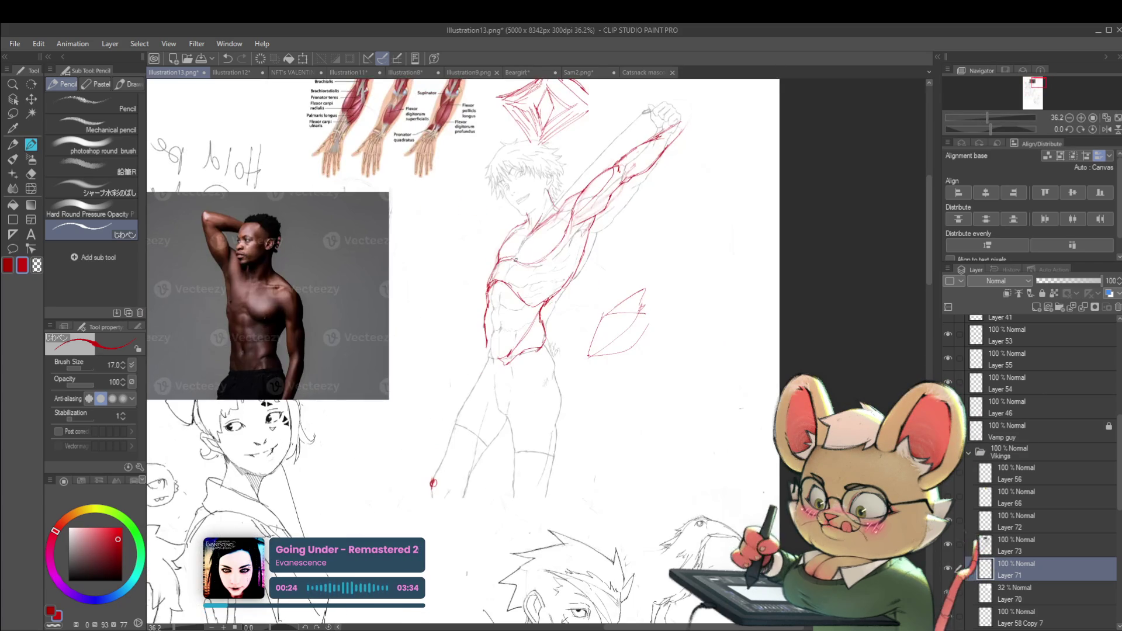
{"action": "scroll", "coordinate": [584, 246], "scroll_direction": "down", "scroll_amount": 2}
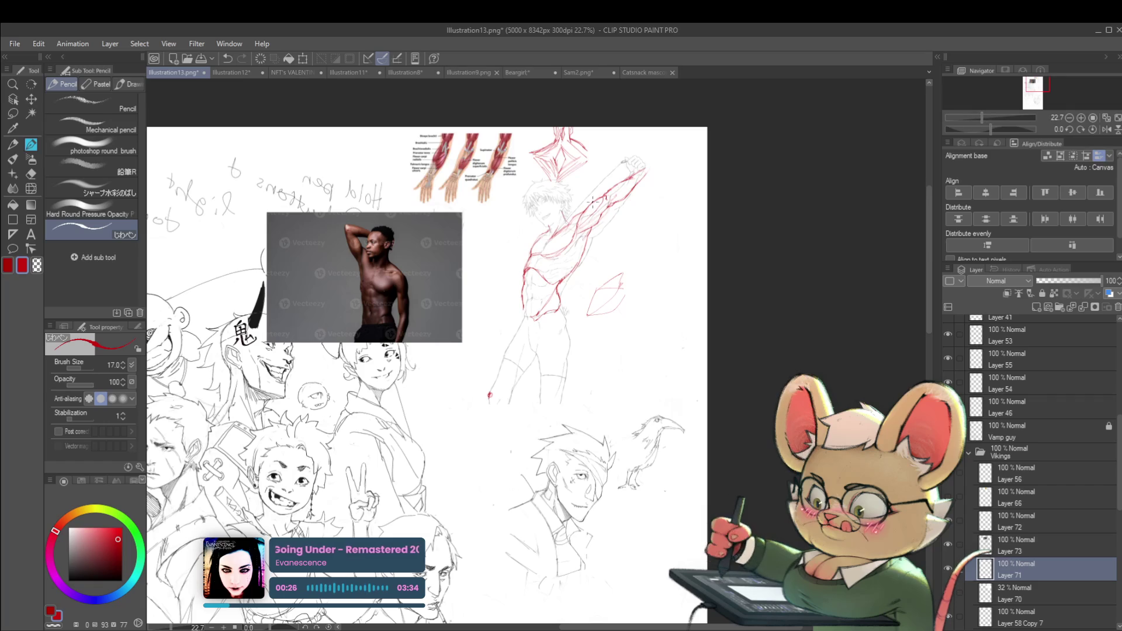
{"action": "left_click", "coordinate": [1104, 130]}
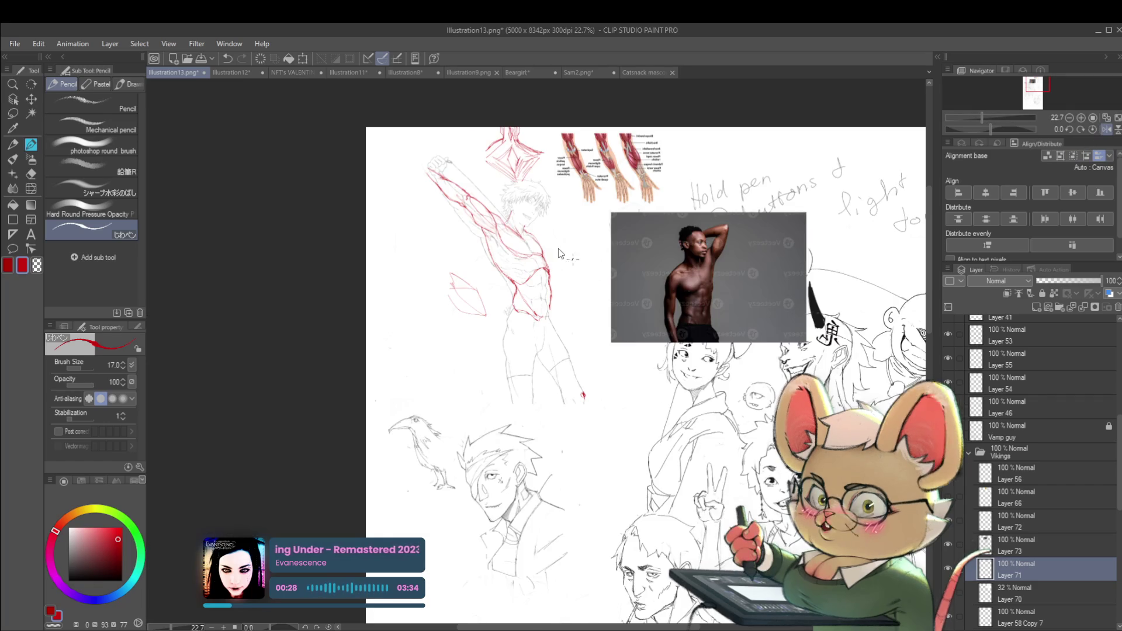
{"action": "scroll", "coordinate": [553, 258], "scroll_direction": "up", "scroll_amount": 2}
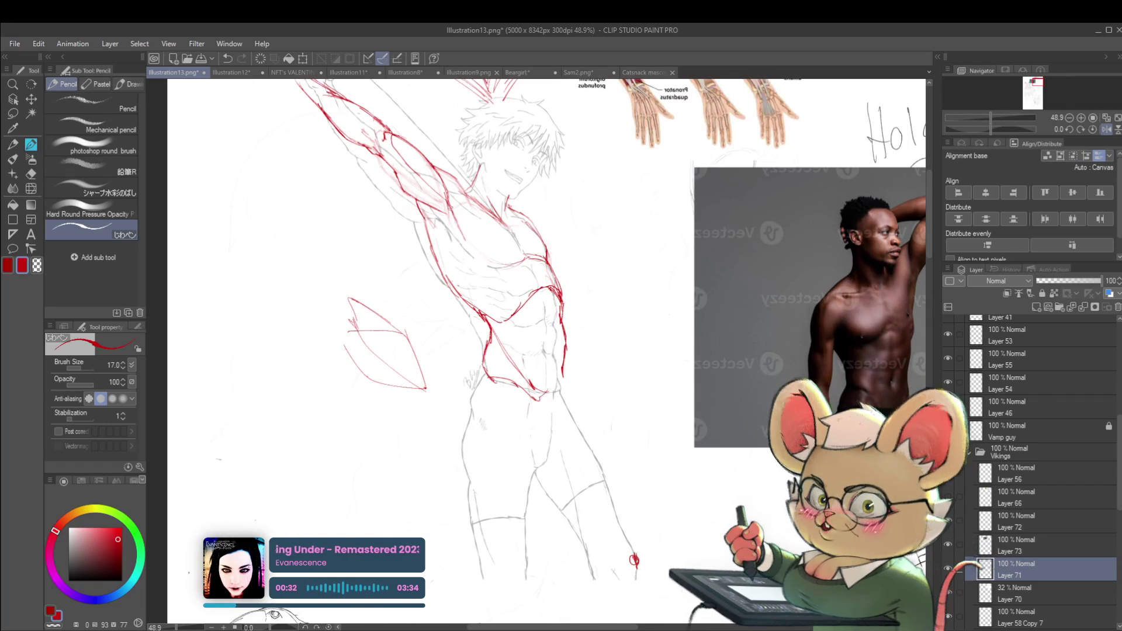
- Hide the grey pencil layer, draw a red ear oval, then toggle Layer 71 to compare
{"action": "left_click", "coordinate": [950, 600]}
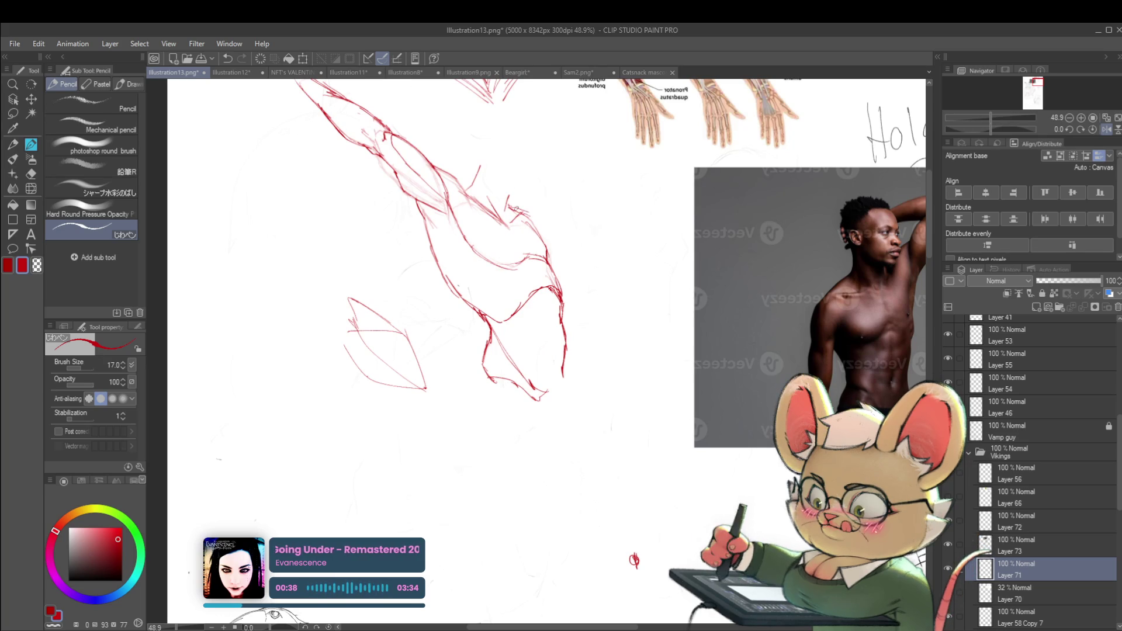
{"action": "scroll", "coordinate": [540, 229], "scroll_direction": "down", "scroll_amount": 3}
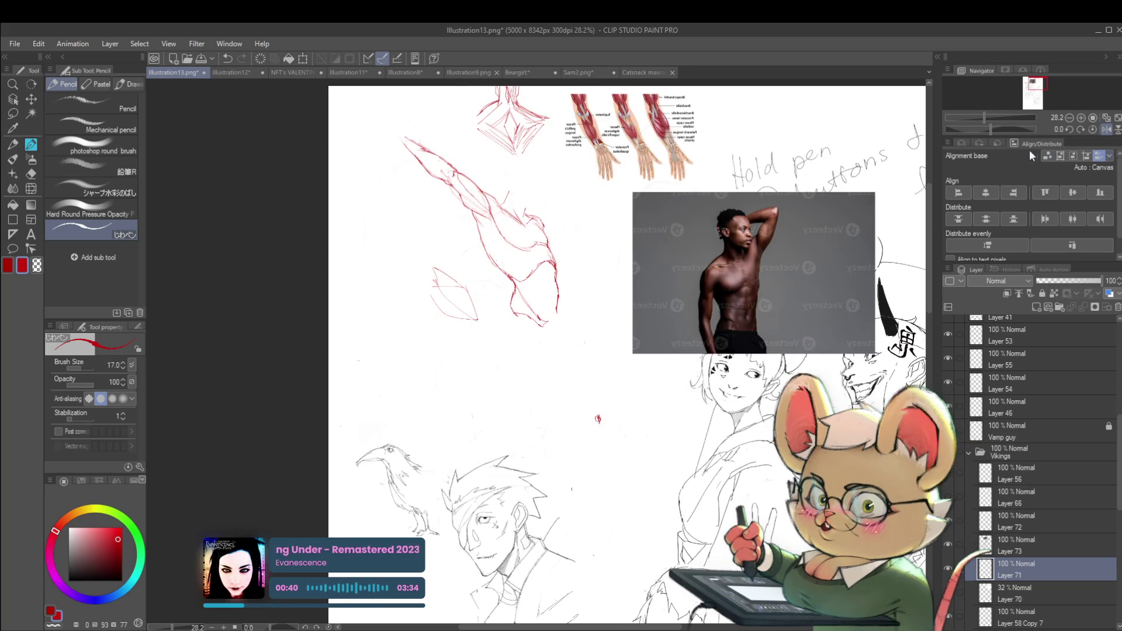
{"action": "scroll", "coordinate": [627, 351], "scroll_direction": "right", "scroll_amount": 5}
{"action": "scroll", "coordinate": [545, 179], "scroll_direction": "up", "scroll_amount": 3}
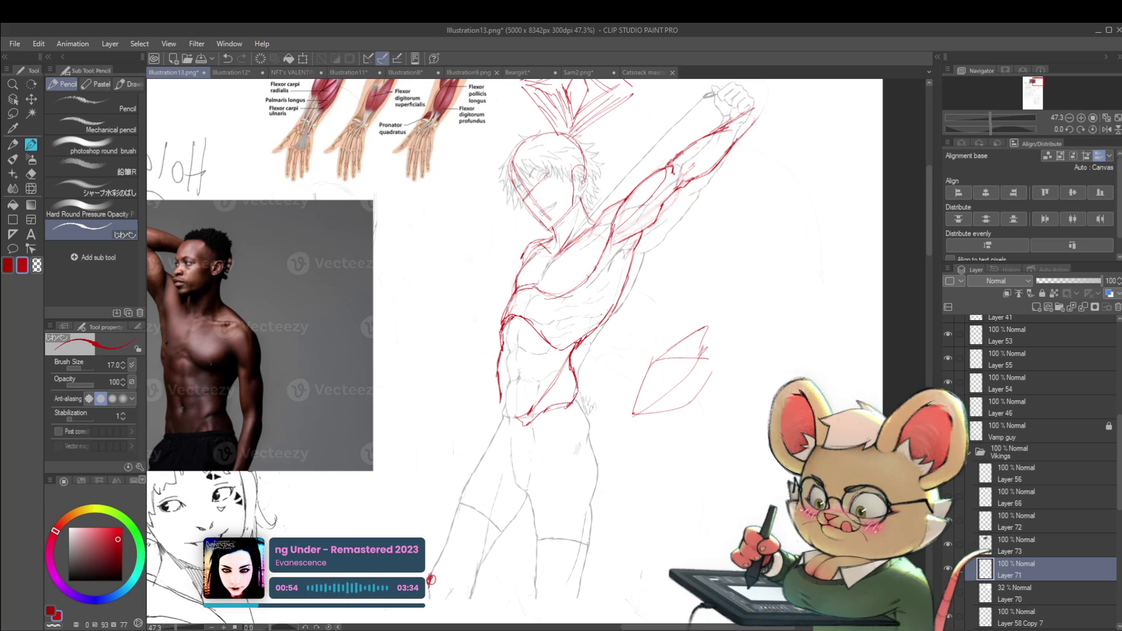
{"action": "left_click_drag", "start_coordinate": [578, 162], "coordinate": [576, 178]}
{"action": "left_click", "coordinate": [1106, 129]}
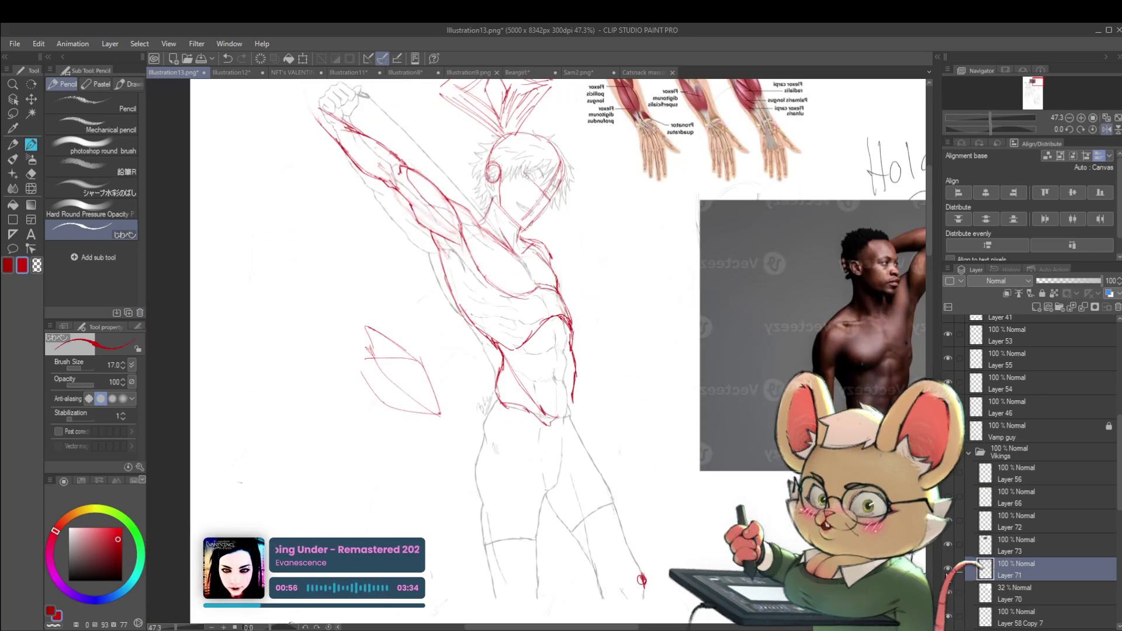
{"action": "left_click", "coordinate": [947, 567]}
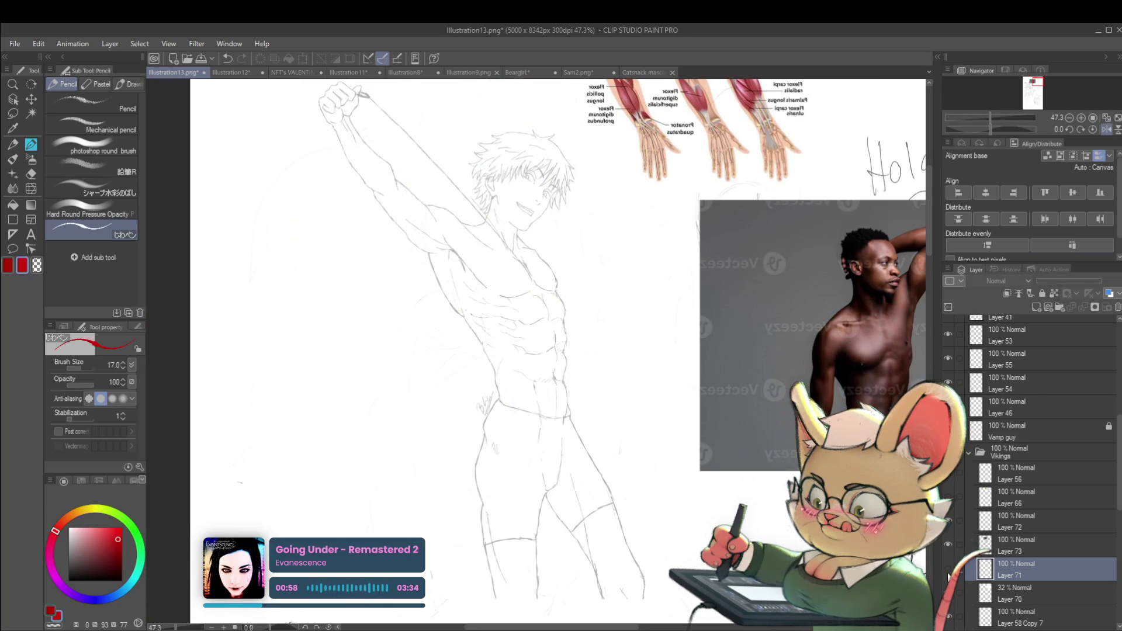
{"action": "left_click", "coordinate": [948, 570]}
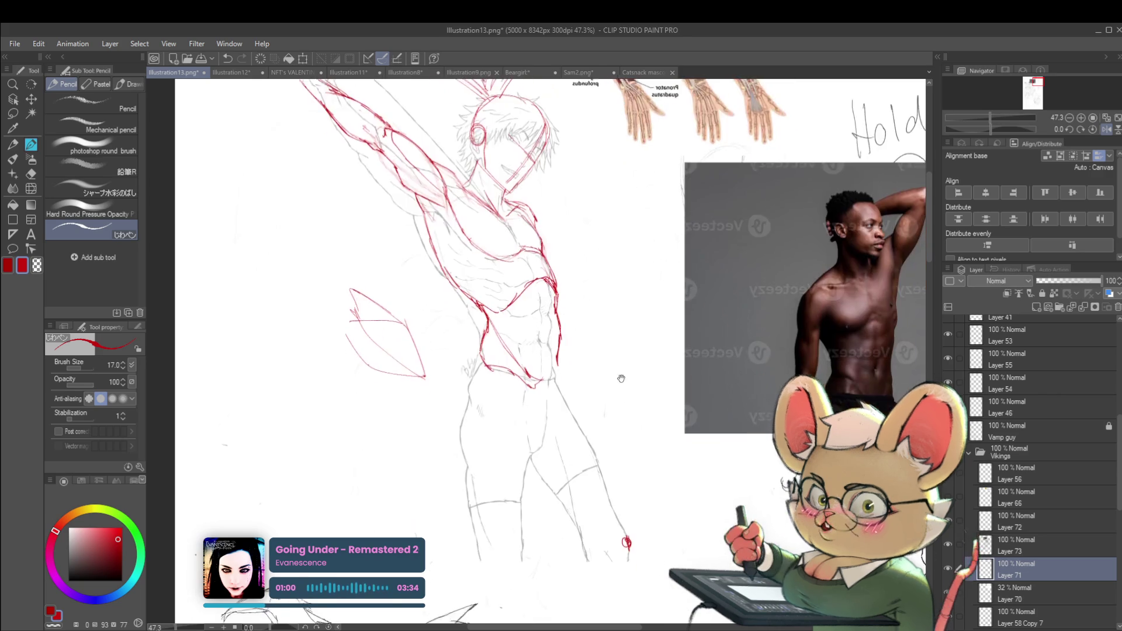
- Draw a red hip curve below the abdomen, undoing a short stray stroke
{"action": "scroll", "coordinate": [522, 230], "scroll_direction": "down", "scroll_amount": 2}
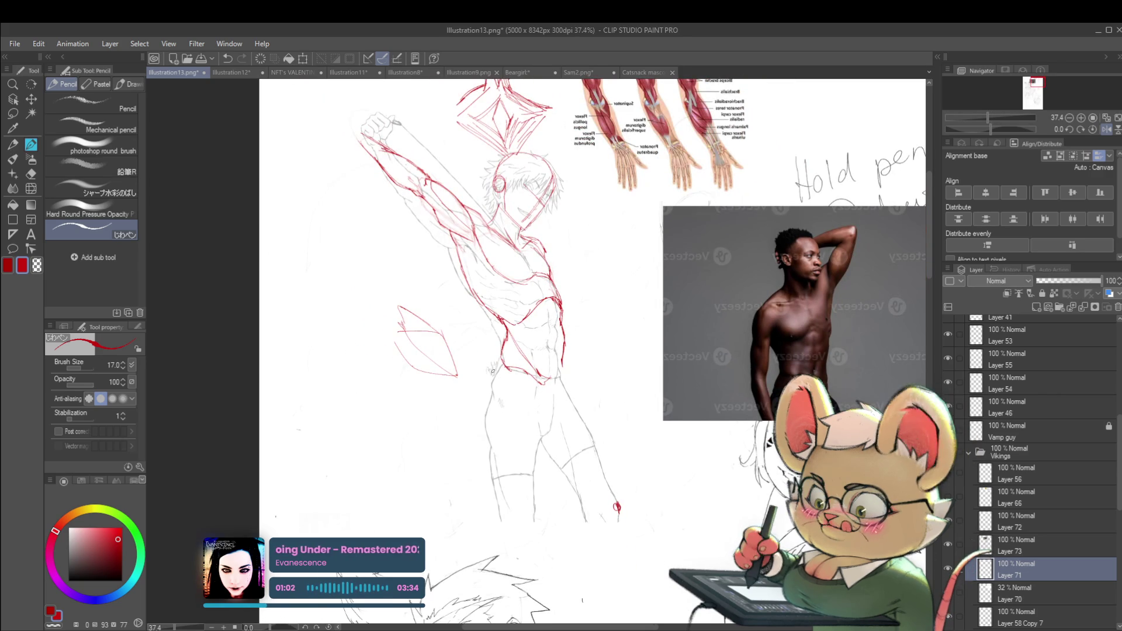
{"action": "scroll", "coordinate": [523, 345], "scroll_direction": "up", "scroll_amount": 2}
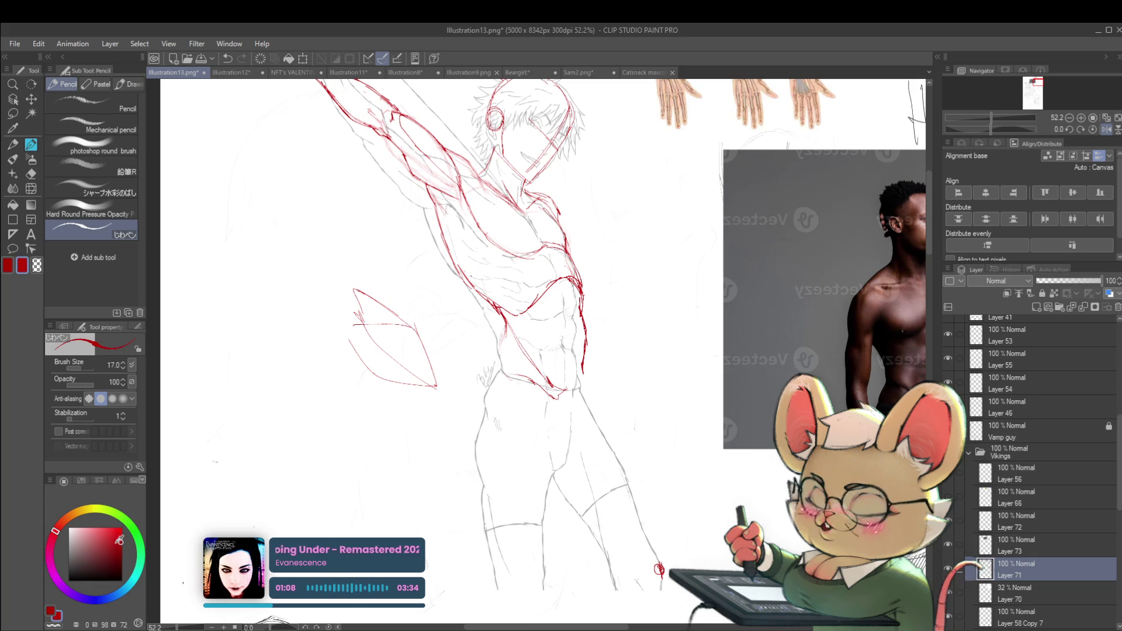
{"action": "left_click_drag", "start_coordinate": [659, 570], "coordinate": [616, 582]}
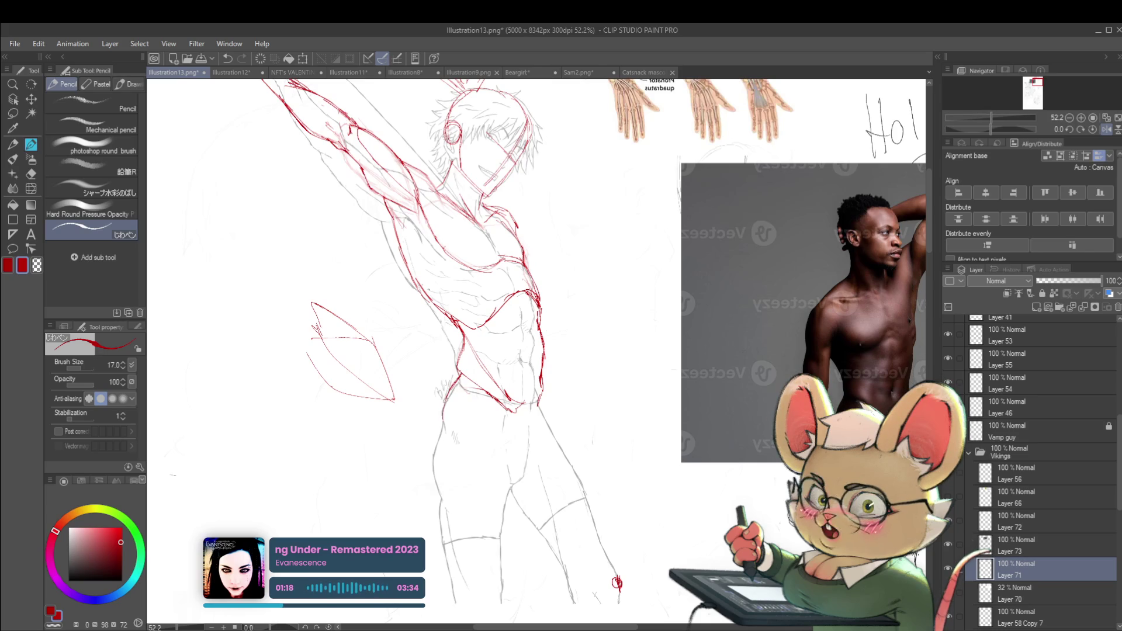
{"action": "left_click_drag", "start_coordinate": [447, 437], "coordinate": [491, 462]}
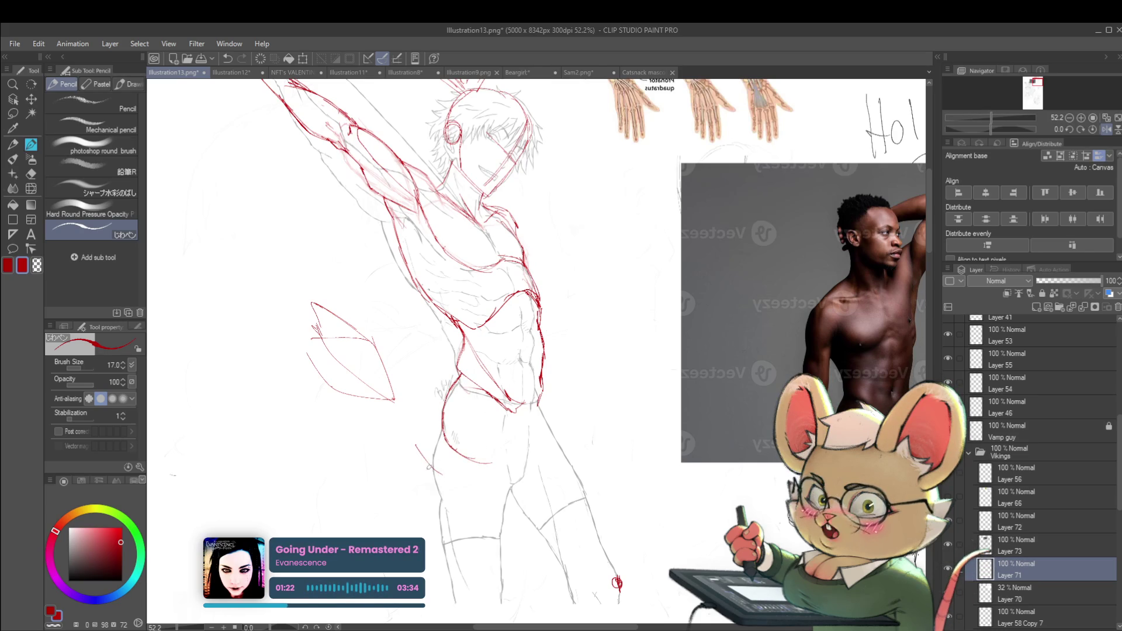
{"action": "key", "text": "ctrl+z"}
- Mark a small red X near the thigh and undo the stray thin stroke by the hip
{"action": "mouse_move", "coordinate": [426, 460]}
{"action": "left_mouse_down"}
{"action": "mouse_move", "coordinate": [437, 470]}
{"action": "mouse_move", "coordinate": [532, 441]}
{"action": "left_mouse_up"}
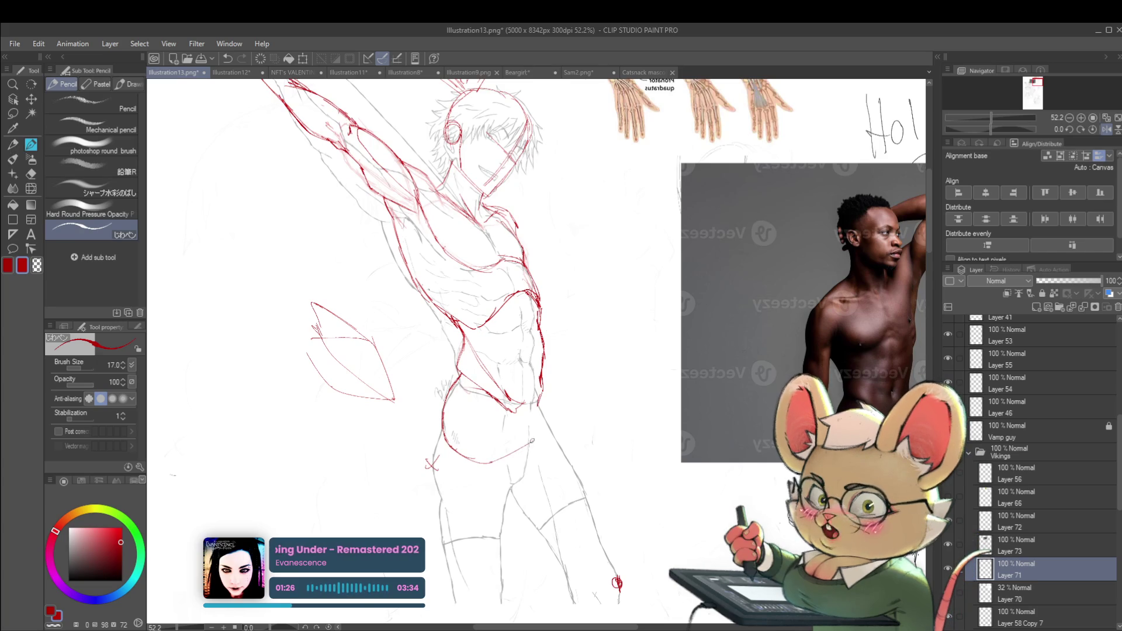
{"action": "key", "text": "ctrl+minus"}
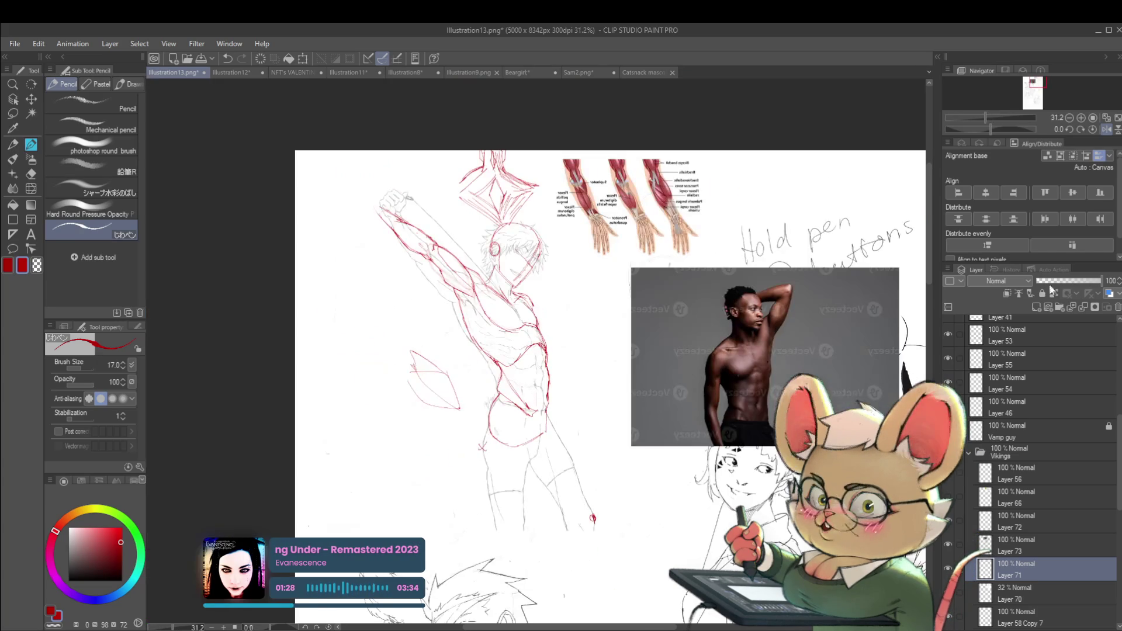
{"action": "key", "text": "ctrl+plus"}
{"action": "key", "text": "ctrl+plus"}
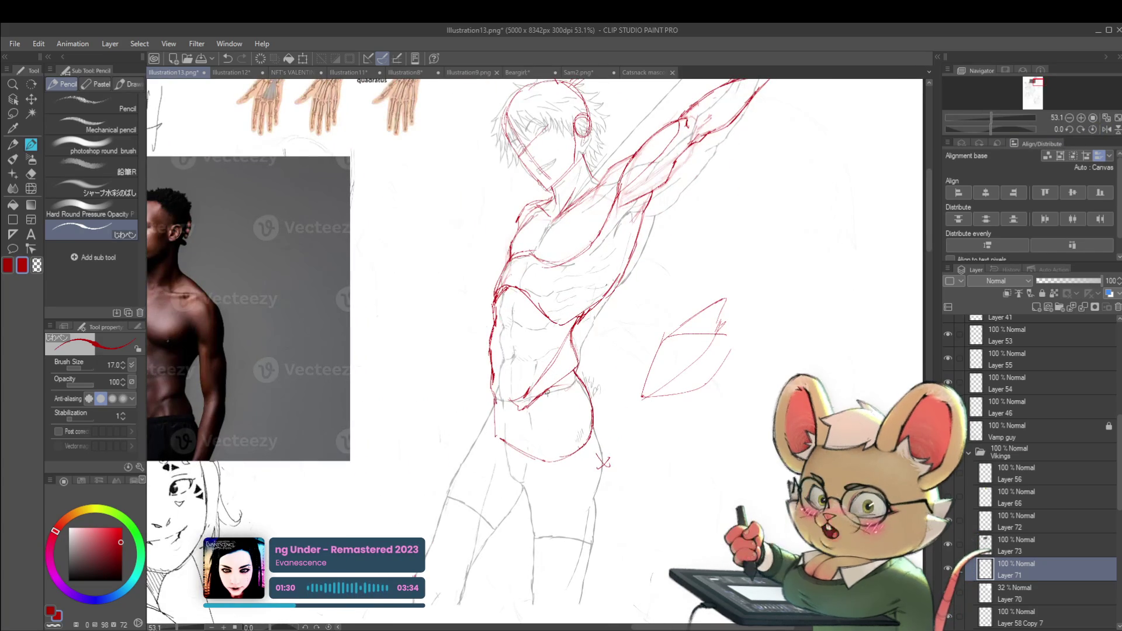
{"action": "key", "text": "ctrl+z"}
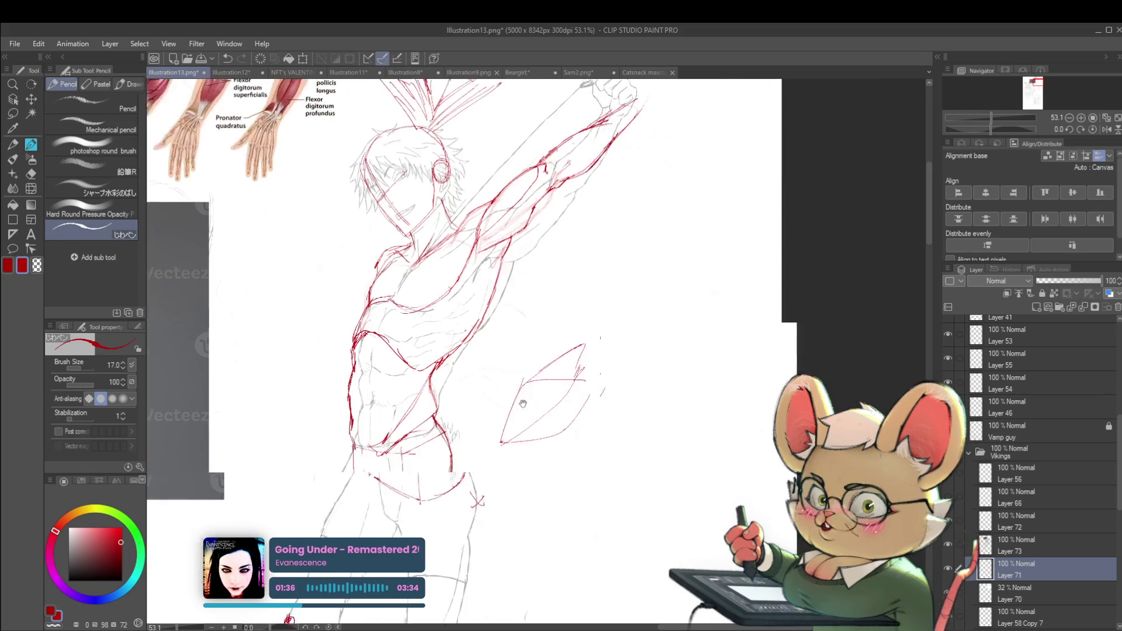
- Draw a red box with top and side edges to the right of the raised arm
{"action": "left_click_drag", "start_coordinate": [742, 199], "coordinate": [555, 274]}
{"action": "left_click_drag", "start_coordinate": [573, 237], "coordinate": [560, 309]}
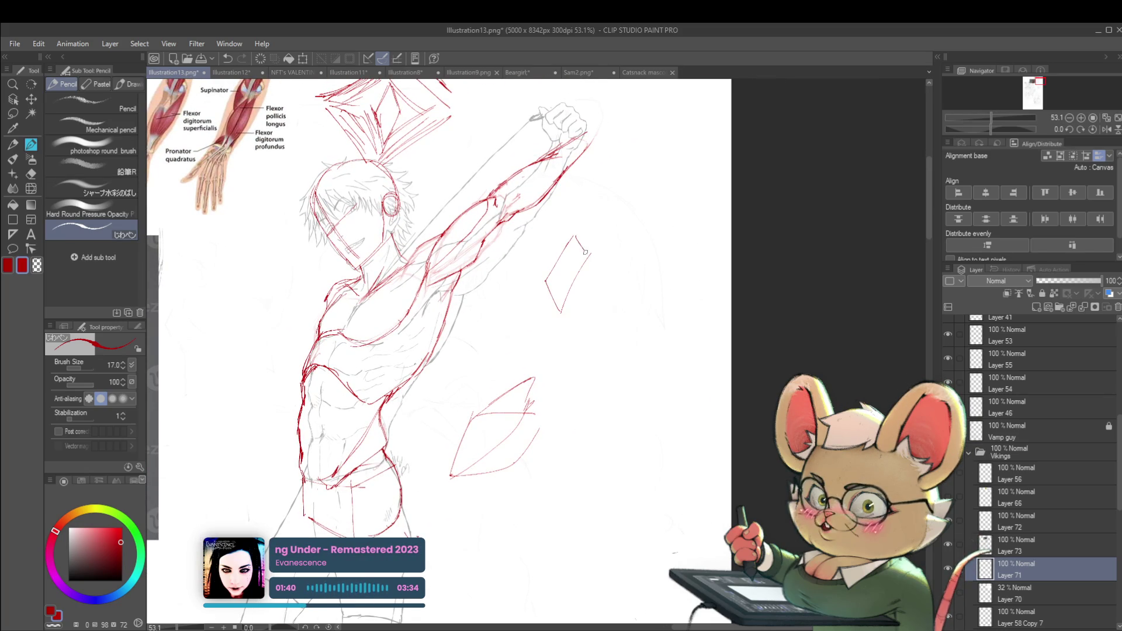
{"action": "left_click_drag", "start_coordinate": [591, 257], "coordinate": [649, 254]}
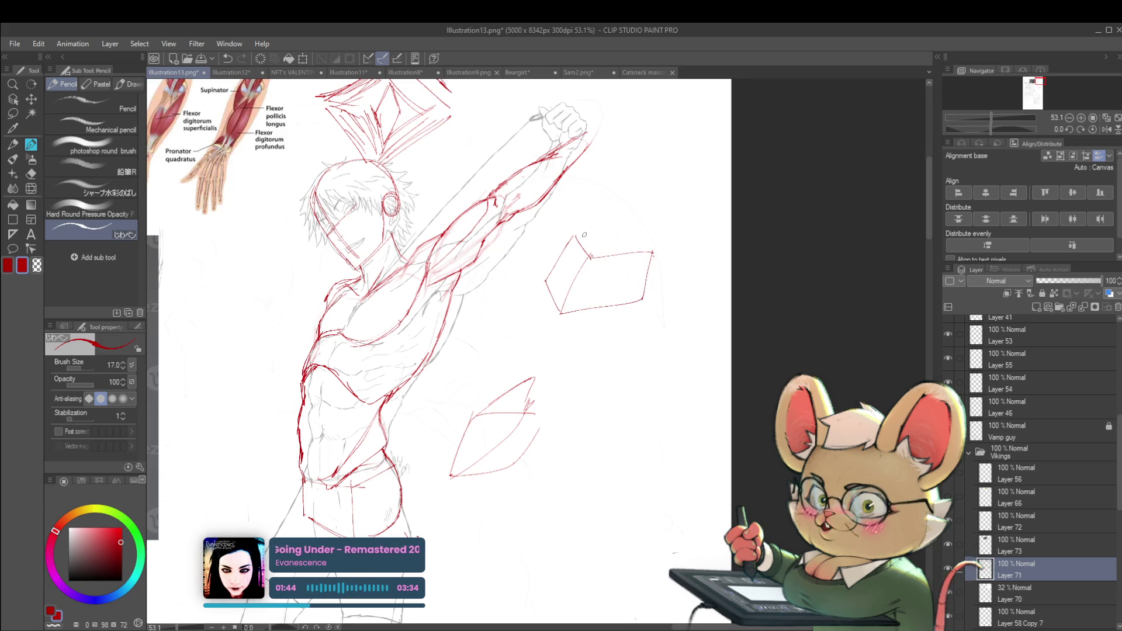
{"action": "mouse_move", "coordinate": [640, 232]}
{"action": "left_mouse_down"}
{"action": "mouse_move", "coordinate": [653, 253]}
{"action": "mouse_move", "coordinate": [595, 297]}
{"action": "left_mouse_up"}
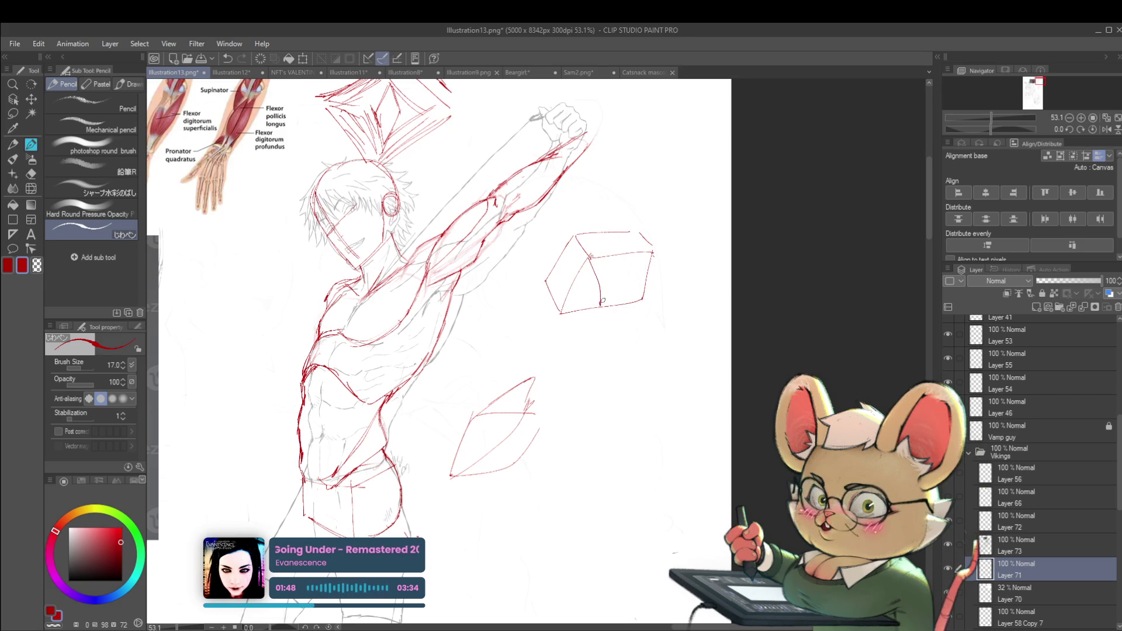
{"action": "left_click_drag", "start_coordinate": [649, 255], "coordinate": [647, 290]}
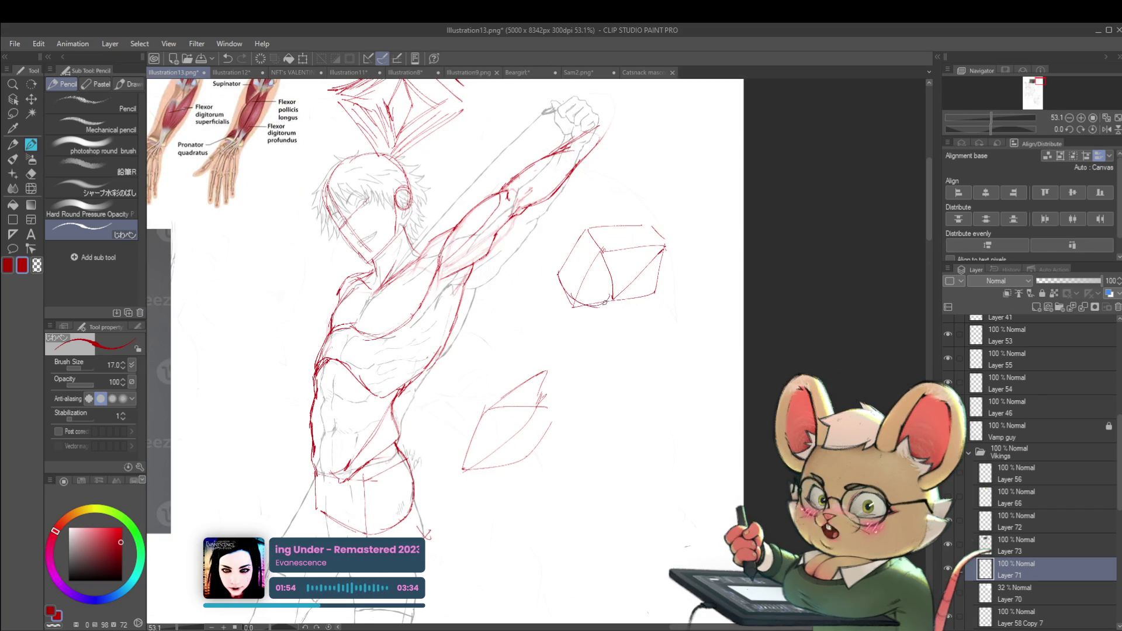
- Reinforce the left hip contour and draw a red line down the leg in mirrored view
{"action": "scroll", "coordinate": [647, 290], "scroll_direction": "down", "scroll_amount": 2}
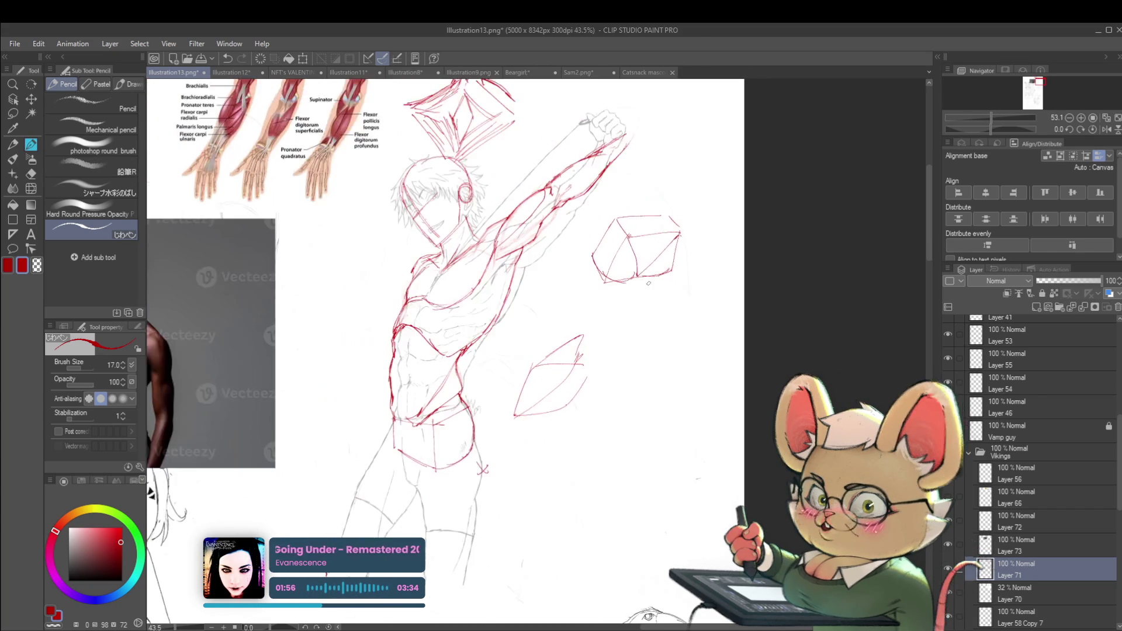
{"action": "left_click_drag", "start_coordinate": [401, 382], "coordinate": [413, 427]}
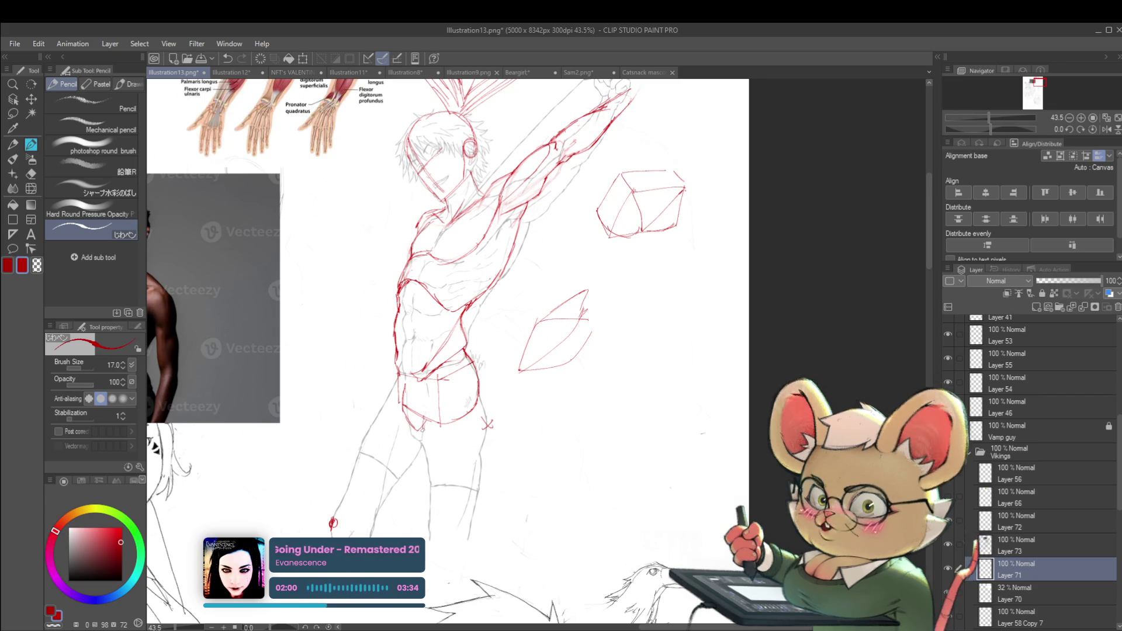
{"action": "left_click_drag", "start_coordinate": [333, 522], "coordinate": [325, 463]}
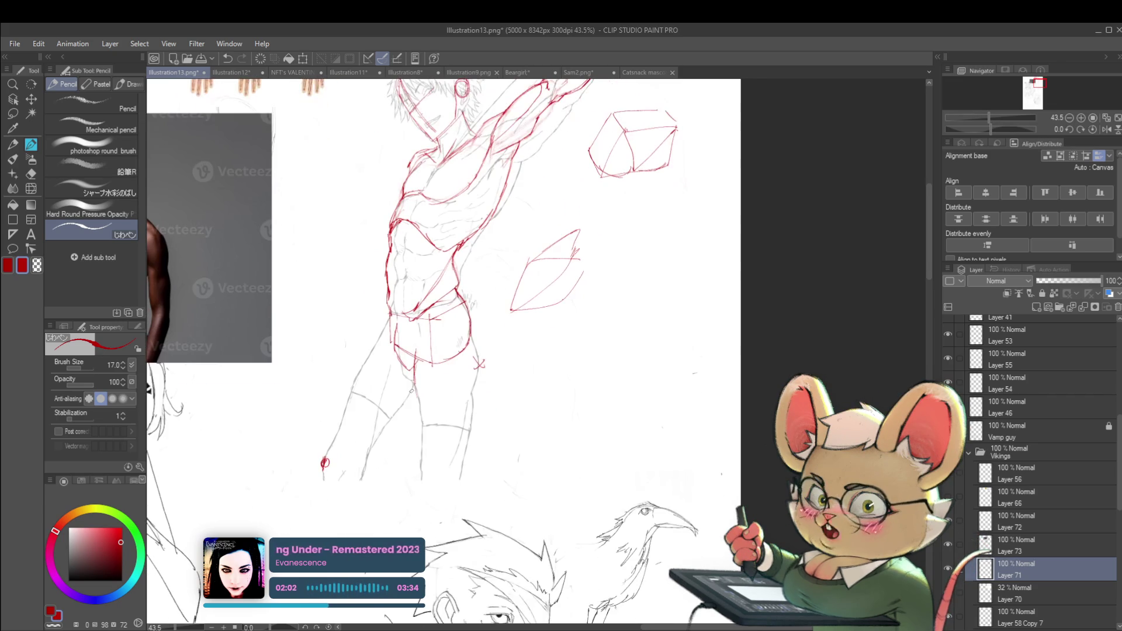
{"action": "left_click", "coordinate": [1106, 129]}
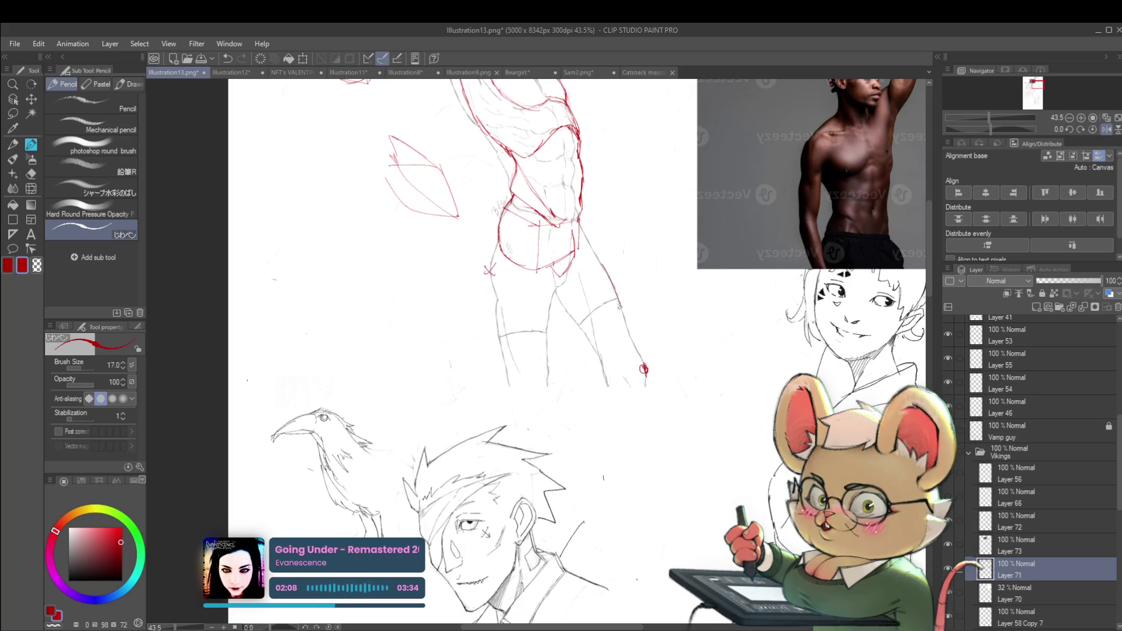
{"action": "mouse_move", "coordinate": [601, 270]}
{"action": "left_mouse_down"}
{"action": "mouse_move", "coordinate": [619, 304]}
{"action": "mouse_move", "coordinate": [628, 374]}
{"action": "left_mouse_up"}
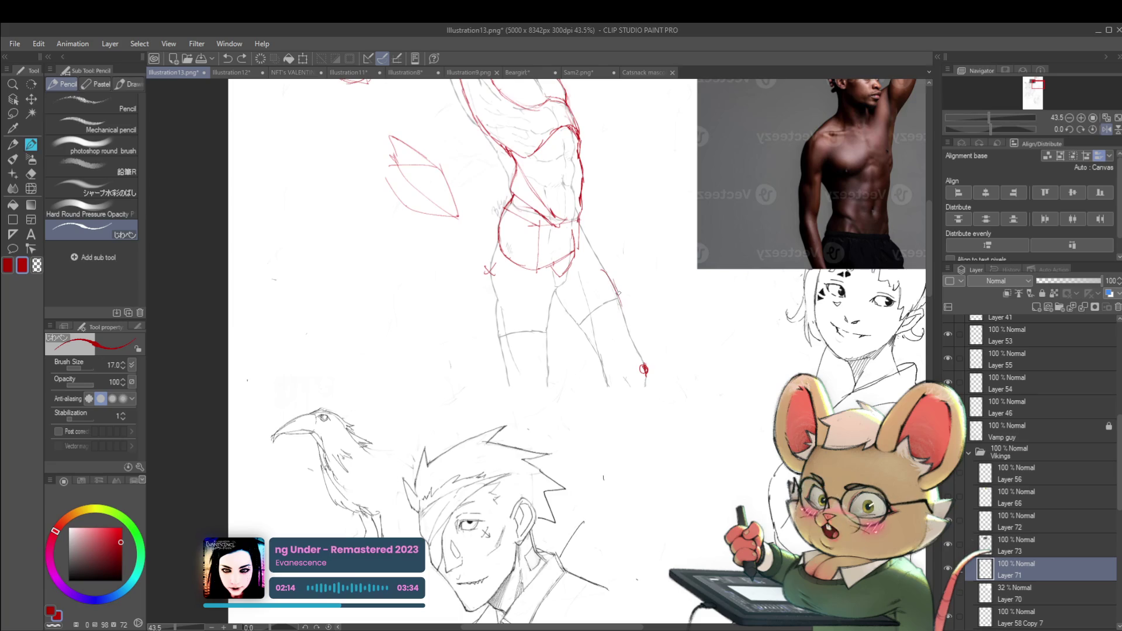
{"action": "left_click_drag", "start_coordinate": [626, 345], "coordinate": [629, 364]}
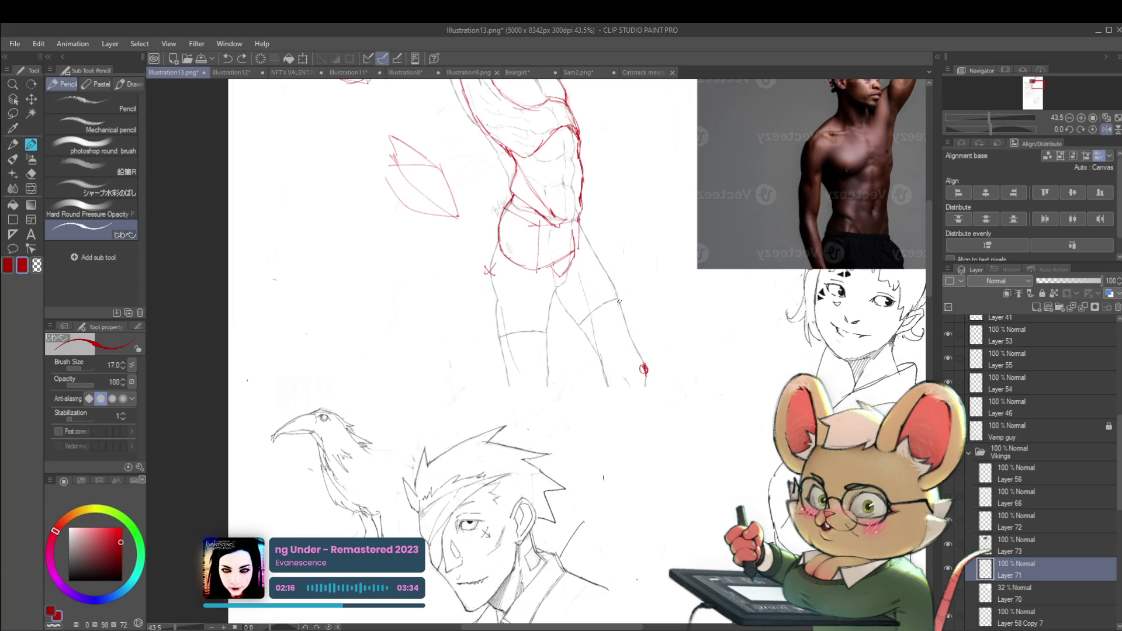
{"action": "scroll", "coordinate": [667, 406], "scroll_direction": "down", "scroll_amount": 1}
{"action": "left_click", "coordinate": [1106, 128]}
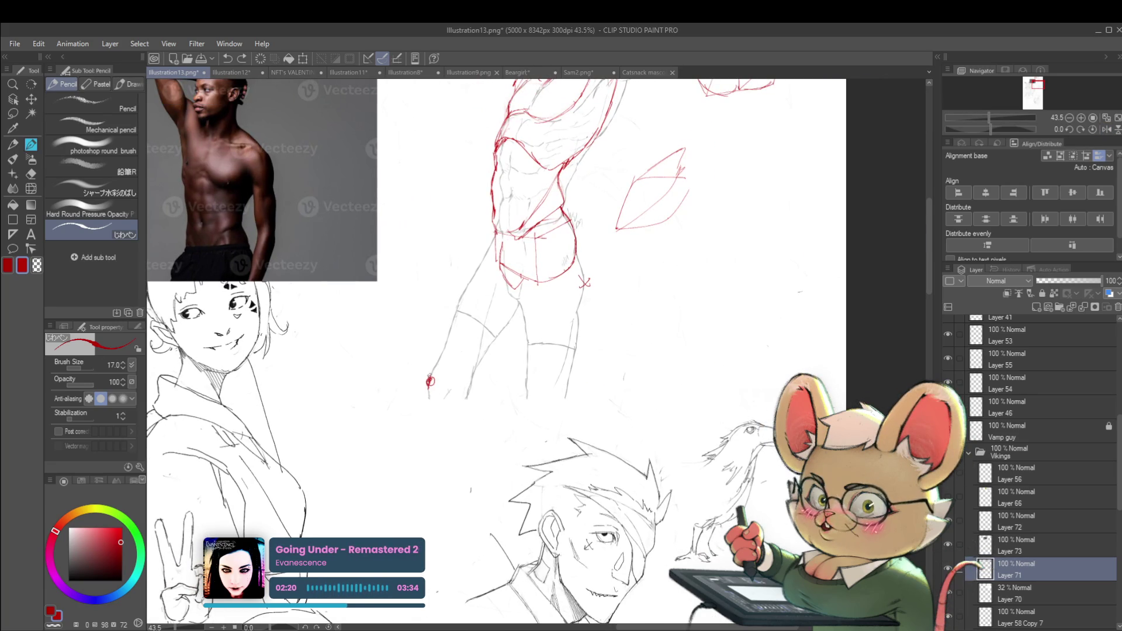
- Trace a red contour up from the knee circle toward the torso, adding hip and leg-bottom strokes
{"action": "left_click_drag", "start_coordinate": [433, 363], "coordinate": [426, 377]}
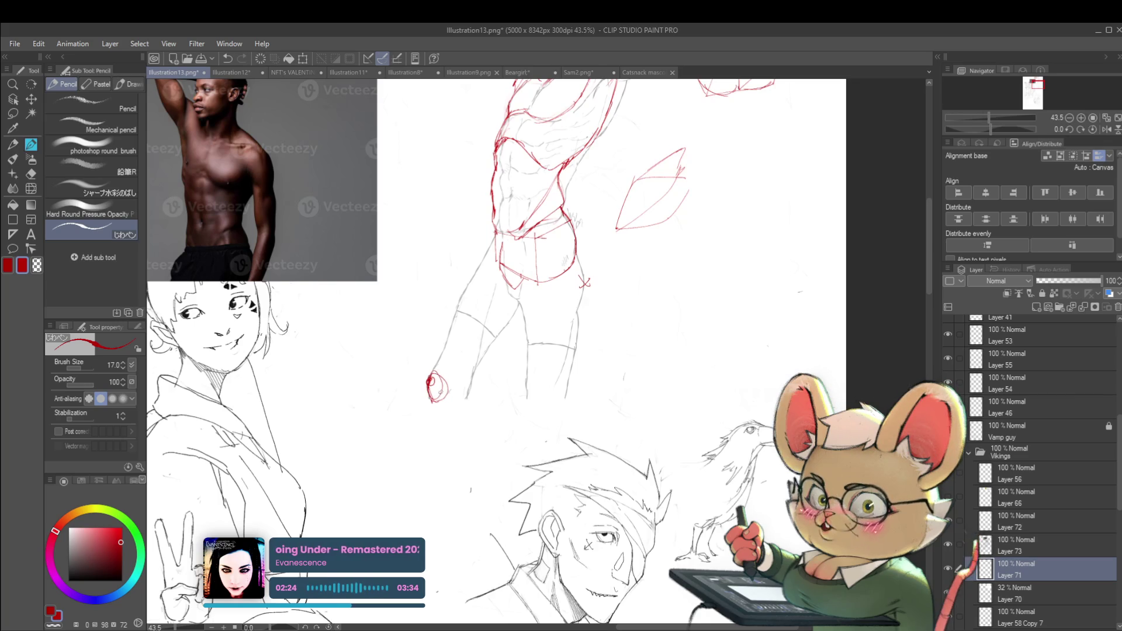
{"action": "mouse_move", "coordinate": [430, 374]}
{"action": "left_mouse_down"}
{"action": "mouse_move", "coordinate": [455, 297]}
{"action": "mouse_move", "coordinate": [495, 253]}
{"action": "mouse_move", "coordinate": [485, 251]}
{"action": "left_mouse_up"}
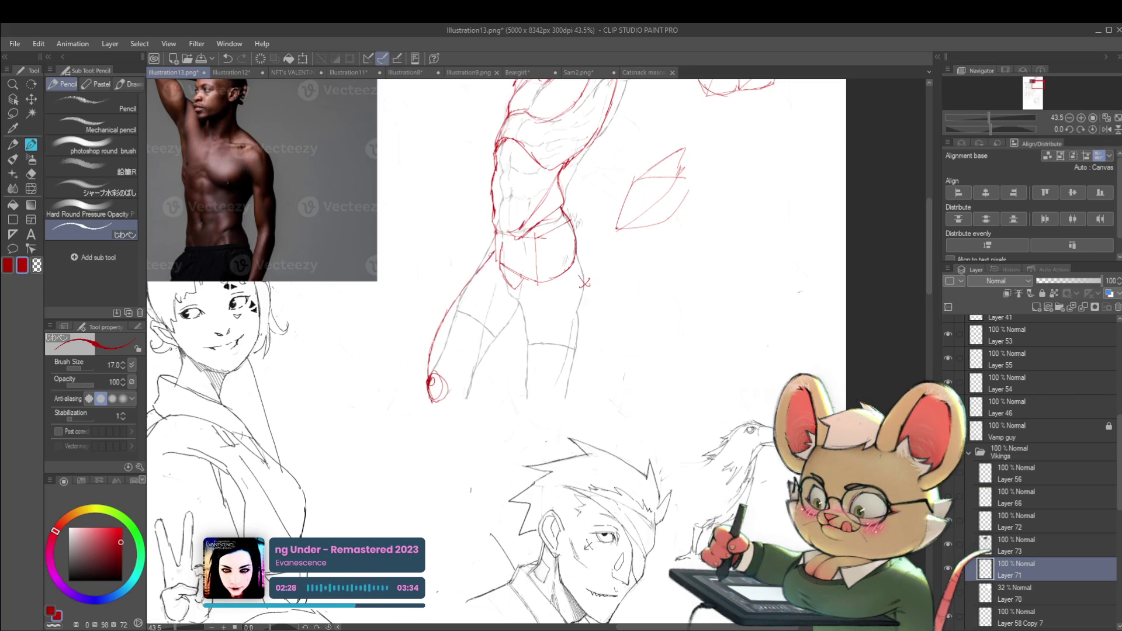
{"action": "scroll", "coordinate": [537, 243], "scroll_direction": "down", "scroll_amount": 3}
{"action": "scroll", "coordinate": [507, 220], "scroll_direction": "up", "scroll_amount": 2}
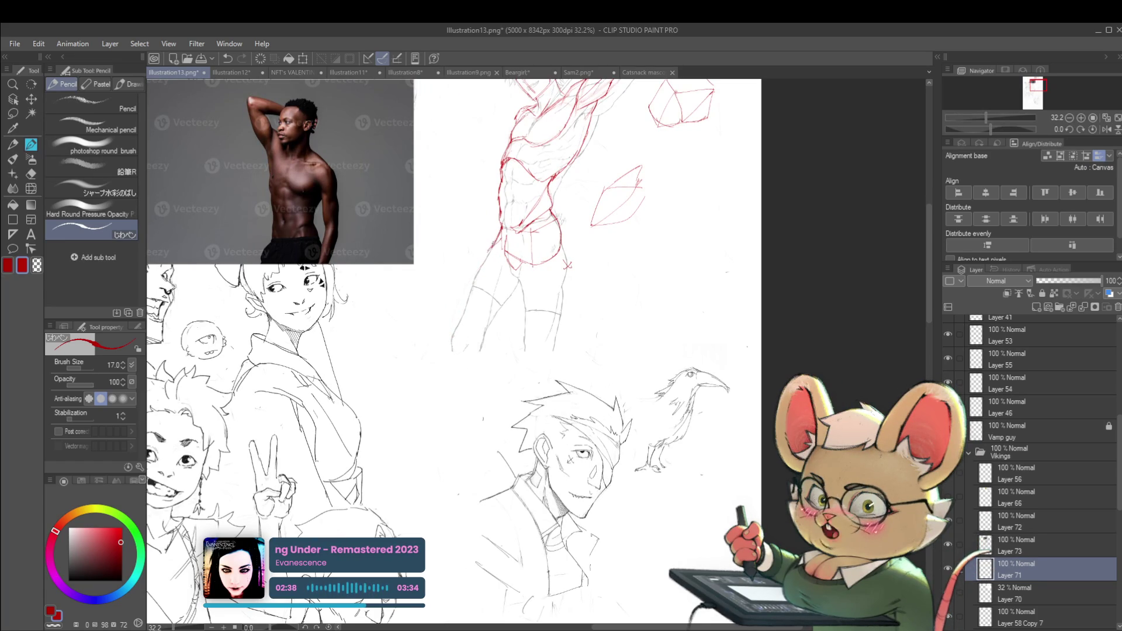
{"action": "mouse_move", "coordinate": [492, 244]}
{"action": "left_mouse_down"}
{"action": "mouse_move", "coordinate": [456, 321]}
{"action": "mouse_move", "coordinate": [466, 342]}
{"action": "left_mouse_up"}
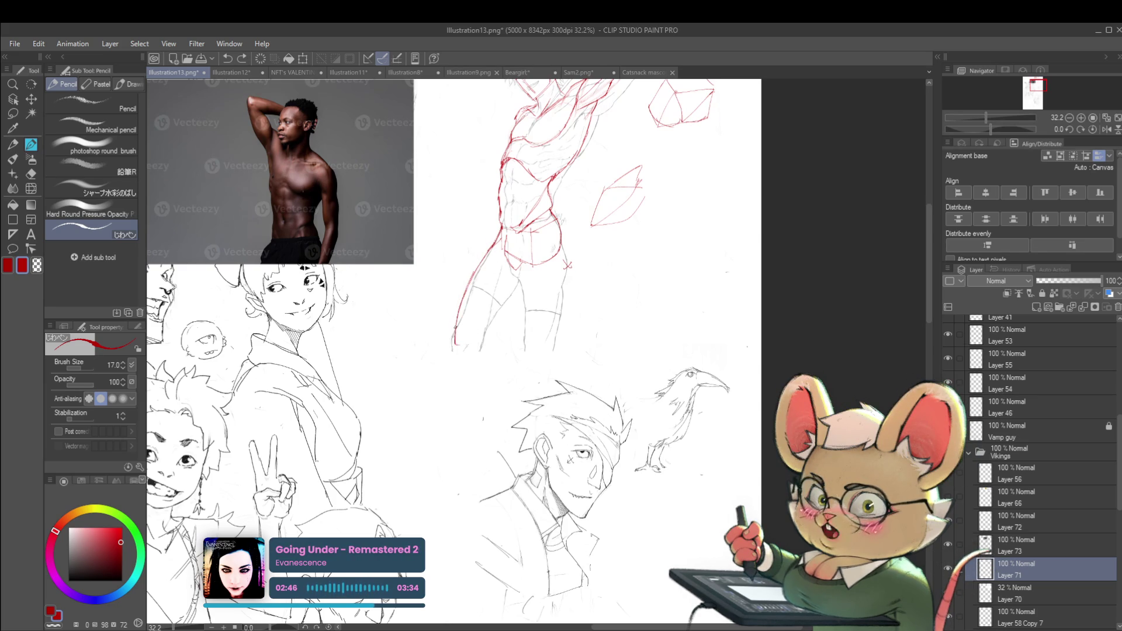
{"action": "left_click_drag", "start_coordinate": [453, 343], "coordinate": [461, 352]}
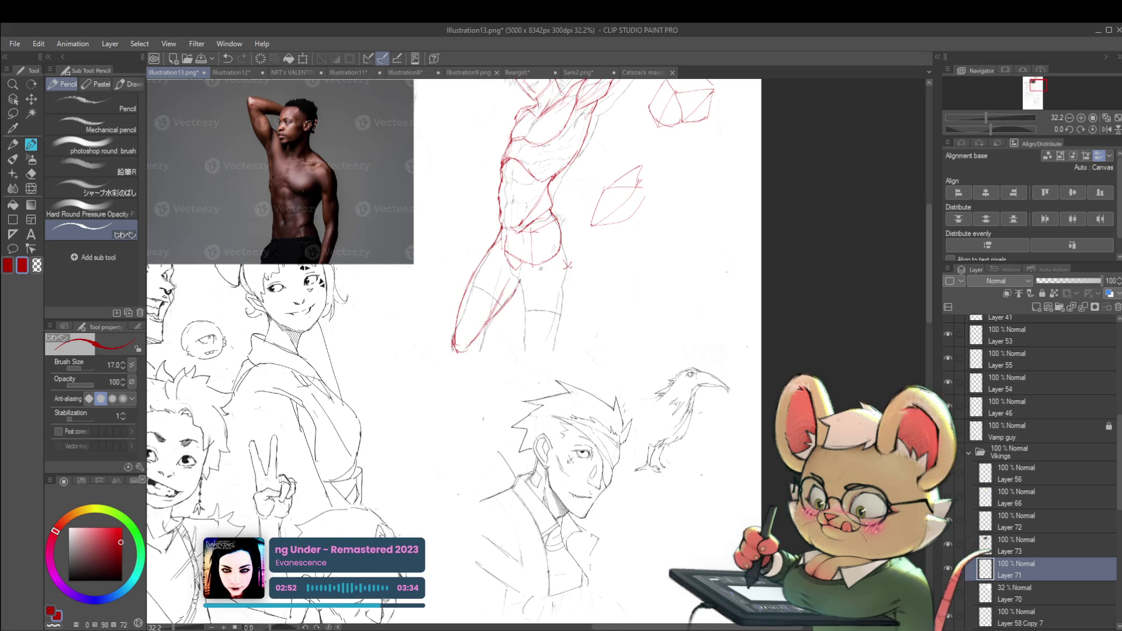
{"action": "scroll", "coordinate": [555, 286], "scroll_direction": "down", "scroll_amount": 2}
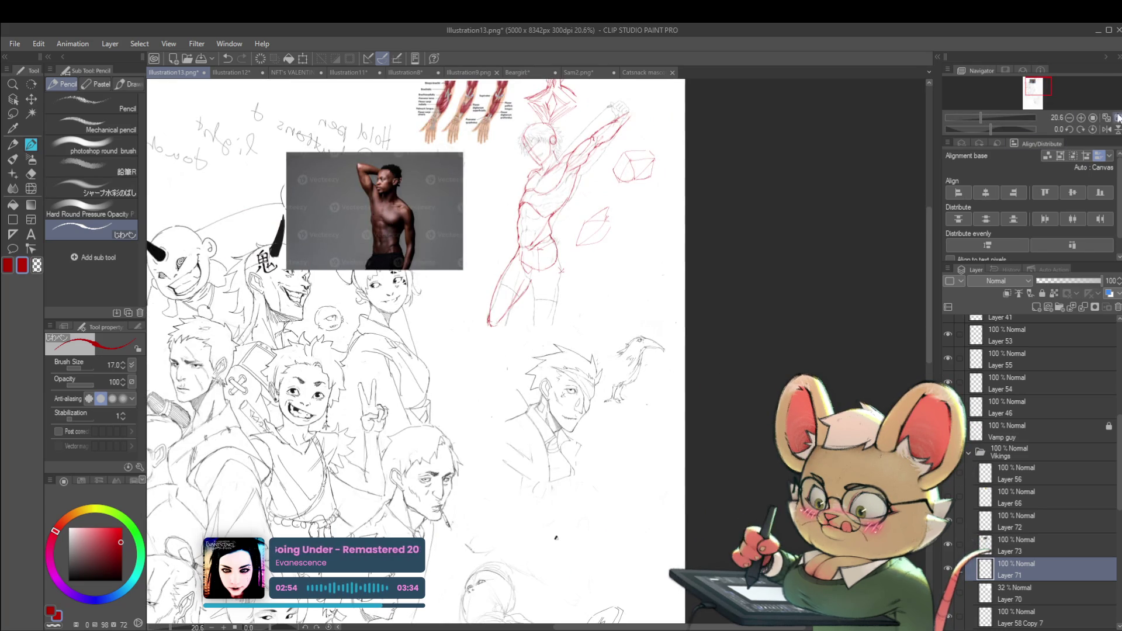
- Mirror the canvas, fit the whole page in the window, and mirror it again
{"action": "left_click", "coordinate": [1106, 129]}
{"action": "scroll", "coordinate": [592, 313], "scroll_direction": "up", "scroll_amount": 1}
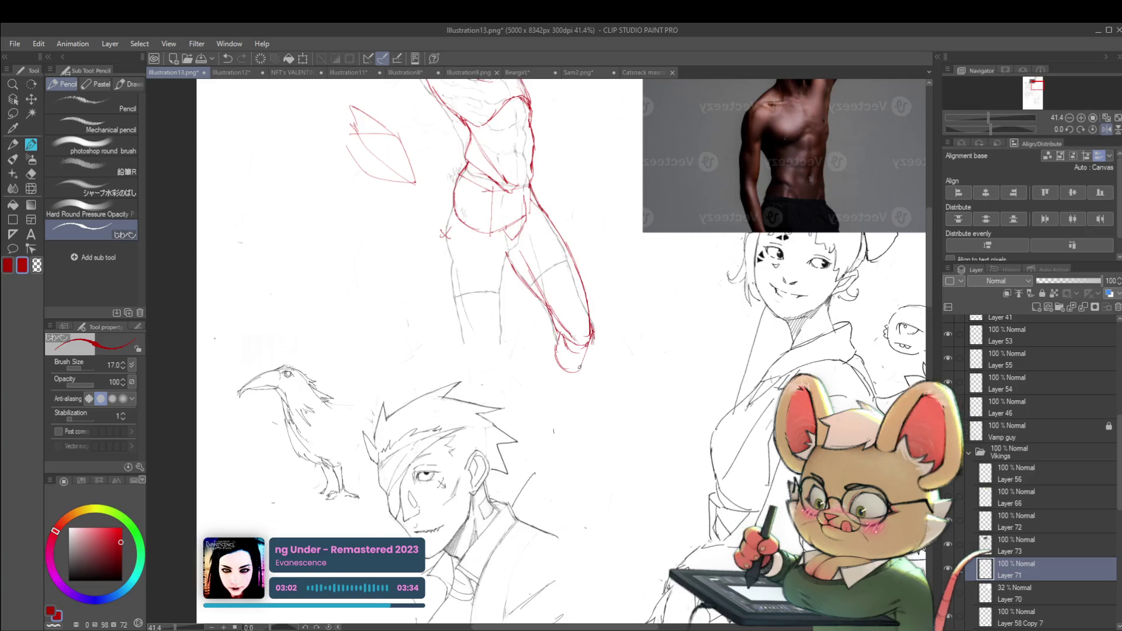
{"action": "scroll", "coordinate": [590, 330], "scroll_direction": "down", "scroll_amount": 3}
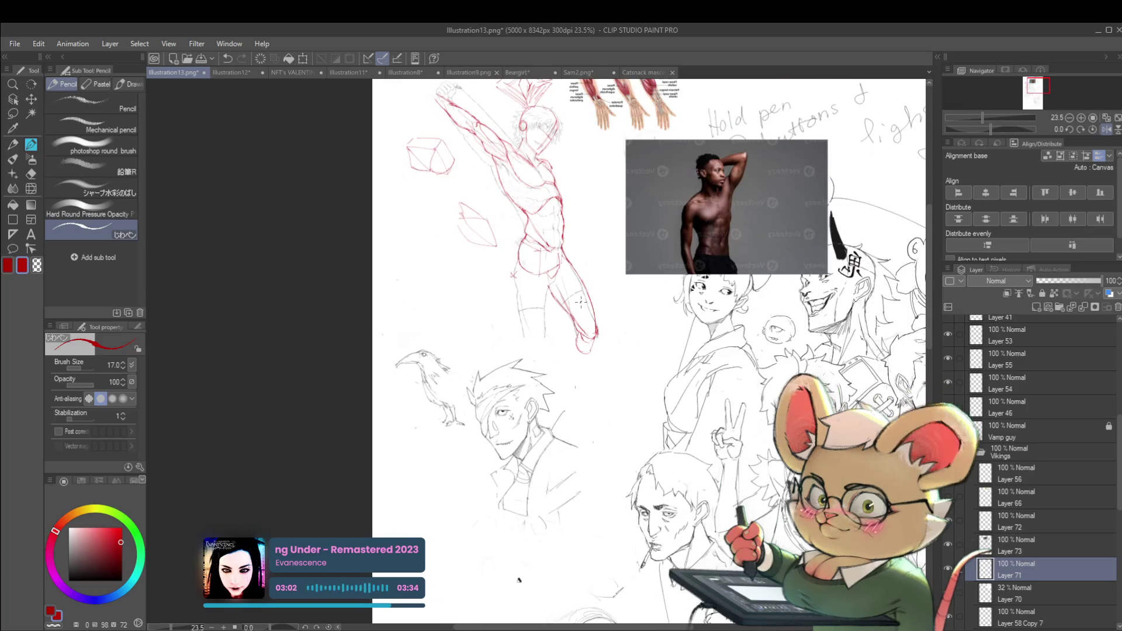
{"action": "left_click", "coordinate": [1106, 117]}
{"action": "scroll", "coordinate": [459, 175], "scroll_direction": "up", "scroll_amount": 8}
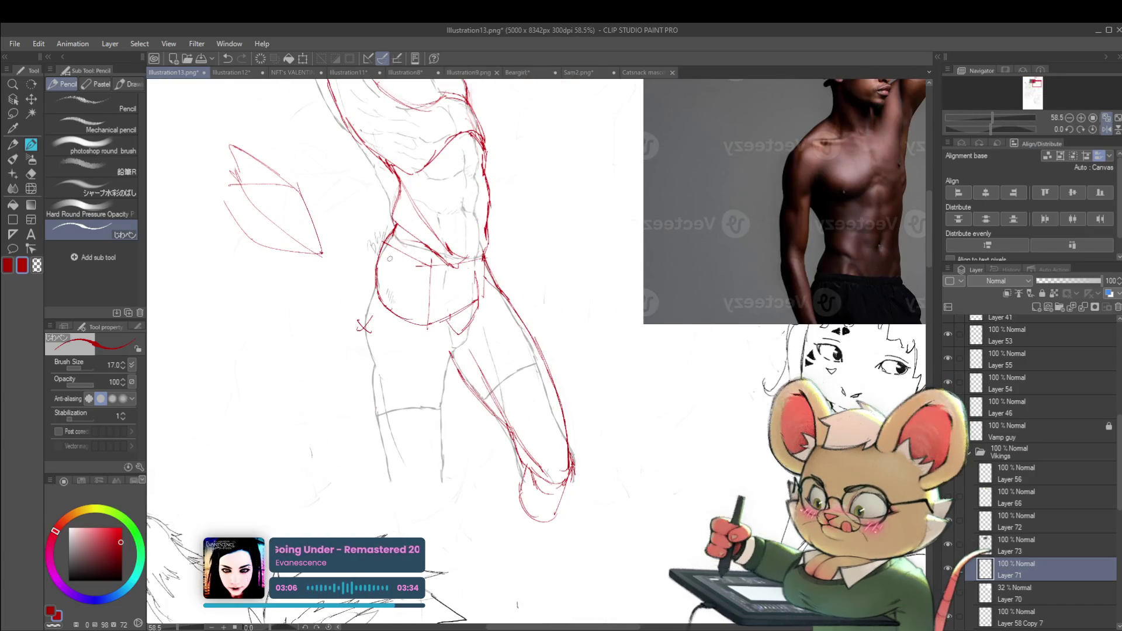
{"action": "scroll", "coordinate": [382, 287], "scroll_direction": "down", "scroll_amount": 2}
{"action": "left_click", "coordinate": [1107, 130]}
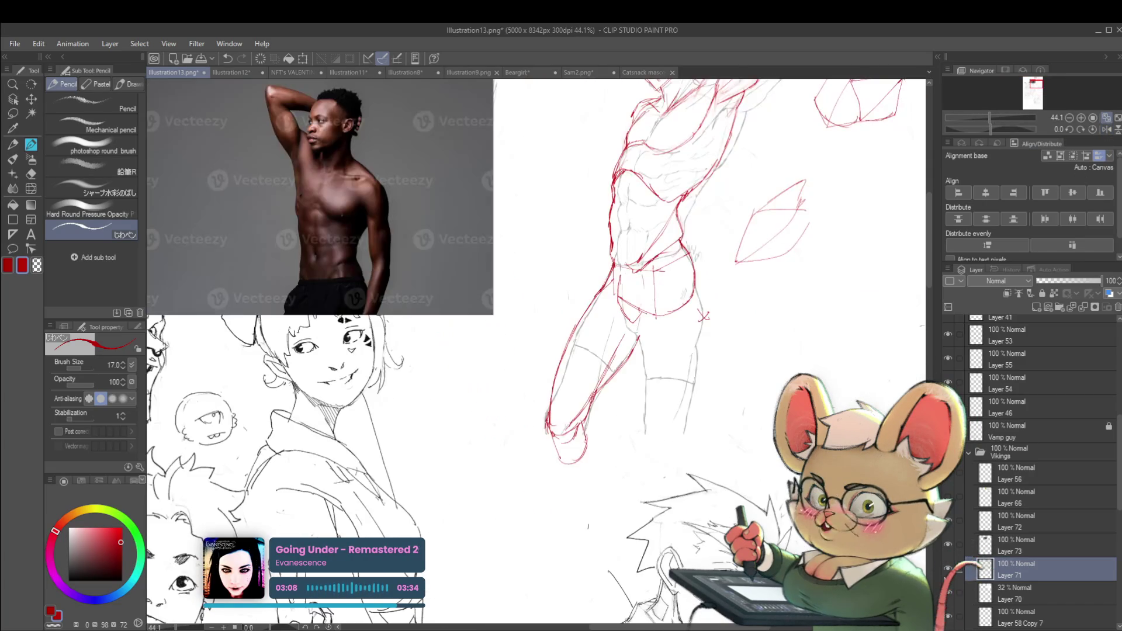
- Toggle the red Layer 71 off and on to compare, then undo the stray lower-leg stroke
{"action": "left_click", "coordinate": [947, 569]}
{"action": "left_click", "coordinate": [948, 568]}
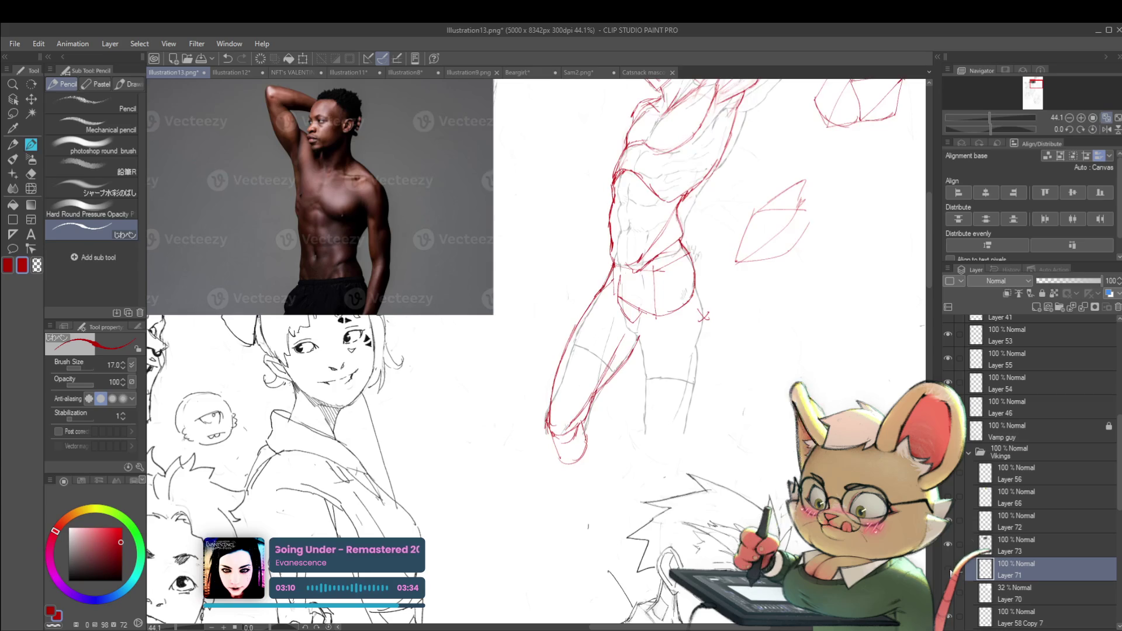
{"action": "left_click", "coordinate": [947, 568]}
{"action": "left_click_drag", "start_coordinate": [749, 374], "coordinate": [580, 477]}
{"action": "scroll", "coordinate": [581, 477], "scroll_direction": "down", "scroll_amount": 1}
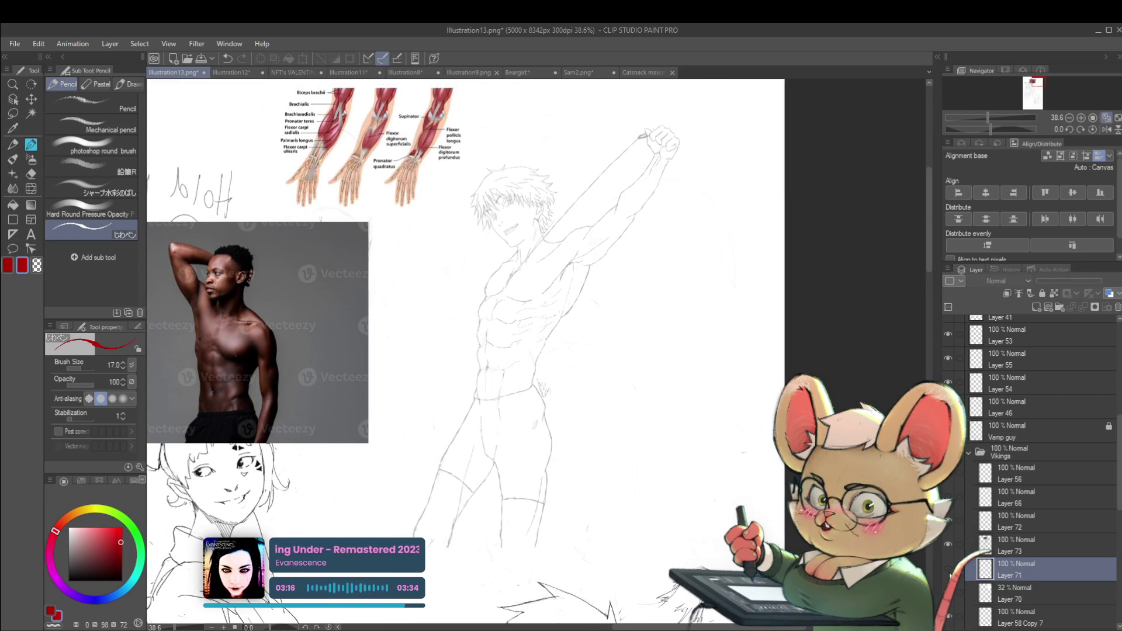
{"action": "left_click", "coordinate": [948, 569]}
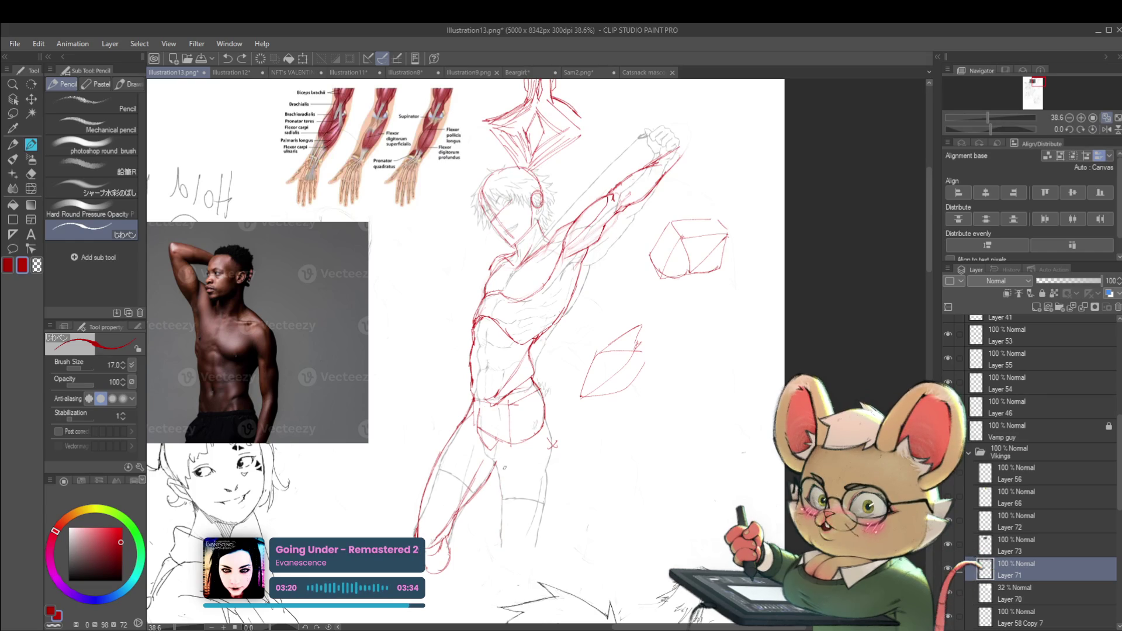
{"action": "key", "text": "ctrl+z"}
- Draw a red loop at the foot of the lower leg
{"action": "left_click_drag", "start_coordinate": [567, 434], "coordinate": [572, 383]}
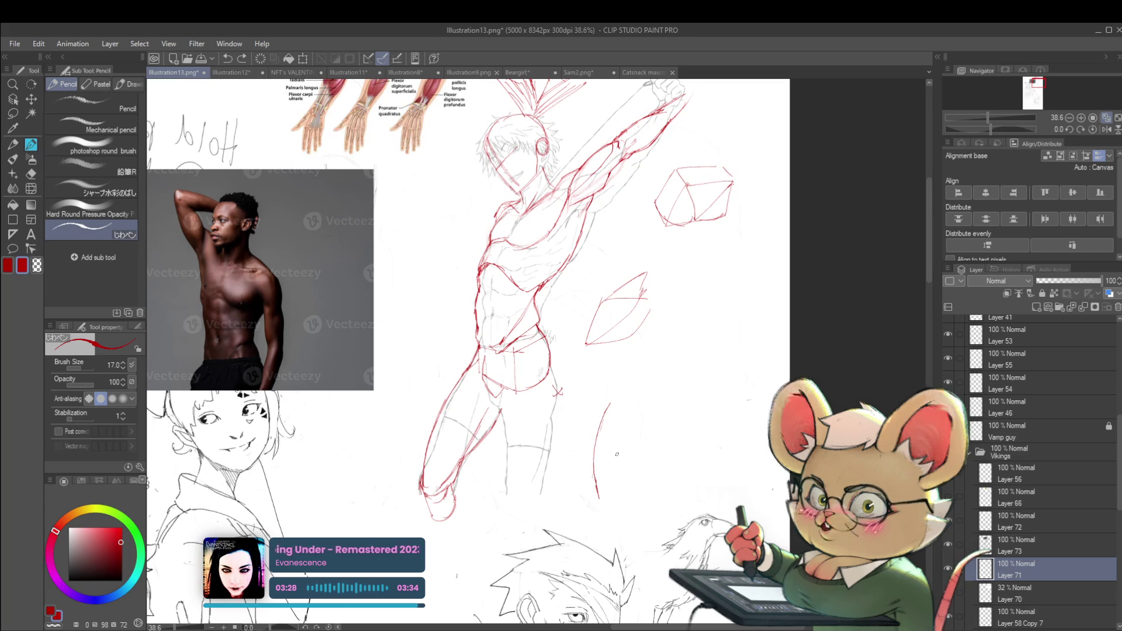
{"action": "scroll", "coordinate": [501, 418], "scroll_direction": "up", "scroll_amount": 1}
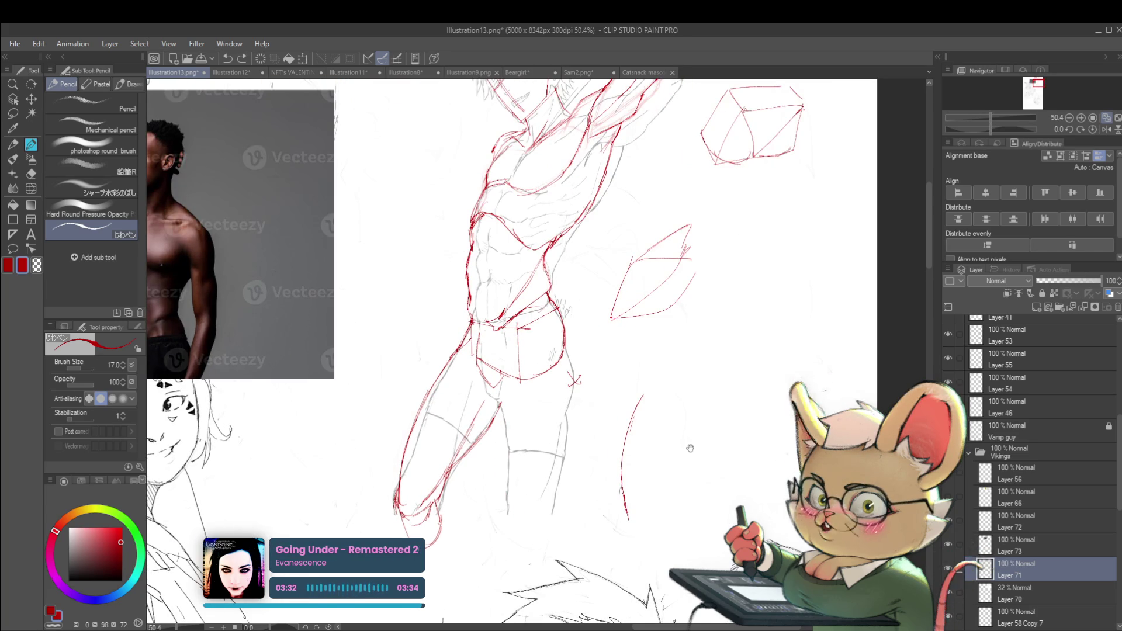
{"action": "scroll", "coordinate": [540, 450], "scroll_direction": "down", "scroll_amount": 1}
{"action": "scroll", "coordinate": [534, 392], "scroll_direction": "down", "scroll_amount": 1}
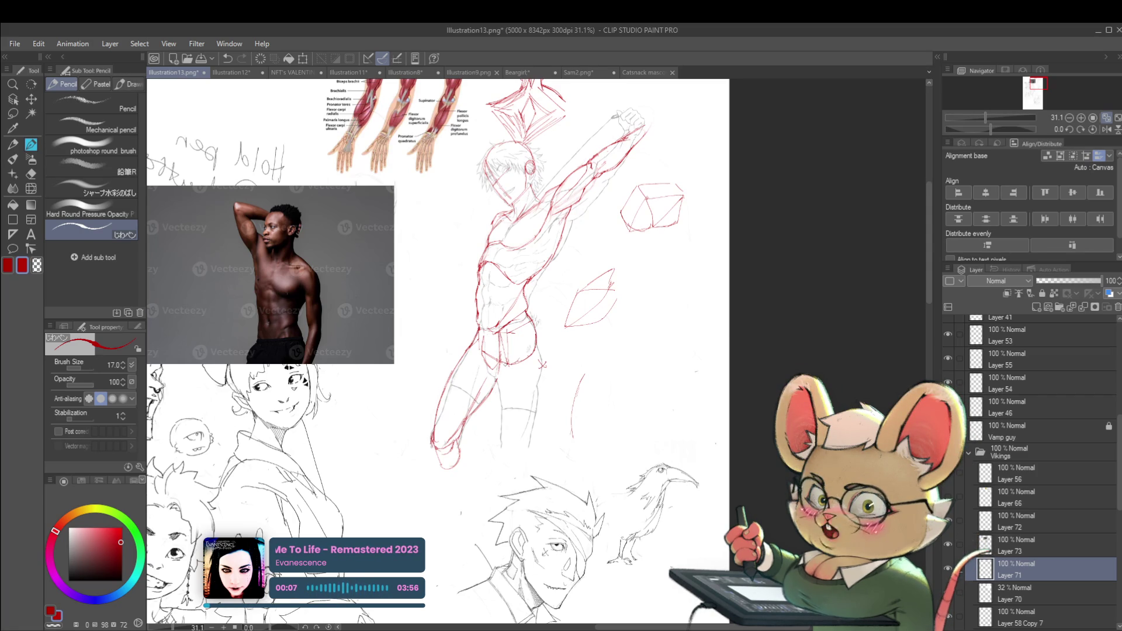
{"action": "scroll", "coordinate": [438, 351], "scroll_direction": "down", "scroll_amount": 1}
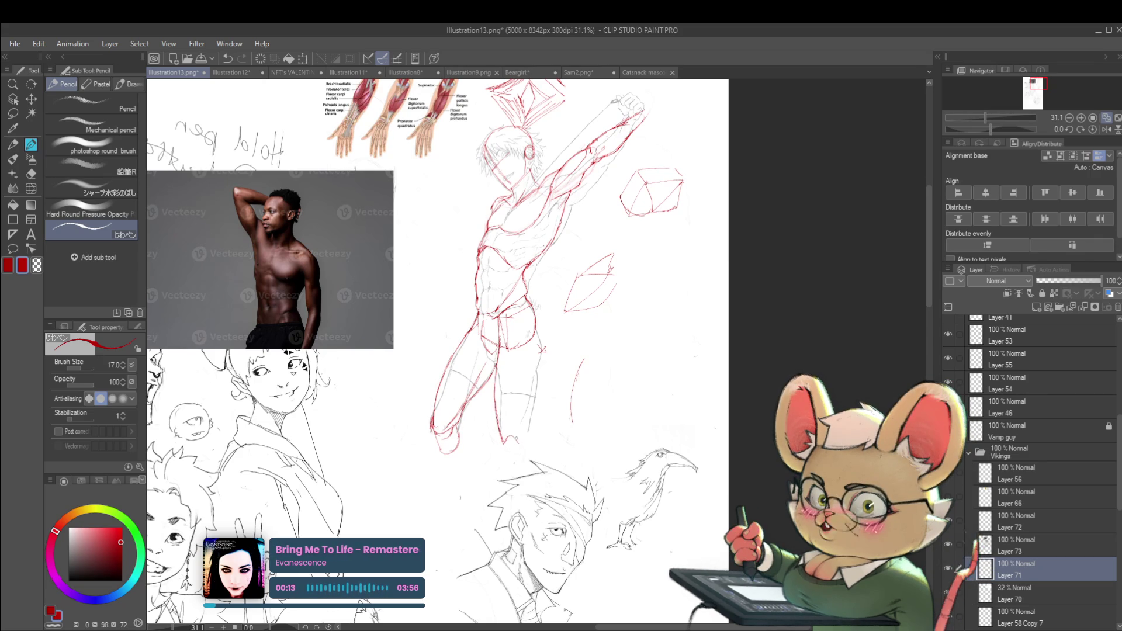
{"action": "left_click_drag", "start_coordinate": [503, 437], "coordinate": [517, 451]}
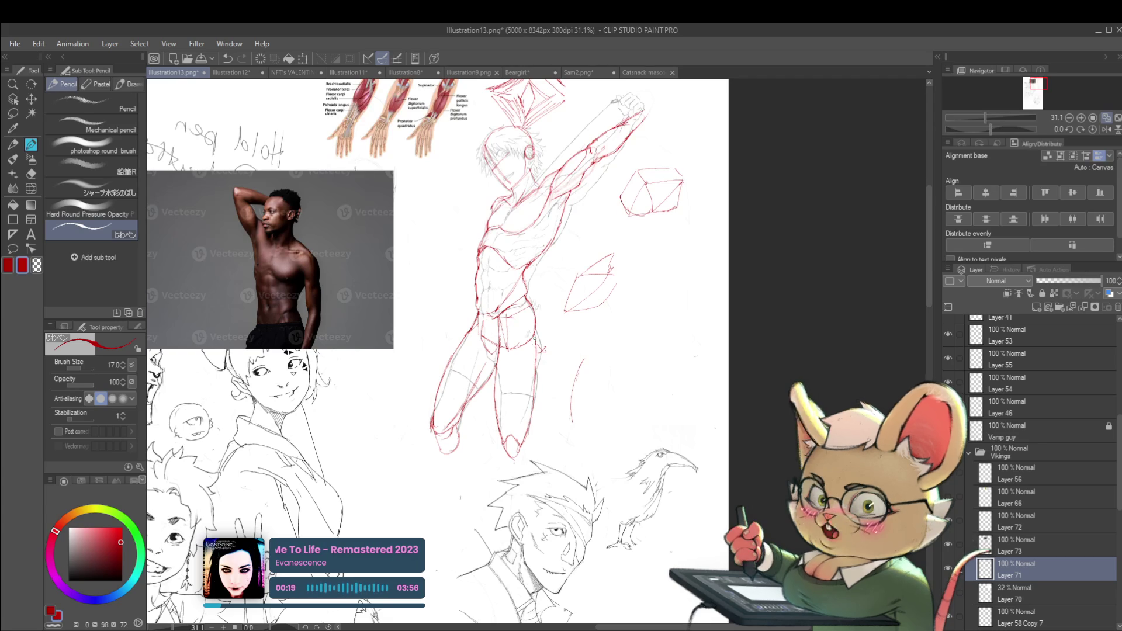
- Mirror the view to check, then undo the red lower-leg strokes and loop
{"action": "scroll", "coordinate": [530, 308], "scroll_direction": "down", "scroll_amount": 2}
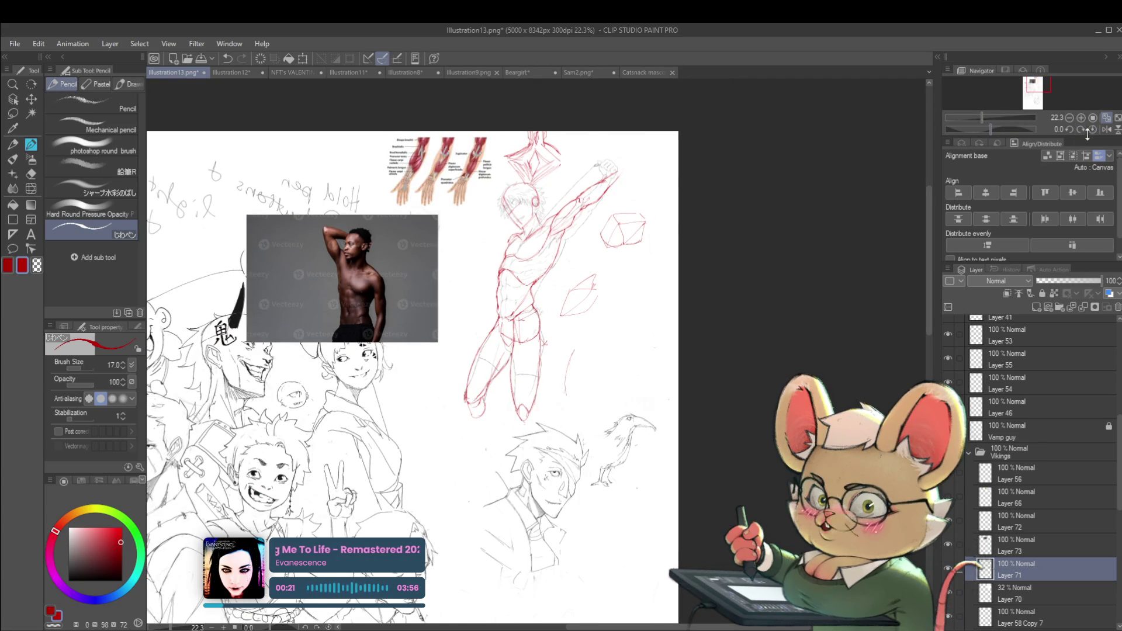
{"action": "left_click", "coordinate": [1106, 129]}
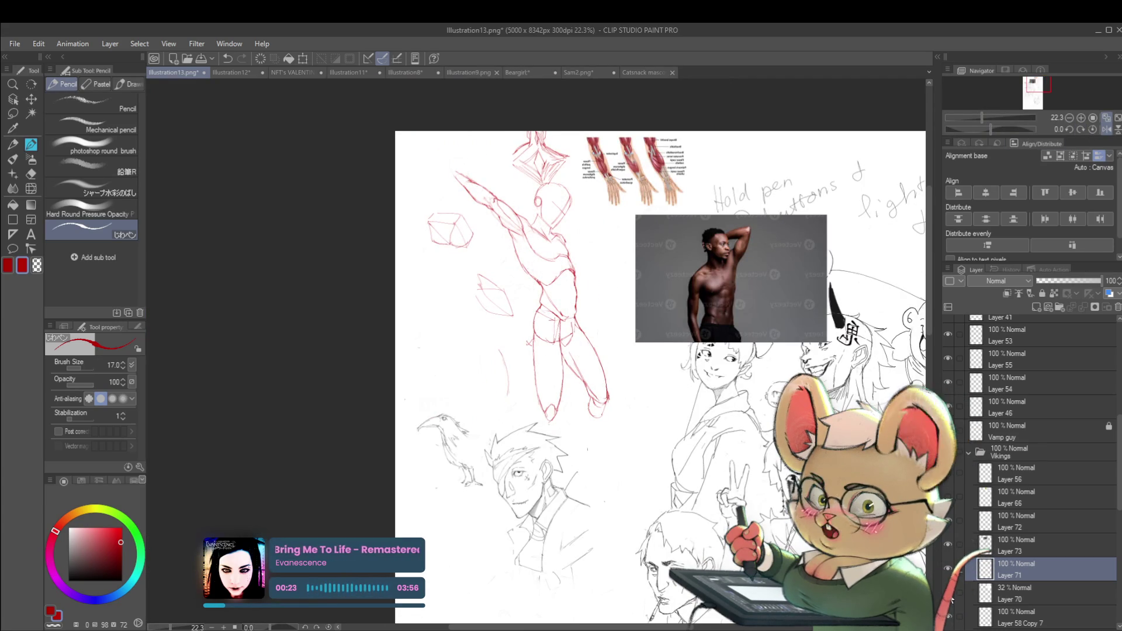
{"action": "scroll", "coordinate": [580, 372], "scroll_direction": "up", "scroll_amount": 2}
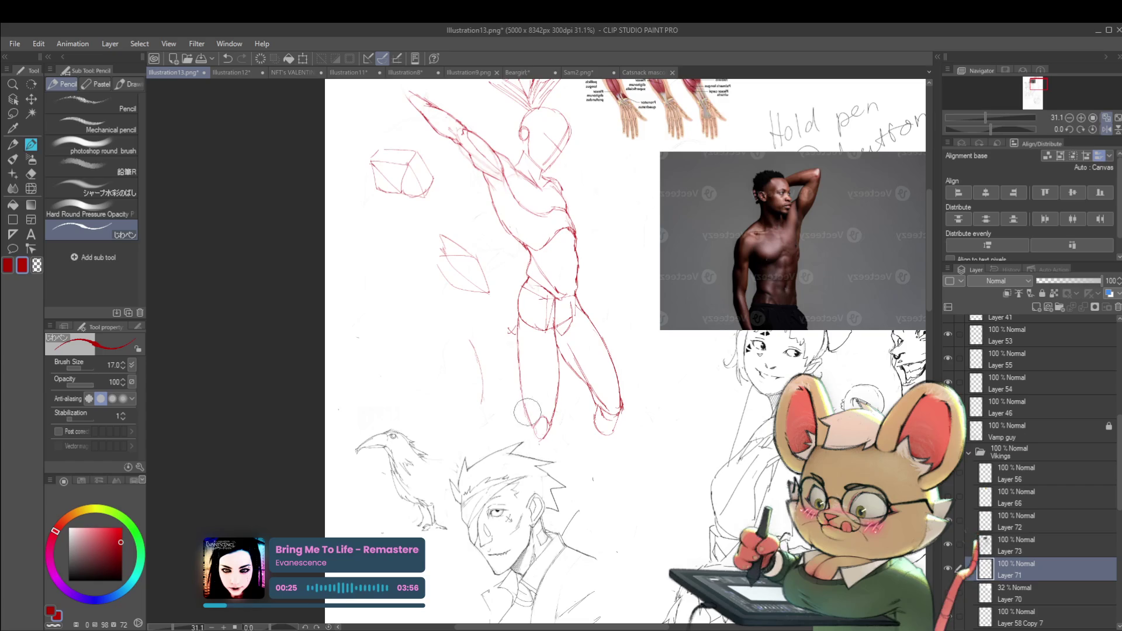
{"action": "key", "text": "ctrl+z"}
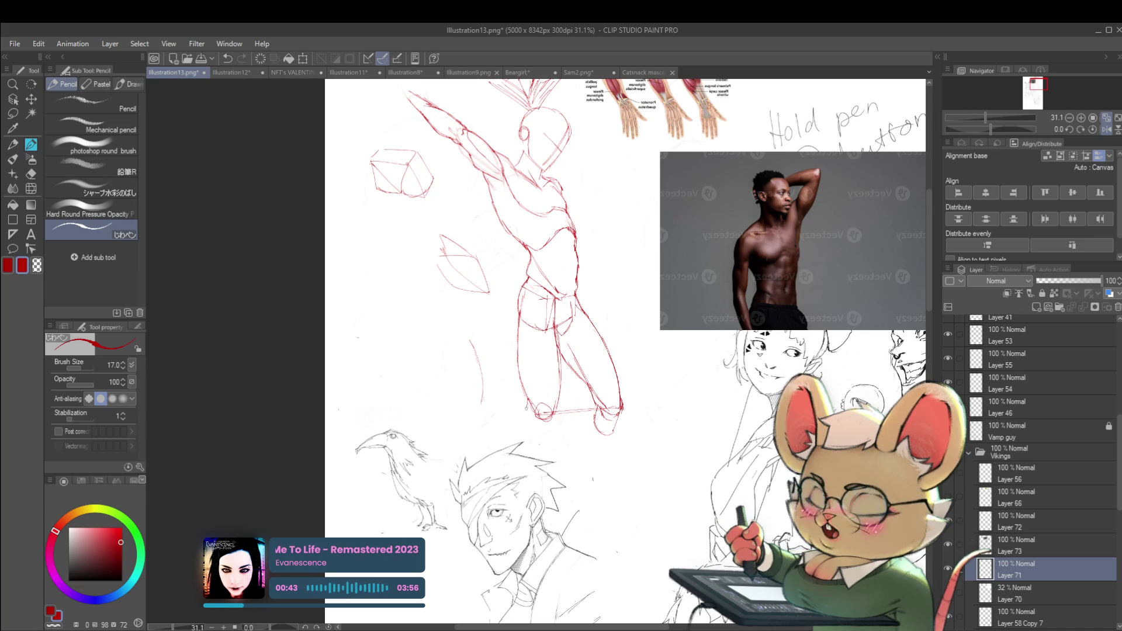
- Mirror the canvas to check the red figure, then flip it back
{"action": "scroll", "coordinate": [575, 383], "scroll_direction": "down", "scroll_amount": 3}
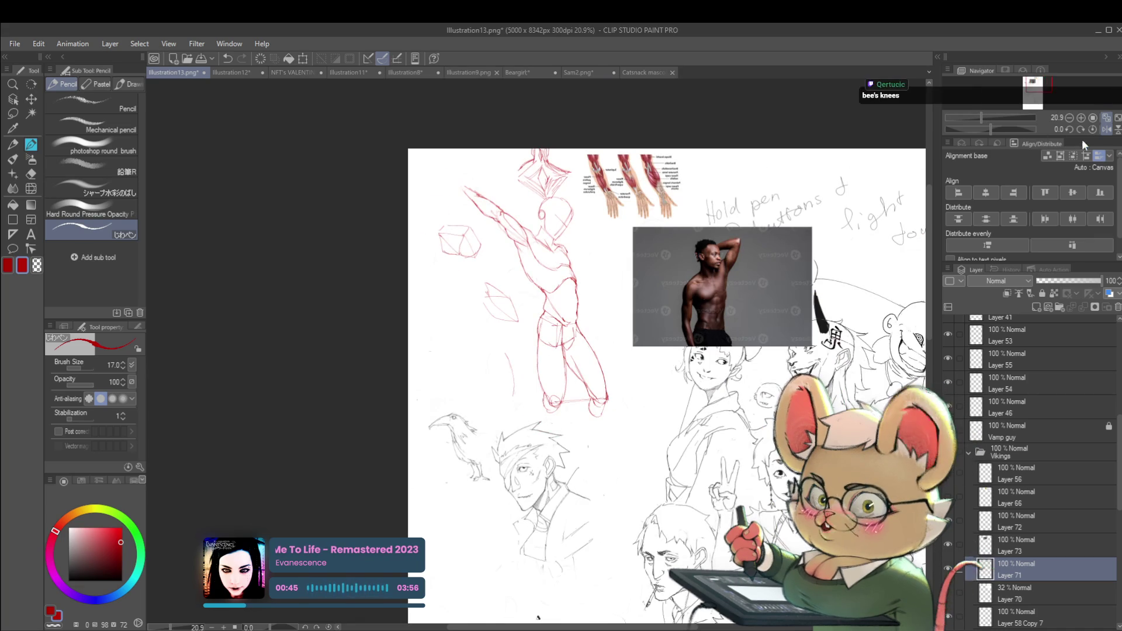
{"action": "left_click", "coordinate": [1105, 129]}
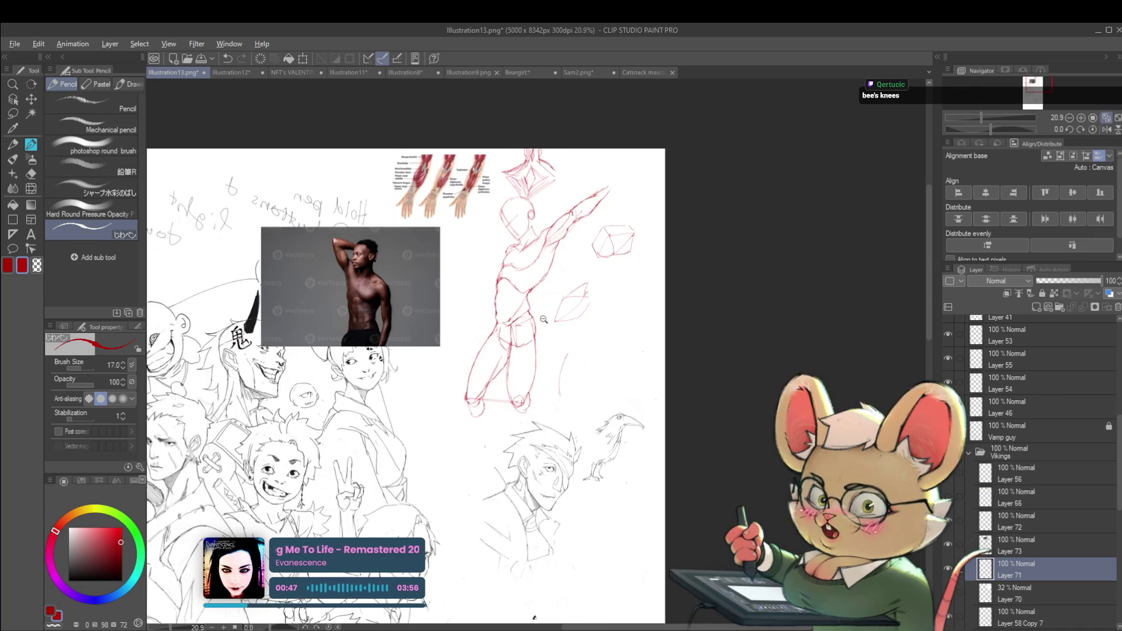
{"action": "scroll", "coordinate": [543, 387], "scroll_direction": "down", "scroll_amount": 1}
{"action": "scroll", "coordinate": [561, 360], "scroll_direction": "up", "scroll_amount": 2}
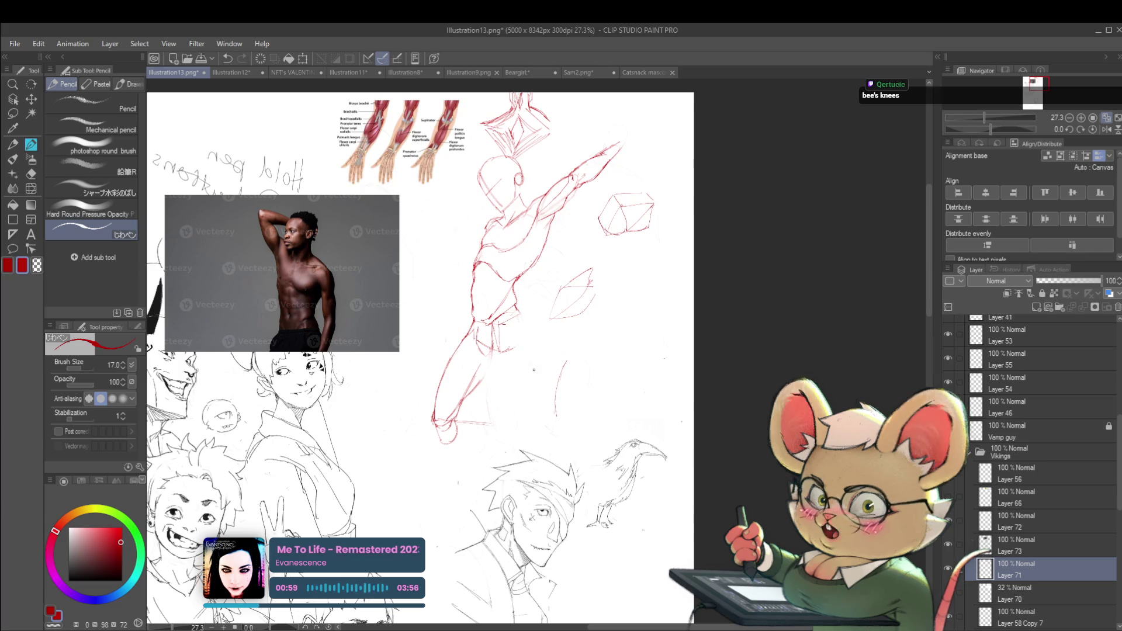
{"action": "left_click", "coordinate": [1105, 129]}
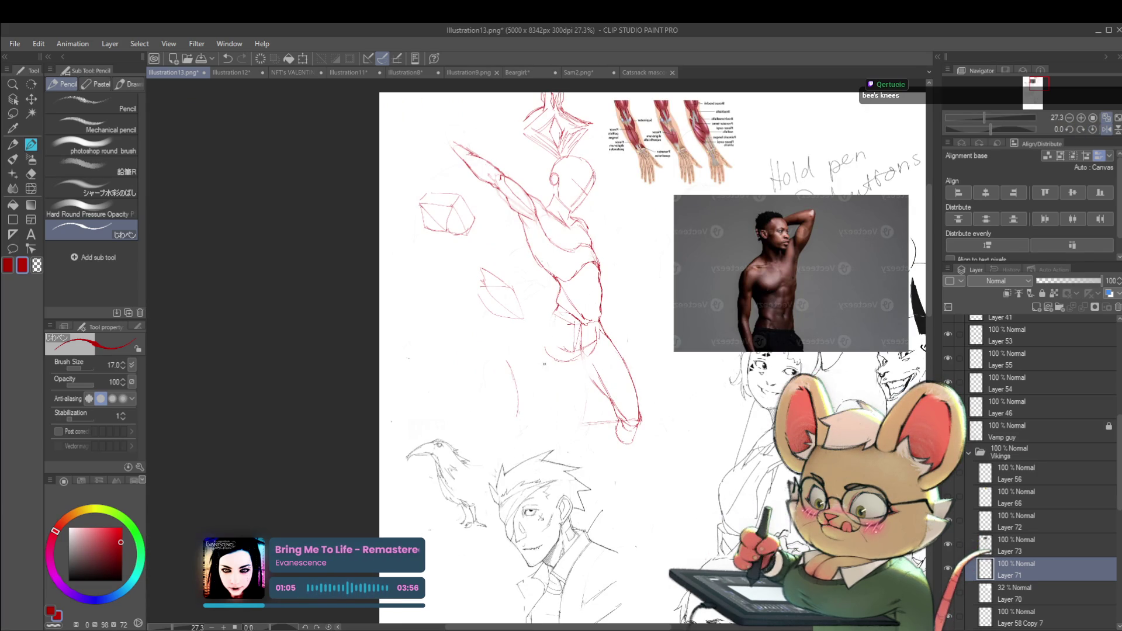
- Outline the left thigh and leg in red and add a short vertical stroke on the legs
{"action": "left_click_drag", "start_coordinate": [543, 369], "coordinate": [542, 409]}
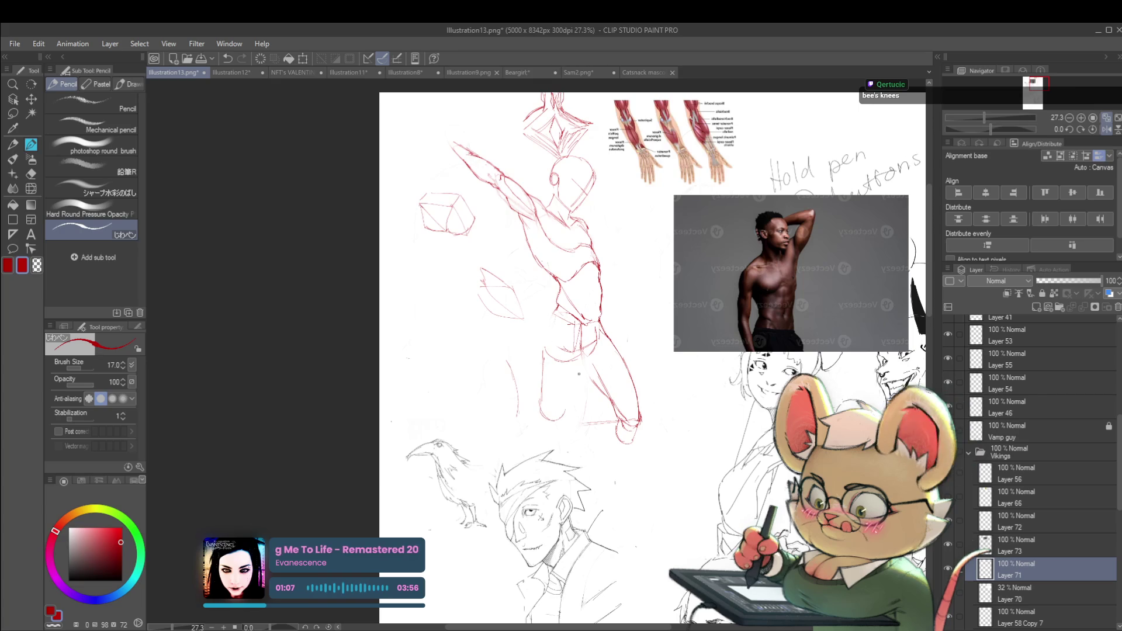
{"action": "left_click_drag", "start_coordinate": [579, 355], "coordinate": [570, 388]}
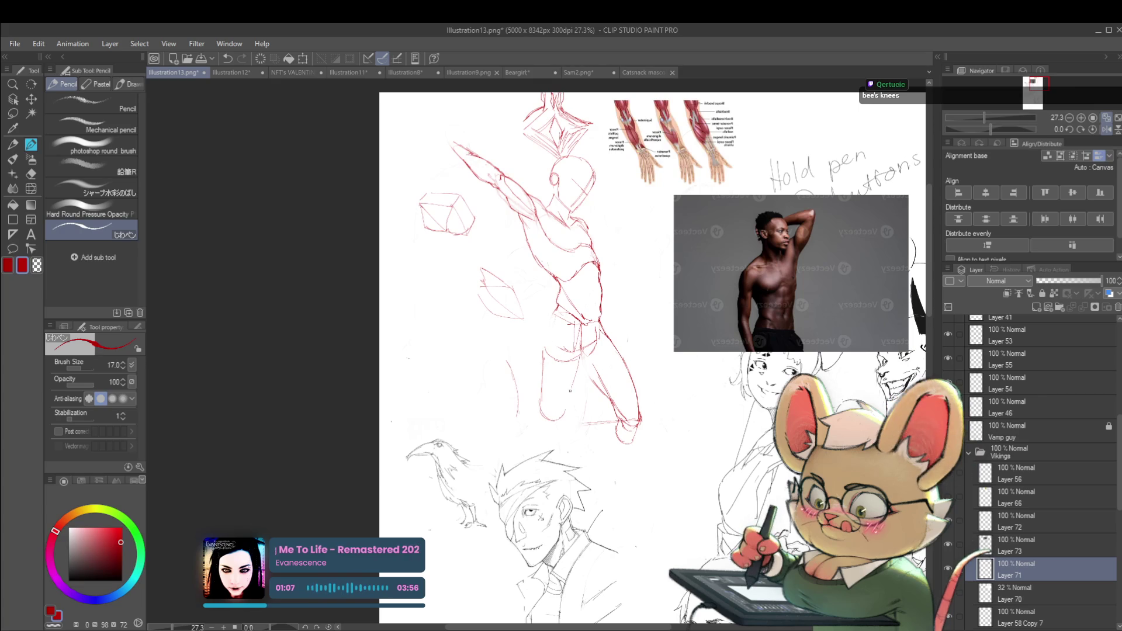
{"action": "left_click", "coordinate": [1105, 121]}
{"action": "scroll", "coordinate": [456, 351], "scroll_direction": "up", "scroll_amount": 2}
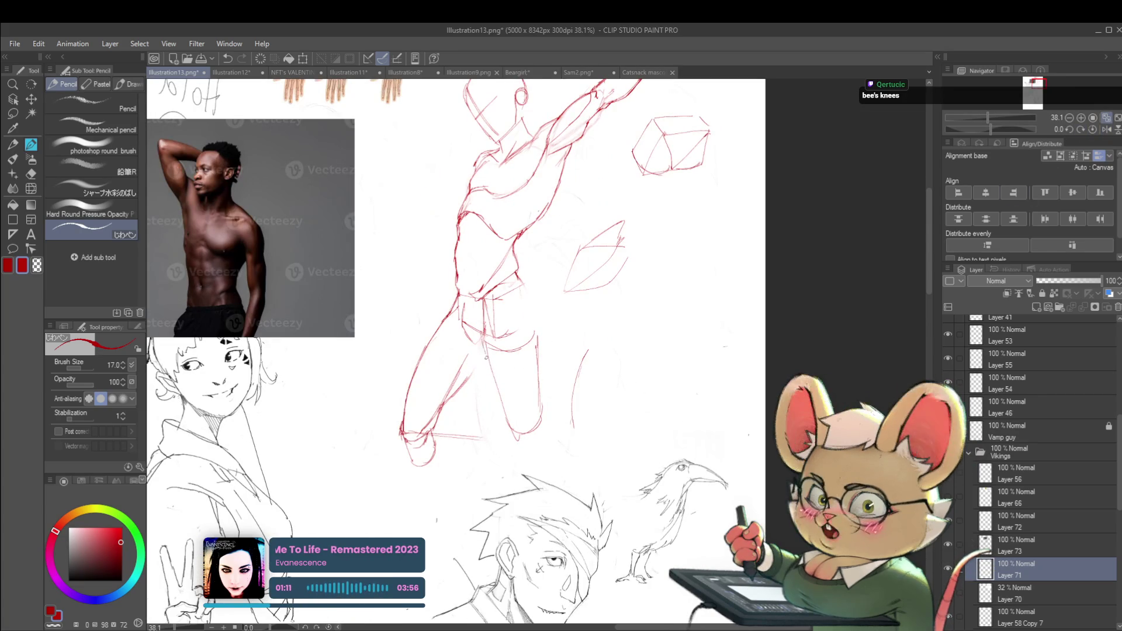
{"action": "left_click_drag", "start_coordinate": [456, 292], "coordinate": [422, 354]}
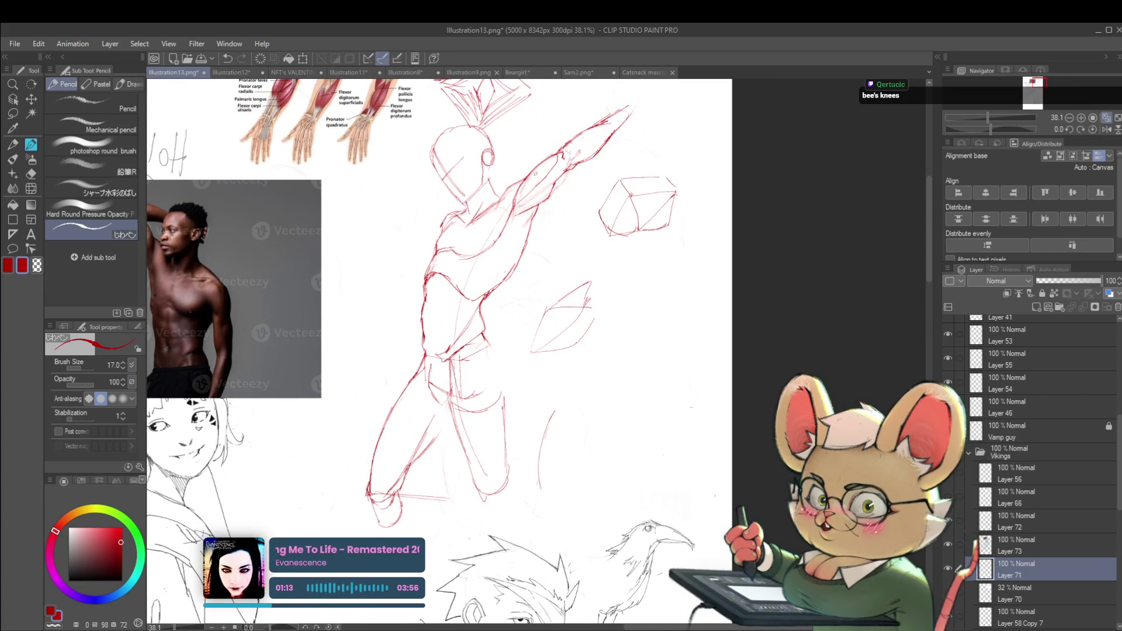
{"action": "mouse_move", "coordinate": [472, 417]}
{"action": "left_mouse_down"}
{"action": "mouse_move", "coordinate": [437, 395]}
{"action": "mouse_move", "coordinate": [432, 363]}
{"action": "left_mouse_up"}
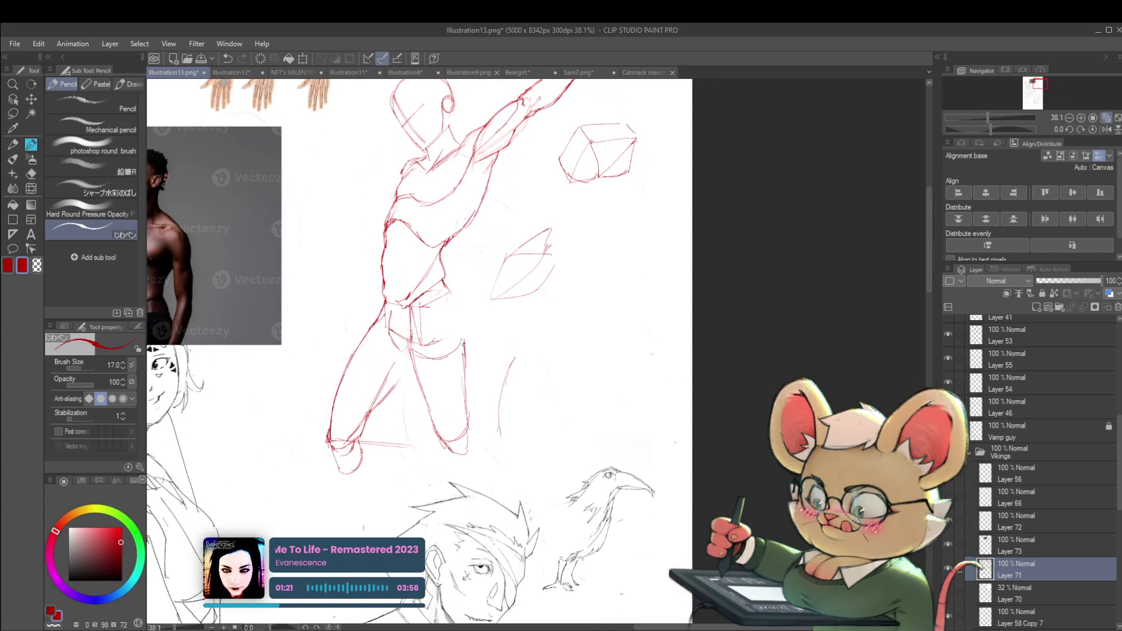
{"action": "left_click_drag", "start_coordinate": [462, 330], "coordinate": [465, 363]}
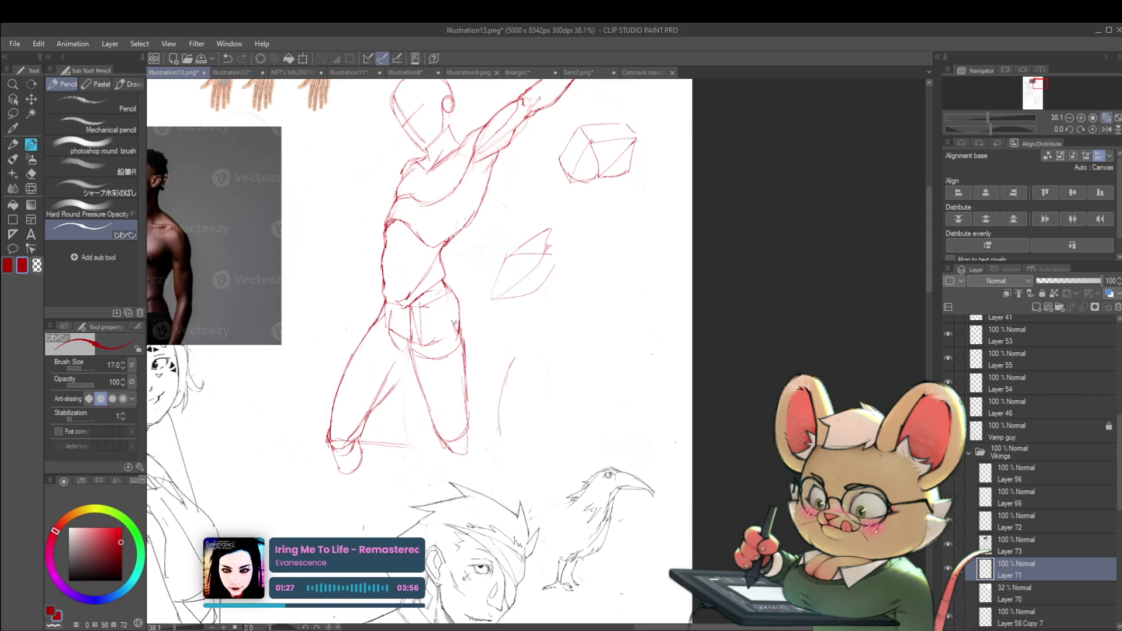
- Mirror the canvas and toggle the grey sketch Layer 70 on and off to compare
{"action": "scroll", "coordinate": [456, 327], "scroll_direction": "down", "scroll_amount": 5}
{"action": "left_click_drag", "start_coordinate": [763, 126], "coordinate": [1086, 137]}
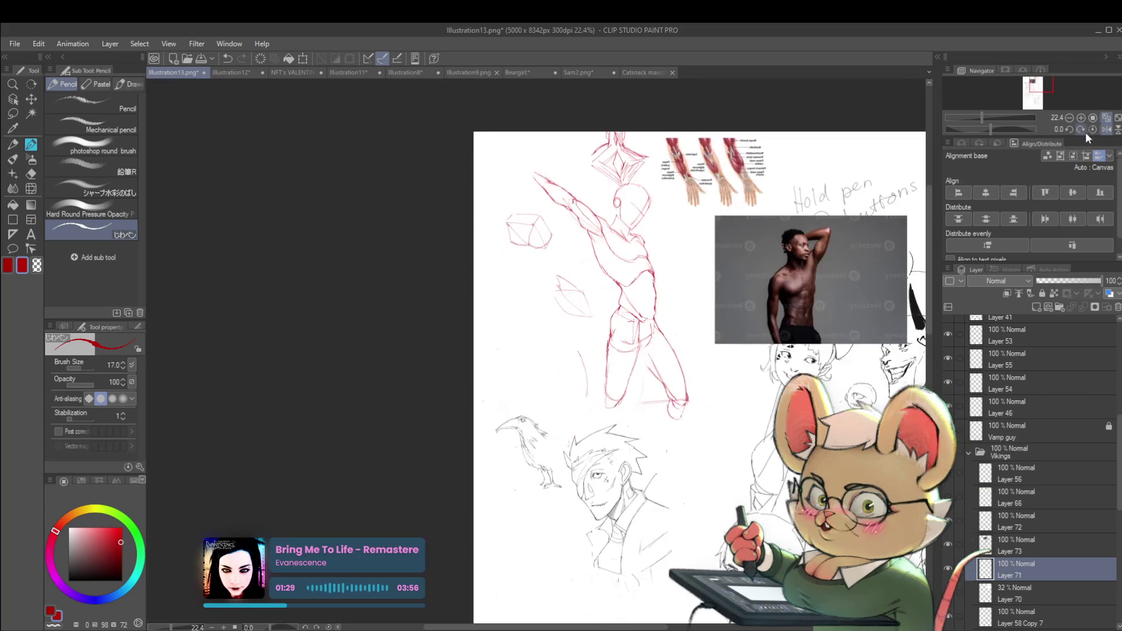
{"action": "scroll", "coordinate": [776, 279], "scroll_direction": "up", "scroll_amount": 2}
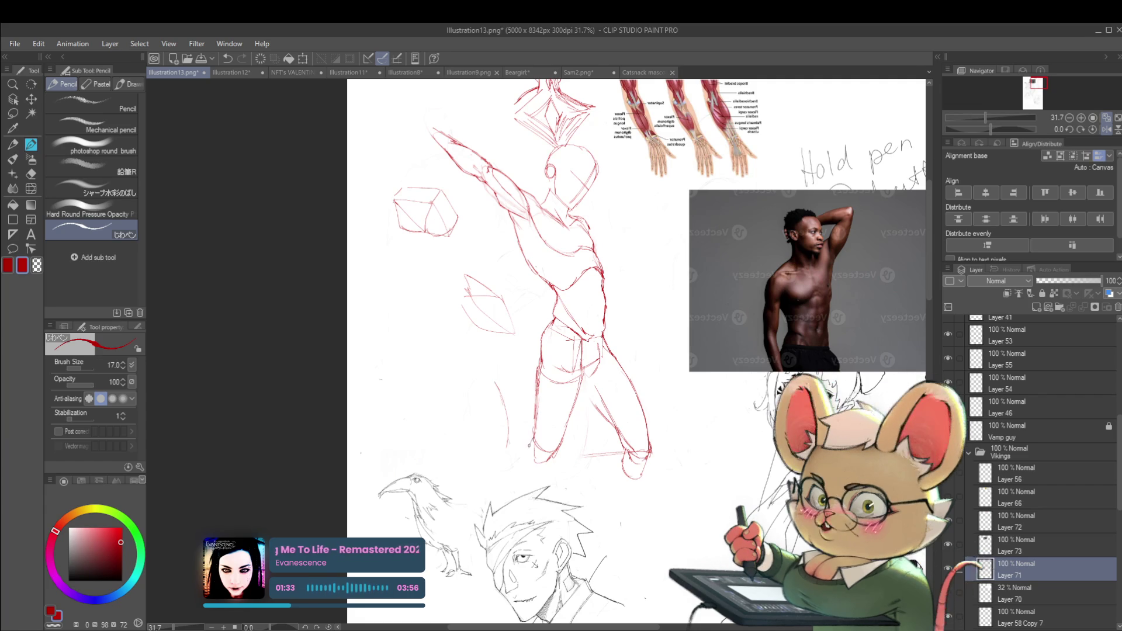
{"action": "scroll", "coordinate": [546, 456], "scroll_direction": "down", "scroll_amount": 2}
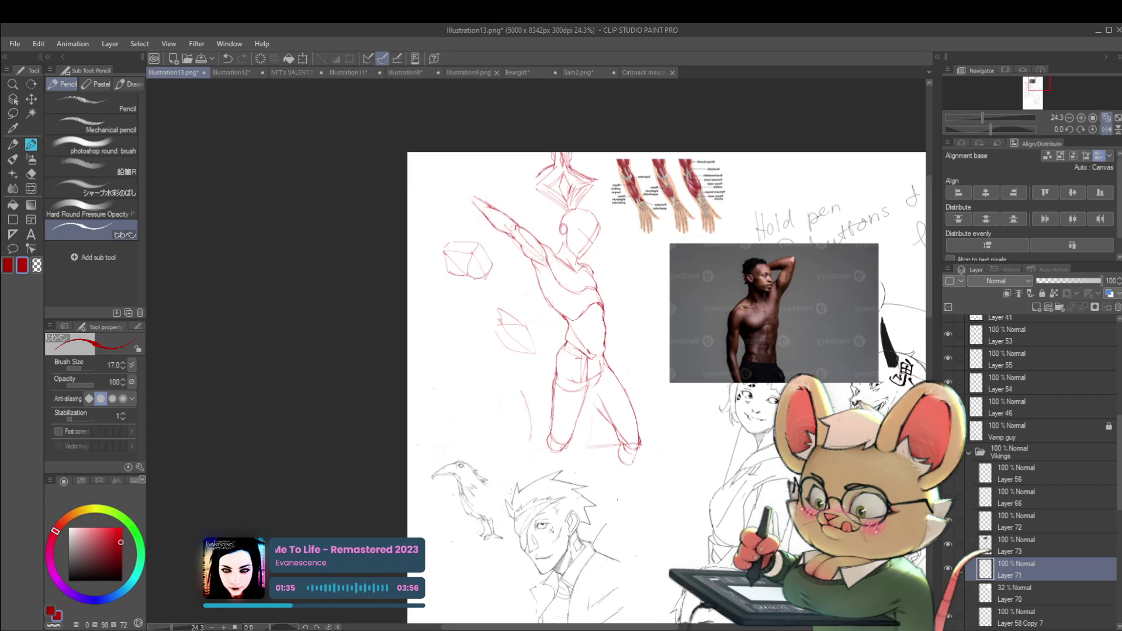
{"action": "scroll", "coordinate": [550, 248], "scroll_direction": "up", "scroll_amount": 1}
{"action": "scroll", "coordinate": [550, 248], "scroll_direction": "up", "scroll_amount": 1}
{"action": "scroll", "coordinate": [550, 247], "scroll_direction": "up", "scroll_amount": 1}
{"action": "scroll", "coordinate": [550, 248], "scroll_direction": "up", "scroll_amount": 1}
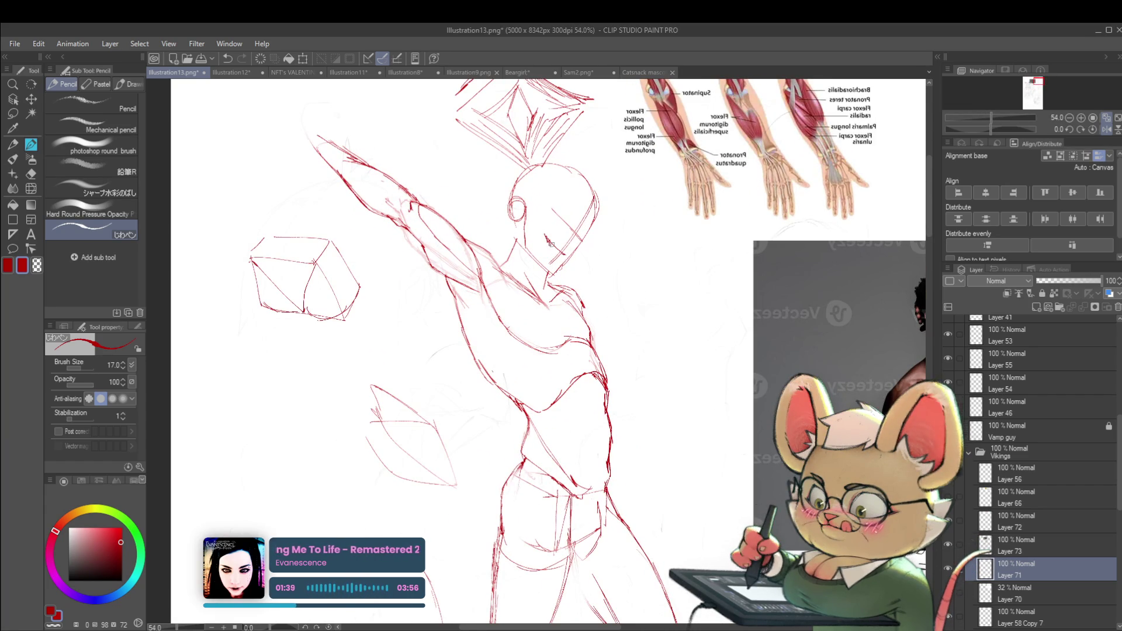
{"action": "scroll", "coordinate": [546, 239], "scroll_direction": "down", "scroll_amount": 1}
{"action": "scroll", "coordinate": [571, 220], "scroll_direction": "up", "scroll_amount": 1}
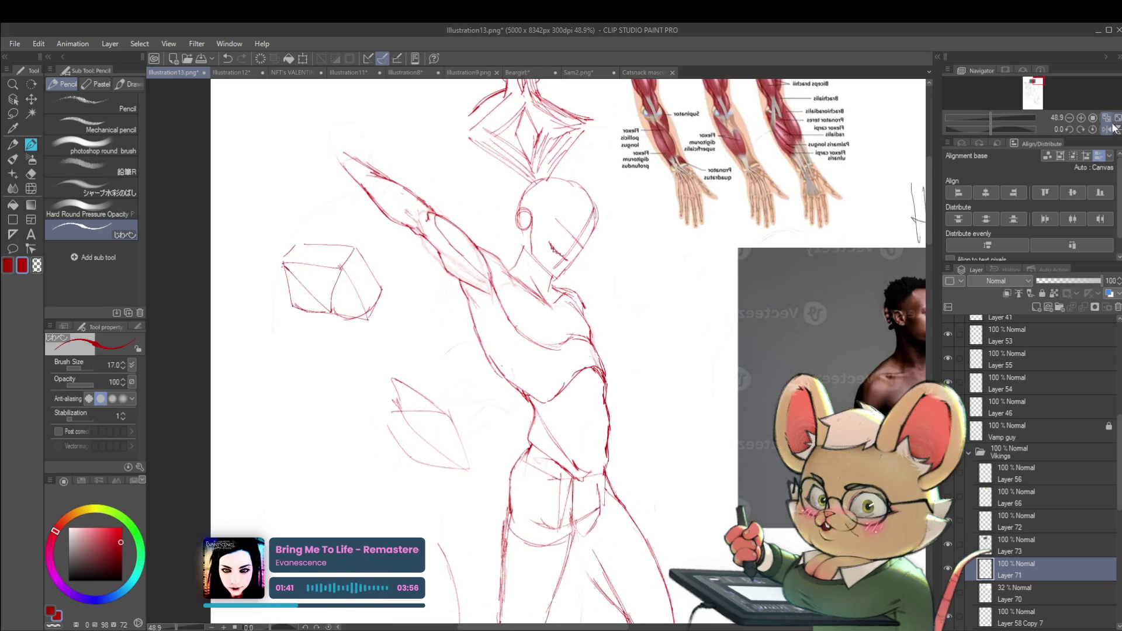
{"action": "left_click", "coordinate": [1106, 129]}
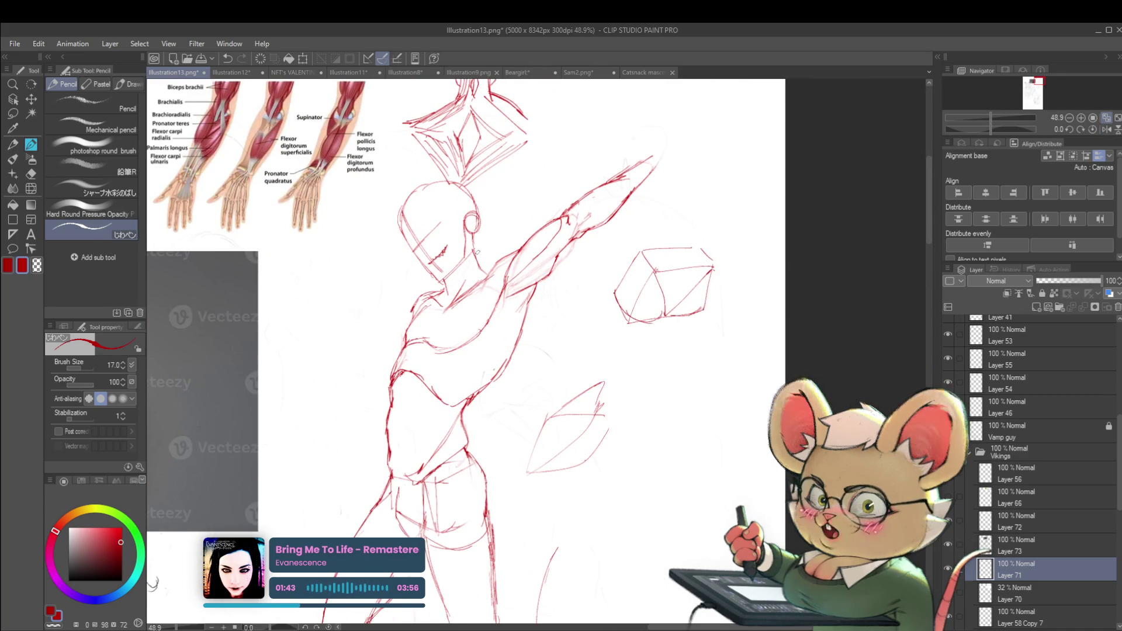
{"action": "left_click", "coordinate": [948, 593]}
{"action": "left_click", "coordinate": [948, 593]}
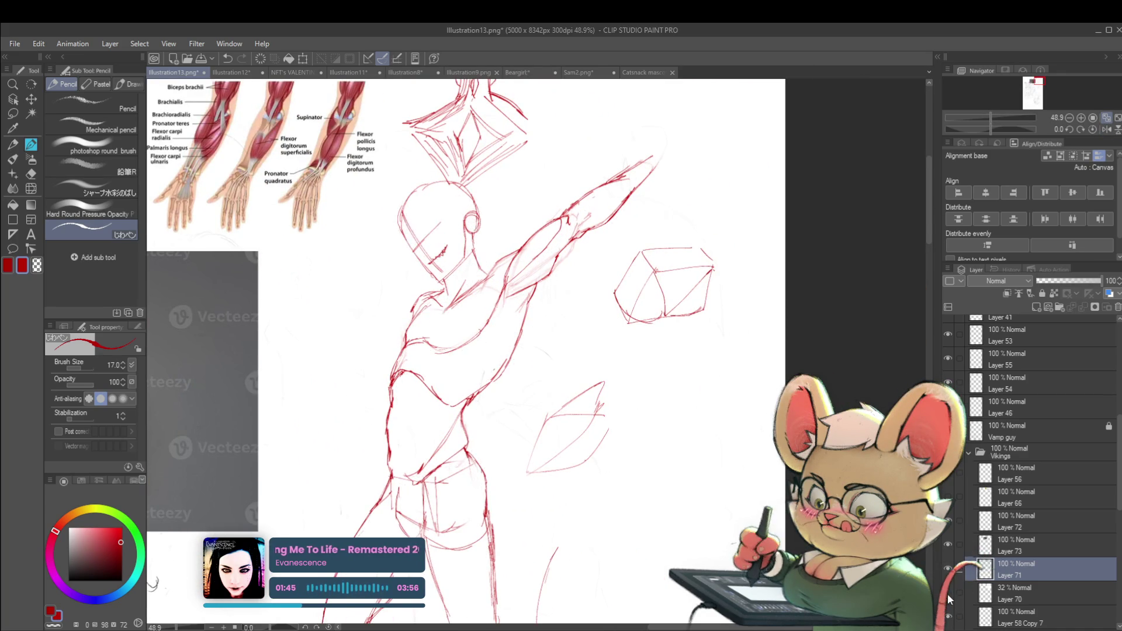
{"action": "left_click", "coordinate": [947, 592]}
{"action": "left_click", "coordinate": [948, 592]}
- Outline the top and right of the fist in red, then lasso it, rotate it clockwise and nudge it up-left
{"action": "left_click", "coordinate": [948, 593]}
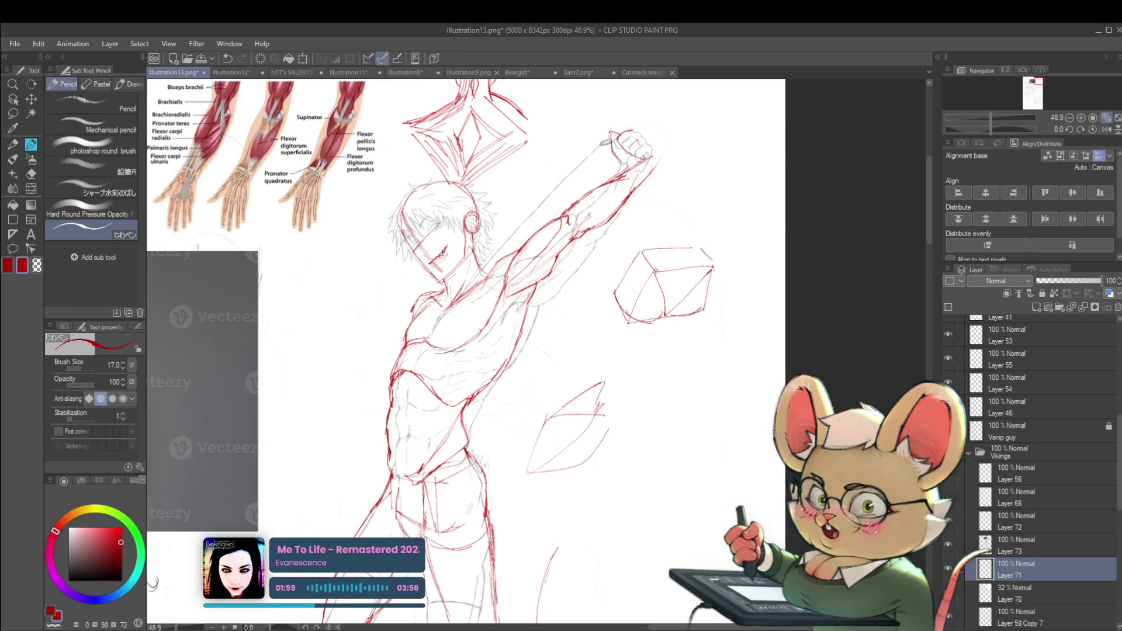
{"action": "left_click_drag", "start_coordinate": [637, 128], "coordinate": [654, 150]}
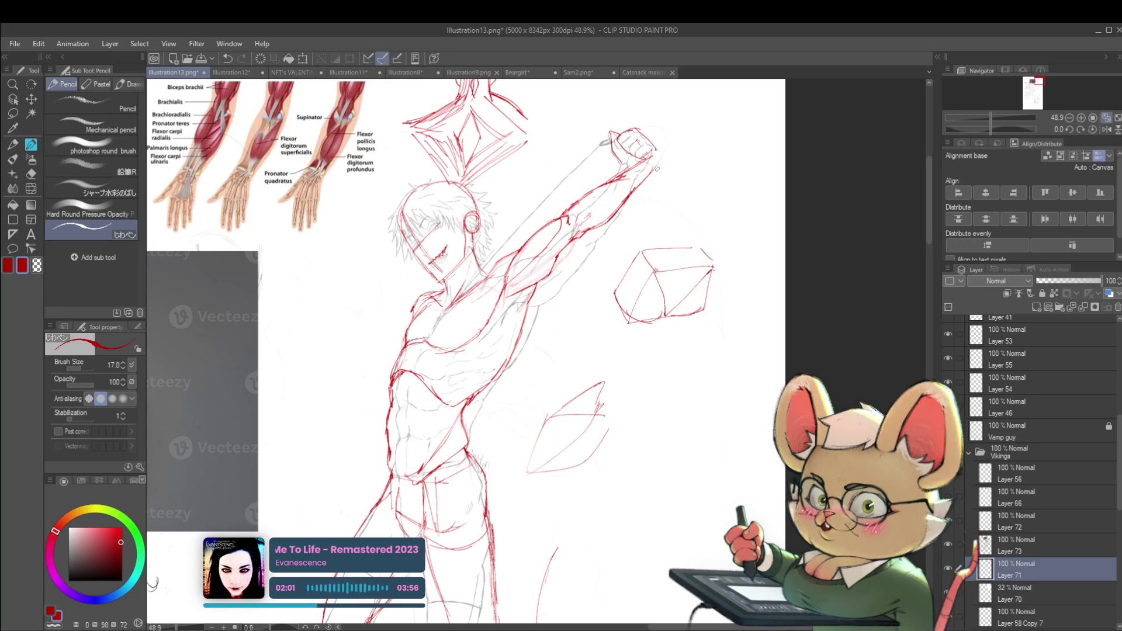
{"action": "key", "text": "m"}
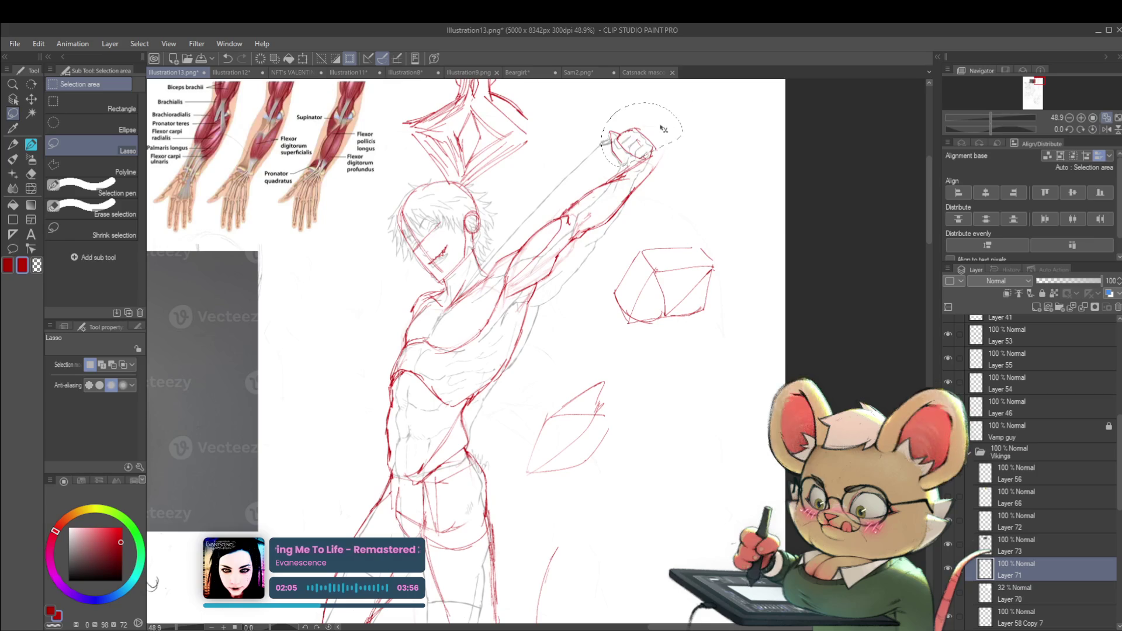
{"action": "key", "text": "ctrl+t"}
{"action": "mouse_move", "coordinate": [744, 111]}
{"action": "left_mouse_down"}
{"action": "mouse_move", "coordinate": [754, 153]}
{"action": "mouse_move", "coordinate": [722, 146]}
{"action": "left_mouse_up"}
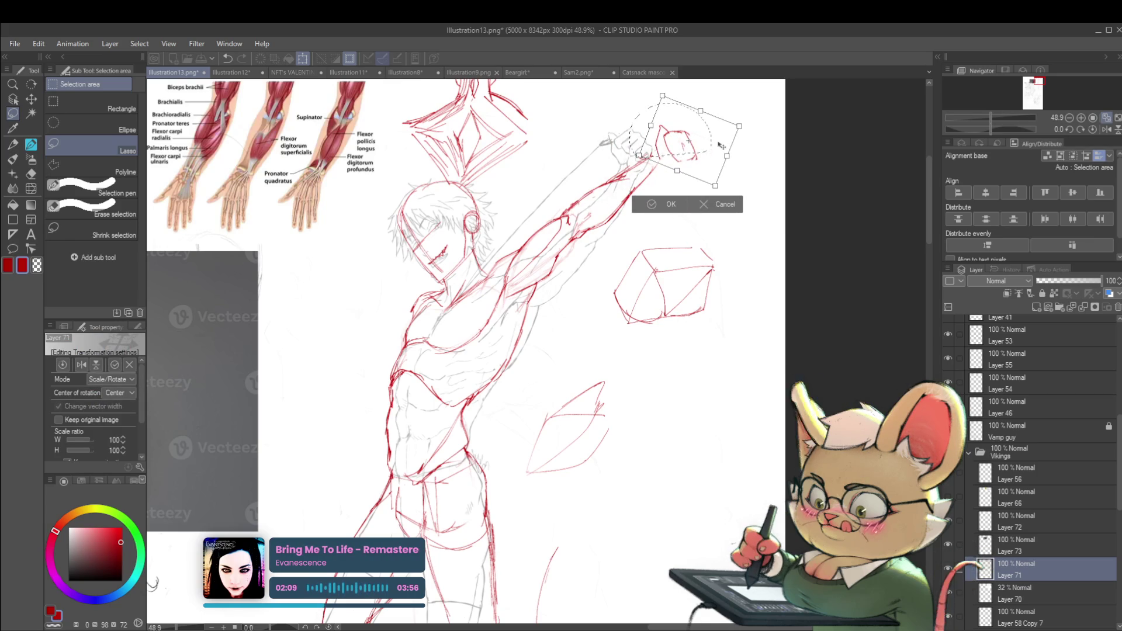
{"action": "left_click_drag", "start_coordinate": [711, 145], "coordinate": [701, 132]}
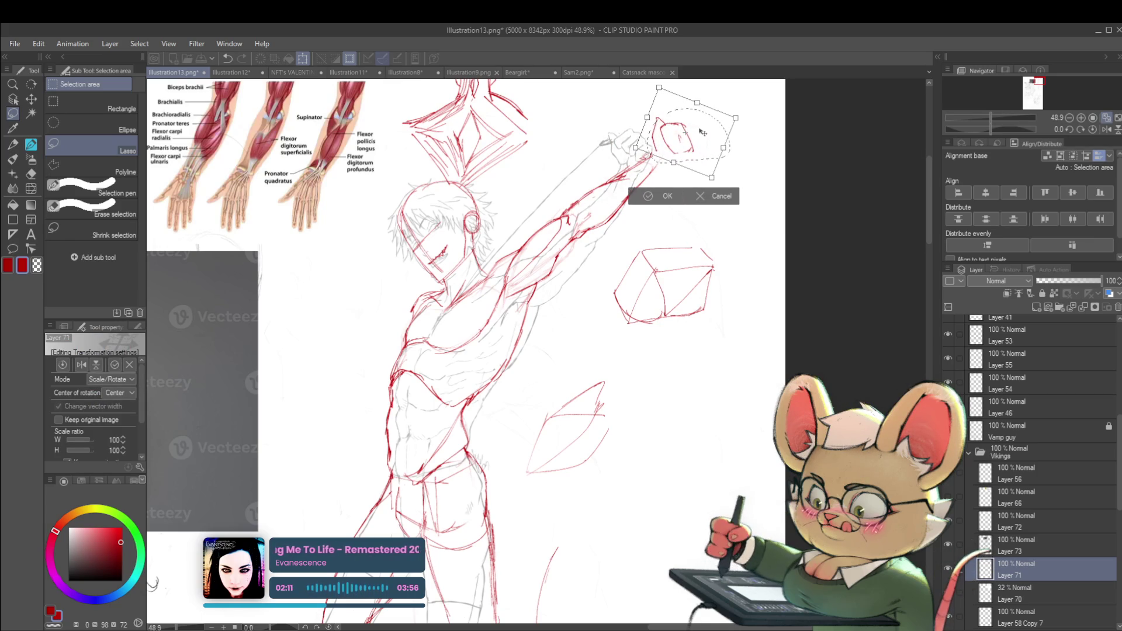
{"action": "key", "text": "Return"}
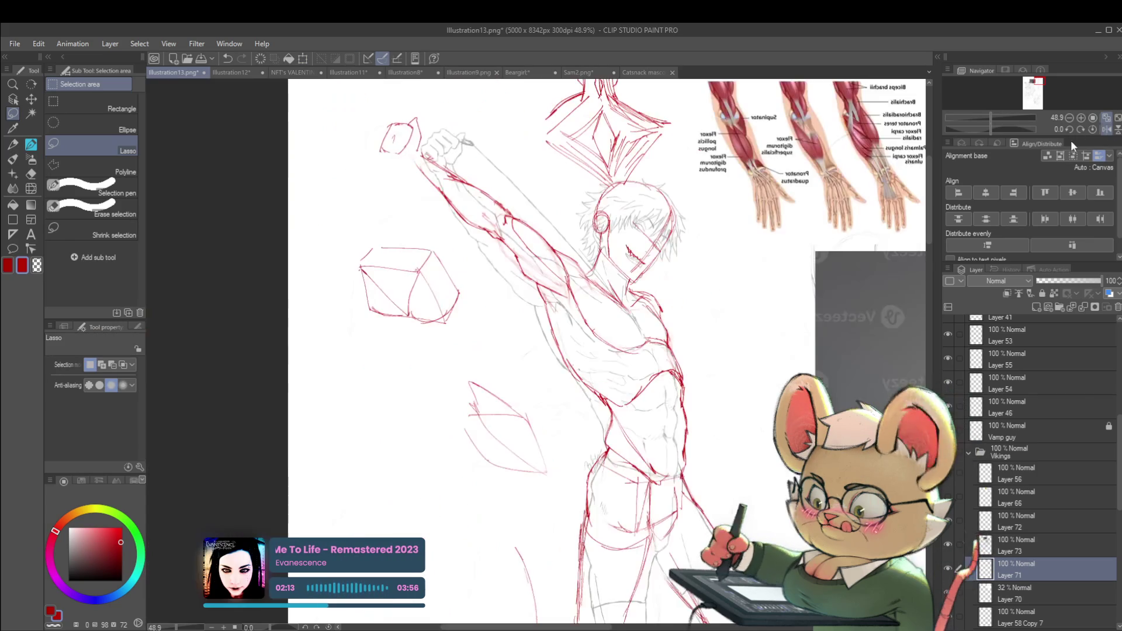
{"action": "key", "text": "h"}
{"action": "key", "text": "p"}
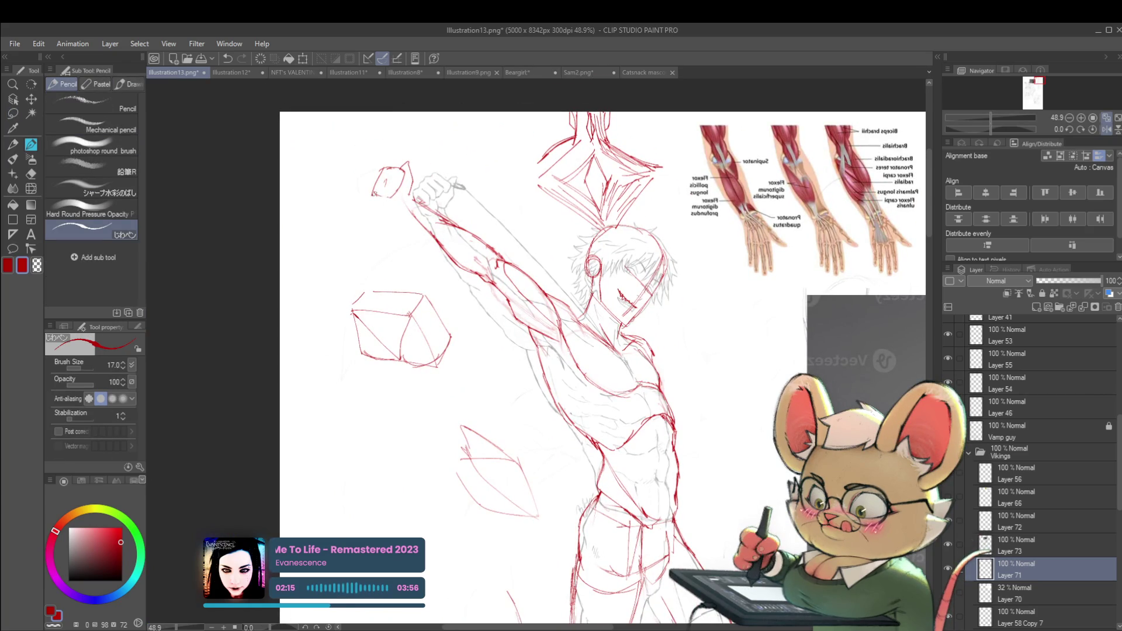
- Draw a red line along the top of the raised arm and refine the strokes around the fist
{"action": "key", "text": "h"}
{"action": "scroll", "coordinate": [555, 240], "scroll_direction": "down", "scroll_amount": 2}
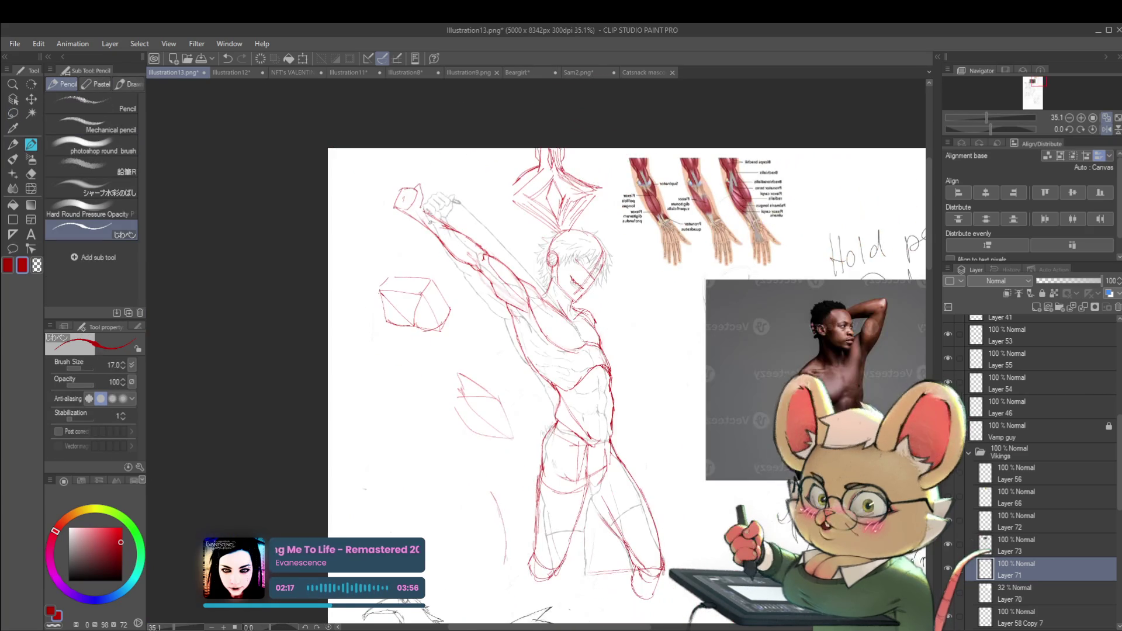
{"action": "left_click_drag", "start_coordinate": [585, 350], "coordinate": [477, 333]}
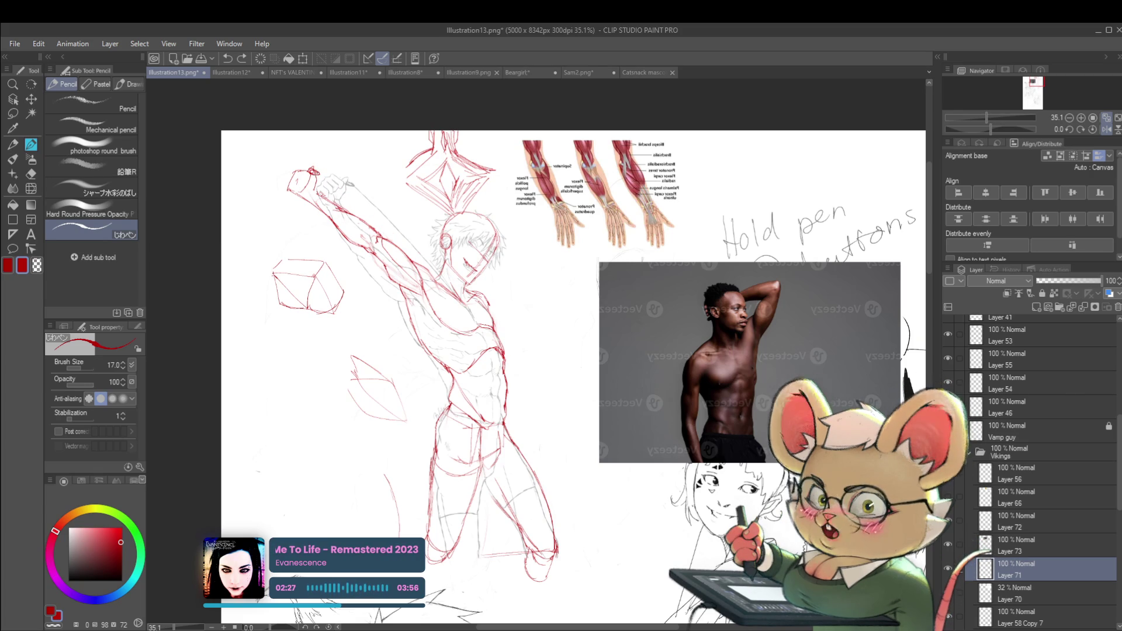
{"action": "left_click_drag", "start_coordinate": [335, 198], "coordinate": [368, 220]}
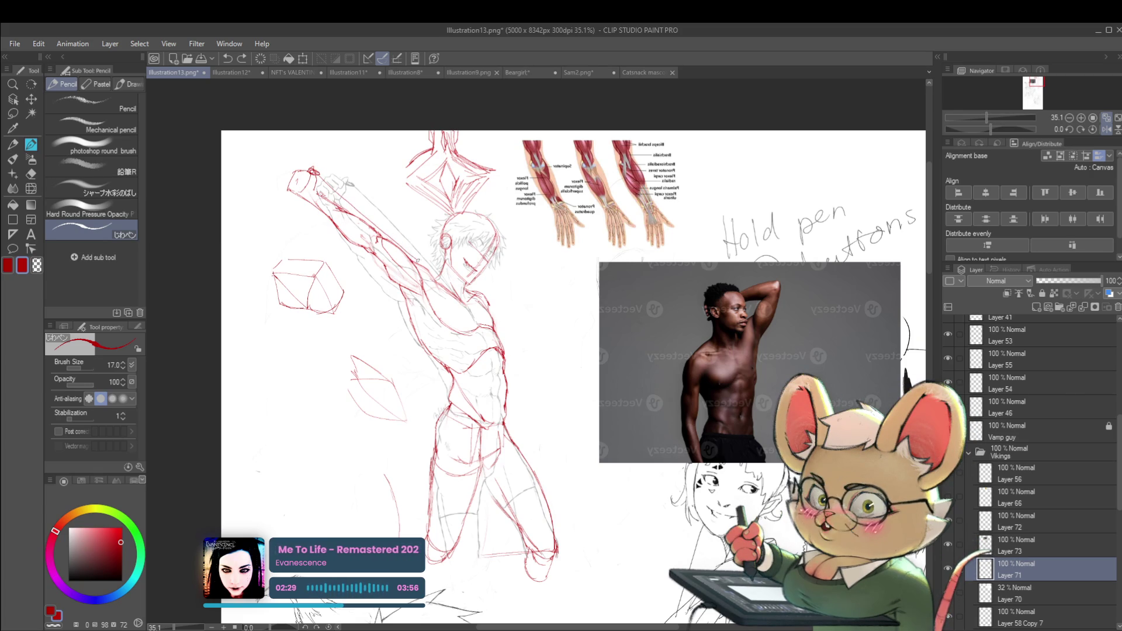
{"action": "scroll", "coordinate": [402, 231], "scroll_direction": "down", "scroll_amount": 5}
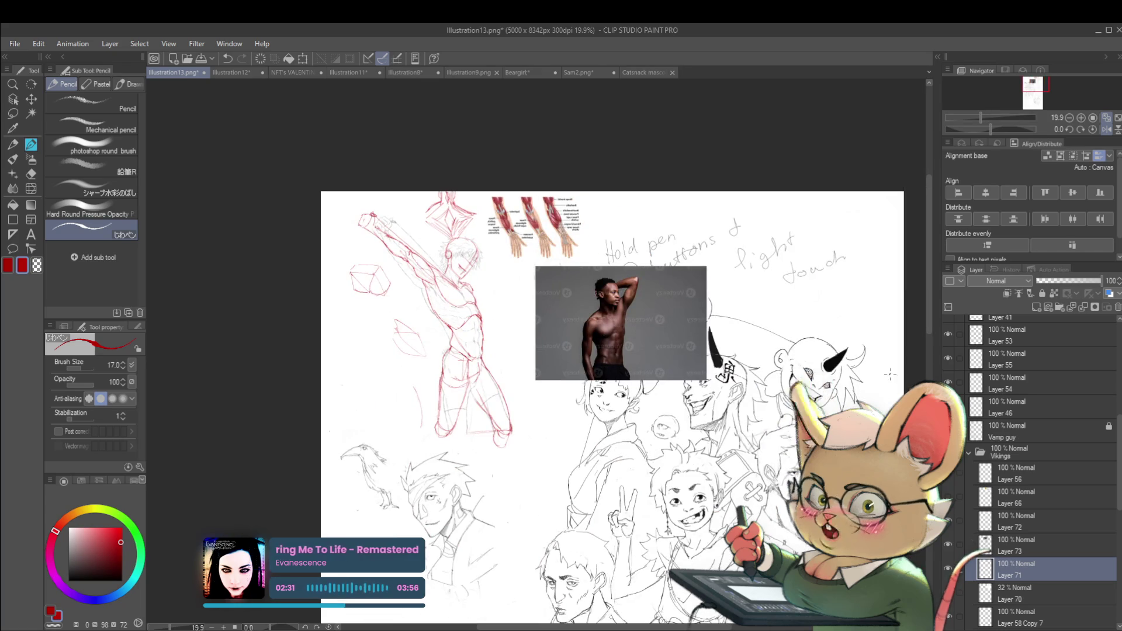
{"action": "scroll", "coordinate": [402, 231], "scroll_direction": "up", "scroll_amount": 5}
{"action": "left_click_drag", "start_coordinate": [295, 189], "coordinate": [305, 177]}
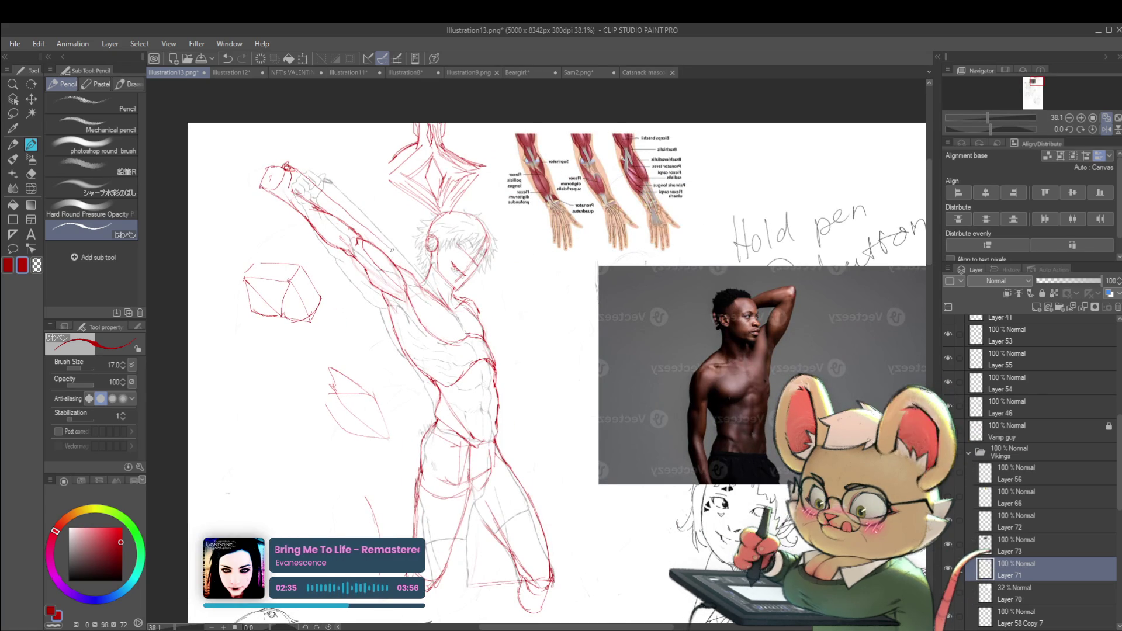
- Show the grey sketch over the red figure and compare the arm and torso mirrored
{"action": "scroll", "coordinate": [444, 290], "scroll_direction": "down", "scroll_amount": 2}
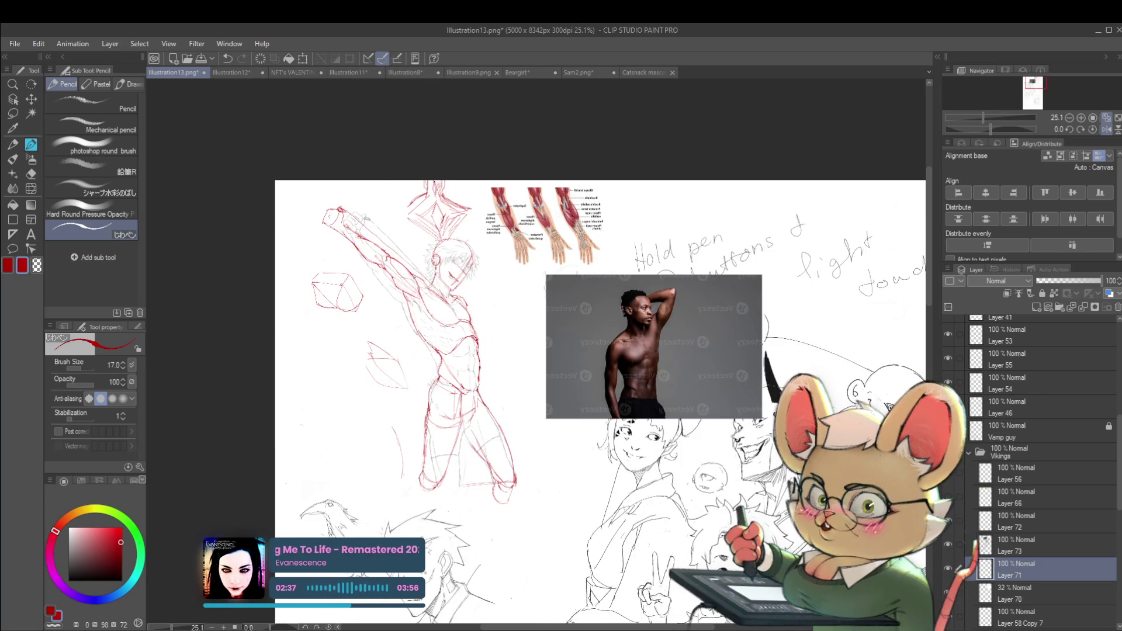
{"action": "left_click", "coordinate": [1106, 129]}
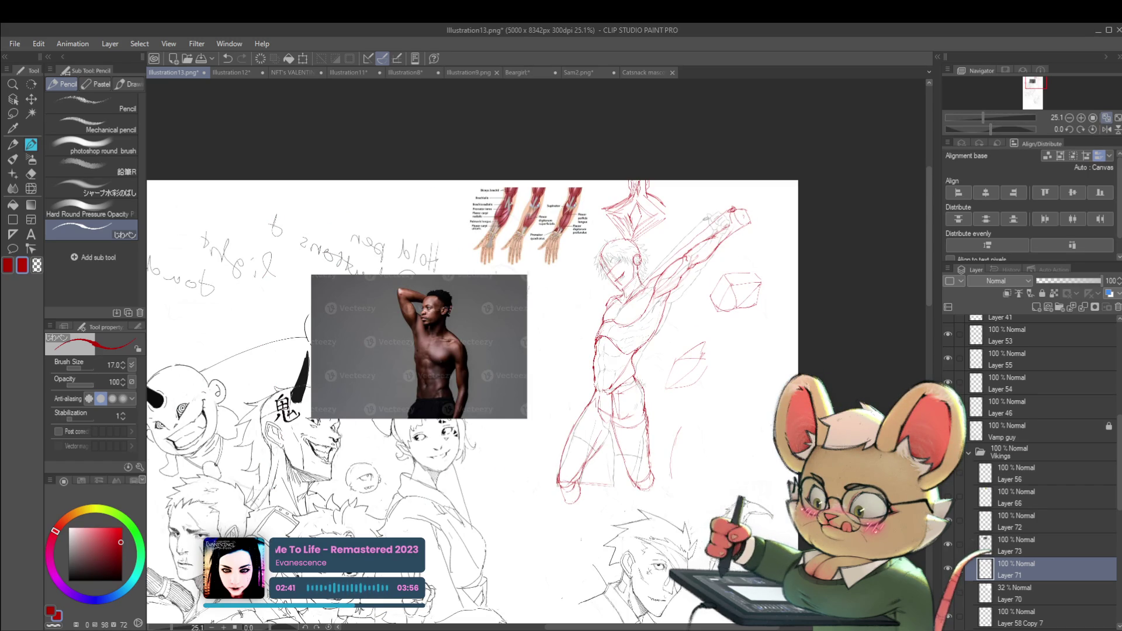
{"action": "left_click", "coordinate": [939, 566]}
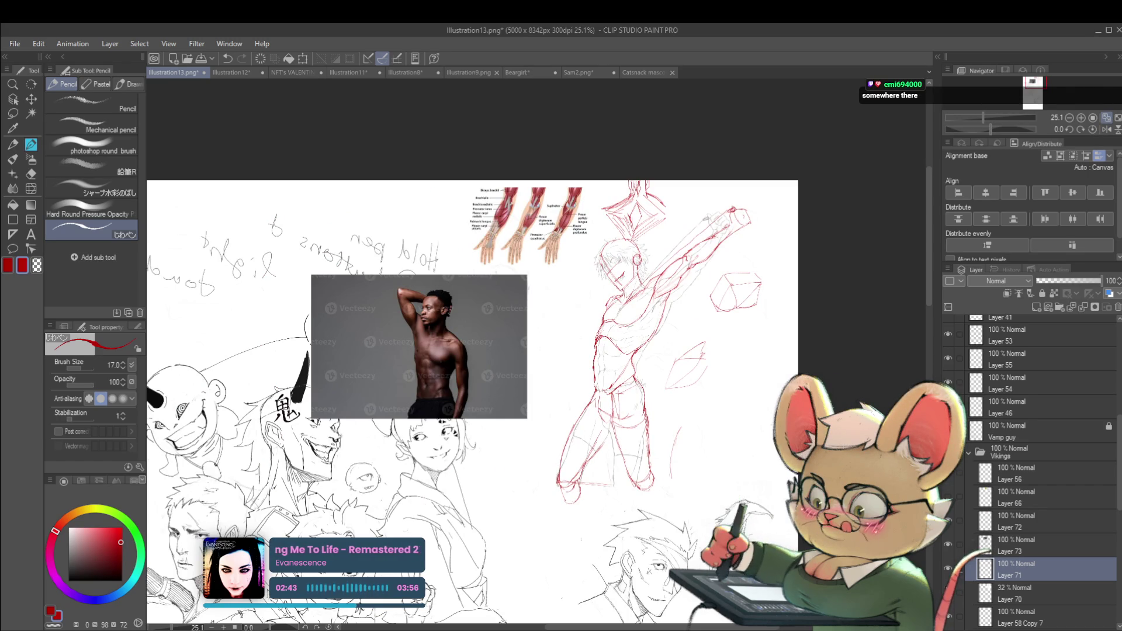
{"action": "left_click_drag", "start_coordinate": [643, 409], "coordinate": [608, 448]}
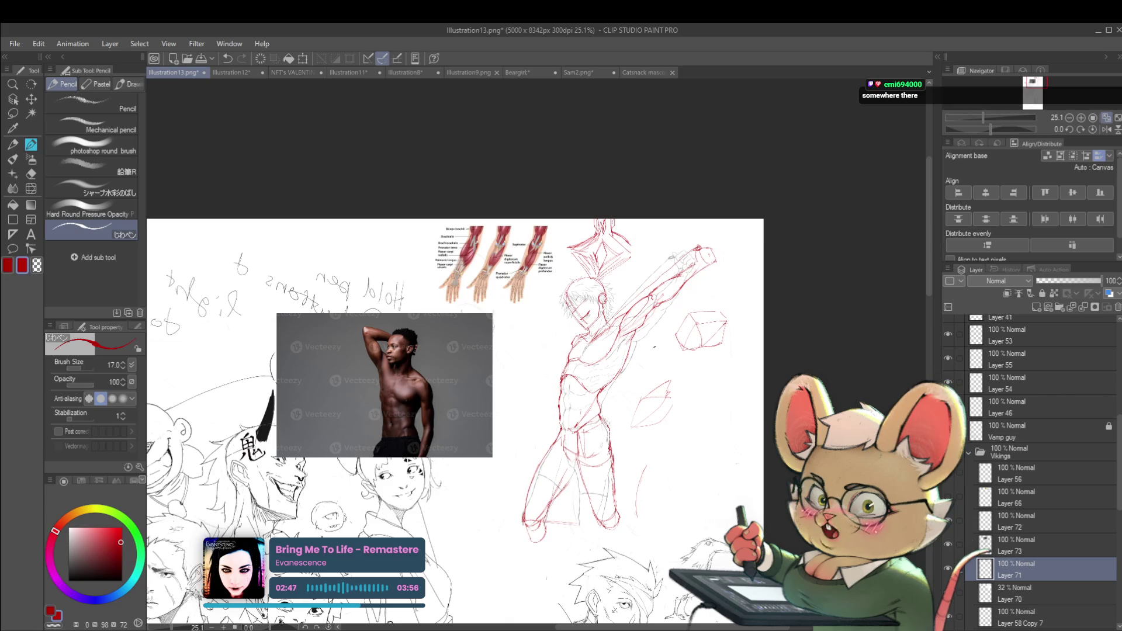
{"action": "left_click_drag", "start_coordinate": [640, 317], "coordinate": [669, 289]}
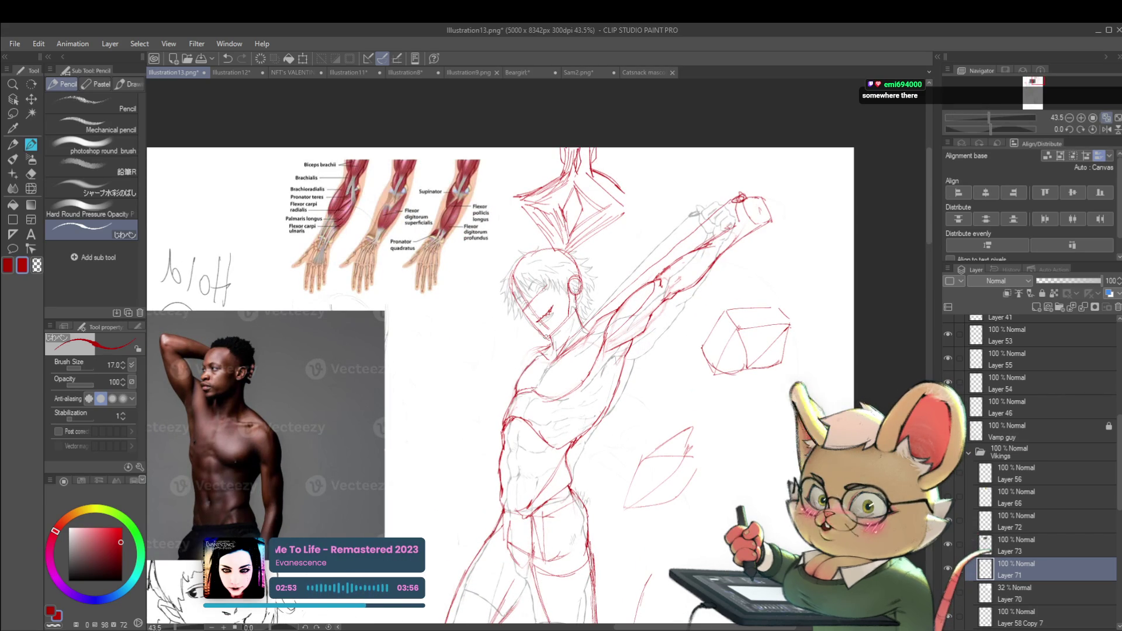
{"action": "left_click", "coordinate": [947, 569]}
{"action": "left_click", "coordinate": [946, 567]}
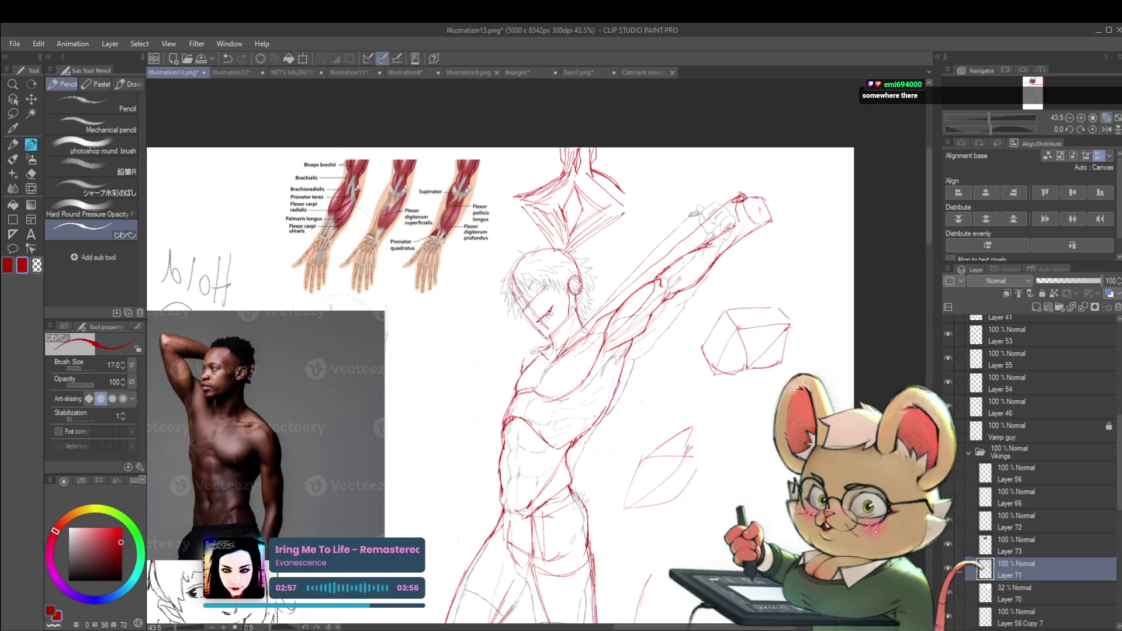
{"action": "scroll", "coordinate": [551, 299], "scroll_direction": "down", "scroll_amount": 3}
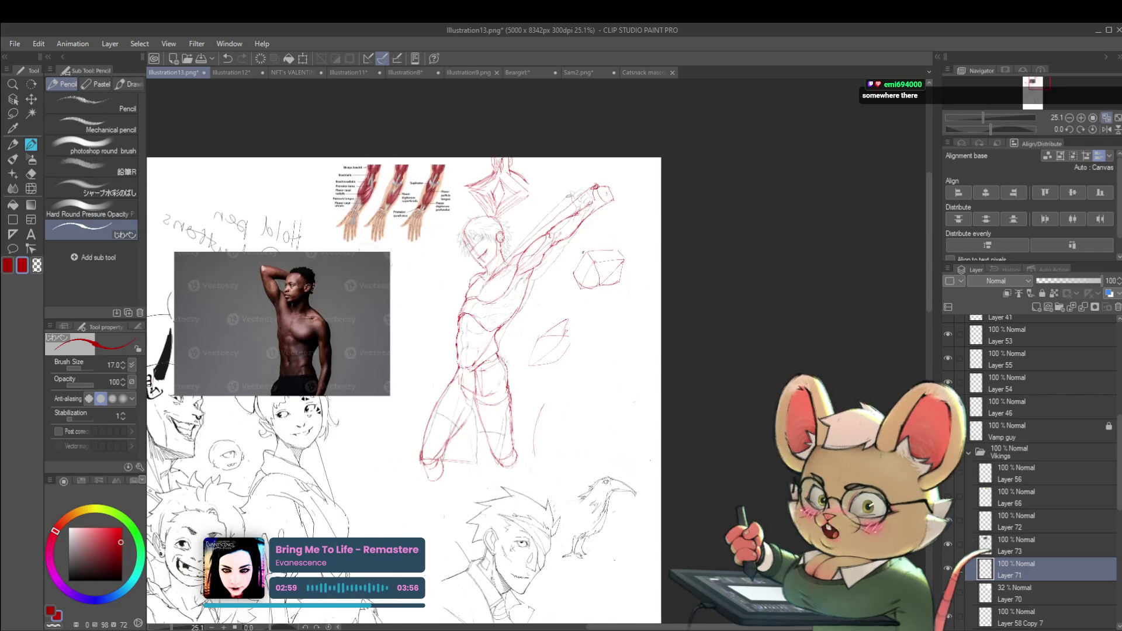
{"action": "scroll", "coordinate": [551, 299], "scroll_direction": "up", "scroll_amount": 2}
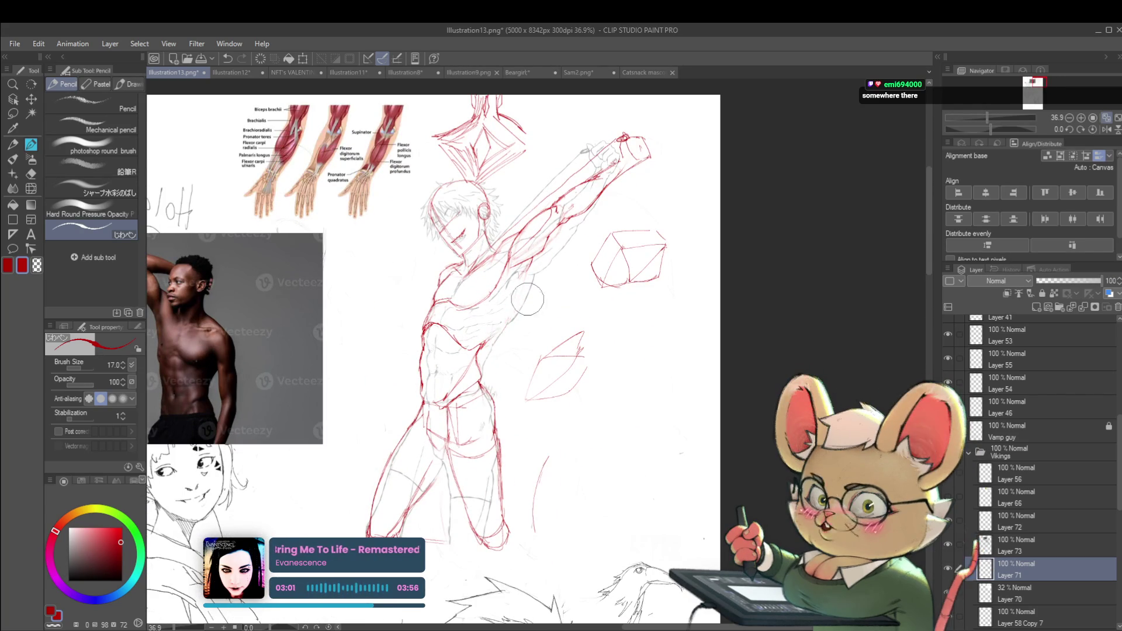
{"action": "left_click", "coordinate": [1106, 129]}
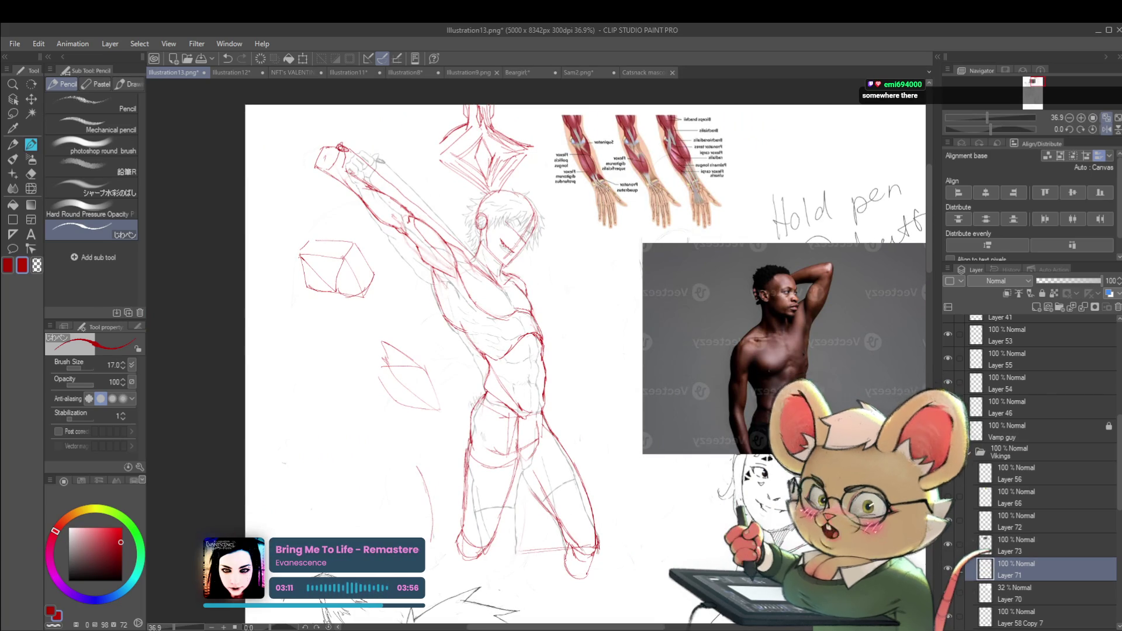
- Hide the grey sketch layer and add a short red stroke near the armpit
{"action": "left_click", "coordinate": [945, 591]}
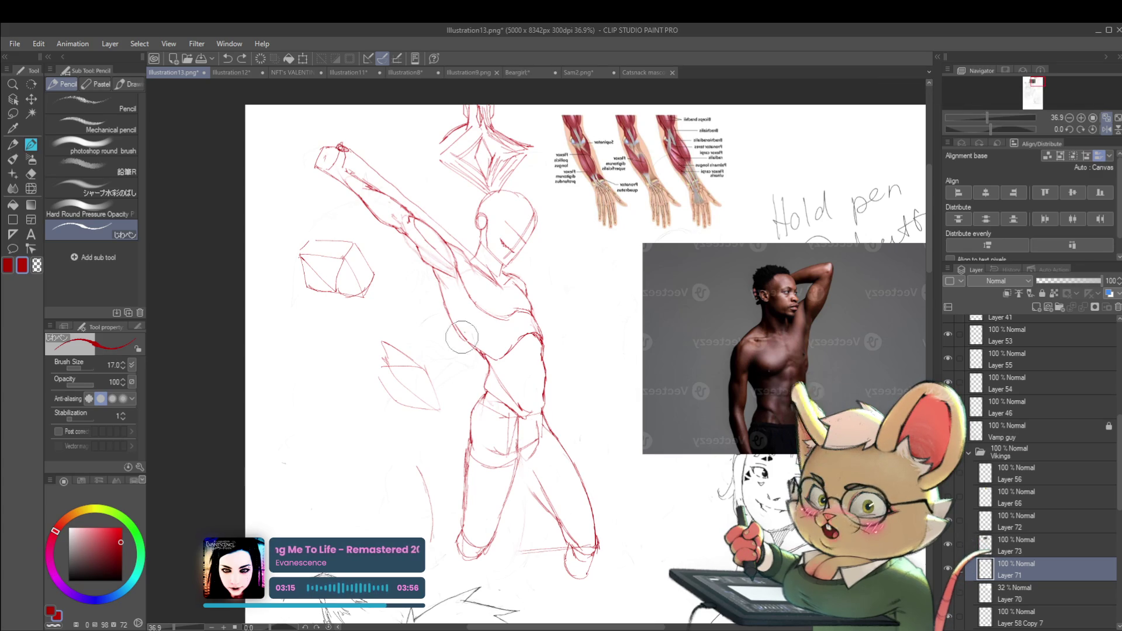
{"action": "left_click_drag", "start_coordinate": [421, 253], "coordinate": [439, 279]}
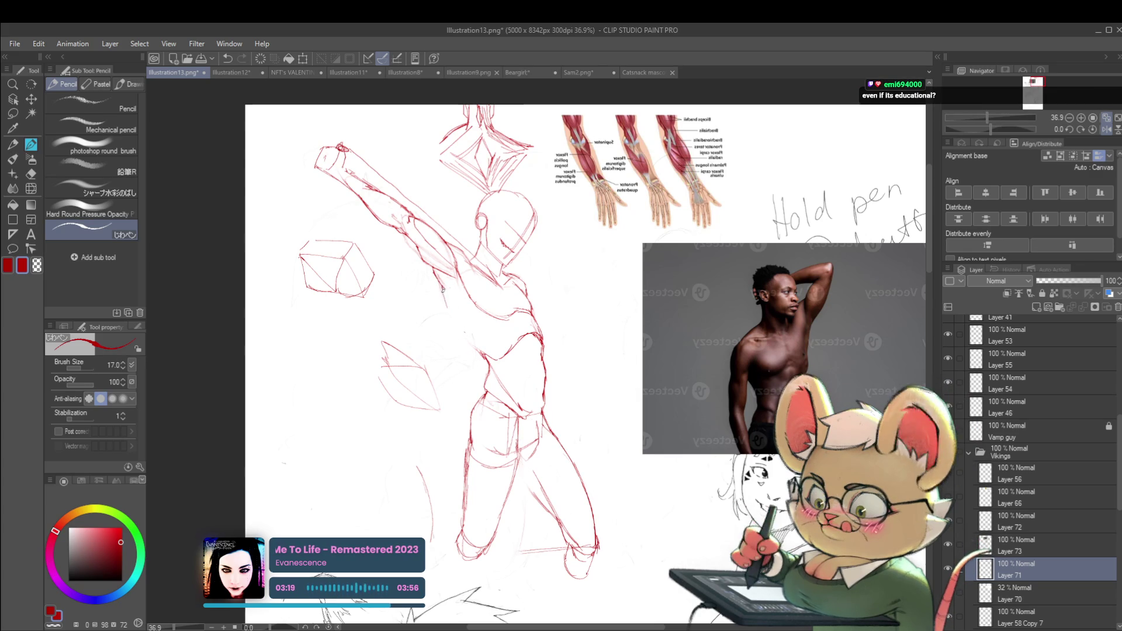
{"action": "scroll", "coordinate": [498, 304], "scroll_direction": "down", "scroll_amount": 2}
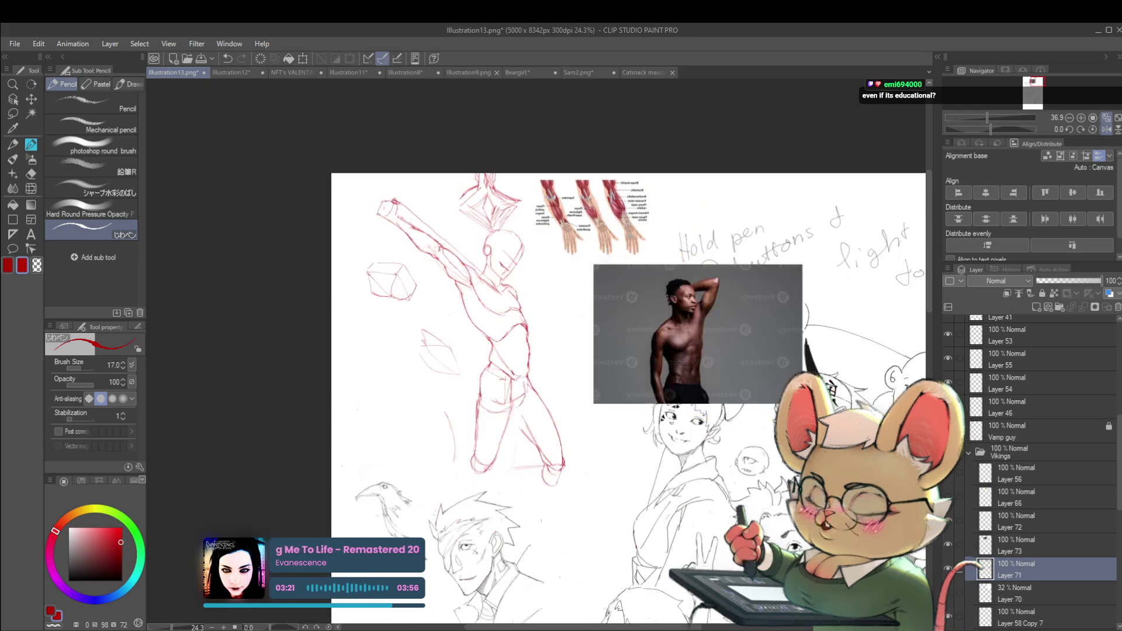
{"action": "left_click", "coordinate": [1106, 129]}
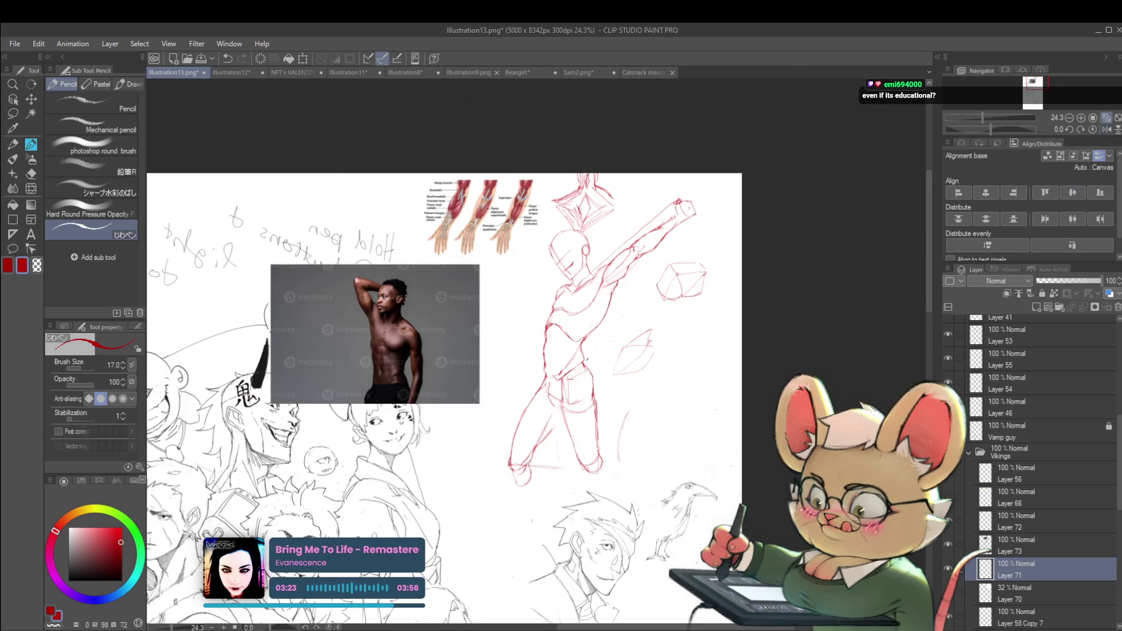
{"action": "scroll", "coordinate": [576, 331], "scroll_direction": "up", "scroll_amount": 2}
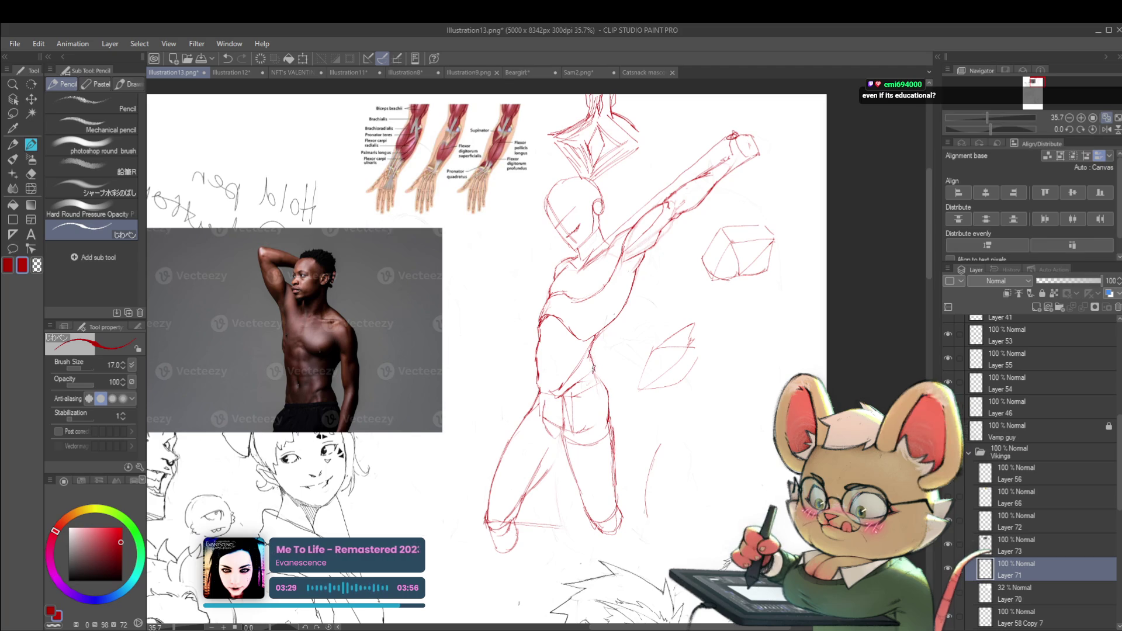
{"action": "scroll", "coordinate": [591, 354], "scroll_direction": "down", "scroll_amount": 2}
{"action": "scroll", "coordinate": [592, 280], "scroll_direction": "down", "scroll_amount": 1}
{"action": "scroll", "coordinate": [593, 279], "scroll_direction": "up", "scroll_amount": 2}
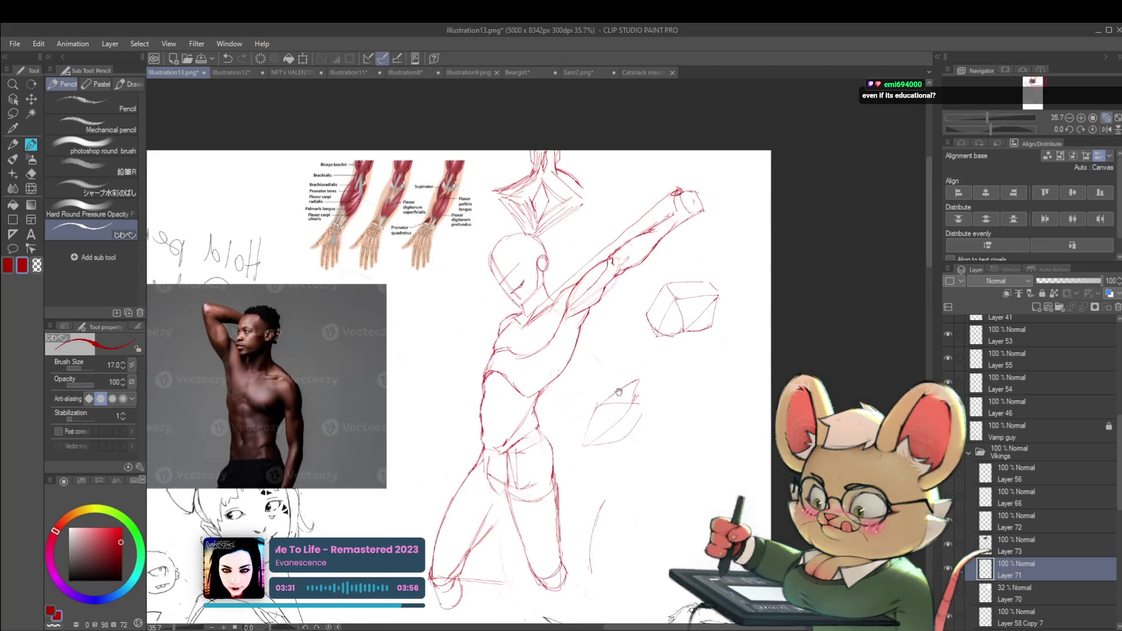
{"action": "scroll", "coordinate": [588, 295], "scroll_direction": "up", "scroll_amount": 1}
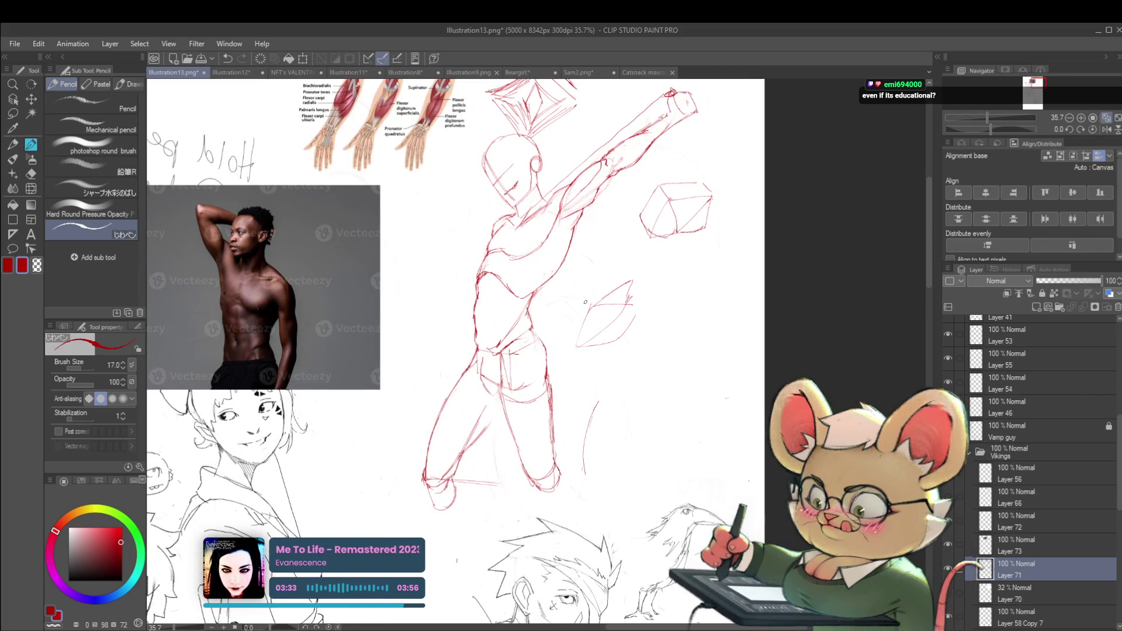
- Show the grey sketch again, check it mirrored, and undo the faint stroke near the chest
{"action": "left_click", "coordinate": [949, 593]}
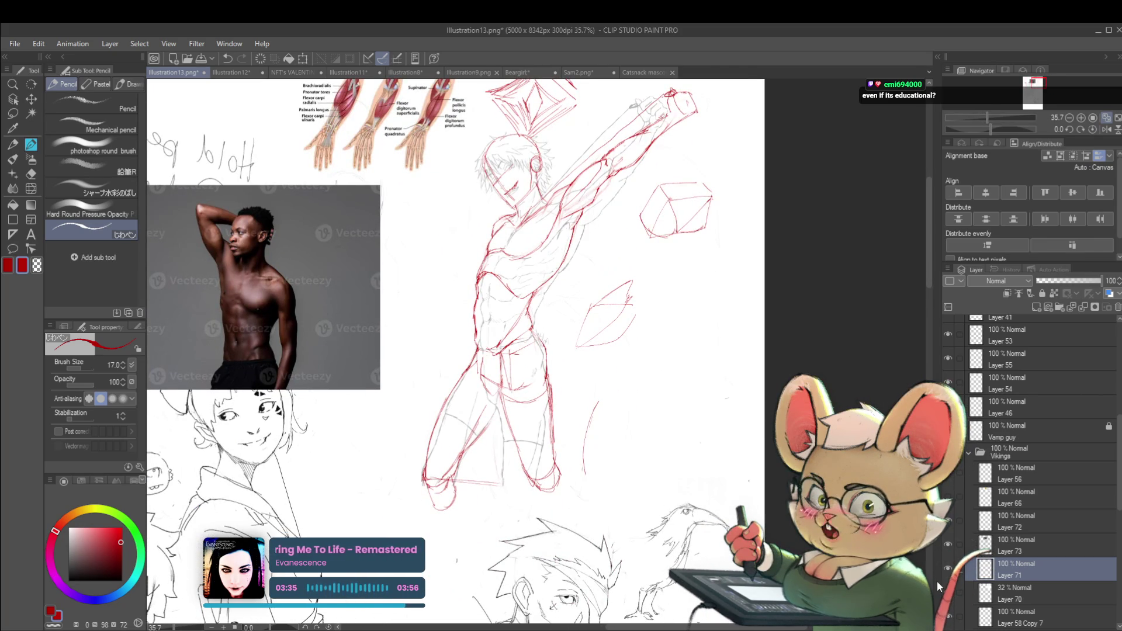
{"action": "left_click", "coordinate": [1107, 129]}
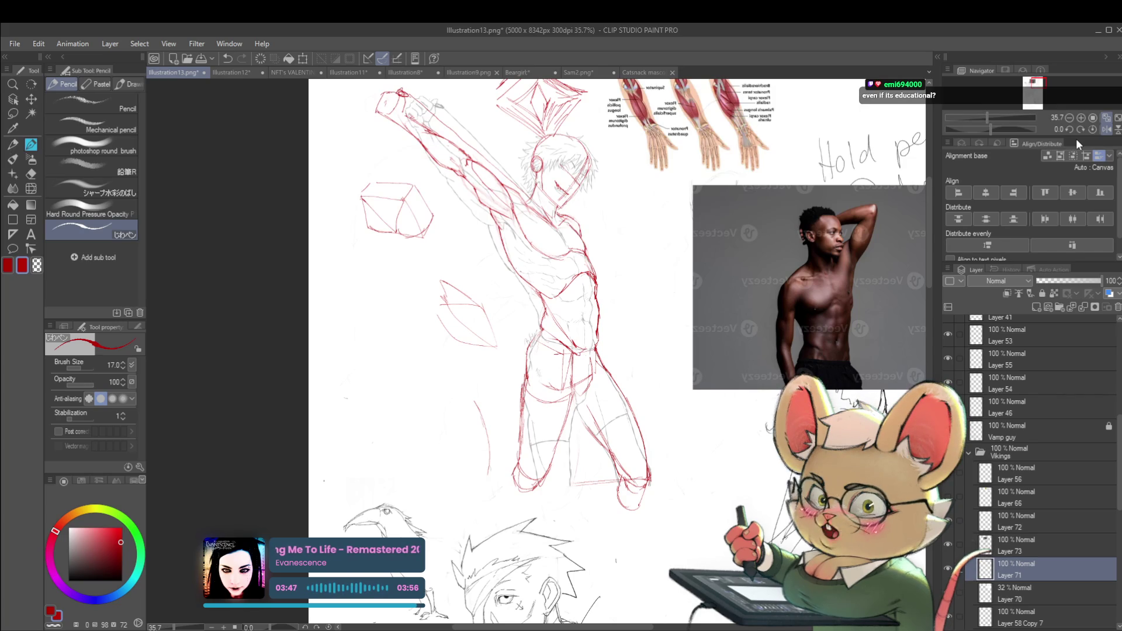
{"action": "mouse_move", "coordinate": [634, 195]}
{"action": "left_mouse_down"}
{"action": "mouse_move", "coordinate": [610, 257]}
{"action": "mouse_move", "coordinate": [601, 201]}
{"action": "left_mouse_up"}
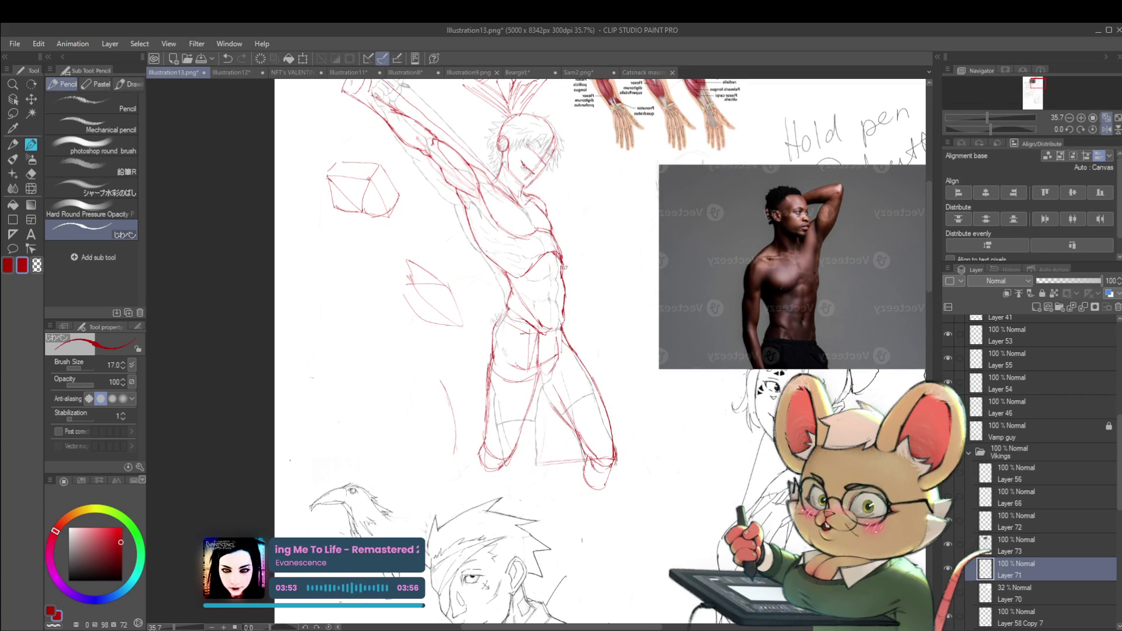
{"action": "key", "text": "ctrl+z"}
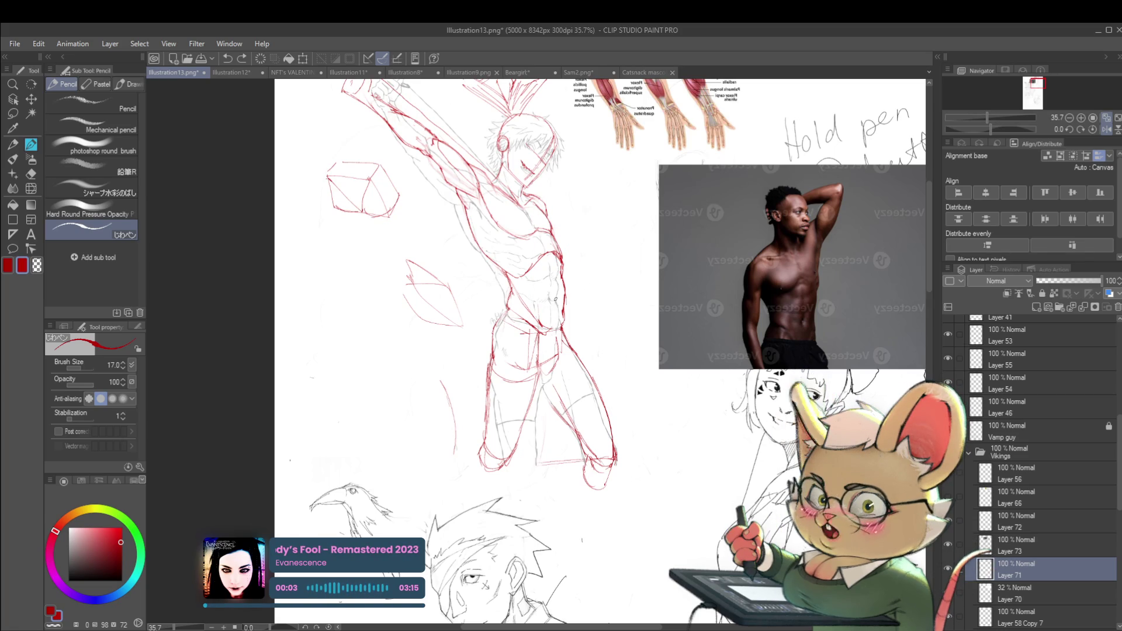
{"action": "scroll", "coordinate": [570, 342], "scroll_direction": "down", "scroll_amount": 2}
{"action": "scroll", "coordinate": [559, 336], "scroll_direction": "up", "scroll_amount": 5}
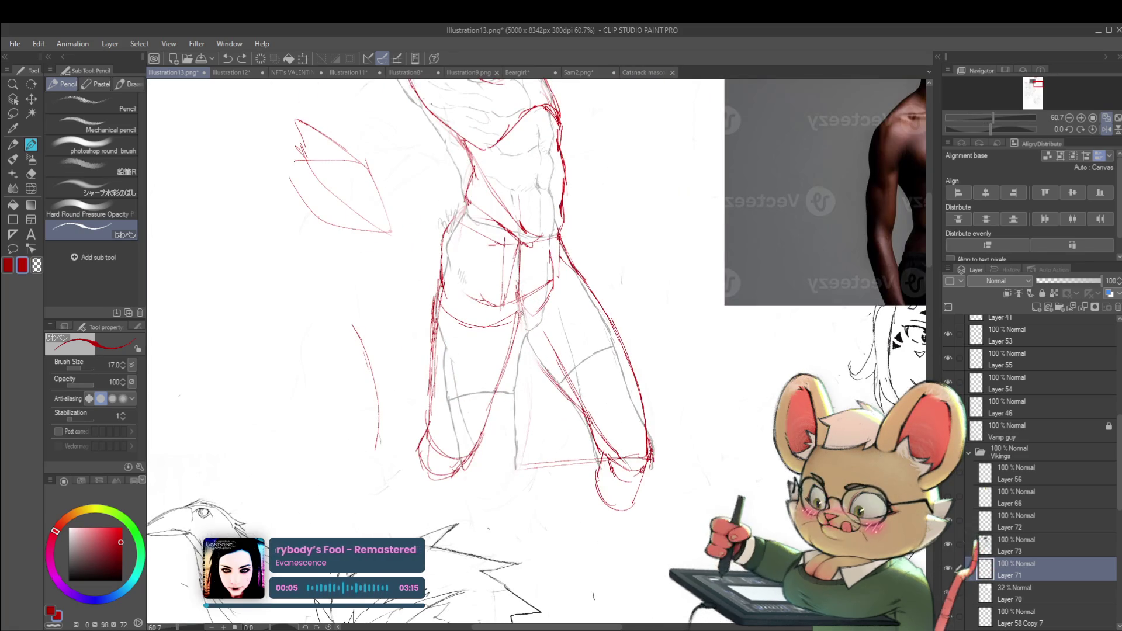
{"action": "scroll", "coordinate": [584, 403], "scroll_direction": "down", "scroll_amount": 5}
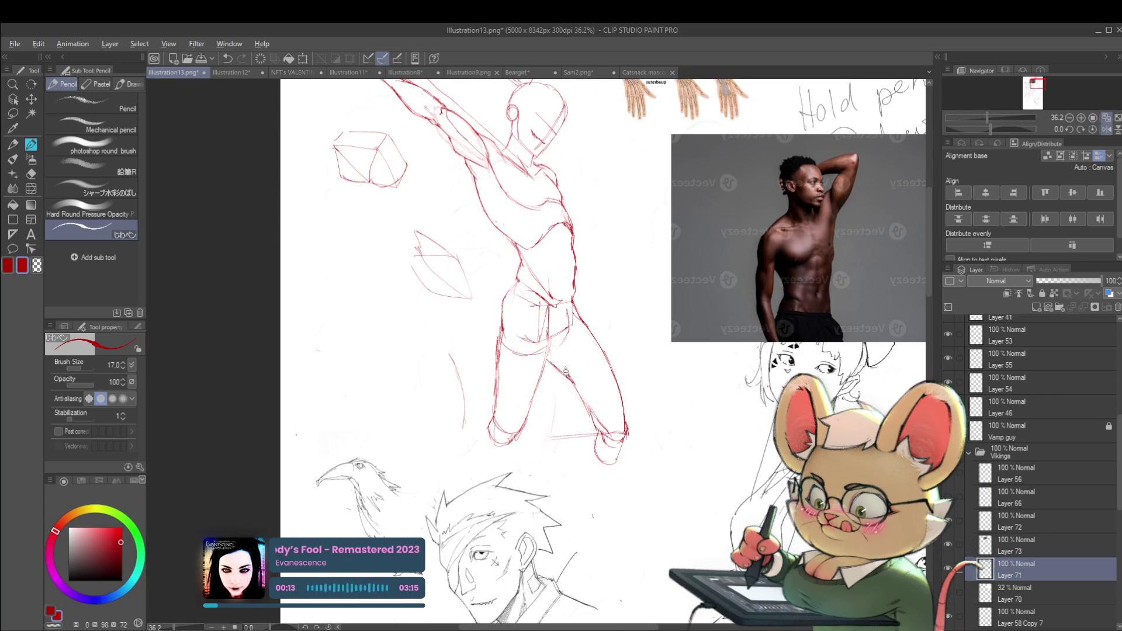
{"action": "scroll", "coordinate": [565, 372], "scroll_direction": "down", "scroll_amount": 2}
- Return the view to normal and toggle the red rough sketch off and on to compare
{"action": "key", "text": "h"}
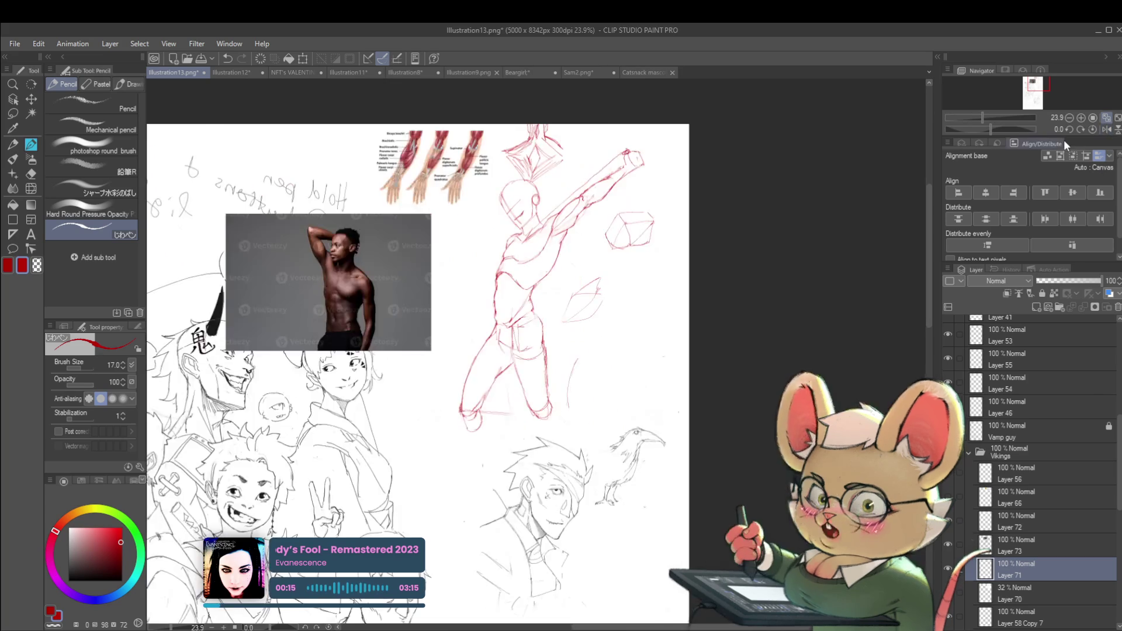
{"action": "scroll", "coordinate": [539, 338], "scroll_direction": "up", "scroll_amount": 3}
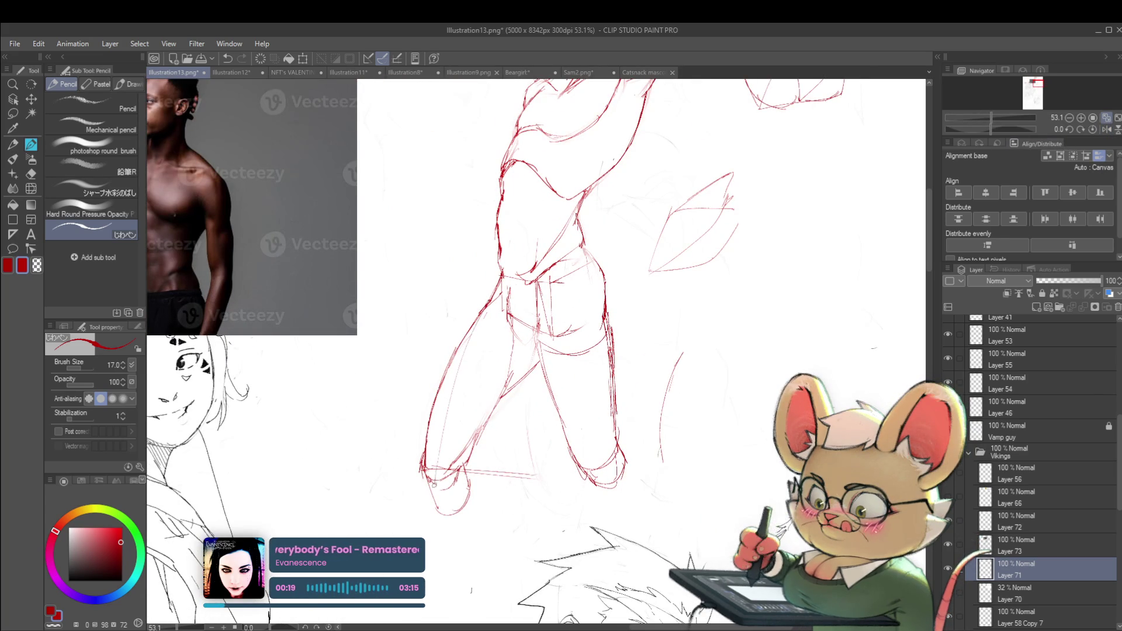
{"action": "scroll", "coordinate": [465, 373], "scroll_direction": "down", "scroll_amount": 2}
{"action": "scroll", "coordinate": [467, 368], "scroll_direction": "down", "scroll_amount": 1}
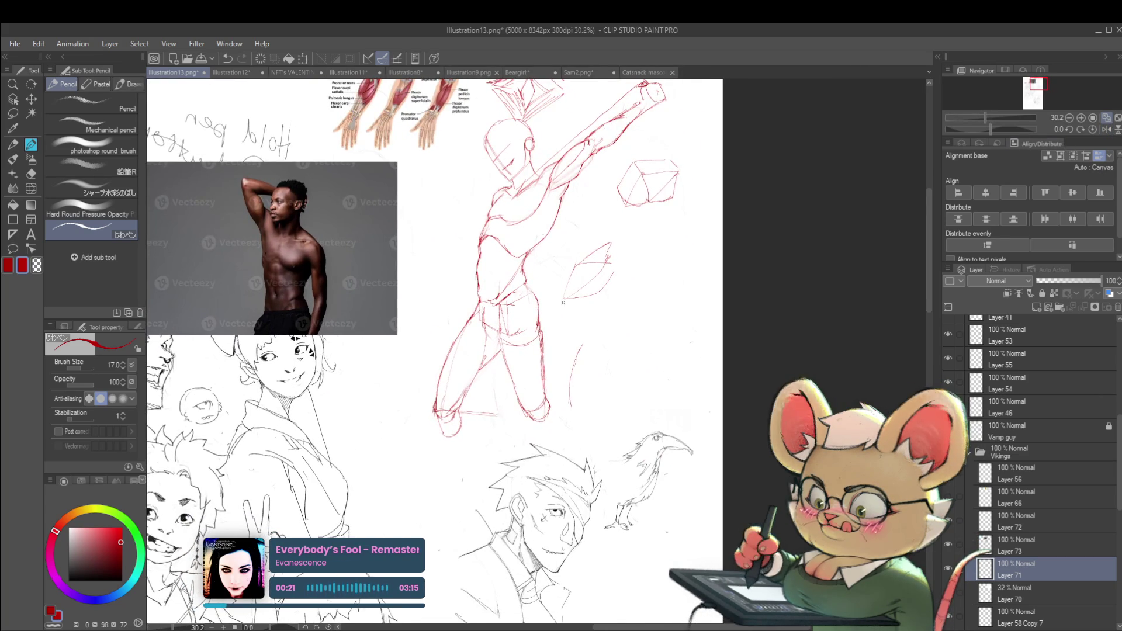
{"action": "scroll", "coordinate": [522, 304], "scroll_direction": "up", "scroll_amount": 1}
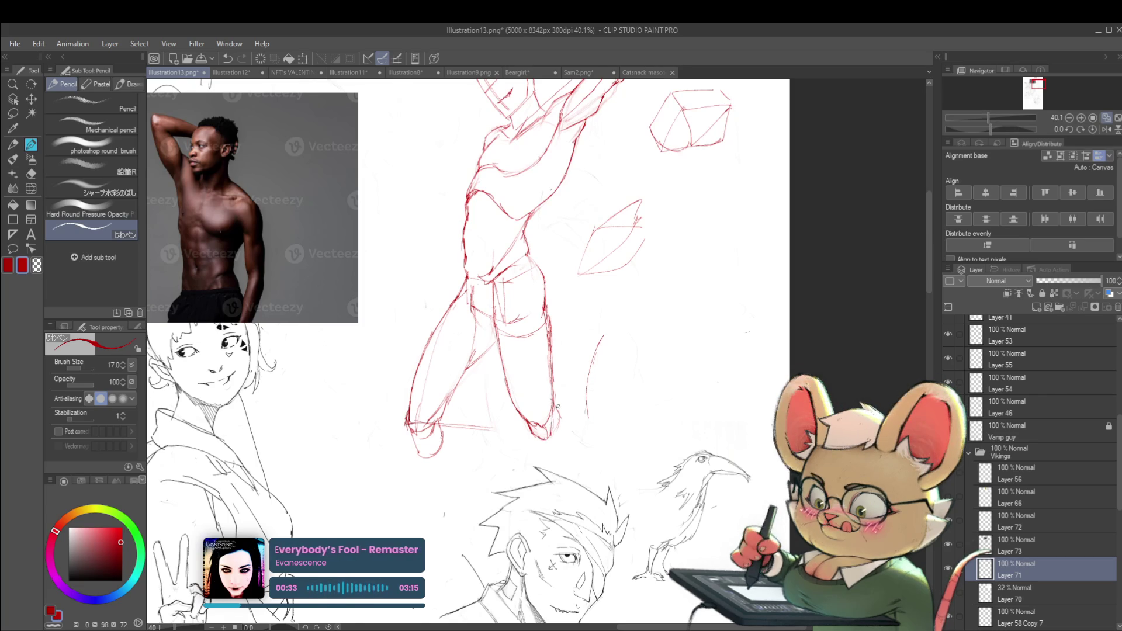
{"action": "scroll", "coordinate": [636, 279], "scroll_direction": "down", "scroll_amount": 2}
{"action": "scroll", "coordinate": [563, 293], "scroll_direction": "up", "scroll_amount": 2}
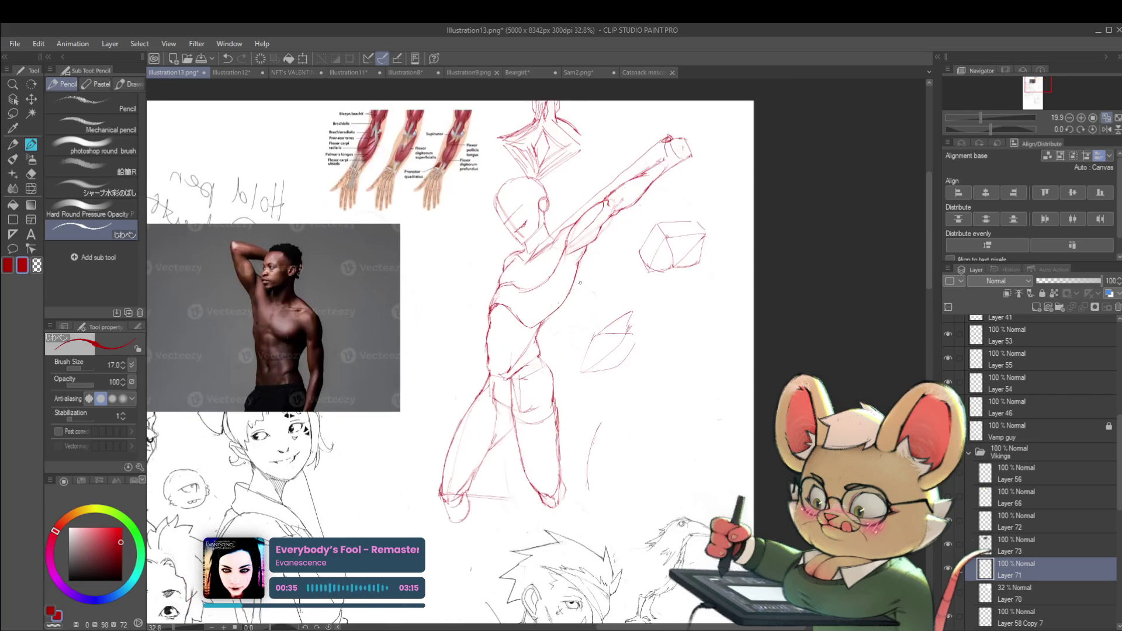
{"action": "left_click", "coordinate": [948, 569]}
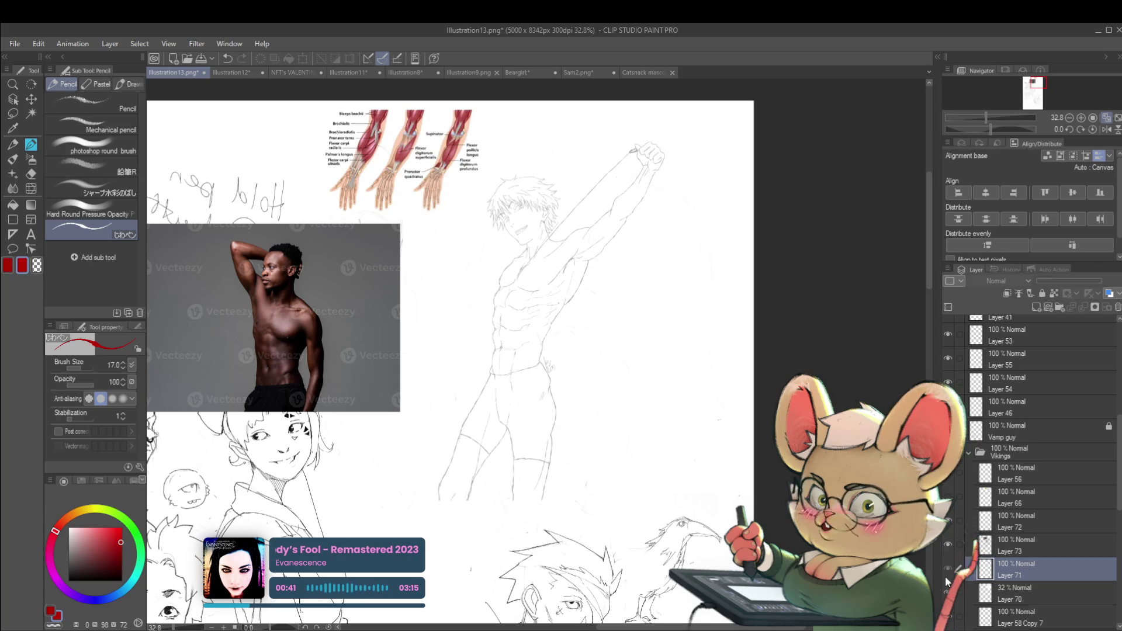
{"action": "left_click", "coordinate": [947, 569]}
{"action": "left_click_drag", "start_coordinate": [590, 287], "coordinate": [582, 306]}
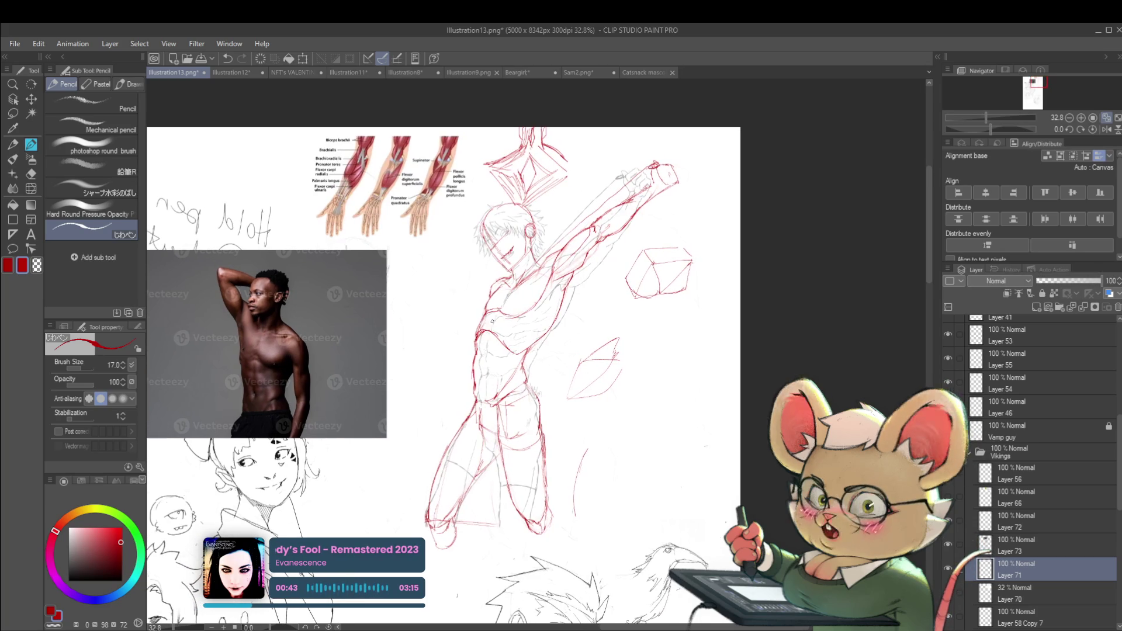
{"action": "scroll", "coordinate": [498, 358], "scroll_direction": "up", "scroll_amount": 3}
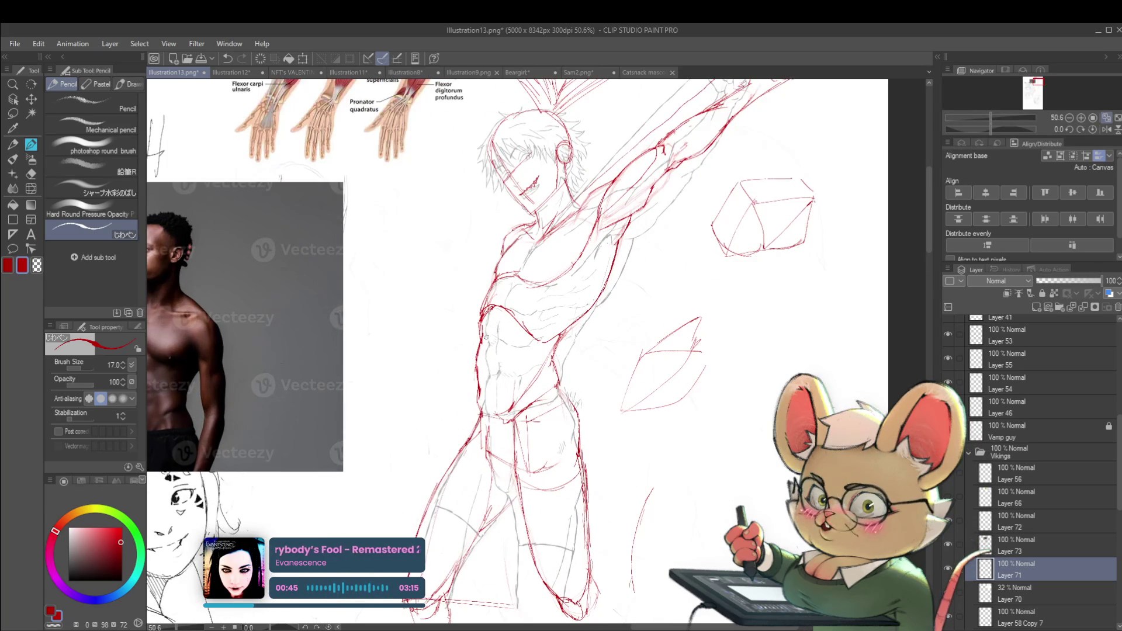
- Switch the drawing colour to blue and hatch shading down both sides of the figure
{"action": "left_click", "coordinate": [96, 599]}
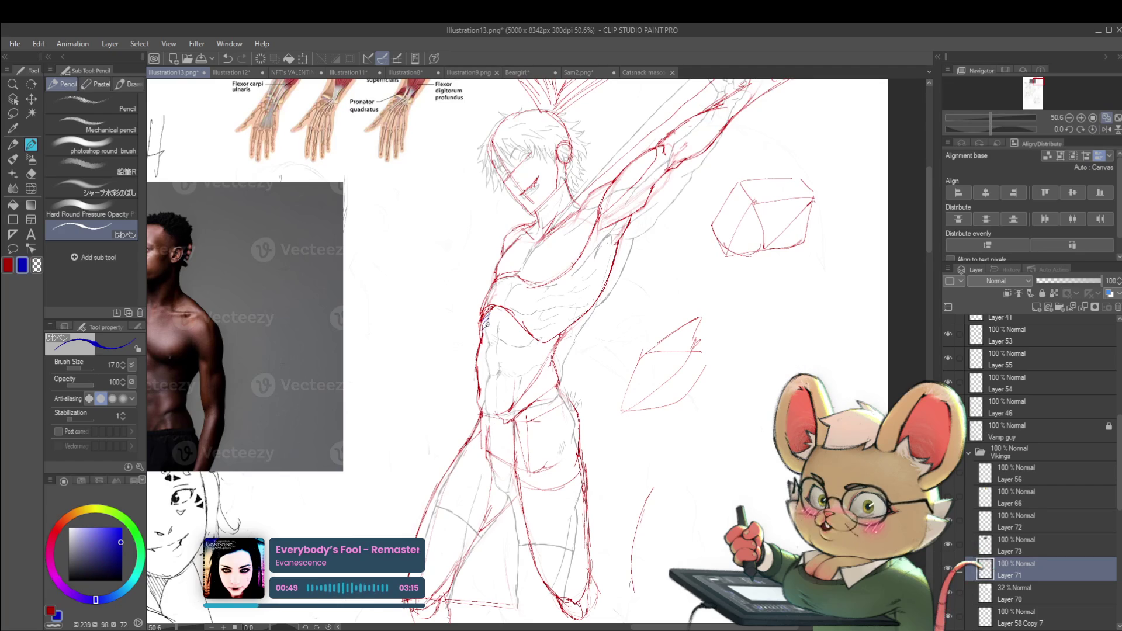
{"action": "left_click_drag", "start_coordinate": [483, 322], "coordinate": [485, 376]}
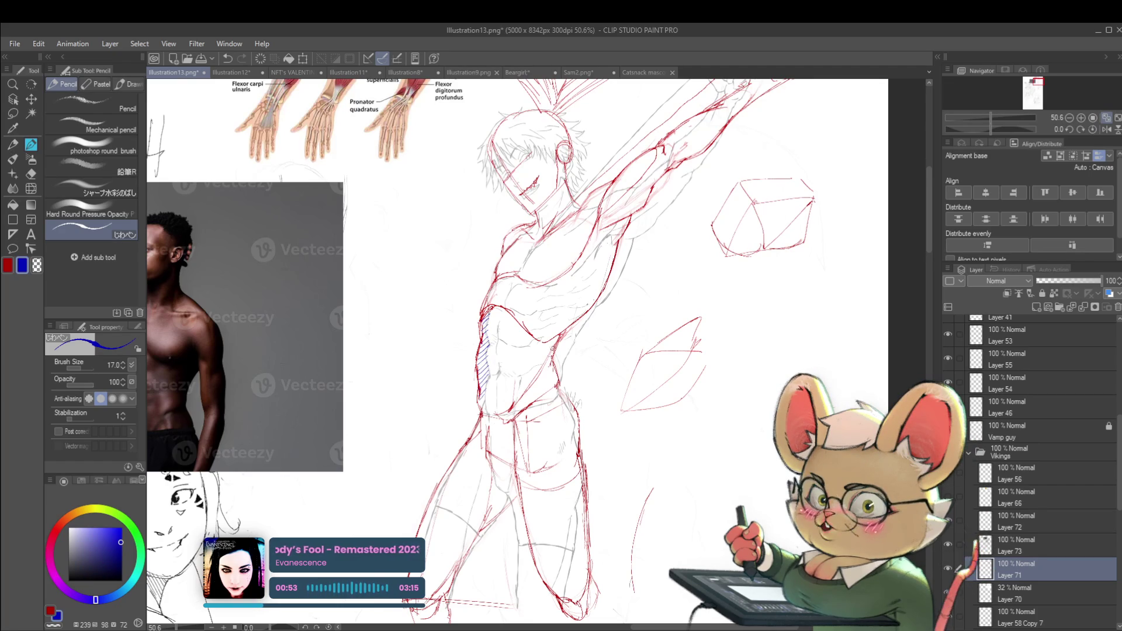
{"action": "left_click_drag", "start_coordinate": [555, 352], "coordinate": [528, 359]}
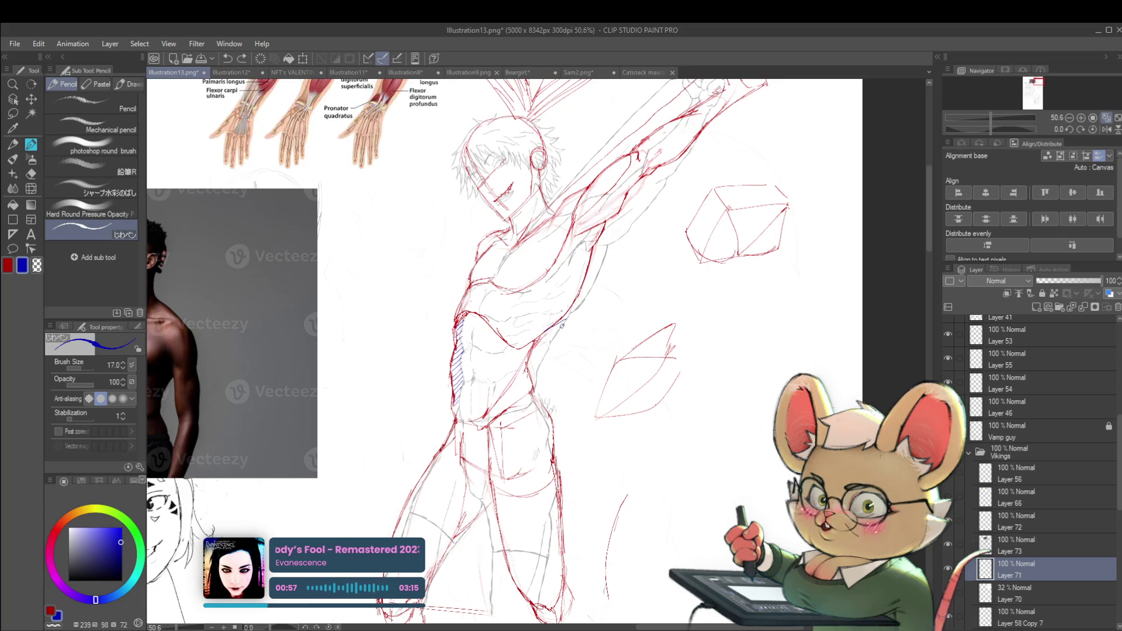
{"action": "left_click_drag", "start_coordinate": [562, 323], "coordinate": [536, 355]}
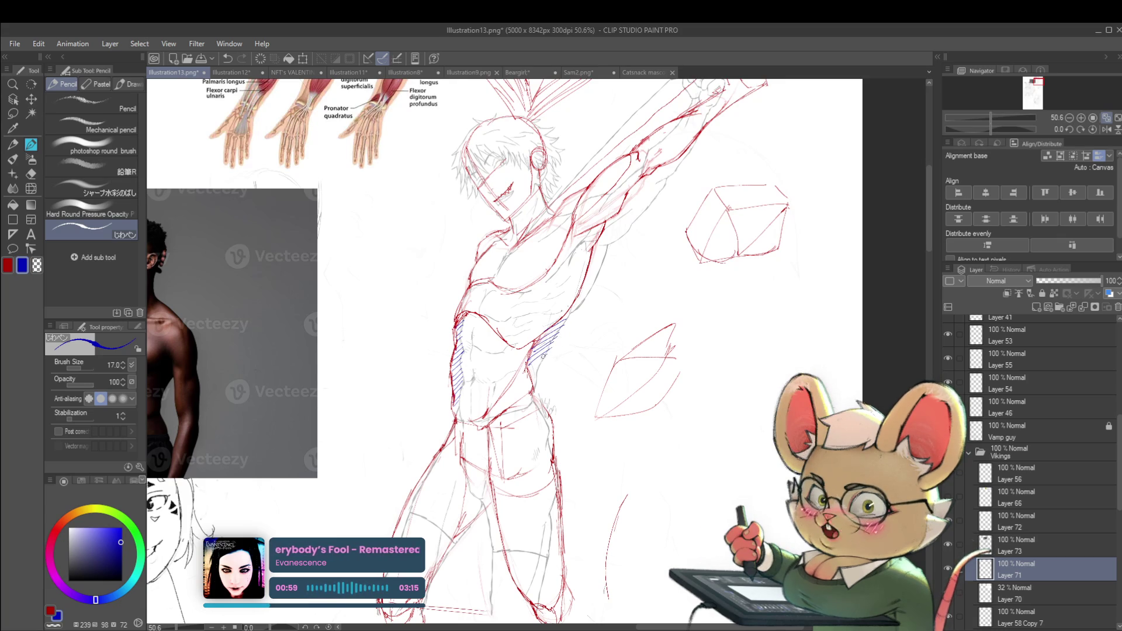
{"action": "scroll", "coordinate": [588, 371], "scroll_direction": "down", "scroll_amount": 2}
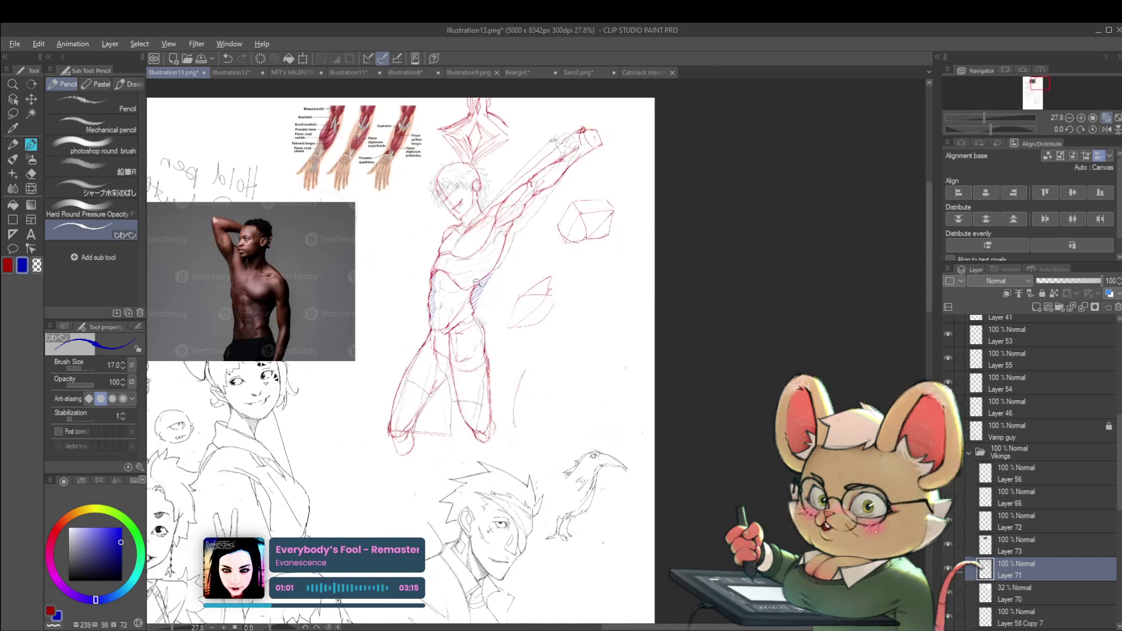
{"action": "scroll", "coordinate": [588, 372], "scroll_direction": "up", "scroll_amount": 3}
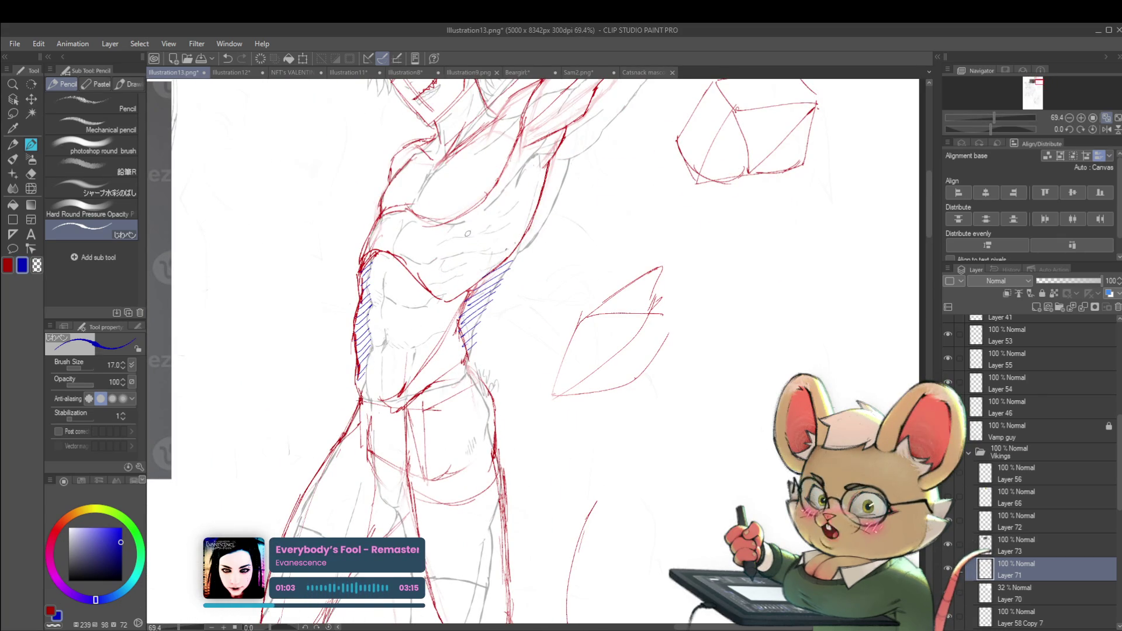
{"action": "scroll", "coordinate": [468, 233], "scroll_direction": "down", "scroll_amount": 3}
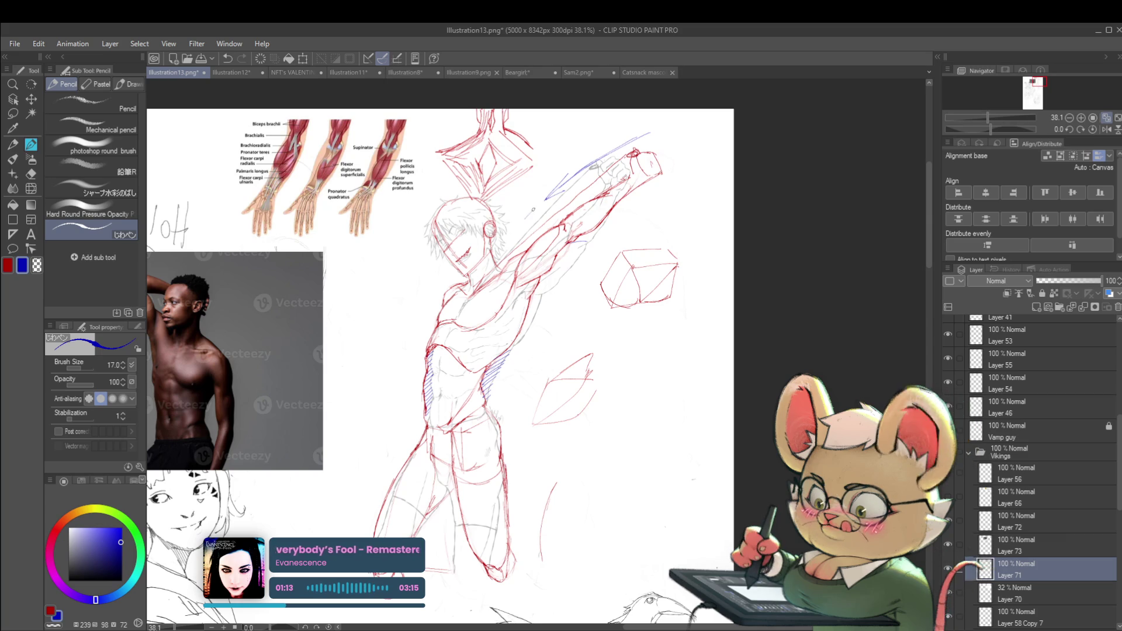
- Add blue form lines near the head and left of the torso, checking them mirrored
{"action": "left_click_drag", "start_coordinate": [534, 207], "coordinate": [502, 240]}
{"action": "scroll", "coordinate": [442, 350], "scroll_direction": "down", "scroll_amount": 2}
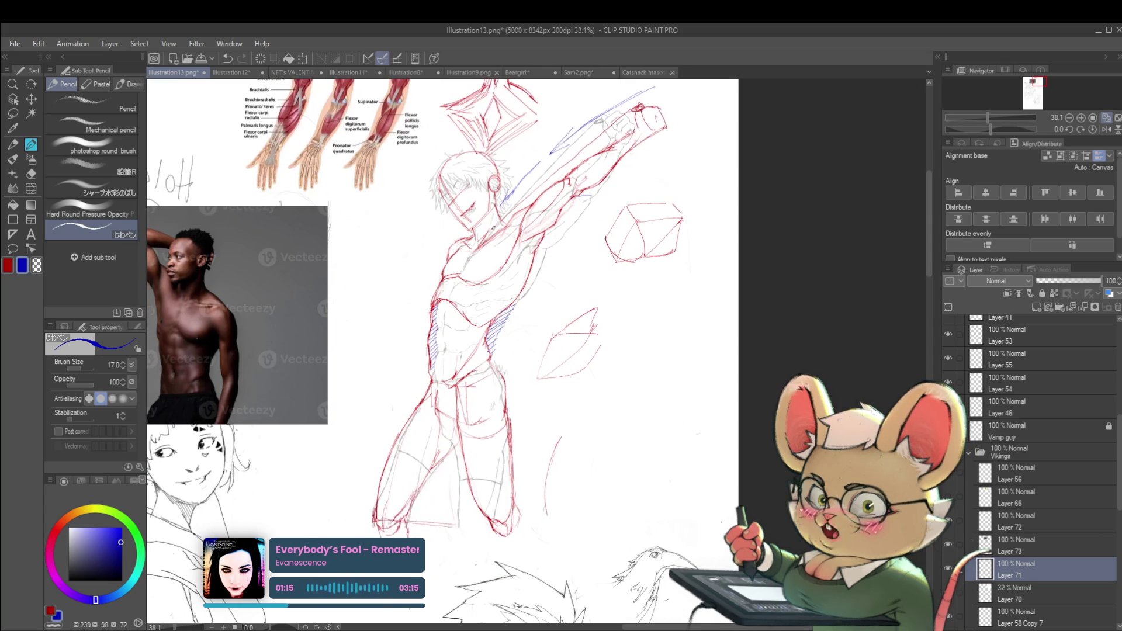
{"action": "left_click_drag", "start_coordinate": [433, 291], "coordinate": [395, 418]}
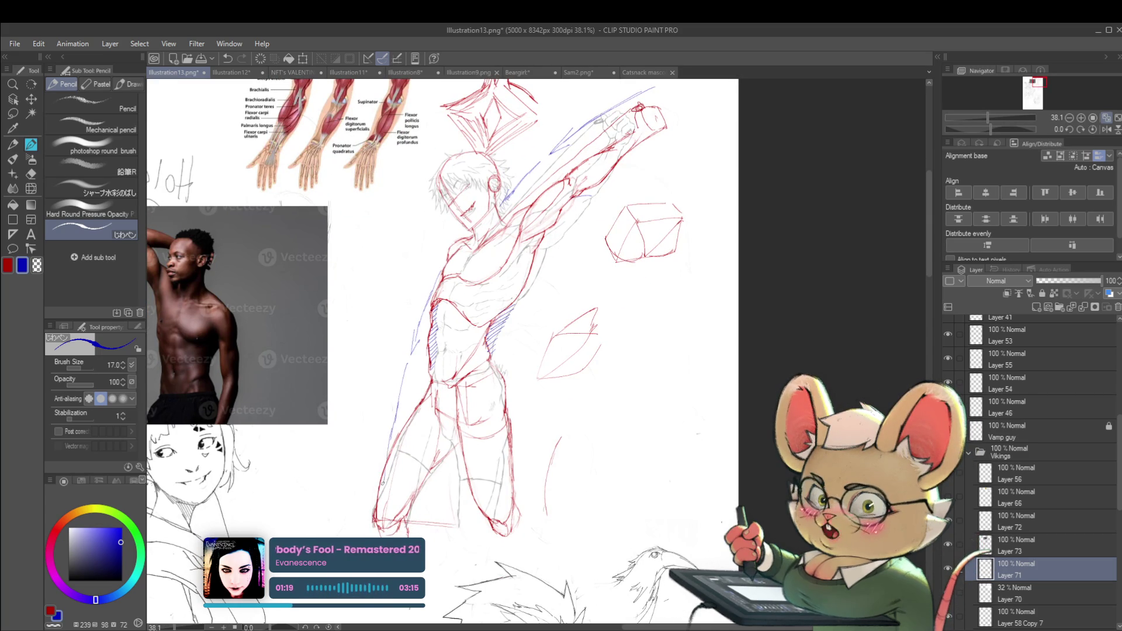
{"action": "scroll", "coordinate": [442, 367], "scroll_direction": "down", "scroll_amount": 3}
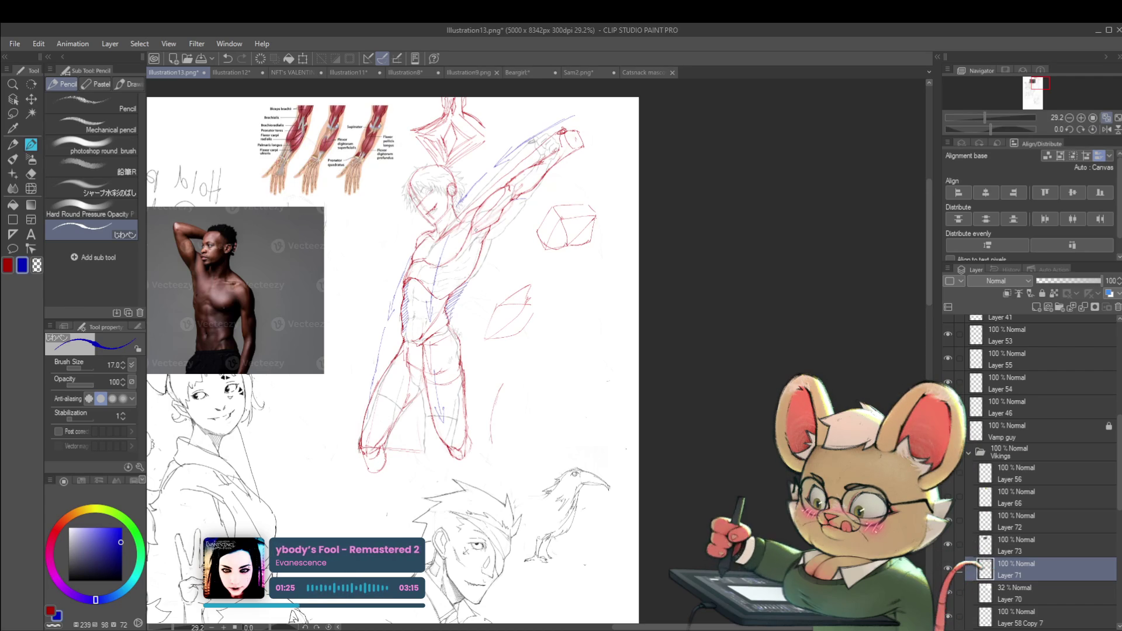
{"action": "left_click", "coordinate": [1106, 130]}
{"action": "scroll", "coordinate": [701, 228], "scroll_direction": "up", "scroll_amount": 3}
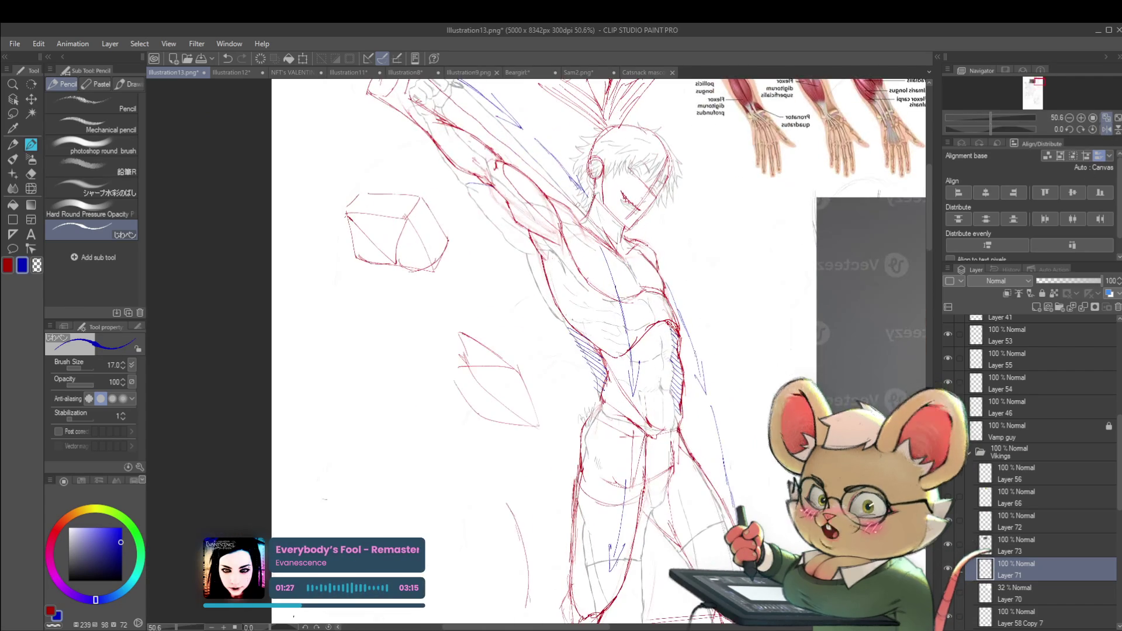
{"action": "key", "text": "h"}
{"action": "scroll", "coordinate": [879, 407], "scroll_direction": "down", "scroll_amount": 2}
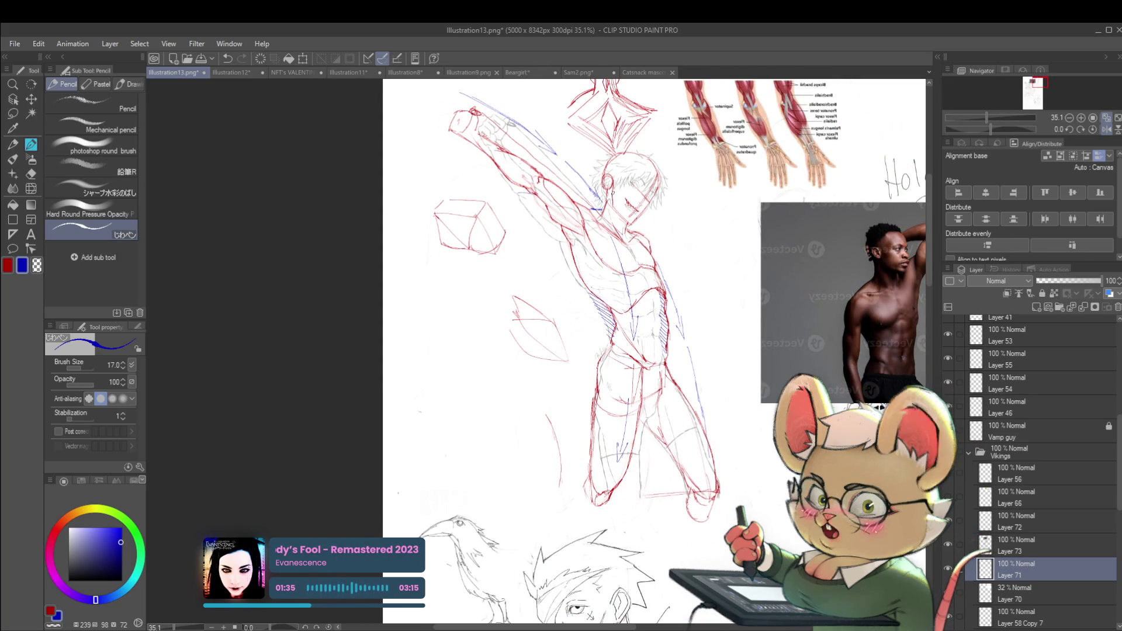
{"action": "key", "text": "h"}
{"action": "scroll", "coordinate": [879, 407], "scroll_direction": "up", "scroll_amount": 3}
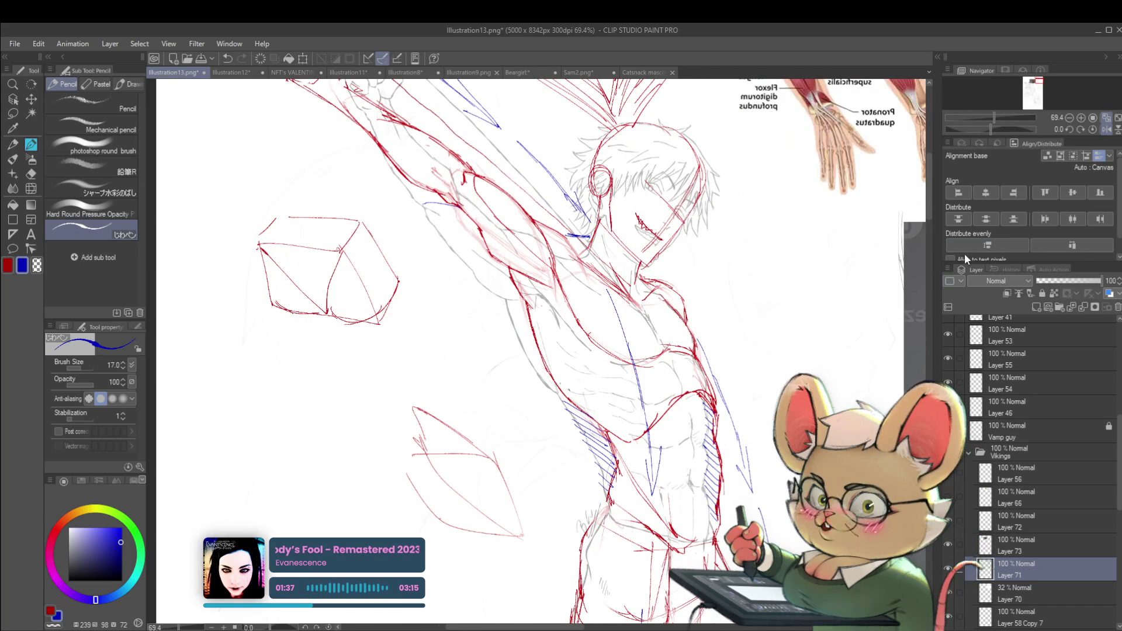
{"action": "key", "text": "h"}
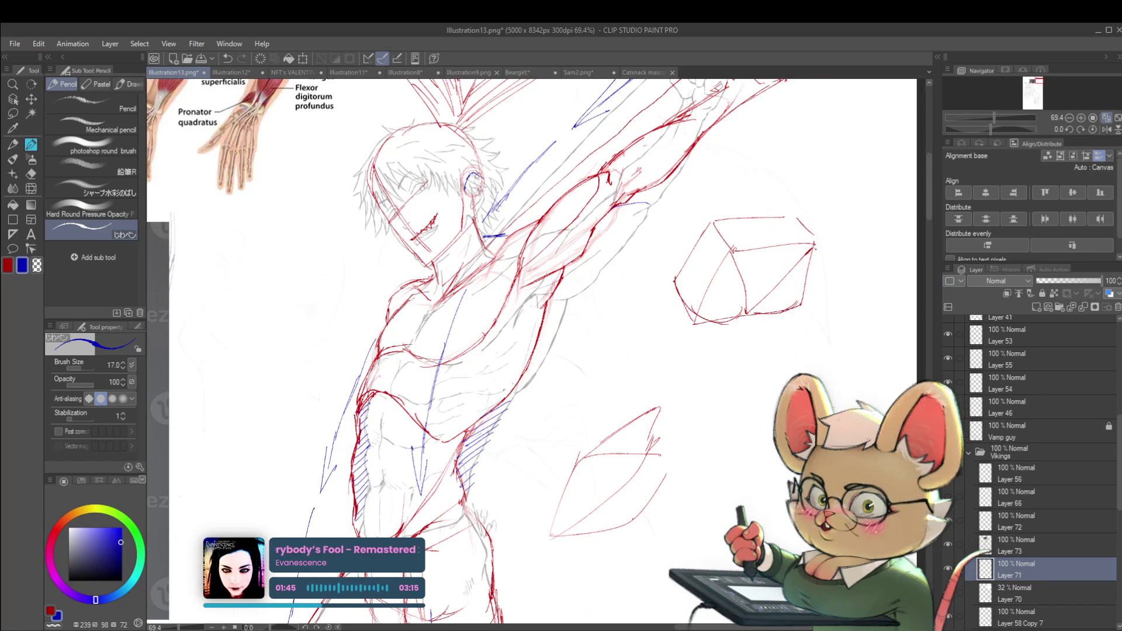
- Draw a blue ear shape beside the head, then hide the red and blue critique layer
{"action": "left_click_drag", "start_coordinate": [467, 174], "coordinate": [474, 206]}
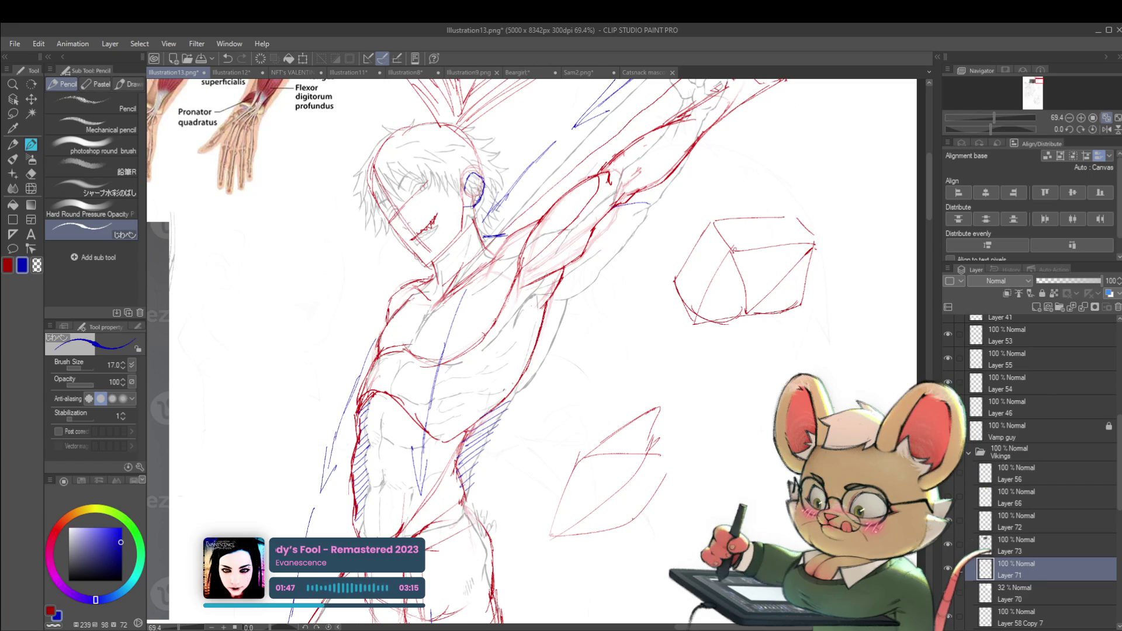
{"action": "key", "text": "ctrl+minus"}
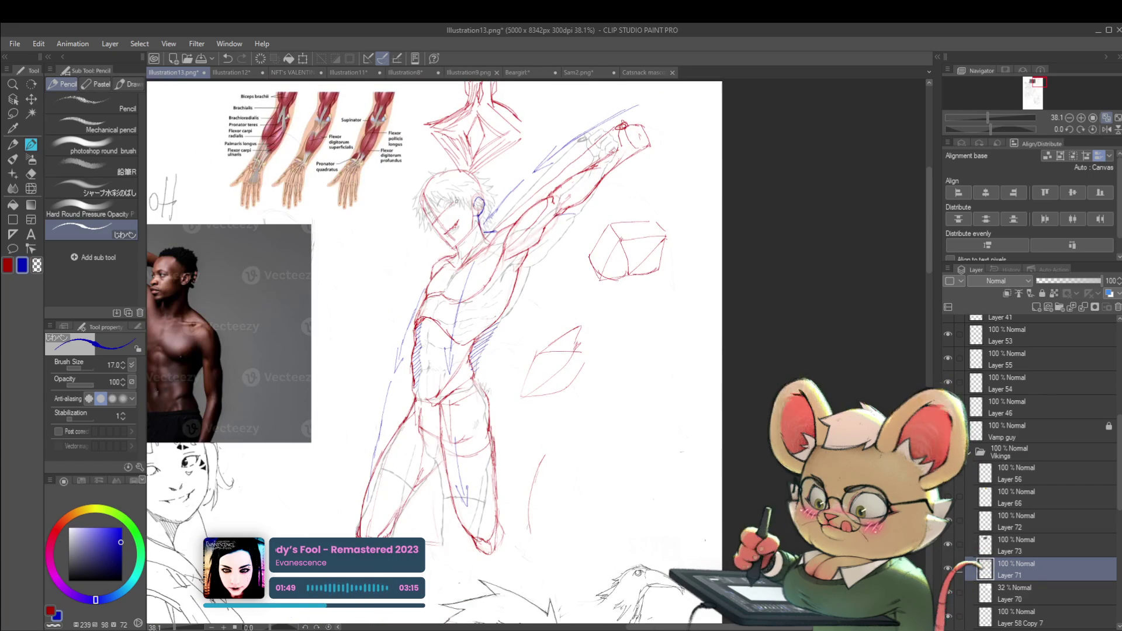
{"action": "scroll", "coordinate": [489, 207], "scroll_direction": "up", "scroll_amount": 3}
{"action": "left_click", "coordinate": [948, 568]}
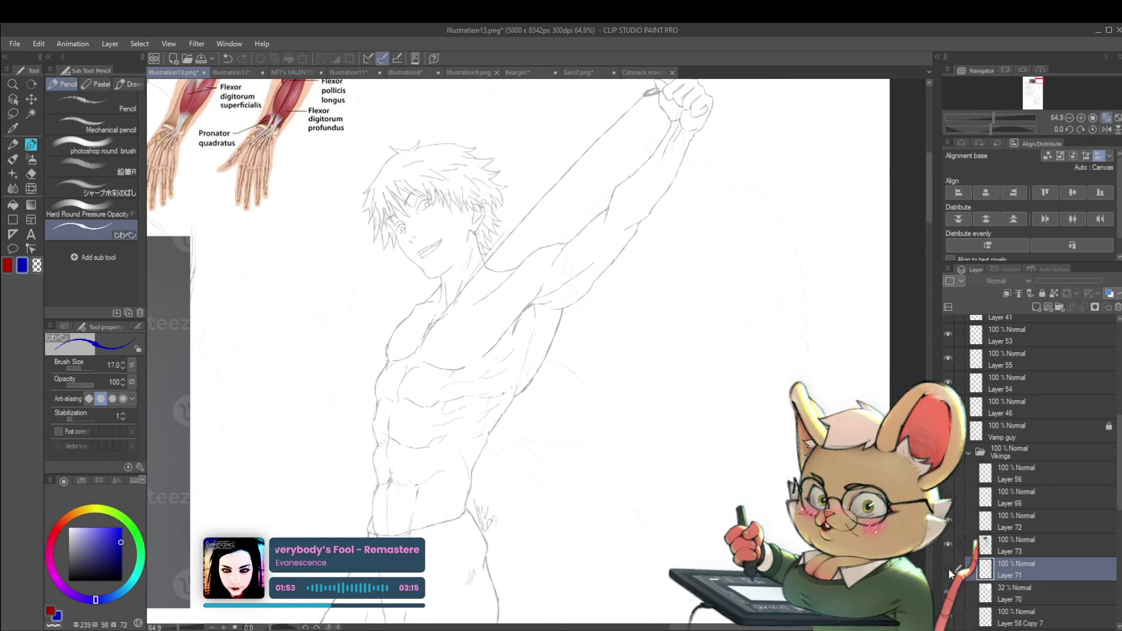
- Show the critique strokes again and redraw the blue ear as a fuller oval
{"action": "left_click", "coordinate": [948, 568]}
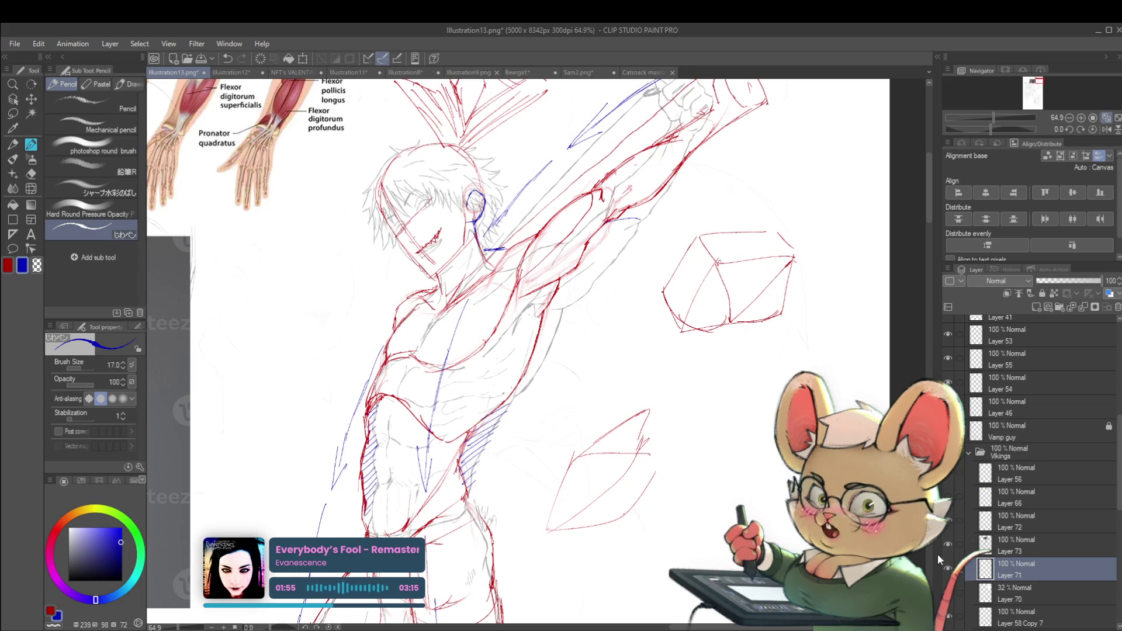
{"action": "key", "text": "ctrl+z"}
{"action": "key", "text": "ctrl+z"}
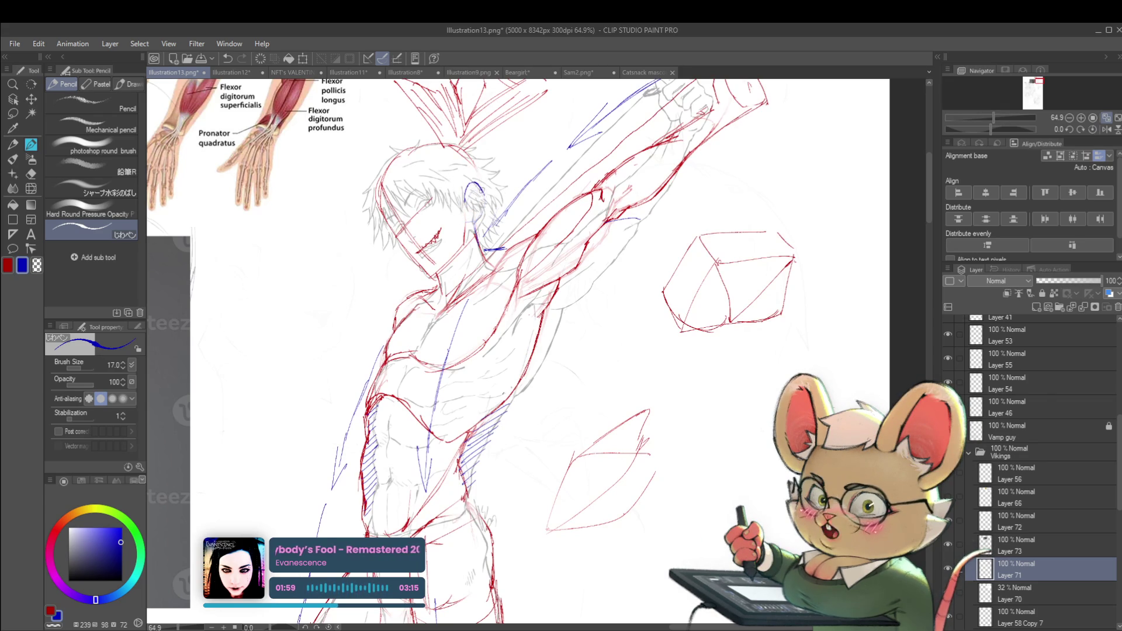
{"action": "left_click_drag", "start_coordinate": [482, 197], "coordinate": [469, 215]}
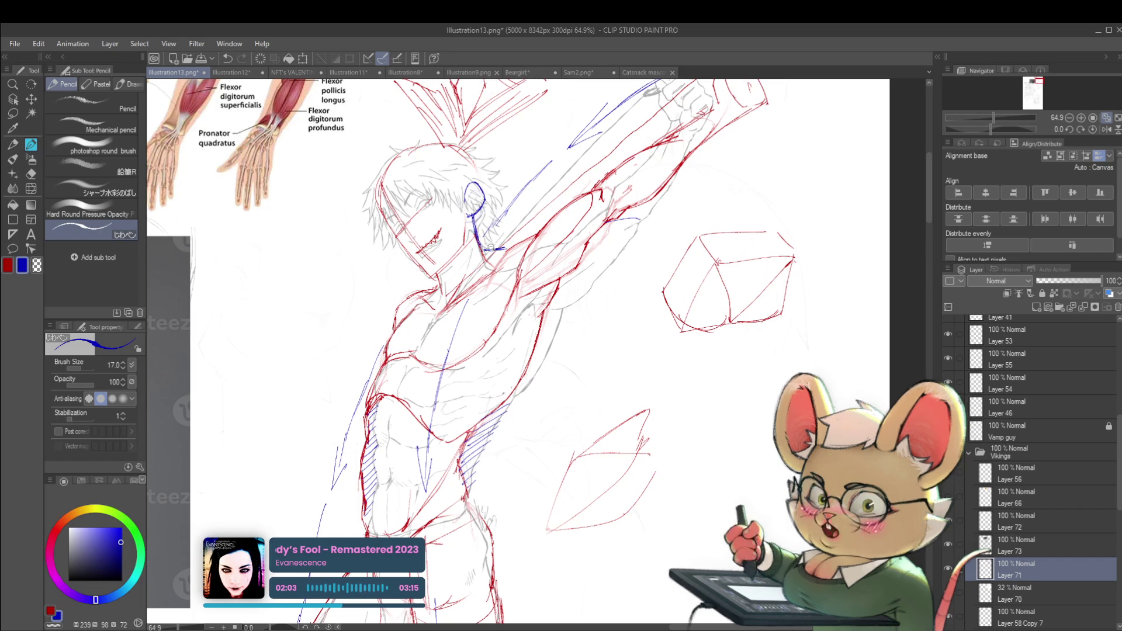
{"action": "key", "text": "ctrl+minus"}
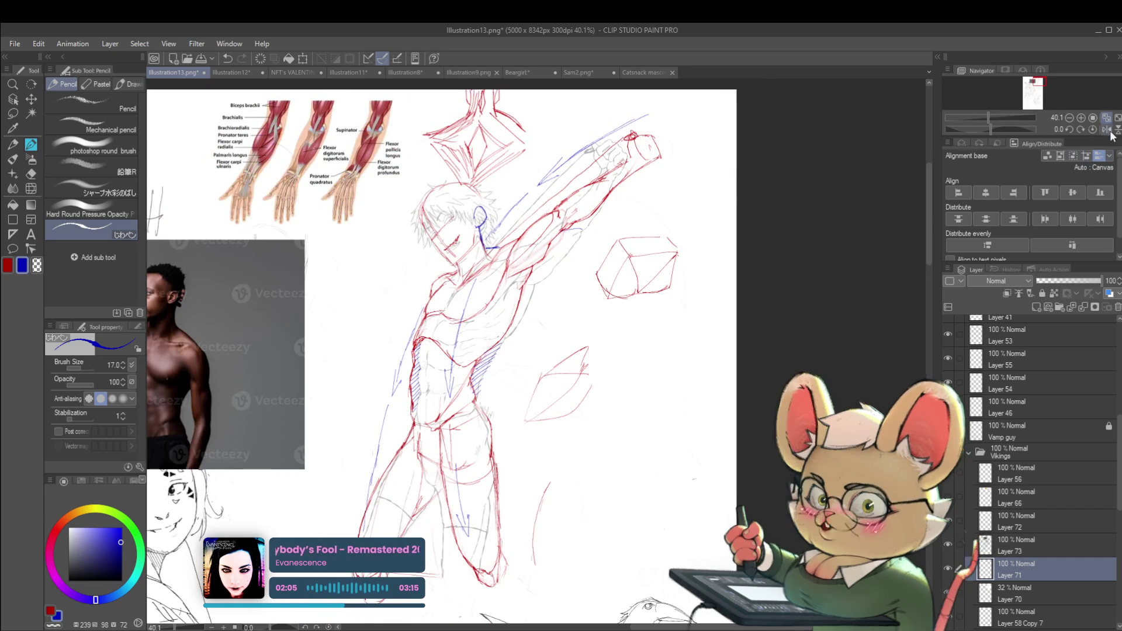
{"action": "left_click", "coordinate": [1106, 129]}
{"action": "key", "text": "ctrl+plus"}
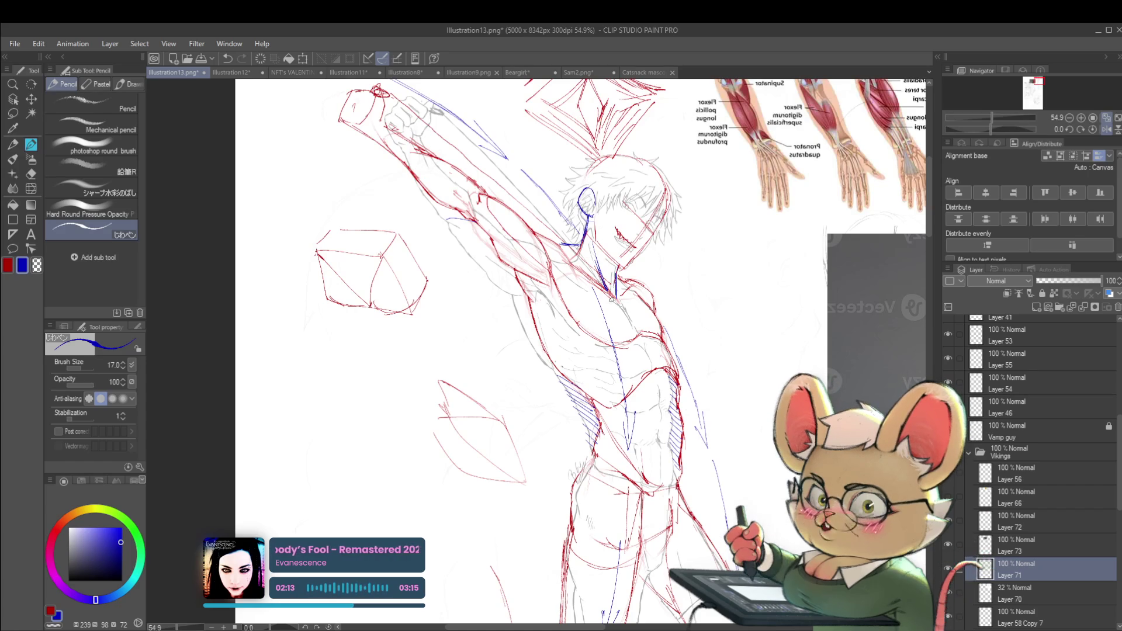
{"action": "scroll", "coordinate": [619, 286], "scroll_direction": "down", "scroll_amount": 3}
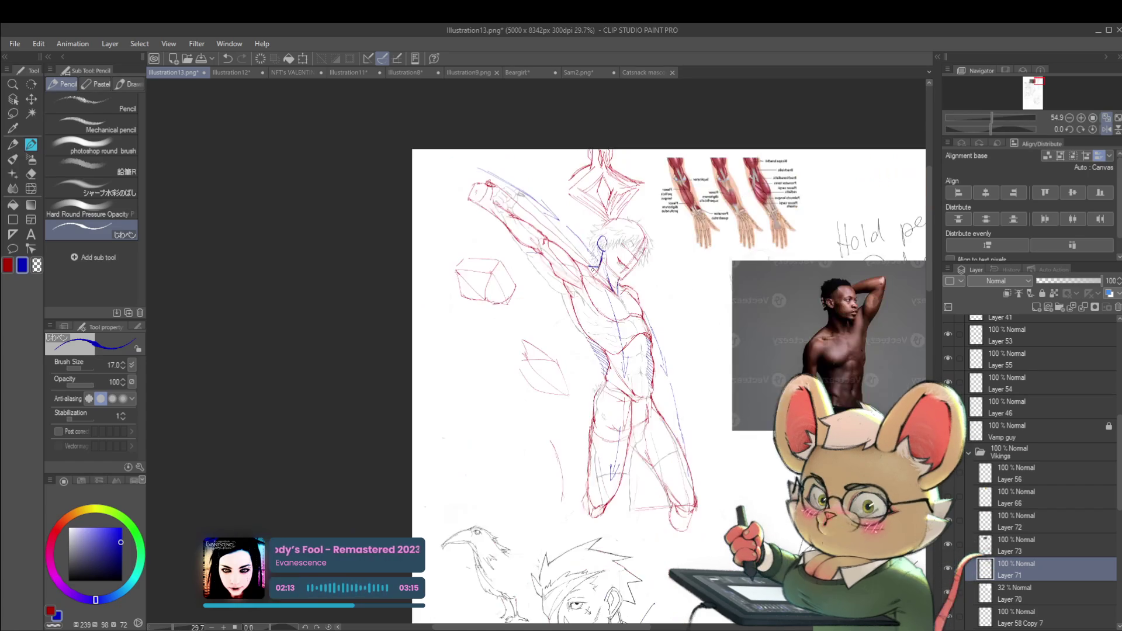
{"action": "left_click", "coordinate": [1106, 130]}
{"action": "scroll", "coordinate": [517, 263], "scroll_direction": "up", "scroll_amount": 5}
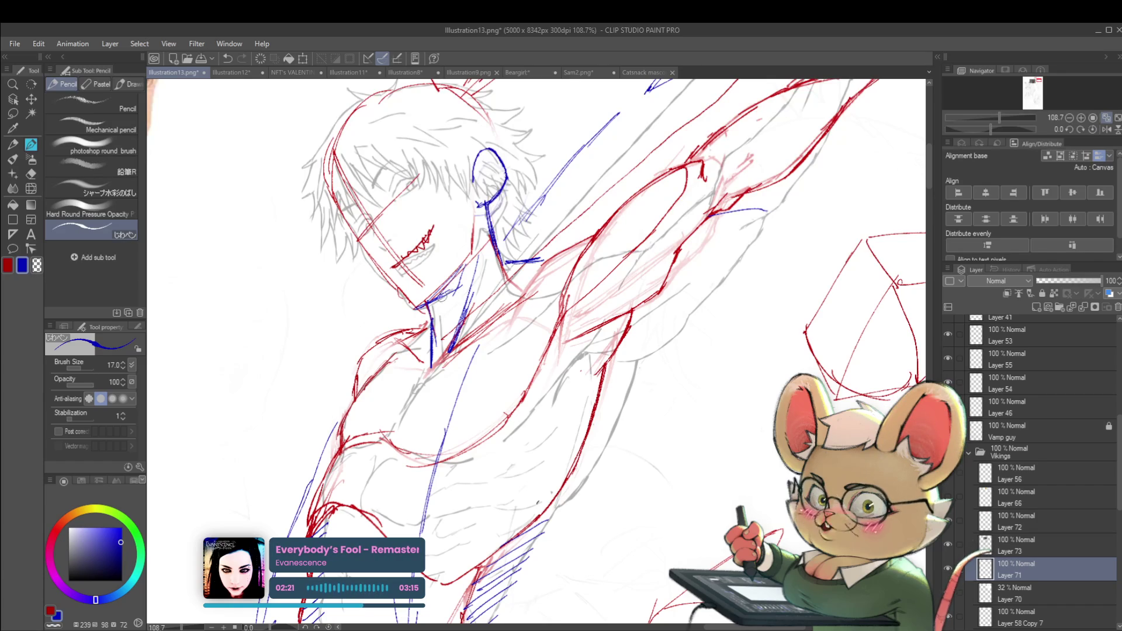
{"action": "scroll", "coordinate": [477, 279], "scroll_direction": "down", "scroll_amount": 5}
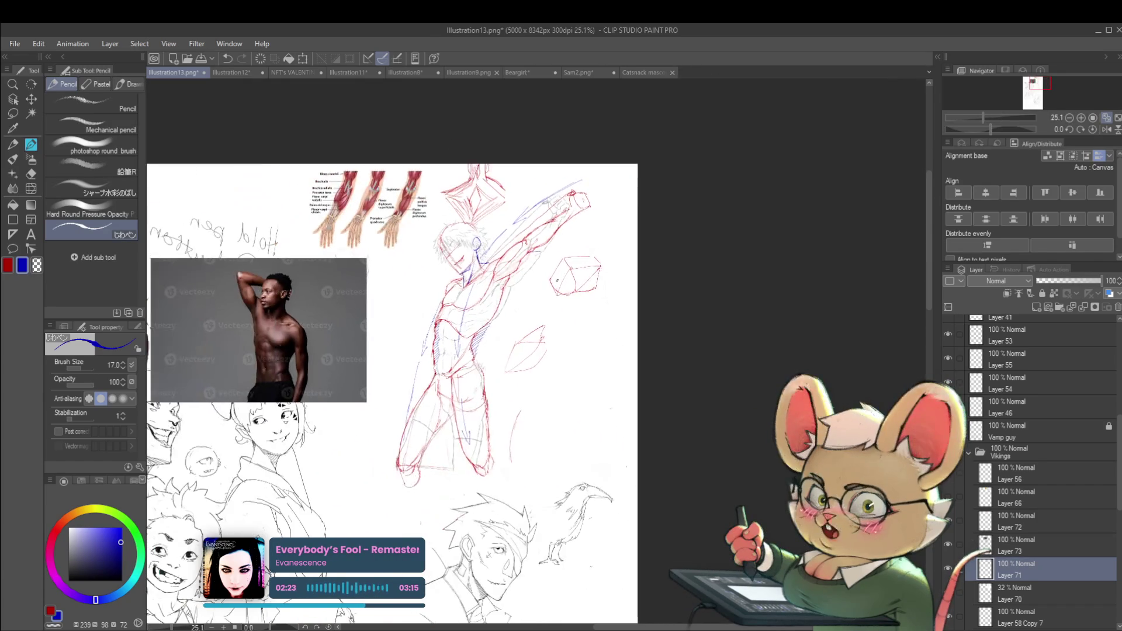
{"action": "scroll", "coordinate": [526, 228], "scroll_direction": "up", "scroll_amount": 5}
{"action": "scroll", "coordinate": [433, 262], "scroll_direction": "up", "scroll_amount": 1}
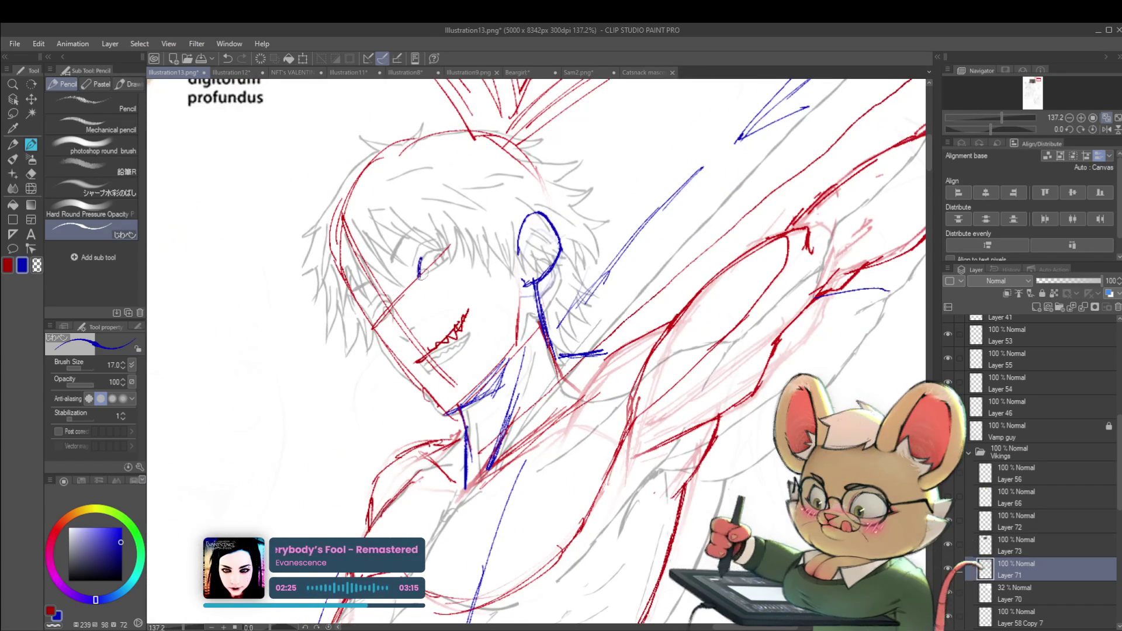
- Add a blue stroke curving up from the eye line and close the small ear loop
{"action": "mouse_move", "coordinate": [421, 273]}
{"action": "left_mouse_down"}
{"action": "mouse_move", "coordinate": [433, 250]}
{"action": "mouse_move", "coordinate": [453, 254]}
{"action": "left_mouse_up"}
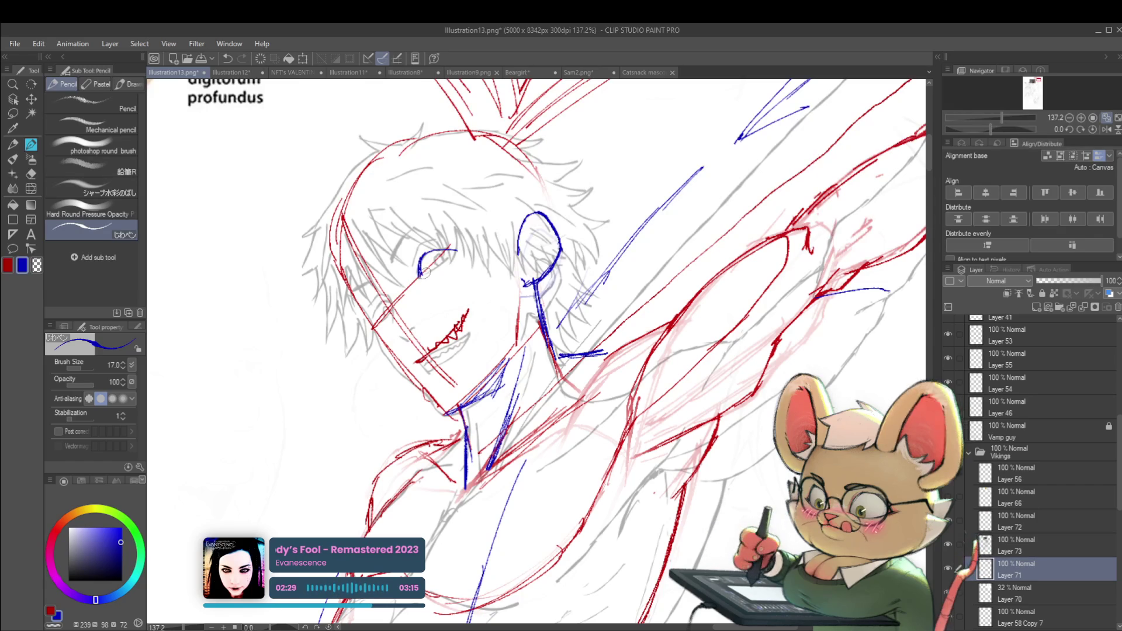
{"action": "key", "text": "ctrl+z"}
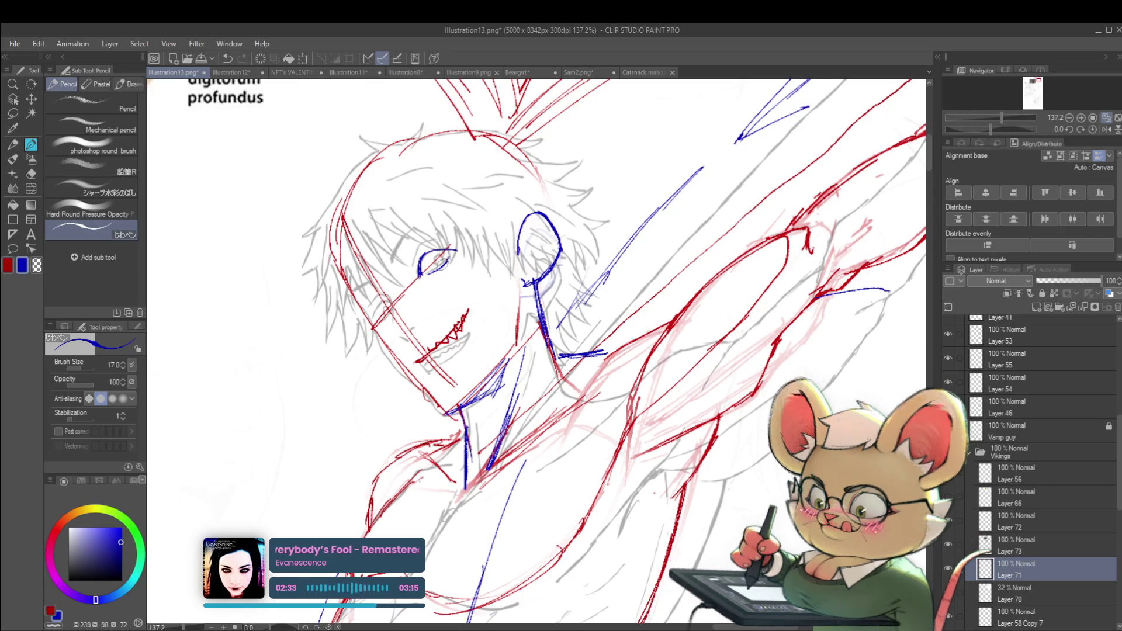
{"action": "scroll", "coordinate": [447, 257], "scroll_direction": "down", "scroll_amount": 4}
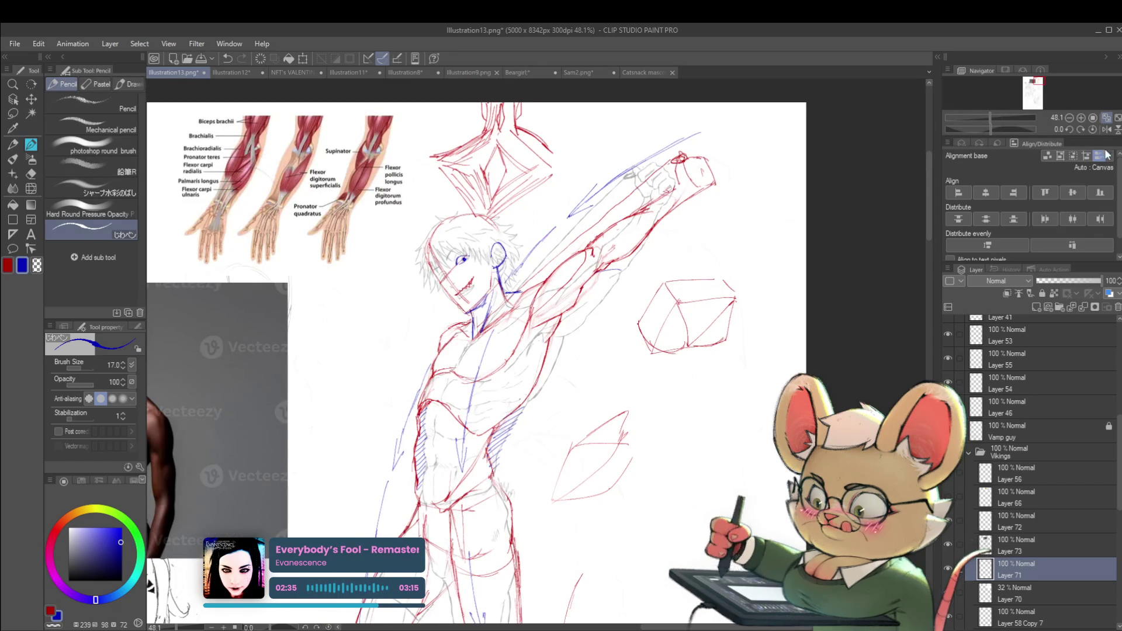
{"action": "left_click", "coordinate": [1108, 129]}
{"action": "scroll", "coordinate": [611, 274], "scroll_direction": "up", "scroll_amount": 4}
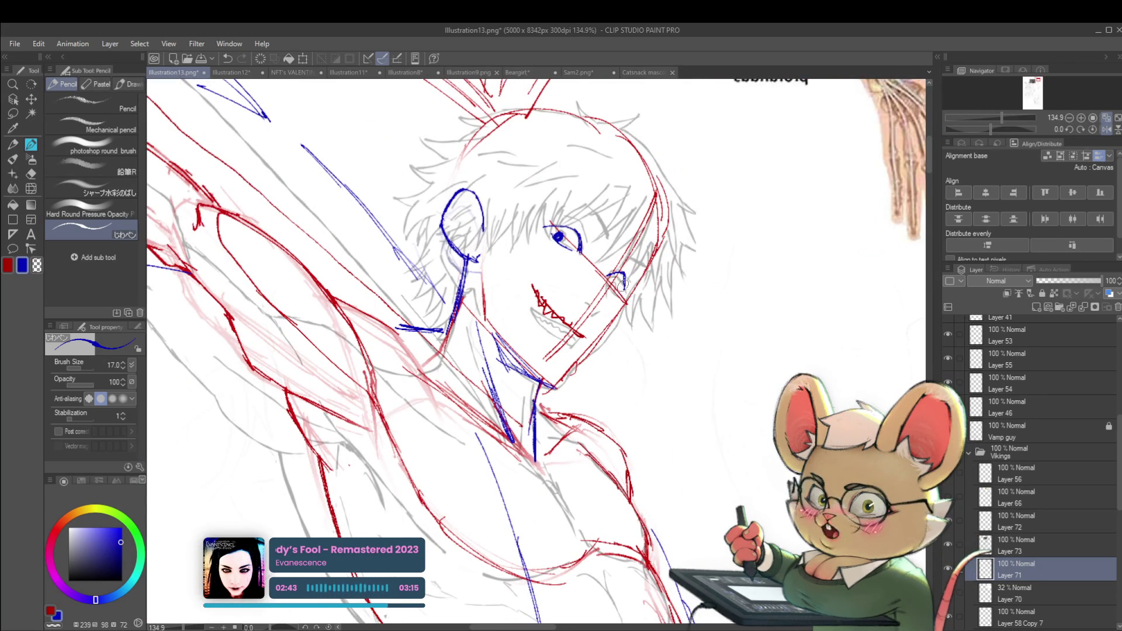
{"action": "left_click_drag", "start_coordinate": [623, 290], "coordinate": [611, 285]}
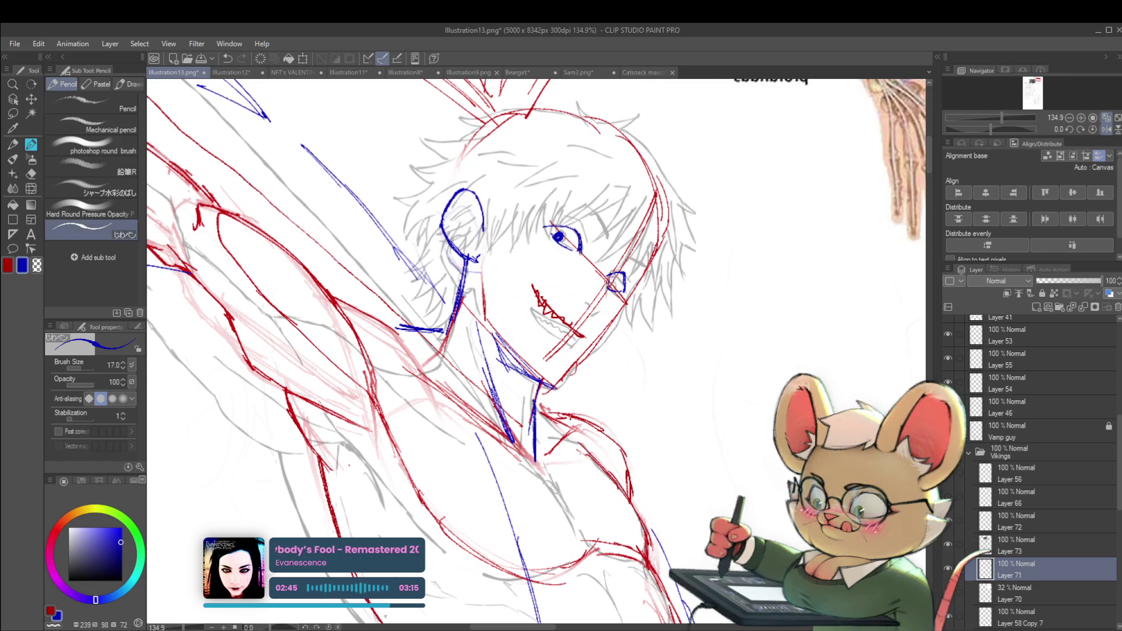
{"action": "scroll", "coordinate": [611, 282], "scroll_direction": "down", "scroll_amount": 5}
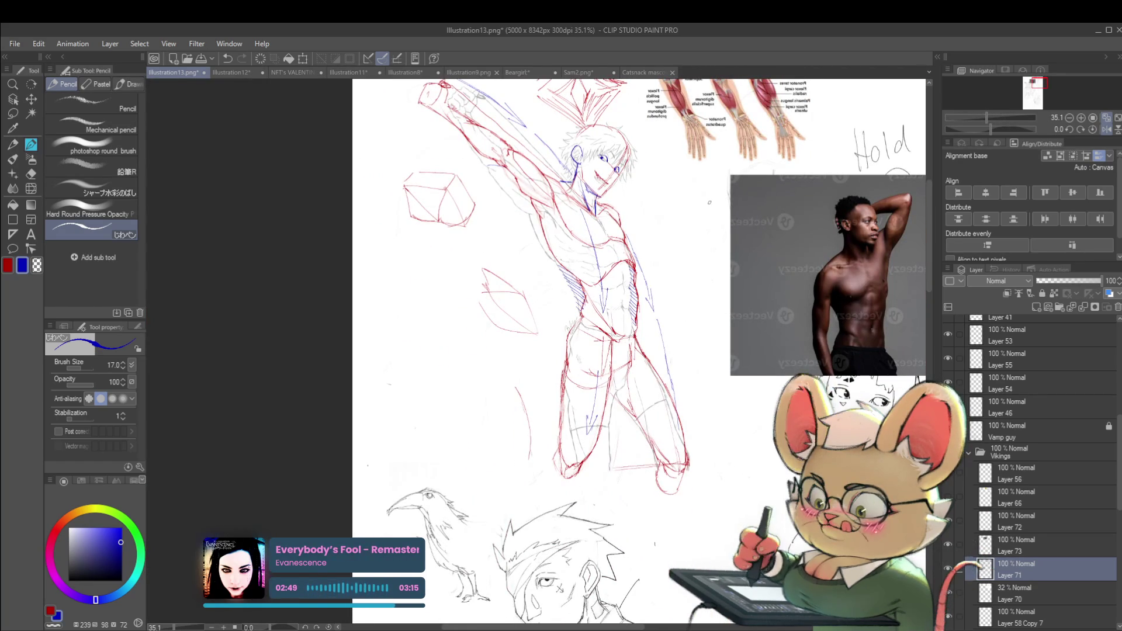
{"action": "key", "text": "h"}
- Lengthen the short blue stroke near the eye and check the face mirrored
{"action": "mouse_move", "coordinate": [676, 321]}
{"action": "left_mouse_down"}
{"action": "mouse_move", "coordinate": [688, 412]}
{"action": "mouse_move", "coordinate": [713, 462]}
{"action": "left_mouse_up"}
{"action": "scroll", "coordinate": [514, 305], "scroll_direction": "up", "scroll_amount": 3}
{"action": "scroll", "coordinate": [514, 304], "scroll_direction": "up", "scroll_amount": 2}
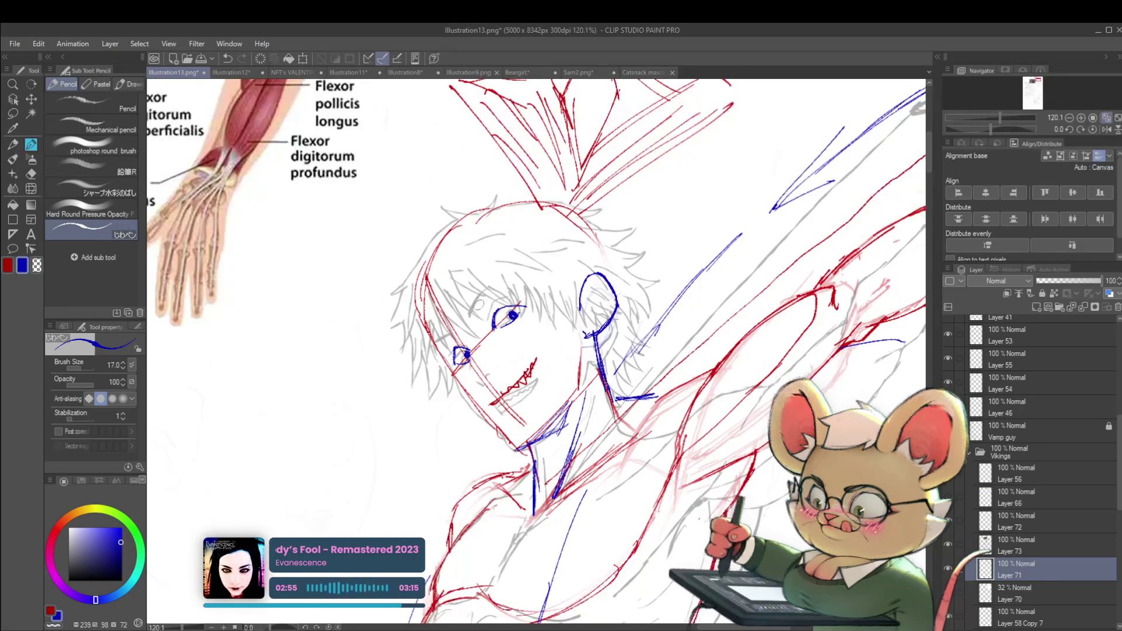
{"action": "left_click_drag", "start_coordinate": [484, 287], "coordinate": [469, 313]}
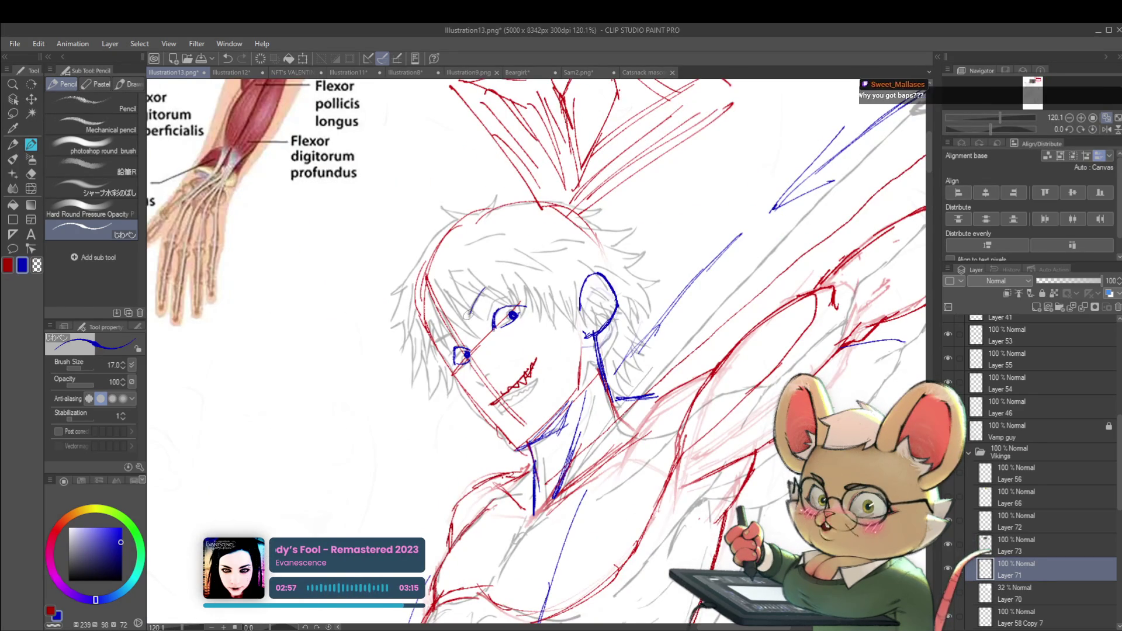
{"action": "scroll", "coordinate": [484, 286], "scroll_direction": "down", "scroll_amount": 5}
{"action": "scroll", "coordinate": [485, 286], "scroll_direction": "up", "scroll_amount": 1}
{"action": "scroll", "coordinate": [436, 290], "scroll_direction": "up", "scroll_amount": 4}
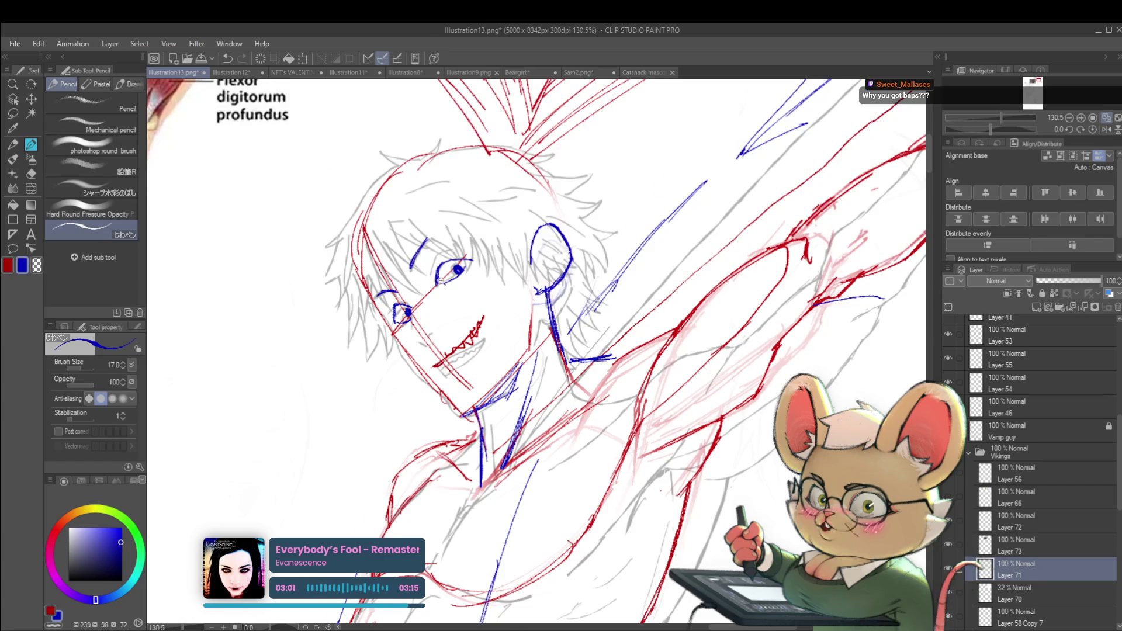
{"action": "scroll", "coordinate": [436, 283], "scroll_direction": "down", "scroll_amount": 4}
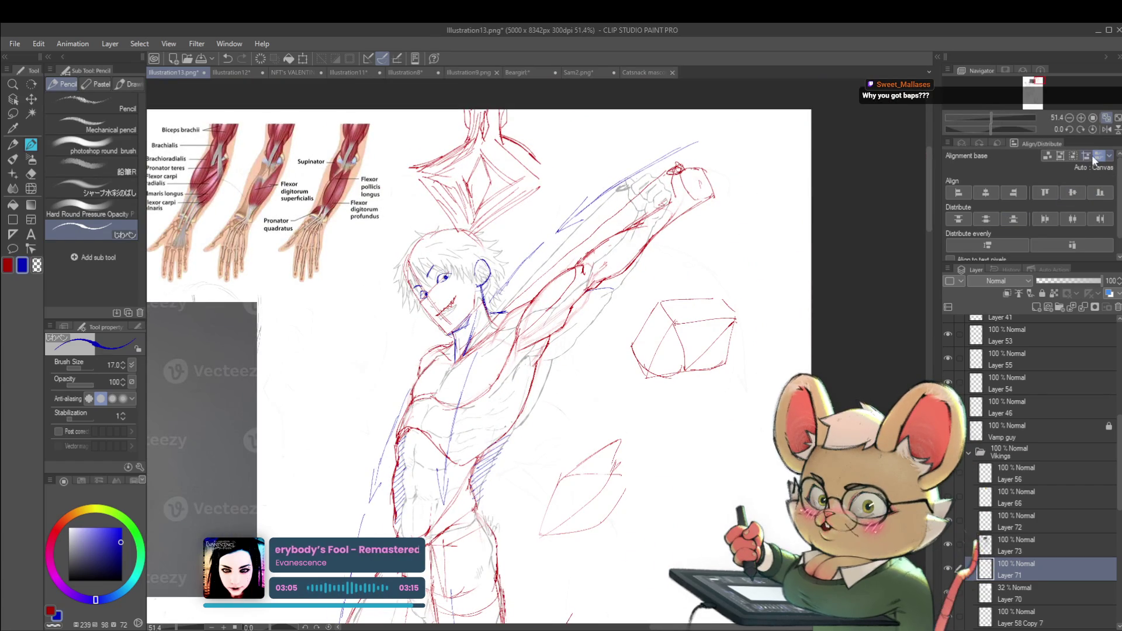
{"action": "key", "text": "h"}
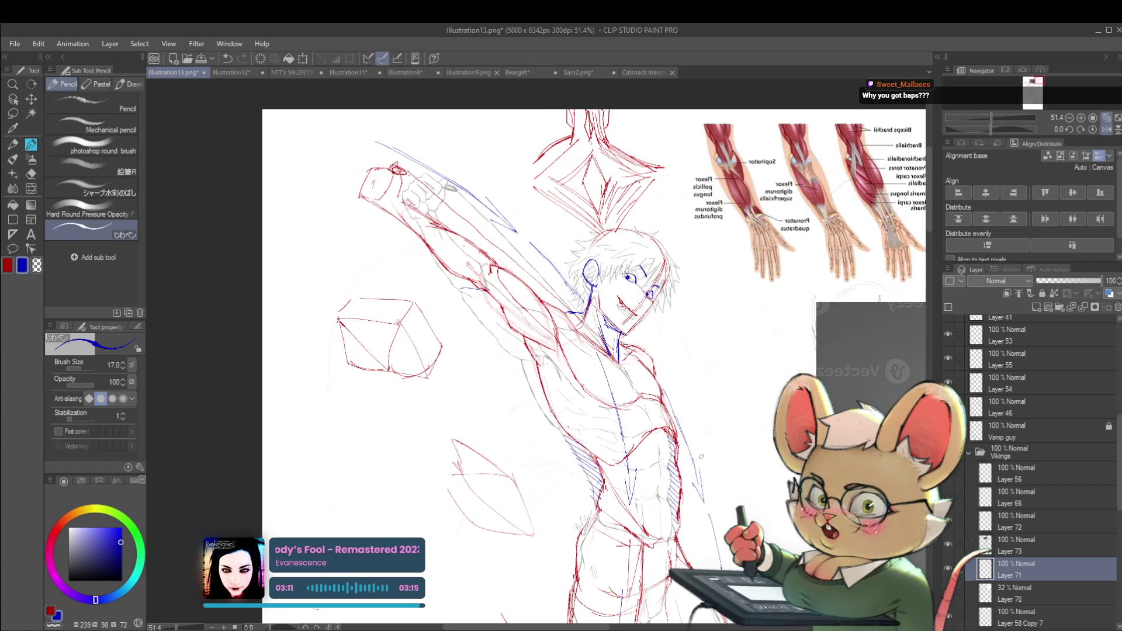
{"action": "scroll", "coordinate": [669, 266], "scroll_direction": "up", "scroll_amount": 1}
{"action": "scroll", "coordinate": [642, 267], "scroll_direction": "up", "scroll_amount": 1}
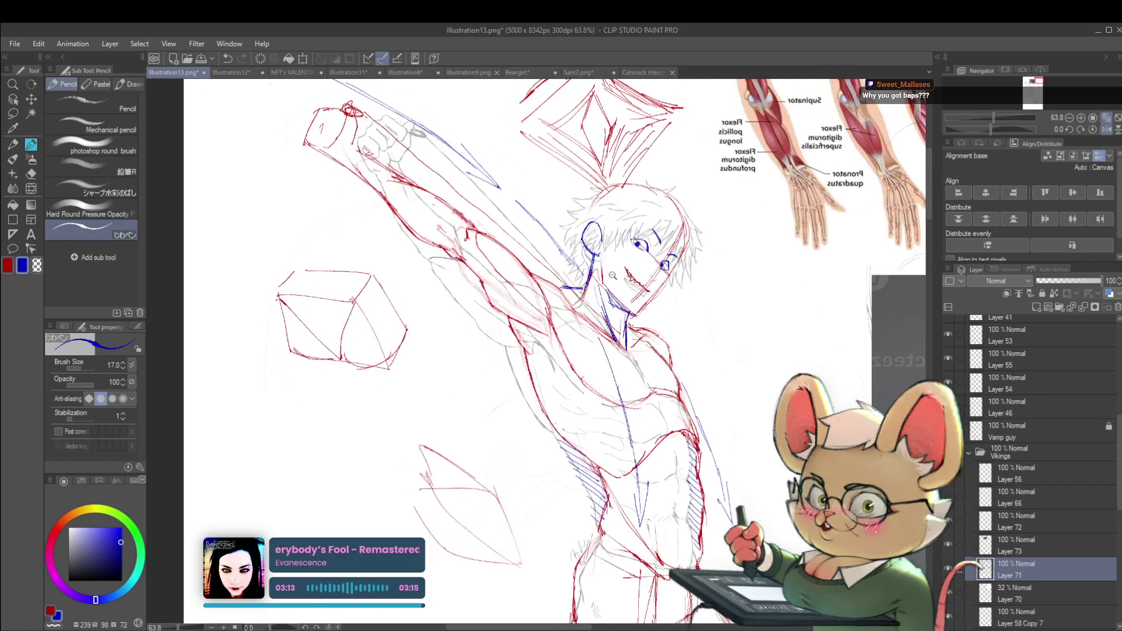
{"action": "scroll", "coordinate": [613, 269], "scroll_direction": "up", "scroll_amount": 1}
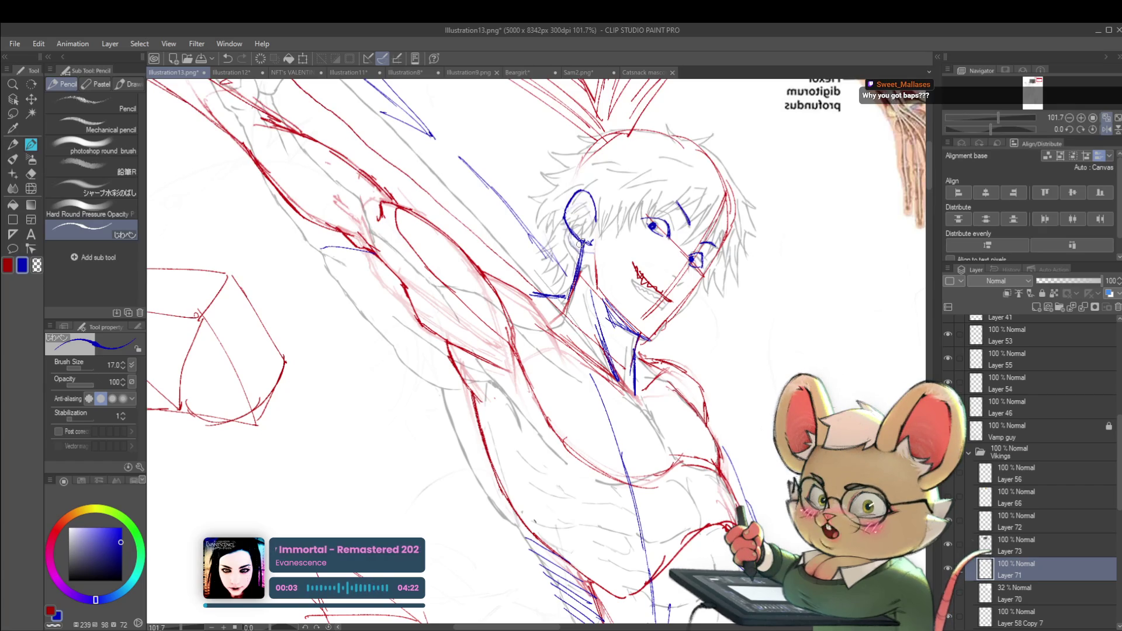
{"action": "scroll", "coordinate": [681, 256], "scroll_direction": "down", "scroll_amount": 1}
{"action": "scroll", "coordinate": [686, 265], "scroll_direction": "down", "scroll_amount": 1}
{"action": "scroll", "coordinate": [695, 281], "scroll_direction": "down", "scroll_amount": 1}
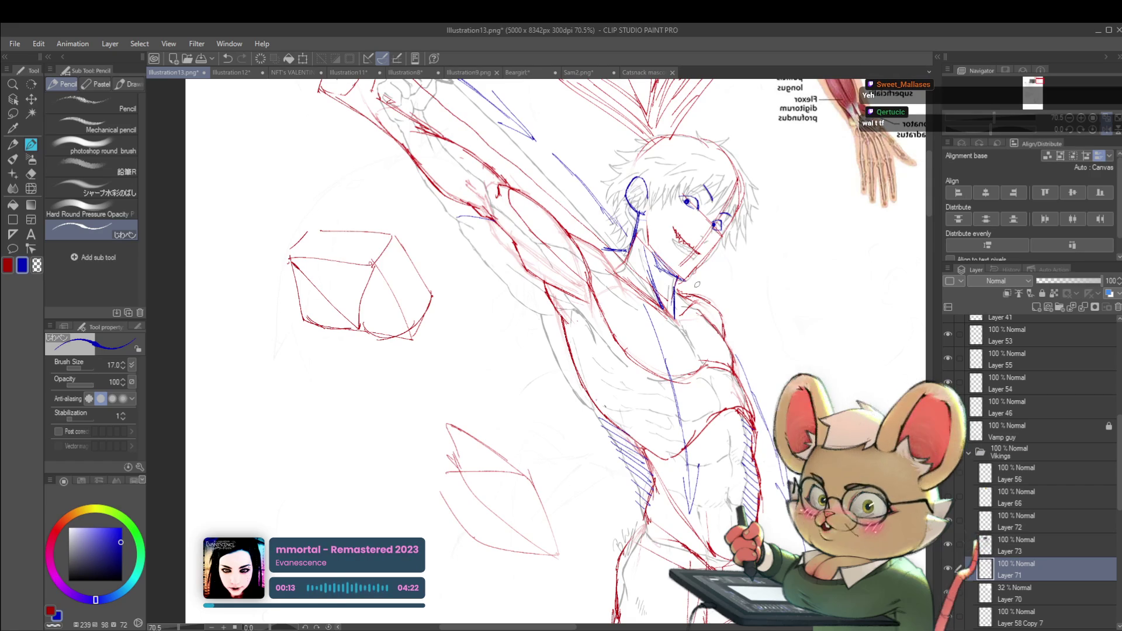
- Check the figure flipped horizontally and upside down, then return the view to normal
{"action": "left_click_drag", "start_coordinate": [752, 247], "coordinate": [752, 271]}
{"action": "scroll", "coordinate": [752, 271], "scroll_direction": "down", "scroll_amount": 1}
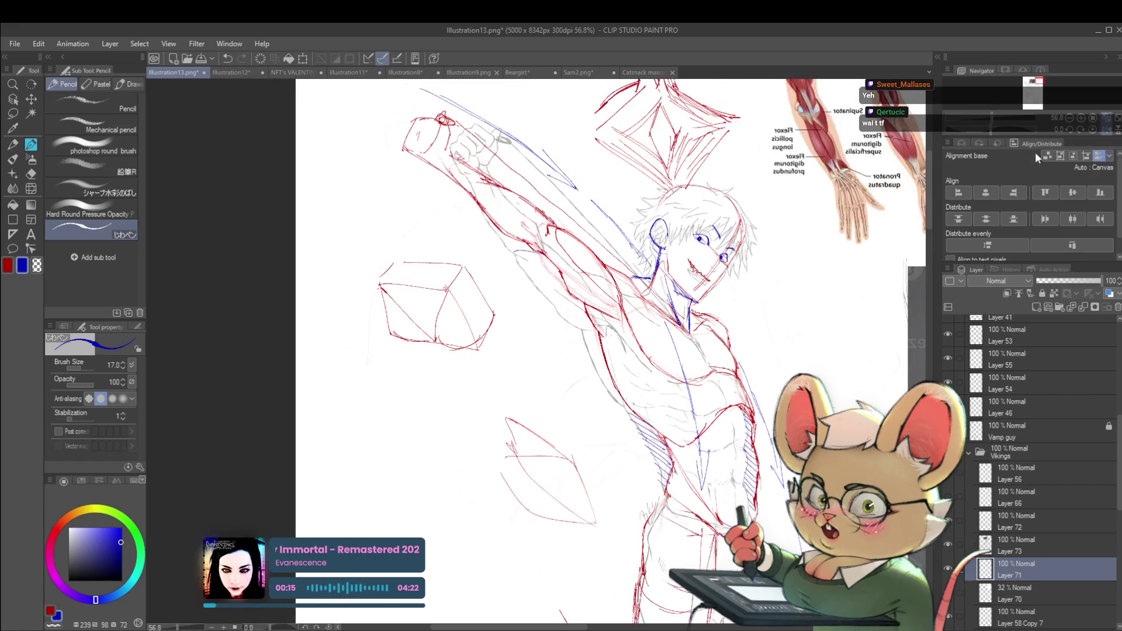
{"action": "left_click", "coordinate": [1094, 130]}
{"action": "scroll", "coordinate": [396, 286], "scroll_direction": "up", "scroll_amount": 1}
{"action": "scroll", "coordinate": [395, 286], "scroll_direction": "up", "scroll_amount": 1}
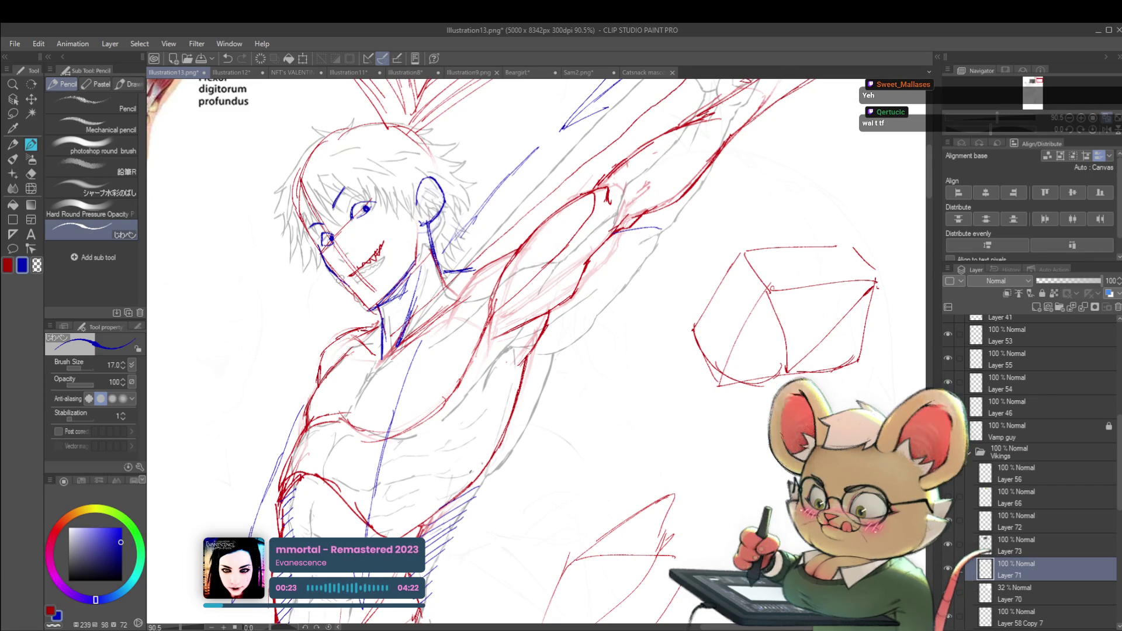
{"action": "scroll", "coordinate": [372, 294], "scroll_direction": "down", "scroll_amount": 2}
{"action": "scroll", "coordinate": [344, 278], "scroll_direction": "down", "scroll_amount": 2}
{"action": "scroll", "coordinate": [345, 278], "scroll_direction": "up", "scroll_amount": 4}
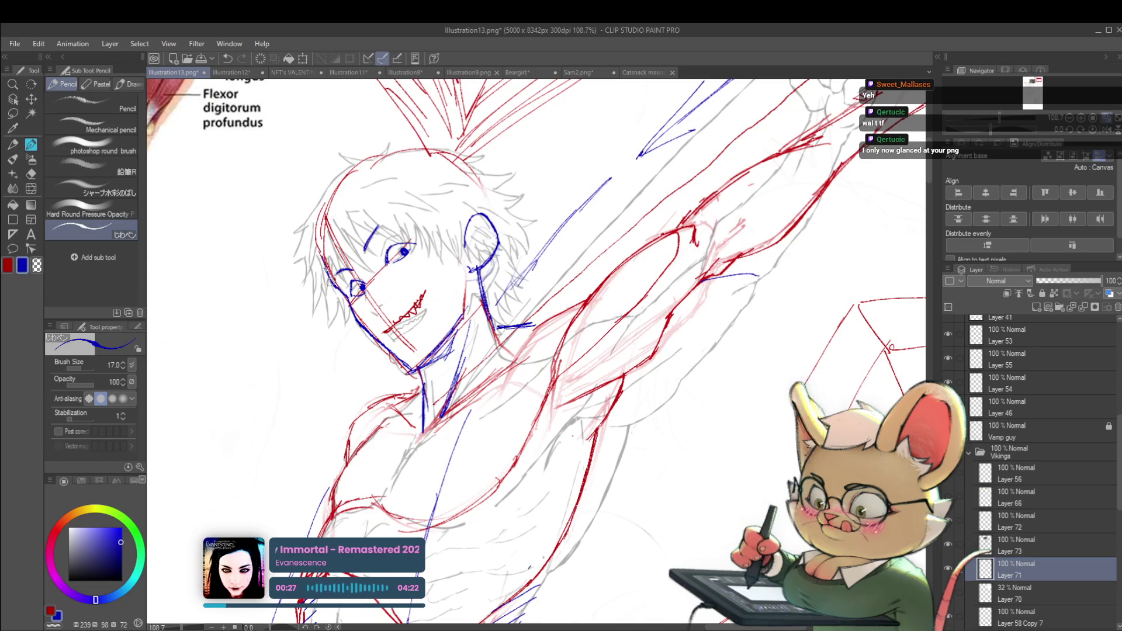
{"action": "scroll", "coordinate": [330, 233], "scroll_direction": "down", "scroll_amount": 6}
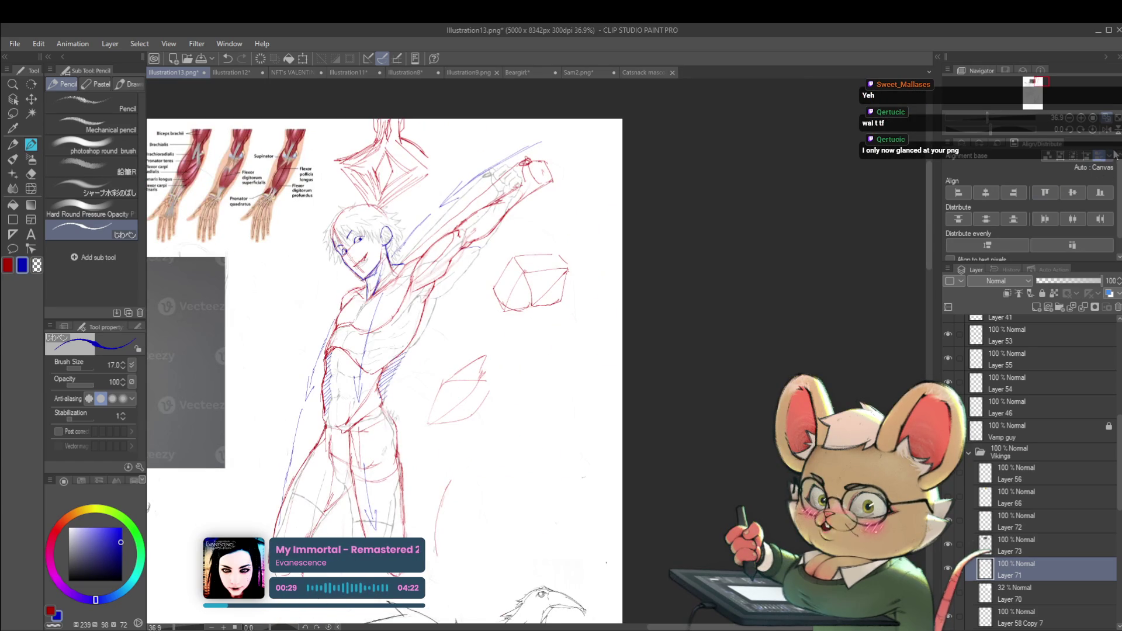
{"action": "left_click", "coordinate": [1116, 130]}
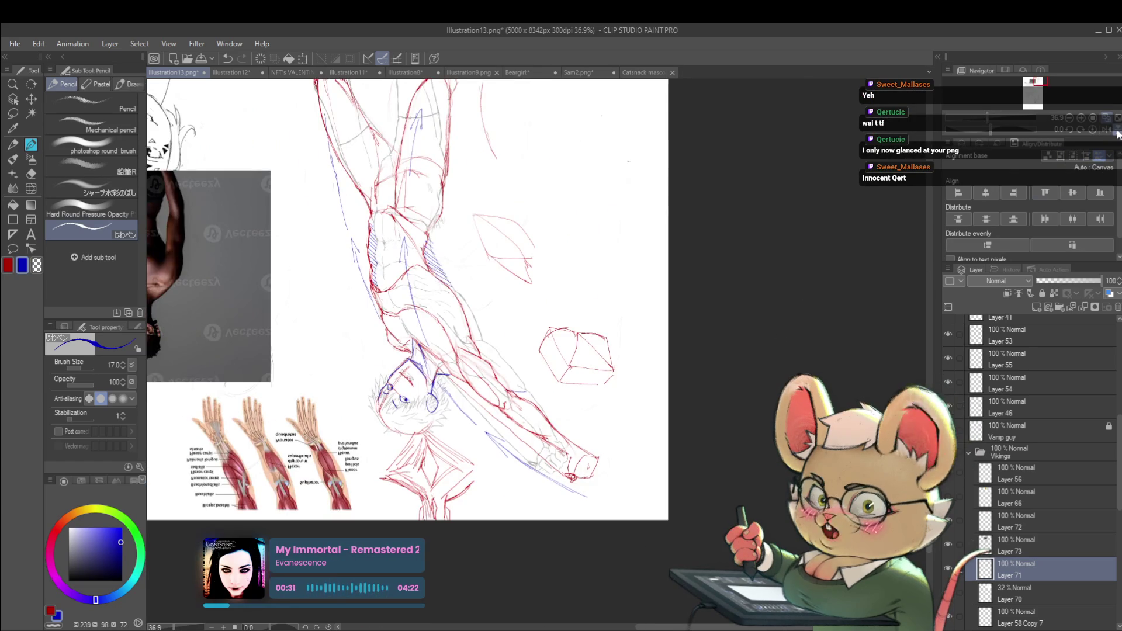
{"action": "left_click", "coordinate": [1117, 130]}
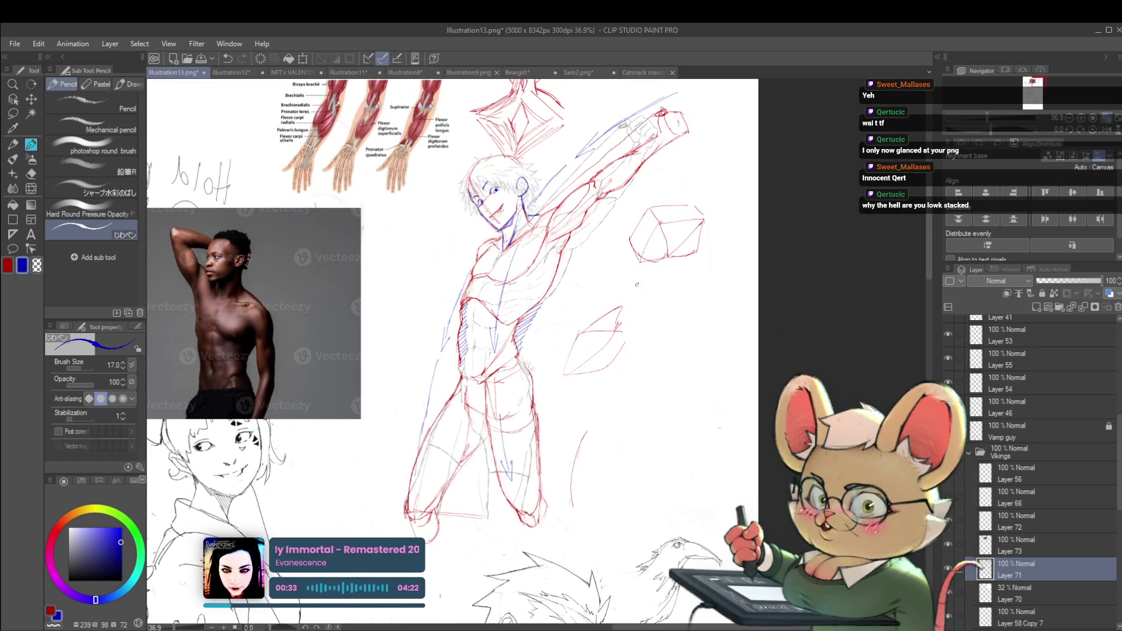
{"action": "scroll", "coordinate": [625, 344], "scroll_direction": "up", "scroll_amount": 1}
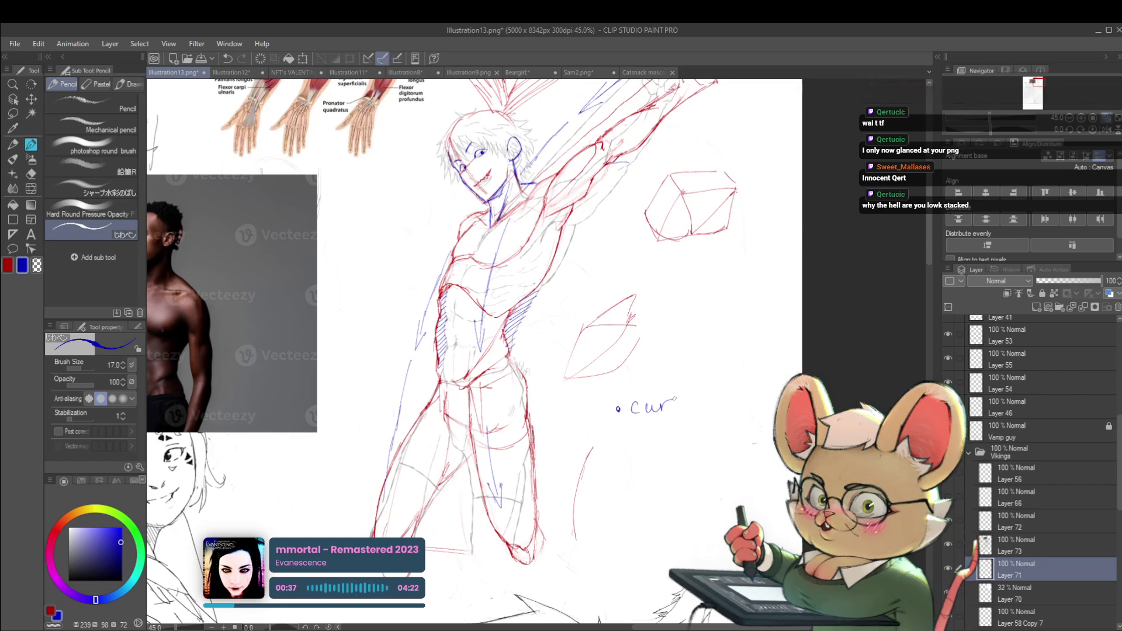
- Finish writing the blue note 'Curves on Quad'
{"action": "mouse_move", "coordinate": [665, 404]}
{"action": "left_mouse_down"}
{"action": "mouse_move", "coordinate": [734, 394]}
{"action": "mouse_move", "coordinate": [646, 417]}
{"action": "mouse_move", "coordinate": [695, 409]}
{"action": "left_mouse_up"}
{"action": "left_click", "coordinate": [697, 412]}
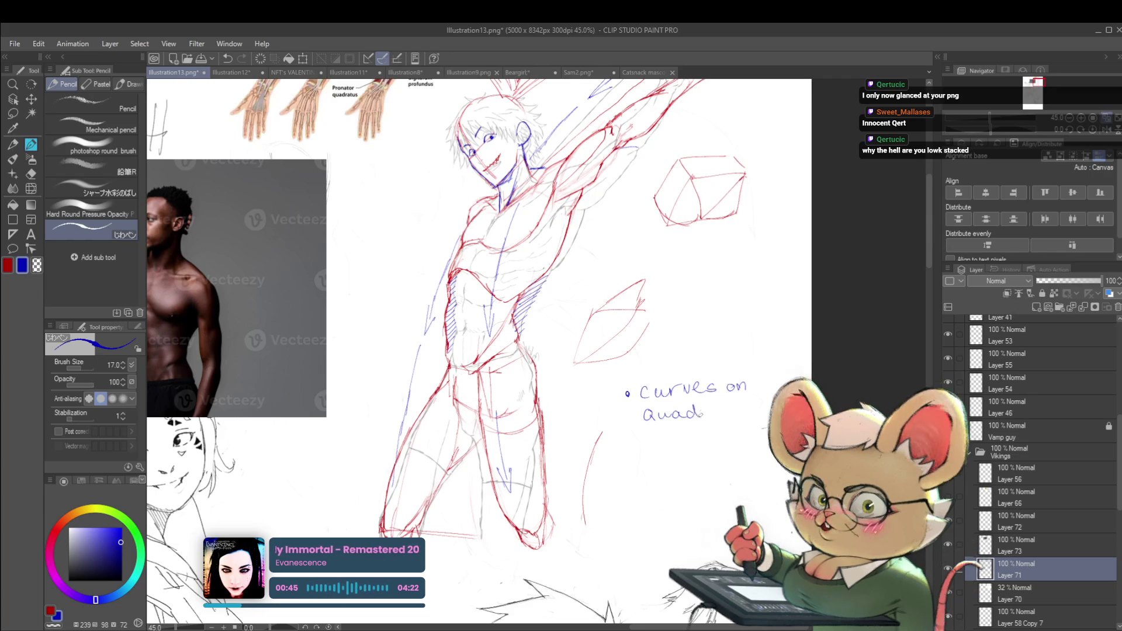
{"action": "mouse_move", "coordinate": [625, 452]}
{"action": "left_mouse_down"}
{"action": "mouse_move", "coordinate": [648, 411]}
{"action": "mouse_move", "coordinate": [693, 435]}
{"action": "left_mouse_up"}
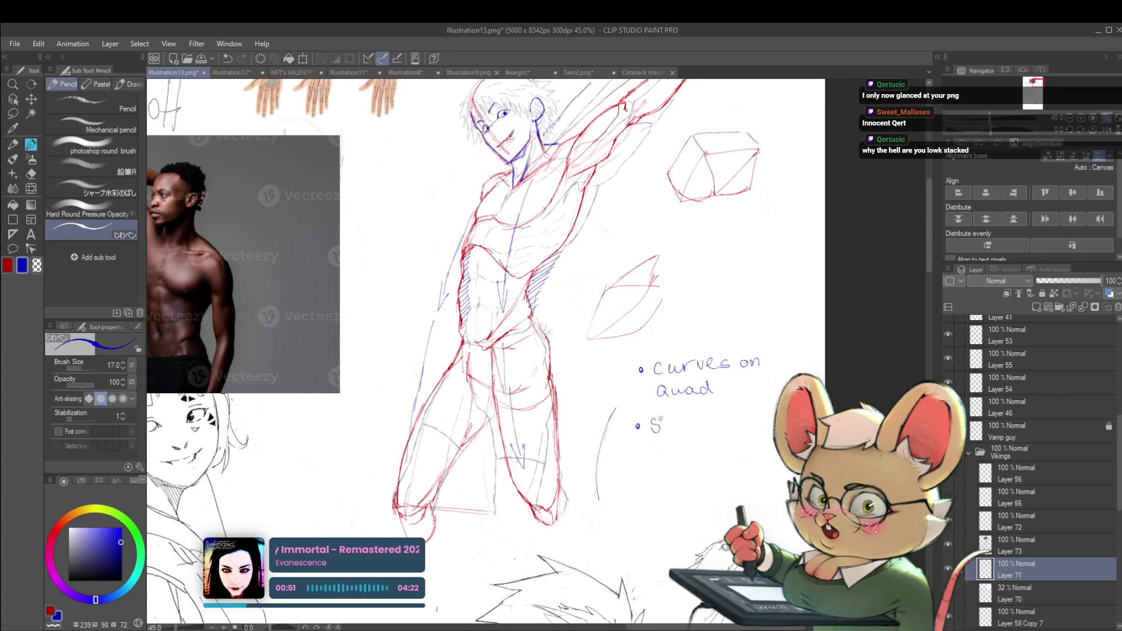
- Write the bullet notes 'Shoulde/head space' and 'gesture on arm' below it
{"action": "mouse_move", "coordinate": [682, 423]}
{"action": "left_mouse_down"}
{"action": "mouse_move", "coordinate": [705, 433]}
{"action": "mouse_move", "coordinate": [718, 416]}
{"action": "mouse_move", "coordinate": [731, 431]}
{"action": "mouse_move", "coordinate": [784, 431]}
{"action": "left_mouse_up"}
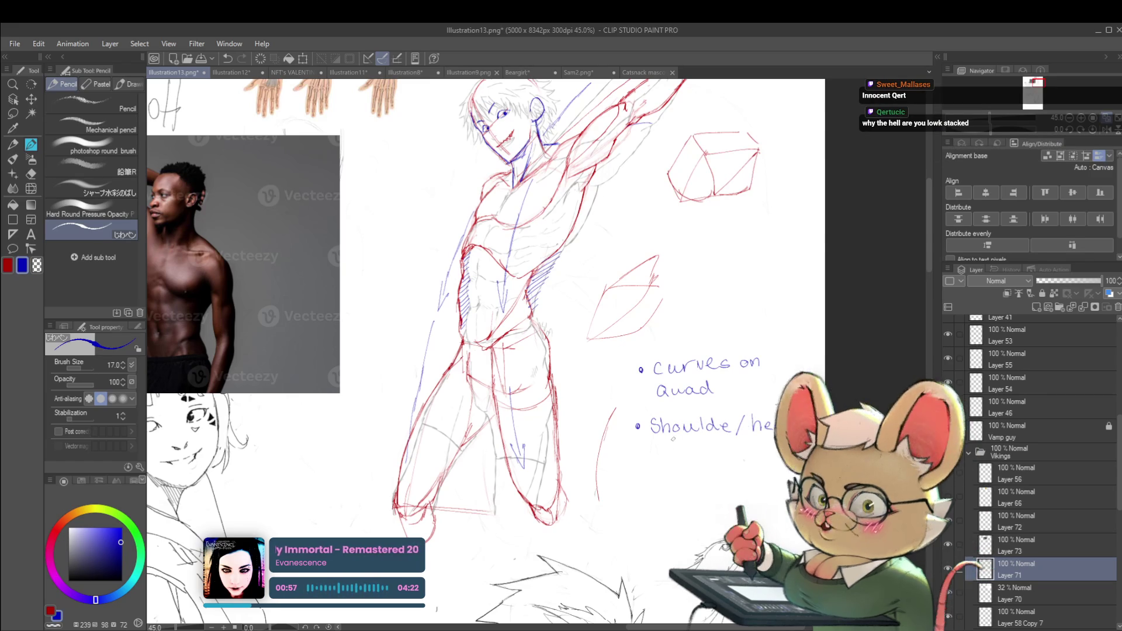
{"action": "mouse_move", "coordinate": [671, 443]}
{"action": "left_mouse_down"}
{"action": "mouse_move", "coordinate": [672, 454]}
{"action": "mouse_move", "coordinate": [710, 450]}
{"action": "left_mouse_up"}
{"action": "mouse_move", "coordinate": [772, 381]}
{"action": "left_mouse_down"}
{"action": "mouse_move", "coordinate": [667, 437]}
{"action": "mouse_move", "coordinate": [697, 352]}
{"action": "left_mouse_up"}
{"action": "left_click", "coordinate": [541, 469]}
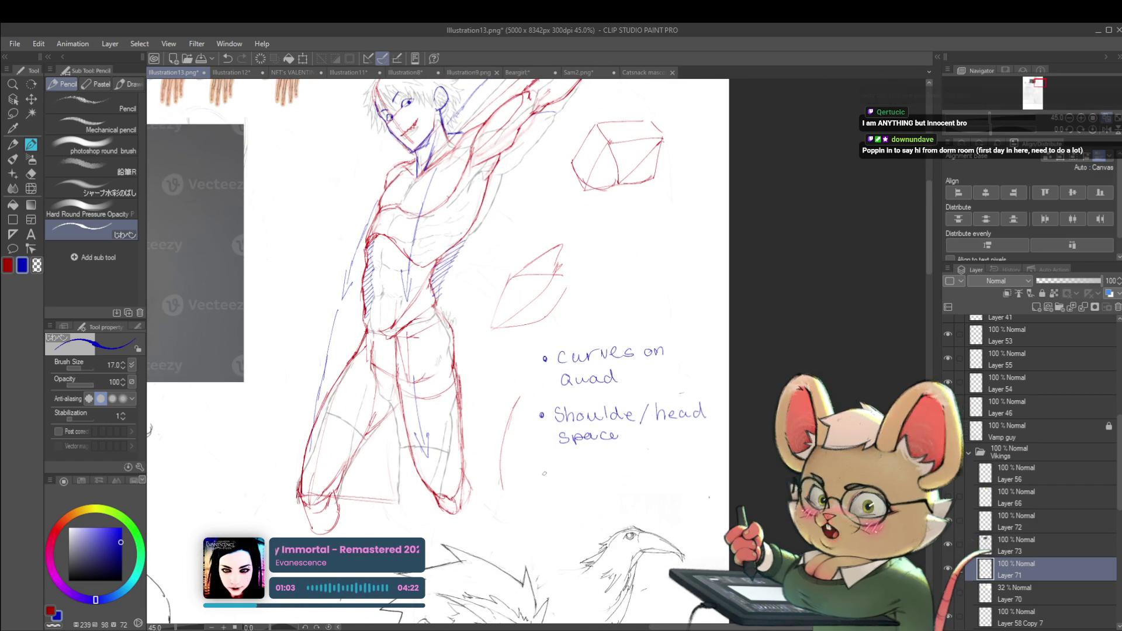
{"action": "mouse_move", "coordinate": [562, 469]}
{"action": "left_mouse_down"}
{"action": "mouse_move", "coordinate": [556, 484]}
{"action": "mouse_move", "coordinate": [623, 466]}
{"action": "left_mouse_up"}
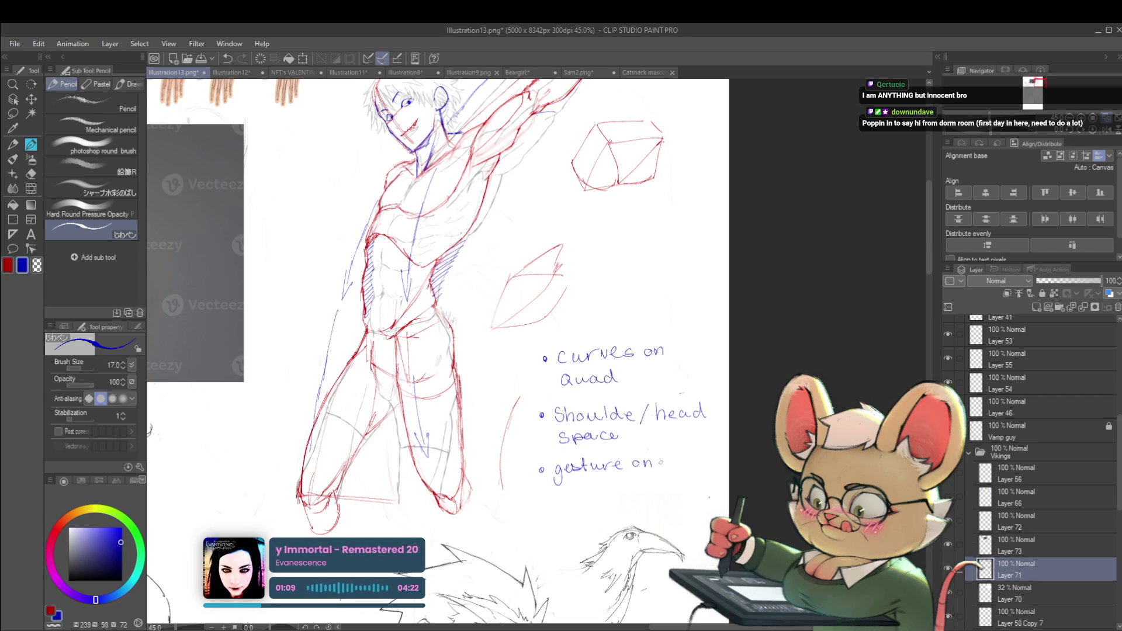
{"action": "mouse_move", "coordinate": [680, 384]}
{"action": "left_mouse_down"}
{"action": "mouse_move", "coordinate": [680, 466]}
{"action": "mouse_move", "coordinate": [683, 425]}
{"action": "left_mouse_up"}
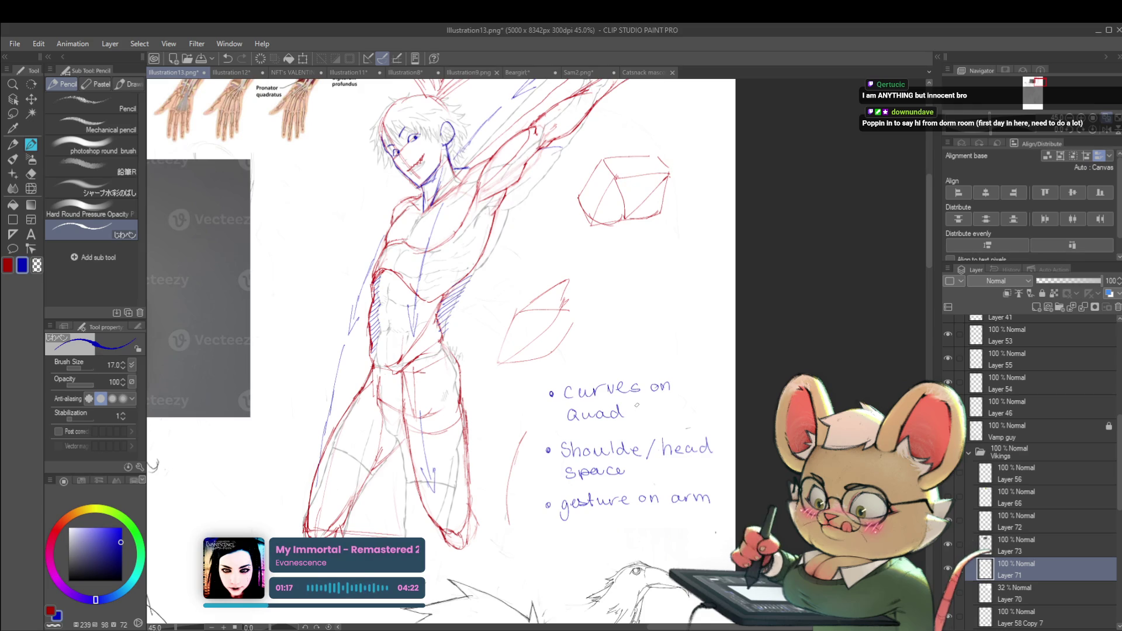
- Append '/move leg' to the Quad note and add a 'curve on abdomen' bullet above it
{"action": "mouse_move", "coordinate": [636, 403]}
{"action": "left_mouse_down"}
{"action": "mouse_move", "coordinate": [629, 421]}
{"action": "mouse_move", "coordinate": [655, 417]}
{"action": "left_mouse_up"}
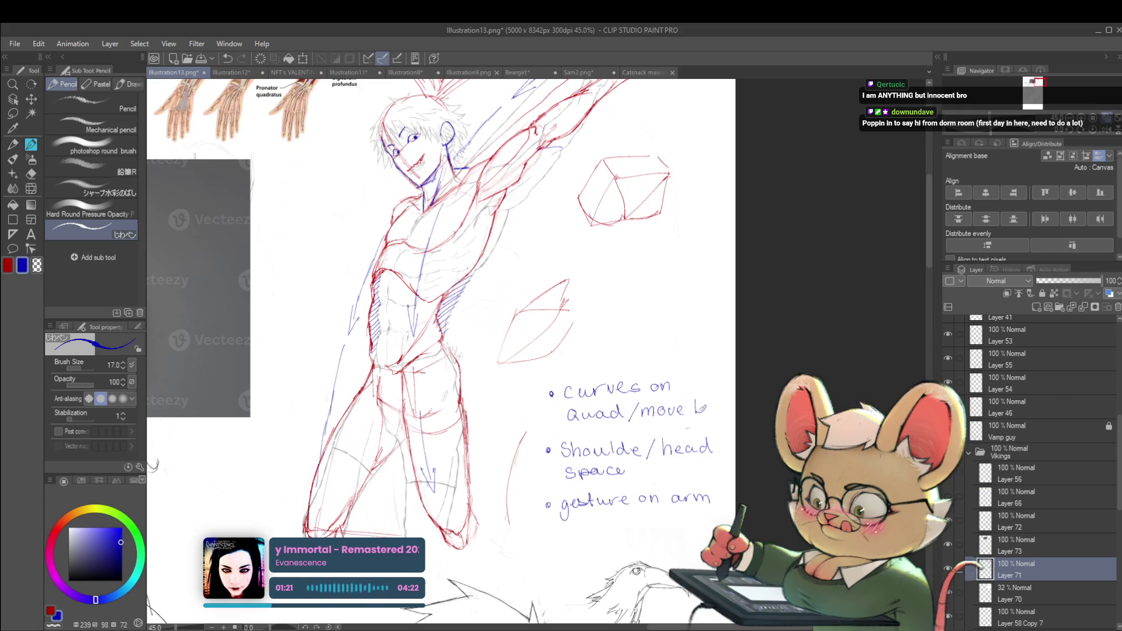
{"action": "left_click_drag", "start_coordinate": [606, 431], "coordinate": [594, 463]}
{"action": "left_click", "coordinate": [543, 389]}
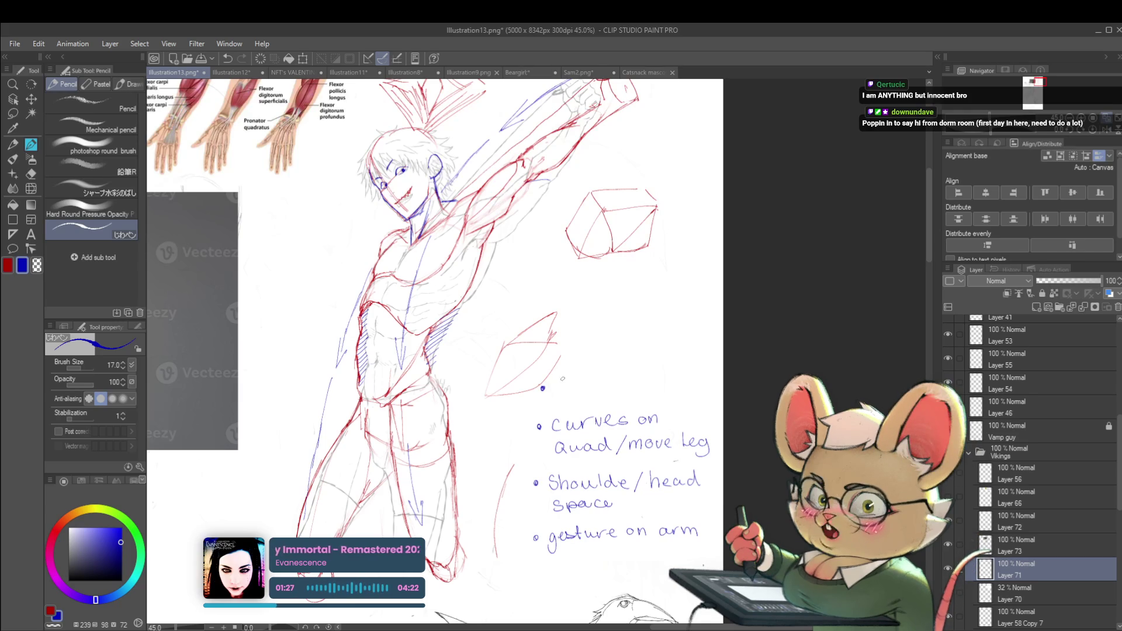
{"action": "left_click_drag", "start_coordinate": [587, 390], "coordinate": [663, 386]}
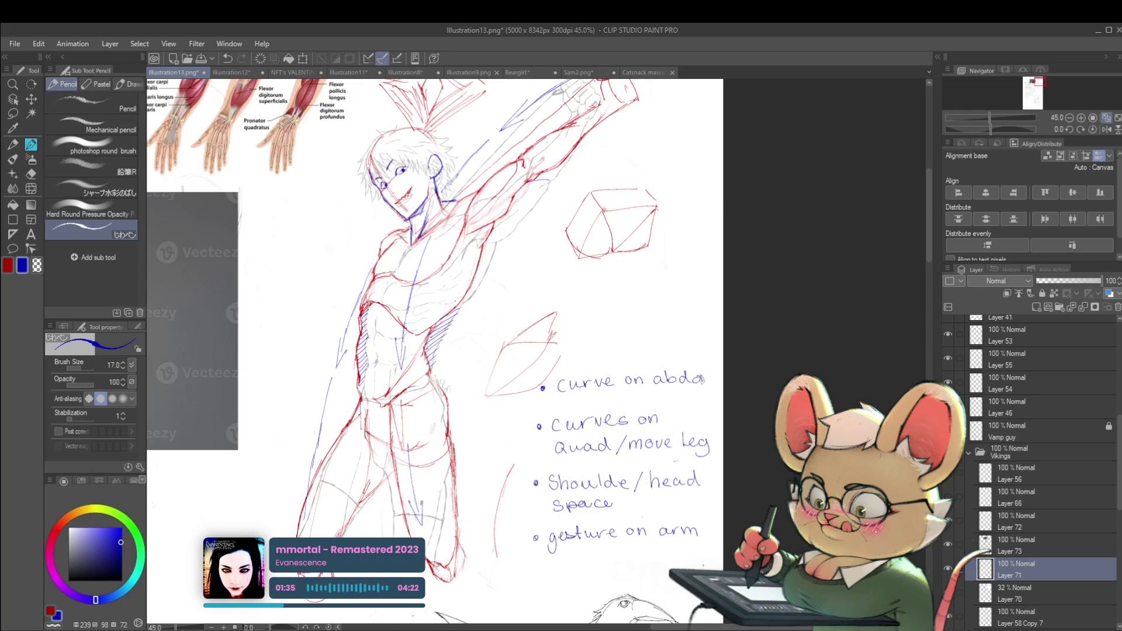
- Write 'Chest stretch shape' as the top note, then zoom the view out
{"action": "left_click_drag", "start_coordinate": [548, 346], "coordinate": [647, 362]}
{"action": "left_click_drag", "start_coordinate": [641, 354], "coordinate": [710, 358]}
{"action": "left_click_drag", "start_coordinate": [704, 353], "coordinate": [723, 358]}
{"action": "left_click_drag", "start_coordinate": [727, 344], "coordinate": [735, 347]}
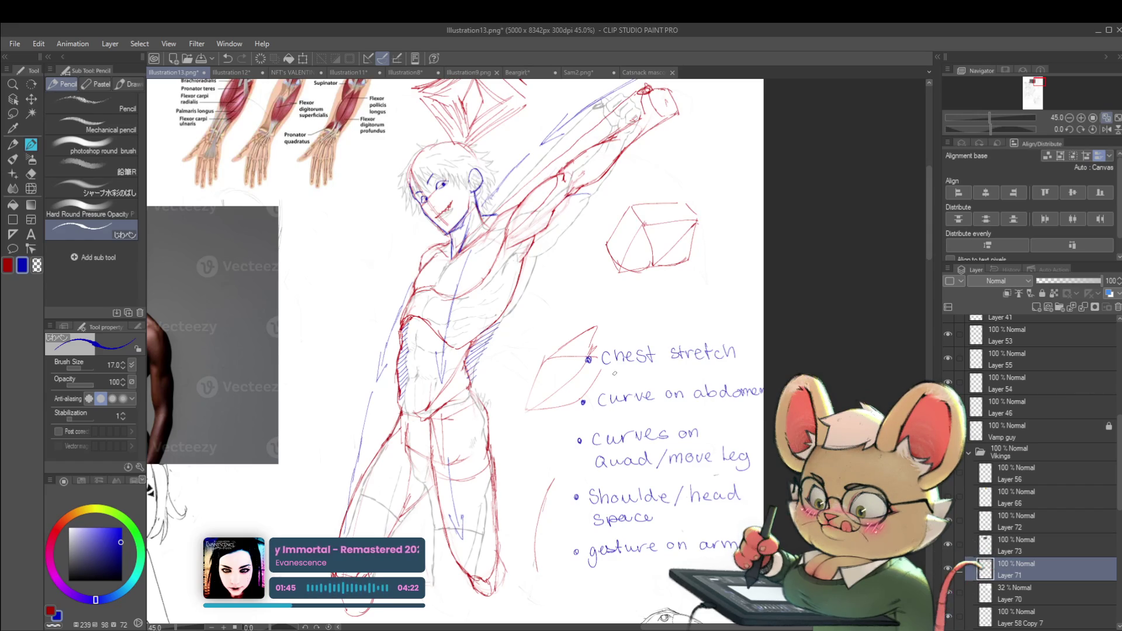
{"action": "left_click_drag", "start_coordinate": [646, 372], "coordinate": [650, 379]}
{"action": "mouse_move", "coordinate": [655, 372]}
{"action": "left_mouse_down"}
{"action": "mouse_move", "coordinate": [654, 386]}
{"action": "mouse_move", "coordinate": [668, 378]}
{"action": "left_mouse_up"}
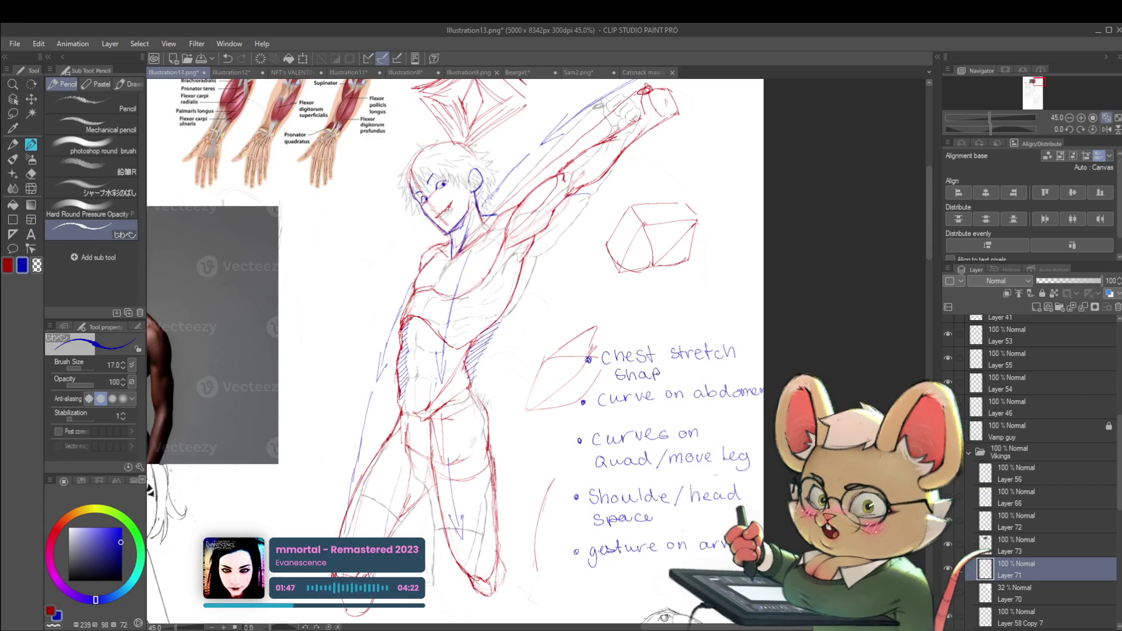
{"action": "scroll", "coordinate": [651, 259], "scroll_direction": "down", "scroll_amount": 2}
{"action": "scroll", "coordinate": [652, 258], "scroll_direction": "up", "scroll_amount": 1}
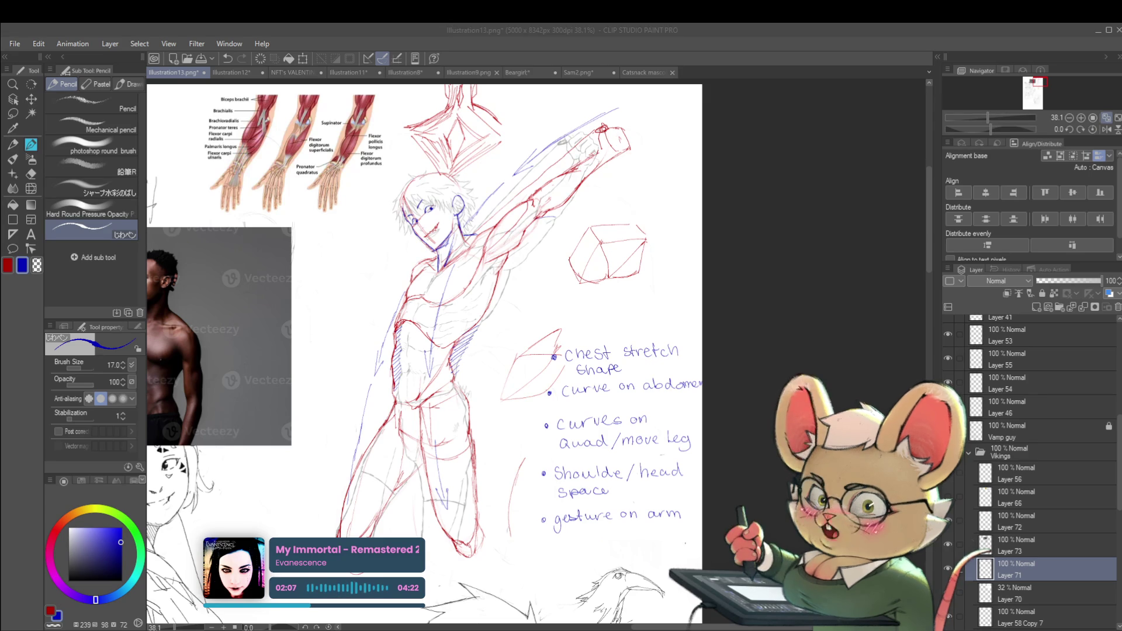
{"action": "left_click", "coordinate": [656, 399]}
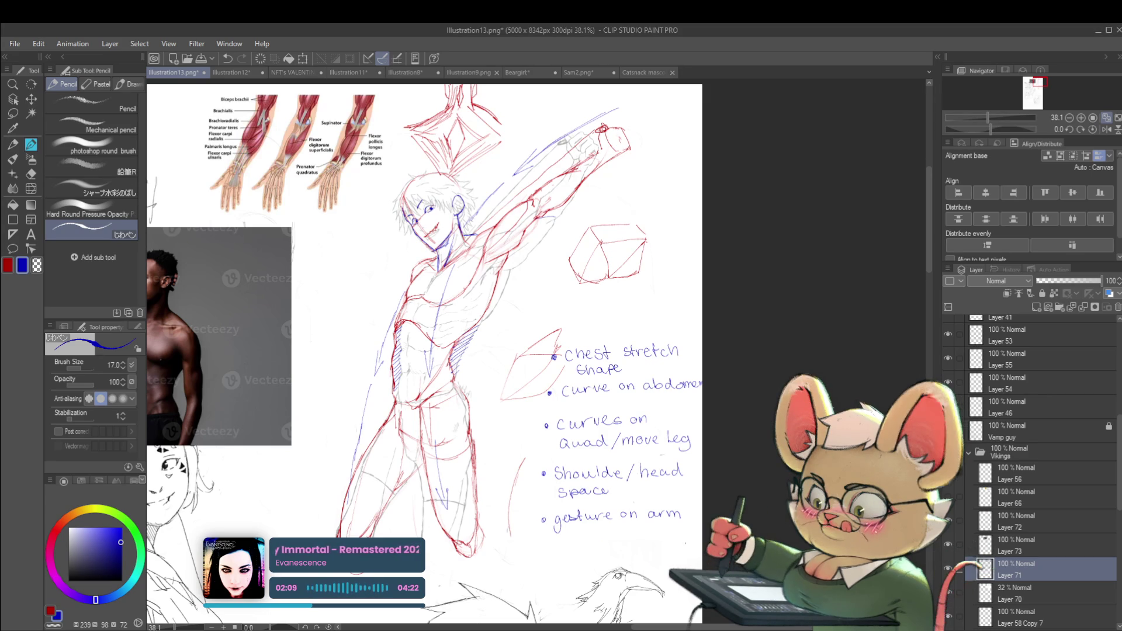
{"action": "scroll", "coordinate": [656, 399], "scroll_direction": "down", "scroll_amount": 1}
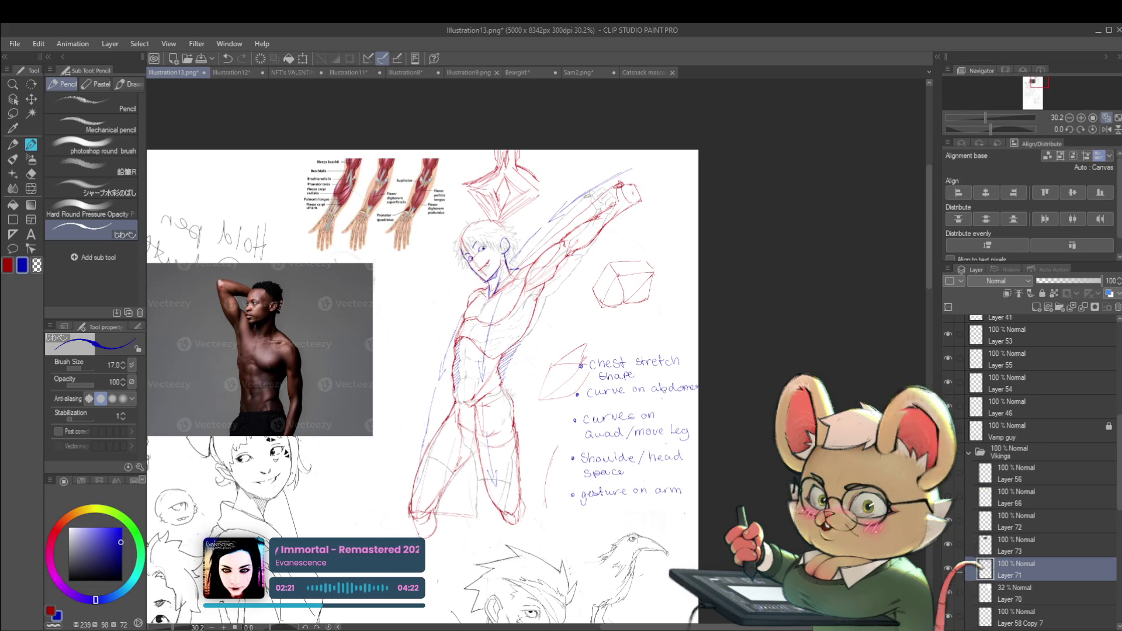
- Move Layers 71–73 together into the rev/non snak art folder
{"action": "left_click", "coordinate": [1015, 545]}
{"action": "left_click", "coordinate": [1028, 570], "text": "ctrl"}
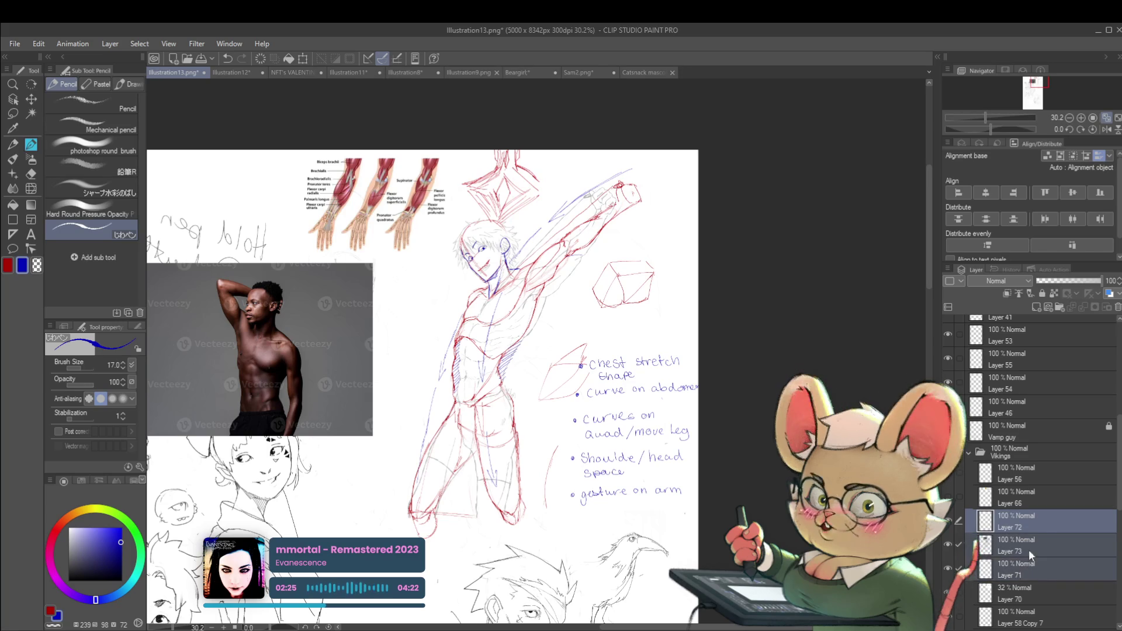
{"action": "left_click", "coordinate": [1033, 522], "text": "ctrl"}
{"action": "left_click_drag", "start_coordinate": [1033, 522], "coordinate": [1037, 320]}
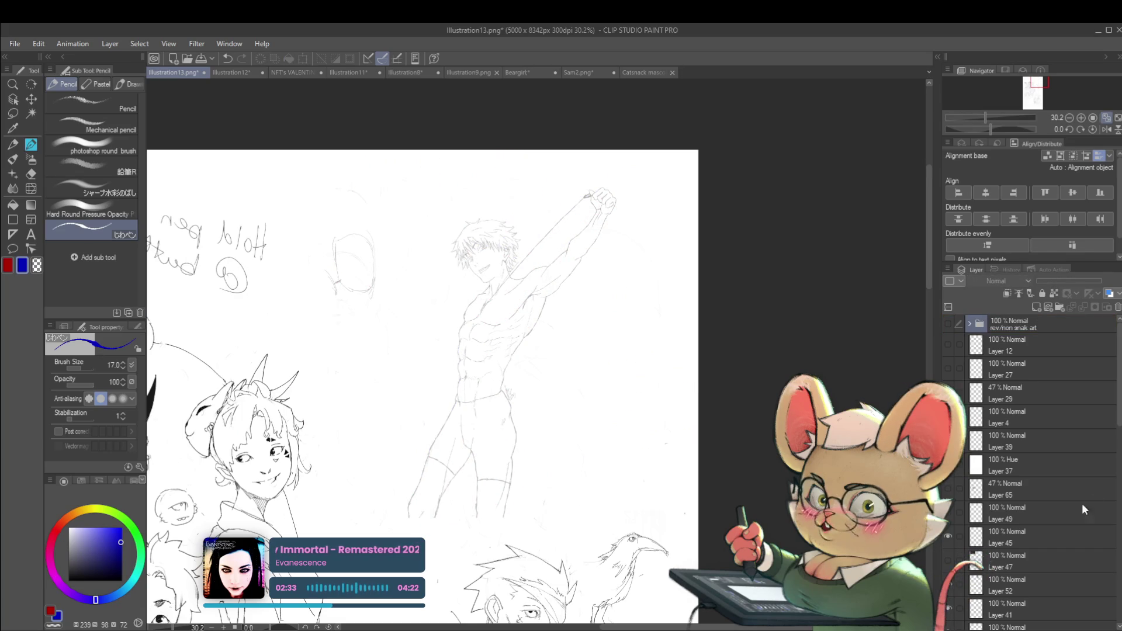
- Move the 32% opacity Layer 70 into the rev/non snak art folder as well
{"action": "scroll", "coordinate": [1117, 434], "scroll_direction": "down", "scroll_amount": 2}
{"action": "scroll", "coordinate": [1117, 434], "scroll_direction": "down", "scroll_amount": 1}
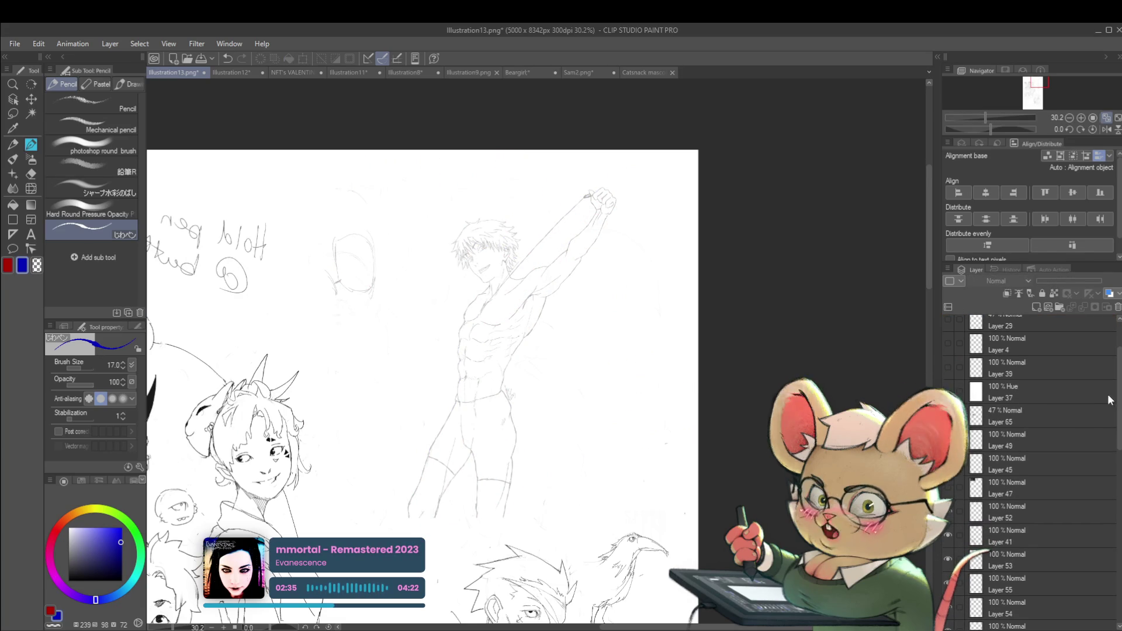
{"action": "scroll", "coordinate": [1117, 413], "scroll_direction": "down", "scroll_amount": 8}
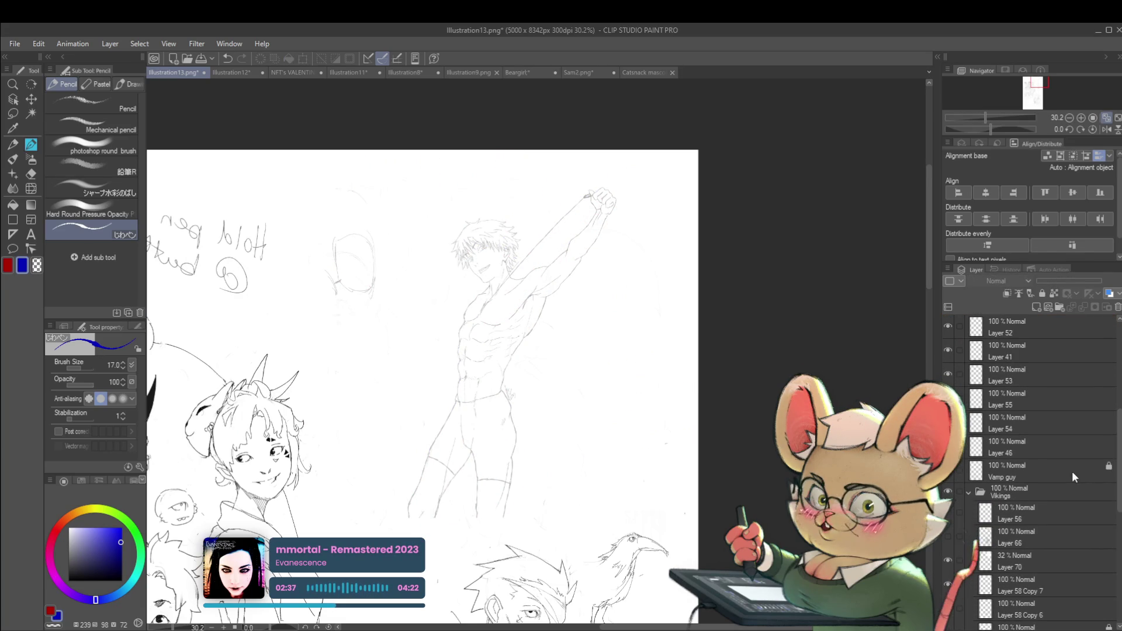
{"action": "left_click", "coordinate": [947, 560]}
{"action": "left_click", "coordinate": [947, 560]}
{"action": "left_click", "coordinate": [1001, 557]}
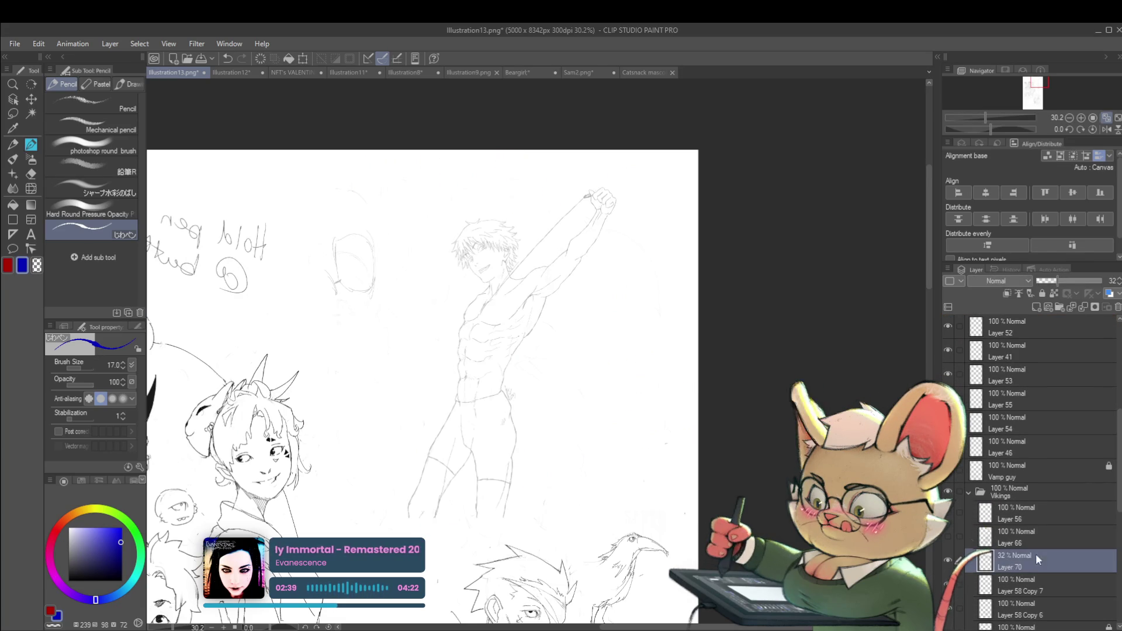
{"action": "left_click_drag", "start_coordinate": [1022, 535], "coordinate": [1021, 324]}
- Bring the Illustration13 group character sketch into view and mirror the canvas horizontally
{"action": "scroll", "coordinate": [669, 449], "scroll_direction": "down", "scroll_amount": 3}
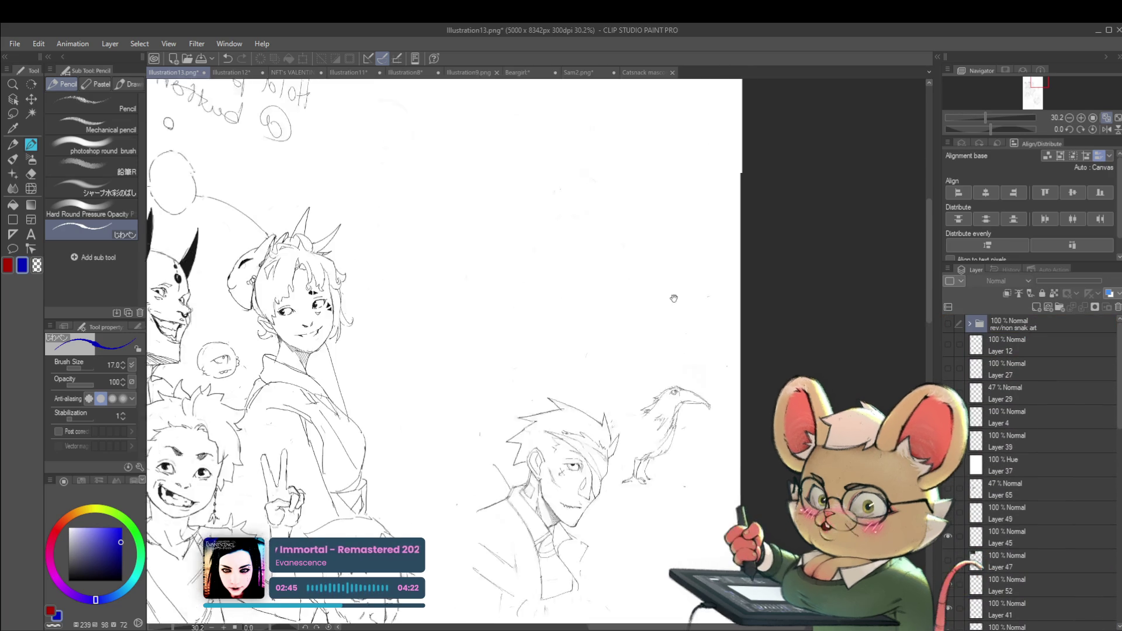
{"action": "left_click_drag", "start_coordinate": [668, 450], "coordinate": [735, 251]}
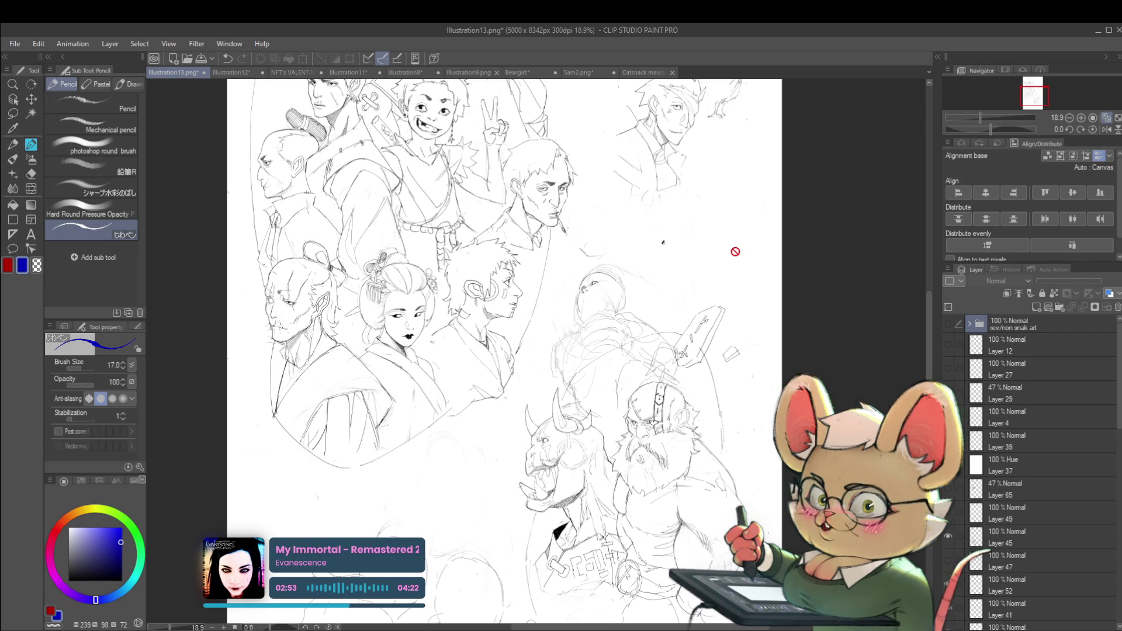
{"action": "left_click", "coordinate": [1104, 129]}
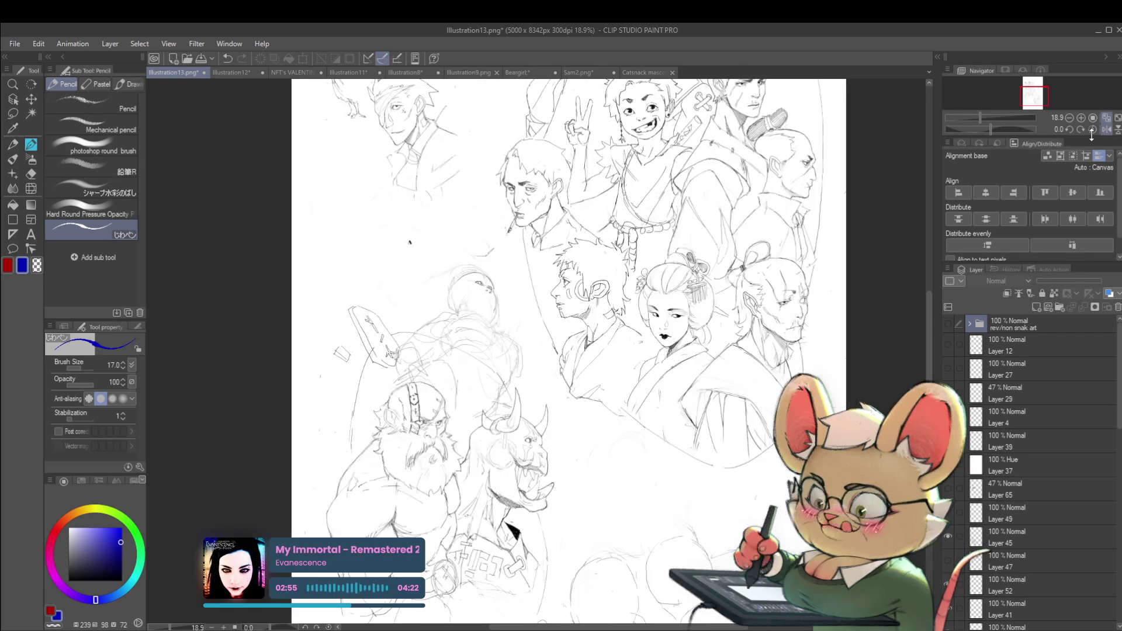
- Pick a near-black drawing colour and make Layer 58 Copy 7 the active layer
{"action": "left_click_drag", "start_coordinate": [763, 480], "coordinate": [788, 494]}
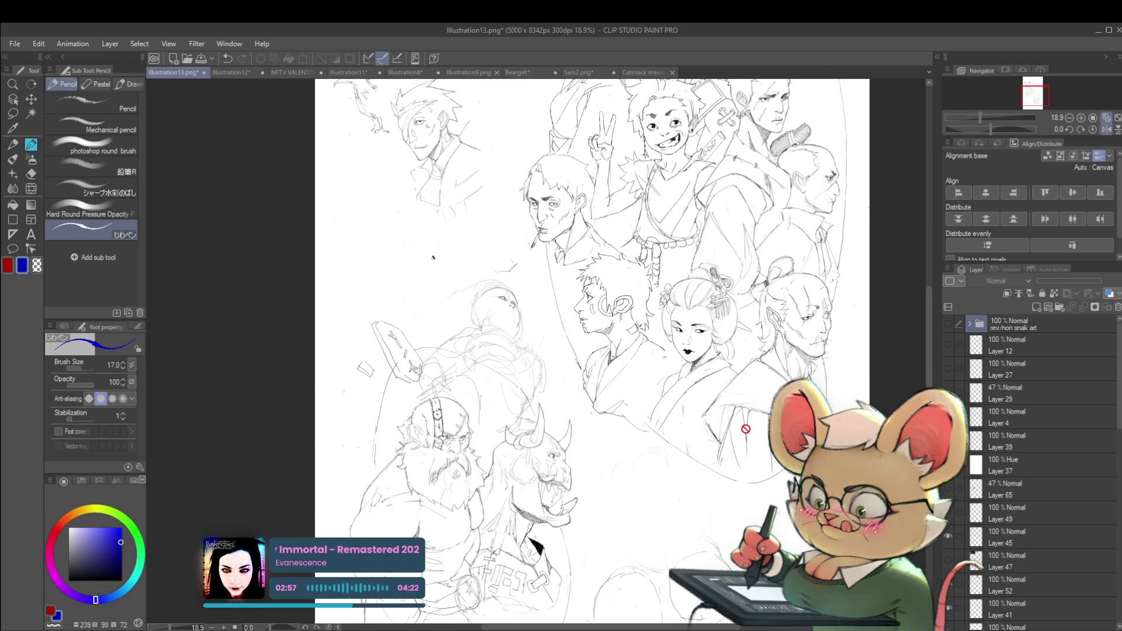
{"action": "left_click", "coordinate": [71, 570]}
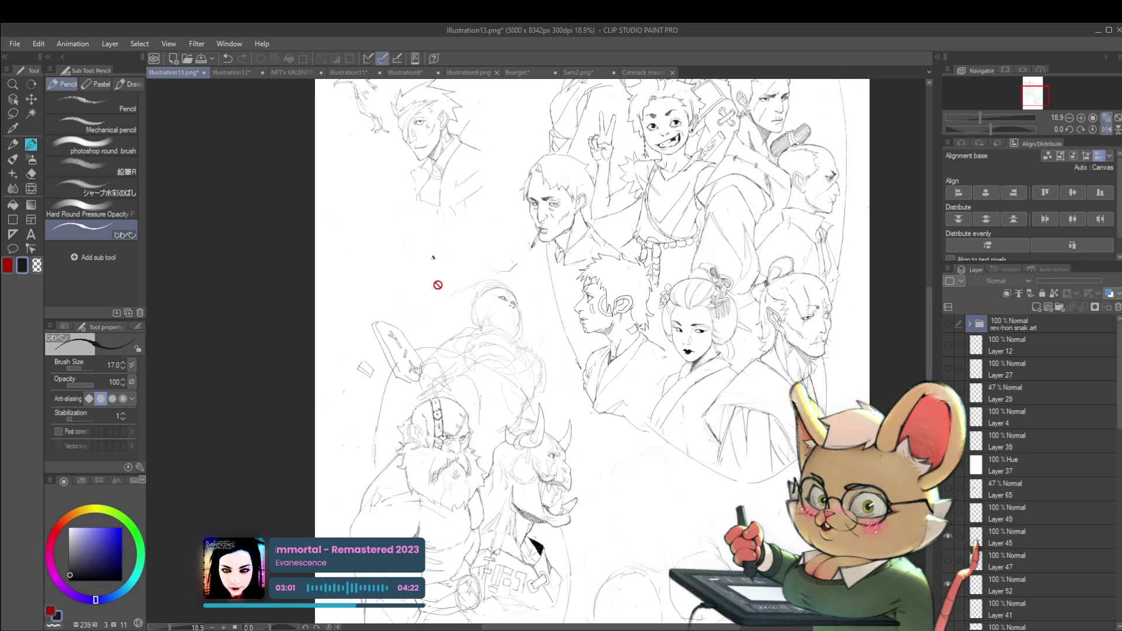
{"action": "scroll", "coordinate": [1026, 526], "scroll_direction": "down", "scroll_amount": 5}
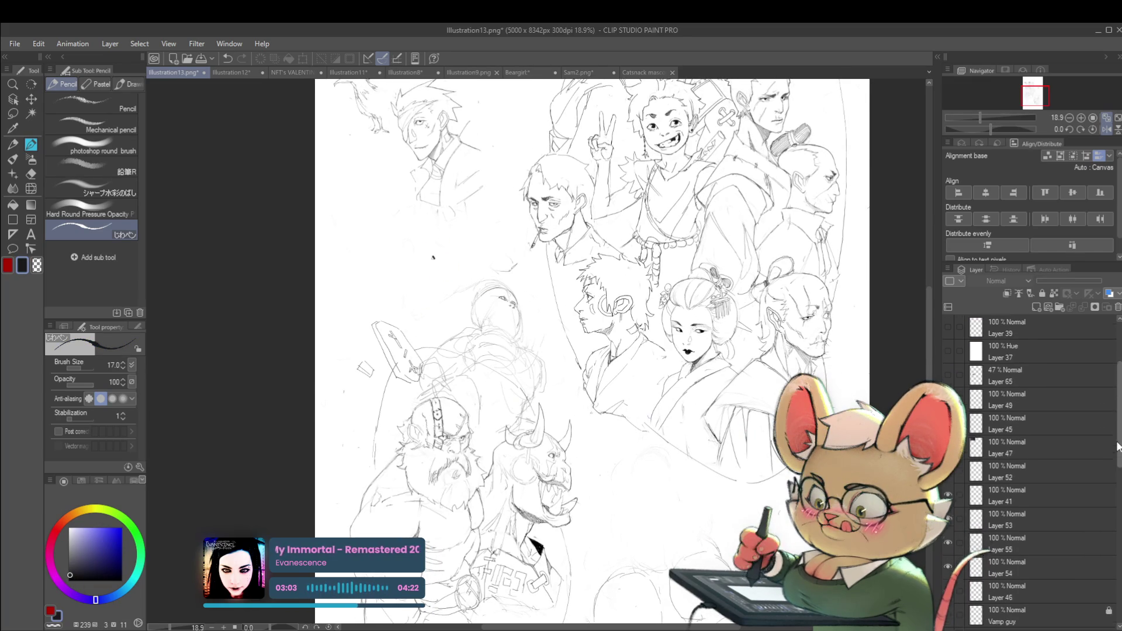
{"action": "left_click", "coordinate": [1025, 570]}
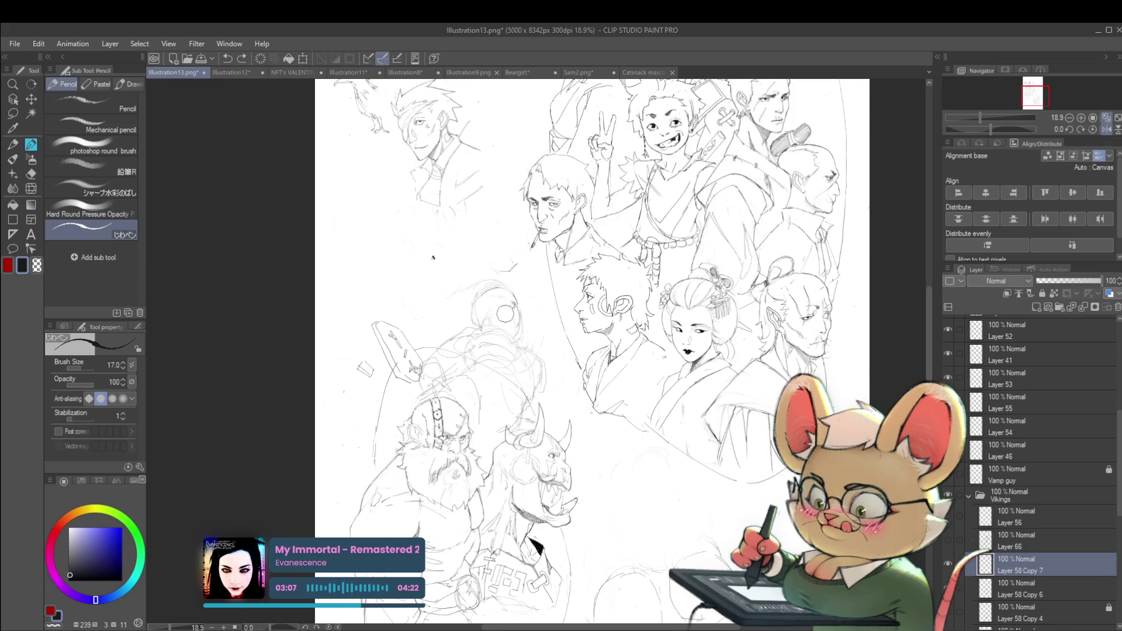
{"action": "scroll", "coordinate": [523, 346], "scroll_direction": "up", "scroll_amount": 2}
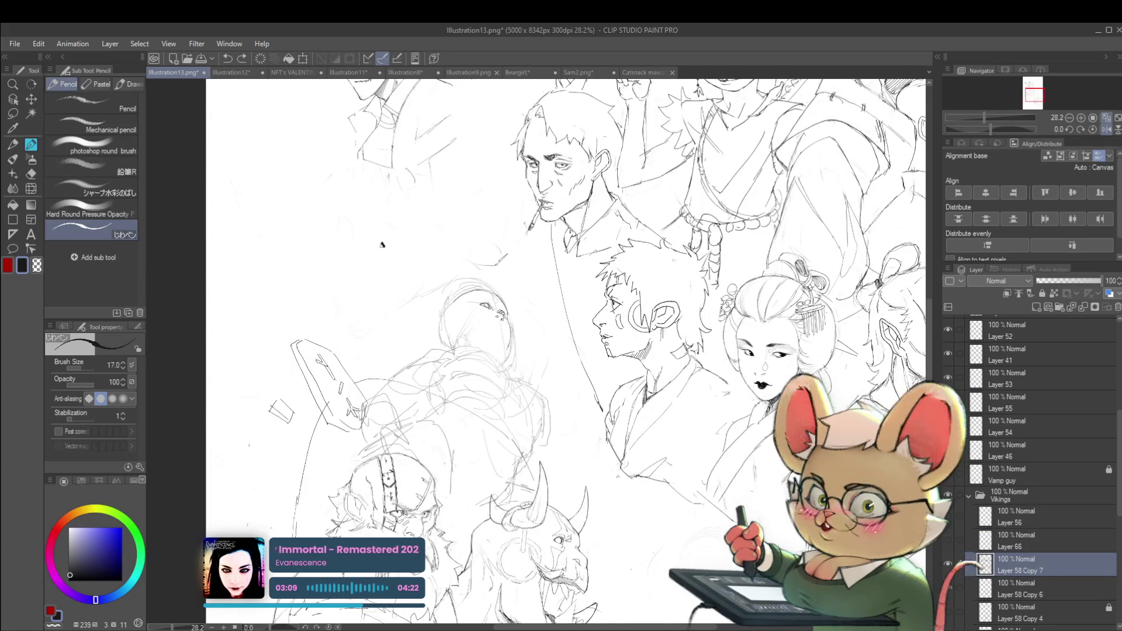
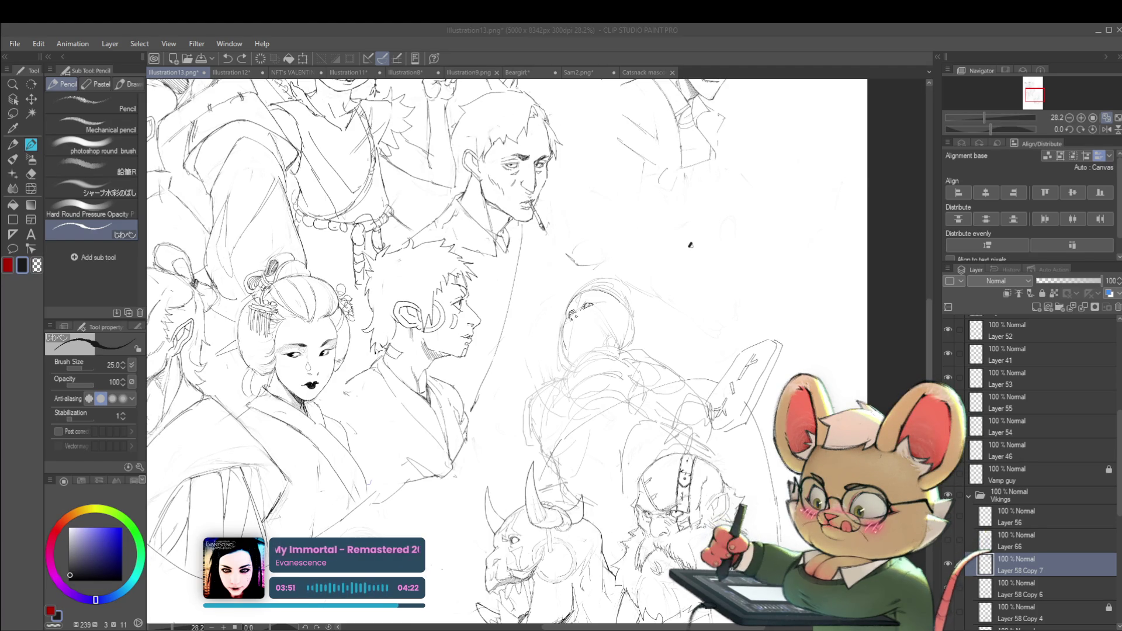
- Trace the left and right neck muscles down to the collarbones and join their tops
{"action": "scroll", "coordinate": [692, 268], "scroll_direction": "down", "scroll_amount": 4}
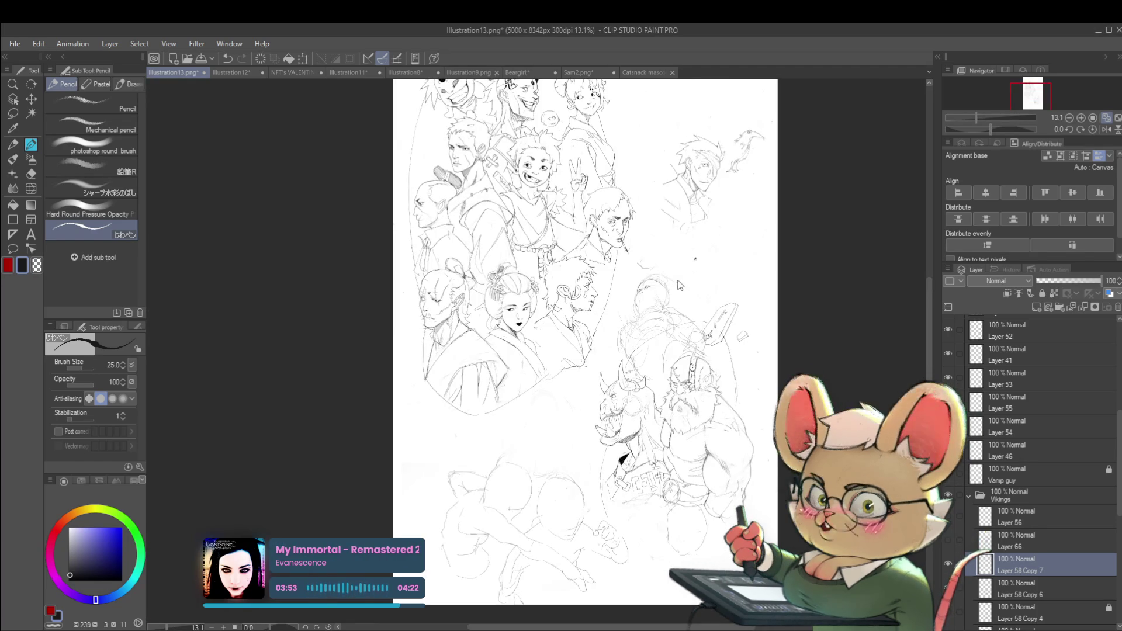
{"action": "scroll", "coordinate": [525, 362], "scroll_direction": "up", "scroll_amount": 6}
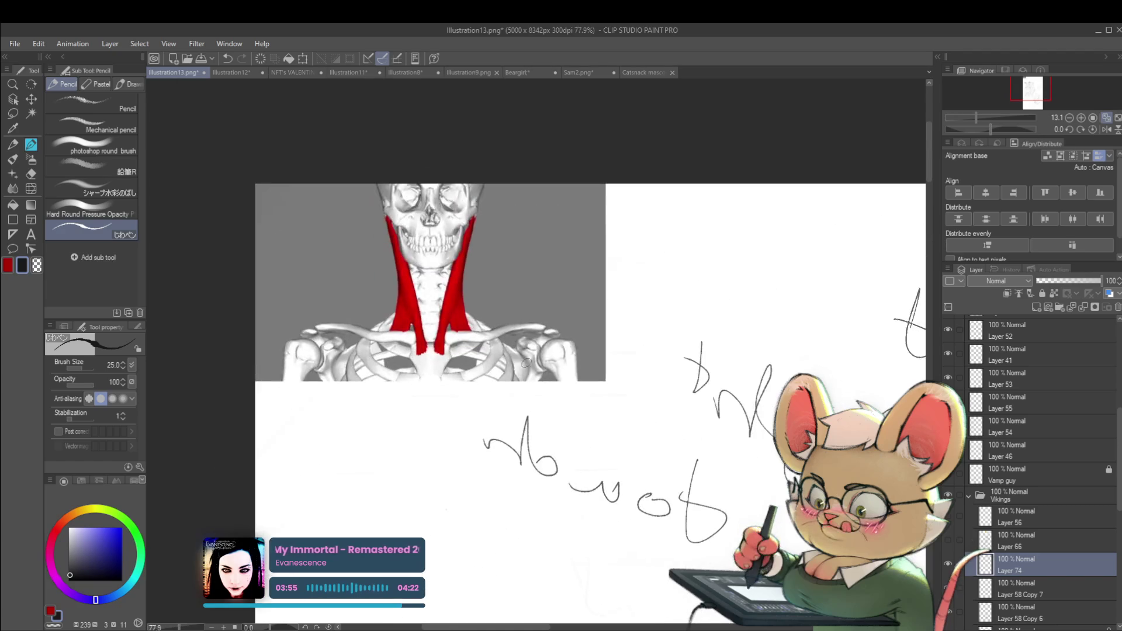
{"action": "scroll", "coordinate": [447, 301], "scroll_direction": "up", "scroll_amount": 2}
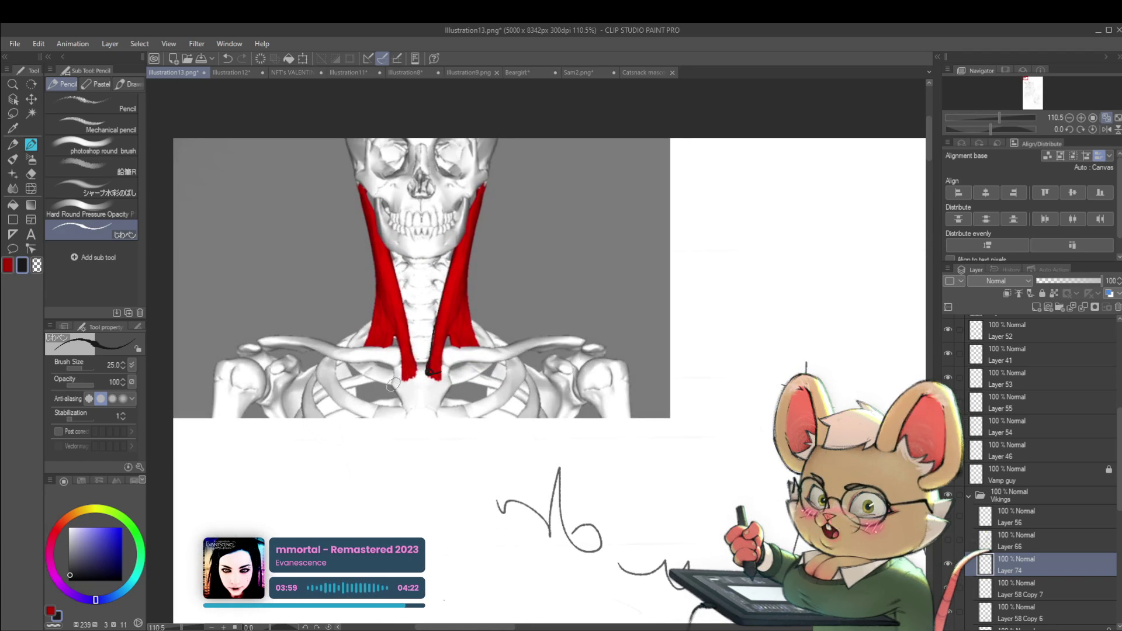
{"action": "left_click_drag", "start_coordinate": [395, 366], "coordinate": [413, 420]}
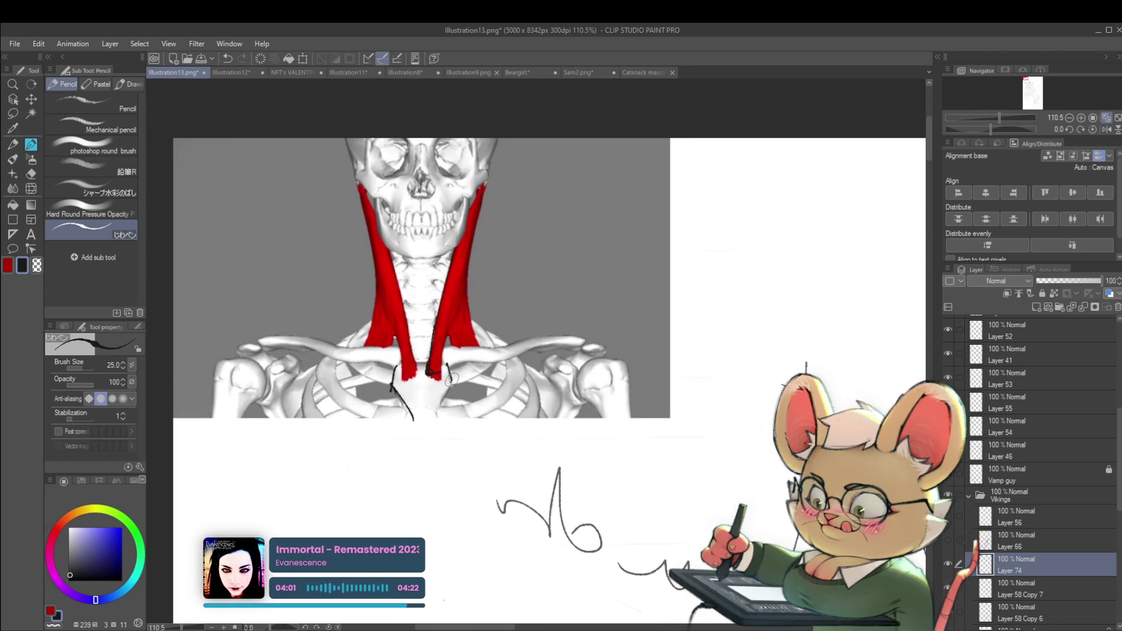
{"action": "left_click_drag", "start_coordinate": [450, 377], "coordinate": [430, 418]}
{"action": "left_click_drag", "start_coordinate": [395, 366], "coordinate": [447, 364]}
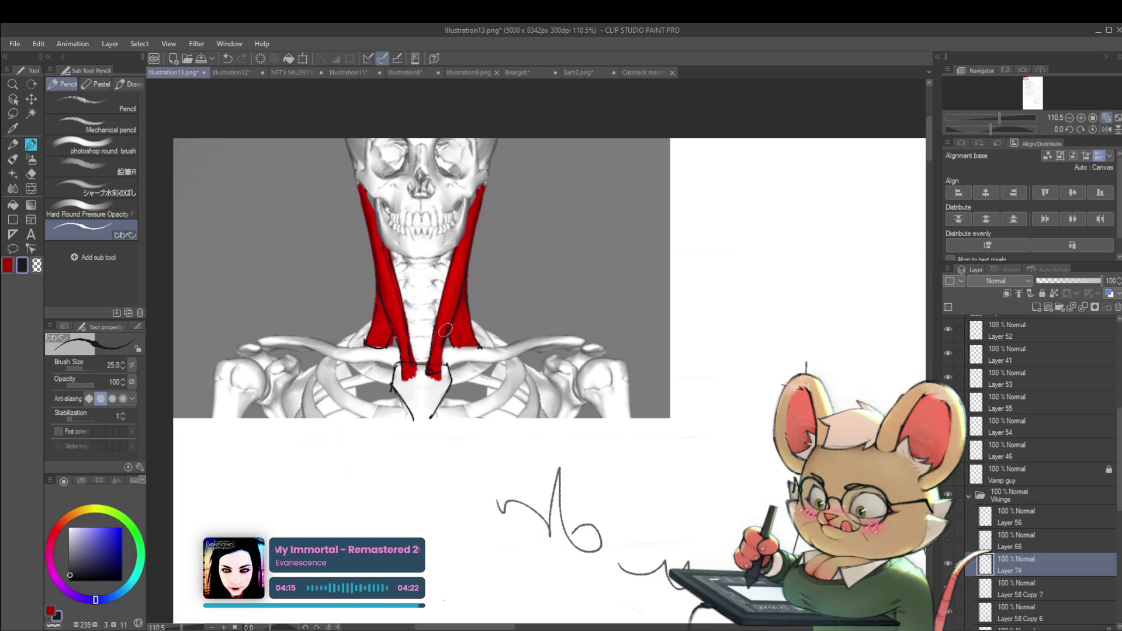
- Reframe on the neck and collarbone area and add a thin line along the right neck muscle
{"action": "mouse_move", "coordinate": [465, 307]}
{"action": "left_mouse_down"}
{"action": "mouse_move", "coordinate": [439, 281]}
{"action": "mouse_move", "coordinate": [488, 336]}
{"action": "left_mouse_up"}
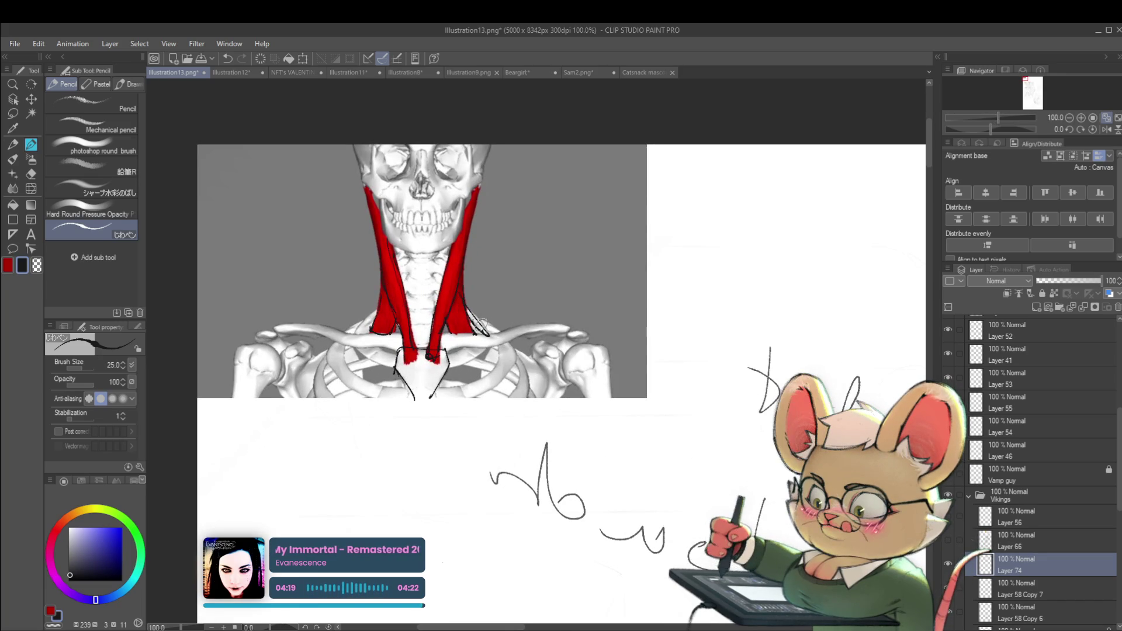
{"action": "mouse_move", "coordinate": [380, 243]}
{"action": "left_mouse_down"}
{"action": "mouse_move", "coordinate": [483, 325]}
{"action": "mouse_move", "coordinate": [446, 317]}
{"action": "left_mouse_up"}
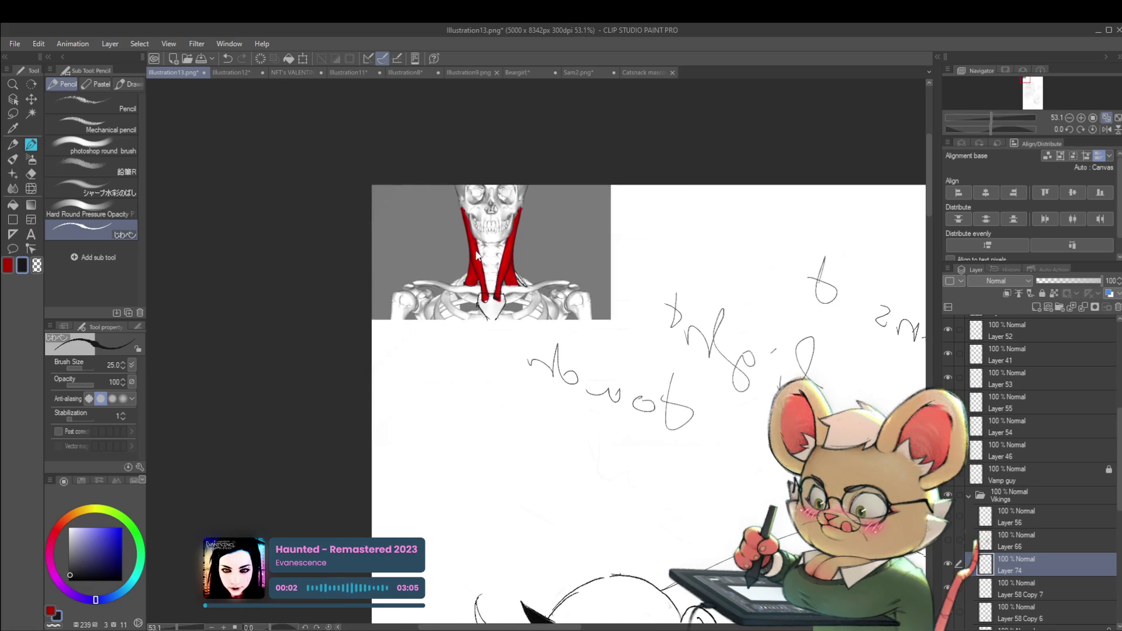
{"action": "mouse_move", "coordinate": [519, 290]}
{"action": "left_mouse_down"}
{"action": "mouse_move", "coordinate": [515, 281]}
{"action": "mouse_move", "coordinate": [477, 306]}
{"action": "mouse_move", "coordinate": [474, 270]}
{"action": "left_mouse_up"}
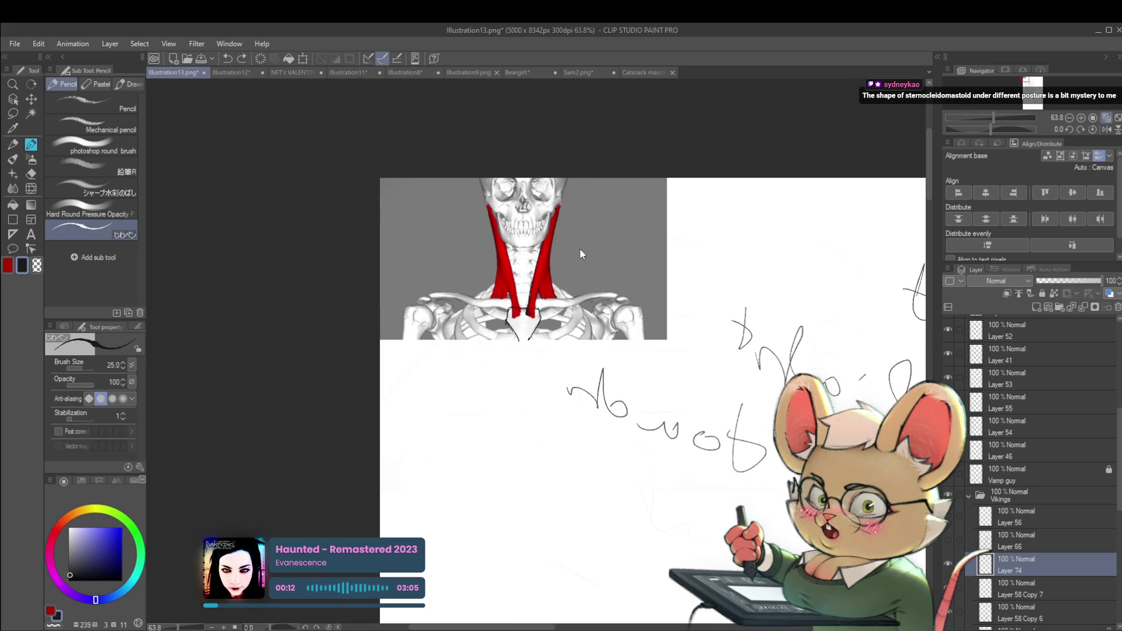
{"action": "left_click_drag", "start_coordinate": [581, 251], "coordinate": [548, 320]}
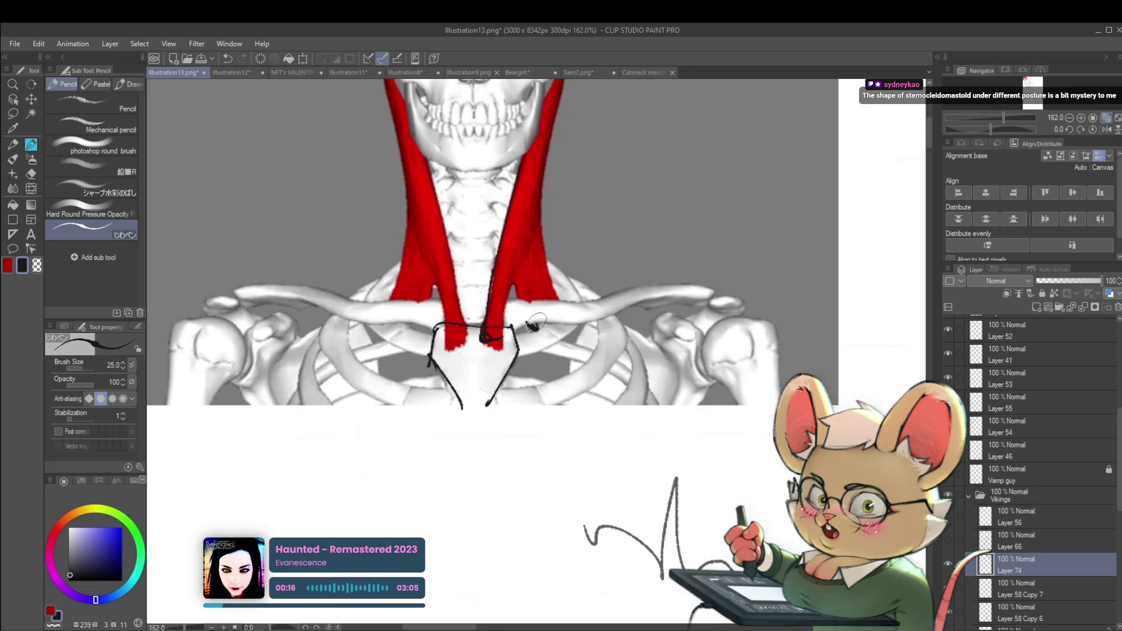
{"action": "left_click_drag", "start_coordinate": [514, 258], "coordinate": [539, 325]}
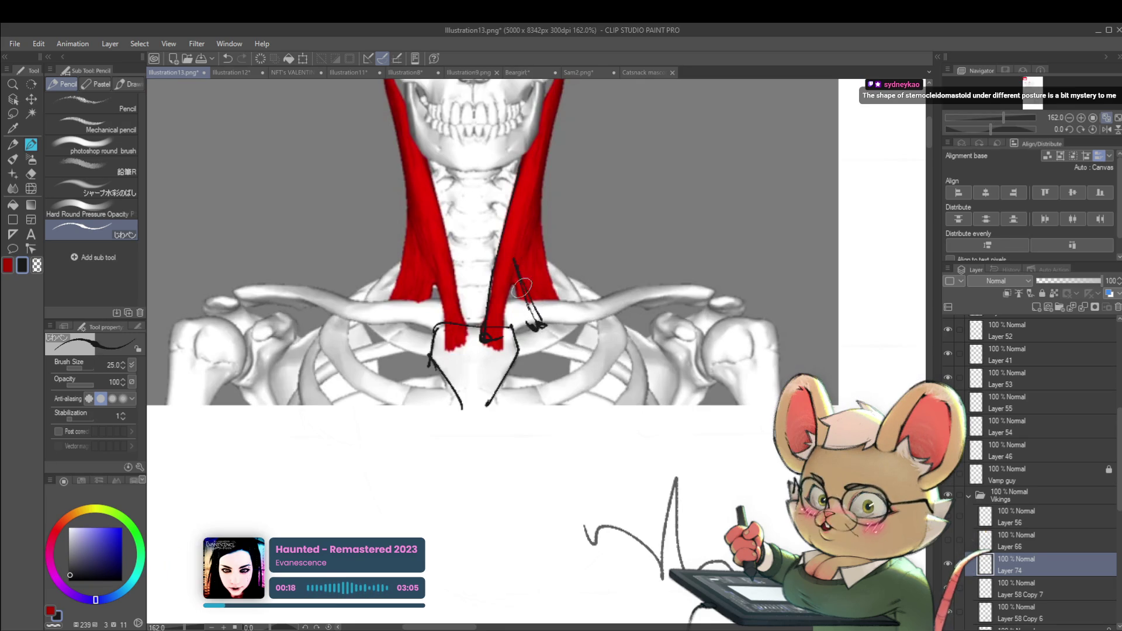
{"action": "left_click_drag", "start_coordinate": [523, 267], "coordinate": [536, 295]}
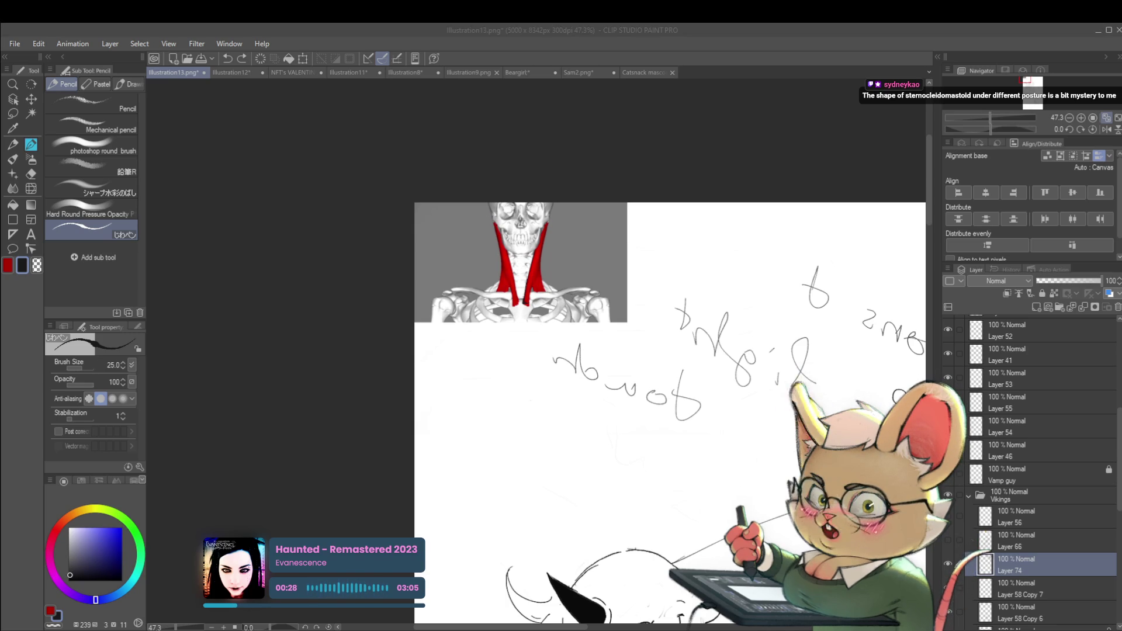
{"action": "left_click", "coordinate": [747, 433]}
{"action": "left_click_drag", "start_coordinate": [643, 350], "coordinate": [601, 365]}
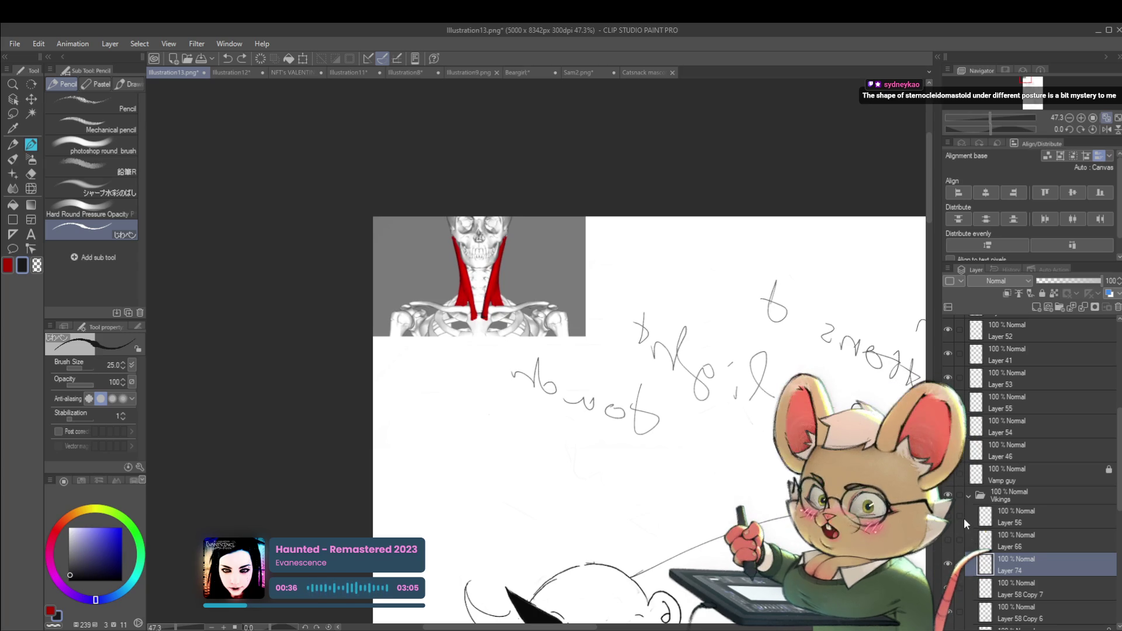
- Delete the skeleton reference and bring the orc and Viking sketches into view
{"action": "key", "text": "Delete"}
{"action": "scroll", "coordinate": [671, 363], "scroll_direction": "down", "scroll_amount": 3}
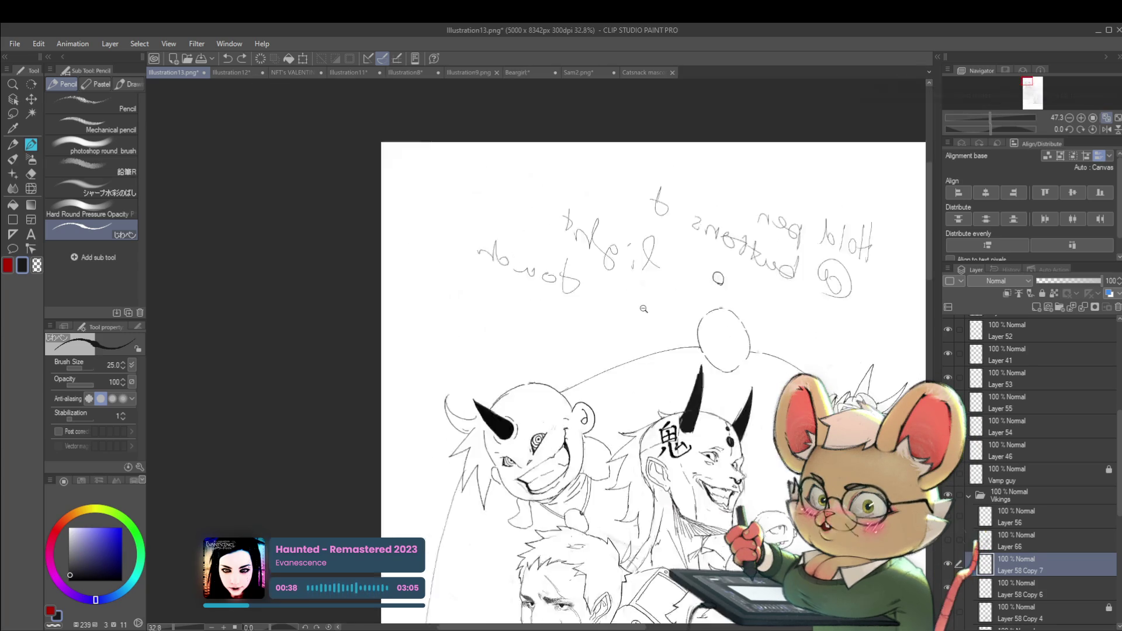
{"action": "scroll", "coordinate": [671, 364], "scroll_direction": "down", "scroll_amount": 2}
{"action": "left_click_drag", "start_coordinate": [671, 363], "coordinate": [723, 120]}
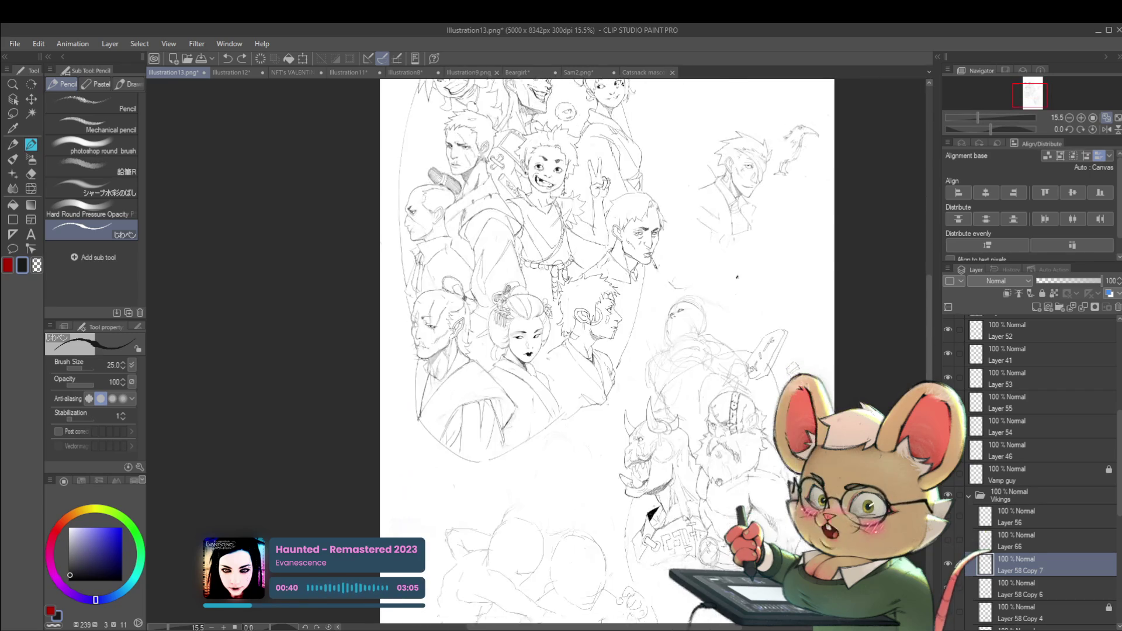
{"action": "scroll", "coordinate": [575, 470], "scroll_direction": "up", "scroll_amount": 3}
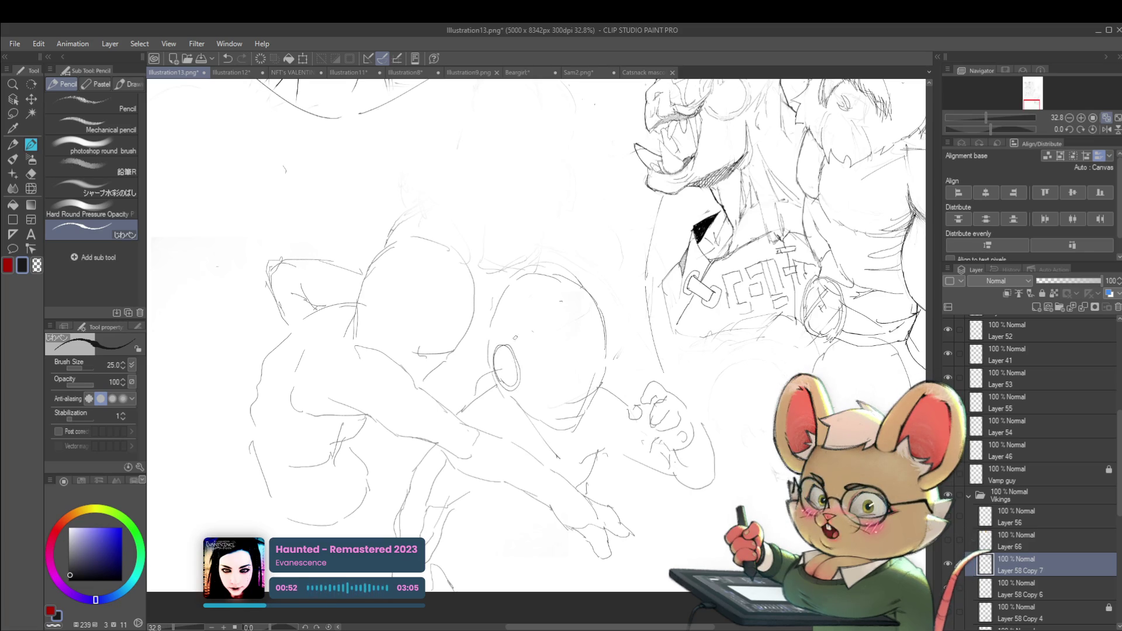
- Undo the small stray oval and move over to the geisha and samurai figures
{"action": "key", "text": "ctrl+z"}
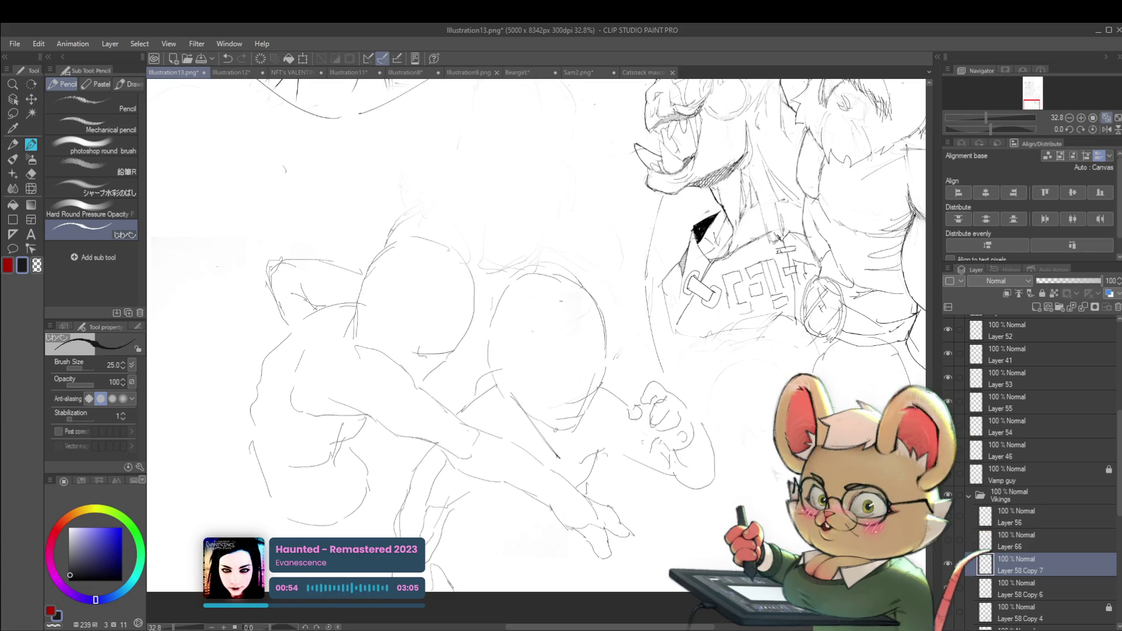
{"action": "scroll", "coordinate": [588, 432], "scroll_direction": "down", "scroll_amount": 5}
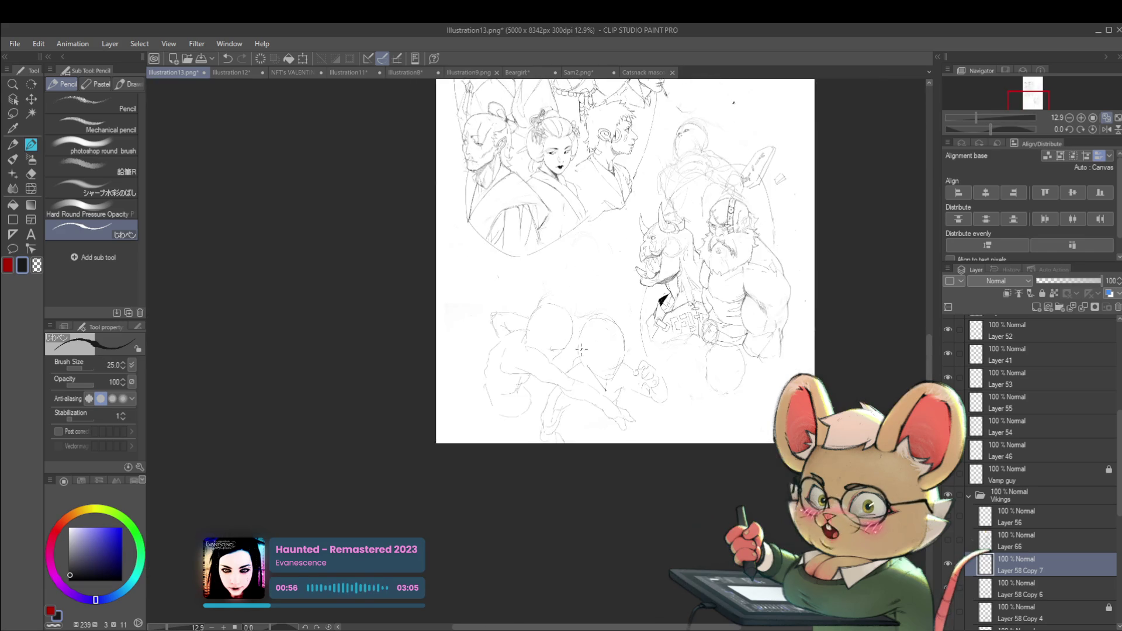
{"action": "scroll", "coordinate": [643, 398], "scroll_direction": "up", "scroll_amount": 5}
{"action": "left_click_drag", "start_coordinate": [691, 366], "coordinate": [491, 619]}
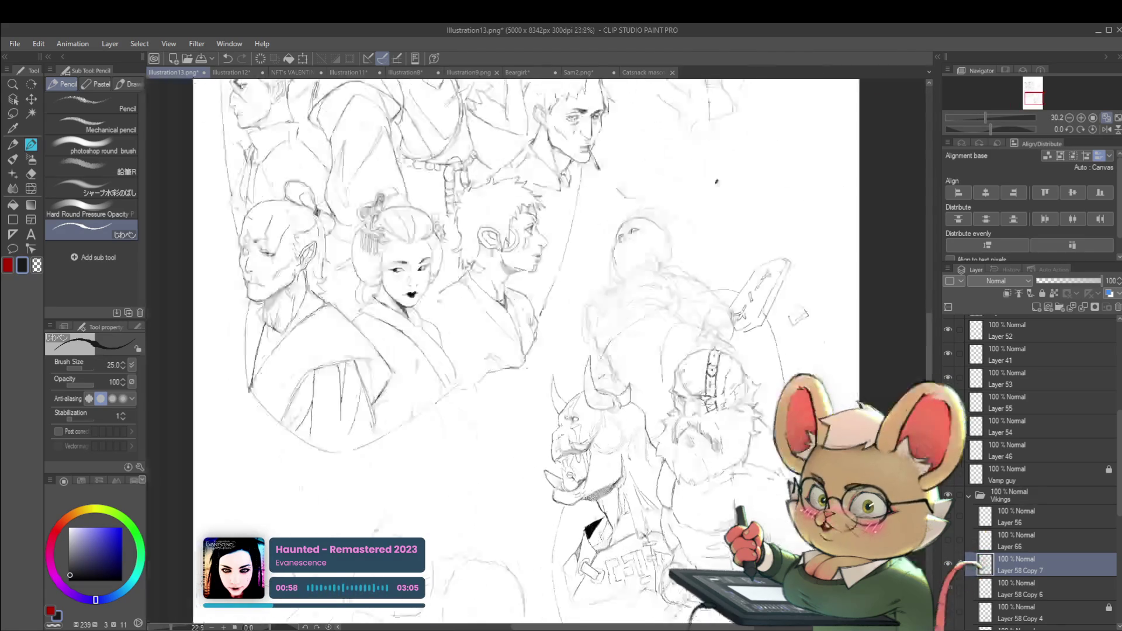
{"action": "scroll", "coordinate": [802, 134], "scroll_direction": "up", "scroll_amount": 2}
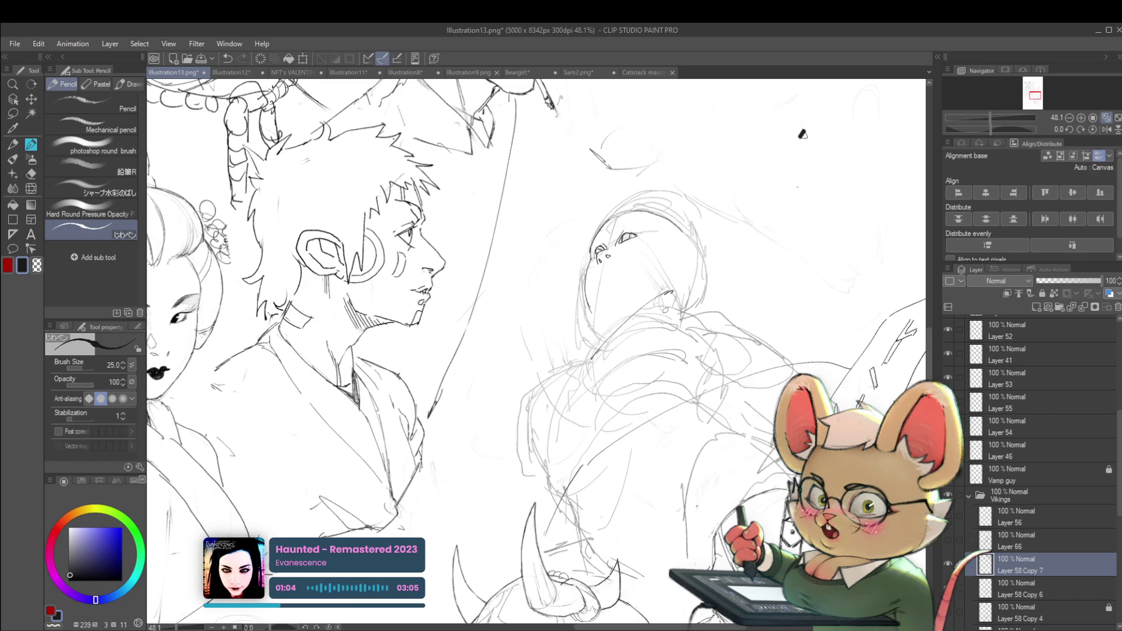
{"action": "scroll", "coordinate": [802, 134], "scroll_direction": "down", "scroll_amount": 4}
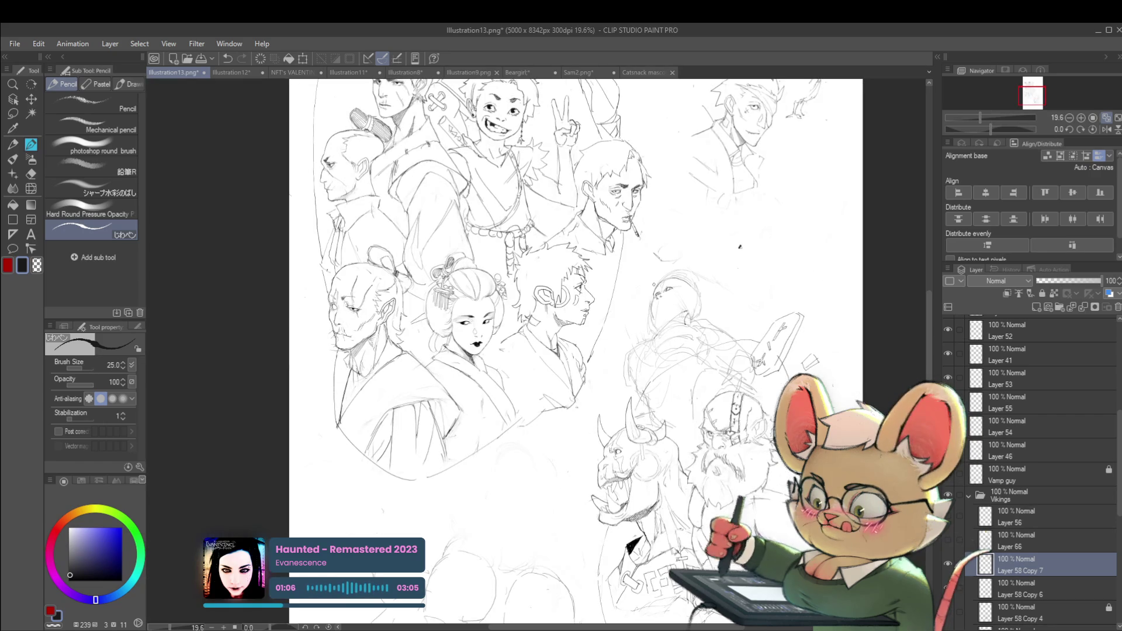
- Mirror the canvas view horizontally to check the drawing
{"action": "left_click", "coordinate": [1105, 129]}
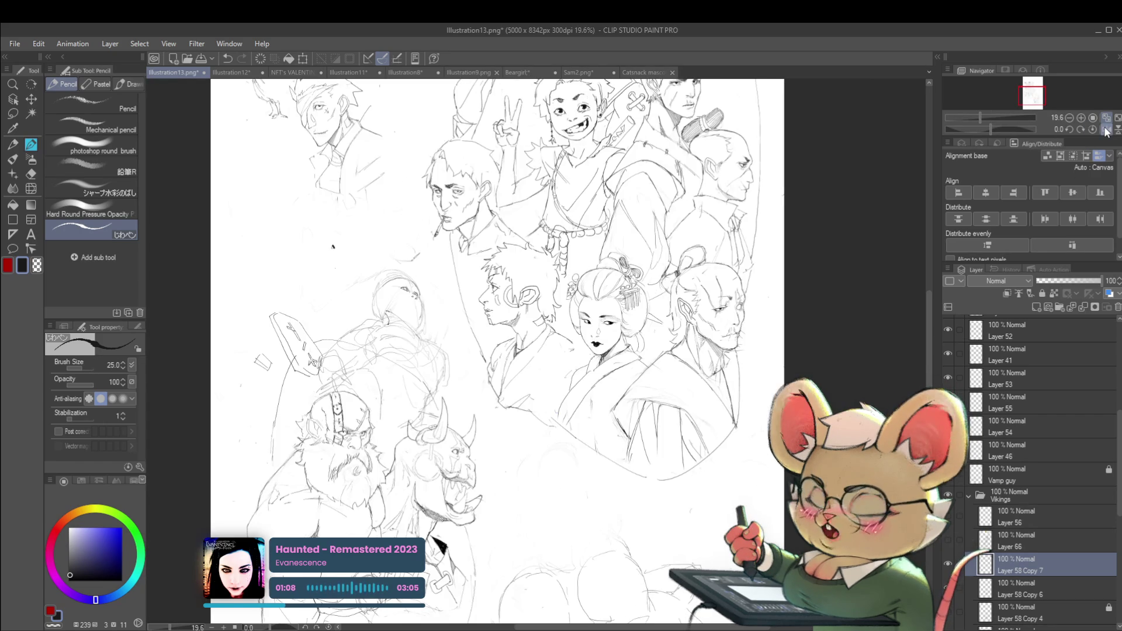
{"action": "scroll", "coordinate": [225, 207], "scroll_direction": "up", "scroll_amount": 2}
{"action": "scroll", "coordinate": [224, 207], "scroll_direction": "up", "scroll_amount": 2}
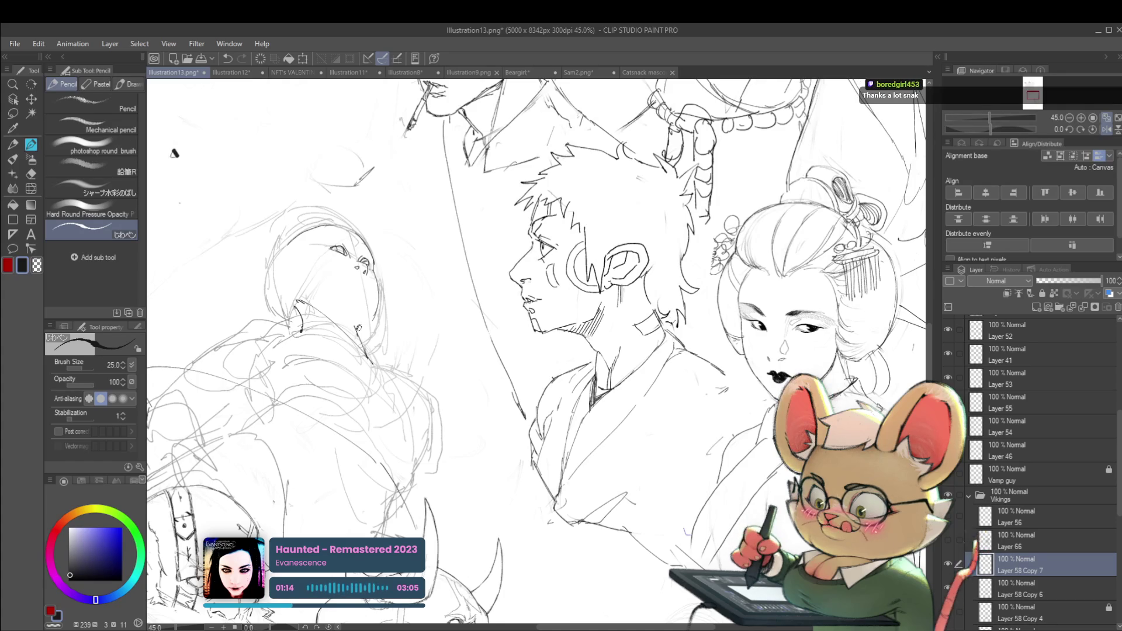
- Unflip the view, then add a mouth, a nostril and a darker right pupil to the upward face
{"action": "scroll", "coordinate": [307, 255], "scroll_direction": "down", "scroll_amount": 5}
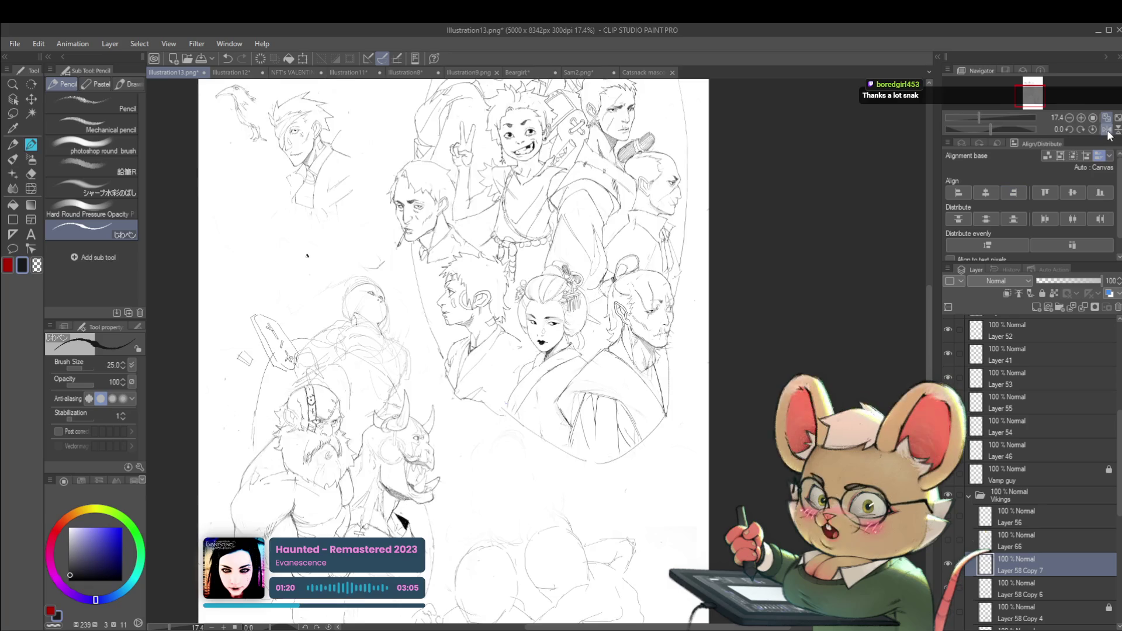
{"action": "key", "text": "h"}
{"action": "scroll", "coordinate": [717, 320], "scroll_direction": "up", "scroll_amount": 3}
{"action": "scroll", "coordinate": [717, 320], "scroll_direction": "up", "scroll_amount": 2}
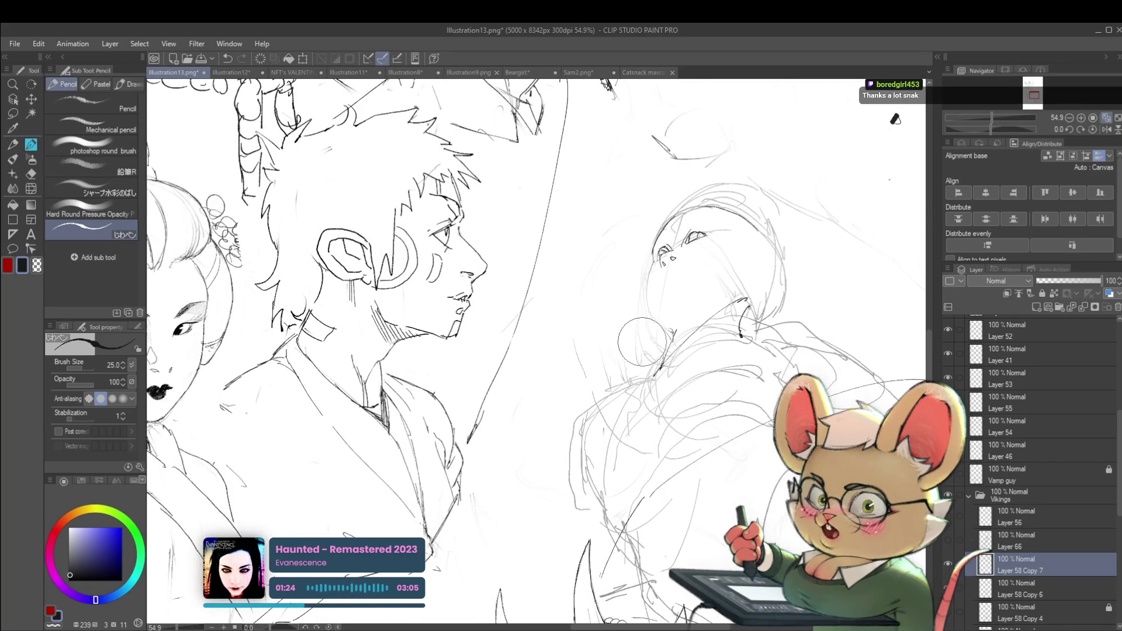
{"action": "left_click_drag", "start_coordinate": [661, 281], "coordinate": [672, 277]}
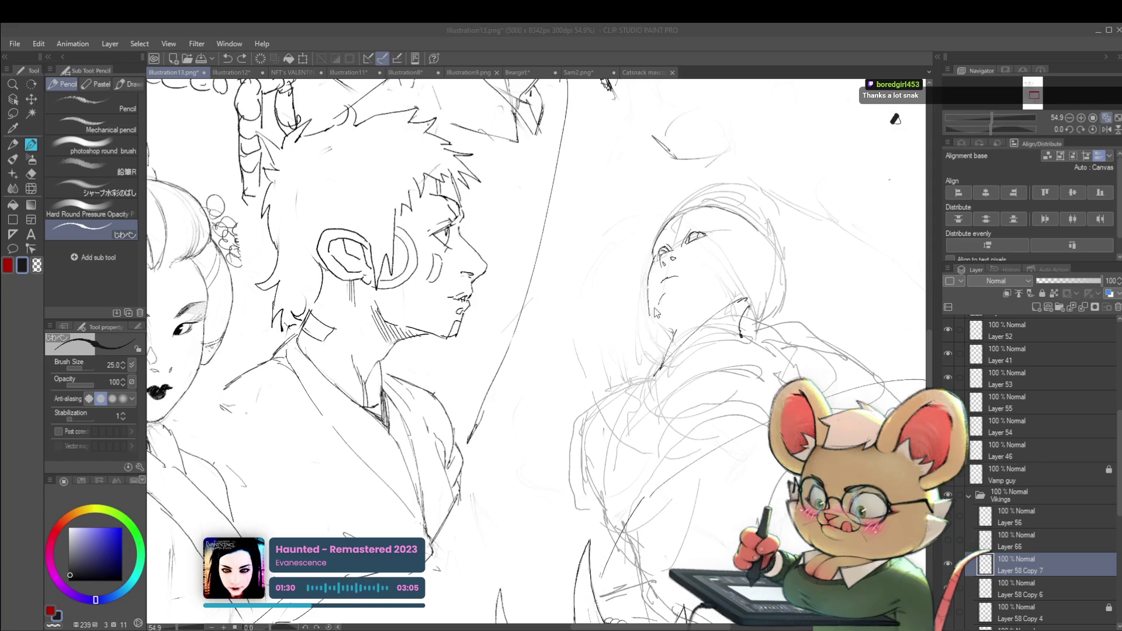
{"action": "left_click_drag", "start_coordinate": [679, 250], "coordinate": [680, 248]}
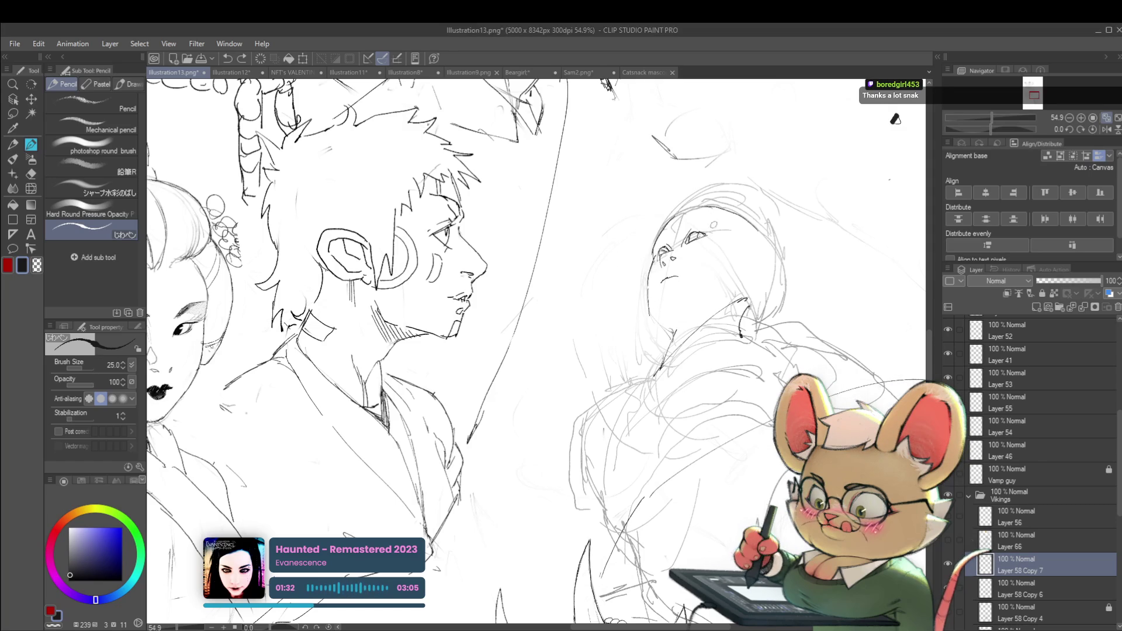
{"action": "scroll", "coordinate": [714, 225], "scroll_direction": "up", "scroll_amount": 3}
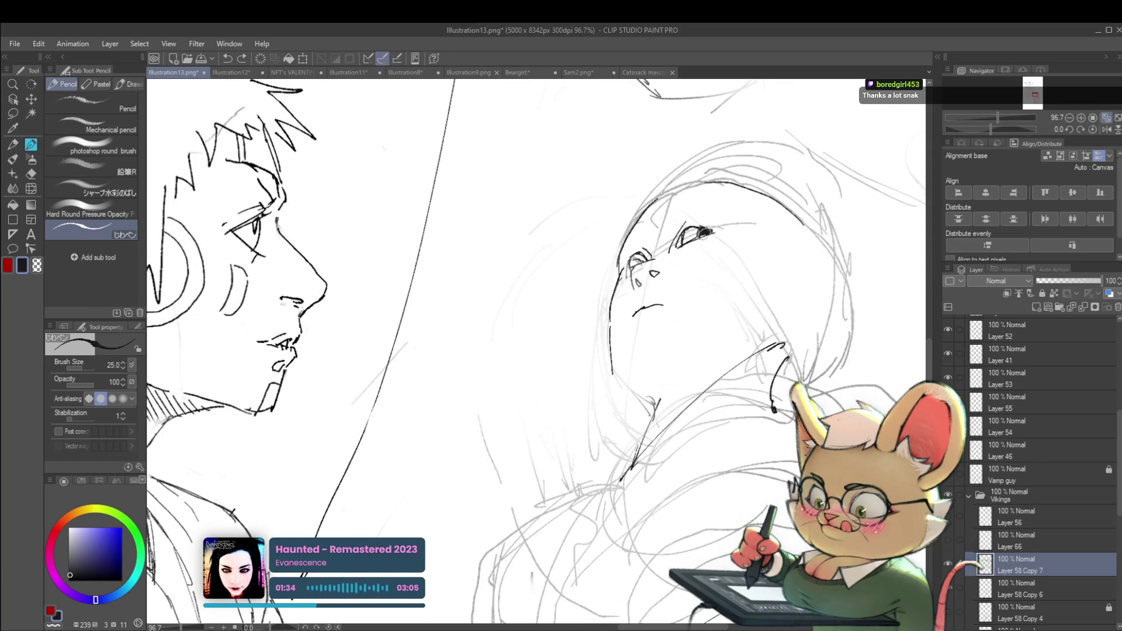
{"action": "left_click_drag", "start_coordinate": [700, 231], "coordinate": [710, 230]}
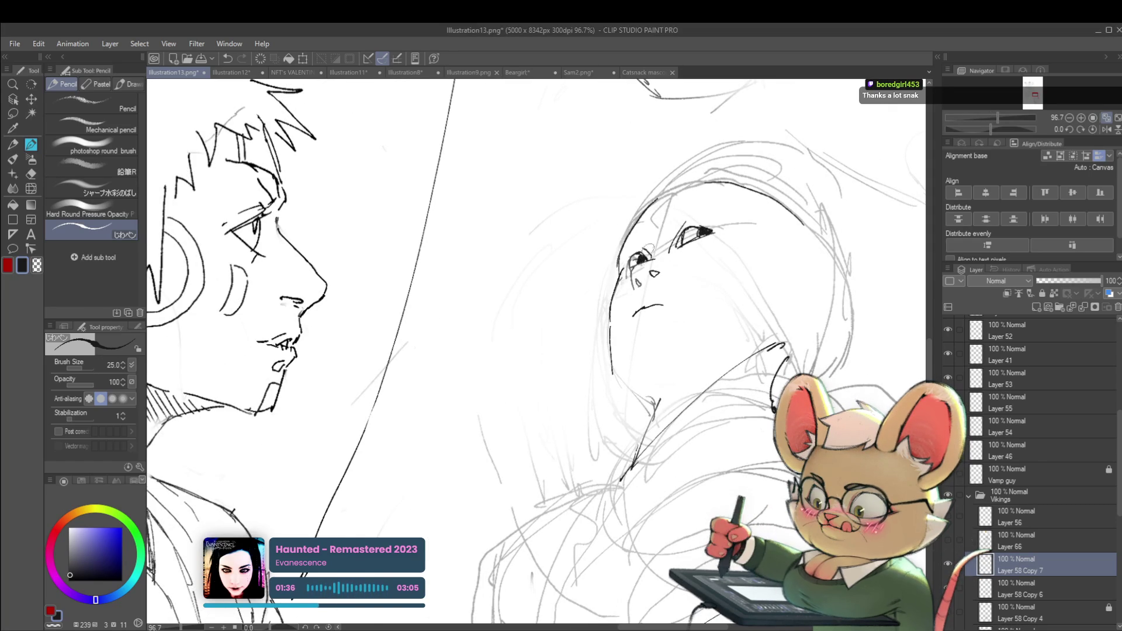
{"action": "scroll", "coordinate": [648, 252], "scroll_direction": "down", "scroll_amount": 7}
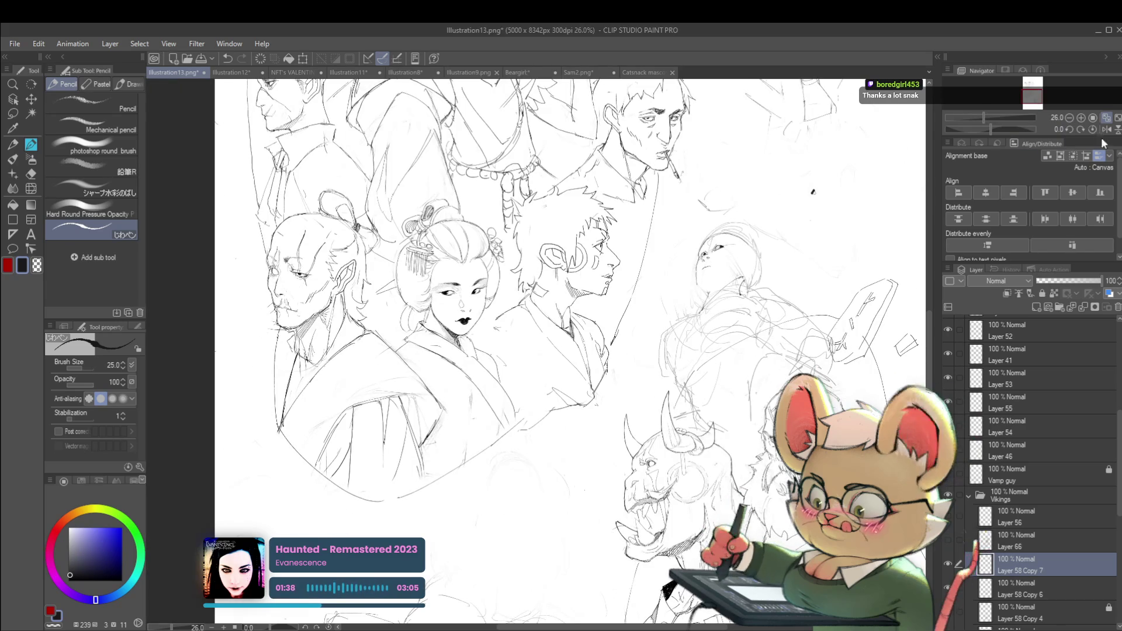
- Flip the view horizontally and back, zooming around to compare the face
{"action": "left_click", "coordinate": [1105, 130]}
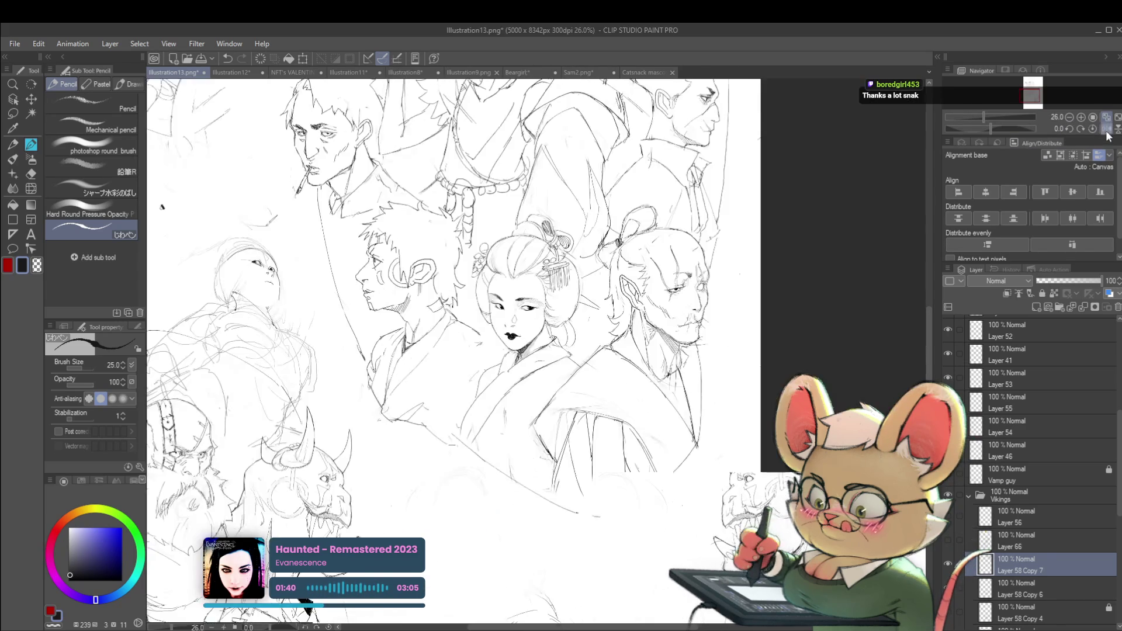
{"action": "left_click", "coordinate": [1105, 130]}
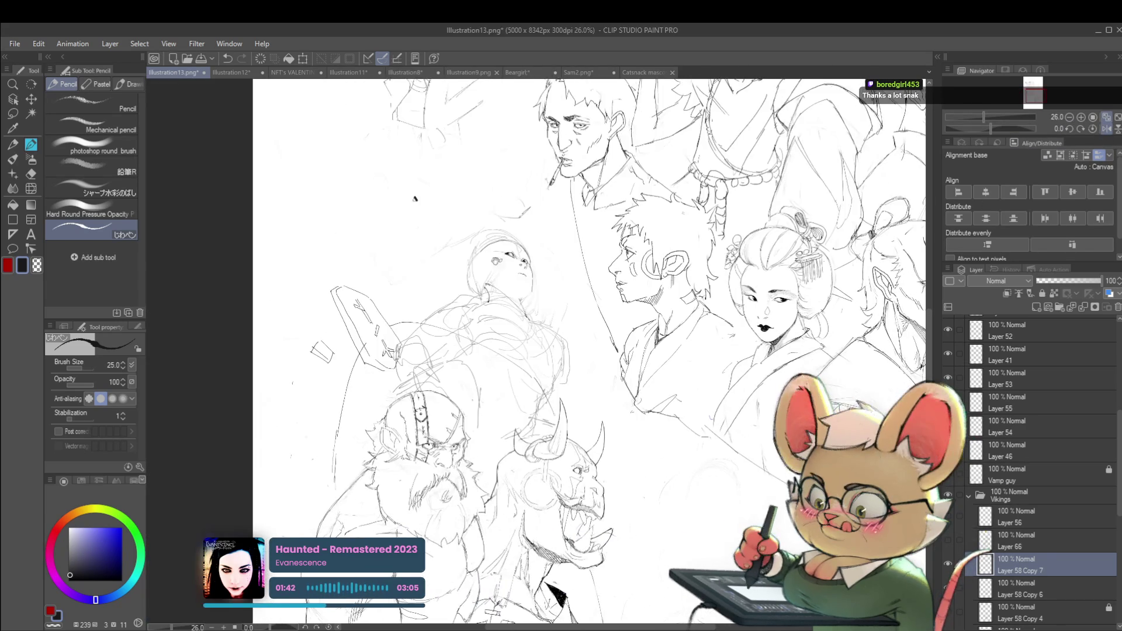
{"action": "scroll", "coordinate": [415, 199], "scroll_direction": "up", "scroll_amount": 3}
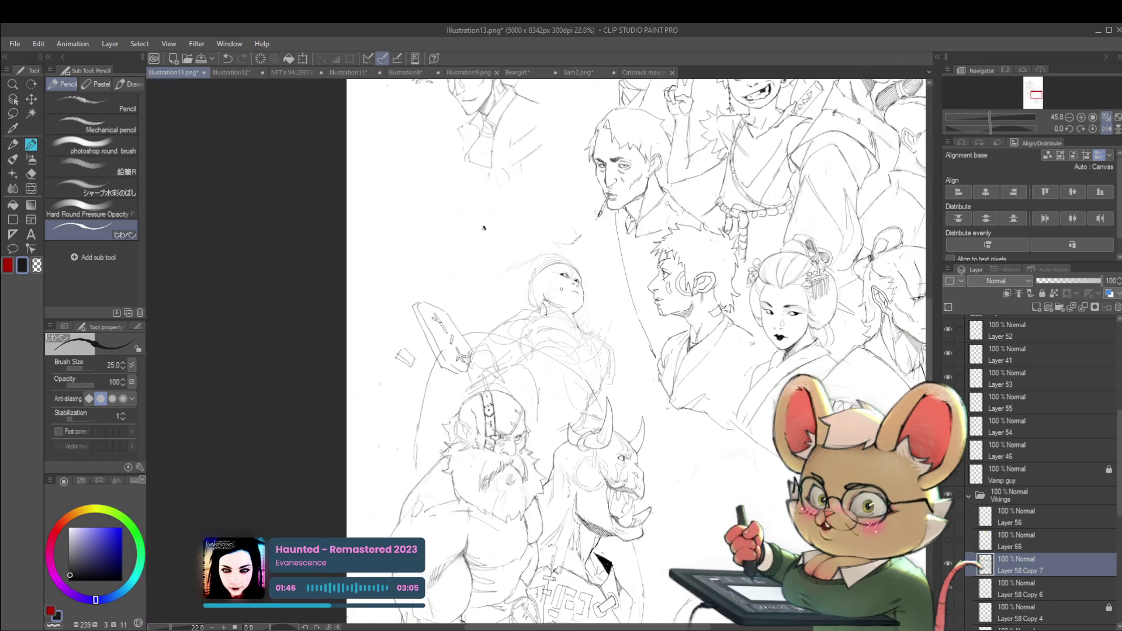
{"action": "scroll", "coordinate": [484, 228], "scroll_direction": "down", "scroll_amount": 3}
{"action": "scroll", "coordinate": [380, 173], "scroll_direction": "up", "scroll_amount": 4}
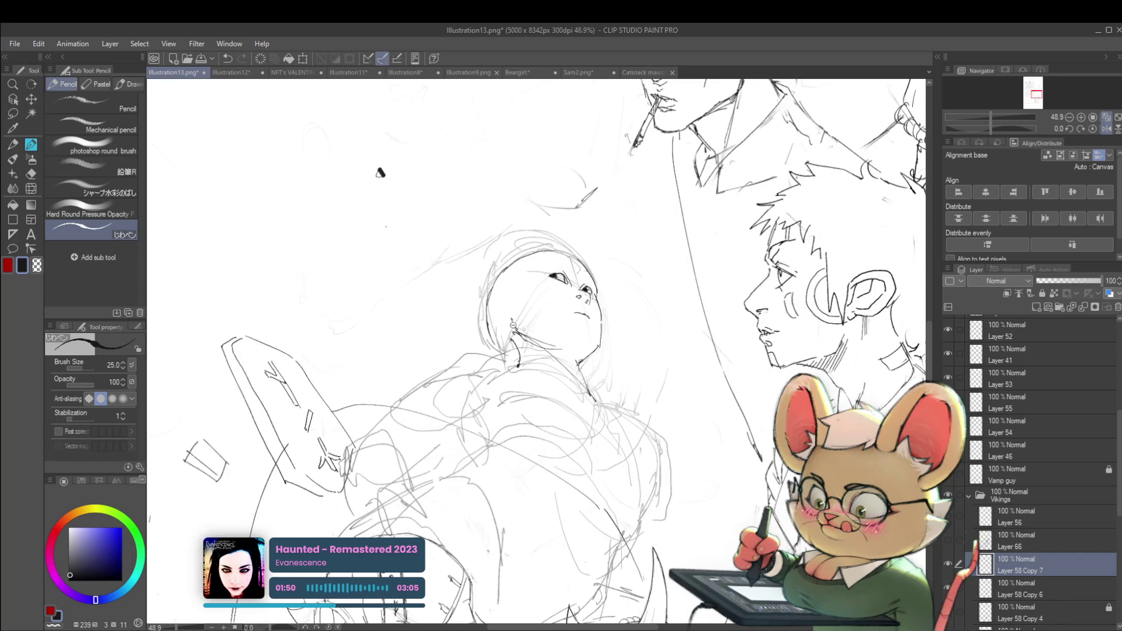
{"action": "scroll", "coordinate": [380, 172], "scroll_direction": "down", "scroll_amount": 3}
{"action": "scroll", "coordinate": [403, 204], "scroll_direction": "up", "scroll_amount": 2}
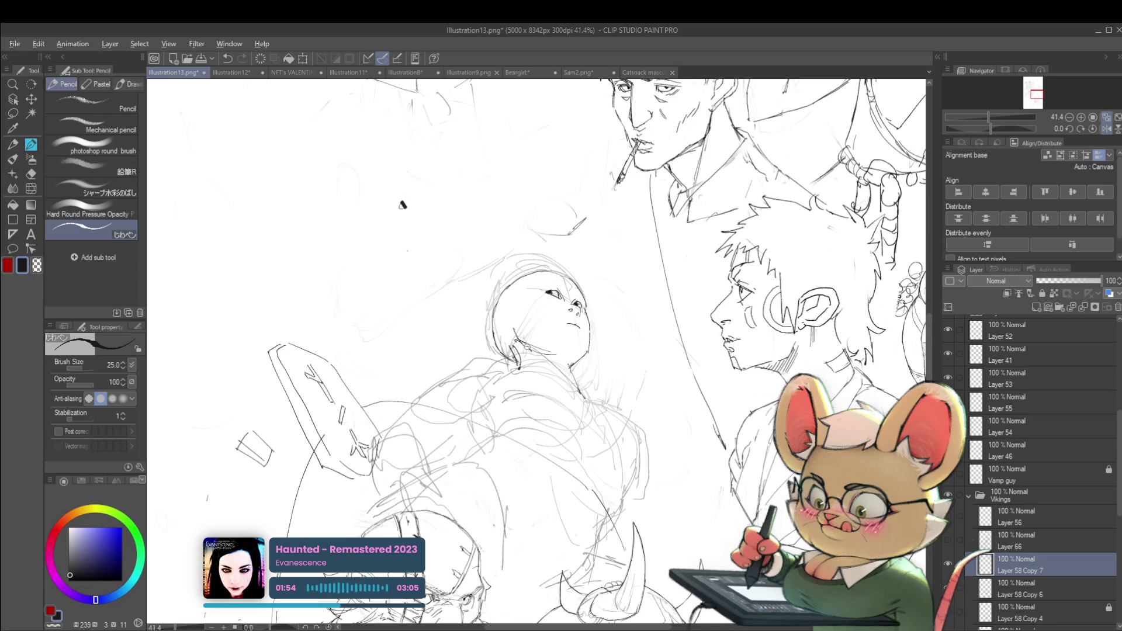
{"action": "scroll", "coordinate": [402, 204], "scroll_direction": "down", "scroll_amount": 4}
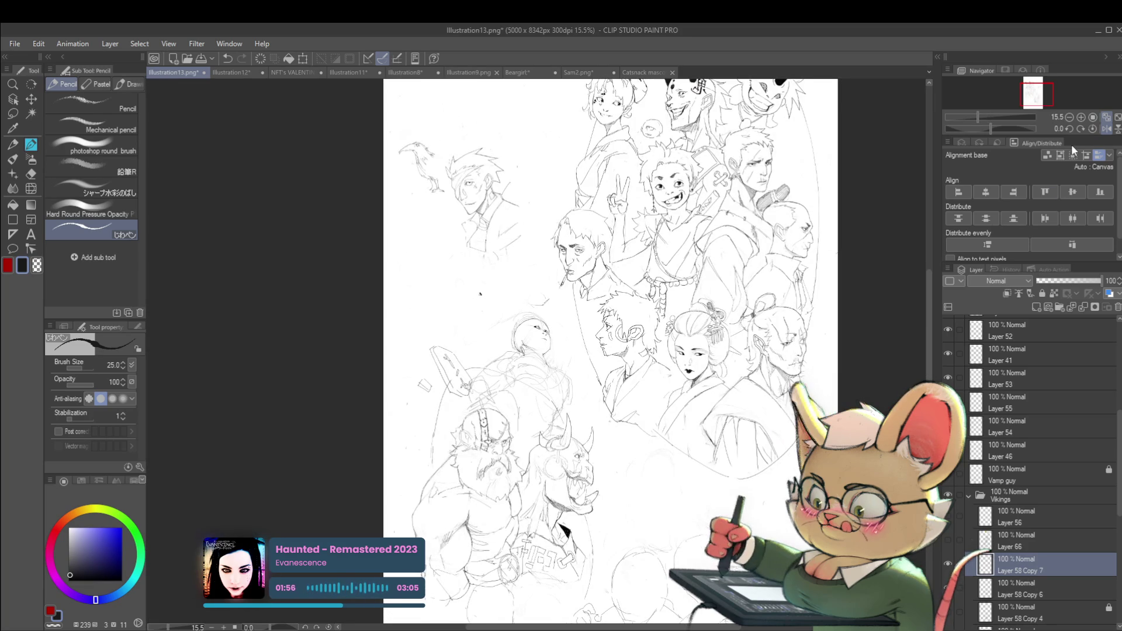
{"action": "scroll", "coordinate": [613, 350], "scroll_direction": "up", "scroll_amount": 1}
- Mirror the view and zoom out to see the whole group and the lower-middle figures
{"action": "key", "text": "h"}
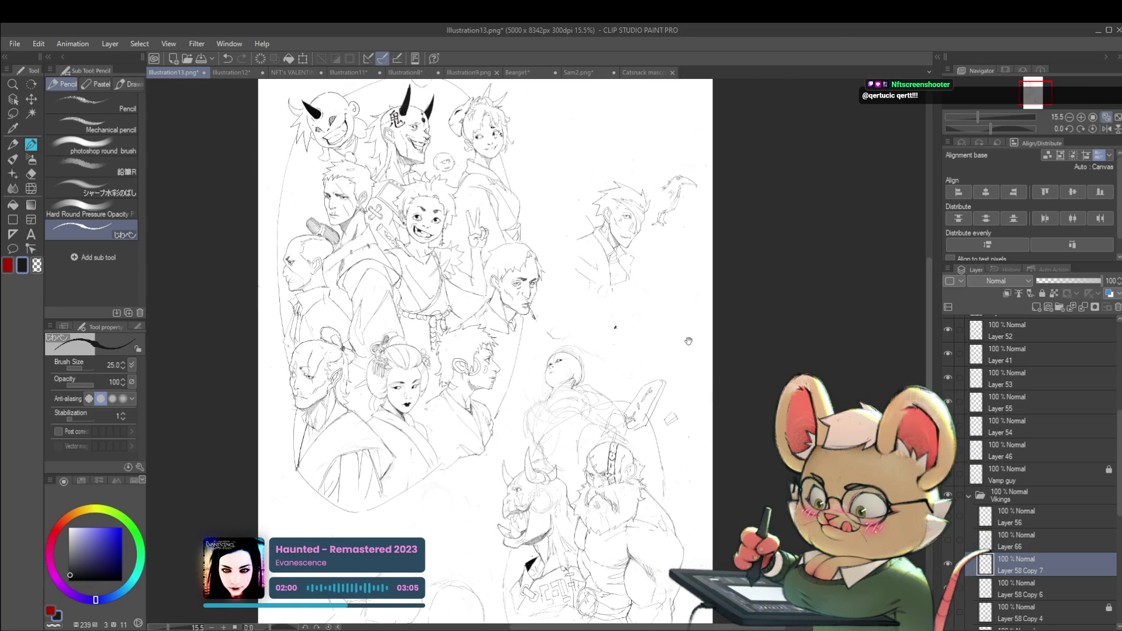
{"action": "left_click_drag", "start_coordinate": [683, 336], "coordinate": [699, 311]}
{"action": "scroll", "coordinate": [582, 338], "scroll_direction": "up", "scroll_amount": 3}
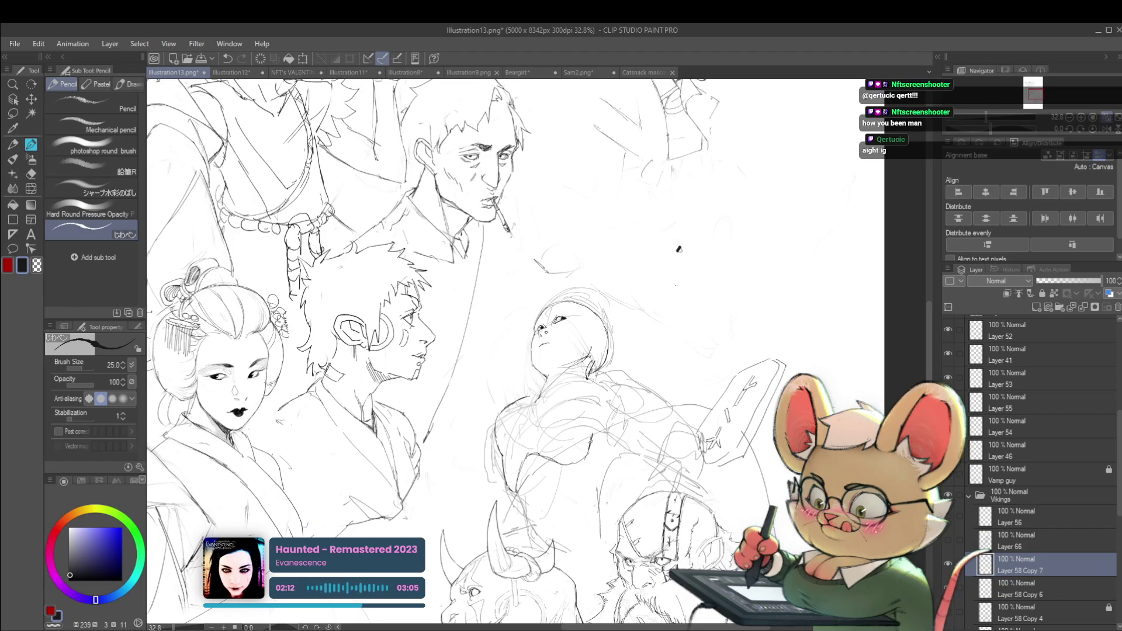
{"action": "key", "text": "ctrl+minus"}
{"action": "key", "text": "ctrl+minus"}
{"action": "key", "text": "ctrl+minus"}
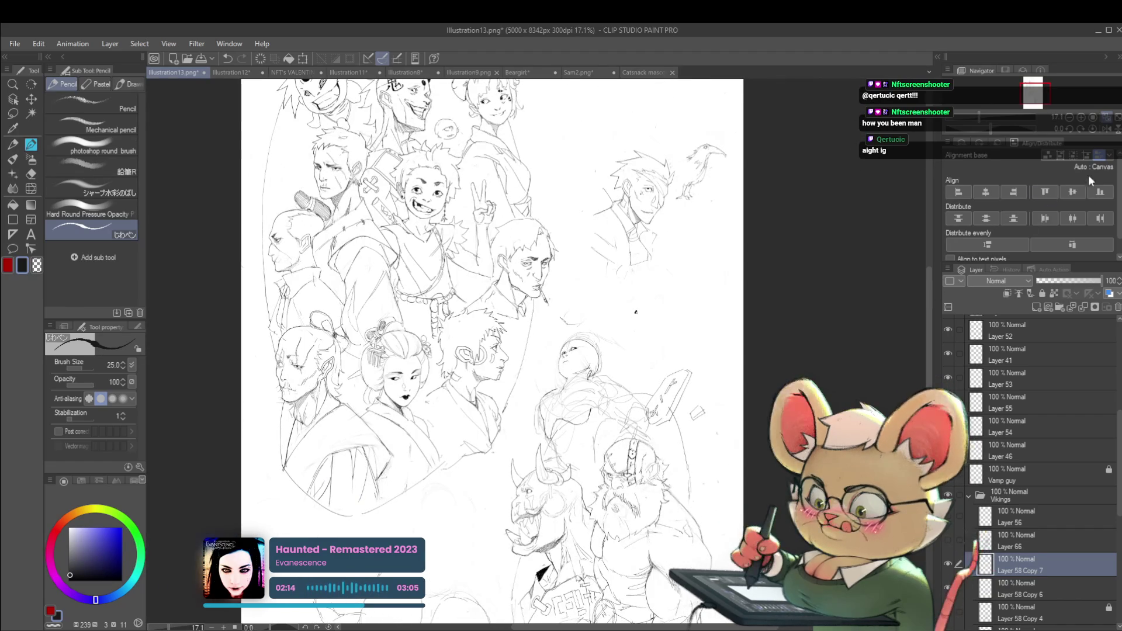
{"action": "left_click_drag", "start_coordinate": [635, 311], "coordinate": [721, 263]}
{"action": "scroll", "coordinate": [623, 408], "scroll_direction": "up", "scroll_amount": 3}
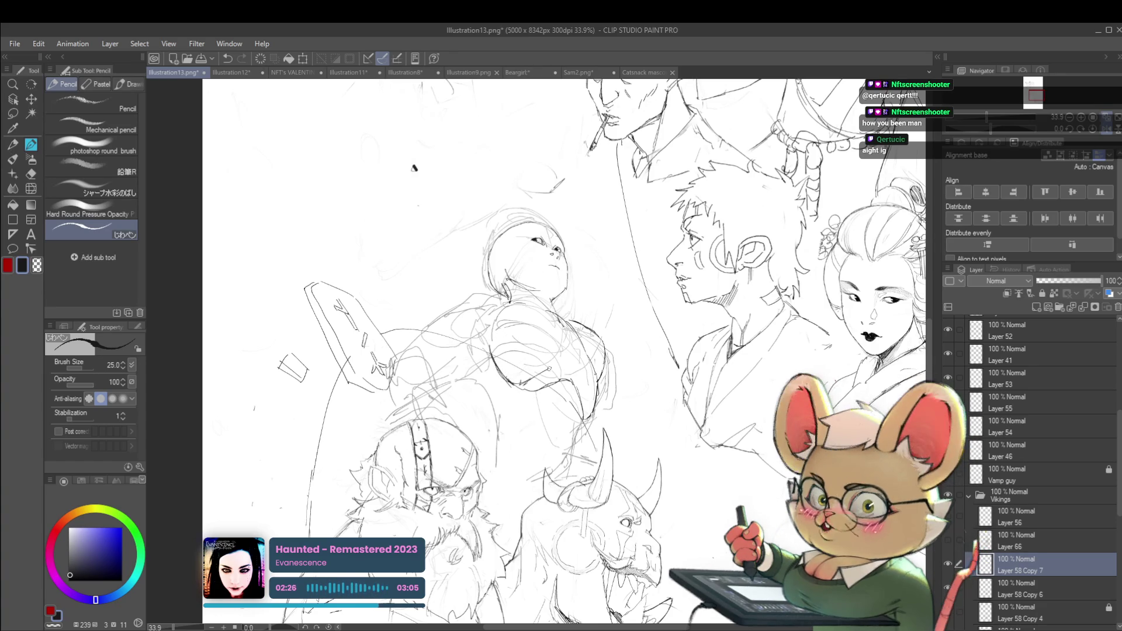
{"action": "scroll", "coordinate": [589, 372], "scroll_direction": "down", "scroll_amount": 5}
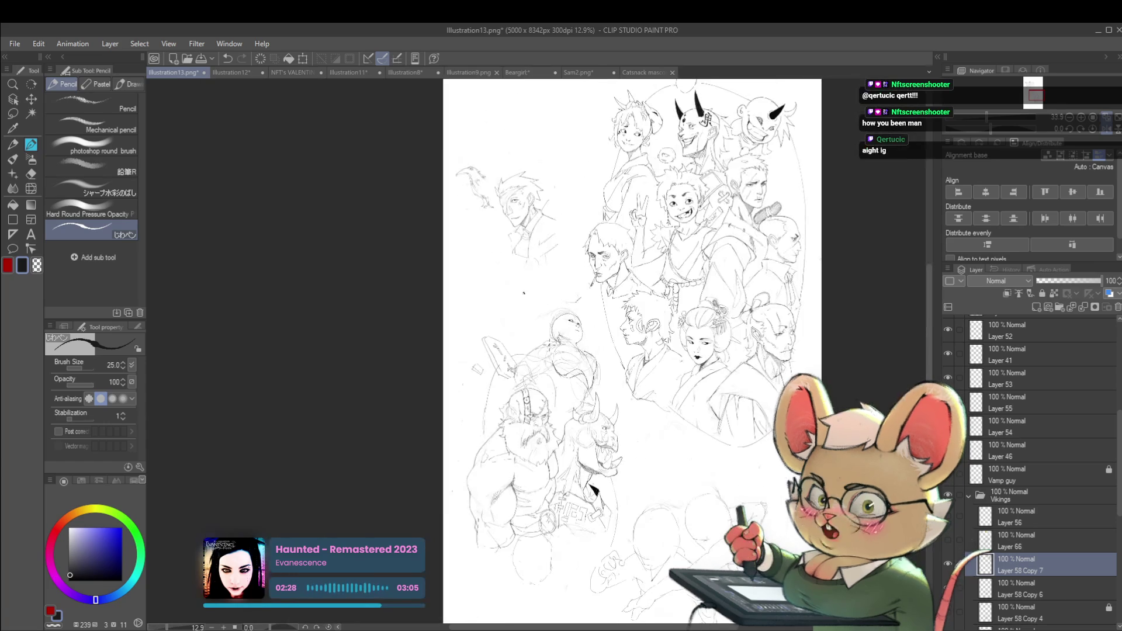
{"action": "scroll", "coordinate": [587, 367], "scroll_direction": "up", "scroll_amount": 3}
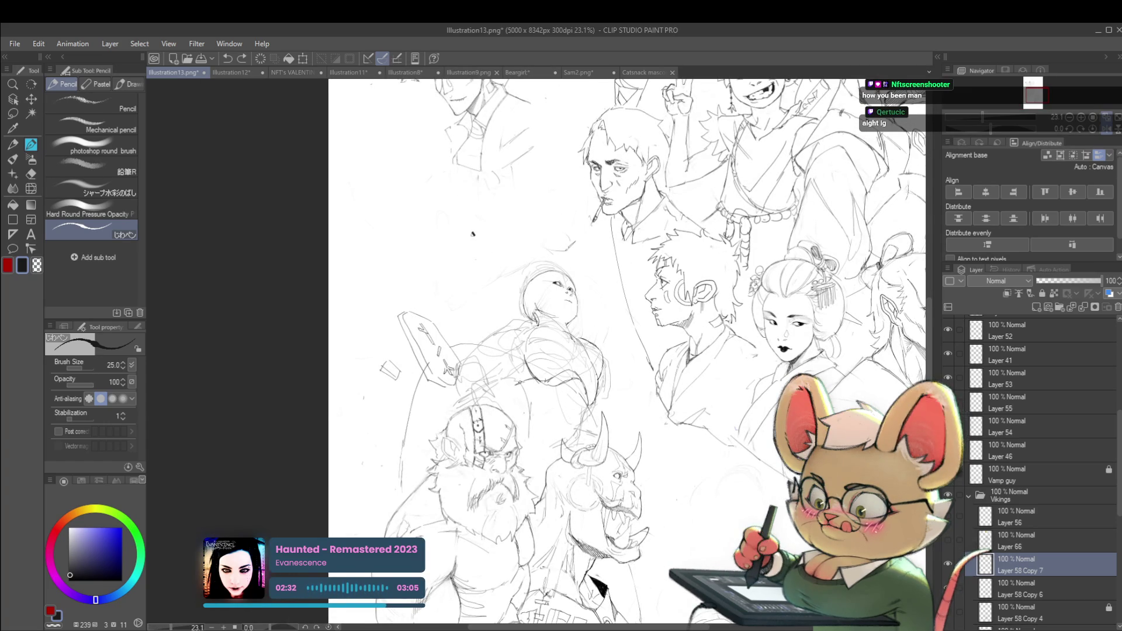
- Add a short pencil stroke to the sketch and nudge the page upward
{"action": "left_click_drag", "start_coordinate": [517, 383], "coordinate": [541, 377]}
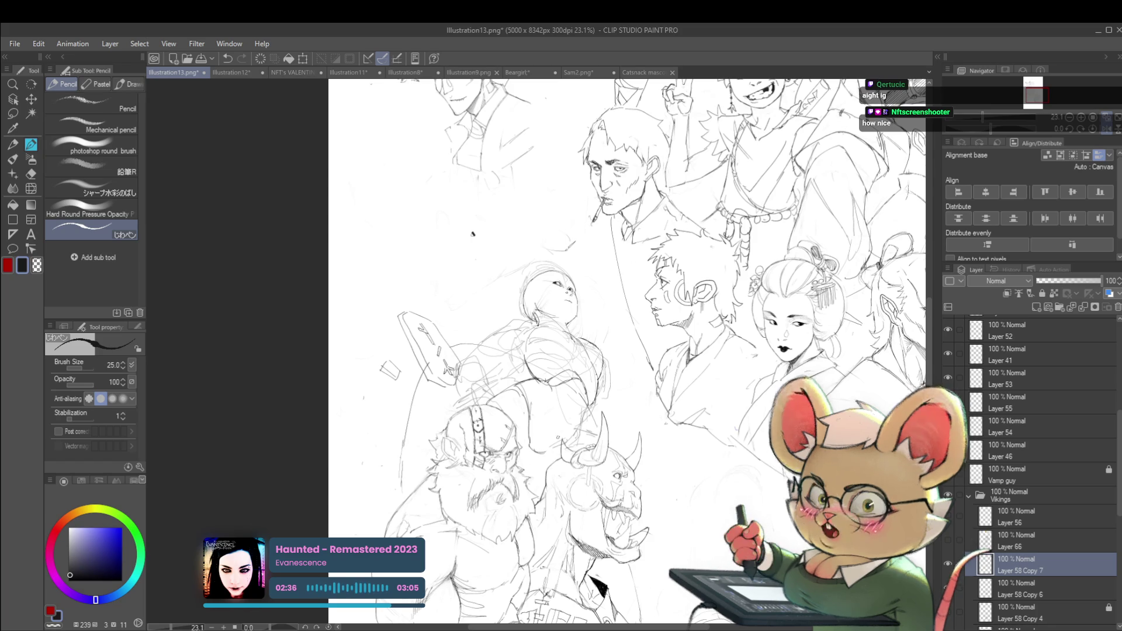
{"action": "scroll", "coordinate": [561, 380], "scroll_direction": "down", "scroll_amount": 3}
{"action": "left_click_drag", "start_coordinate": [619, 351], "coordinate": [611, 310]}
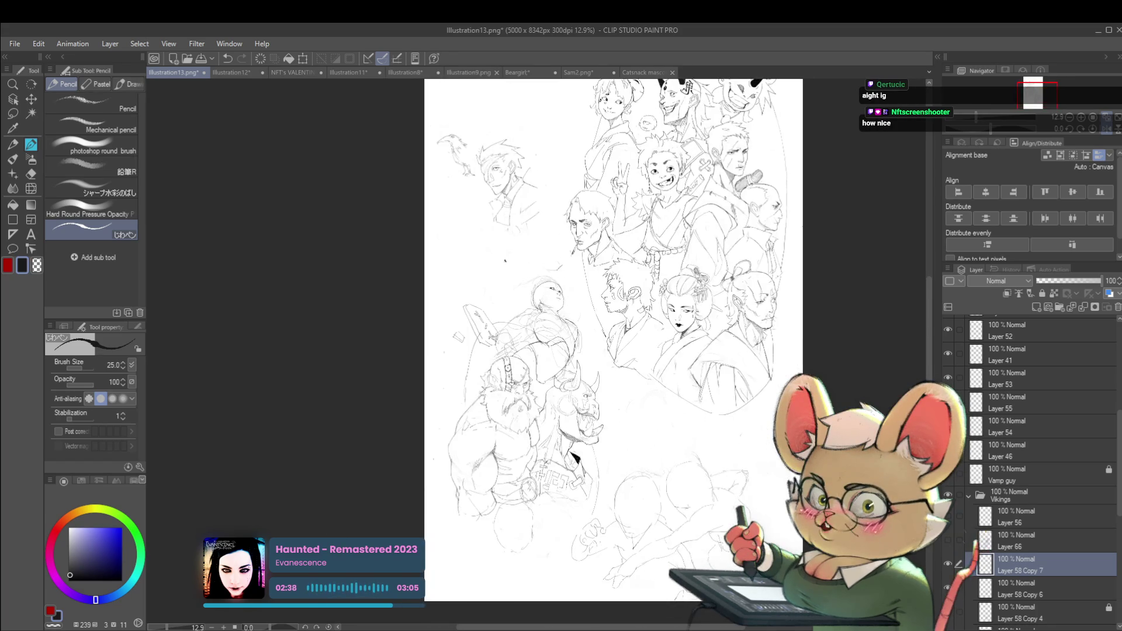
- Mirror the view to check proportions, zooming in and out across the mirrored page
{"action": "key", "text": "h"}
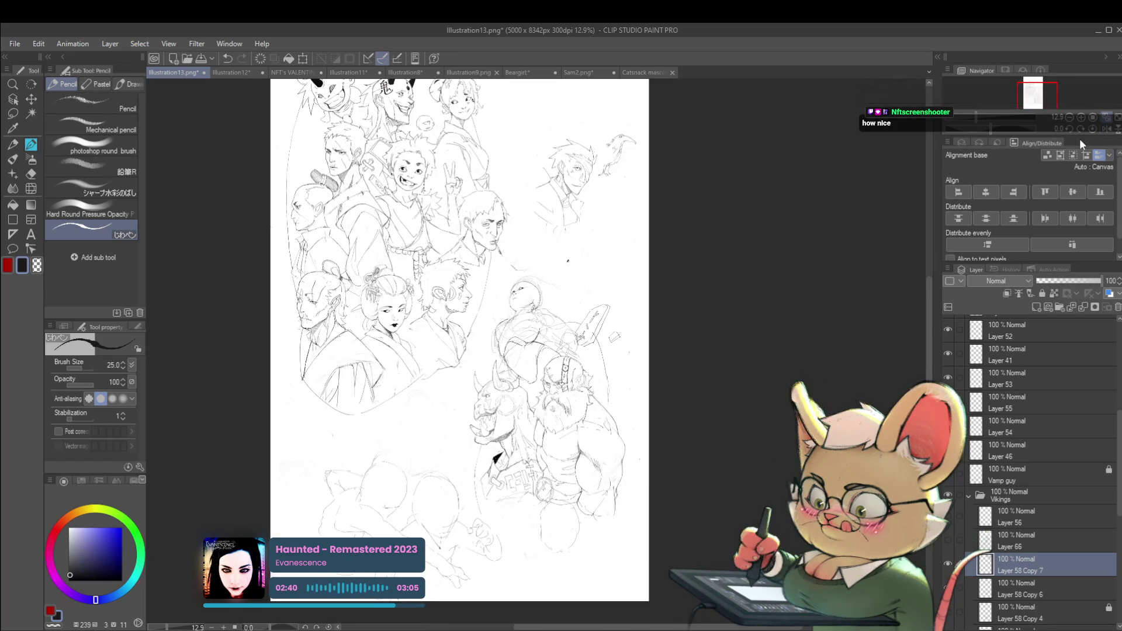
{"action": "left_click_drag", "start_coordinate": [637, 415], "coordinate": [744, 429]}
{"action": "scroll", "coordinate": [689, 365], "scroll_direction": "up", "scroll_amount": 3}
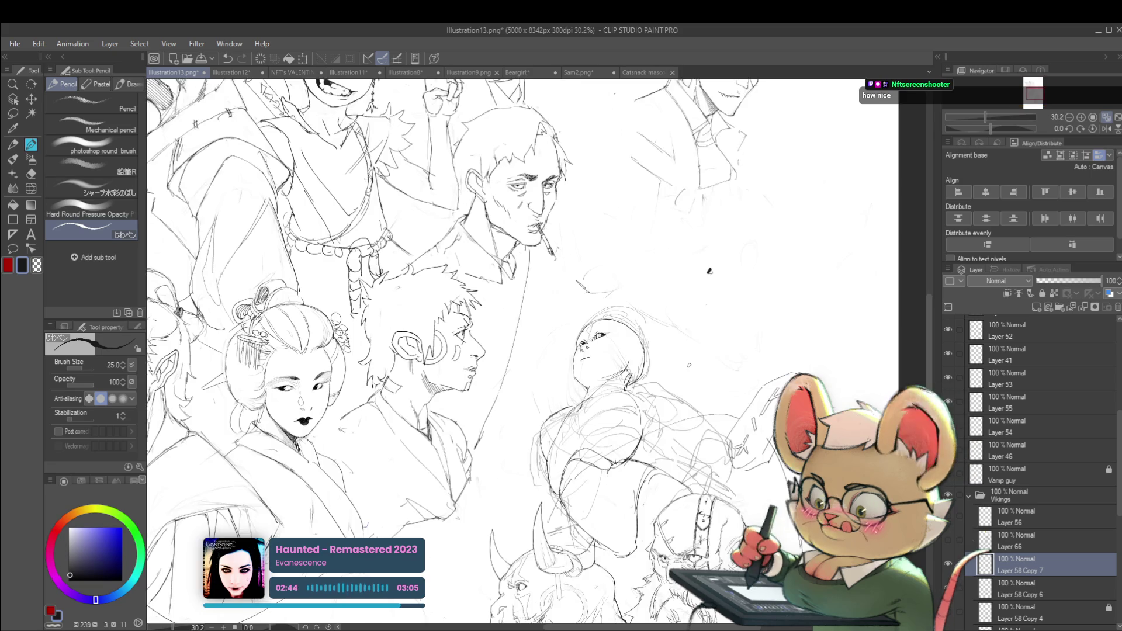
{"action": "scroll", "coordinate": [689, 365], "scroll_direction": "up", "scroll_amount": 1}
{"action": "scroll", "coordinate": [639, 332], "scroll_direction": "up", "scroll_amount": 2}
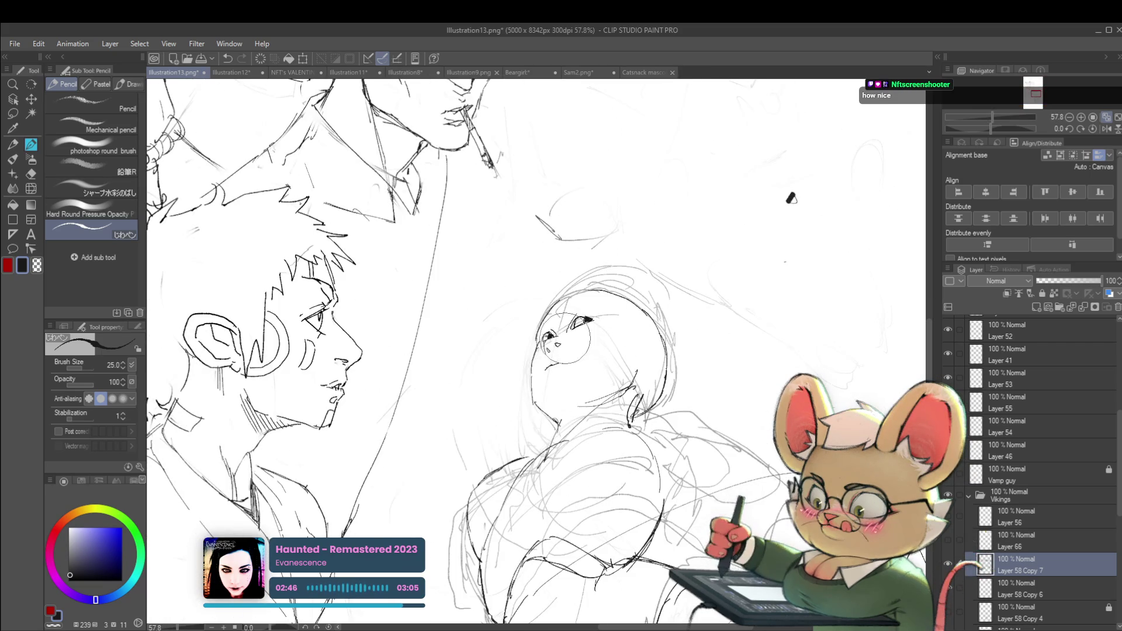
{"action": "scroll", "coordinate": [737, 236], "scroll_direction": "down", "scroll_amount": 1}
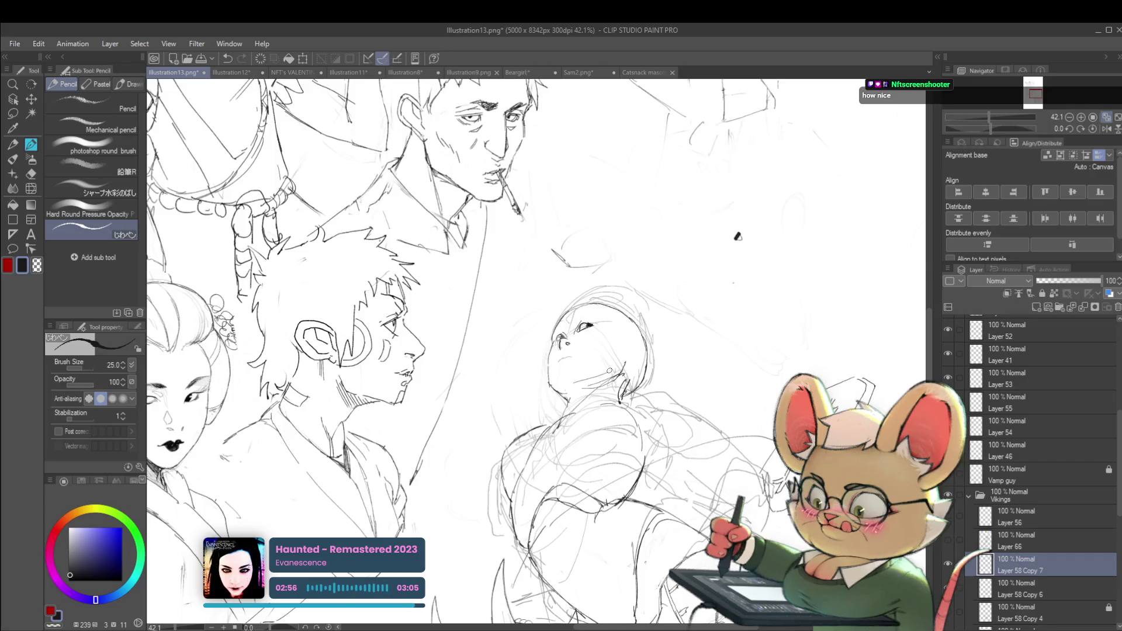
{"action": "scroll", "coordinate": [737, 236], "scroll_direction": "down", "scroll_amount": 2}
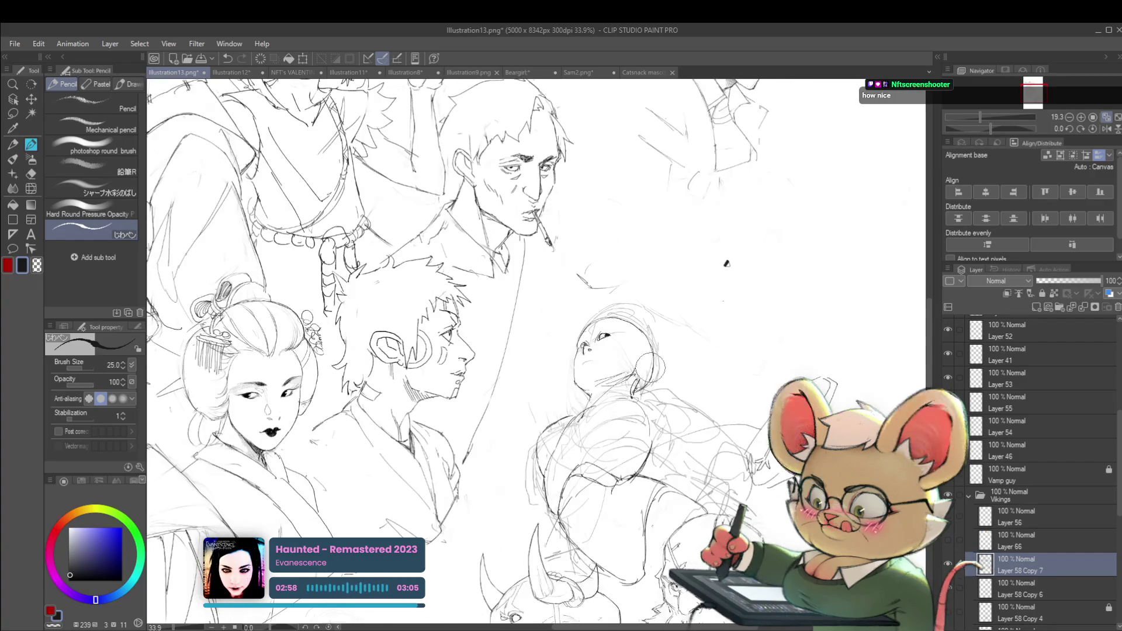
{"action": "scroll", "coordinate": [624, 354], "scroll_direction": "up", "scroll_amount": 2}
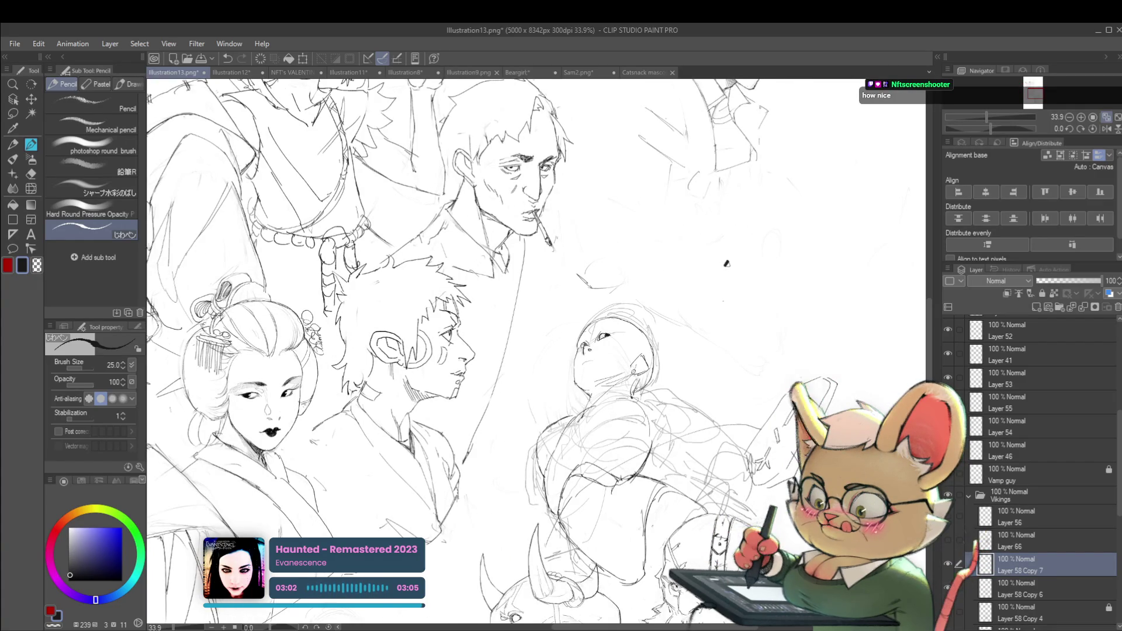
{"action": "scroll", "coordinate": [622, 327], "scroll_direction": "down", "scroll_amount": 2}
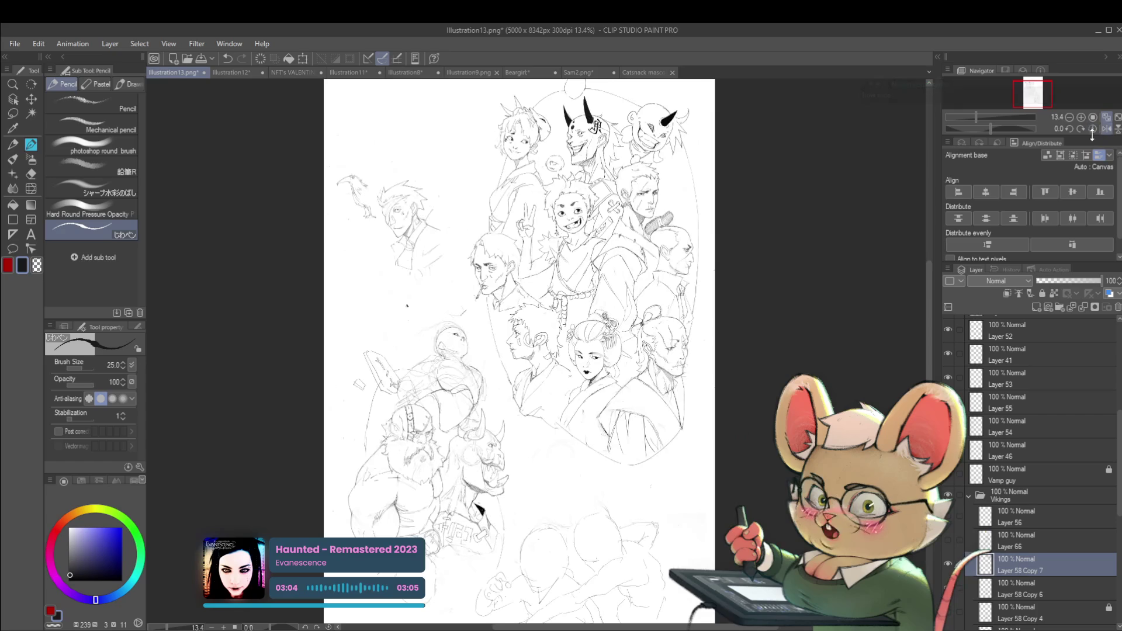
{"action": "scroll", "coordinate": [376, 283], "scroll_direction": "up", "scroll_amount": 1}
{"action": "scroll", "coordinate": [227, 195], "scroll_direction": "up", "scroll_amount": 3}
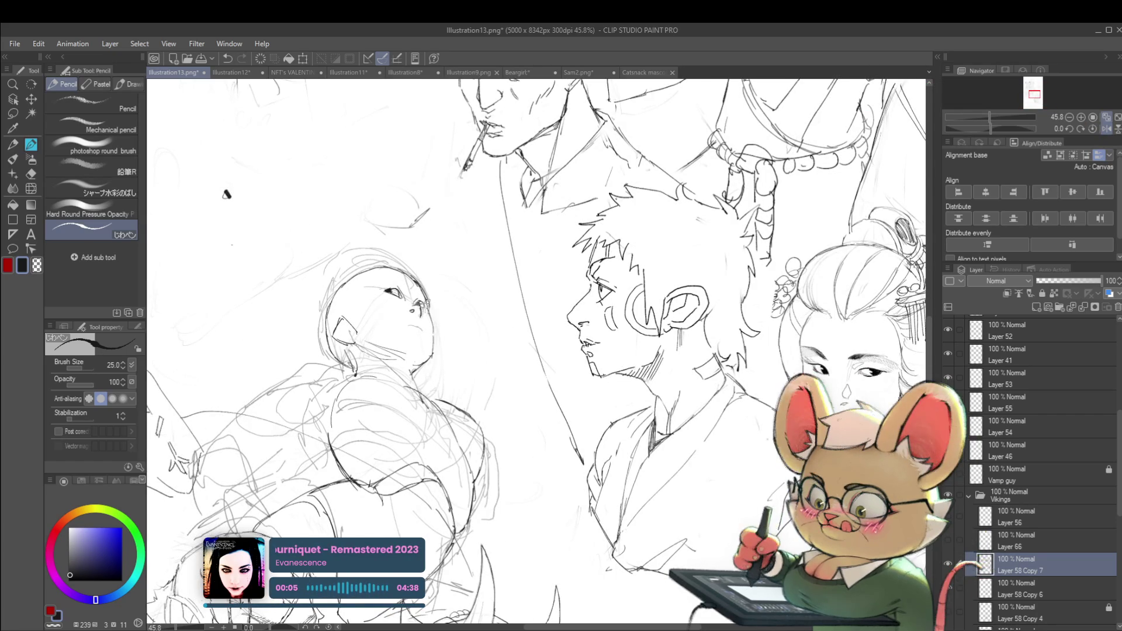
{"action": "scroll", "coordinate": [226, 194], "scroll_direction": "down", "scroll_amount": 3}
{"action": "scroll", "coordinate": [363, 250], "scroll_direction": "down", "scroll_amount": 1}
- Frame the whole group and flip the canvas view horizontally to check the drawing
{"action": "left_click_drag", "start_coordinate": [449, 461], "coordinate": [608, 450]}
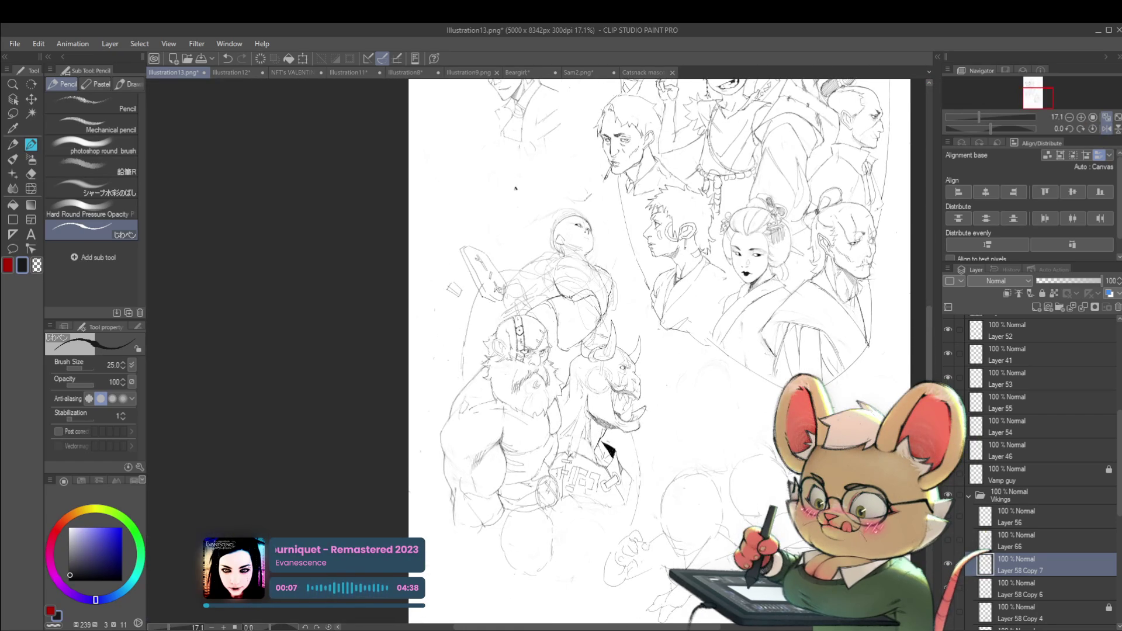
{"action": "scroll", "coordinate": [590, 241], "scroll_direction": "up", "scroll_amount": 3}
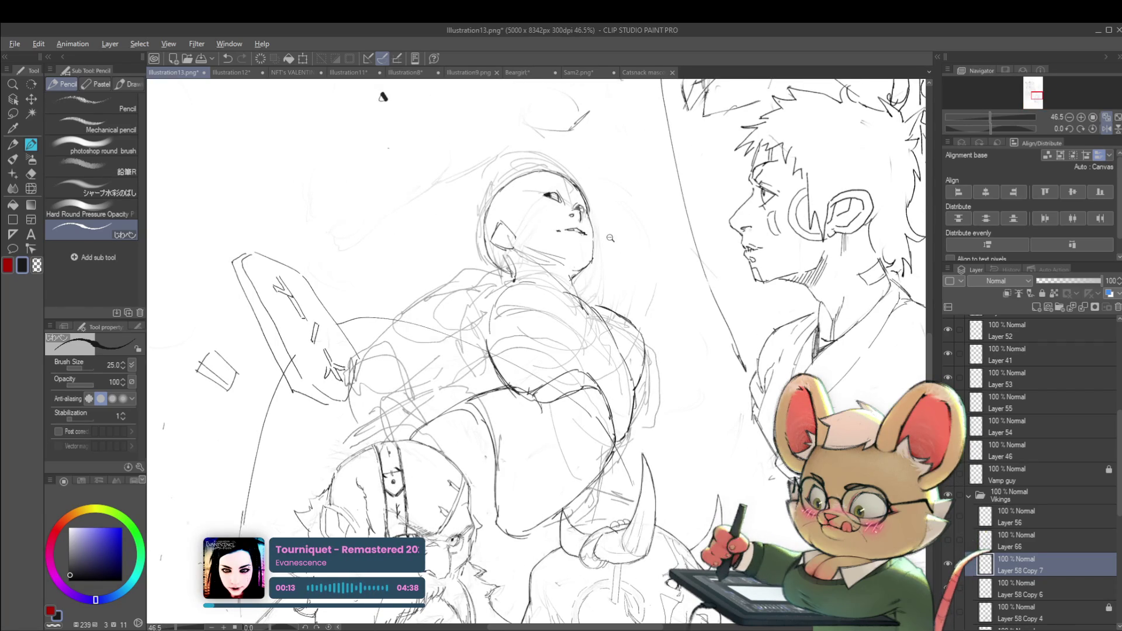
{"action": "scroll", "coordinate": [611, 450], "scroll_direction": "down", "scroll_amount": 3}
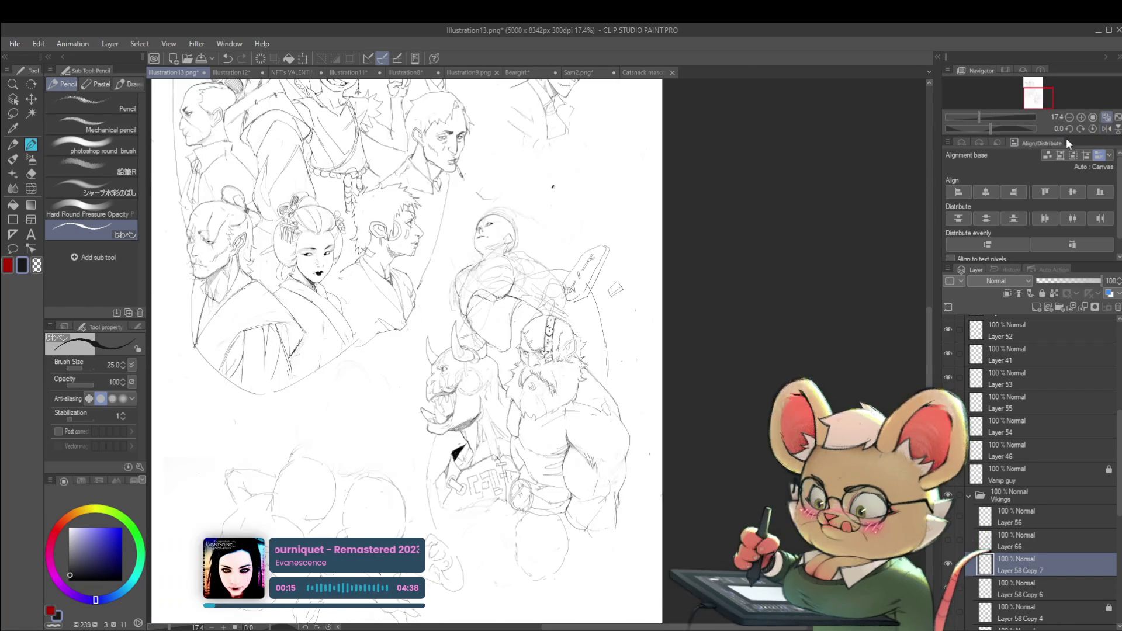
{"action": "scroll", "coordinate": [593, 247], "scroll_direction": "up", "scroll_amount": 4}
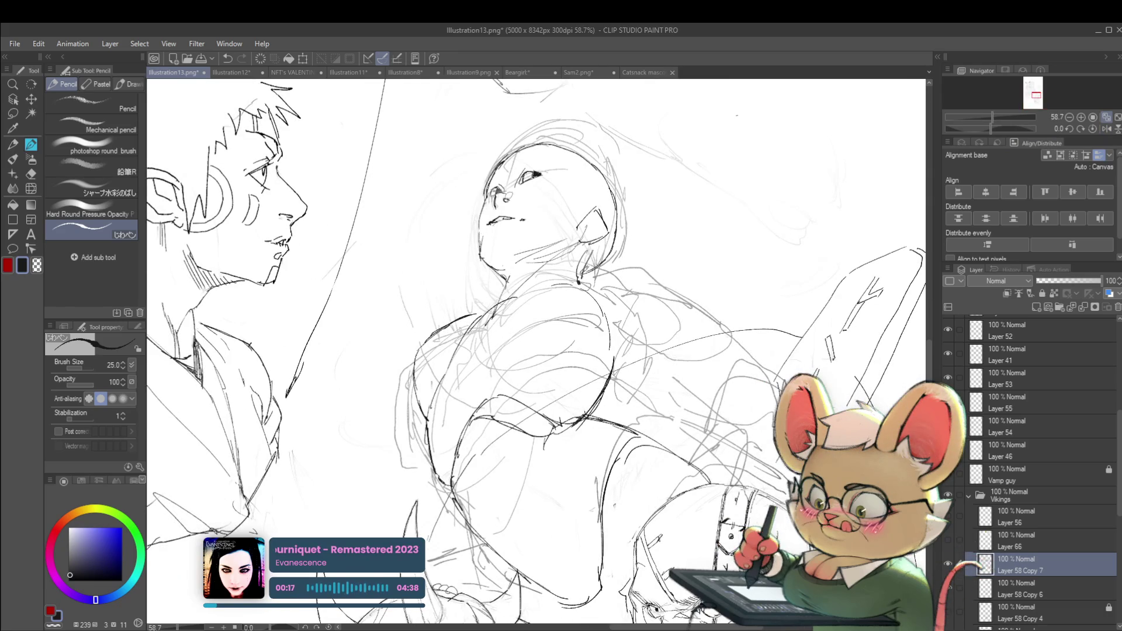
{"action": "scroll", "coordinate": [522, 199], "scroll_direction": "down", "scroll_amount": 4}
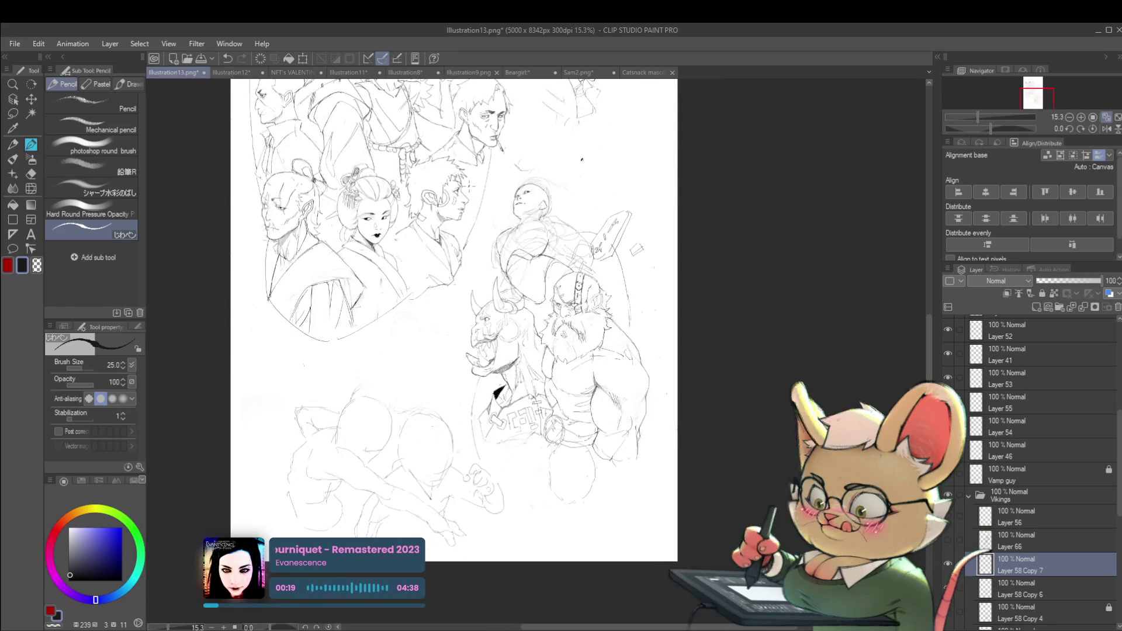
{"action": "scroll", "coordinate": [529, 189], "scroll_direction": "up", "scroll_amount": 5}
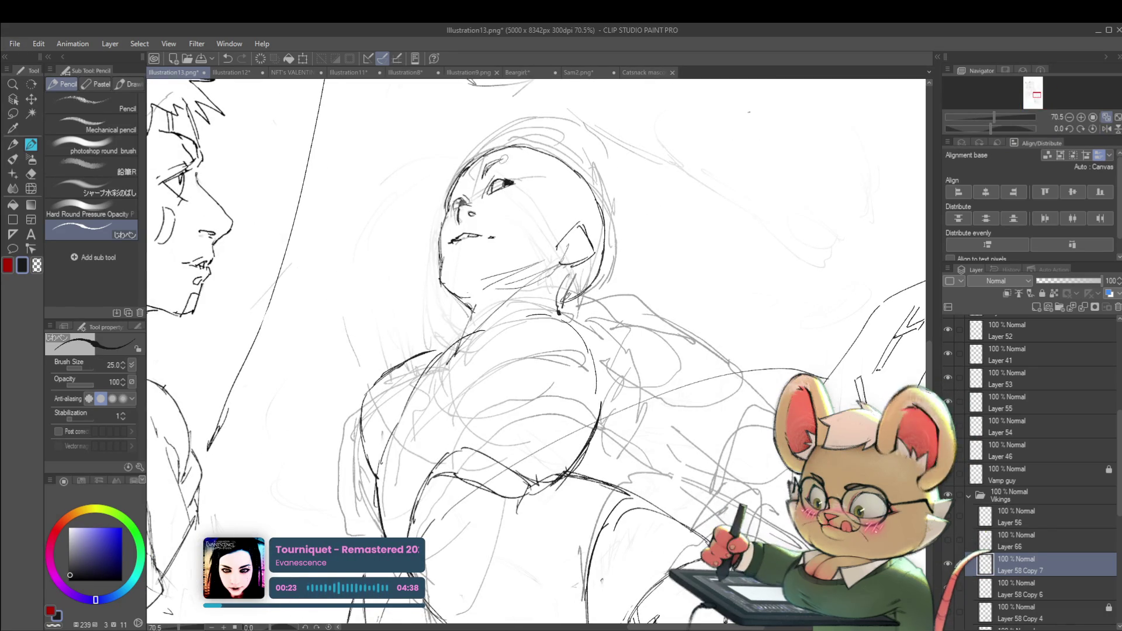
{"action": "scroll", "coordinate": [502, 163], "scroll_direction": "down", "scroll_amount": 2}
{"action": "scroll", "coordinate": [656, 92], "scroll_direction": "down", "scroll_amount": 2}
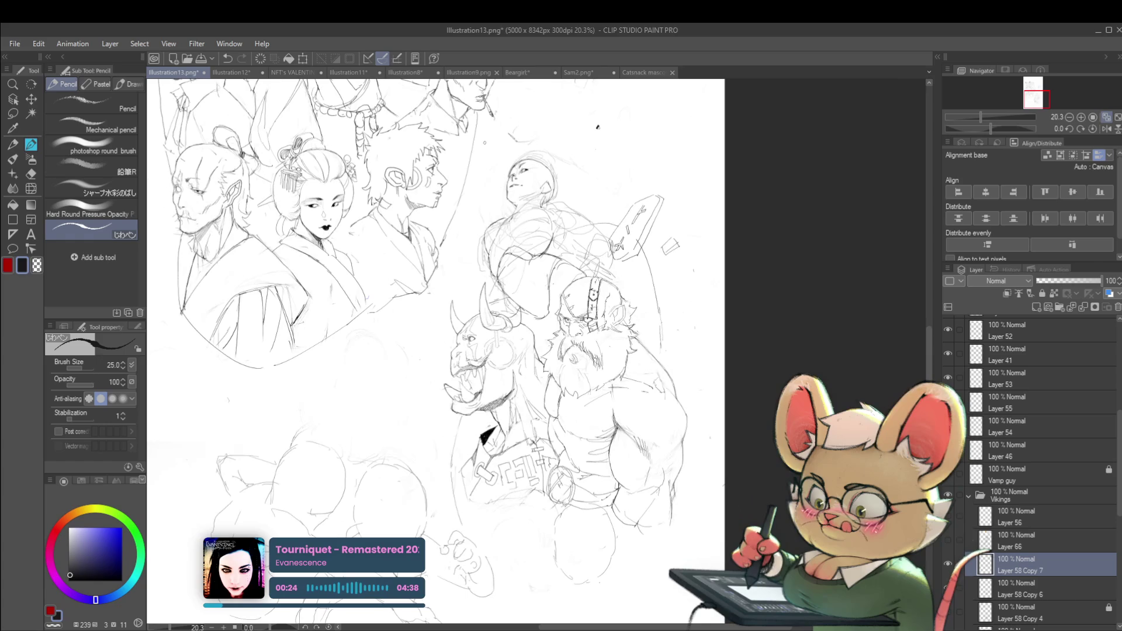
{"action": "left_click", "coordinate": [1106, 128]}
{"action": "scroll", "coordinate": [597, 200], "scroll_direction": "up", "scroll_amount": 3}
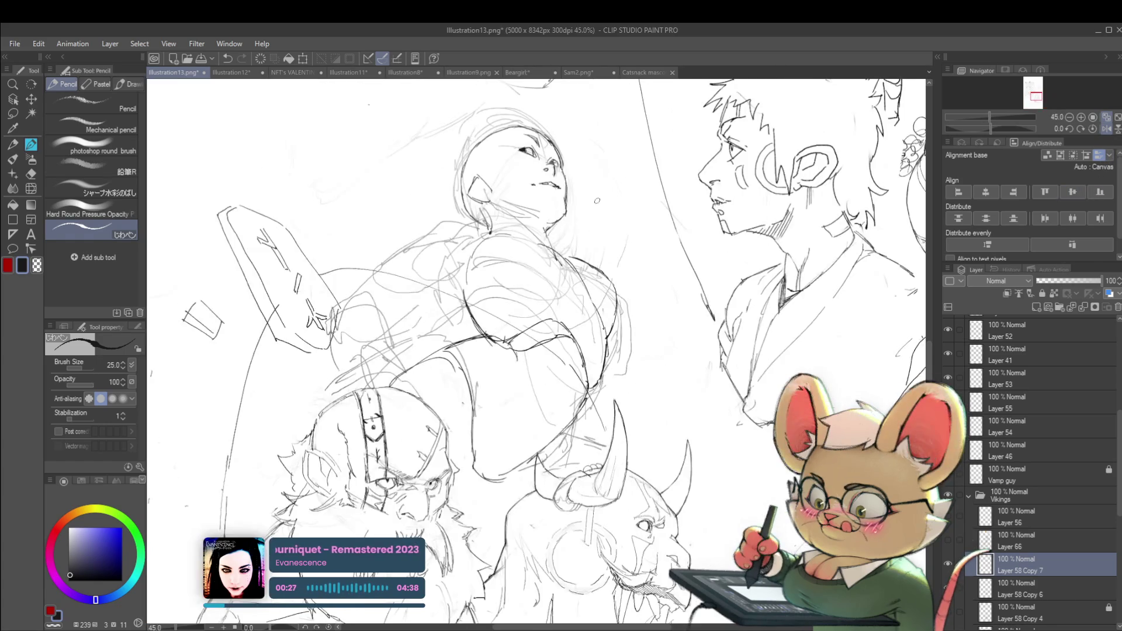
{"action": "scroll", "coordinate": [596, 201], "scroll_direction": "down", "scroll_amount": 2}
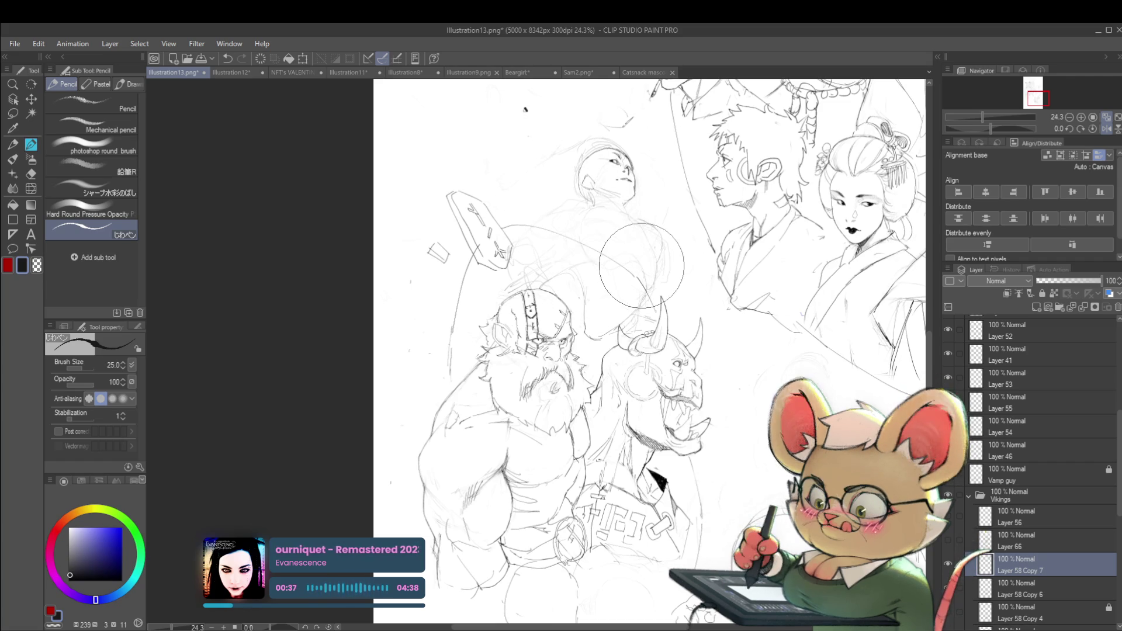
- Unflip the view and sketch a line along the bald figure's shoulder
{"action": "left_click", "coordinate": [1106, 131]}
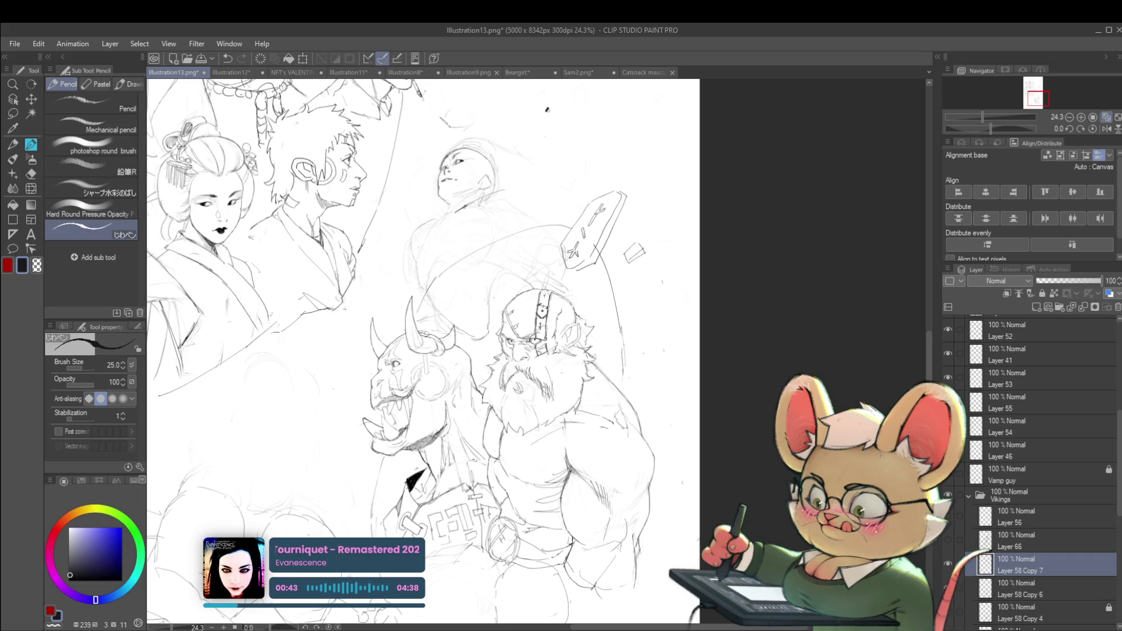
{"action": "left_click_drag", "start_coordinate": [455, 211], "coordinate": [446, 245]}
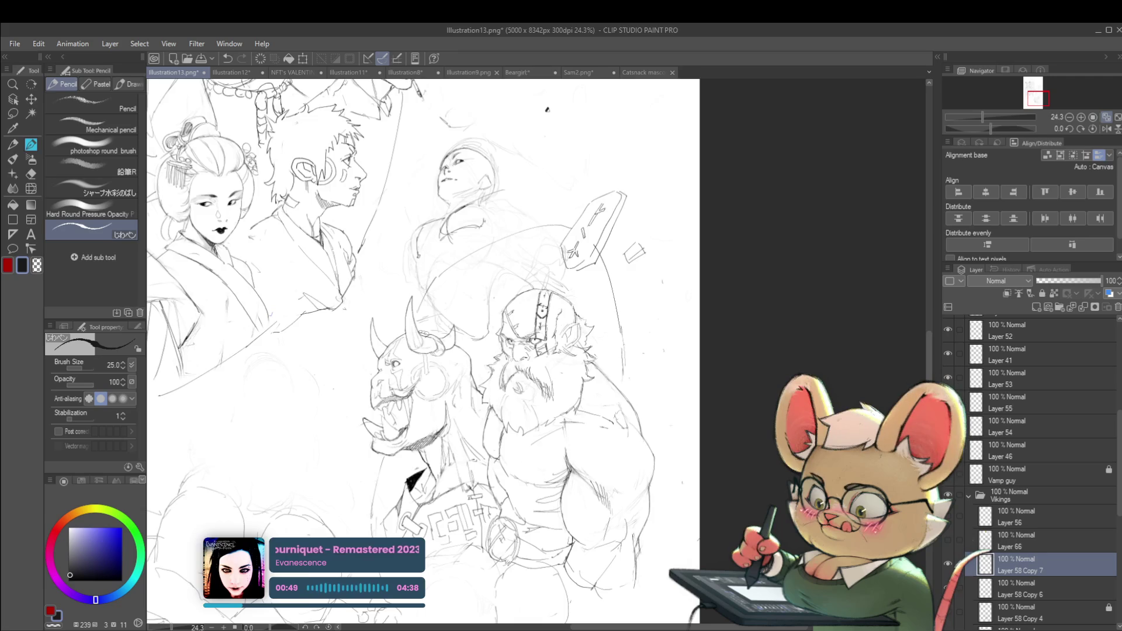
{"action": "scroll", "coordinate": [439, 210], "scroll_direction": "down", "scroll_amount": 3}
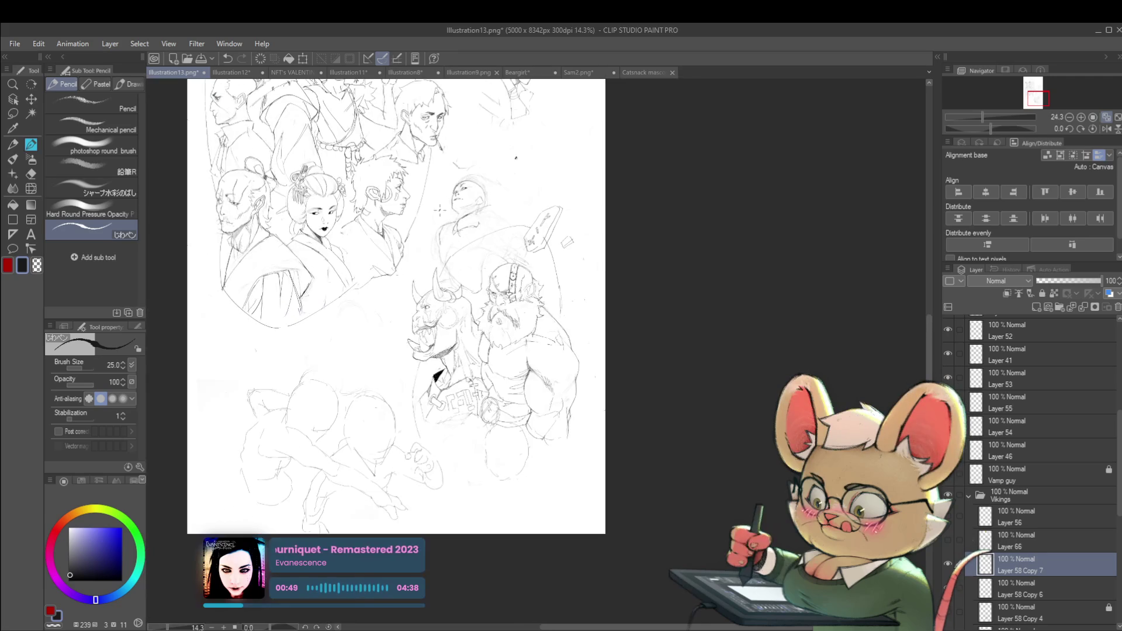
- Mirror the view and darken the brow lines on the upward face
{"action": "left_click", "coordinate": [1106, 128]}
{"action": "scroll", "coordinate": [466, 87], "scroll_direction": "up", "scroll_amount": 4}
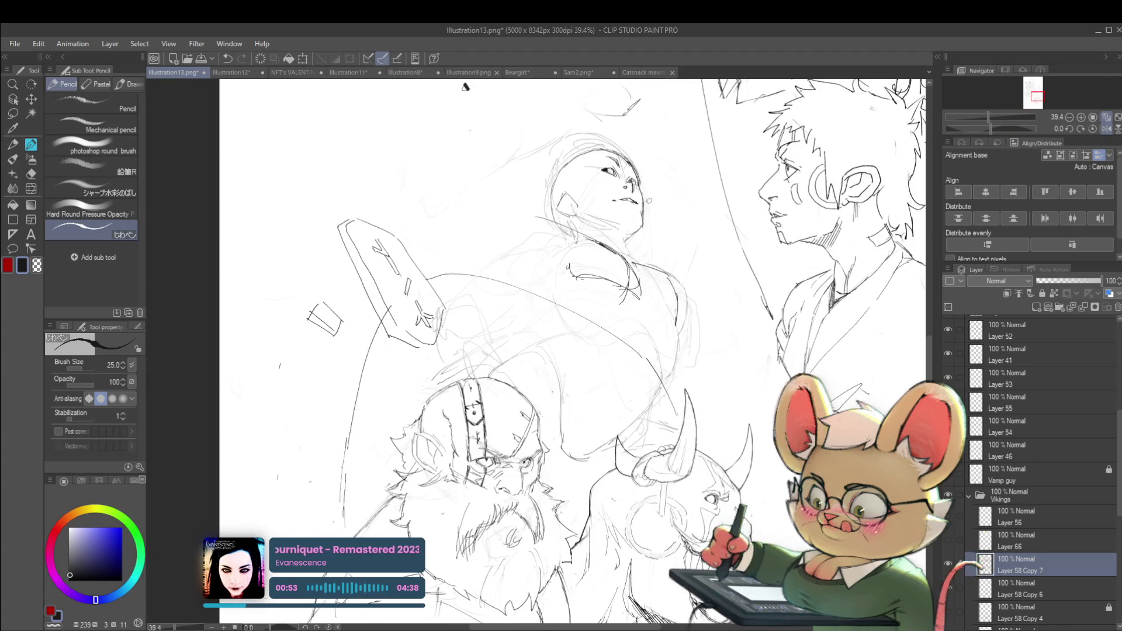
{"action": "scroll", "coordinate": [625, 185], "scroll_direction": "up", "scroll_amount": 3}
{"action": "left_click_drag", "start_coordinate": [619, 159], "coordinate": [637, 153]}
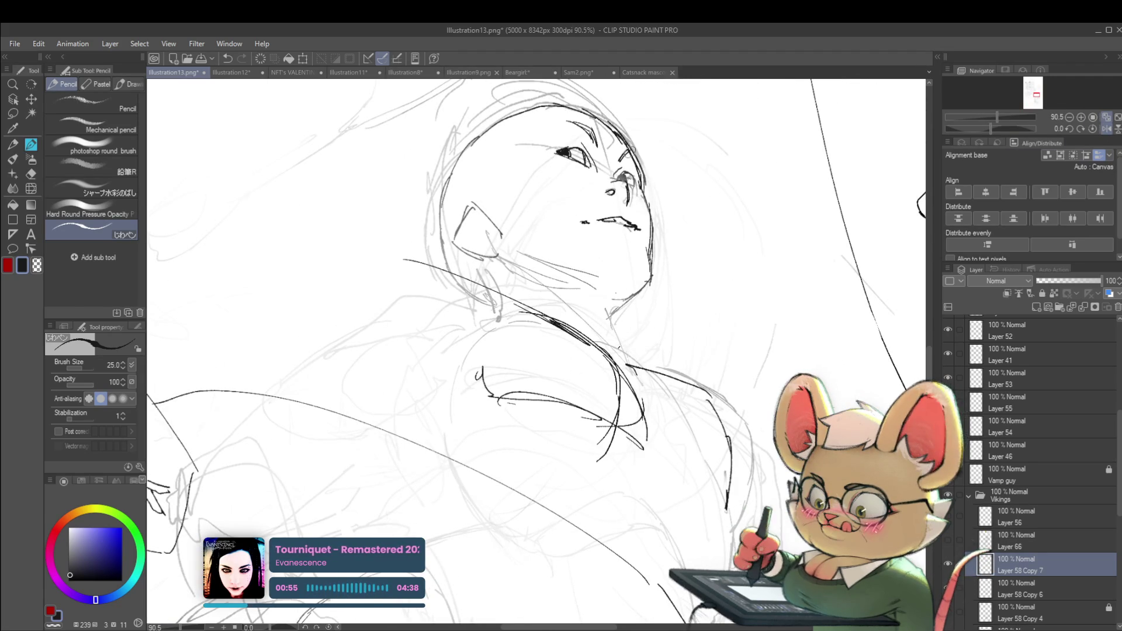
{"action": "scroll", "coordinate": [637, 153], "scroll_direction": "down", "scroll_amount": 5}
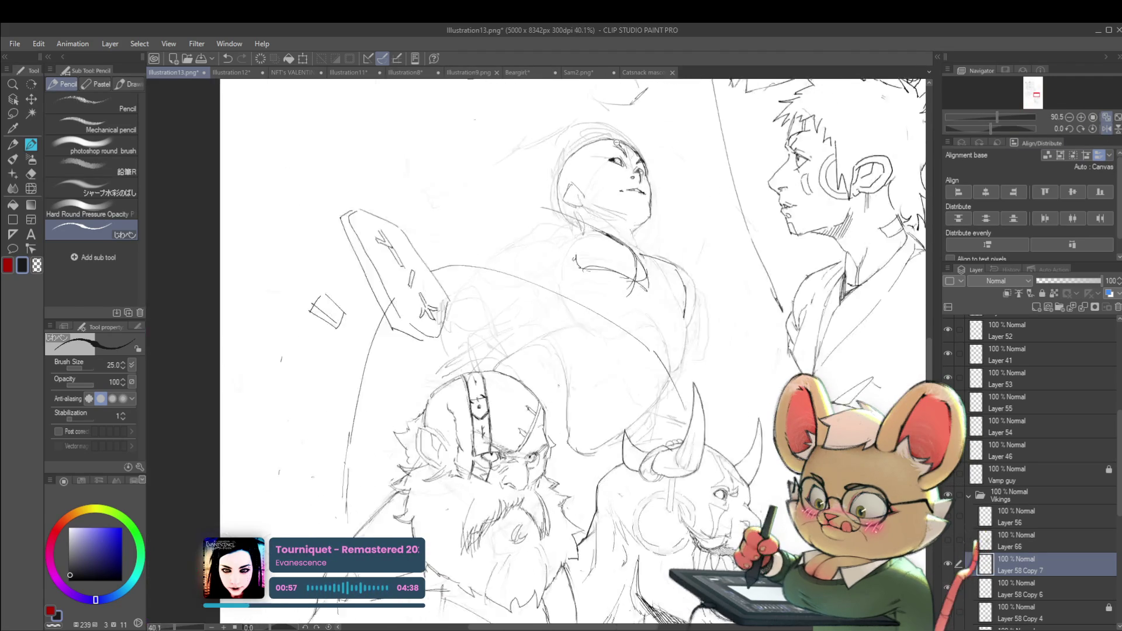
{"action": "scroll", "coordinate": [571, 117], "scroll_direction": "down", "scroll_amount": 1}
{"action": "scroll", "coordinate": [571, 117], "scroll_direction": "down", "scroll_amount": 1}
- Toggle the mirror off and erase the guide circle around the bald head
{"action": "left_click", "coordinate": [1106, 129]}
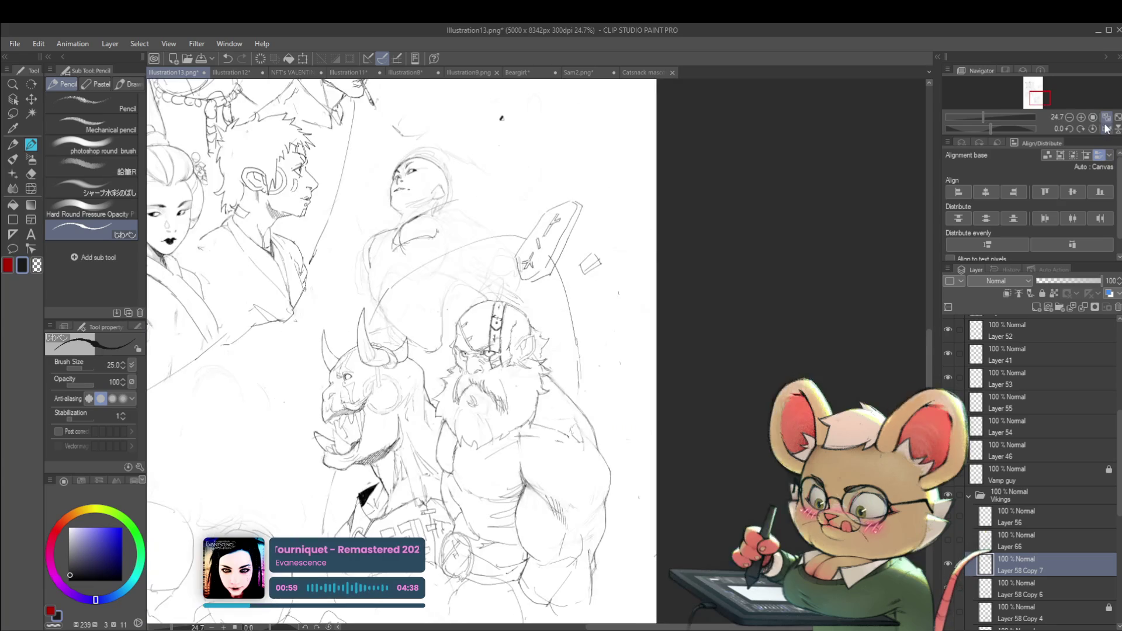
{"action": "scroll", "coordinate": [588, 120], "scroll_direction": "up", "scroll_amount": 3}
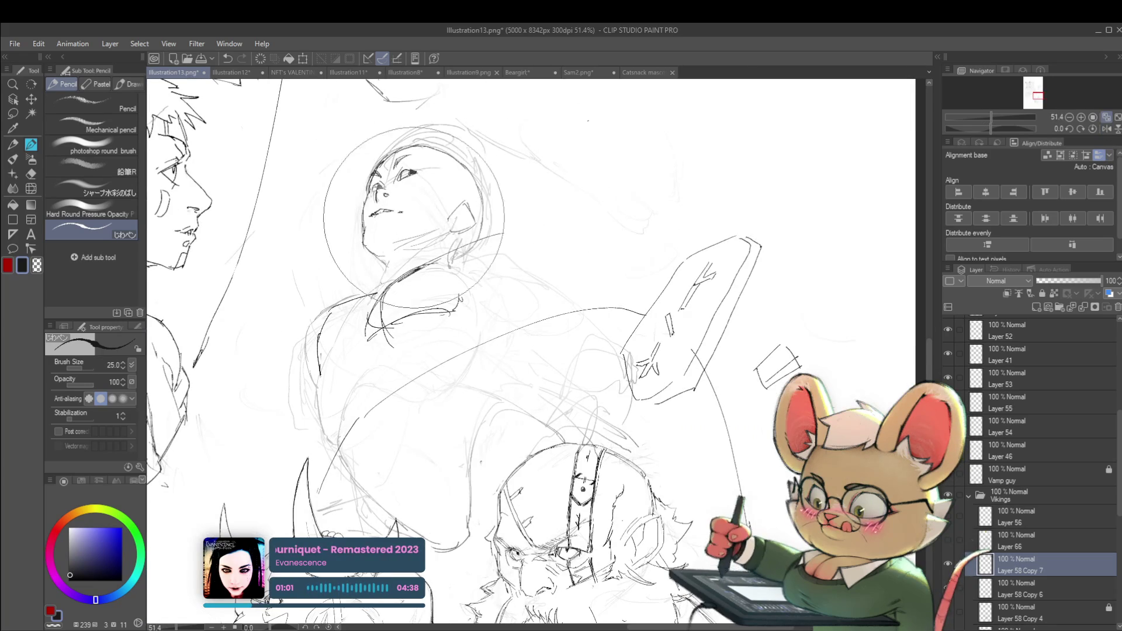
{"action": "left_click_drag", "start_coordinate": [444, 130], "coordinate": [451, 157]}
{"action": "scroll", "coordinate": [451, 156], "scroll_direction": "up", "scroll_amount": 2}
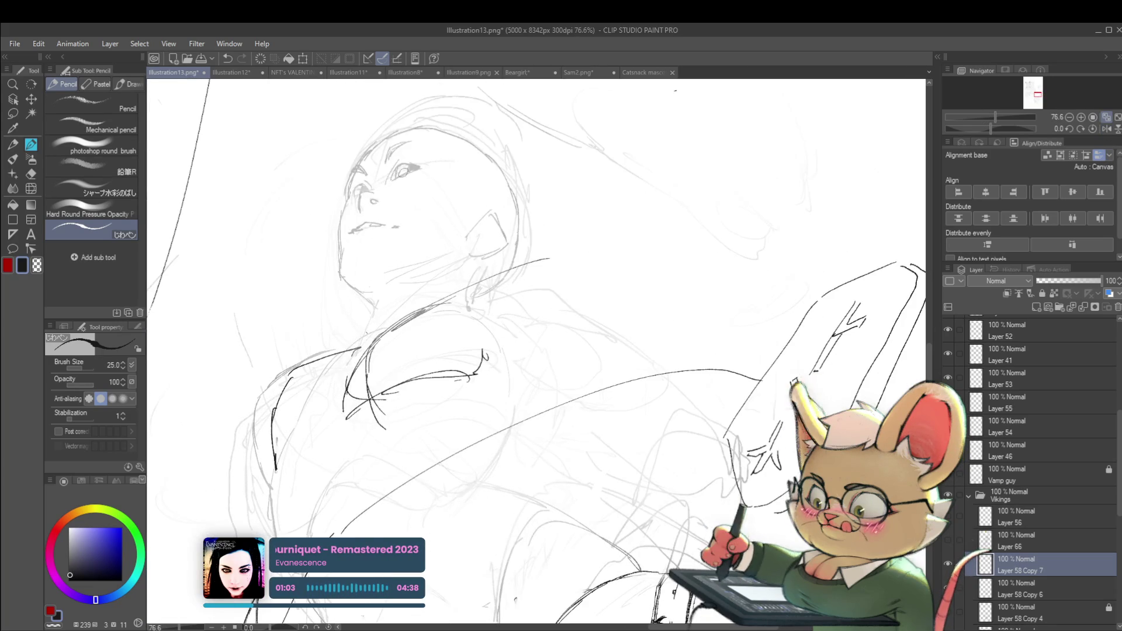
{"action": "scroll", "coordinate": [392, 185], "scroll_direction": "up", "scroll_amount": 2}
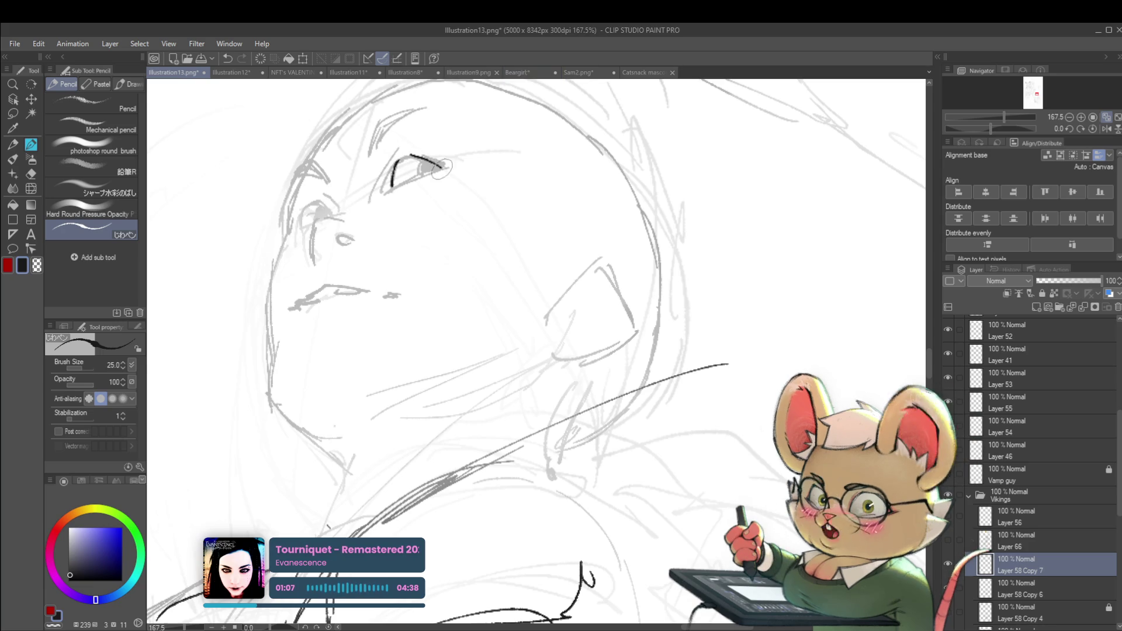
- Draw an upper eyelid over the eye, then undo that stroke
{"action": "left_click_drag", "start_coordinate": [395, 162], "coordinate": [444, 167]}
{"action": "key", "text": "ctrl+z"}
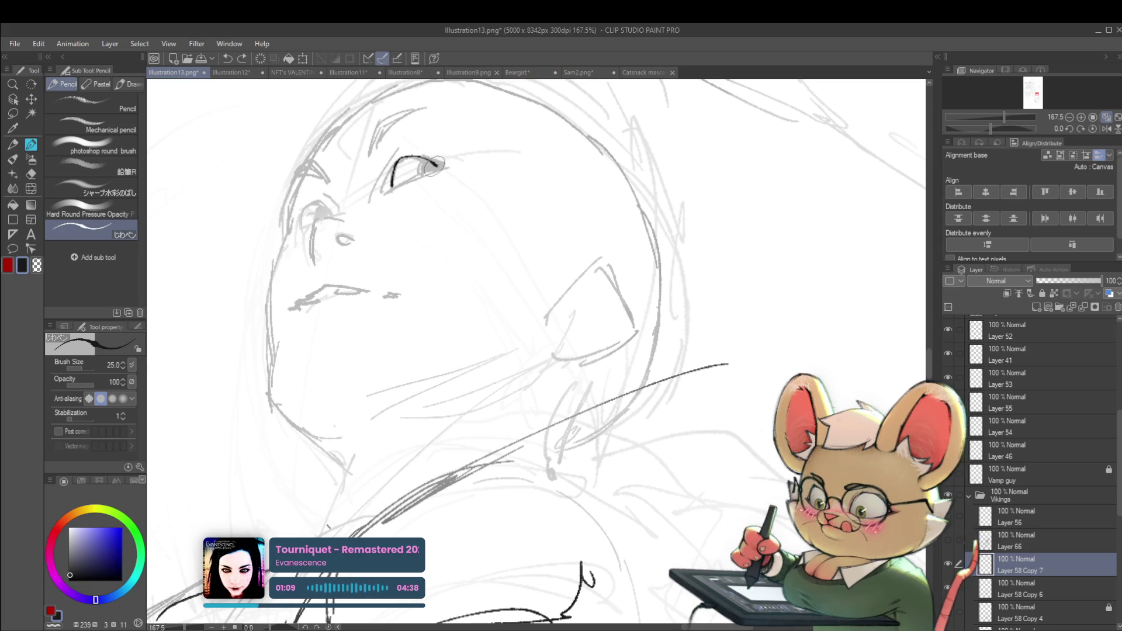
{"action": "scroll", "coordinate": [439, 163], "scroll_direction": "down", "scroll_amount": 3}
{"action": "scroll", "coordinate": [338, 206], "scroll_direction": "up", "scroll_amount": 1}
{"action": "scroll", "coordinate": [338, 206], "scroll_direction": "up", "scroll_amount": 2}
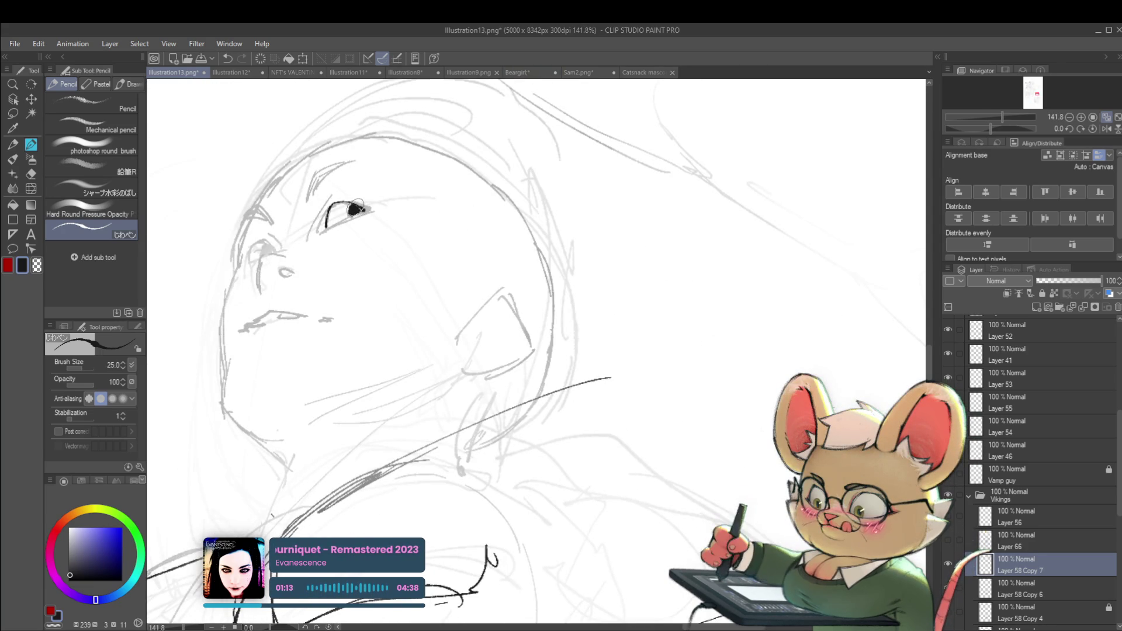
{"action": "scroll", "coordinate": [357, 208], "scroll_direction": "down", "scroll_amount": 3}
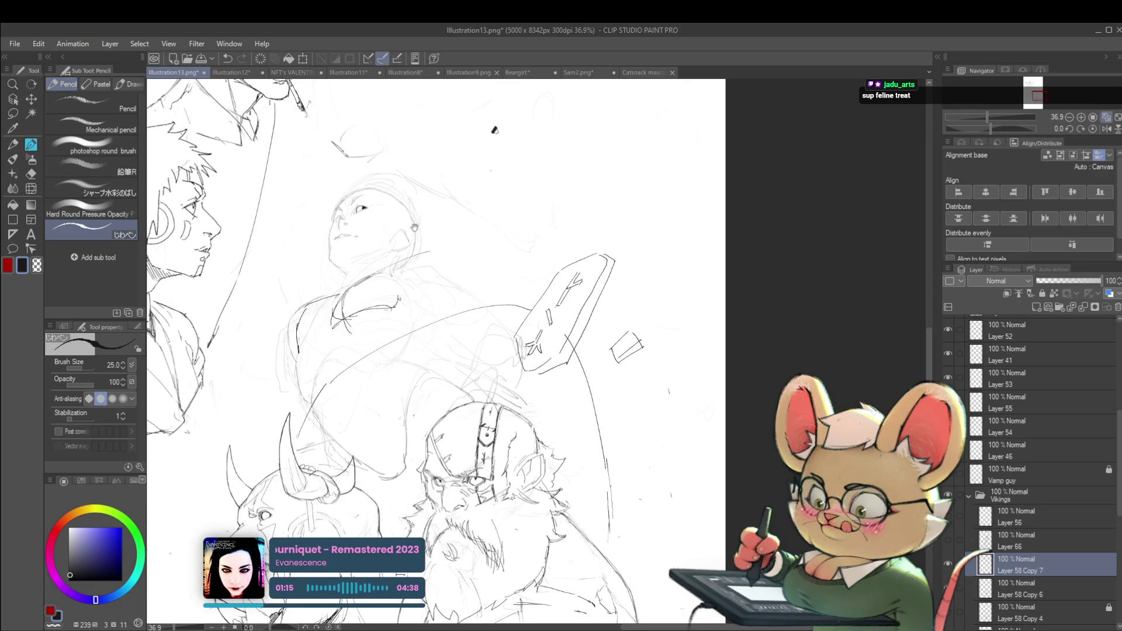
- Centre the upward face and add a crease line above the eye
{"action": "left_click_drag", "start_coordinate": [493, 130], "coordinate": [573, 201]}
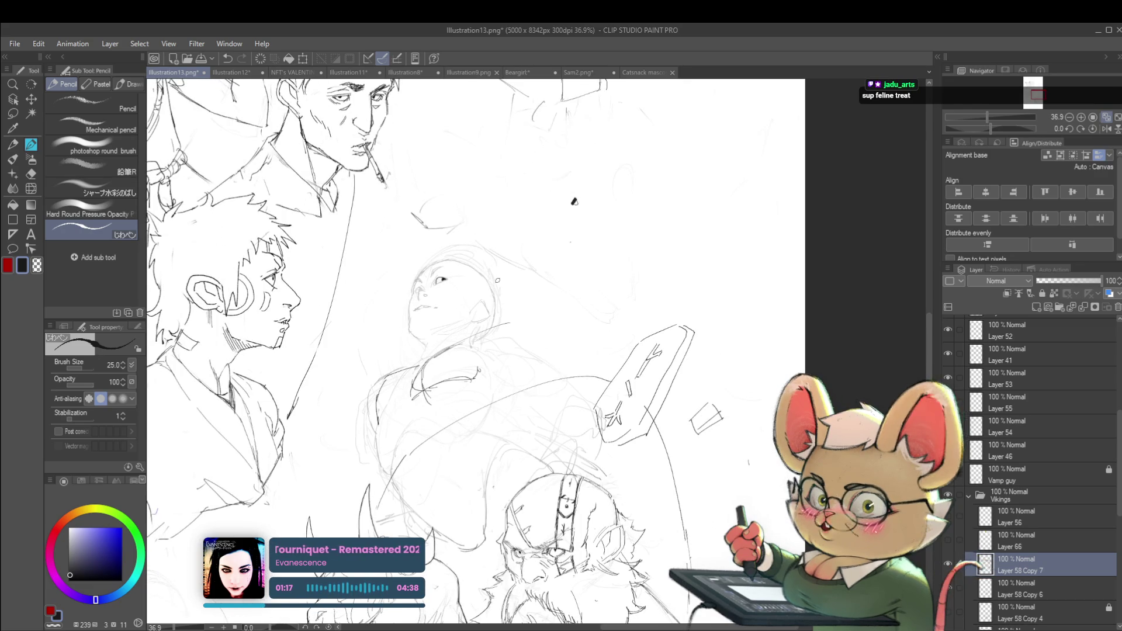
{"action": "scroll", "coordinate": [438, 286], "scroll_direction": "up", "scroll_amount": 3}
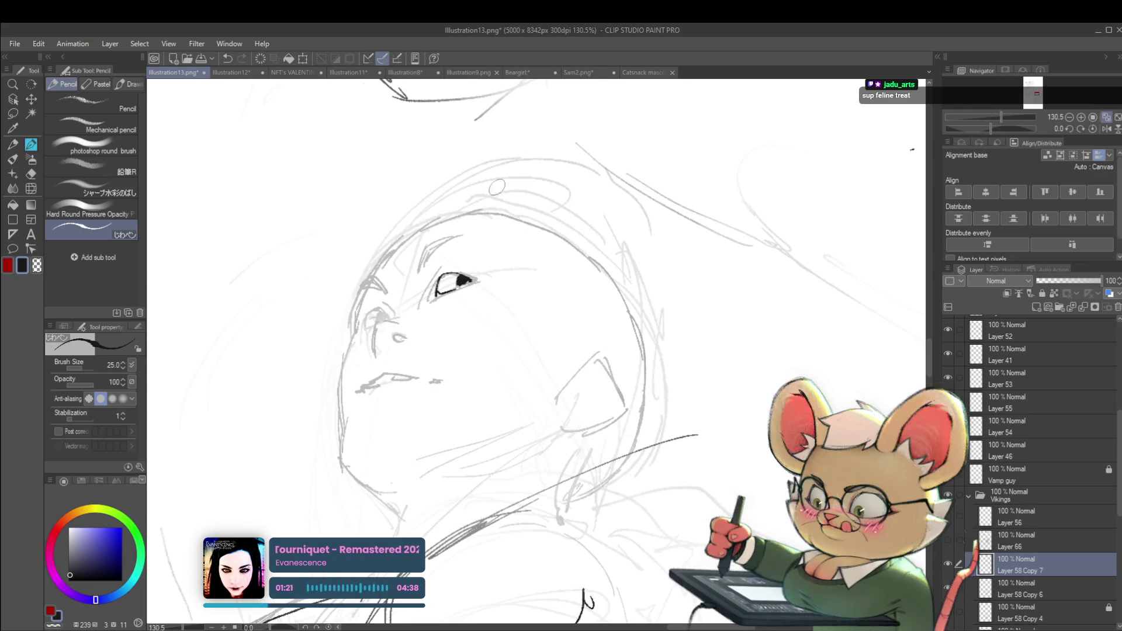
{"action": "left_click_drag", "start_coordinate": [433, 272], "coordinate": [455, 261]}
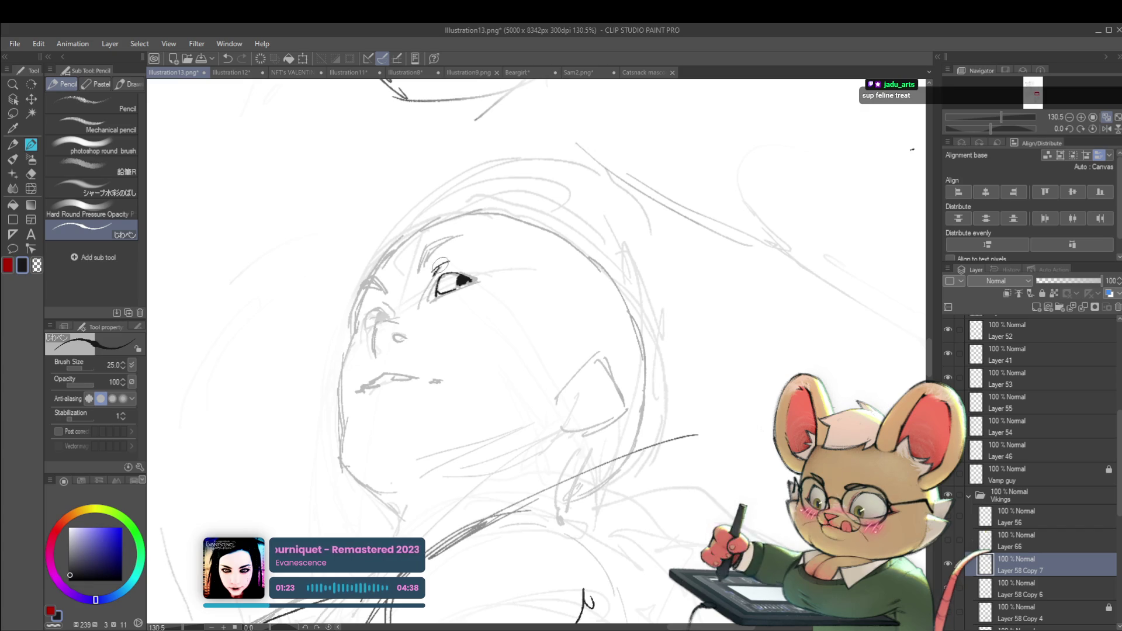
{"action": "scroll", "coordinate": [439, 279], "scroll_direction": "down", "scroll_amount": 3}
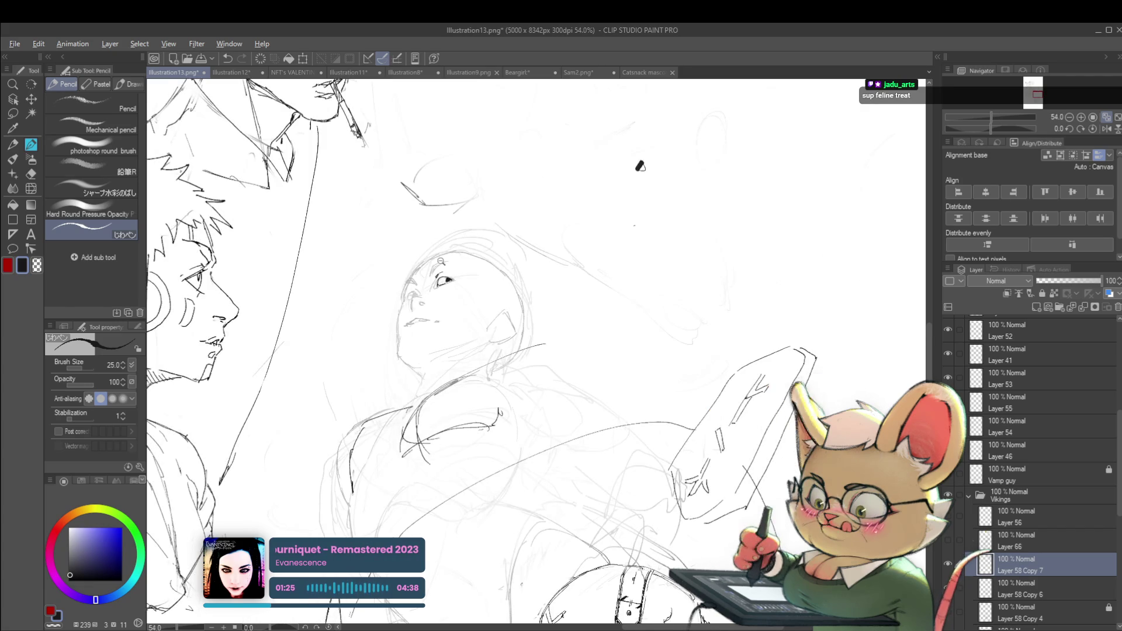
{"action": "scroll", "coordinate": [428, 275], "scroll_direction": "up", "scroll_amount": 3}
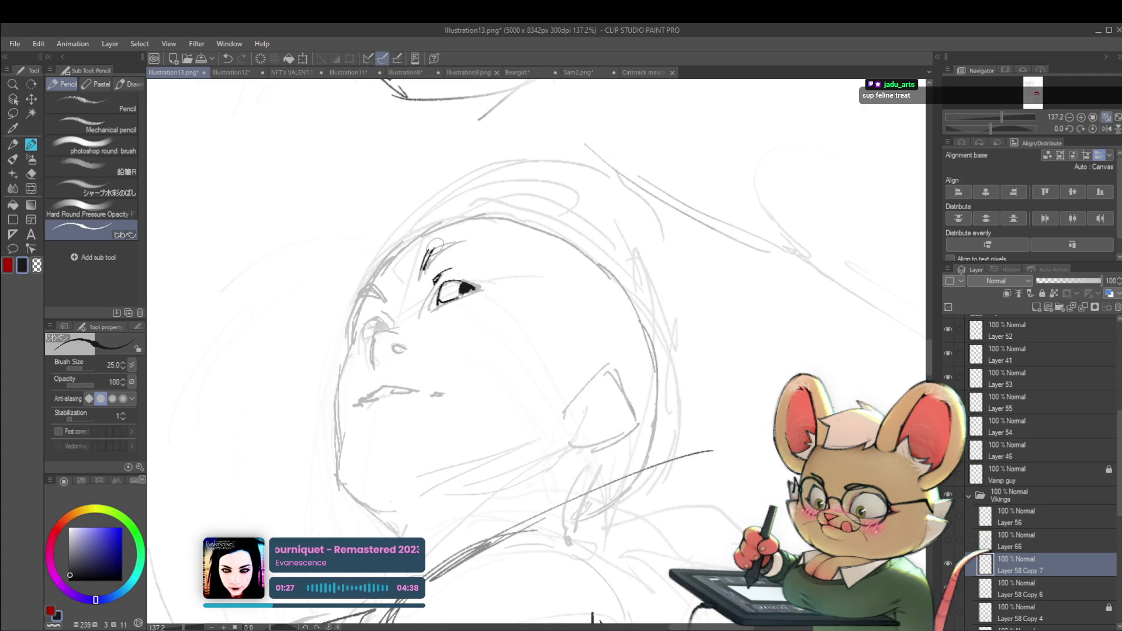
{"action": "scroll", "coordinate": [435, 258], "scroll_direction": "down", "scroll_amount": 3}
{"action": "scroll", "coordinate": [435, 258], "scroll_direction": "down", "scroll_amount": 3}
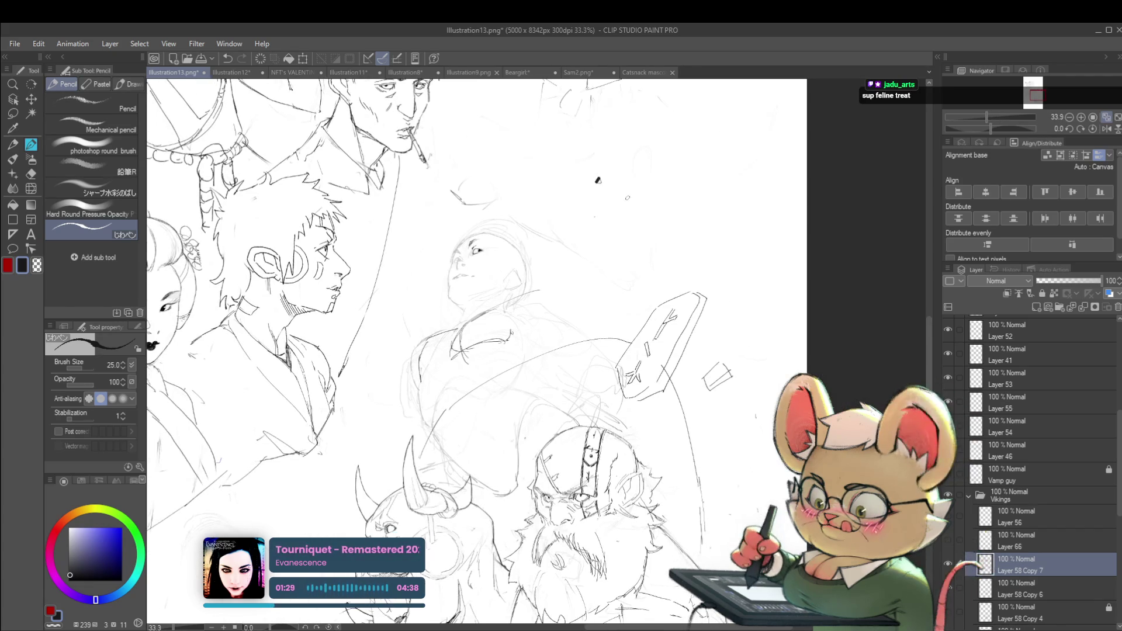
- Flip the canvas view horizontally and back, zooming in to check the face
{"action": "left_click", "coordinate": [1106, 129]}
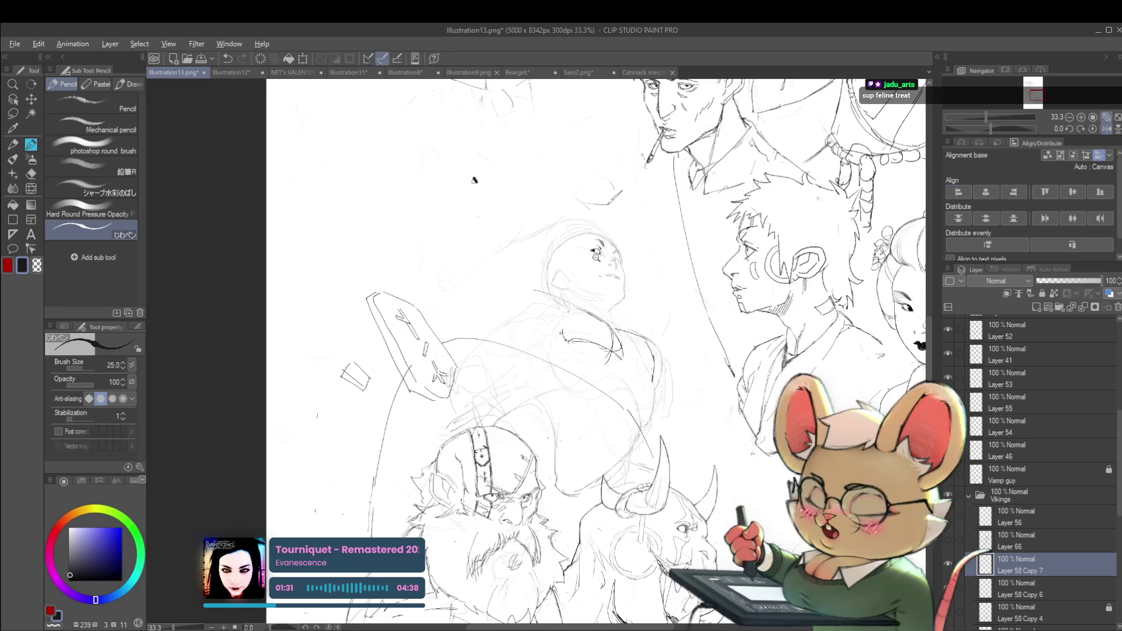
{"action": "scroll", "coordinate": [584, 231], "scroll_direction": "up", "scroll_amount": 3}
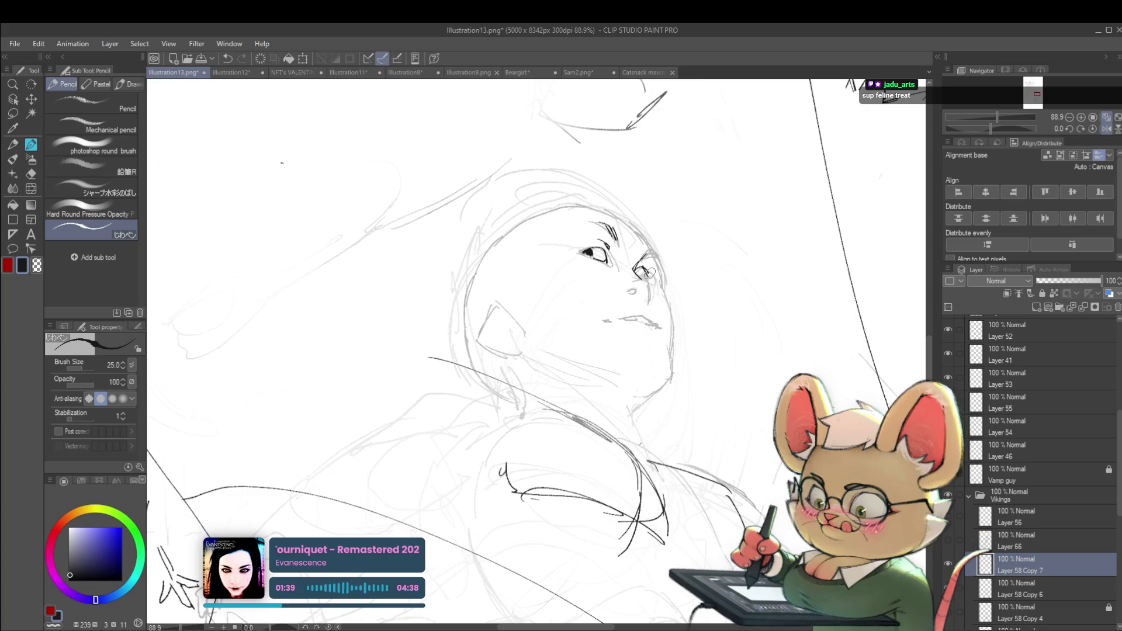
{"action": "scroll", "coordinate": [645, 272], "scroll_direction": "up", "scroll_amount": 1}
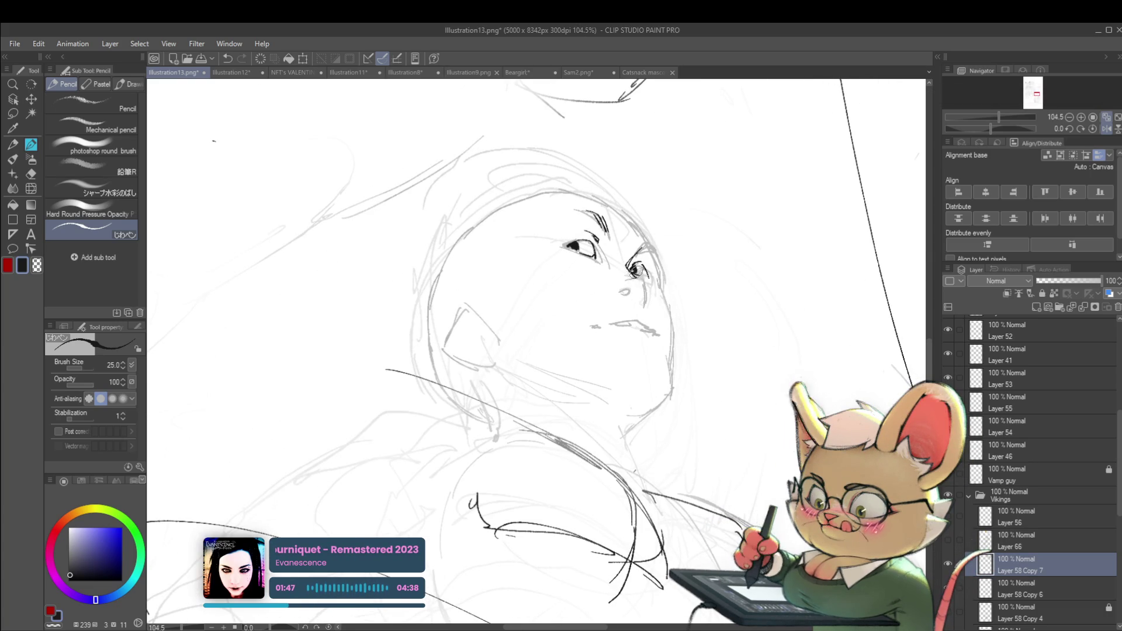
{"action": "scroll", "coordinate": [635, 270], "scroll_direction": "down", "scroll_amount": 5}
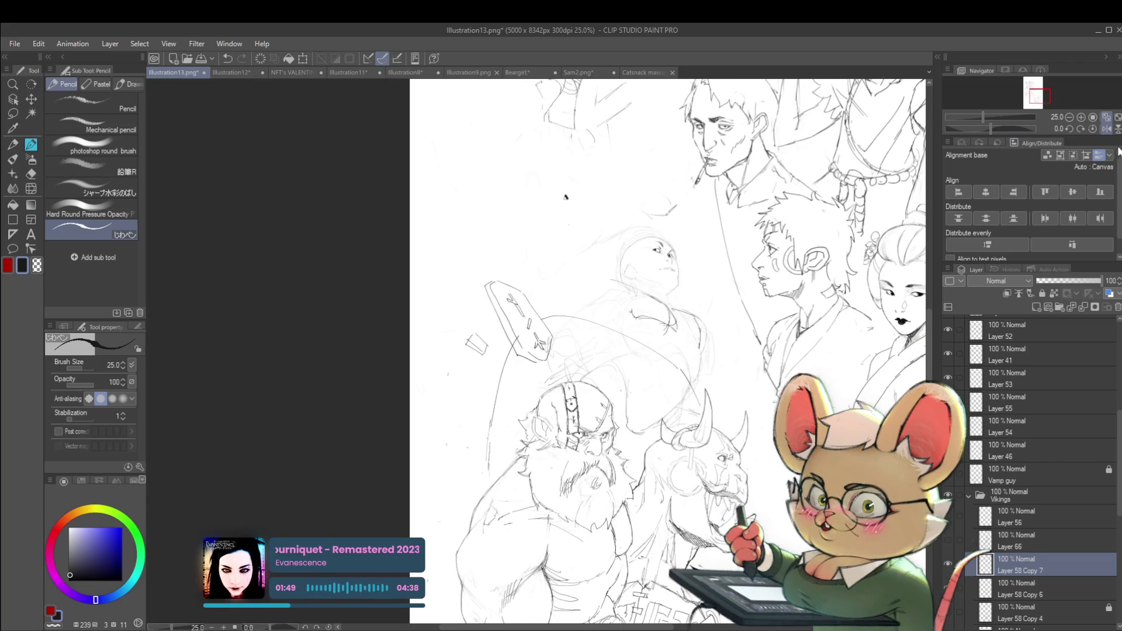
{"action": "left_click", "coordinate": [1105, 129]}
{"action": "scroll", "coordinate": [414, 275], "scroll_direction": "up", "scroll_amount": 6}
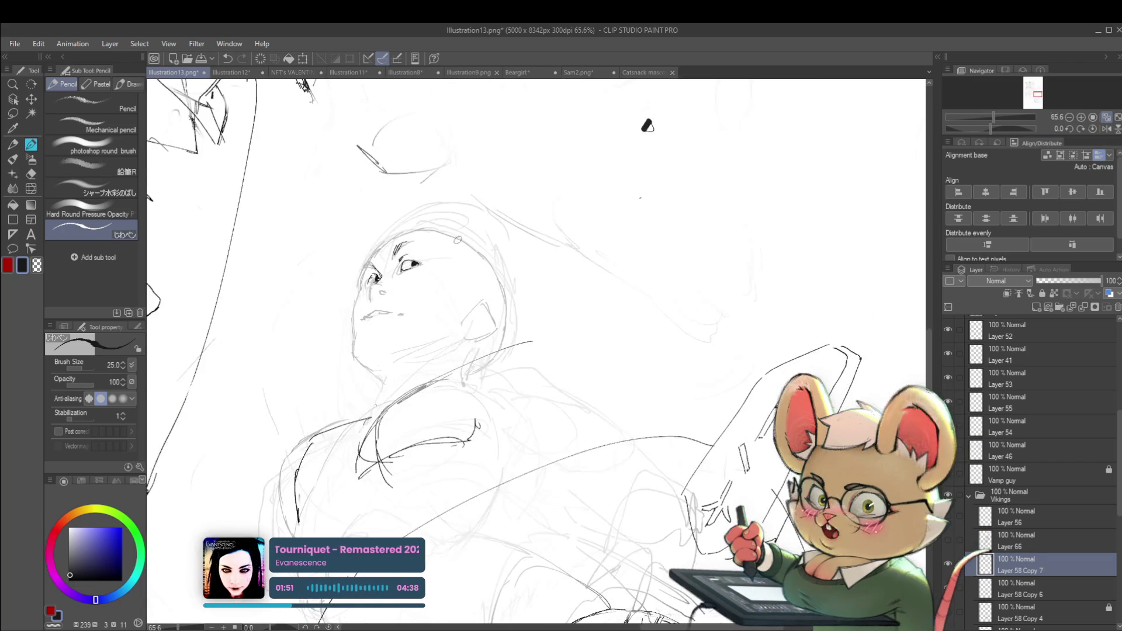
{"action": "scroll", "coordinate": [378, 283], "scroll_direction": "up", "scroll_amount": 1}
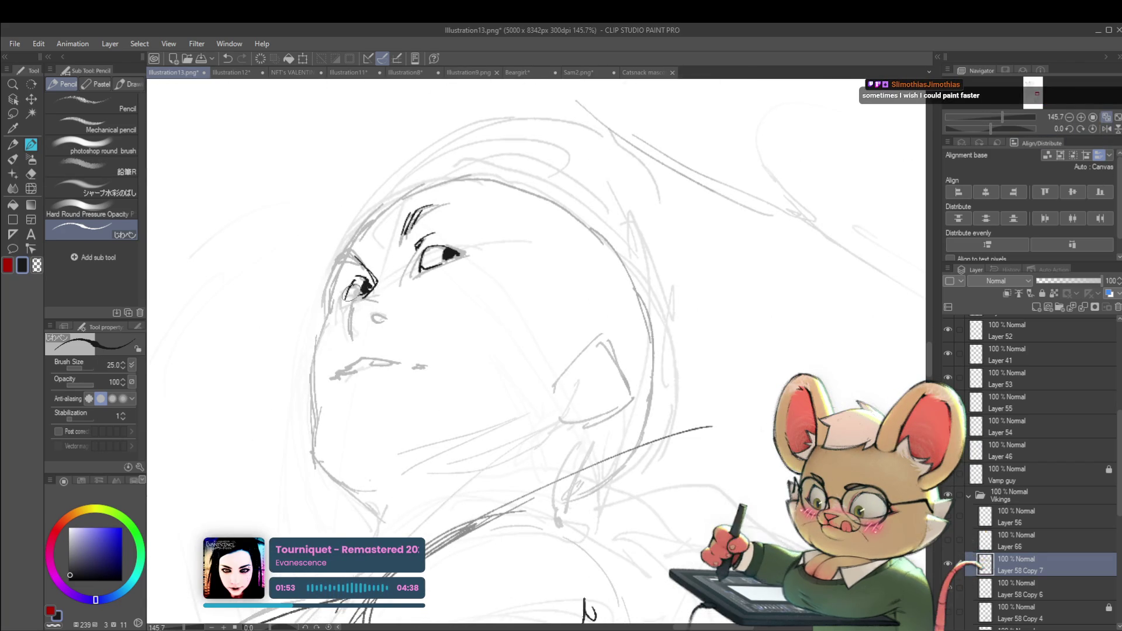
{"action": "scroll", "coordinate": [352, 269], "scroll_direction": "down", "scroll_amount": 4}
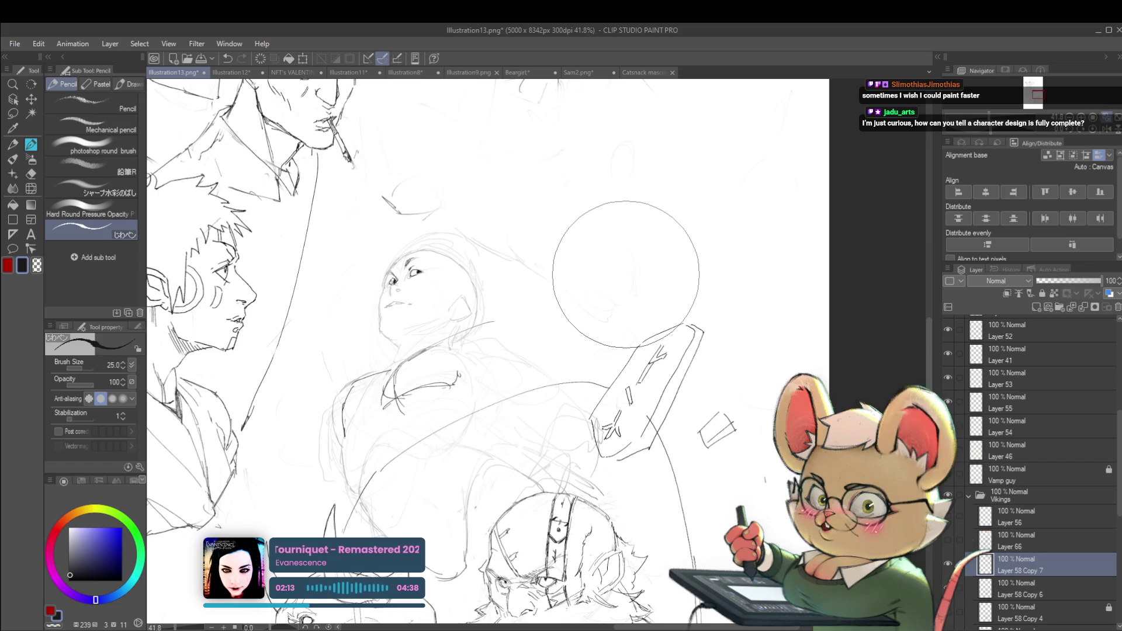
- Extend the curved line's bottom end and draw an eyebrow above the study's right eye
{"action": "scroll", "coordinate": [609, 218], "scroll_direction": "up", "scroll_amount": 3}
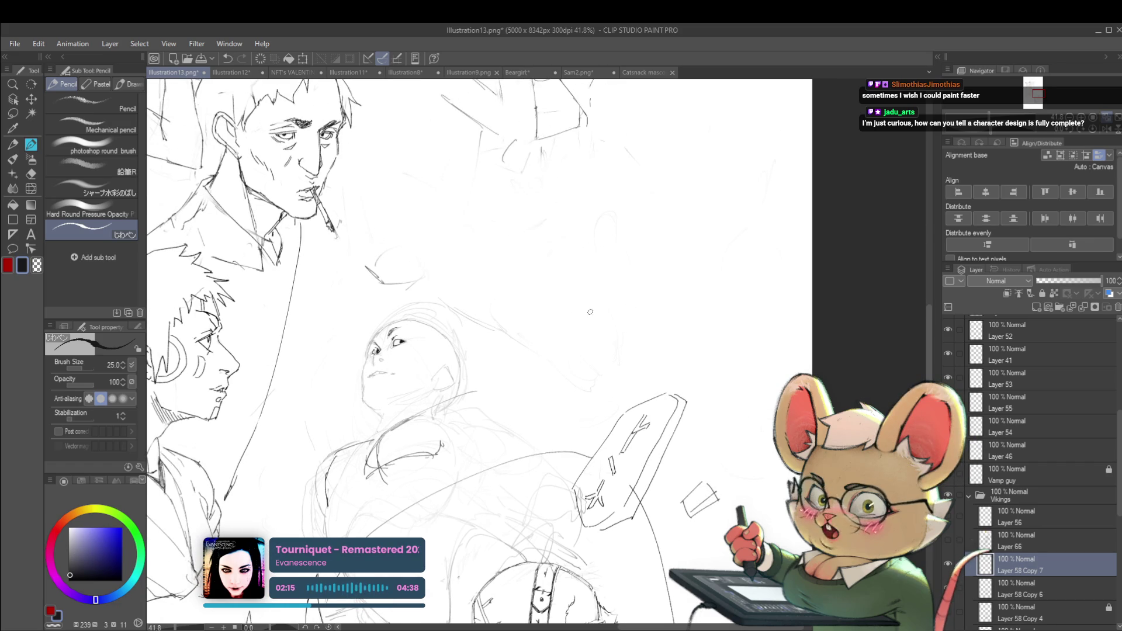
{"action": "left_click_drag", "start_coordinate": [590, 303], "coordinate": [594, 310]}
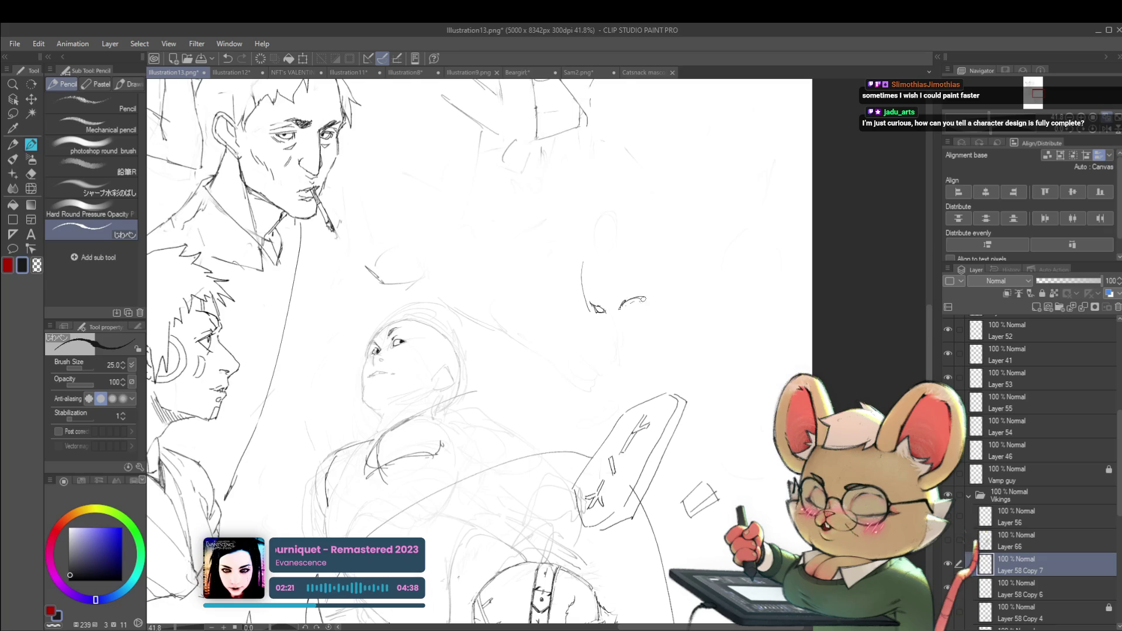
{"action": "scroll", "coordinate": [636, 303], "scroll_direction": "down", "scroll_amount": 5}
{"action": "scroll", "coordinate": [649, 298], "scroll_direction": "up", "scroll_amount": 6}
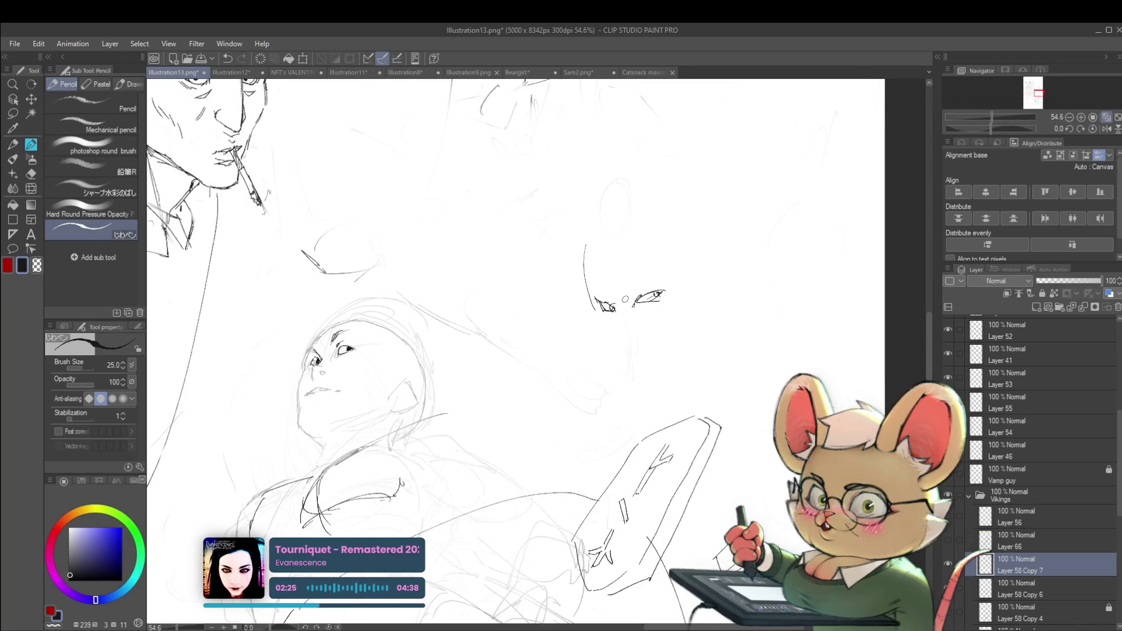
{"action": "scroll", "coordinate": [645, 298], "scroll_direction": "down", "scroll_amount": 4}
{"action": "scroll", "coordinate": [669, 257], "scroll_direction": "up", "scroll_amount": 5}
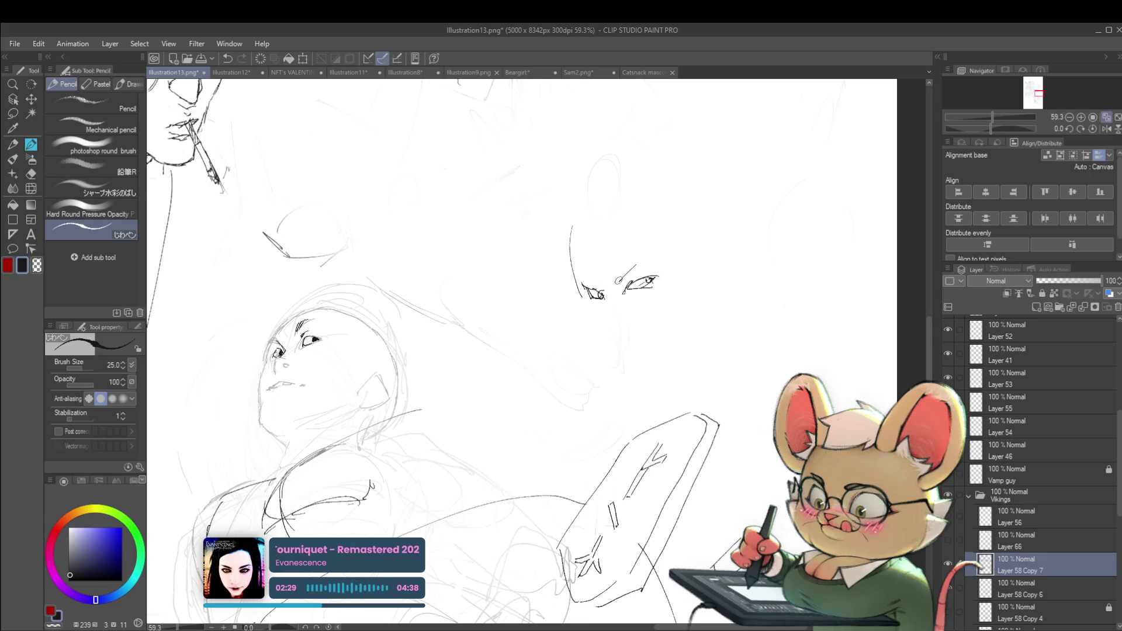
{"action": "left_click_drag", "start_coordinate": [618, 282], "coordinate": [654, 259]}
{"action": "scroll", "coordinate": [520, 351], "scroll_direction": "down", "scroll_amount": 5}
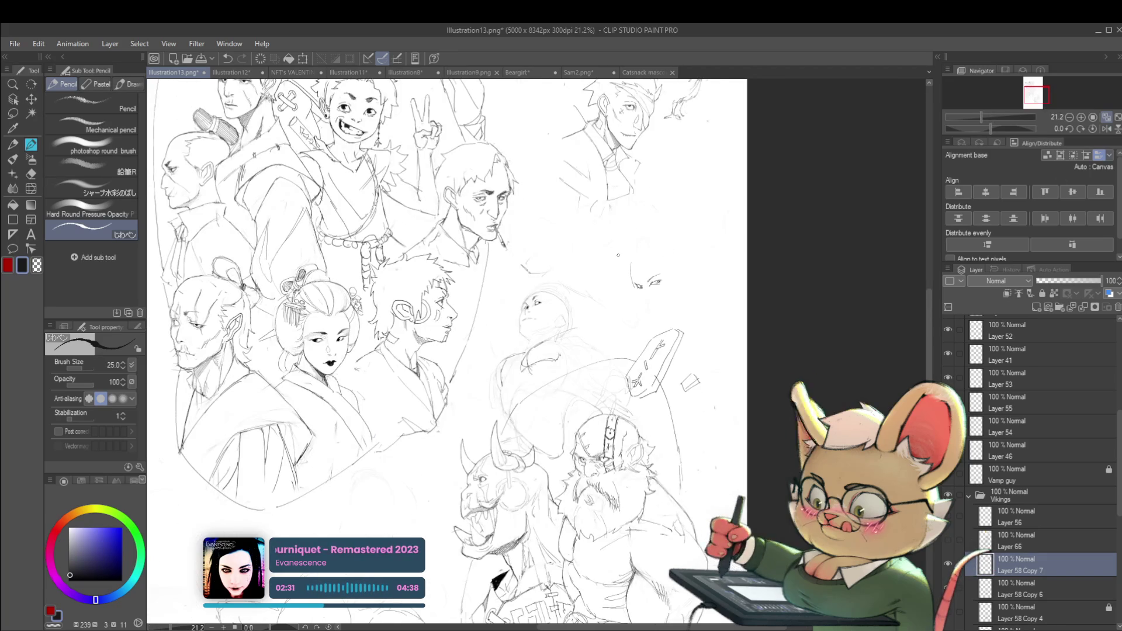
- In mirrored view, add a line under the study's eye, then flip the view back to compare
{"action": "key", "text": "h"}
{"action": "scroll", "coordinate": [411, 277], "scroll_direction": "up", "scroll_amount": 4}
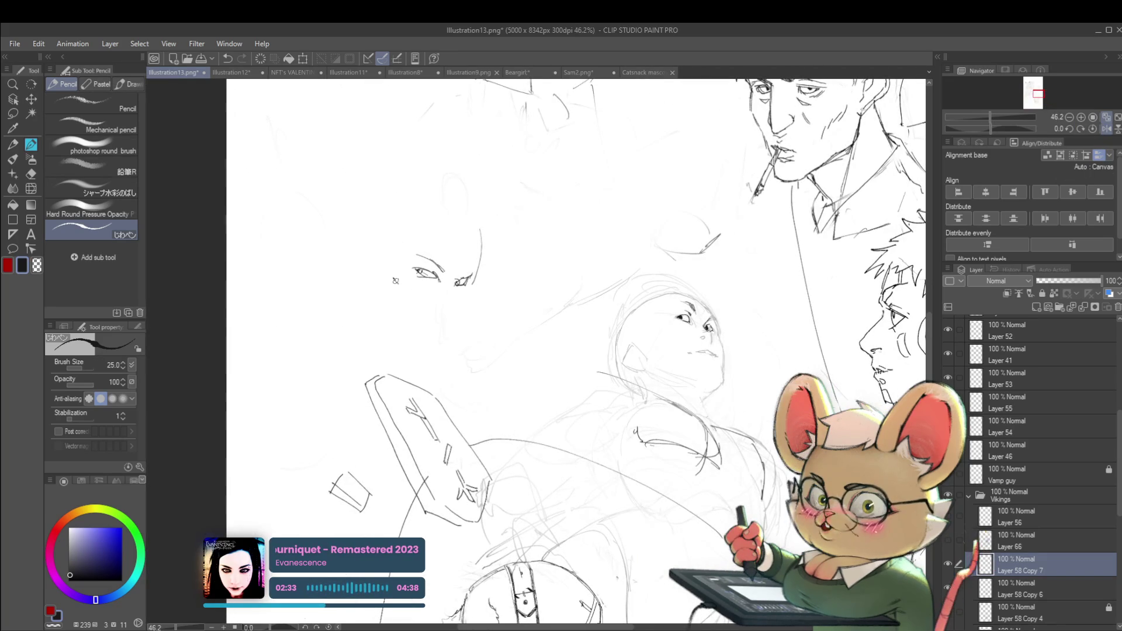
{"action": "left_click_drag", "start_coordinate": [392, 278], "coordinate": [452, 303]}
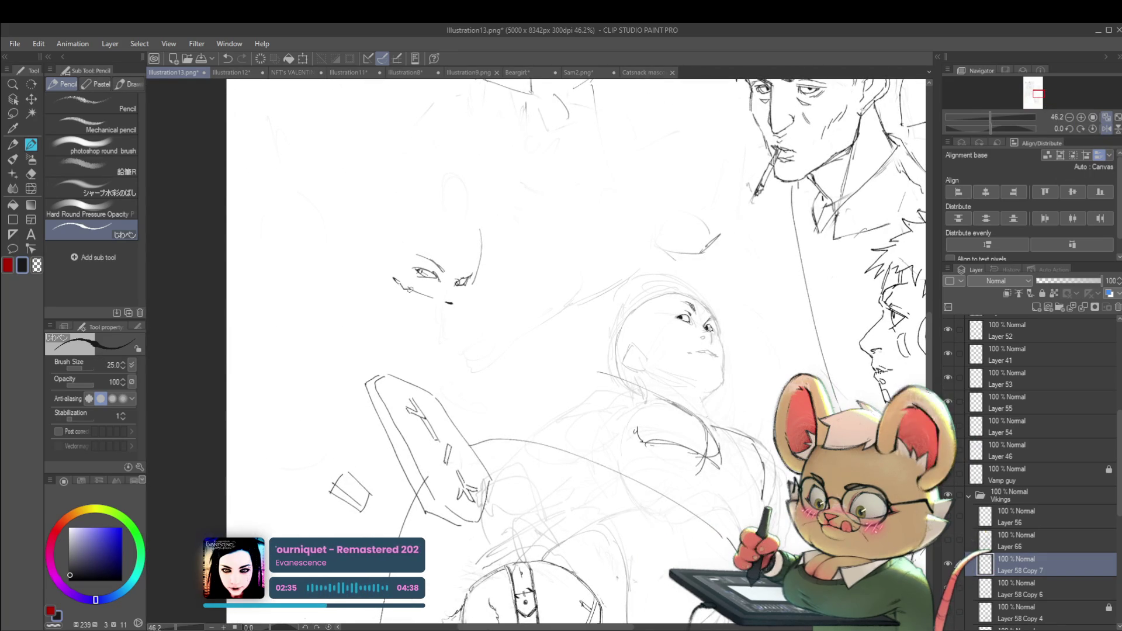
{"action": "scroll", "coordinate": [462, 297], "scroll_direction": "down", "scroll_amount": 2}
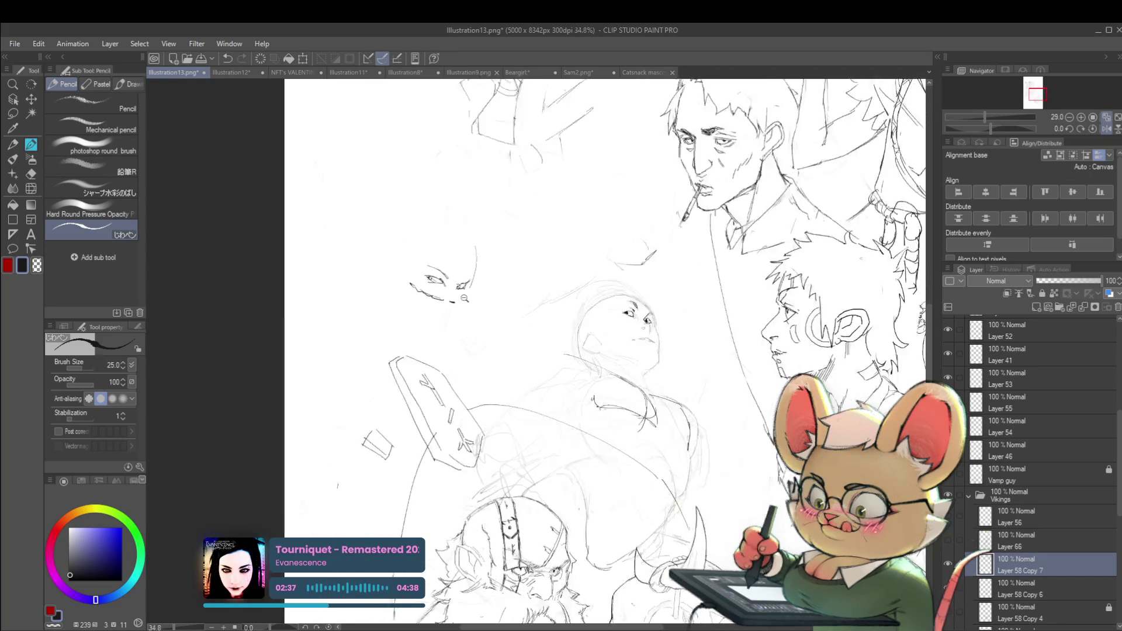
{"action": "scroll", "coordinate": [465, 298], "scroll_direction": "down", "scroll_amount": 1}
{"action": "scroll", "coordinate": [456, 263], "scroll_direction": "down", "scroll_amount": 1}
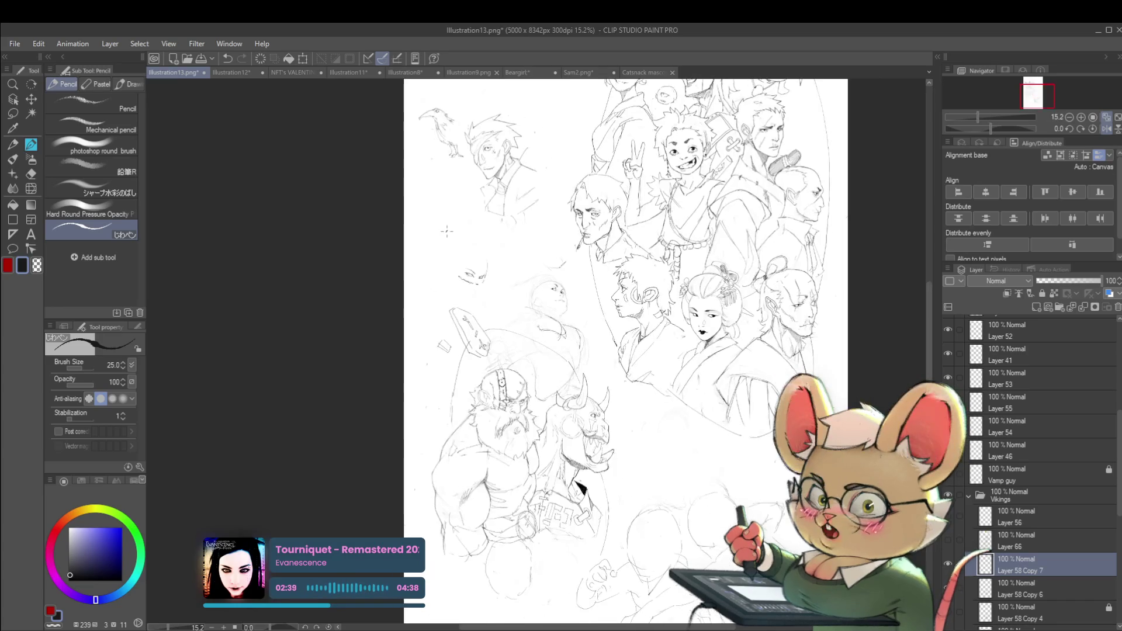
{"action": "scroll", "coordinate": [565, 295], "scroll_direction": "up", "scroll_amount": 3}
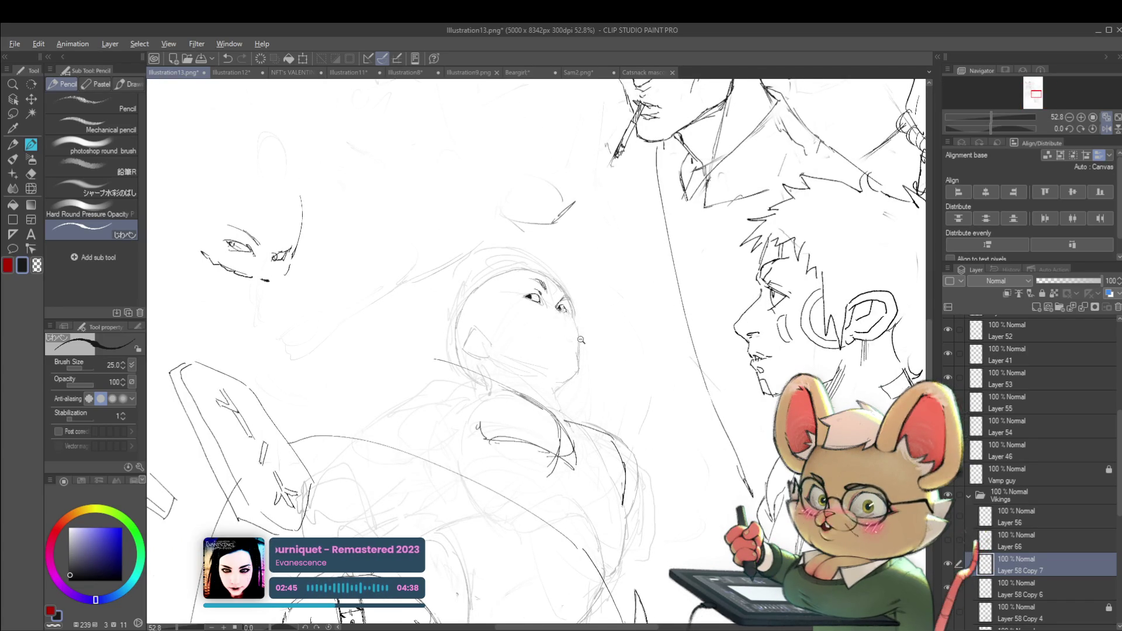
{"action": "scroll", "coordinate": [549, 330], "scroll_direction": "down", "scroll_amount": 2}
{"action": "left_click", "coordinate": [1107, 128]}
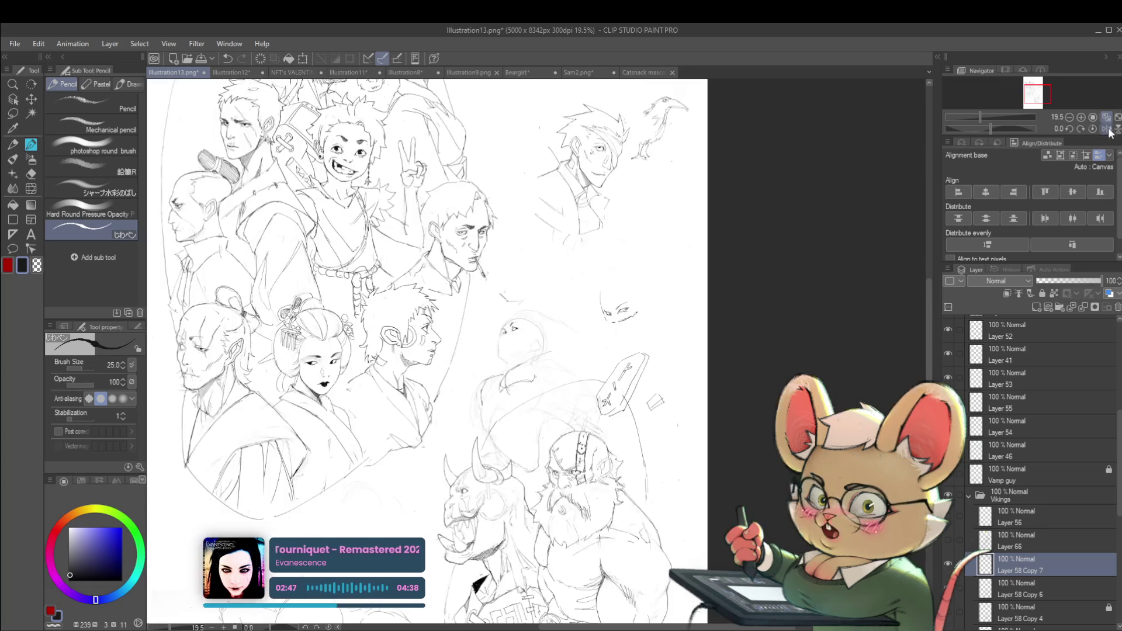
{"action": "scroll", "coordinate": [512, 343], "scroll_direction": "up", "scroll_amount": 2}
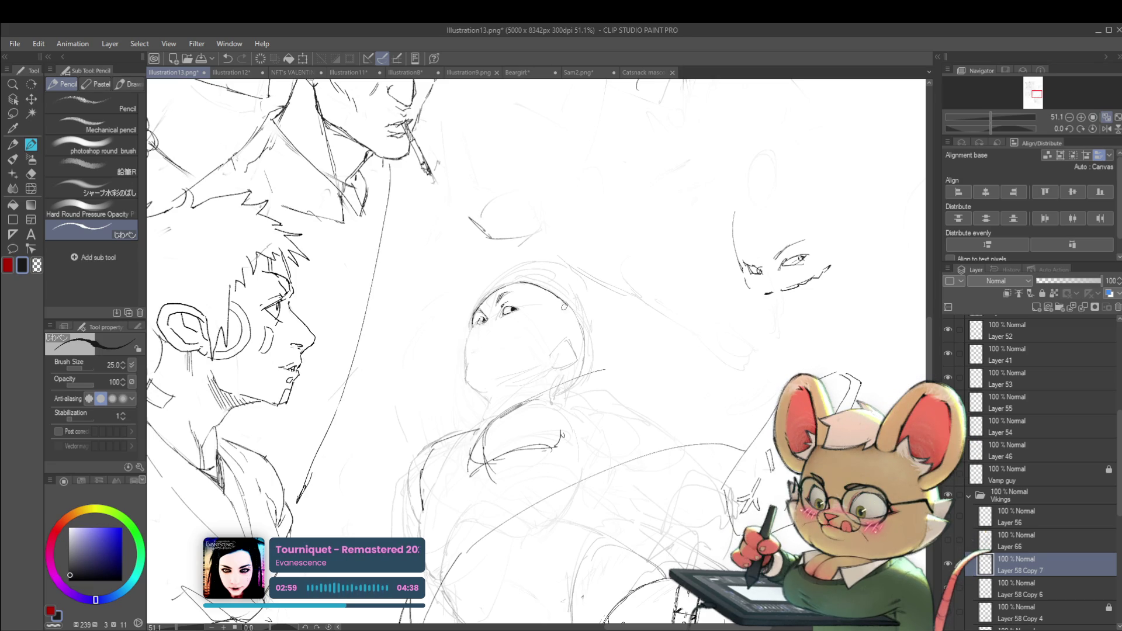
- Extend the bald head's right contour, mirror the view to check proportions, and undo a stray stroke
{"action": "left_click_drag", "start_coordinate": [565, 306], "coordinate": [572, 345]}
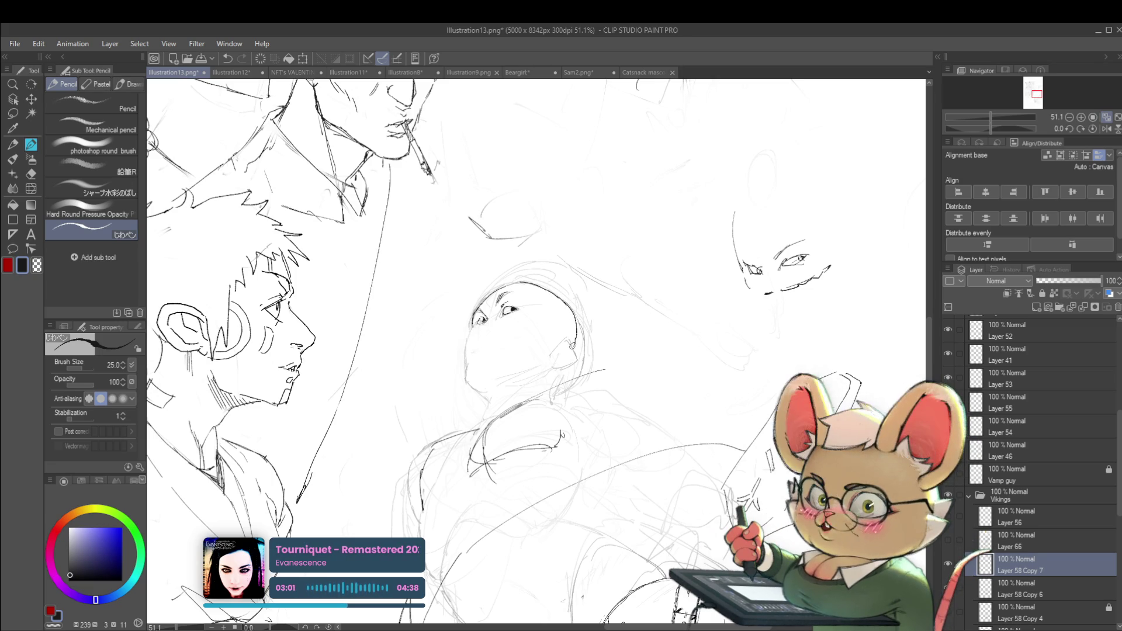
{"action": "scroll", "coordinate": [571, 345], "scroll_direction": "down", "scroll_amount": 5}
{"action": "scroll", "coordinate": [576, 298], "scroll_direction": "up", "scroll_amount": 6}
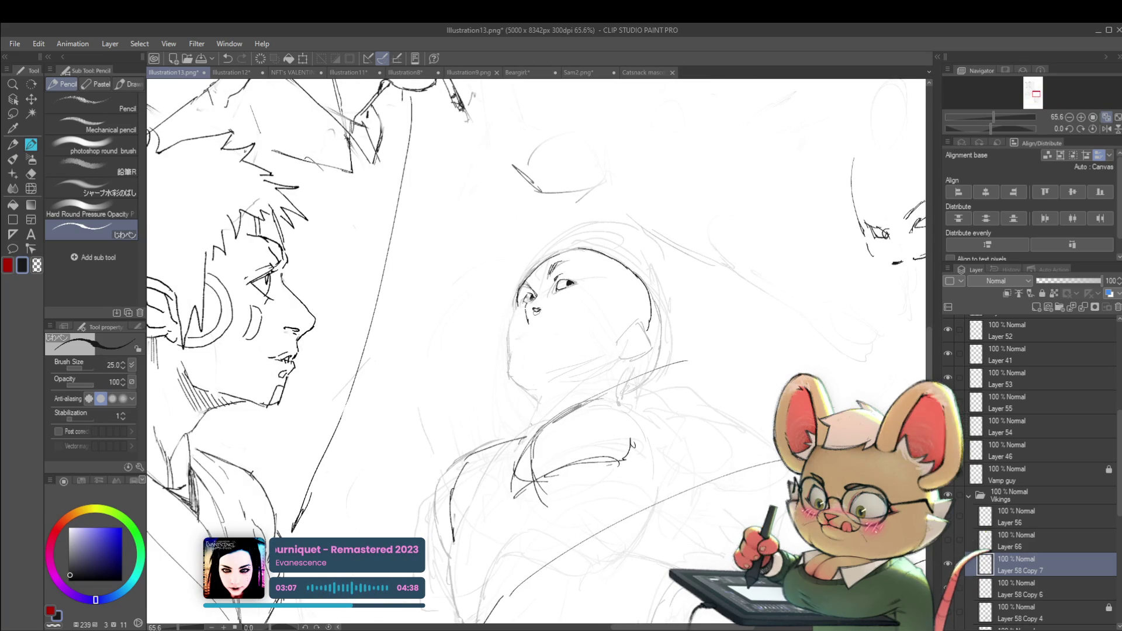
{"action": "scroll", "coordinate": [534, 308], "scroll_direction": "down", "scroll_amount": 5}
{"action": "scroll", "coordinate": [528, 310], "scroll_direction": "up", "scroll_amount": 5}
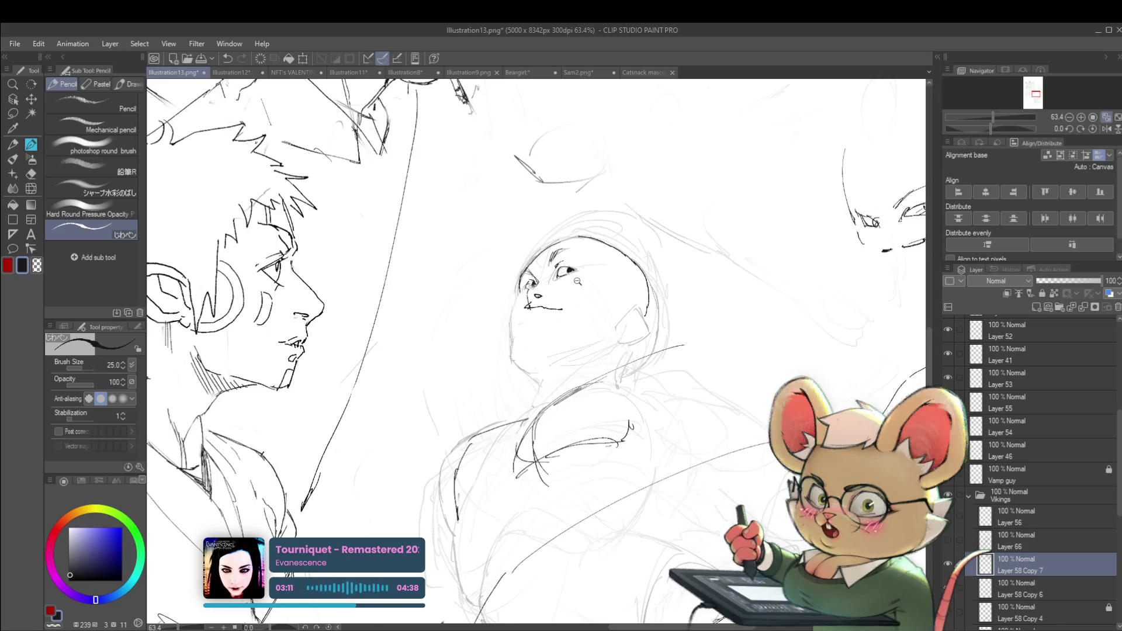
{"action": "scroll", "coordinate": [560, 309], "scroll_direction": "down", "scroll_amount": 5}
{"action": "left_click", "coordinate": [1106, 128]}
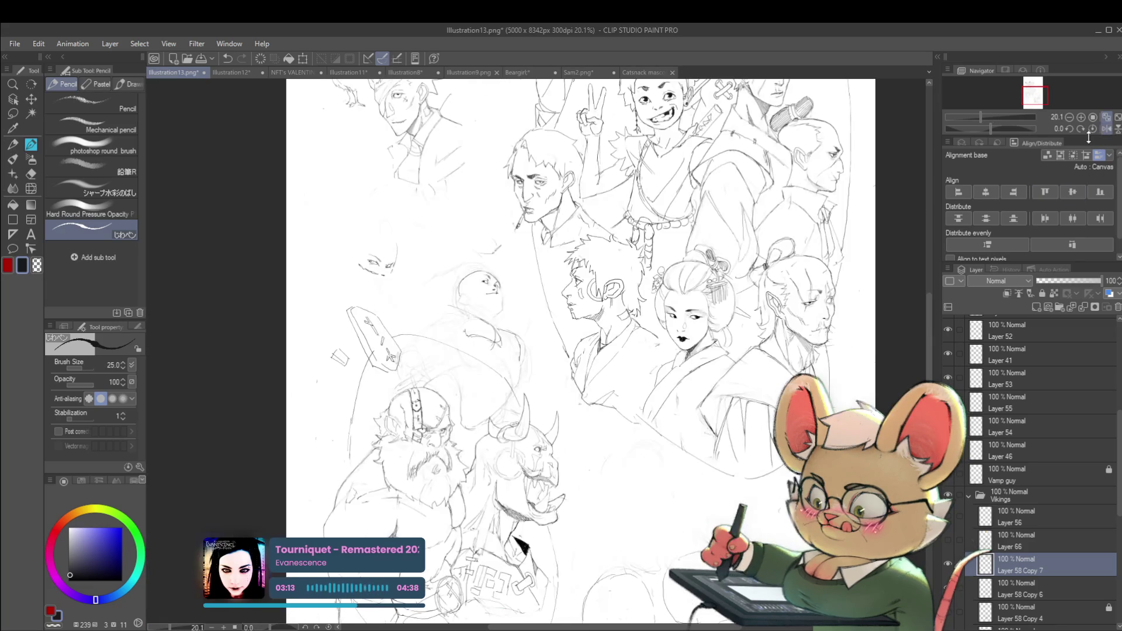
{"action": "scroll", "coordinate": [511, 302], "scroll_direction": "up", "scroll_amount": 5}
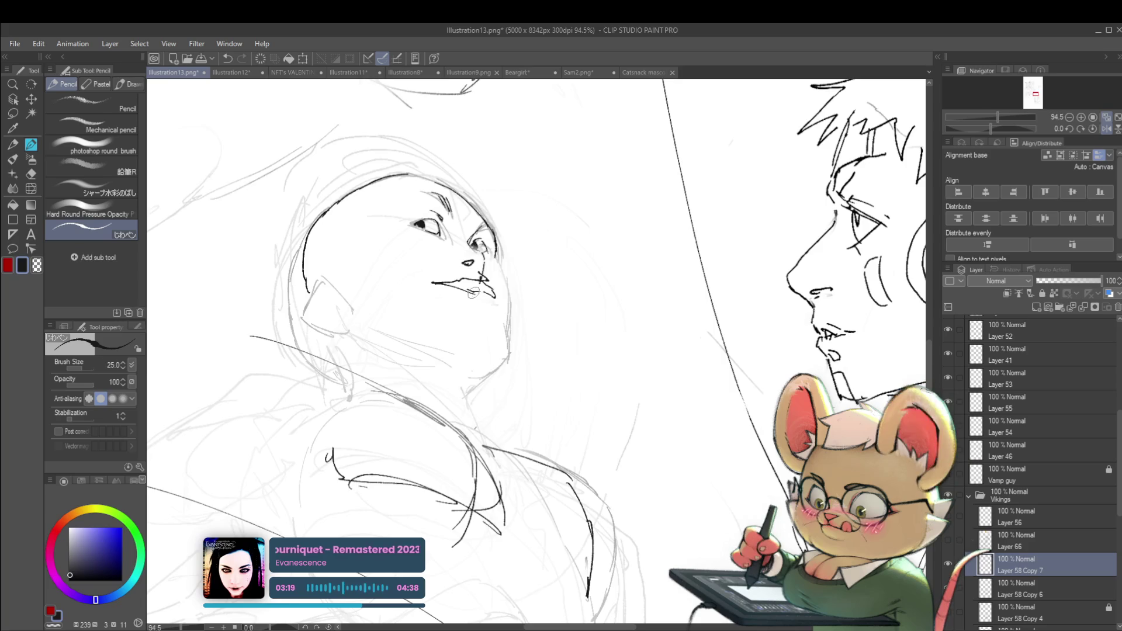
{"action": "scroll", "coordinate": [485, 289], "scroll_direction": "down", "scroll_amount": 5}
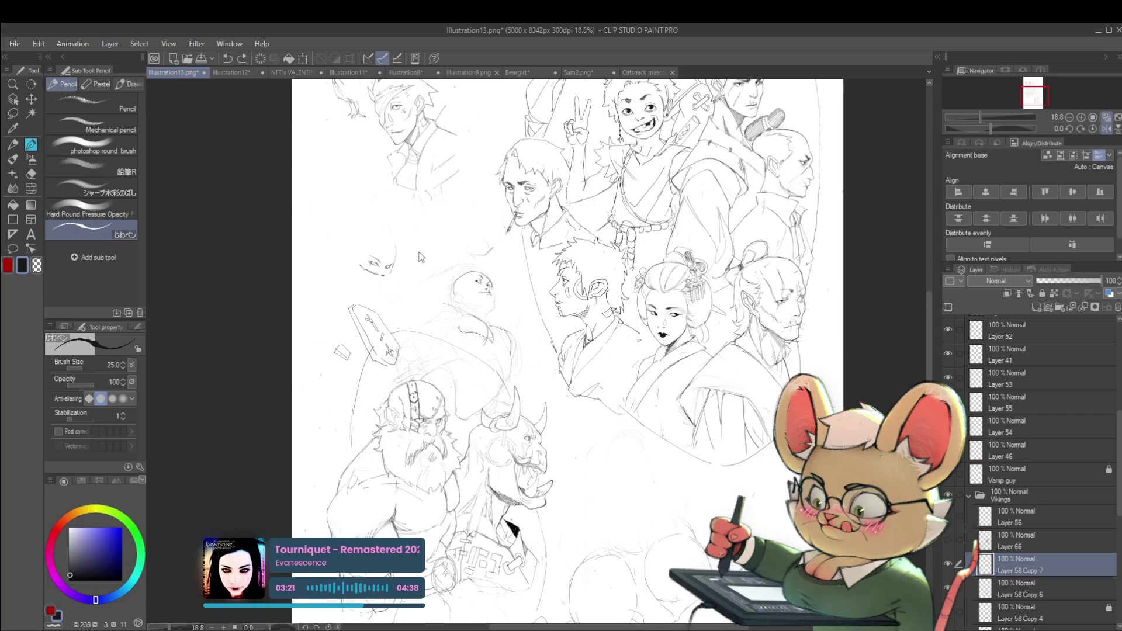
{"action": "scroll", "coordinate": [487, 286], "scroll_direction": "up", "scroll_amount": 3}
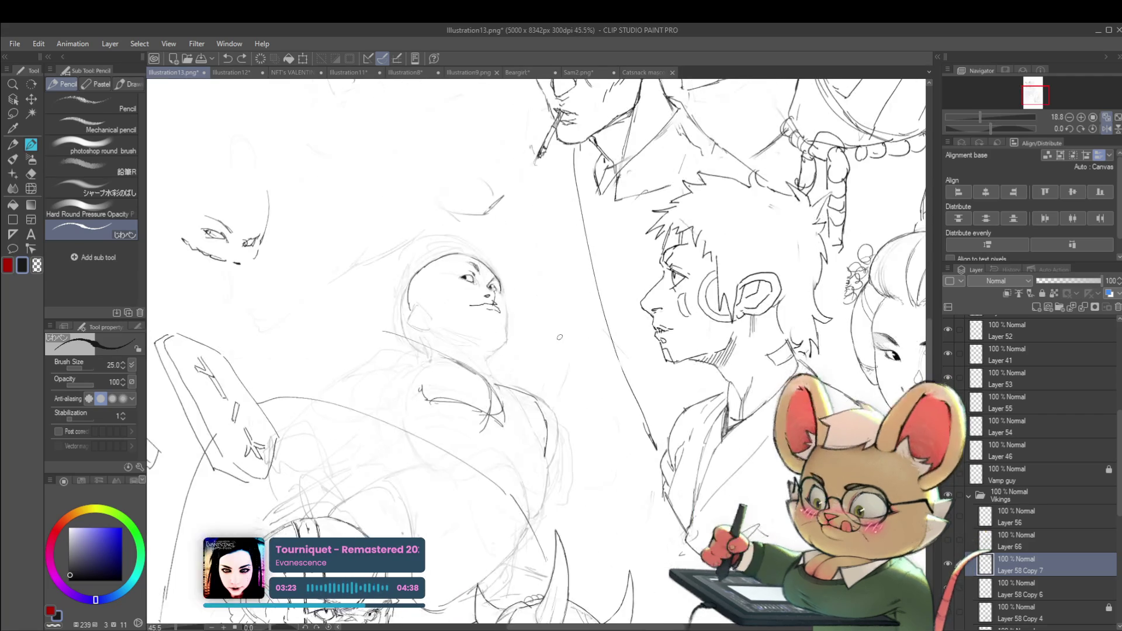
{"action": "scroll", "coordinate": [488, 291], "scroll_direction": "up", "scroll_amount": 1}
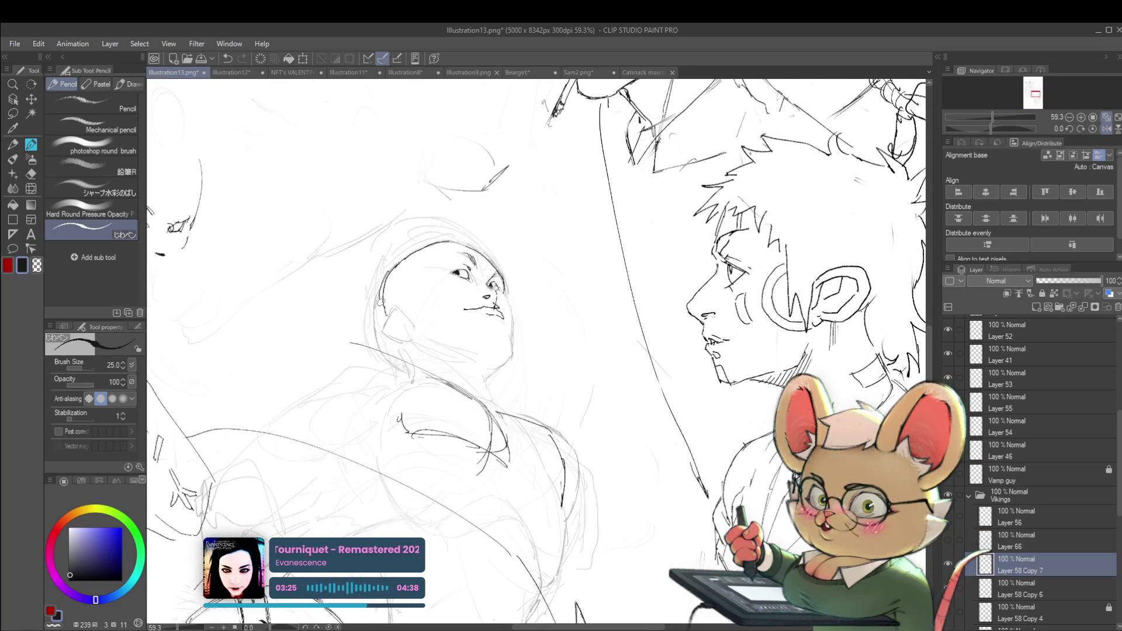
{"action": "key", "text": "ctrl+z"}
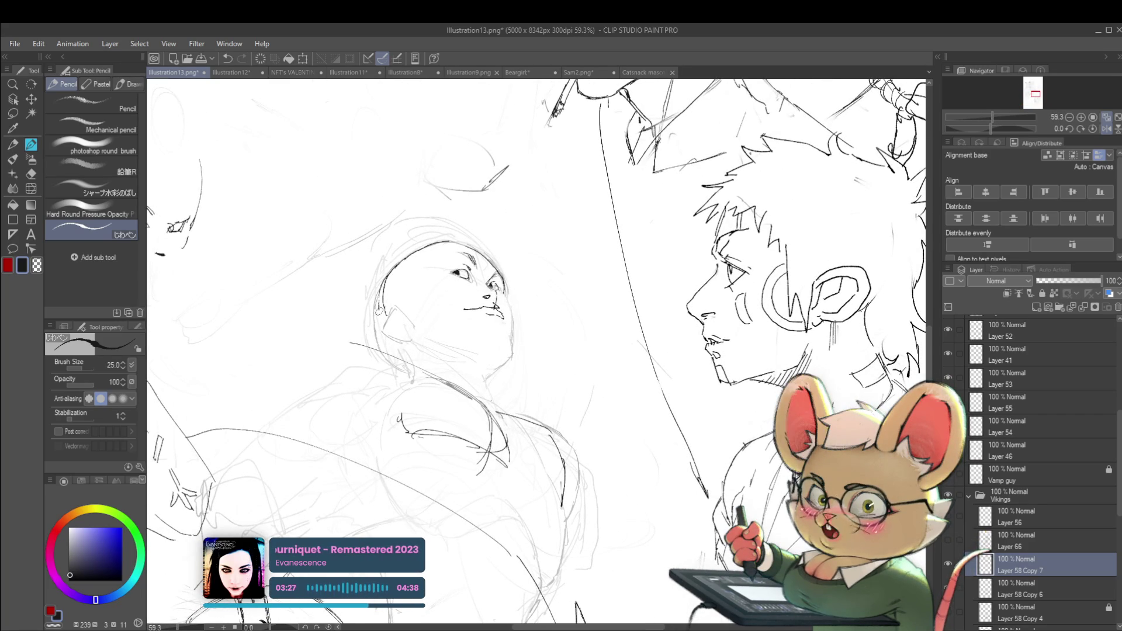
- Draw a curved line under the bald head's chin
{"action": "scroll", "coordinate": [411, 265], "scroll_direction": "down", "scroll_amount": 3}
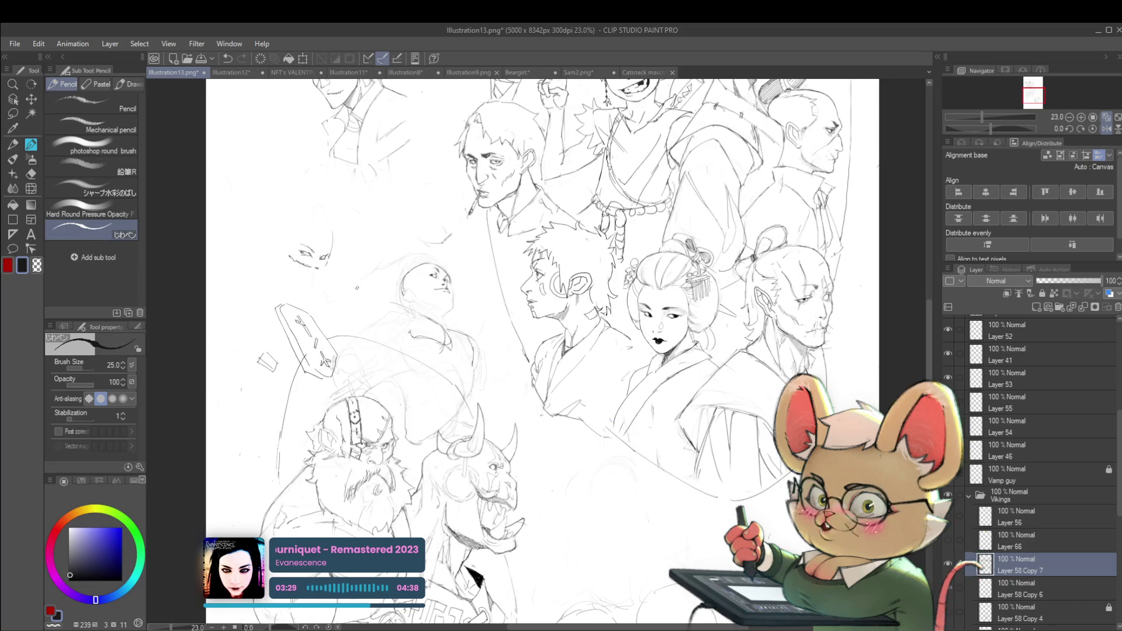
{"action": "left_click_drag", "start_coordinate": [654, 495], "coordinate": [688, 545]}
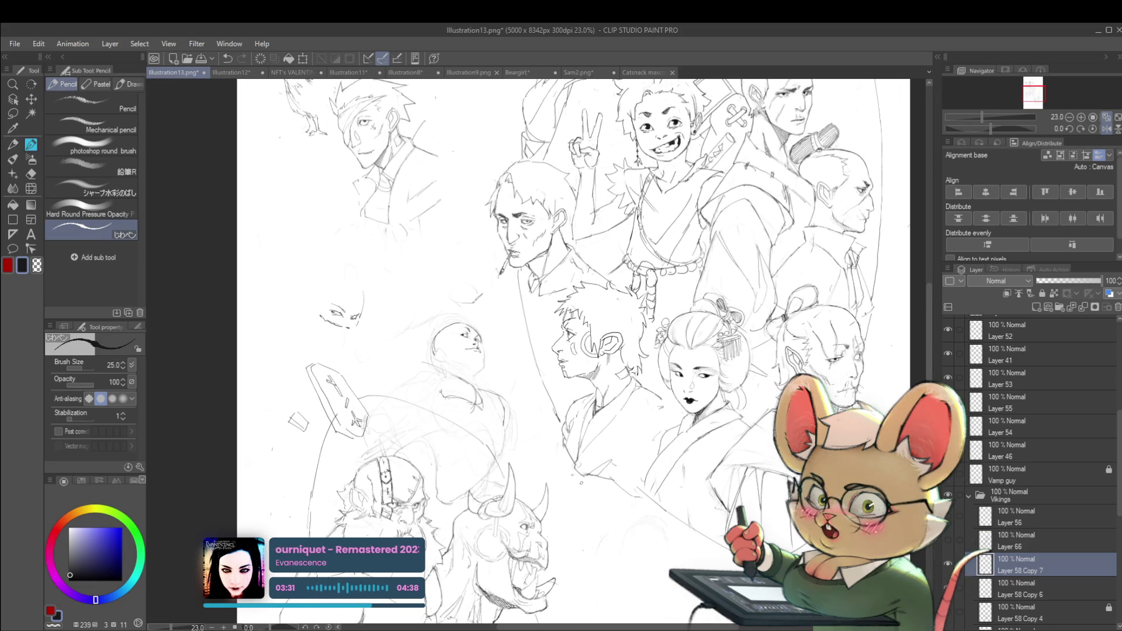
{"action": "scroll", "coordinate": [486, 362], "scroll_direction": "up", "scroll_amount": 3}
{"action": "left_click_drag", "start_coordinate": [410, 367], "coordinate": [465, 382]}
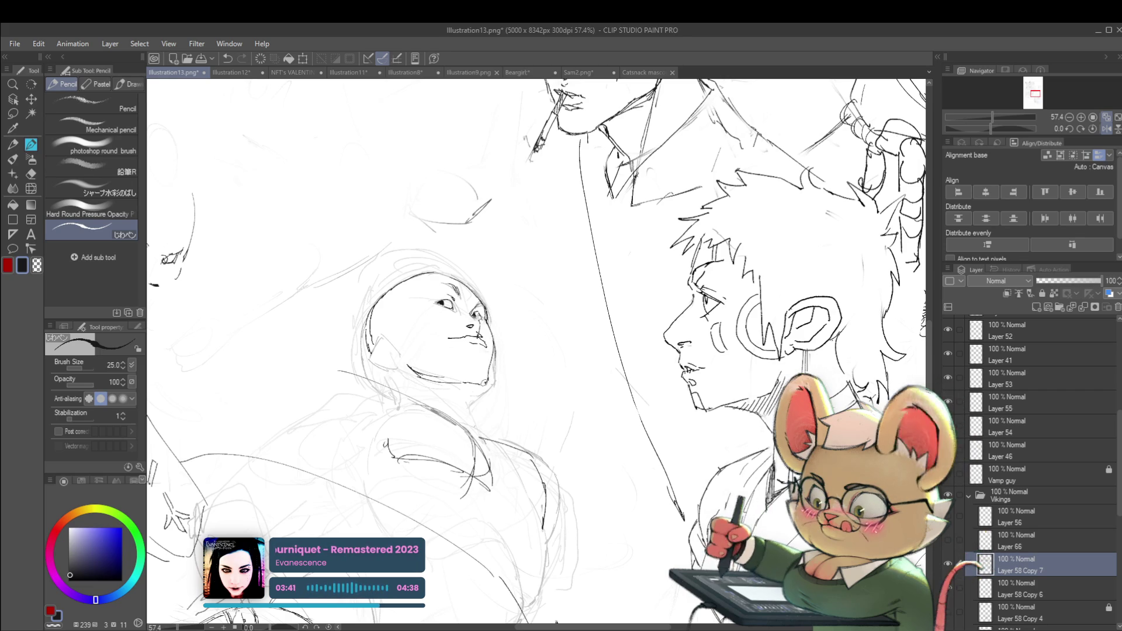
{"action": "scroll", "coordinate": [495, 358], "scroll_direction": "down", "scroll_amount": 4}
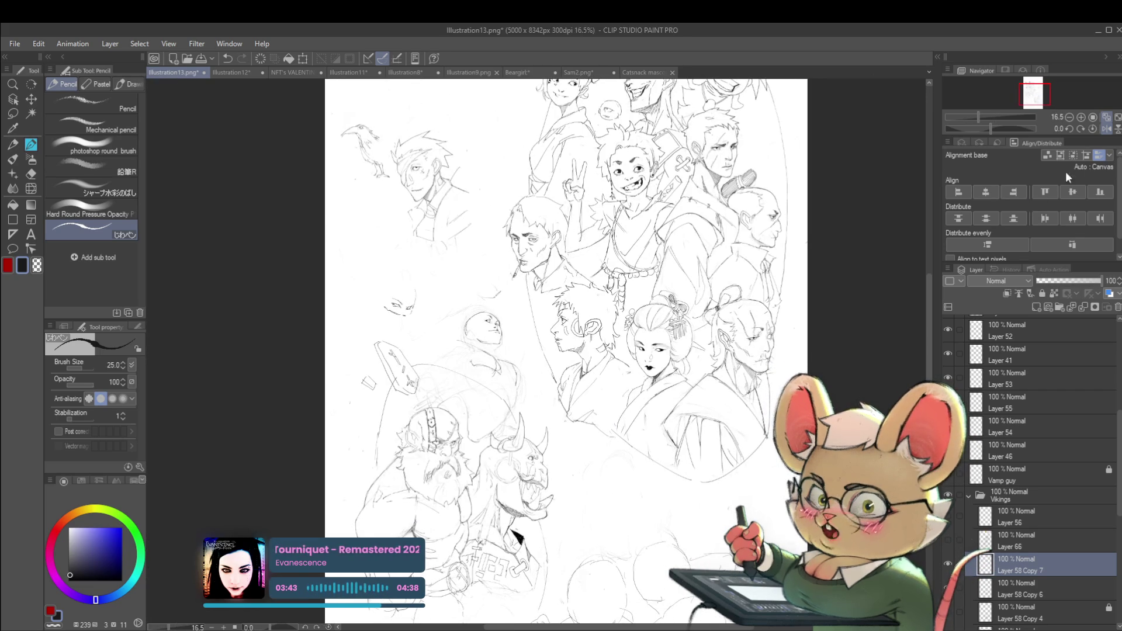
{"action": "scroll", "coordinate": [590, 387], "scroll_direction": "up", "scroll_amount": 4}
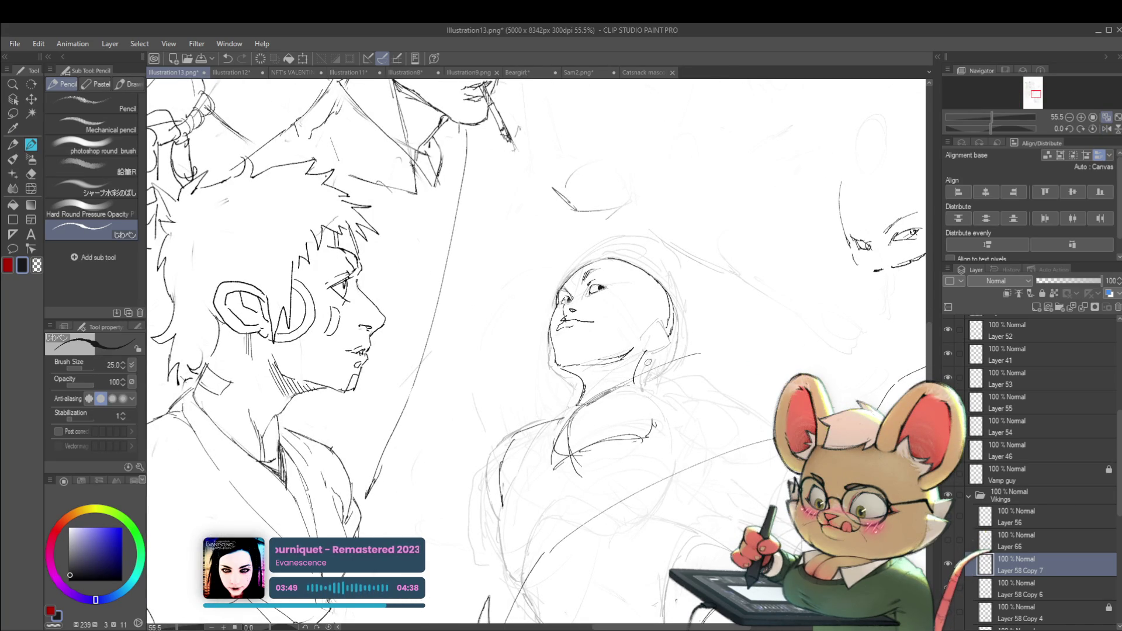
{"action": "scroll", "coordinate": [665, 362], "scroll_direction": "down", "scroll_amount": 4}
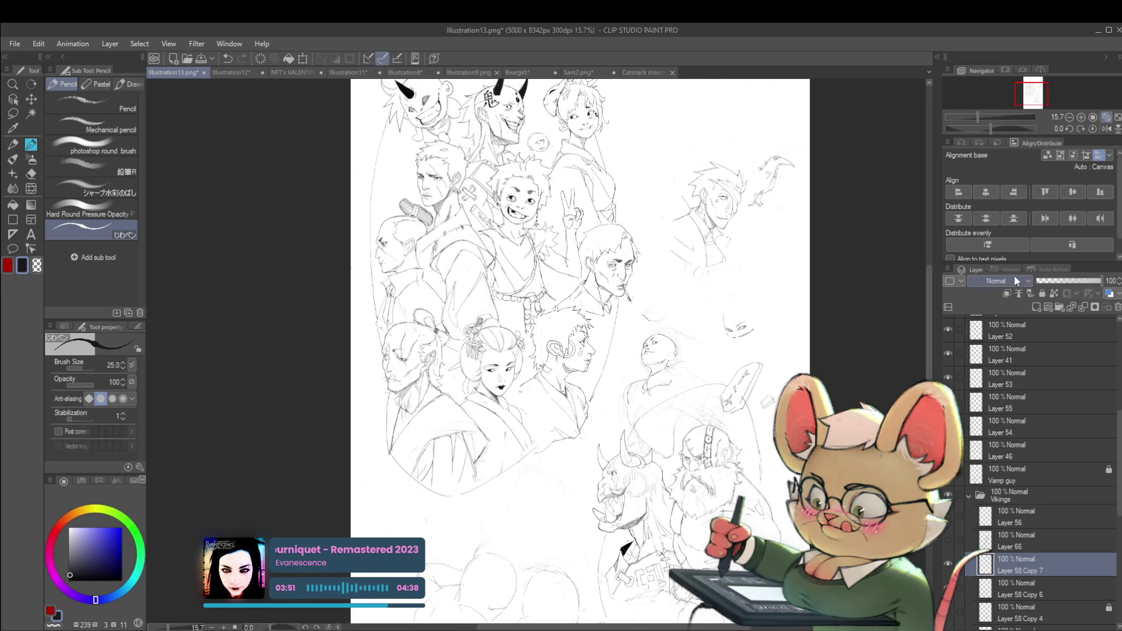
{"action": "scroll", "coordinate": [646, 235], "scroll_direction": "up", "scroll_amount": 3}
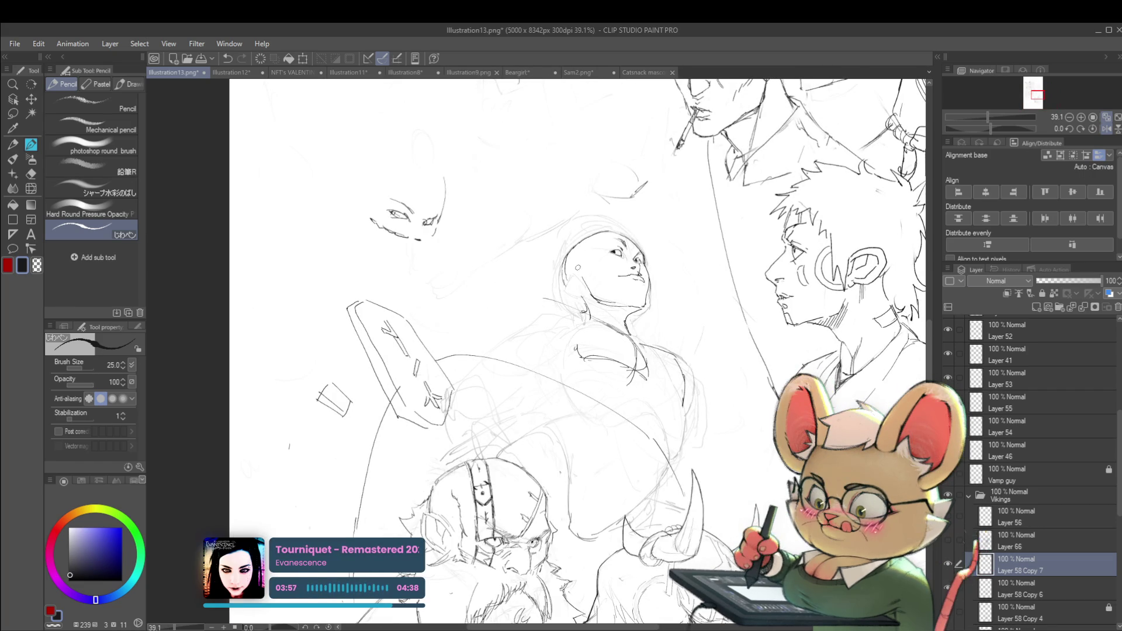
{"action": "scroll", "coordinate": [588, 231], "scroll_direction": "up", "scroll_amount": 3}
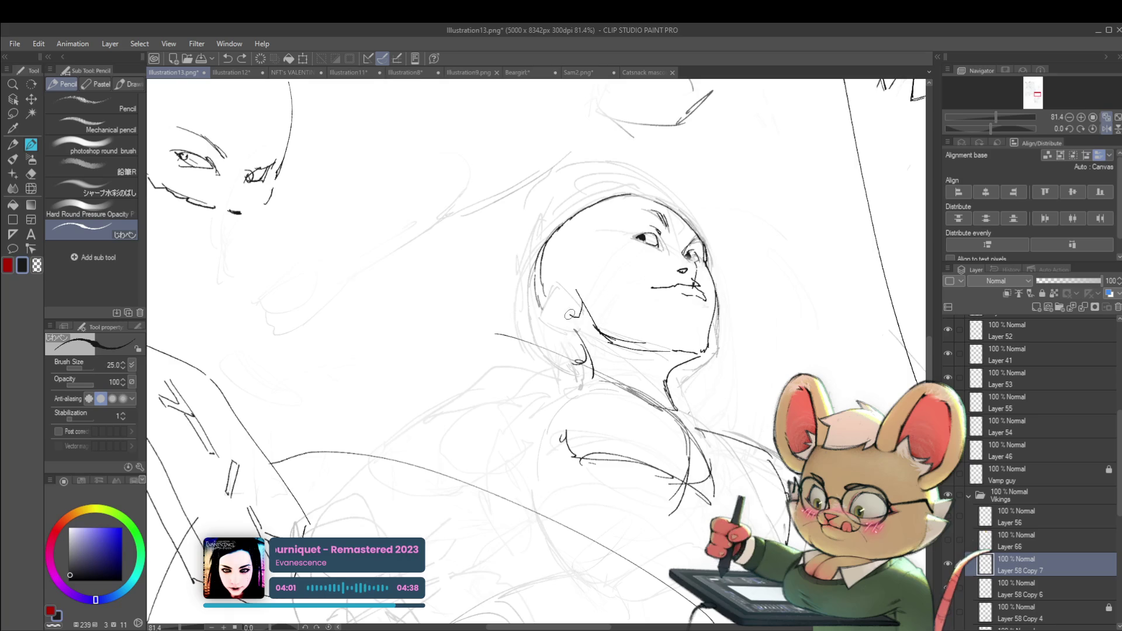
- Draw the ear outline on the bald head, mirror-check it, and add a small ear detail by the jaw
{"action": "left_click_drag", "start_coordinate": [578, 316], "coordinate": [574, 284]}
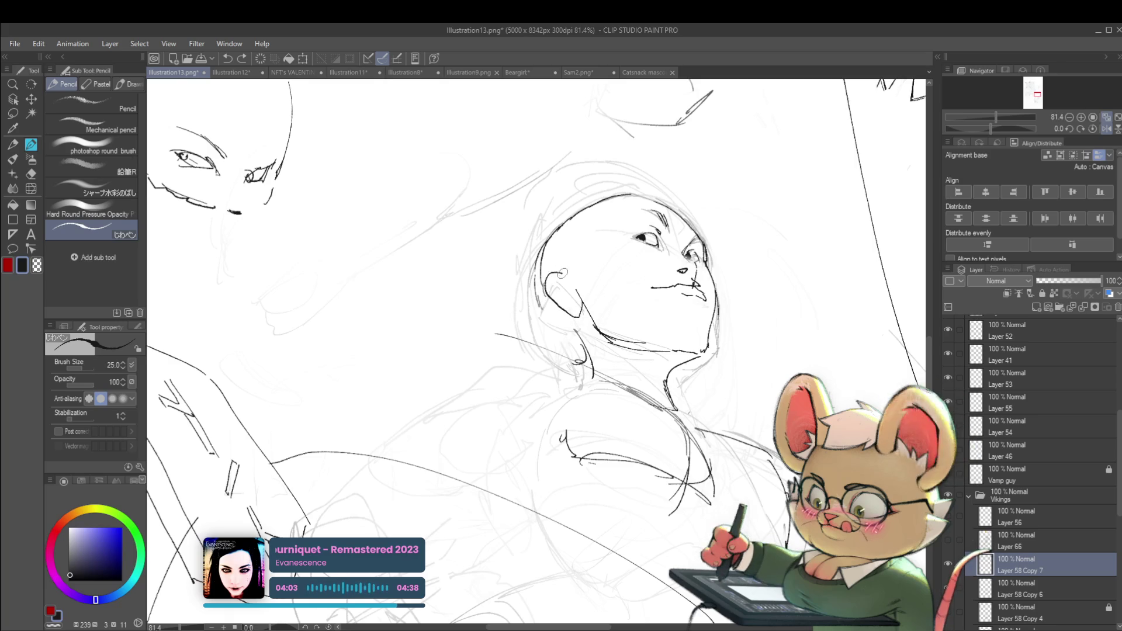
{"action": "scroll", "coordinate": [588, 291], "scroll_direction": "down", "scroll_amount": 5}
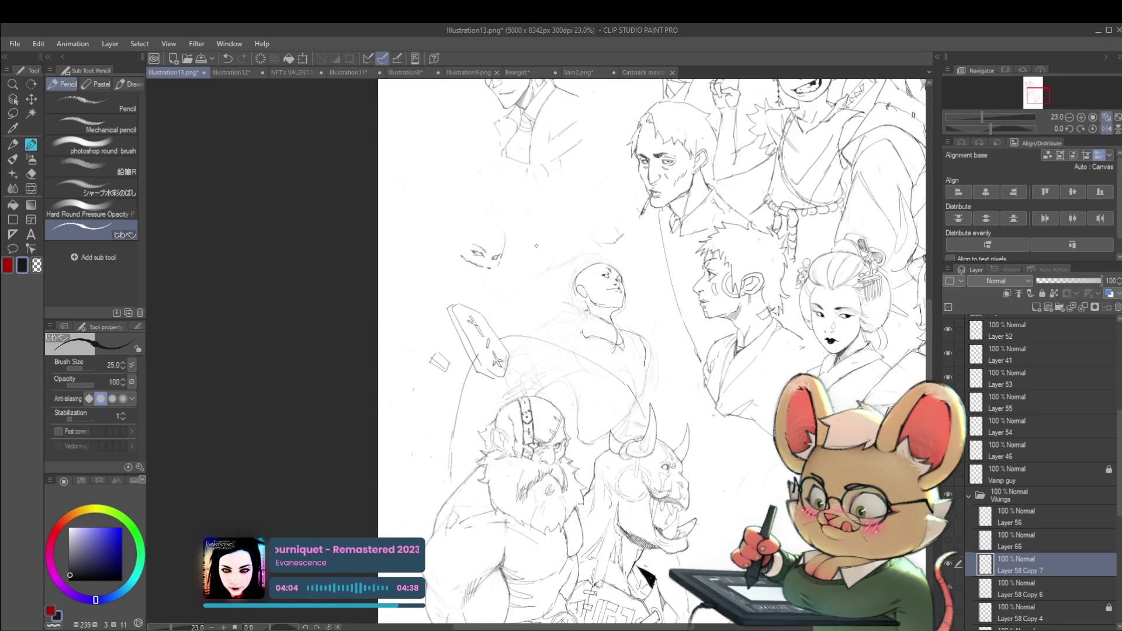
{"action": "left_click", "coordinate": [1111, 129]}
{"action": "scroll", "coordinate": [479, 291], "scroll_direction": "up", "scroll_amount": 5}
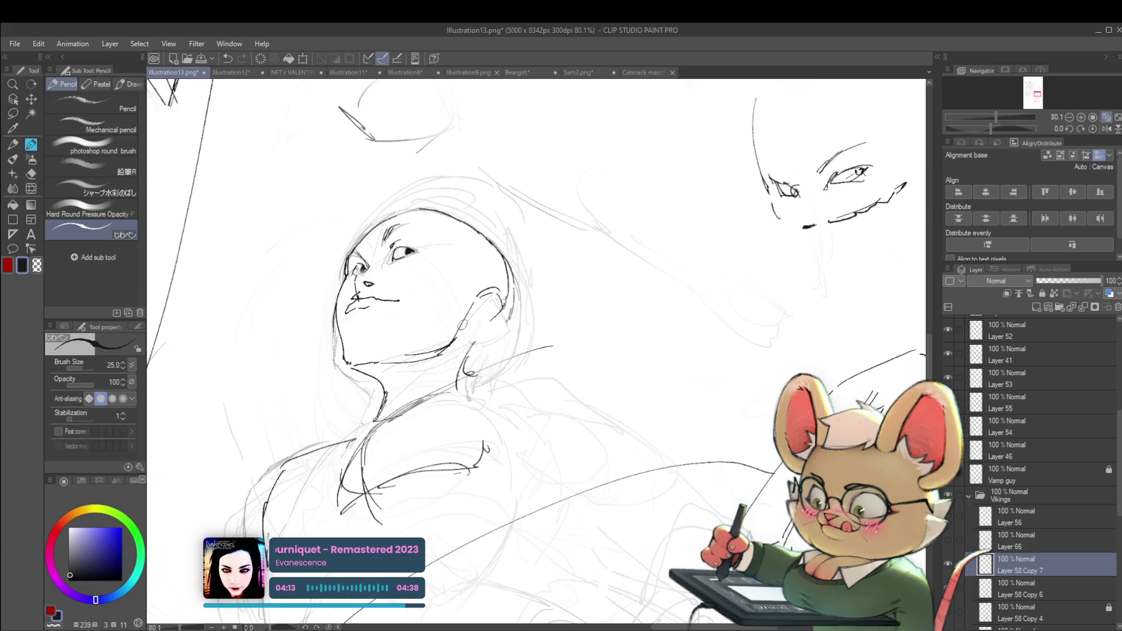
{"action": "mouse_move", "coordinate": [471, 321]}
{"action": "left_mouse_down"}
{"action": "mouse_move", "coordinate": [475, 332]}
{"action": "mouse_move", "coordinate": [485, 321]}
{"action": "mouse_move", "coordinate": [473, 308]}
{"action": "left_mouse_up"}
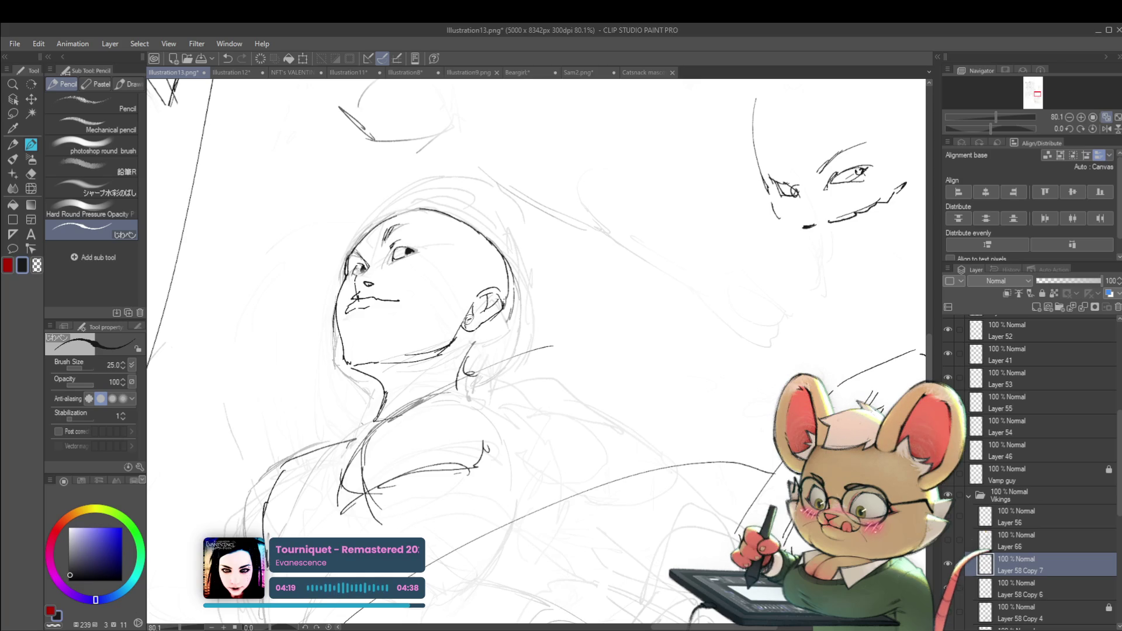
{"action": "scroll", "coordinate": [569, 306], "scroll_direction": "down", "scroll_amount": 2}
{"action": "scroll", "coordinate": [569, 305], "scroll_direction": "down", "scroll_amount": 2}
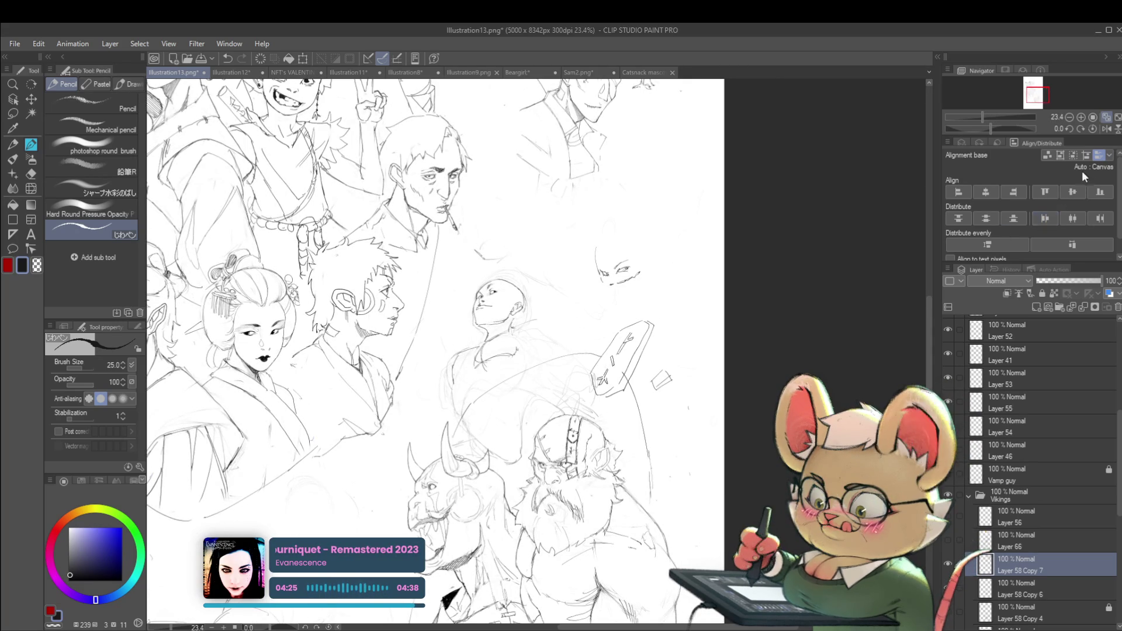
{"action": "scroll", "coordinate": [601, 265], "scroll_direction": "up", "scroll_amount": 1}
{"action": "scroll", "coordinate": [602, 265], "scroll_direction": "up", "scroll_amount": 2}
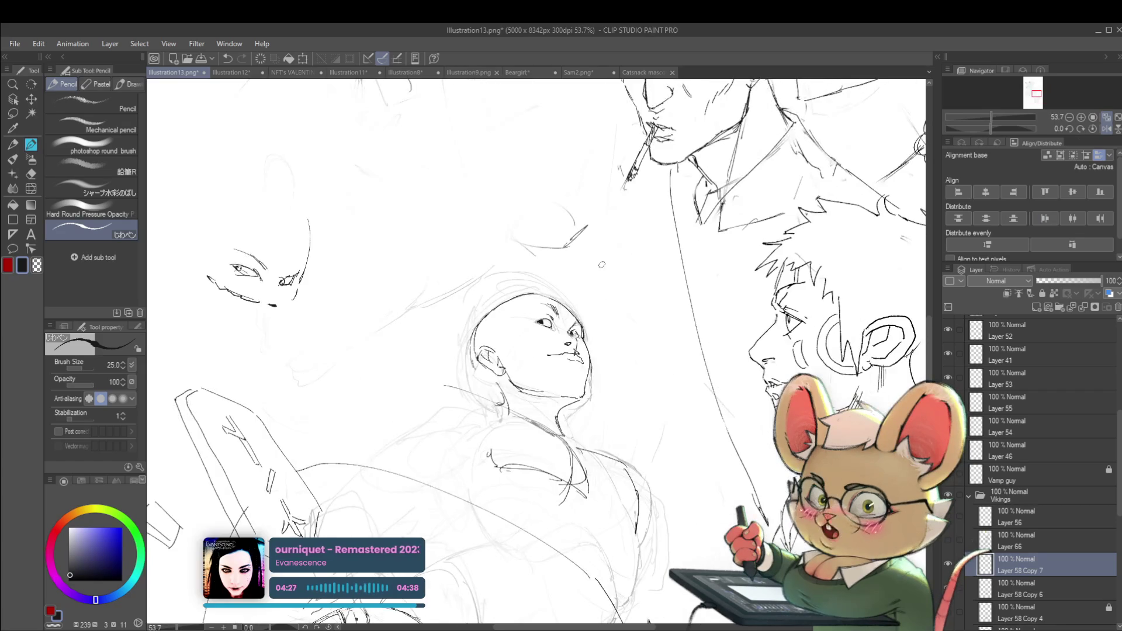
{"action": "scroll", "coordinate": [569, 333], "scroll_direction": "up", "scroll_amount": 1}
{"action": "scroll", "coordinate": [570, 333], "scroll_direction": "up", "scroll_amount": 1}
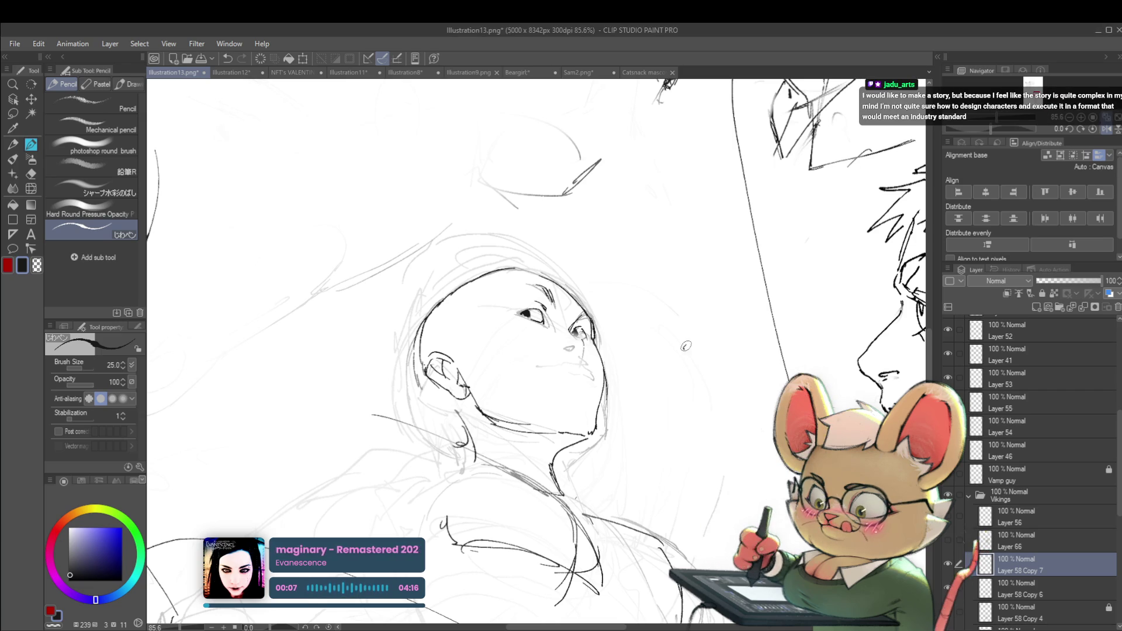
{"action": "scroll", "coordinate": [717, 308], "scroll_direction": "down", "scroll_amount": 5}
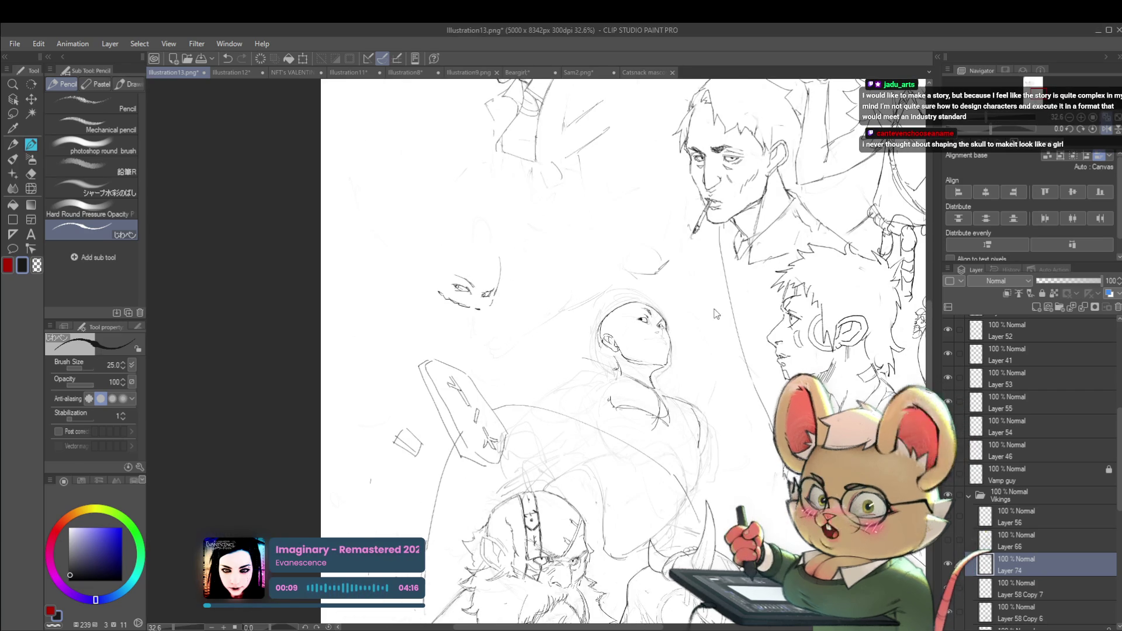
- Paste the upward-looking woman photo, scale it to 125% beside the bald head, then mirror the view
{"action": "key", "text": "ctrl+v"}
{"action": "key", "text": "ctrl+t"}
{"action": "scroll", "coordinate": [635, 354], "scroll_direction": "down", "scroll_amount": 4}
{"action": "left_click_drag", "start_coordinate": [856, 120], "coordinate": [504, 464]}
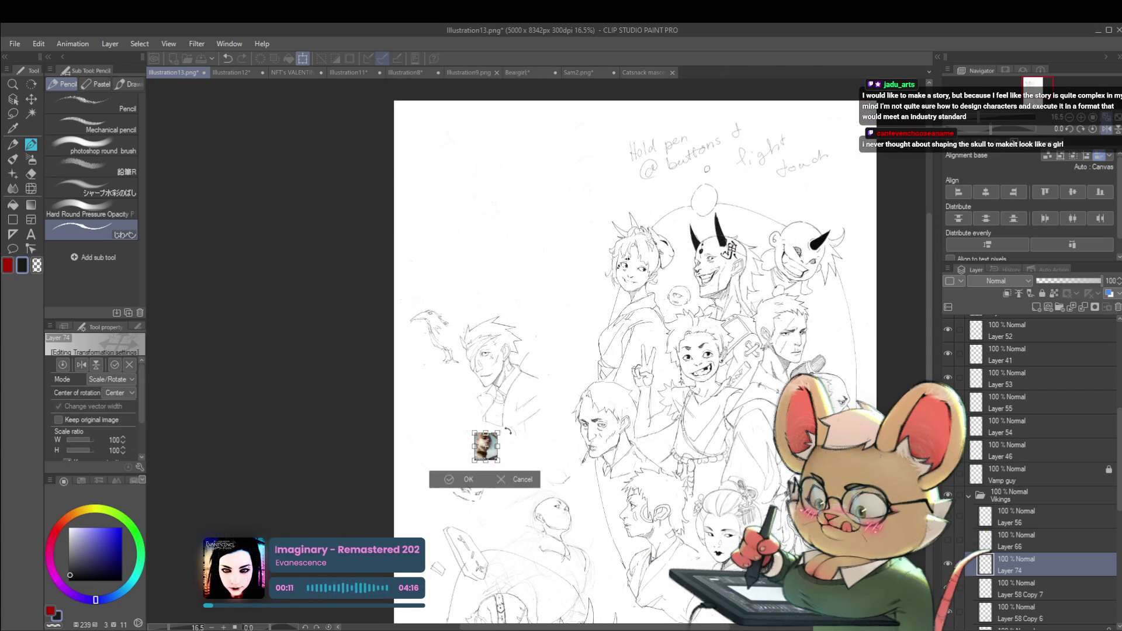
{"action": "scroll", "coordinate": [534, 474], "scroll_direction": "up", "scroll_amount": 11}
{"action": "left_click_drag", "start_coordinate": [312, 403], "coordinate": [382, 275]}
{"action": "left_click_drag", "start_coordinate": [451, 363], "coordinate": [493, 419]}
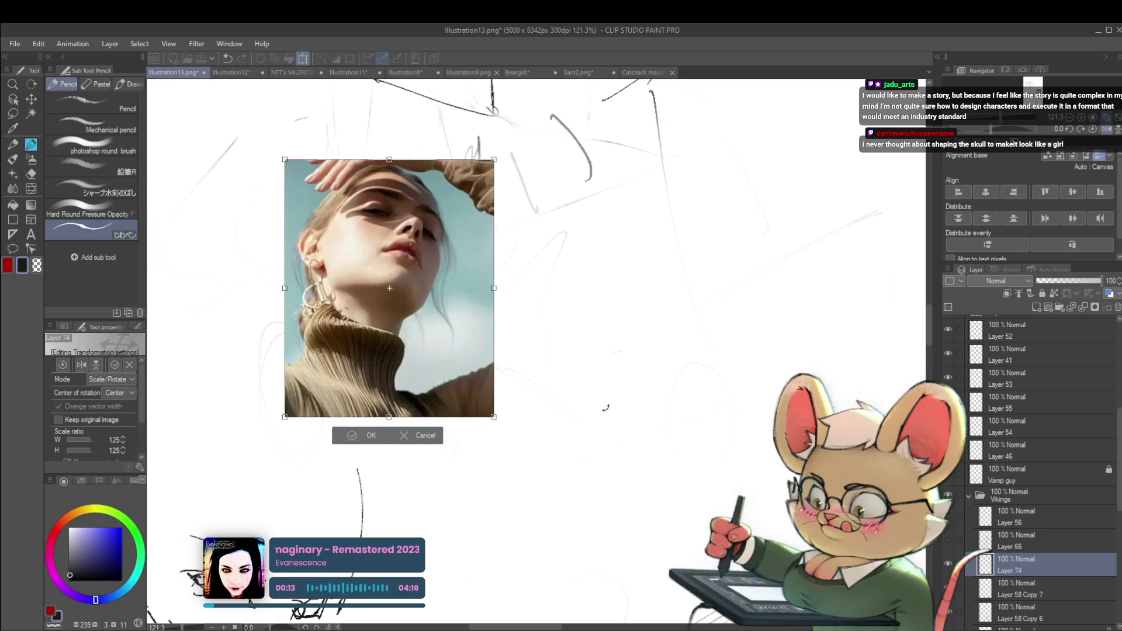
{"action": "scroll", "coordinate": [514, 245], "scroll_direction": "down", "scroll_amount": 7}
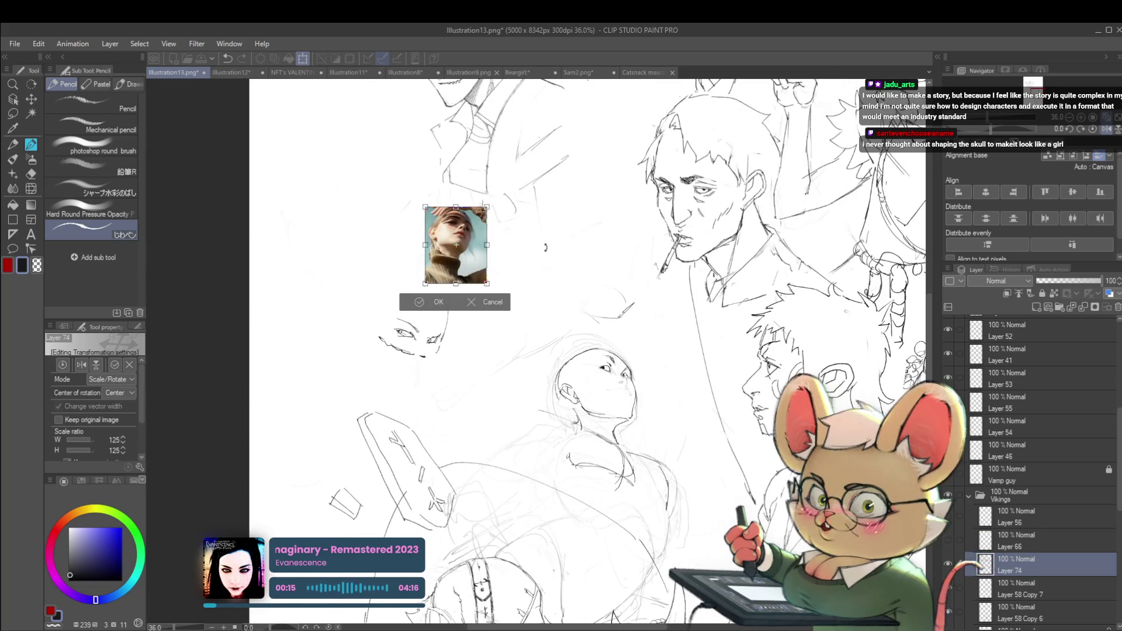
{"action": "scroll", "coordinate": [642, 373], "scroll_direction": "up", "scroll_amount": 2}
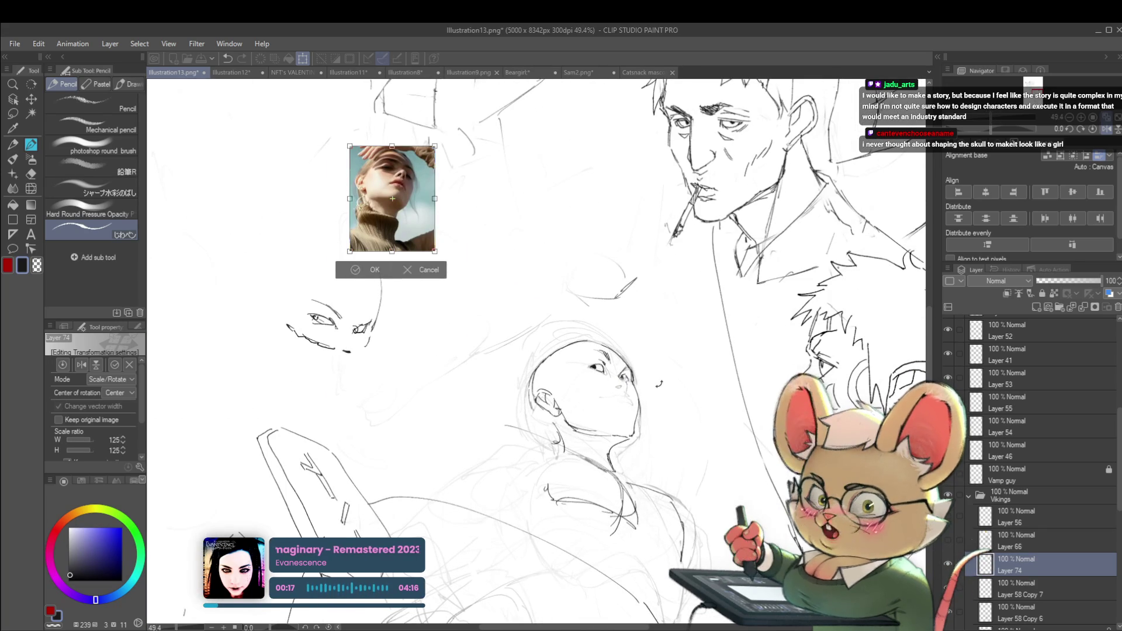
{"action": "key", "text": "Return"}
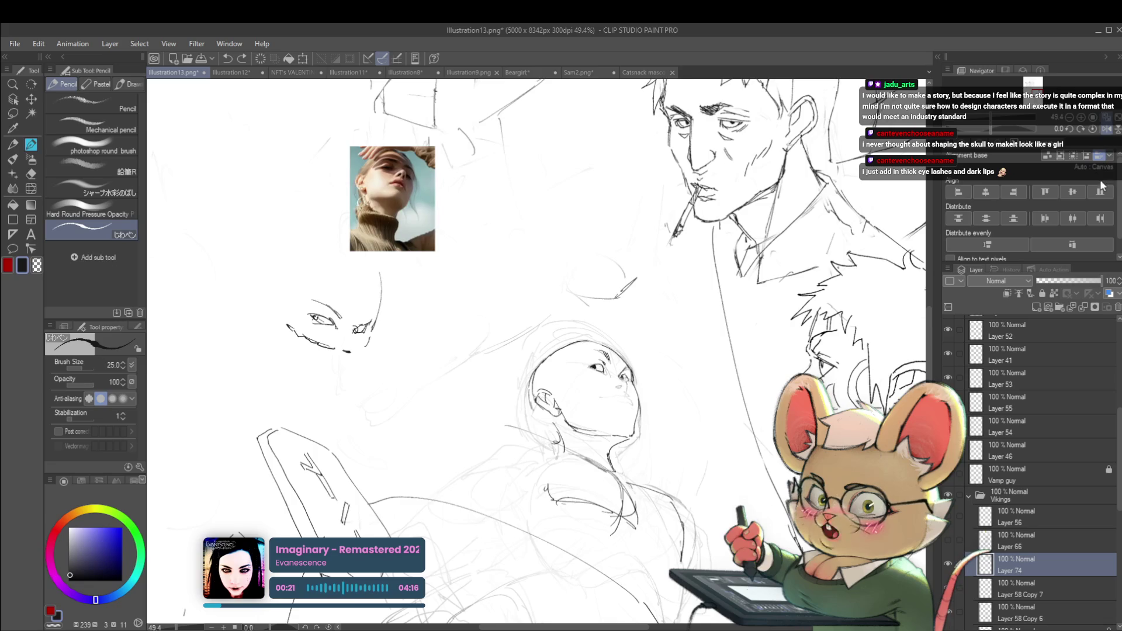
{"action": "left_click", "coordinate": [1108, 130]}
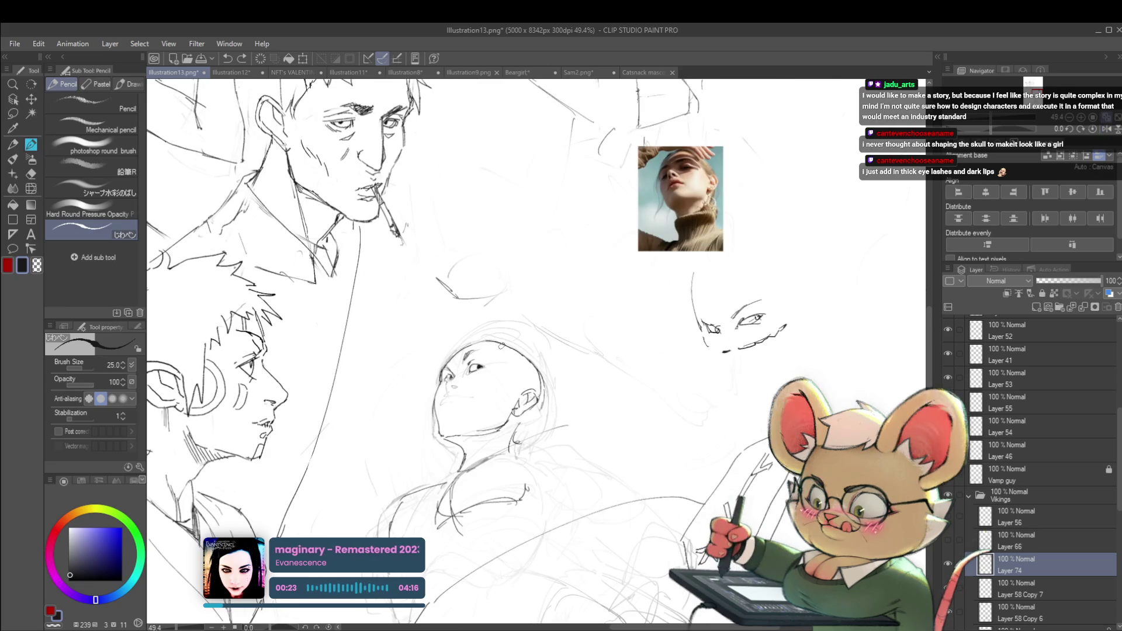
- On Layer 58 Copy 7, use Liquify at brush size 200 to push the chin and jaw lines down-right
{"action": "left_click", "coordinate": [1030, 593]}
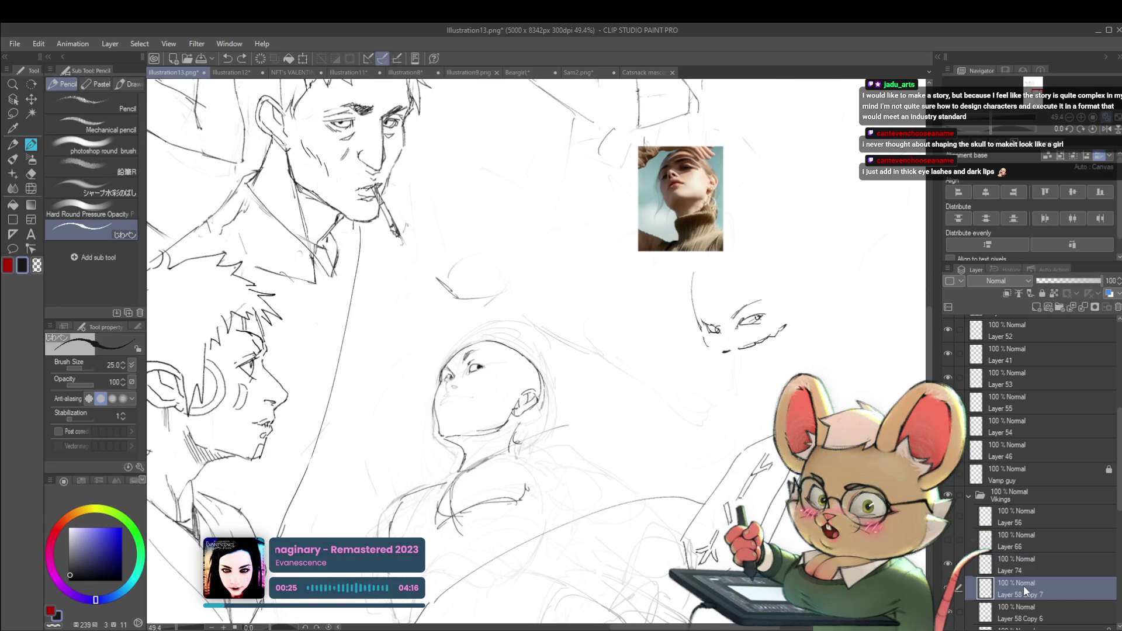
{"action": "left_click", "coordinate": [31, 188]}
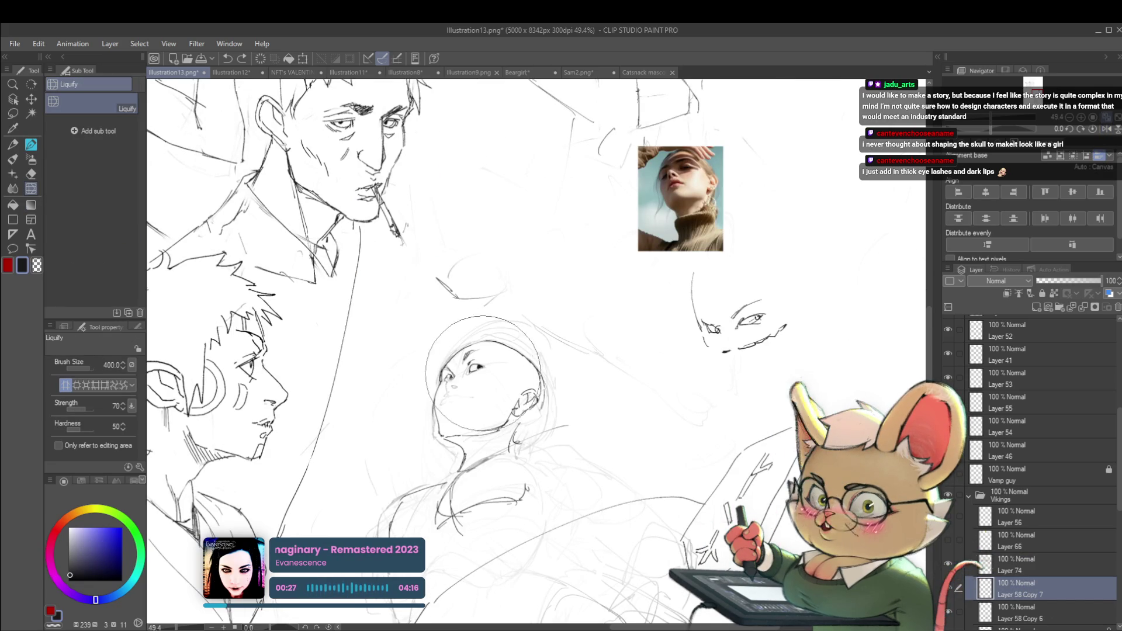
{"action": "key", "text": "bracketleft"}
{"action": "key", "text": "bracketleft"}
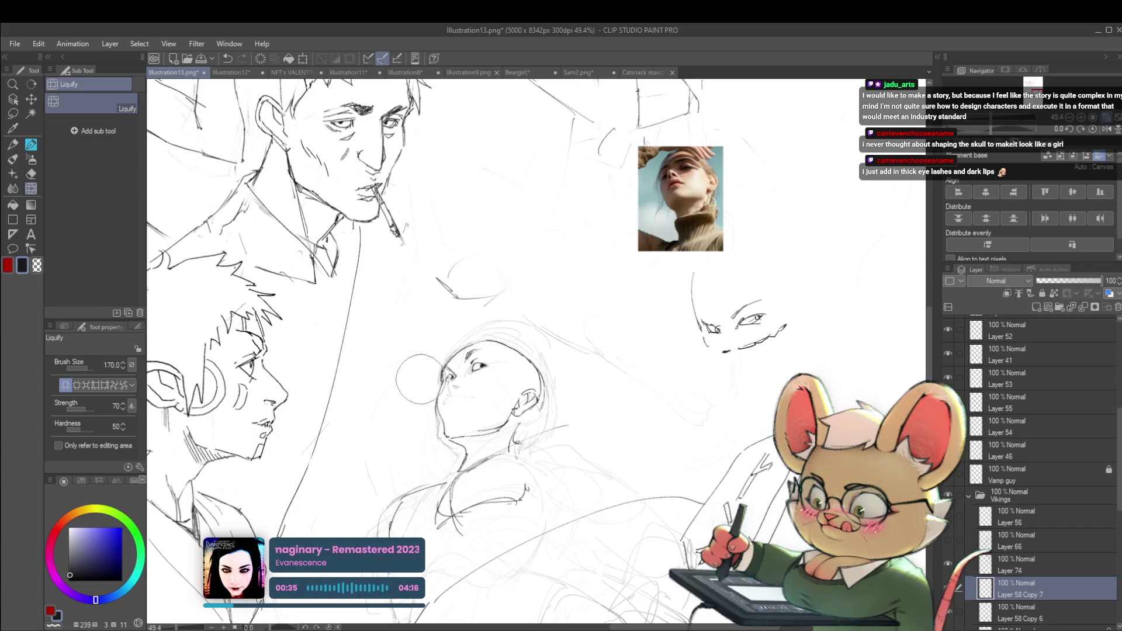
{"action": "scroll", "coordinate": [623, 319], "scroll_direction": "down", "scroll_amount": 3}
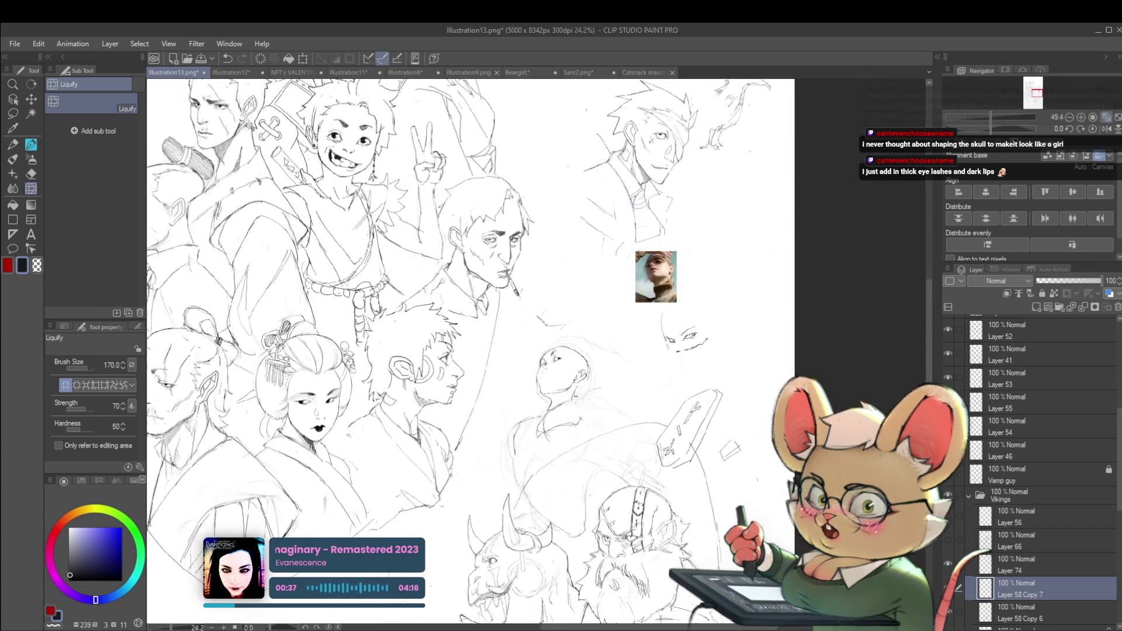
{"action": "left_click_drag", "start_coordinate": [702, 356], "coordinate": [783, 295]}
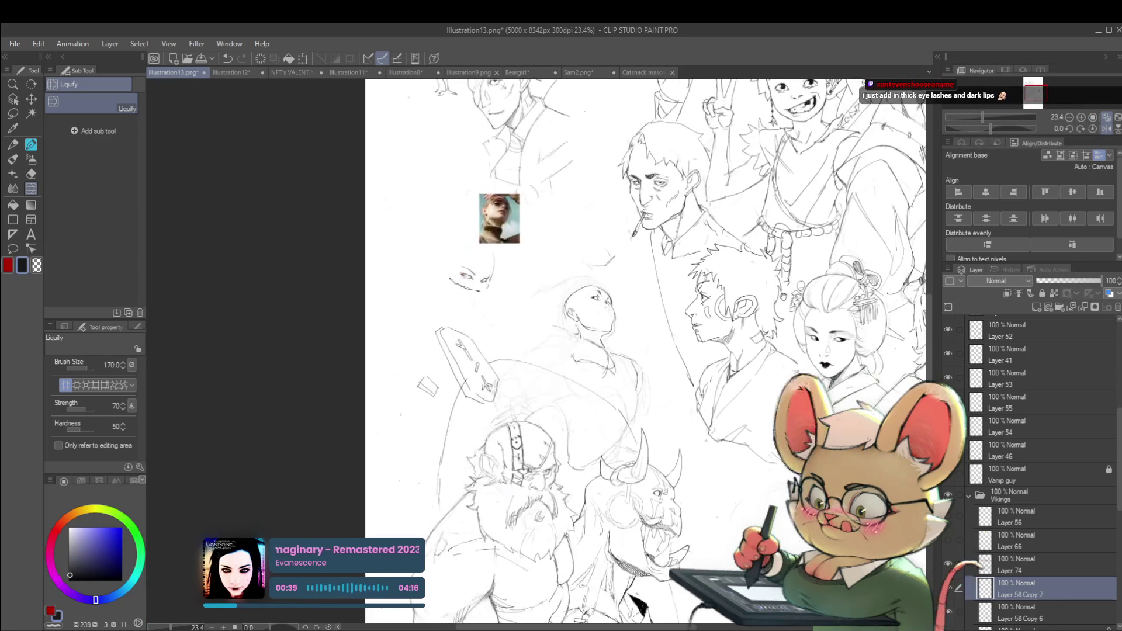
{"action": "scroll", "coordinate": [613, 292], "scroll_direction": "up", "scroll_amount": 3}
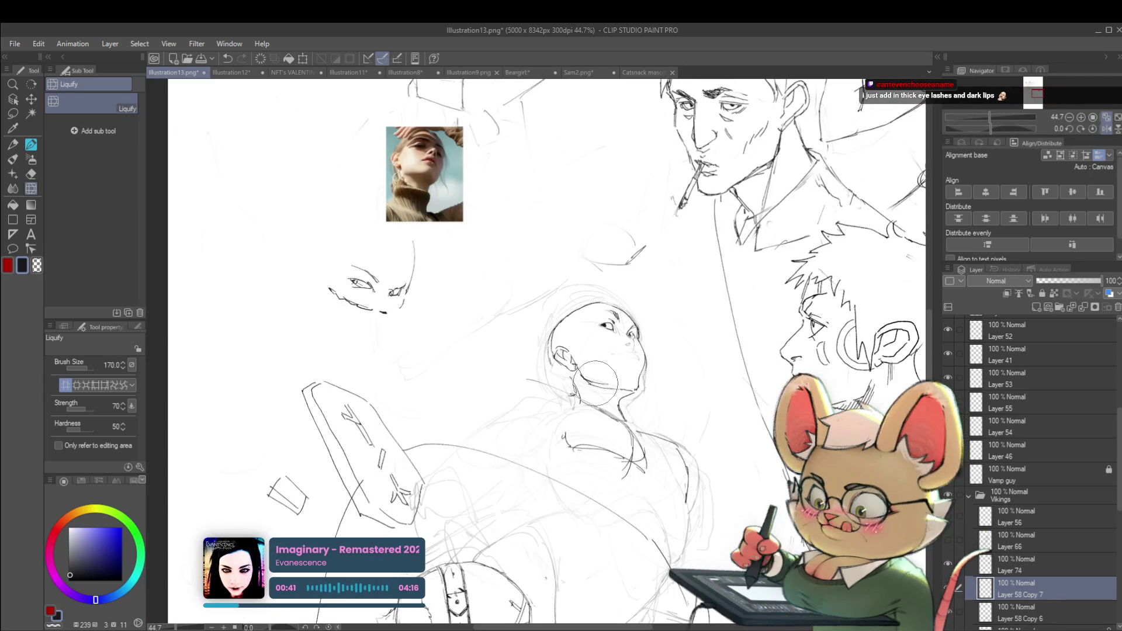
{"action": "left_click_drag", "start_coordinate": [600, 380], "coordinate": [611, 397]}
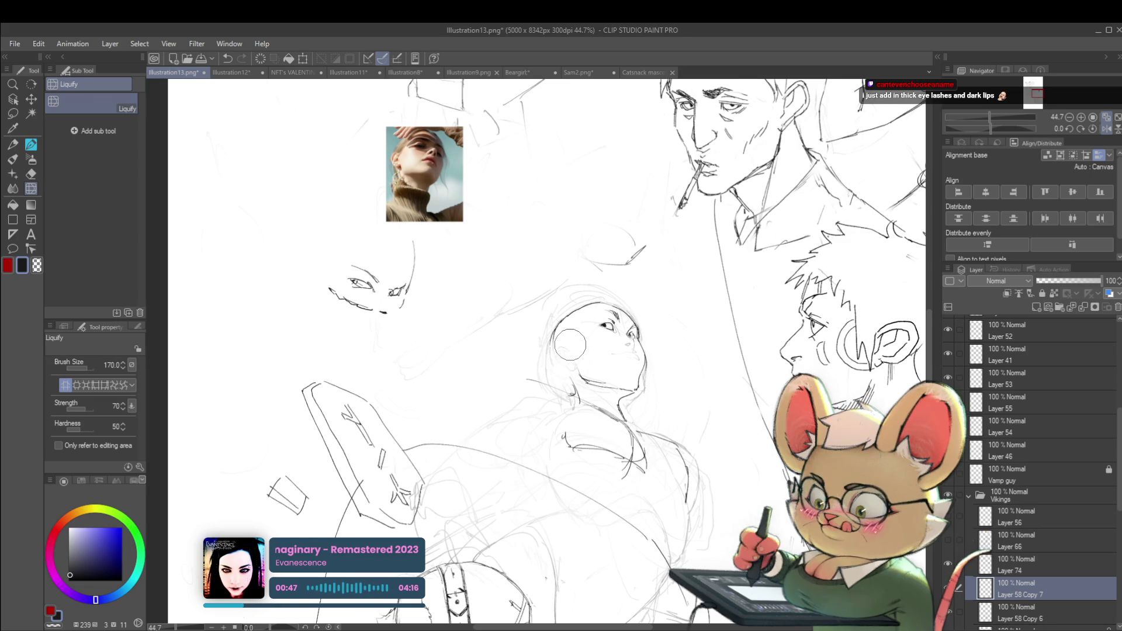
{"action": "scroll", "coordinate": [570, 344], "scroll_direction": "up", "scroll_amount": 1}
{"action": "key", "text": "p"}
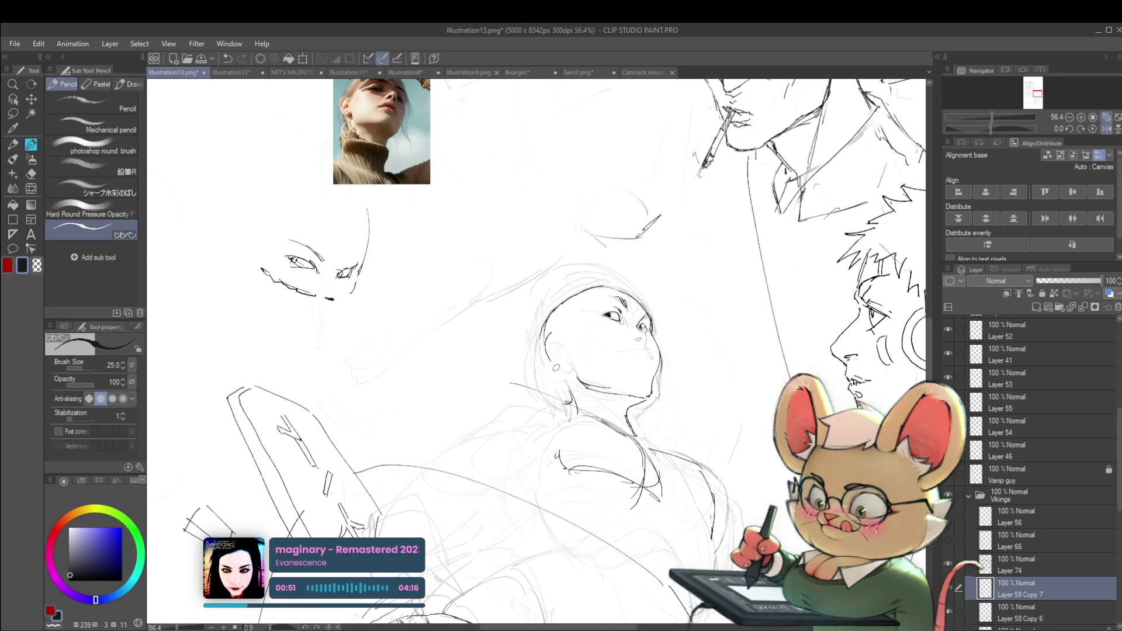
{"action": "left_click_drag", "start_coordinate": [553, 361], "coordinate": [549, 336]}
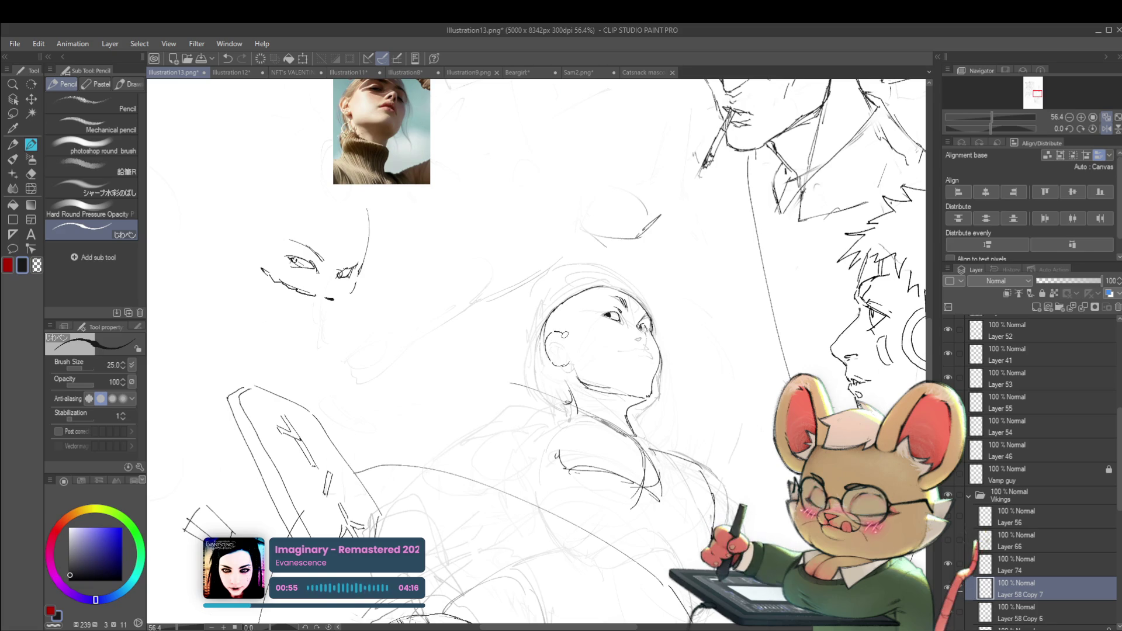
{"action": "scroll", "coordinate": [564, 332], "scroll_direction": "down", "scroll_amount": 5}
{"action": "scroll", "coordinate": [584, 331], "scroll_direction": "up", "scroll_amount": 1}
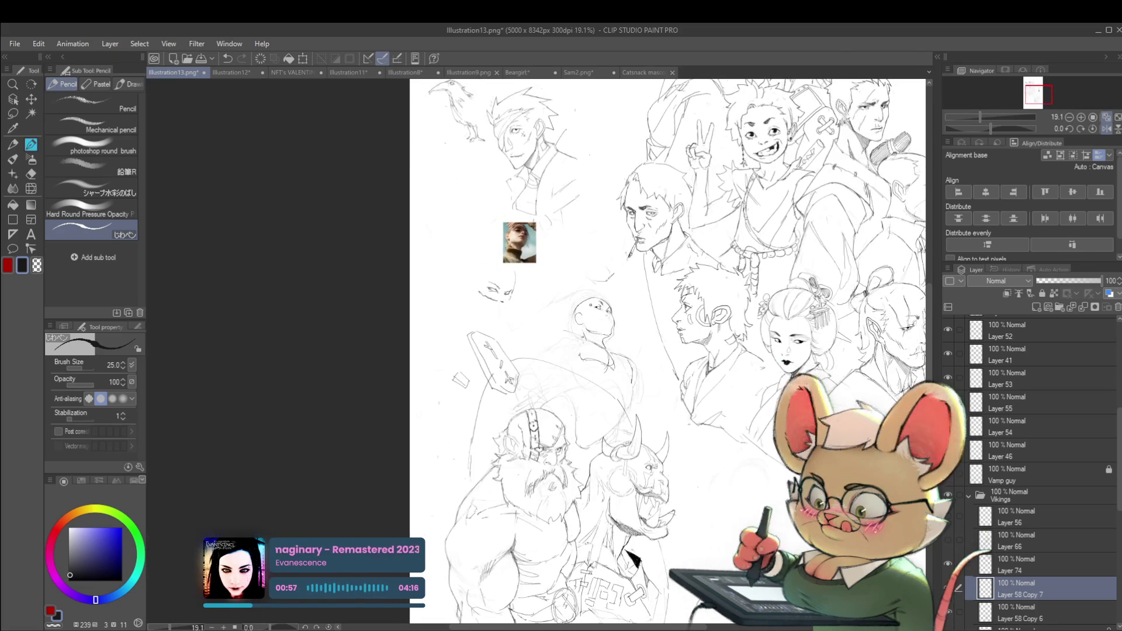
{"action": "scroll", "coordinate": [632, 332], "scroll_direction": "up", "scroll_amount": 3}
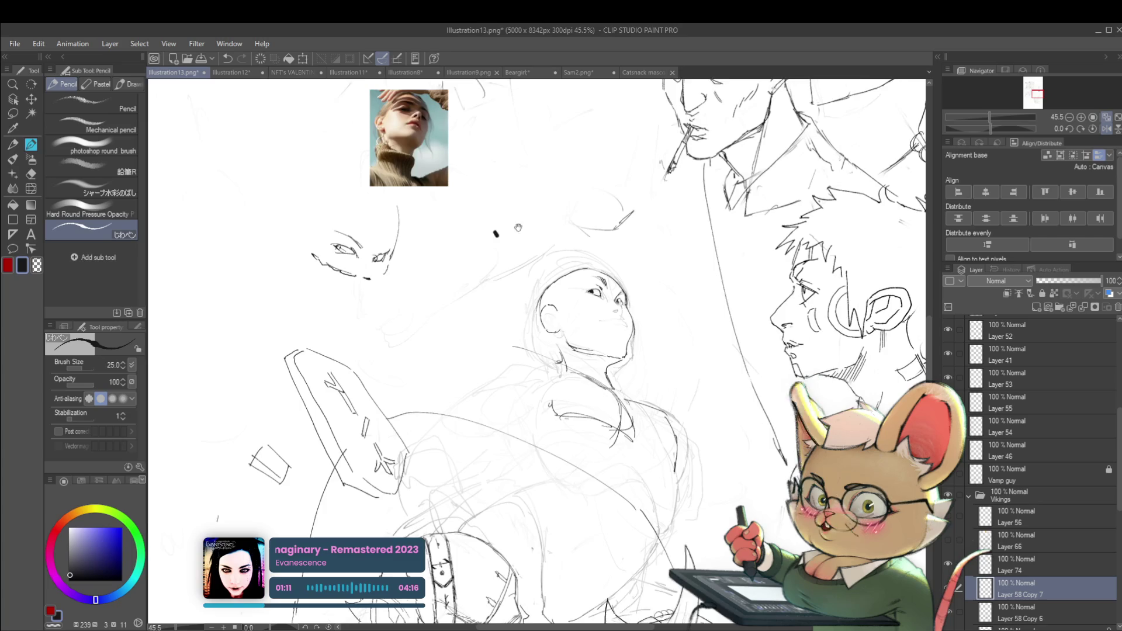
{"action": "scroll", "coordinate": [591, 192], "scroll_direction": "down", "scroll_amount": 2}
{"action": "scroll", "coordinate": [591, 350], "scroll_direction": "down", "scroll_amount": 5}
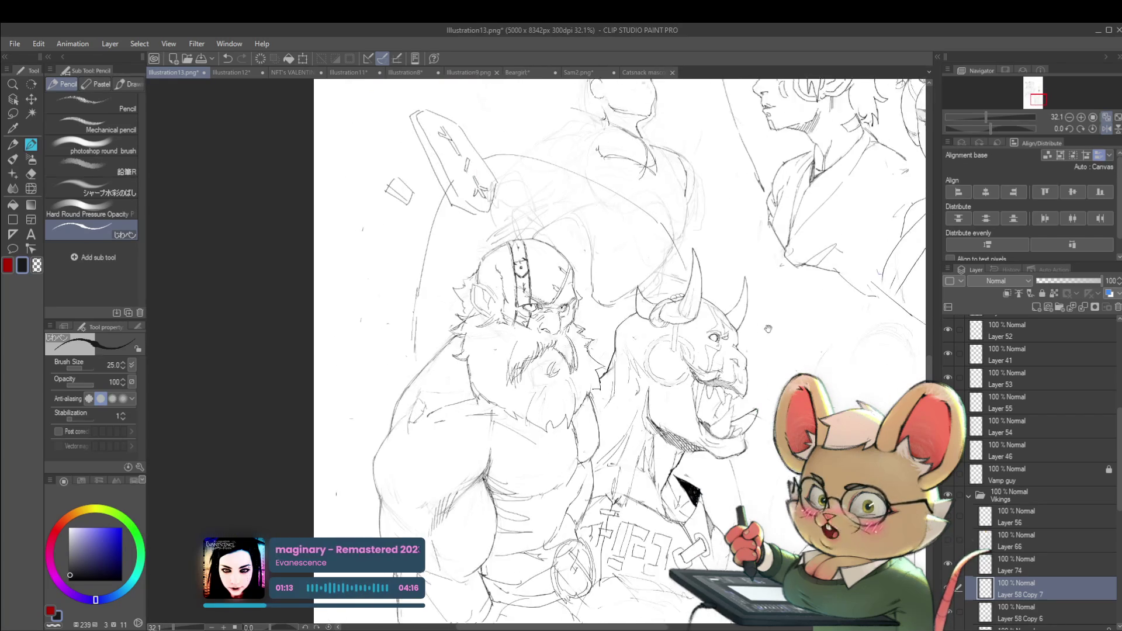
{"action": "scroll", "coordinate": [619, 350], "scroll_direction": "up", "scroll_amount": 10}
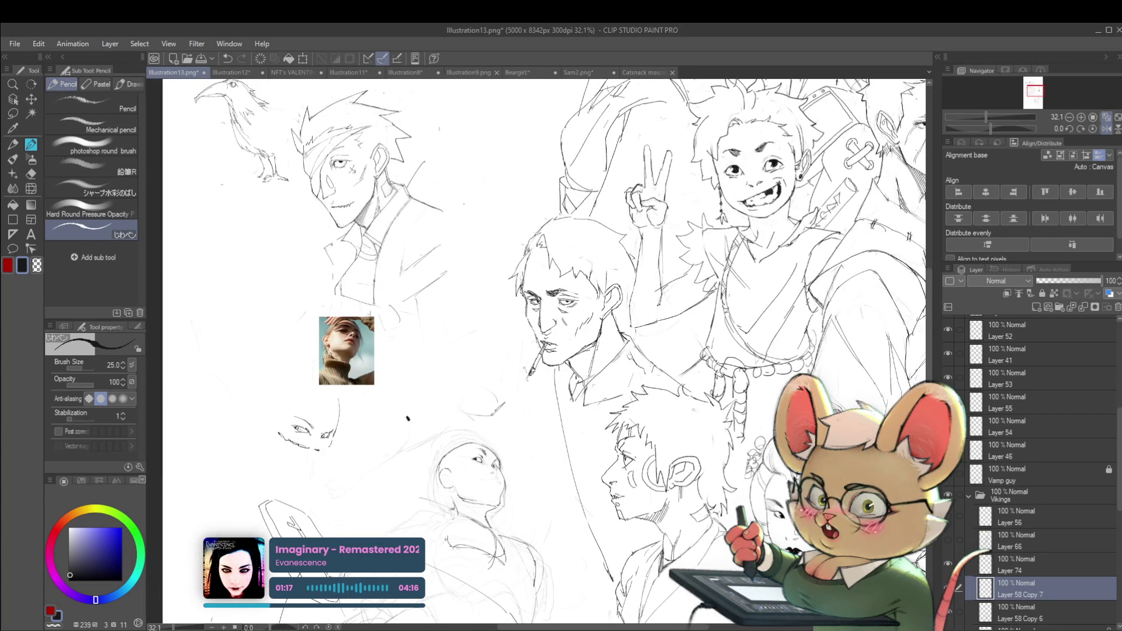
{"action": "scroll", "coordinate": [543, 350], "scroll_direction": "up", "scroll_amount": 3}
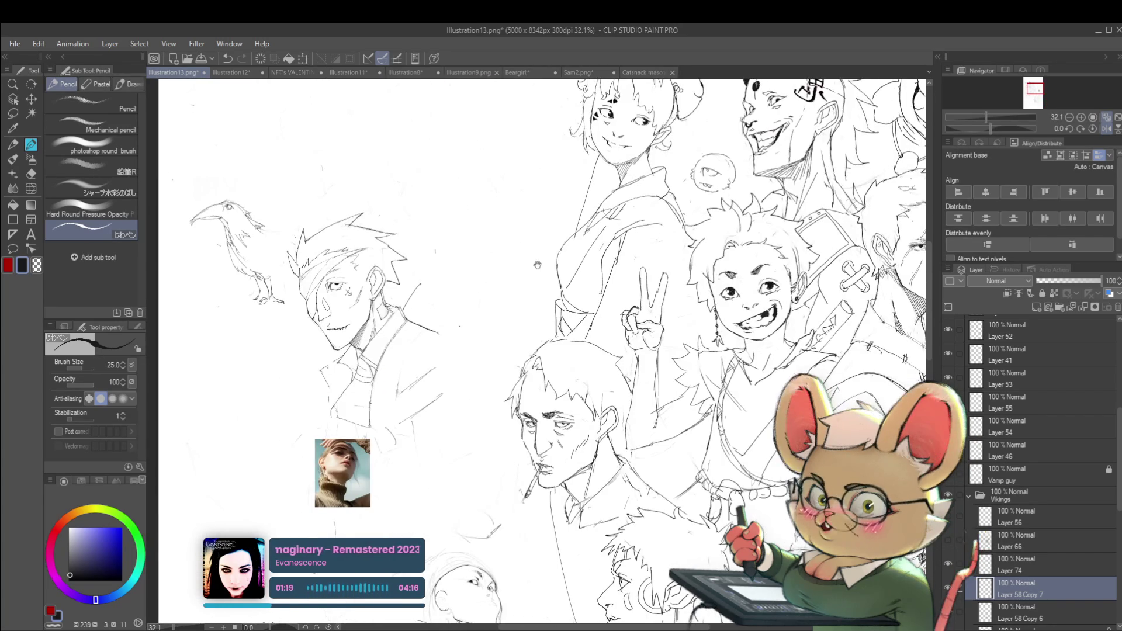
{"action": "scroll", "coordinate": [543, 350], "scroll_direction": "down", "scroll_amount": 2}
{"action": "scroll", "coordinate": [517, 303], "scroll_direction": "up", "scroll_amount": 2}
{"action": "scroll", "coordinate": [517, 302], "scroll_direction": "up", "scroll_amount": 6}
{"action": "scroll", "coordinate": [517, 302], "scroll_direction": "up", "scroll_amount": 3}
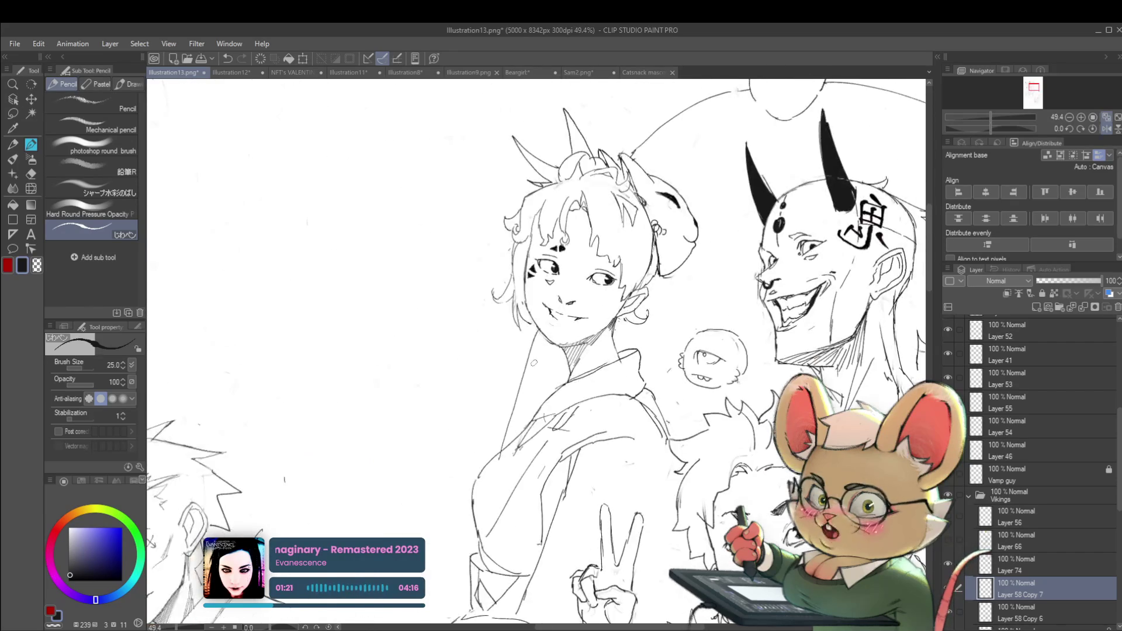
{"action": "scroll", "coordinate": [517, 303], "scroll_direction": "down", "scroll_amount": 4}
{"action": "scroll", "coordinate": [540, 209], "scroll_direction": "up", "scroll_amount": 2}
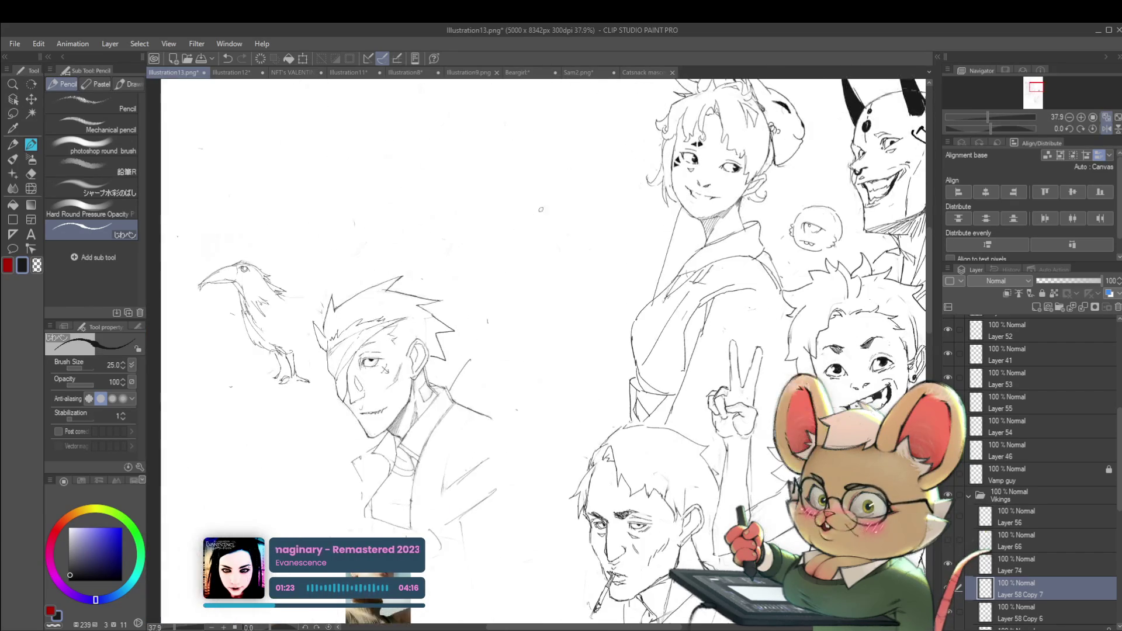
- Mark the nose and extend the mouth line on the upward-looking face, then mirror the view to check
{"action": "left_click_drag", "start_coordinate": [550, 201], "coordinate": [540, 271]}
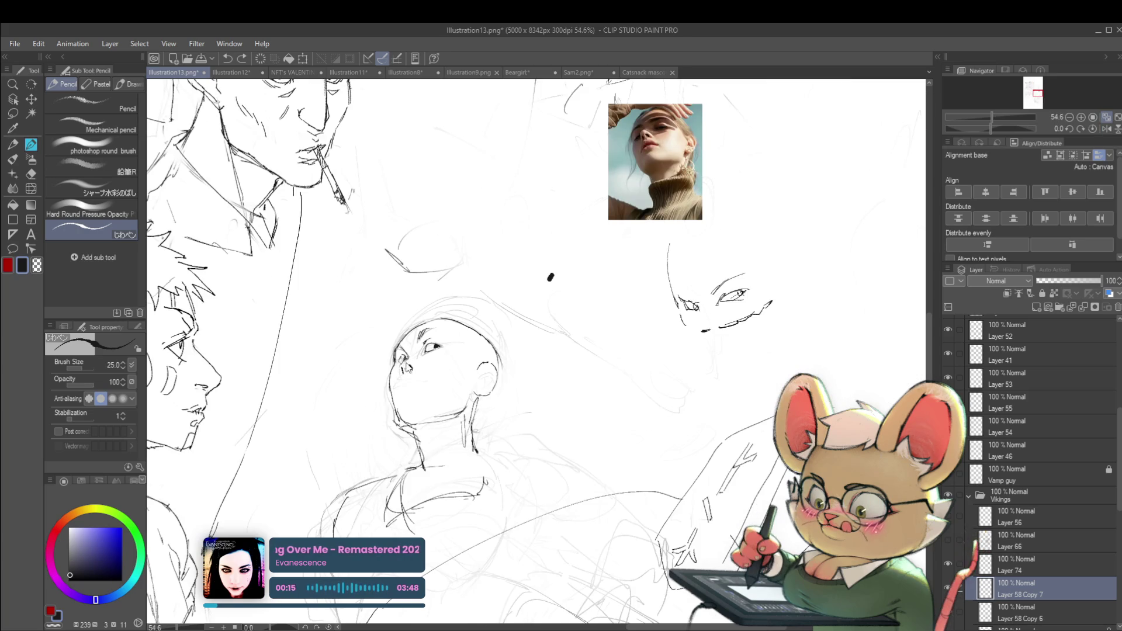
{"action": "left_click_drag", "start_coordinate": [403, 359], "coordinate": [405, 364]}
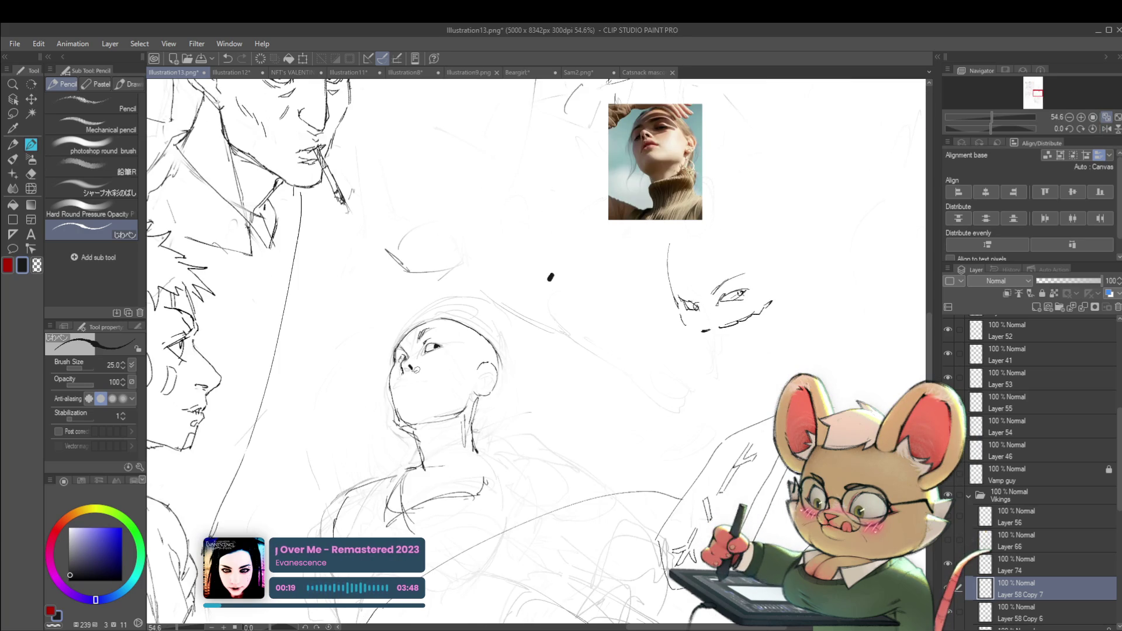
{"action": "scroll", "coordinate": [419, 367], "scroll_direction": "down", "scroll_amount": 5}
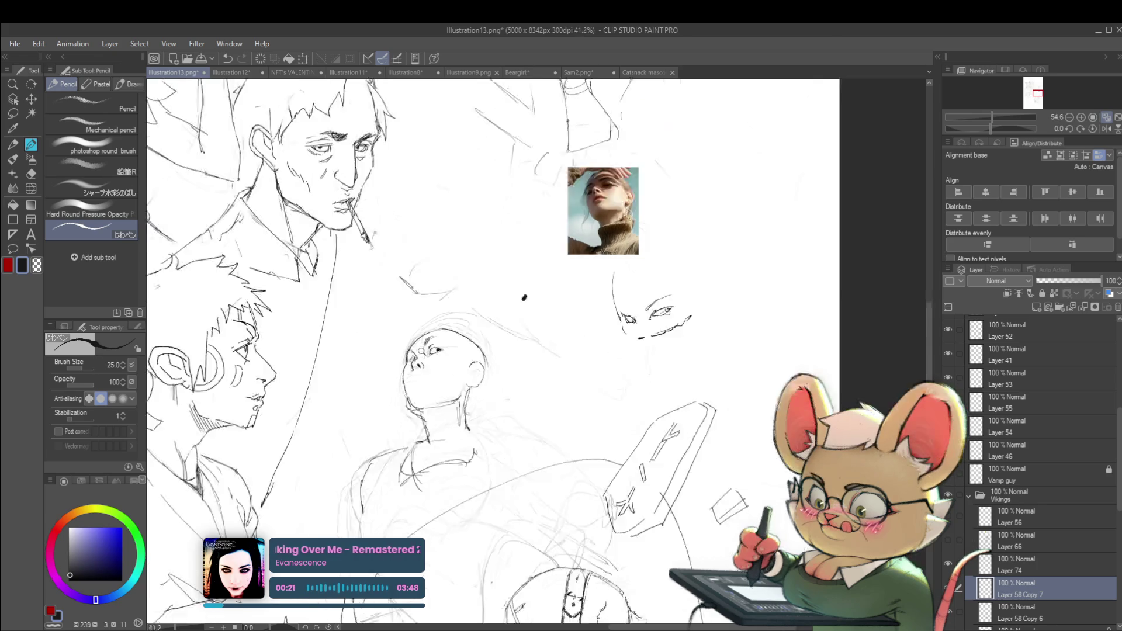
{"action": "scroll", "coordinate": [433, 362], "scroll_direction": "up", "scroll_amount": 5}
{"action": "scroll", "coordinate": [429, 368], "scroll_direction": "up", "scroll_amount": 1}
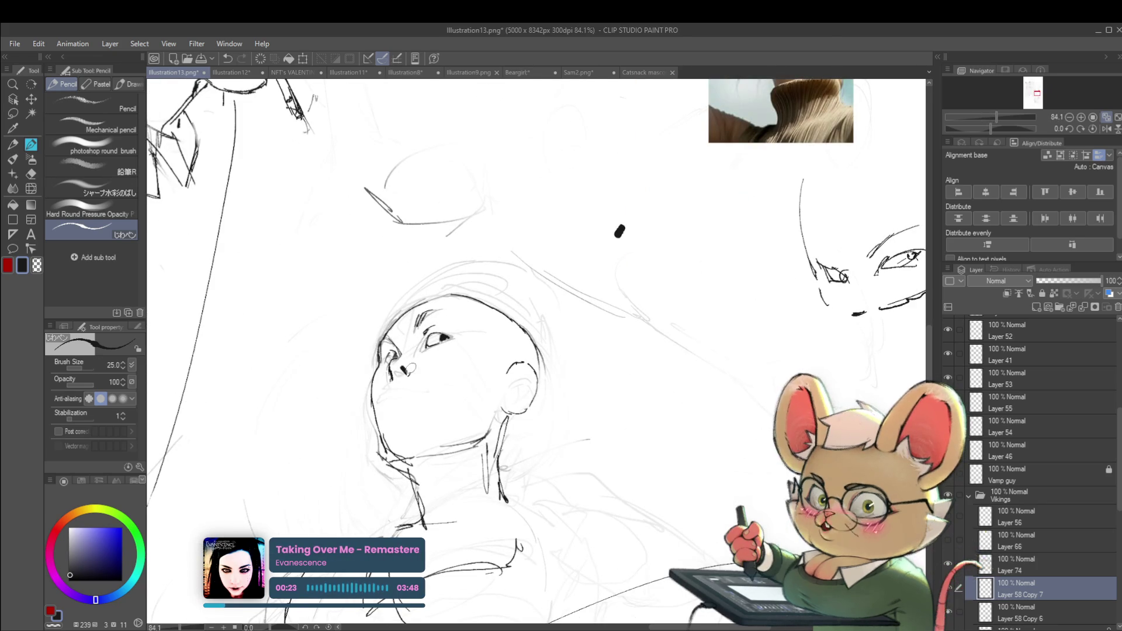
{"action": "scroll", "coordinate": [428, 377], "scroll_direction": "down", "scroll_amount": 3}
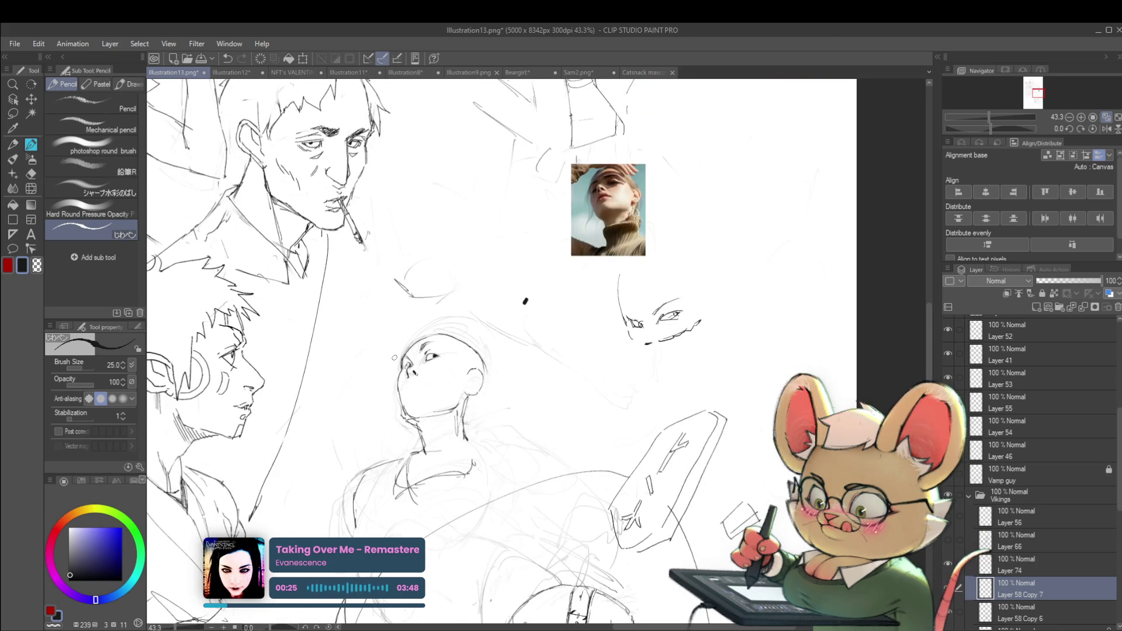
{"action": "scroll", "coordinate": [394, 357], "scroll_direction": "up", "scroll_amount": 2}
{"action": "left_click_drag", "start_coordinate": [417, 391], "coordinate": [407, 413]}
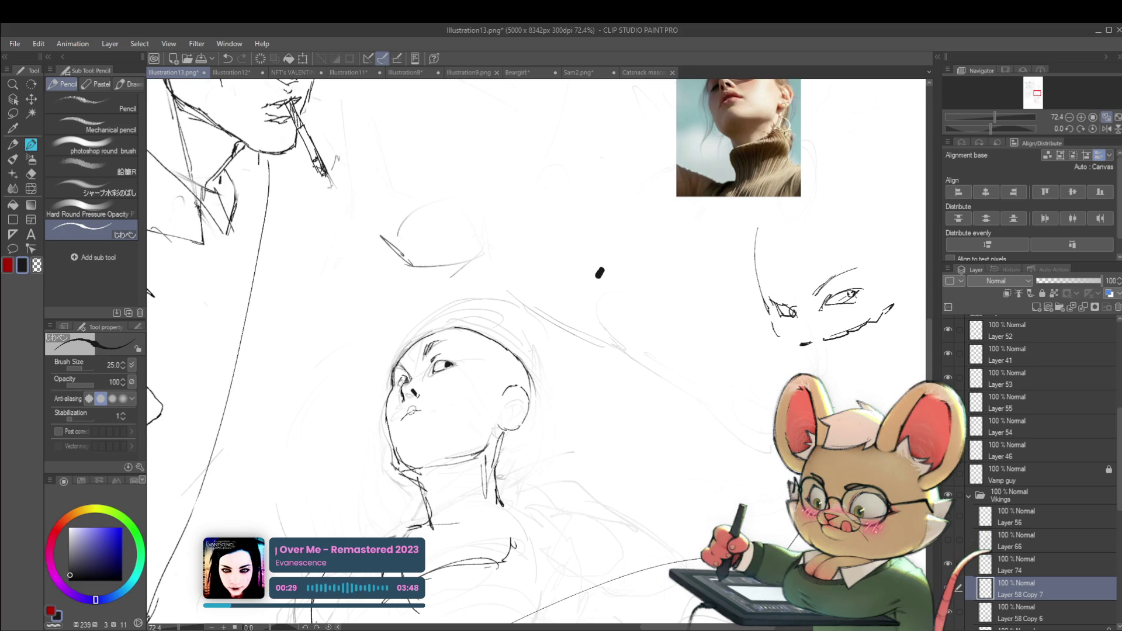
{"action": "left_click_drag", "start_coordinate": [430, 411], "coordinate": [437, 408]}
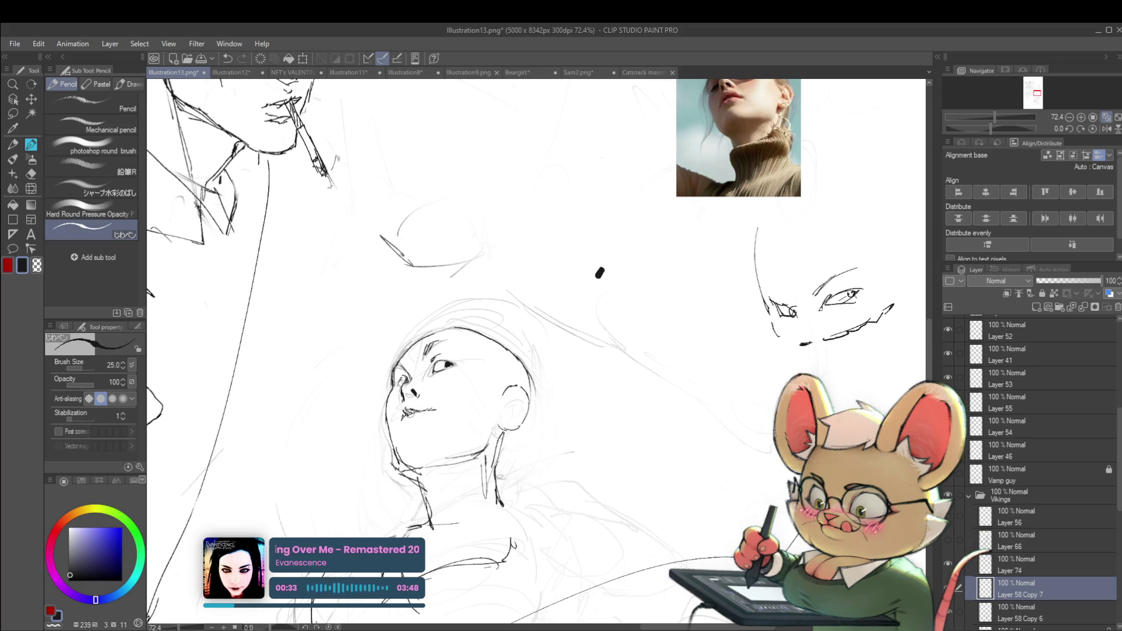
{"action": "scroll", "coordinate": [401, 419], "scroll_direction": "down", "scroll_amount": 4}
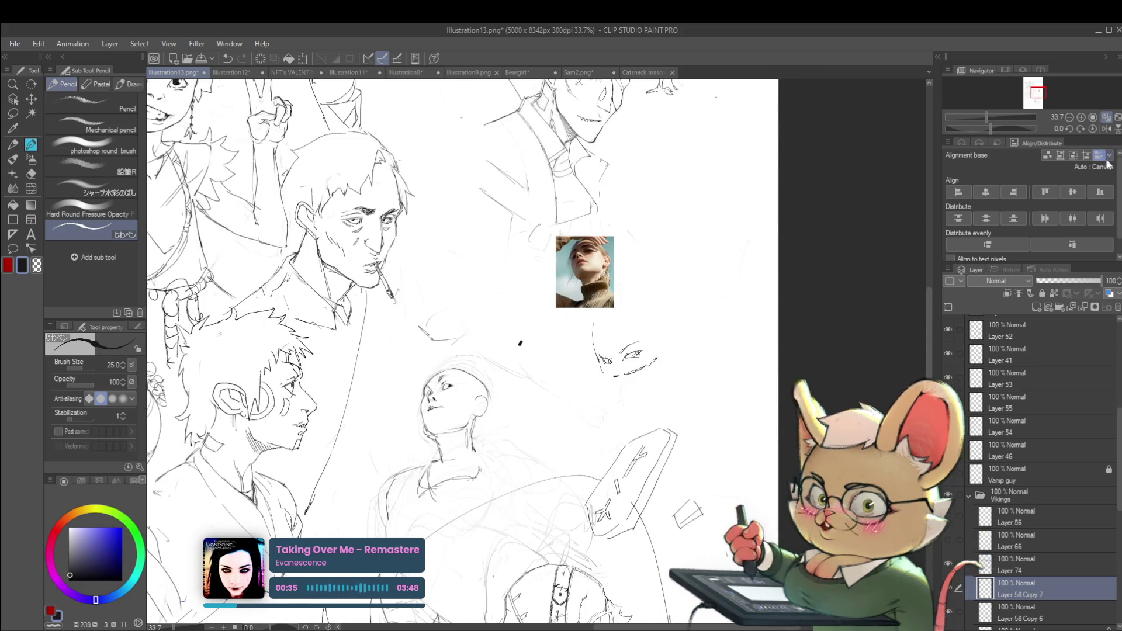
{"action": "left_click", "coordinate": [1106, 131]}
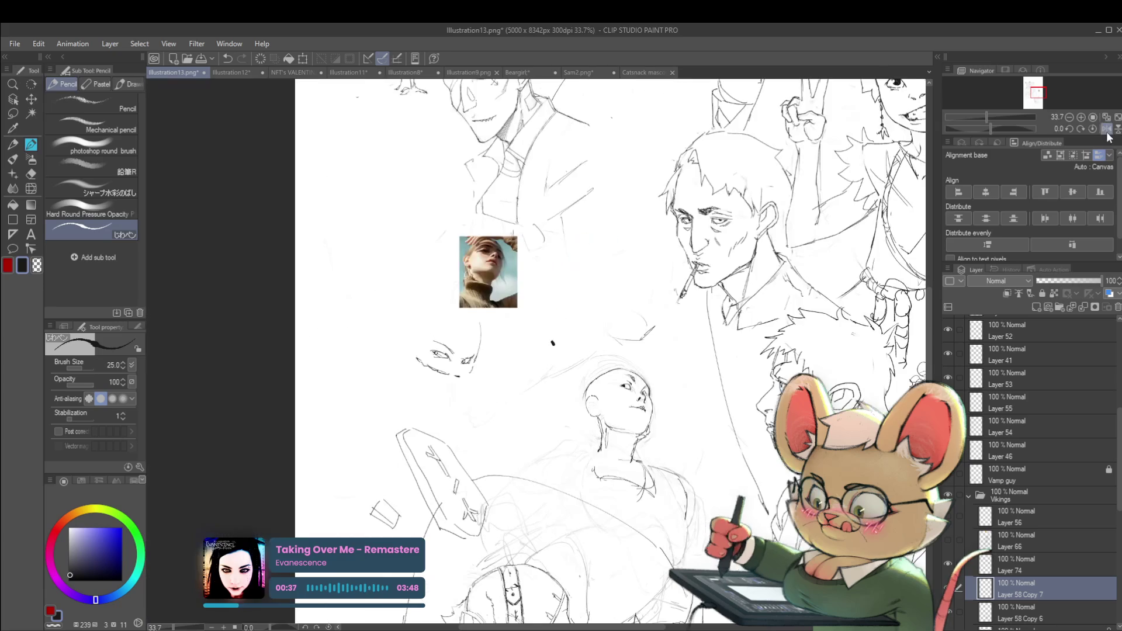
- Begin the handwritten note '• Common' beside the reference photo
{"action": "left_click_drag", "start_coordinate": [709, 502], "coordinate": [614, 448]}
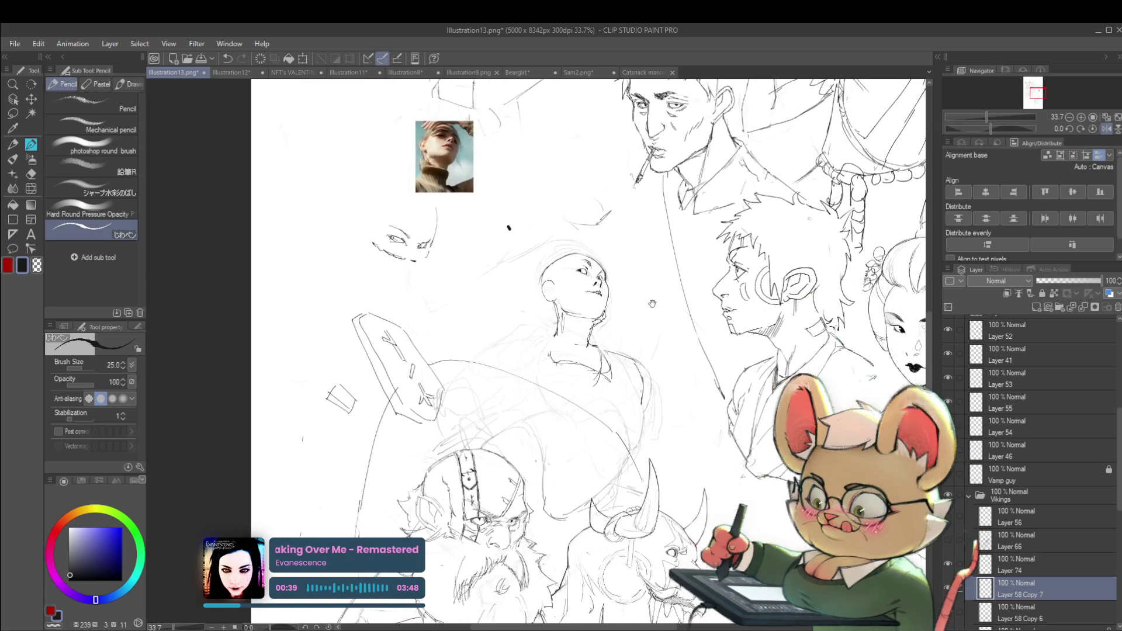
{"action": "scroll", "coordinate": [614, 448], "scroll_direction": "up", "scroll_amount": 3}
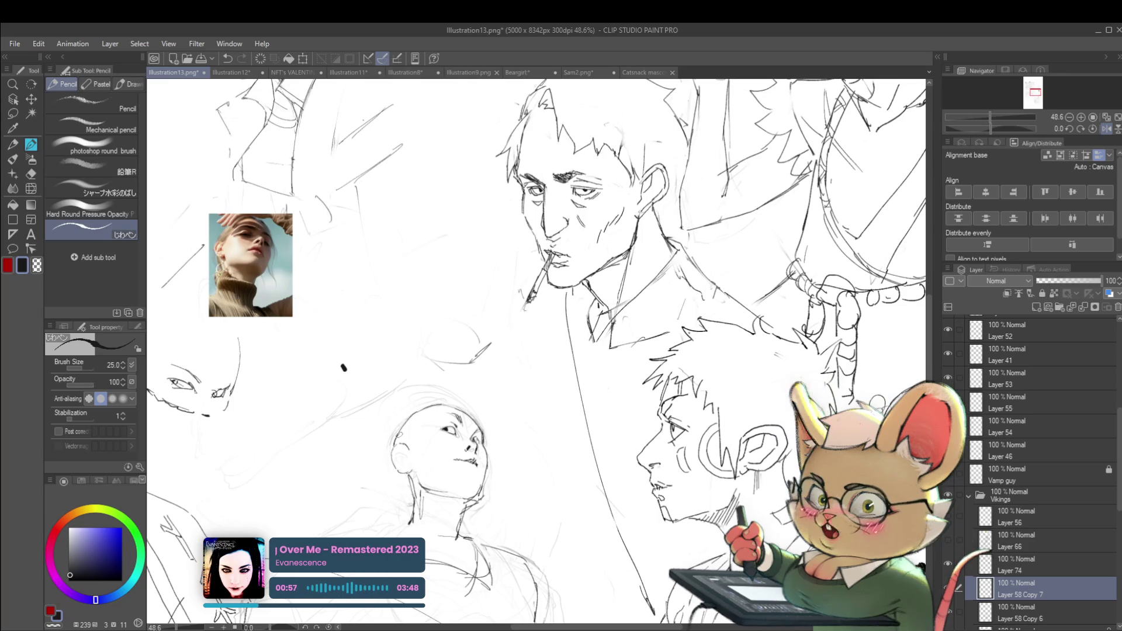
{"action": "scroll", "coordinate": [488, 269], "scroll_direction": "down", "scroll_amount": 3}
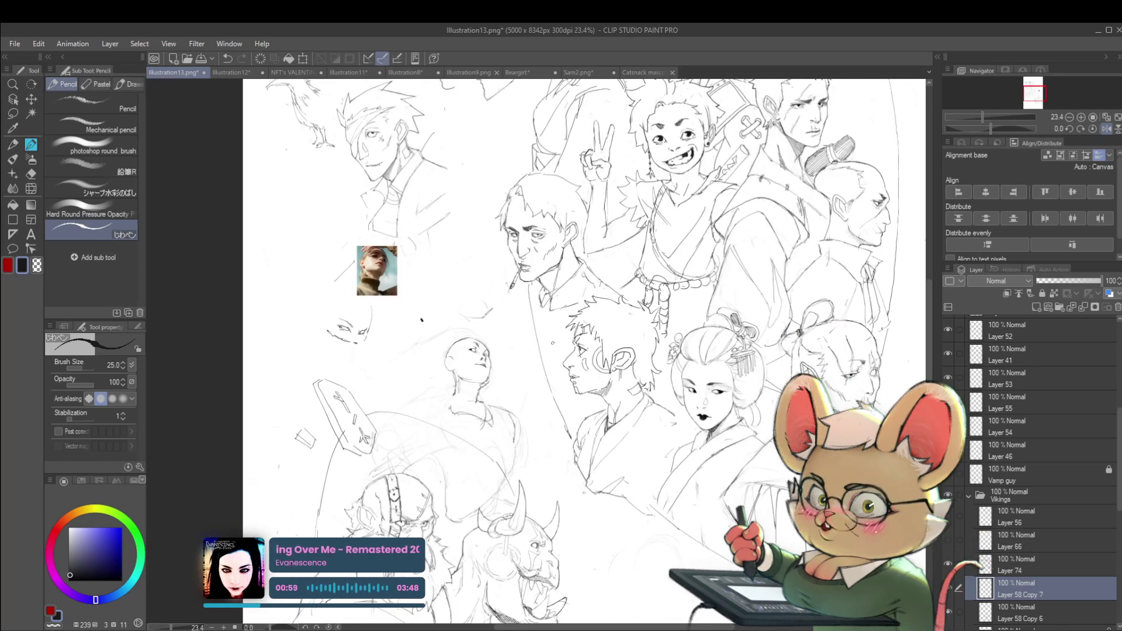
{"action": "scroll", "coordinate": [462, 353], "scroll_direction": "up", "scroll_amount": 3}
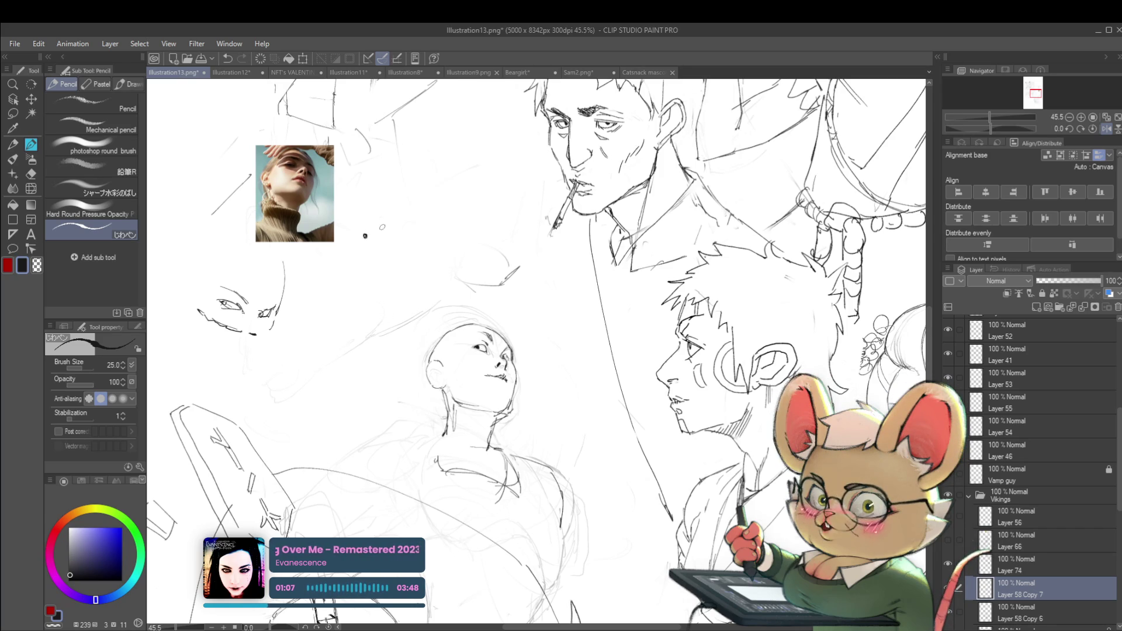
{"action": "mouse_move", "coordinate": [390, 225]}
{"action": "left_mouse_down"}
{"action": "mouse_move", "coordinate": [389, 243]}
{"action": "mouse_move", "coordinate": [542, 228]}
{"action": "left_mouse_up"}
- Complete the note's first line as 'Common mistake:'
{"action": "left_click", "coordinate": [491, 219]}
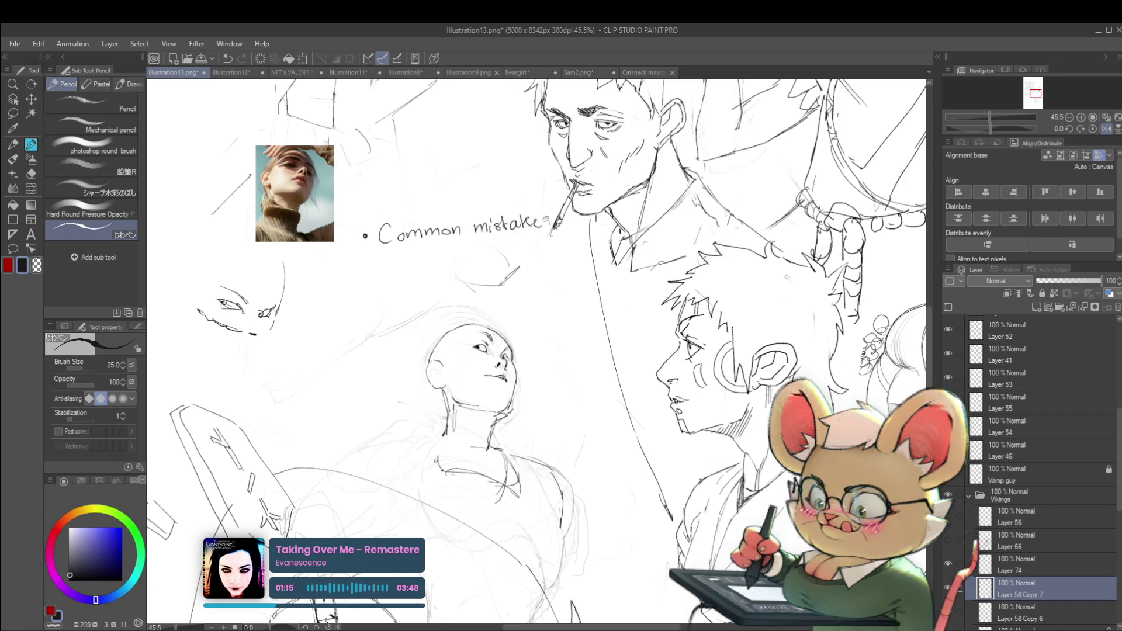
{"action": "left_click", "coordinate": [547, 220]}
{"action": "left_click", "coordinate": [547, 228]}
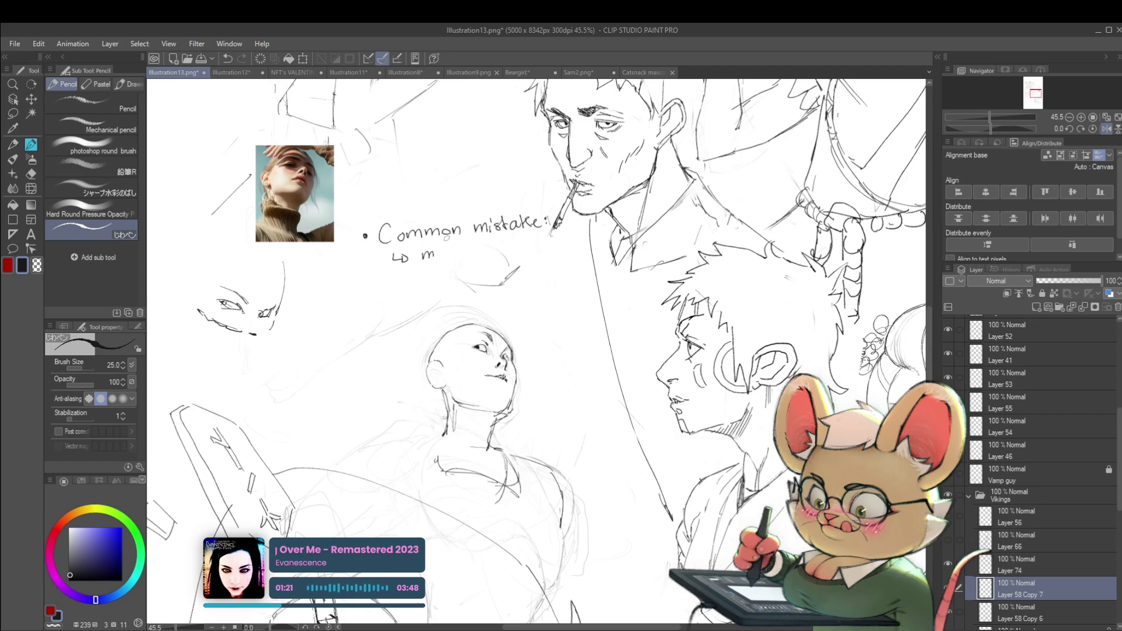
- Write 'less curved back of skull' beneath it and zoom out to view the note
{"action": "mouse_move", "coordinate": [426, 246]}
{"action": "left_mouse_down"}
{"action": "mouse_move", "coordinate": [424, 261]}
{"action": "mouse_move", "coordinate": [443, 261]}
{"action": "left_mouse_up"}
{"action": "left_click_drag", "start_coordinate": [453, 250], "coordinate": [450, 260]}
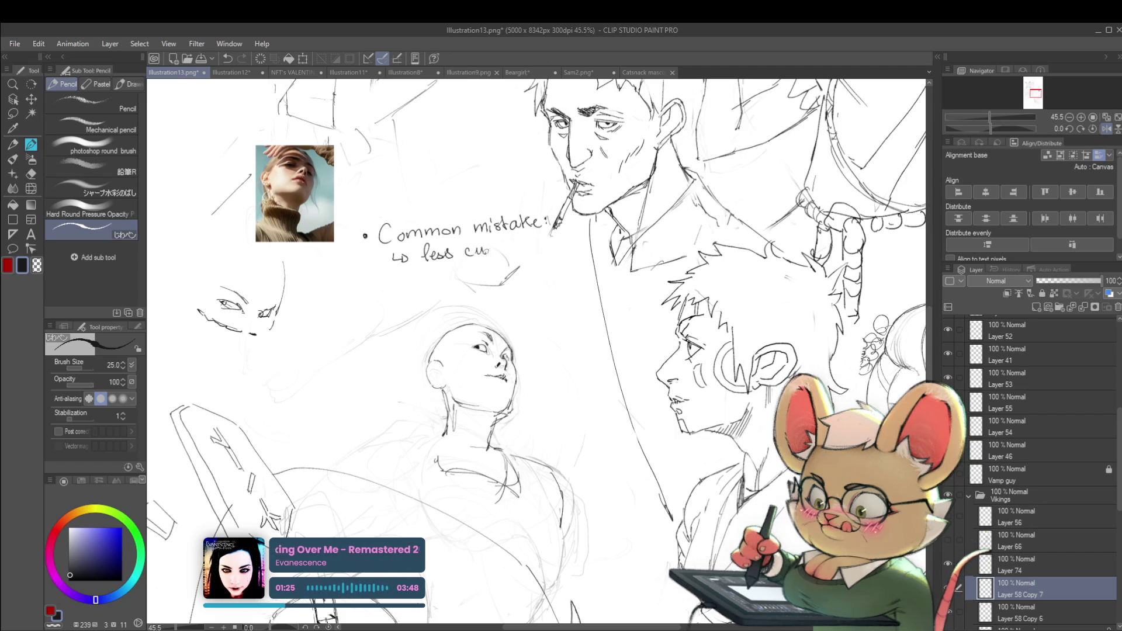
{"action": "left_click_drag", "start_coordinate": [497, 244], "coordinate": [516, 244]}
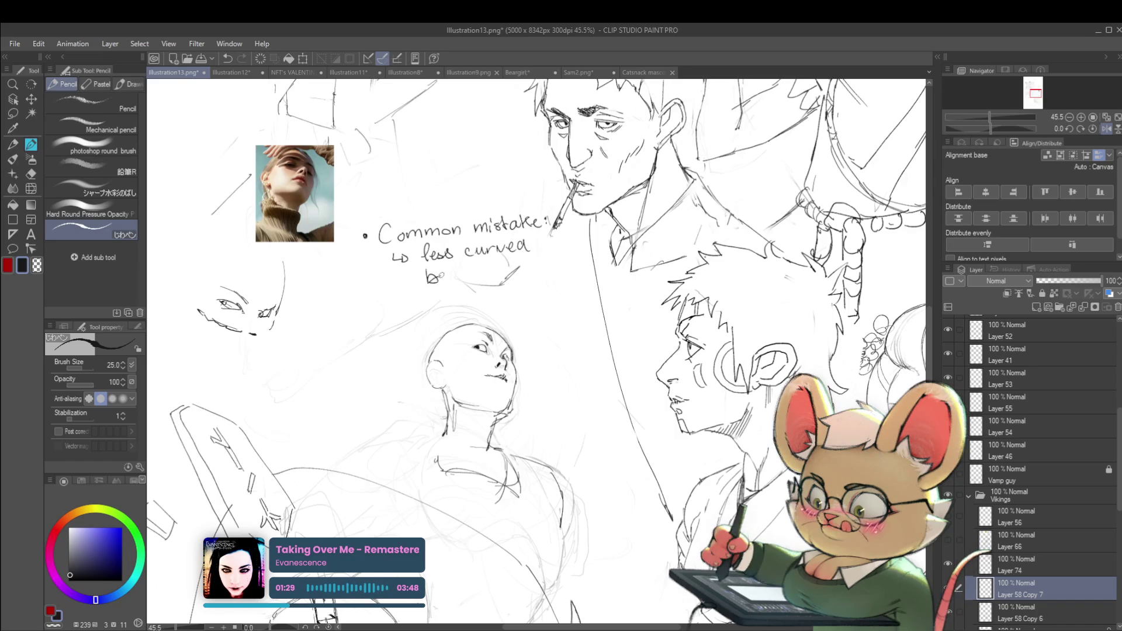
{"action": "mouse_move", "coordinate": [440, 275]}
{"action": "left_mouse_down"}
{"action": "mouse_move", "coordinate": [500, 284]}
{"action": "mouse_move", "coordinate": [563, 273]}
{"action": "left_mouse_up"}
{"action": "left_click_drag", "start_coordinate": [569, 257], "coordinate": [570, 273]}
{"action": "scroll", "coordinate": [497, 212], "scroll_direction": "down", "scroll_amount": 3}
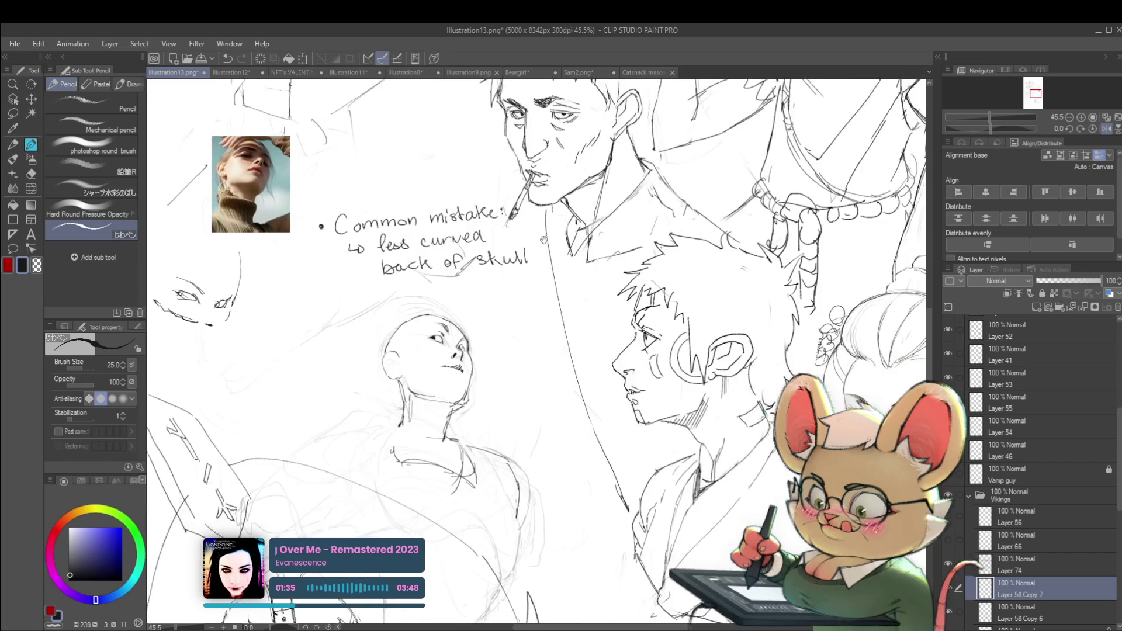
{"action": "left_click_drag", "start_coordinate": [649, 214], "coordinate": [608, 176]}
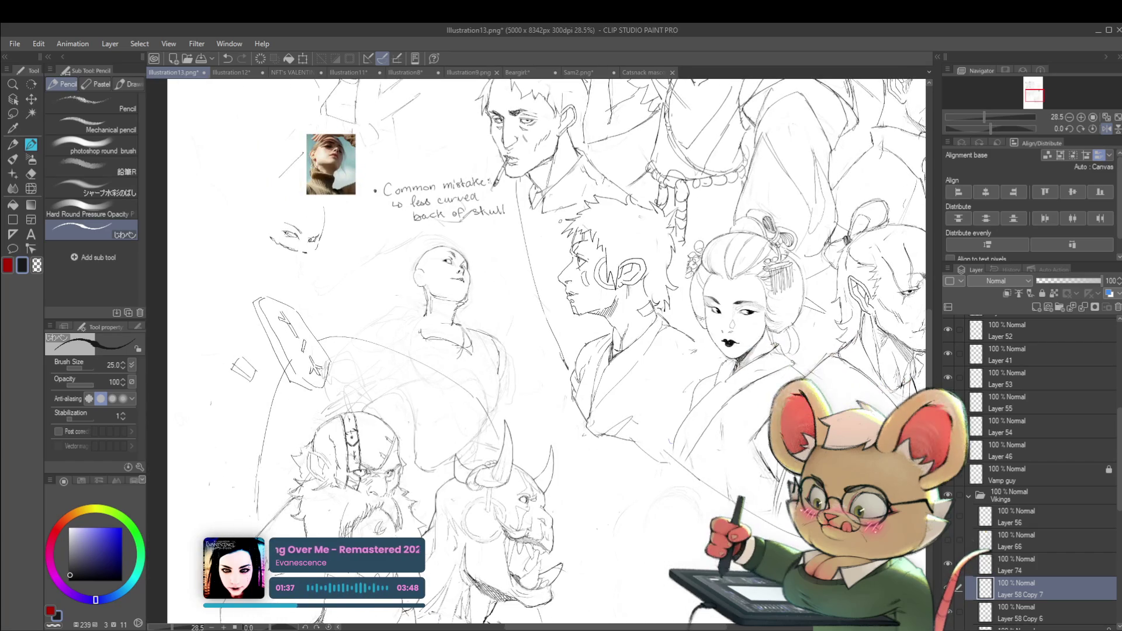
{"action": "scroll", "coordinate": [361, 159], "scroll_direction": "up", "scroll_amount": 1}
{"action": "scroll", "coordinate": [361, 158], "scroll_direction": "up", "scroll_amount": 1}
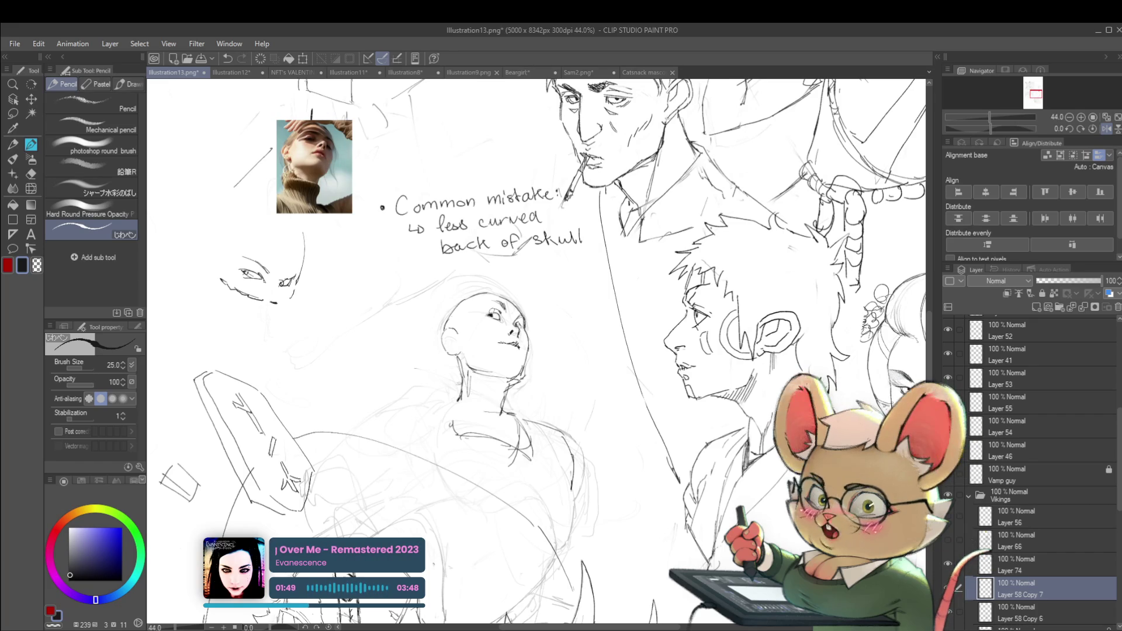
{"action": "left_click_drag", "start_coordinate": [489, 315], "coordinate": [495, 283]}
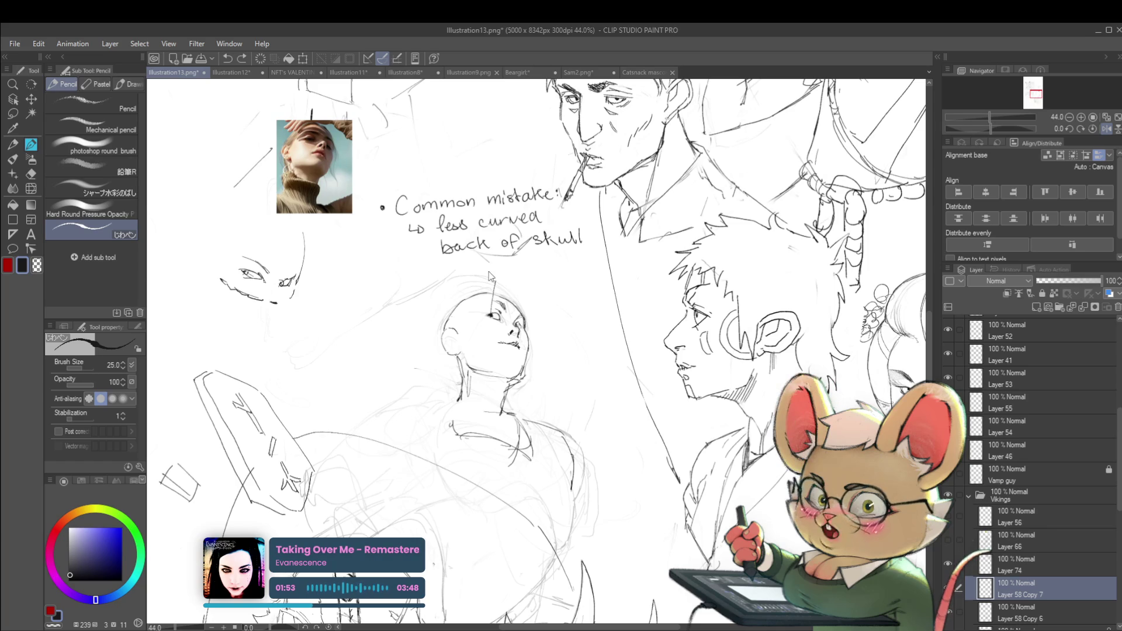
{"action": "left_click", "coordinate": [32, 189]}
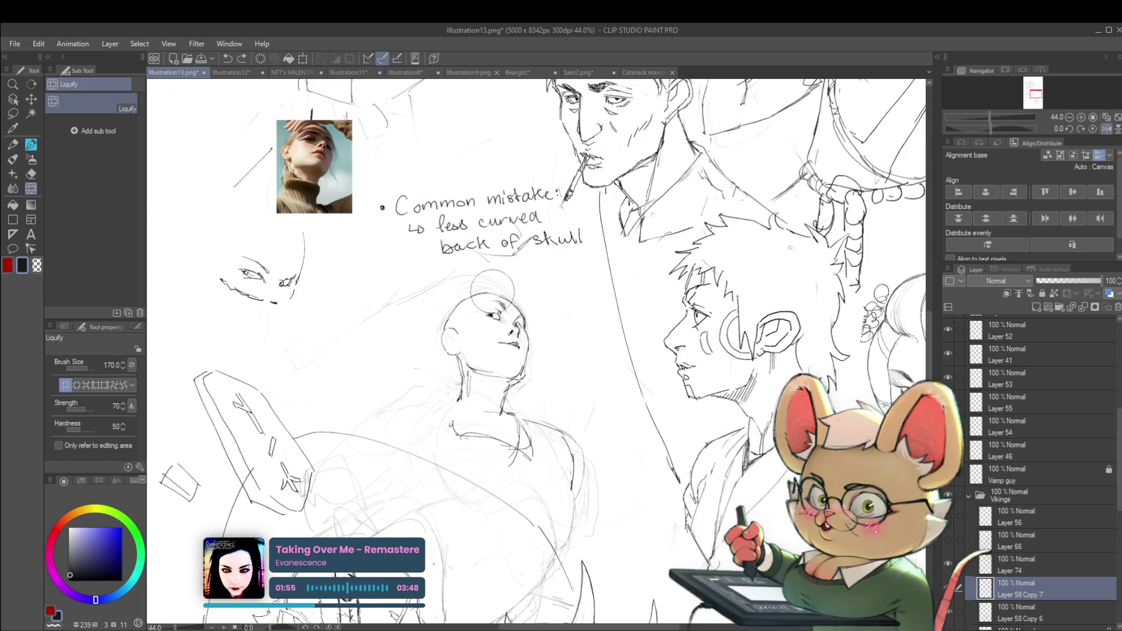
{"action": "left_click_drag", "start_coordinate": [486, 284], "coordinate": [519, 285]}
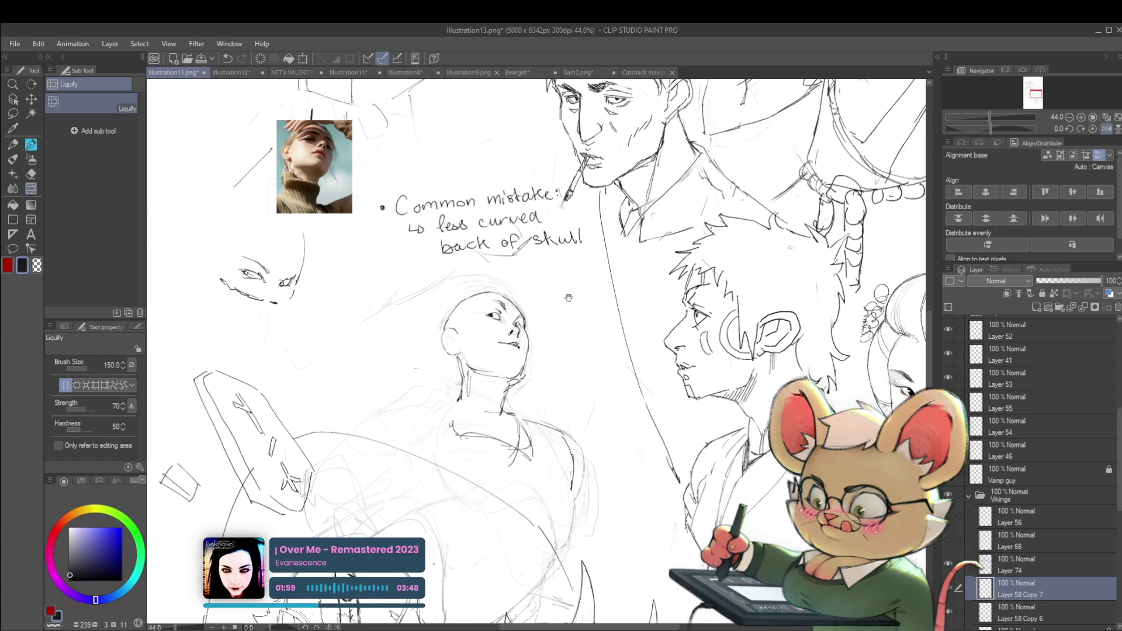
{"action": "scroll", "coordinate": [518, 285], "scroll_direction": "down", "scroll_amount": 2}
{"action": "scroll", "coordinate": [549, 296], "scroll_direction": "up", "scroll_amount": 3}
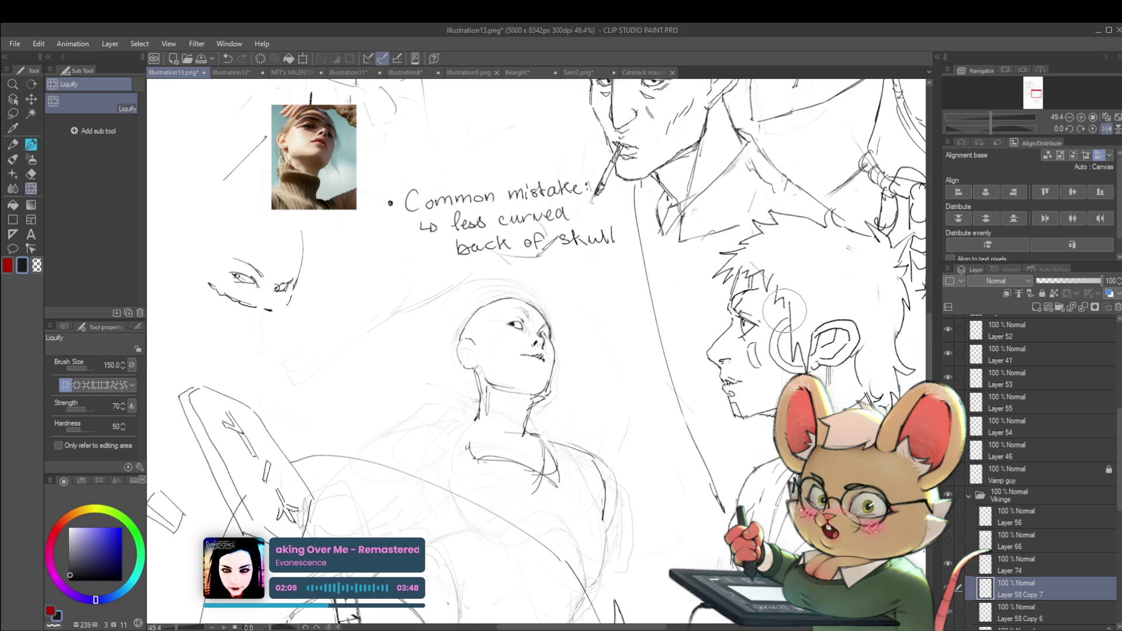
- With the Pencil on a mirrored canvas, add an eyebrow stroke above the upturned face's eye
{"action": "key", "text": "p"}
{"action": "key", "text": "h"}
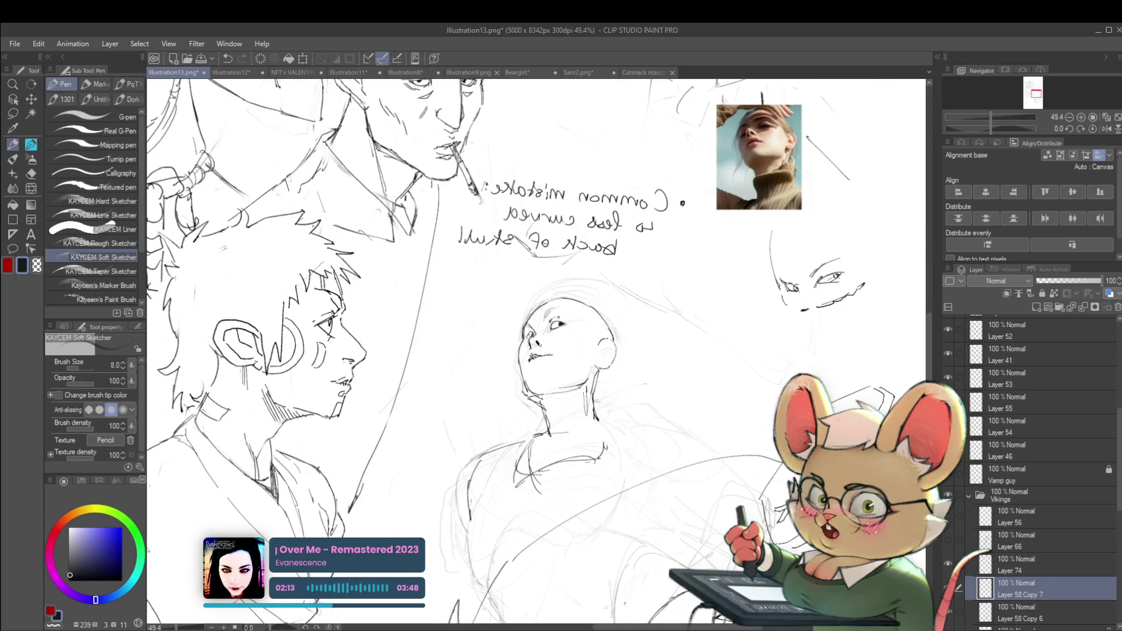
{"action": "key", "text": "p"}
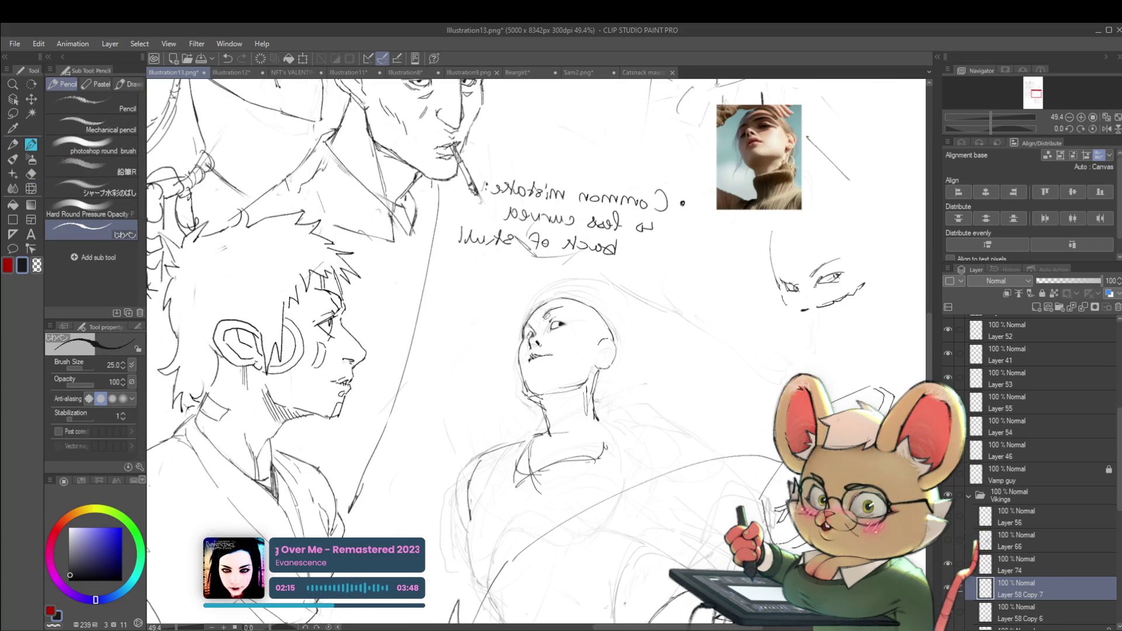
{"action": "scroll", "coordinate": [615, 309], "scroll_direction": "down", "scroll_amount": 4}
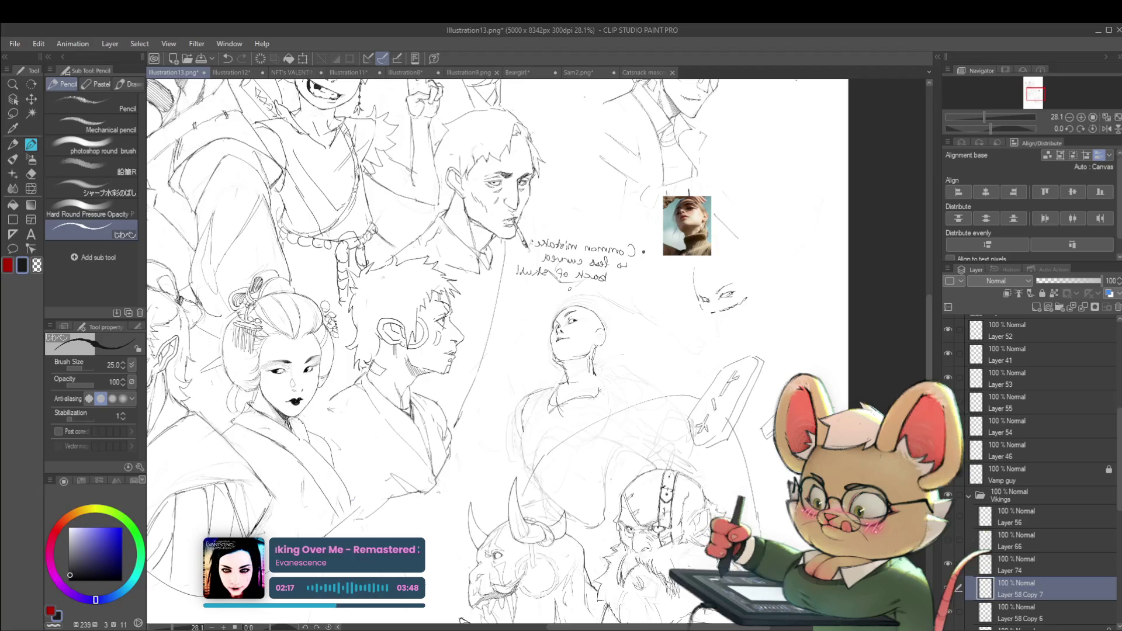
{"action": "scroll", "coordinate": [615, 310], "scroll_direction": "up", "scroll_amount": 5}
{"action": "left_click_drag", "start_coordinate": [582, 316], "coordinate": [569, 328]}
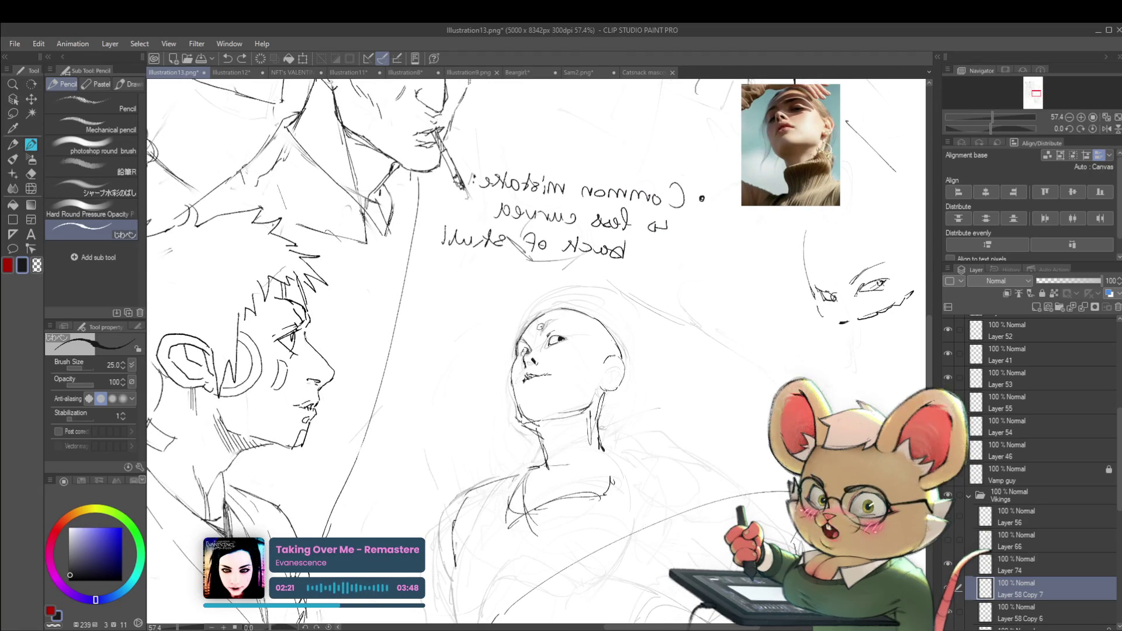
{"action": "left_click_drag", "start_coordinate": [541, 326], "coordinate": [564, 323]}
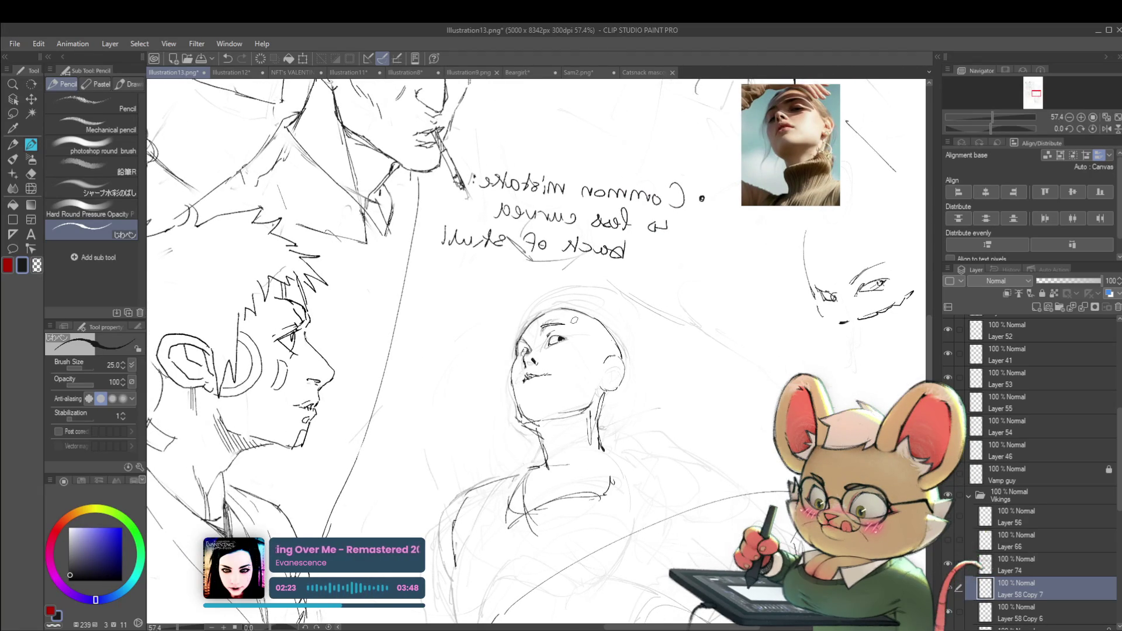
{"action": "scroll", "coordinate": [574, 320], "scroll_direction": "down", "scroll_amount": 5}
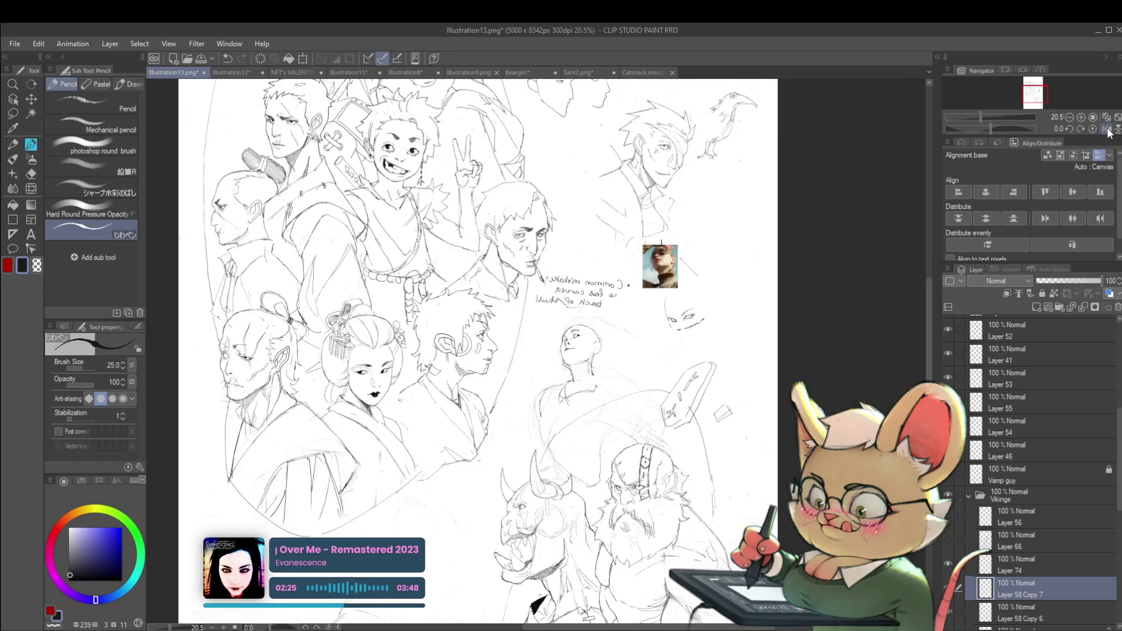
- Flip the canvas back and draw a curved eyebrow over the face's left eye
{"action": "key", "text": "h"}
{"action": "scroll", "coordinate": [543, 369], "scroll_direction": "up", "scroll_amount": 3}
{"action": "scroll", "coordinate": [544, 370], "scroll_direction": "up", "scroll_amount": 1}
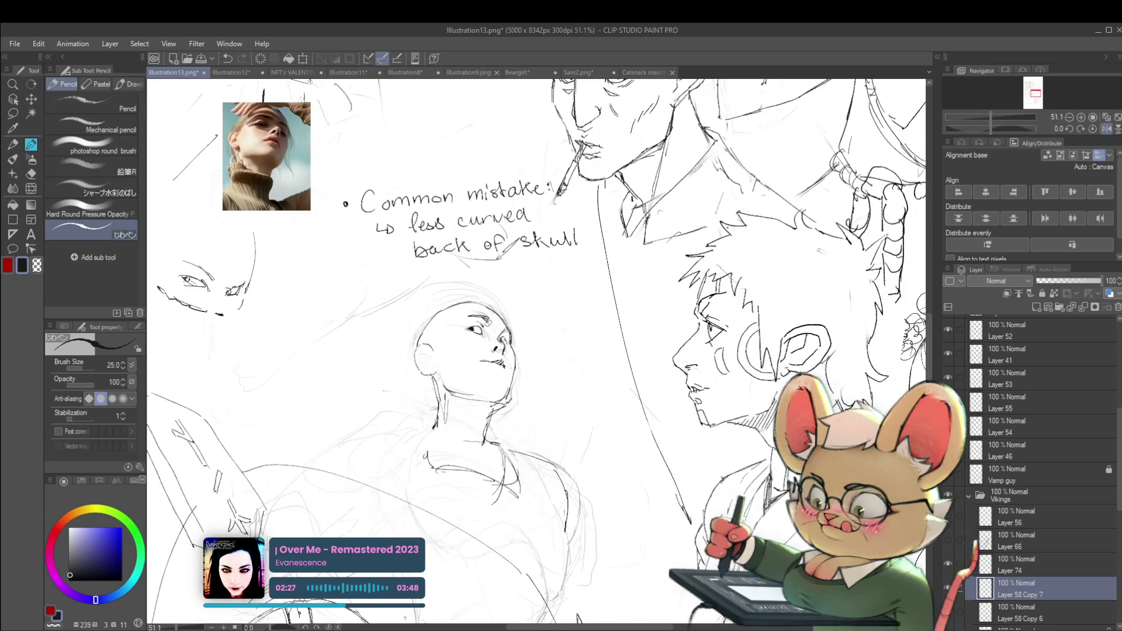
{"action": "scroll", "coordinate": [494, 297], "scroll_direction": "down", "scroll_amount": 4}
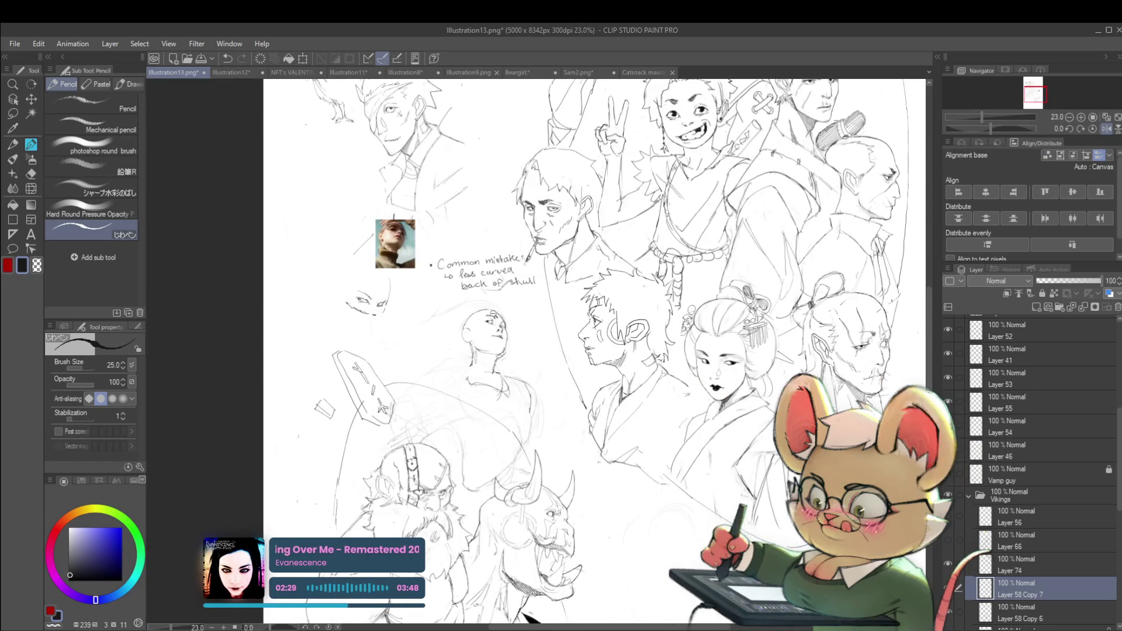
{"action": "scroll", "coordinate": [508, 306], "scroll_direction": "up", "scroll_amount": 4}
{"action": "scroll", "coordinate": [257, 113], "scroll_direction": "up", "scroll_amount": 6}
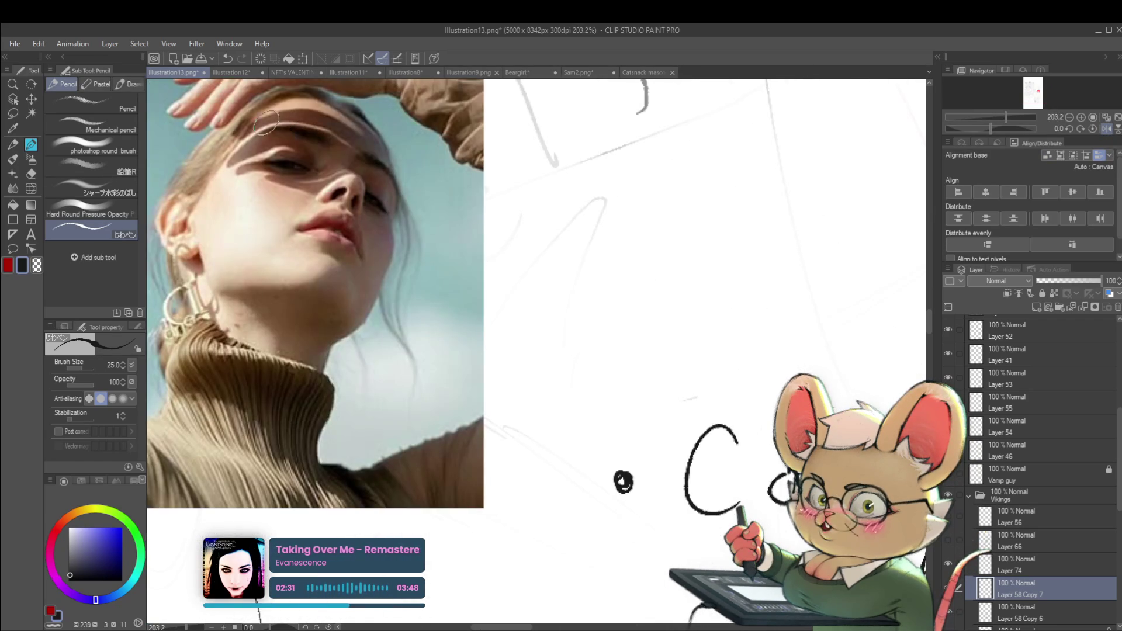
{"action": "scroll", "coordinate": [316, 146], "scroll_direction": "down", "scroll_amount": 5}
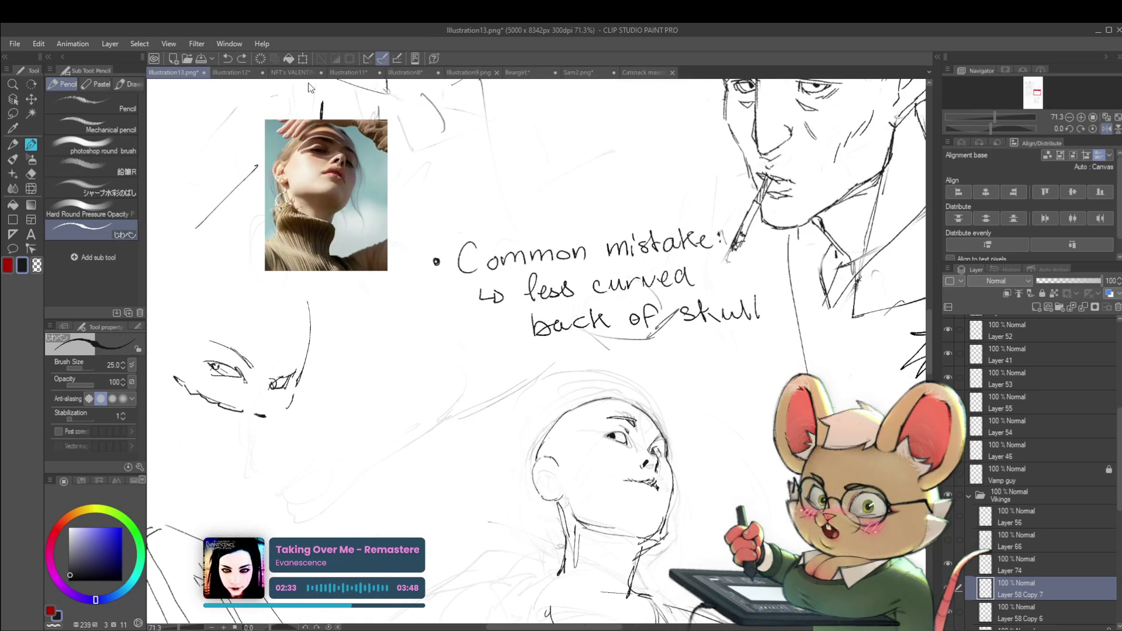
{"action": "left_click_drag", "start_coordinate": [667, 427], "coordinate": [569, 328]}
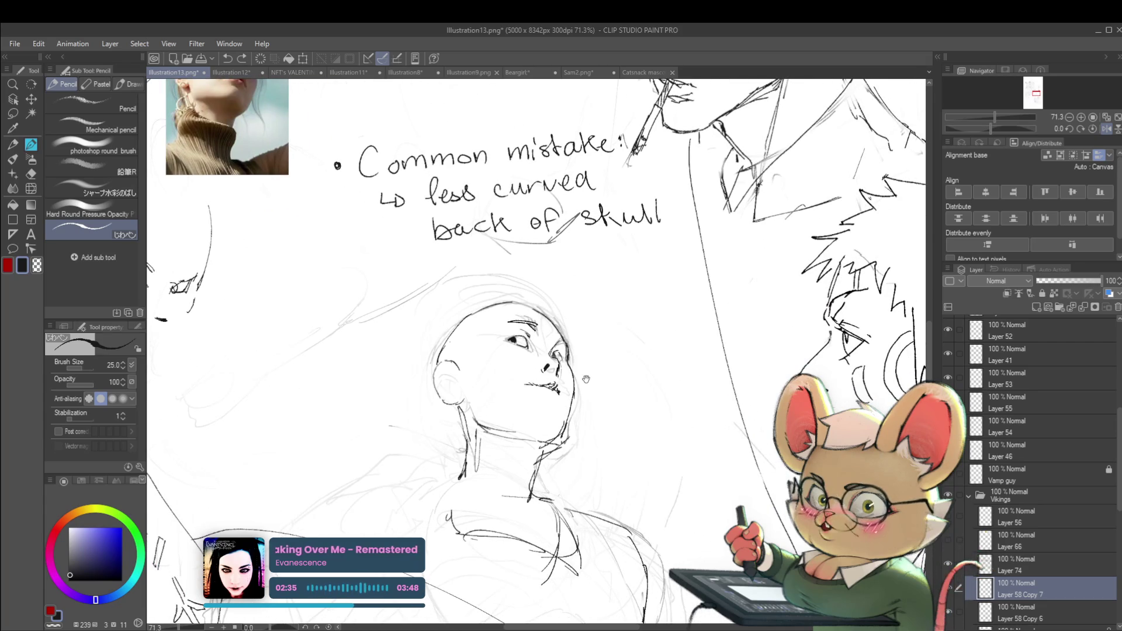
{"action": "scroll", "coordinate": [566, 353], "scroll_direction": "down", "scroll_amount": 2}
{"action": "scroll", "coordinate": [521, 334], "scroll_direction": "up", "scroll_amount": 1}
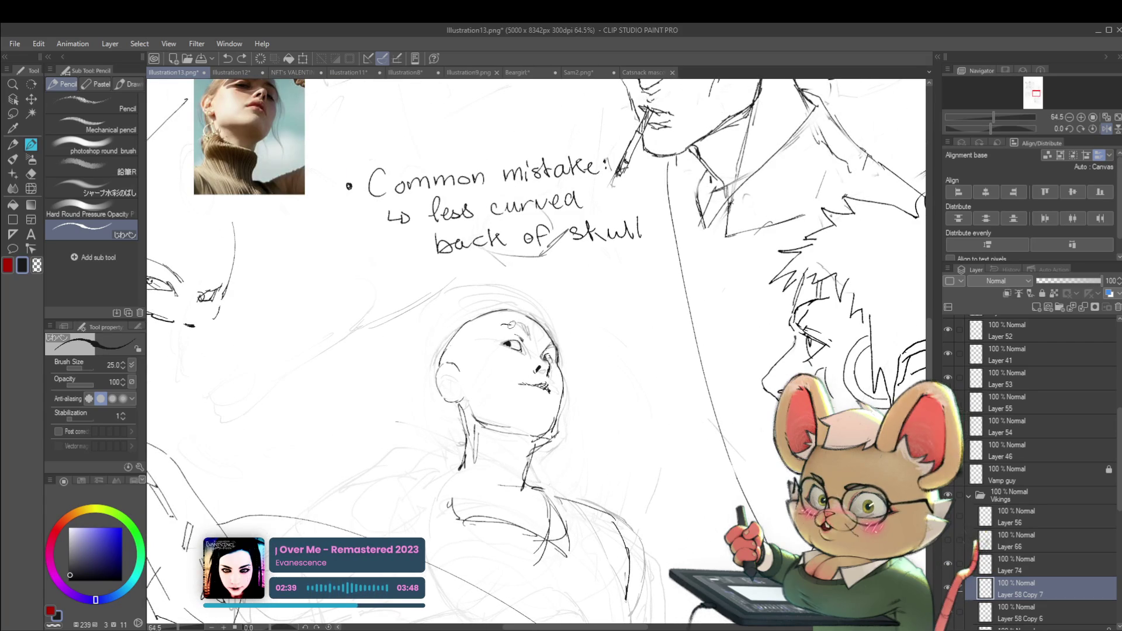
{"action": "left_click_drag", "start_coordinate": [501, 324], "coordinate": [532, 331]}
{"action": "scroll", "coordinate": [530, 332], "scroll_direction": "down", "scroll_amount": 4}
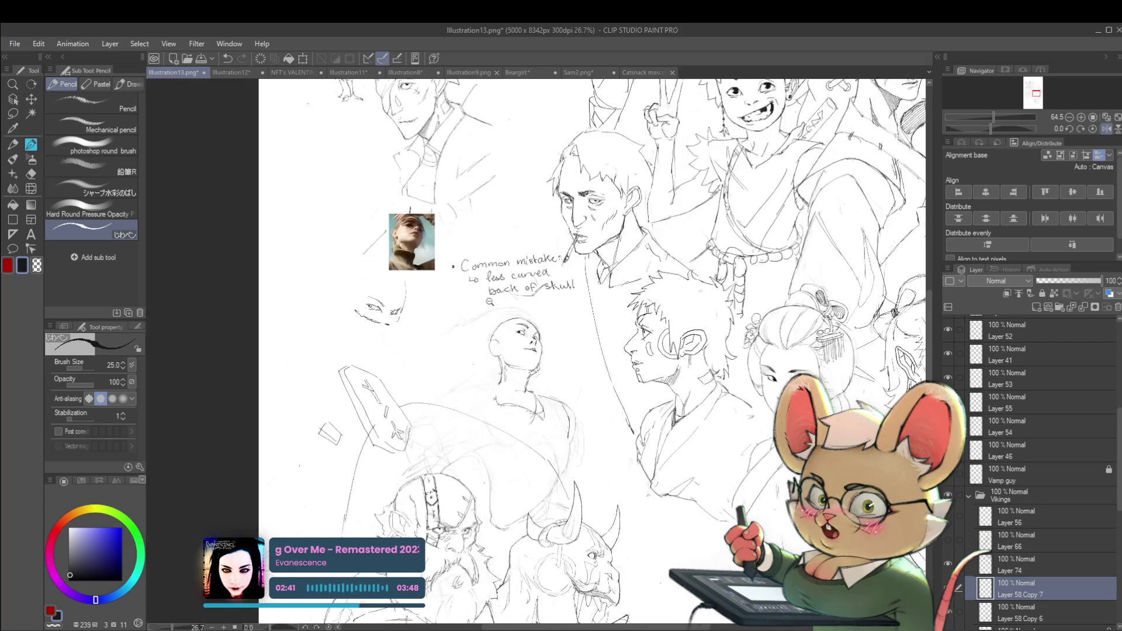
{"action": "scroll", "coordinate": [638, 351], "scroll_direction": "down", "scroll_amount": 1}
{"action": "scroll", "coordinate": [601, 321], "scroll_direction": "up", "scroll_amount": 6}
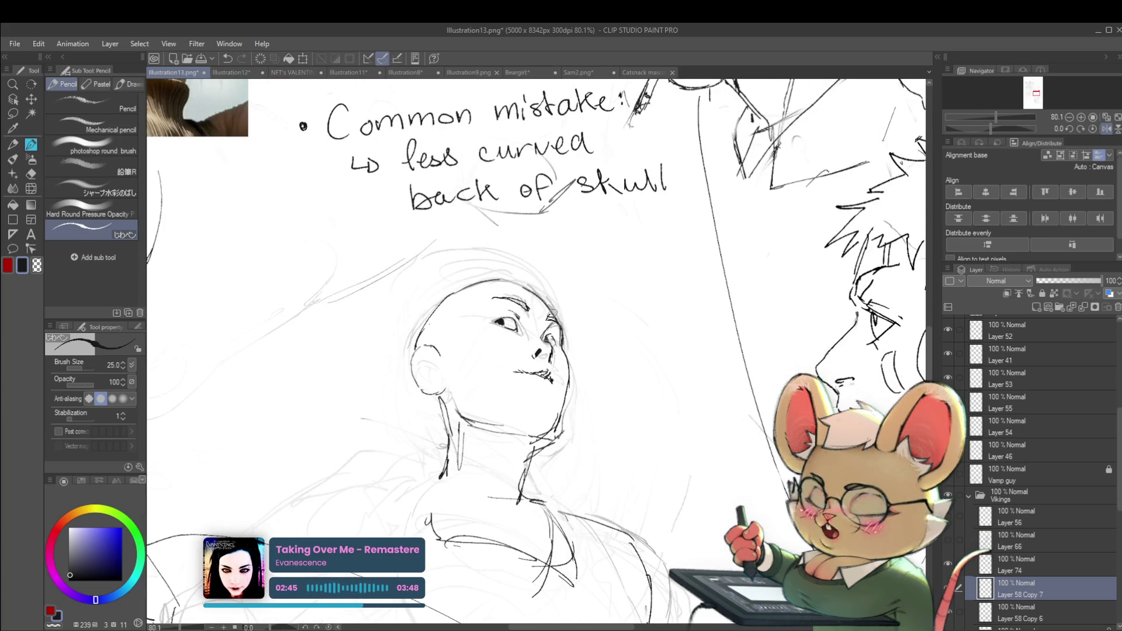
{"action": "scroll", "coordinate": [578, 343], "scroll_direction": "down", "scroll_amount": 3}
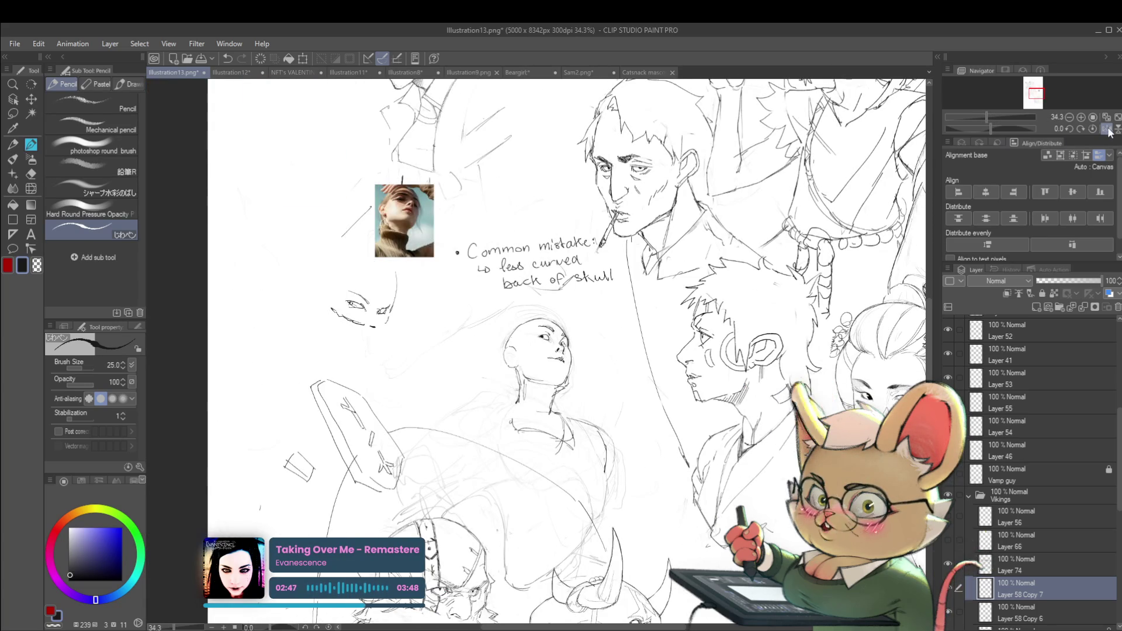
- On a mirrored canvas, add a short stroke darkening the upturned face's right eye, then flip back
{"action": "key", "text": "h"}
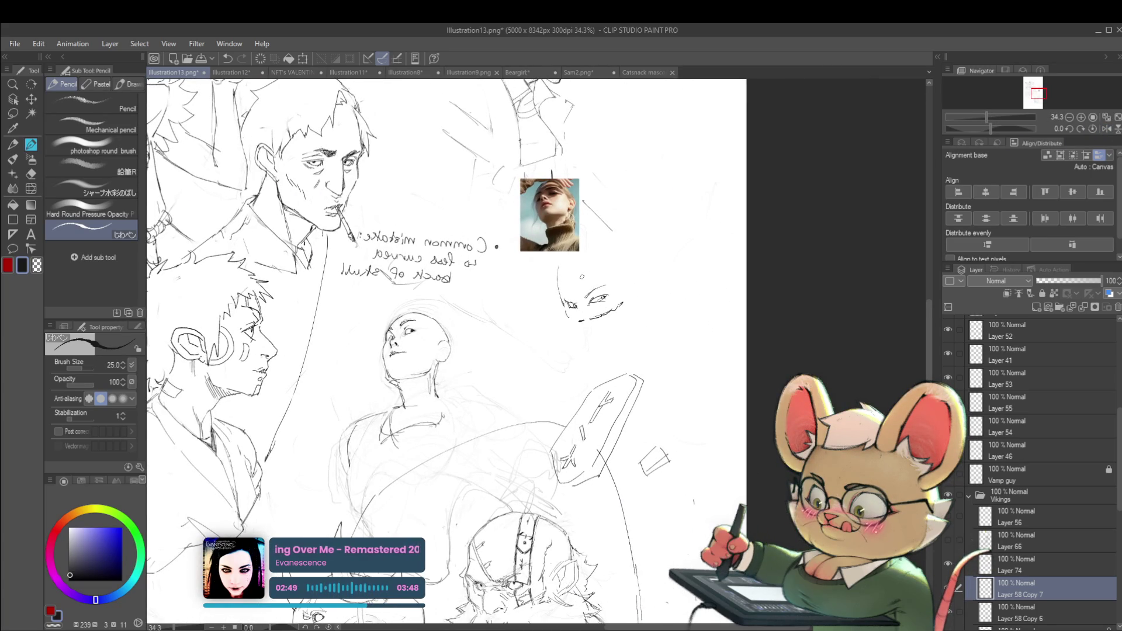
{"action": "scroll", "coordinate": [397, 336], "scroll_direction": "up", "scroll_amount": 1}
{"action": "scroll", "coordinate": [399, 327], "scroll_direction": "up", "scroll_amount": 3}
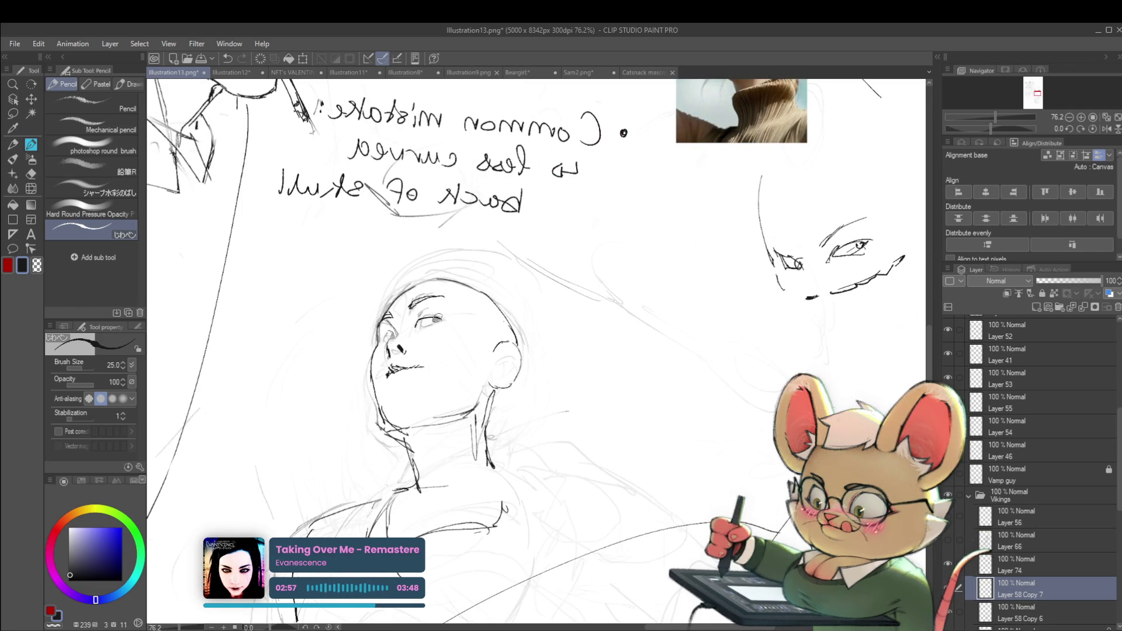
{"action": "left_click_drag", "start_coordinate": [433, 321], "coordinate": [447, 317]}
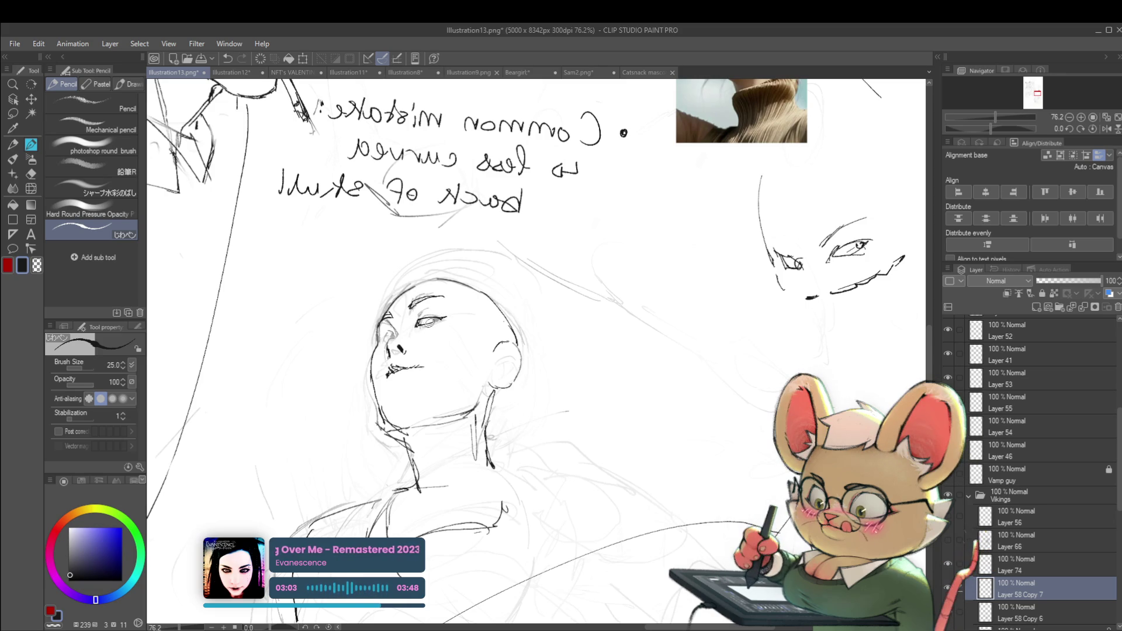
{"action": "scroll", "coordinate": [441, 318], "scroll_direction": "down", "scroll_amount": 5}
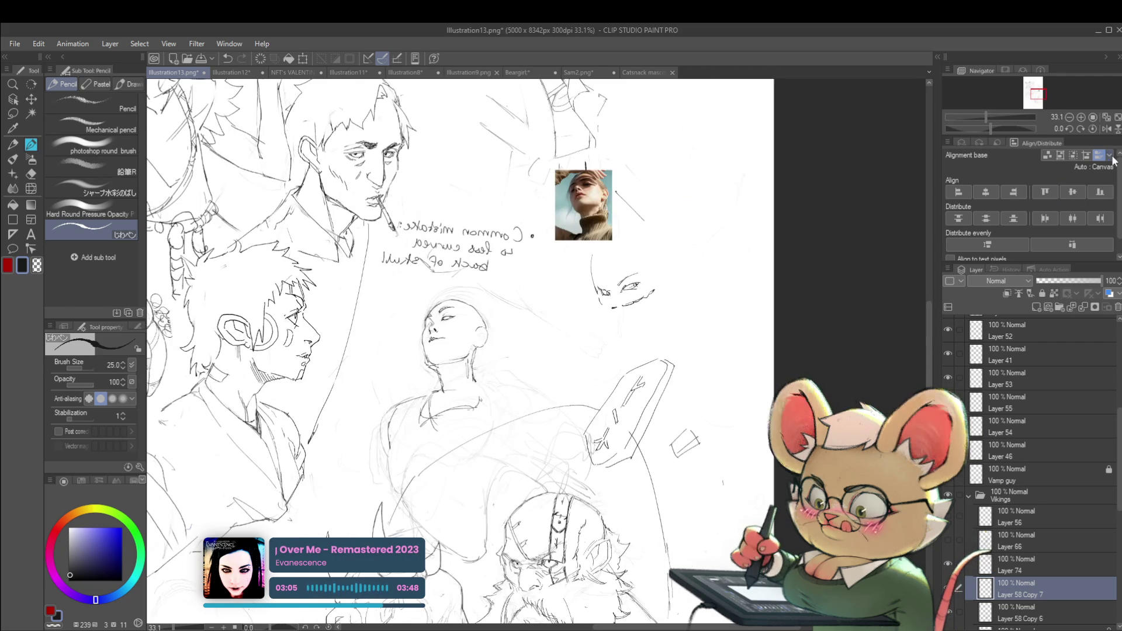
{"action": "key", "text": "h"}
{"action": "scroll", "coordinate": [650, 320], "scroll_direction": "up", "scroll_amount": 2}
{"action": "scroll", "coordinate": [650, 321], "scroll_direction": "up", "scroll_amount": 4}
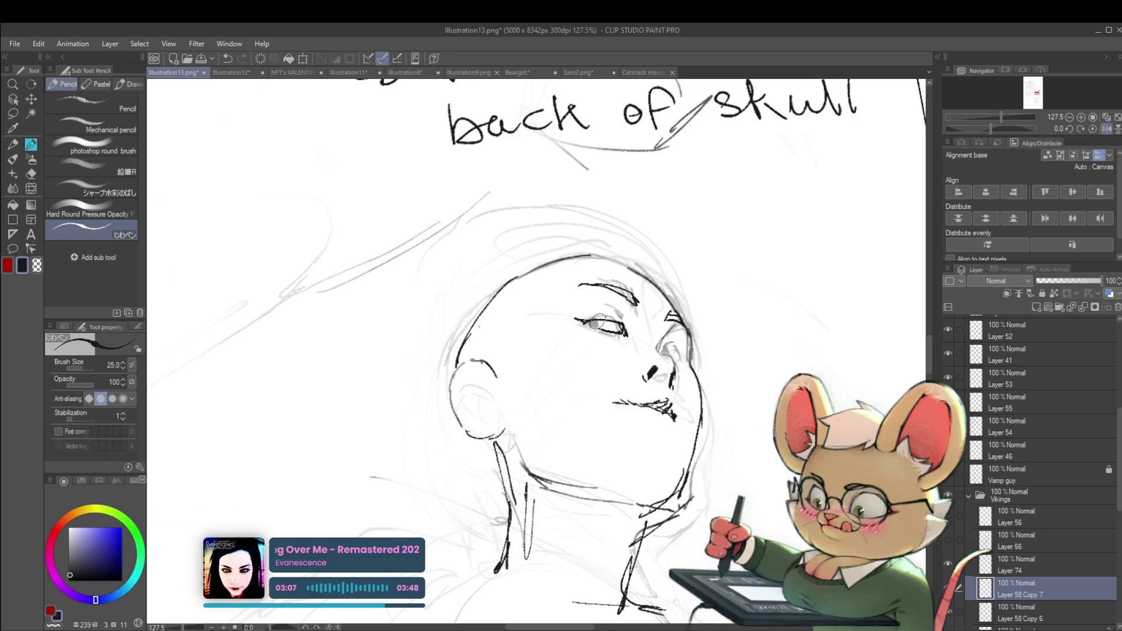
{"action": "scroll", "coordinate": [598, 327], "scroll_direction": "down", "scroll_amount": 1}
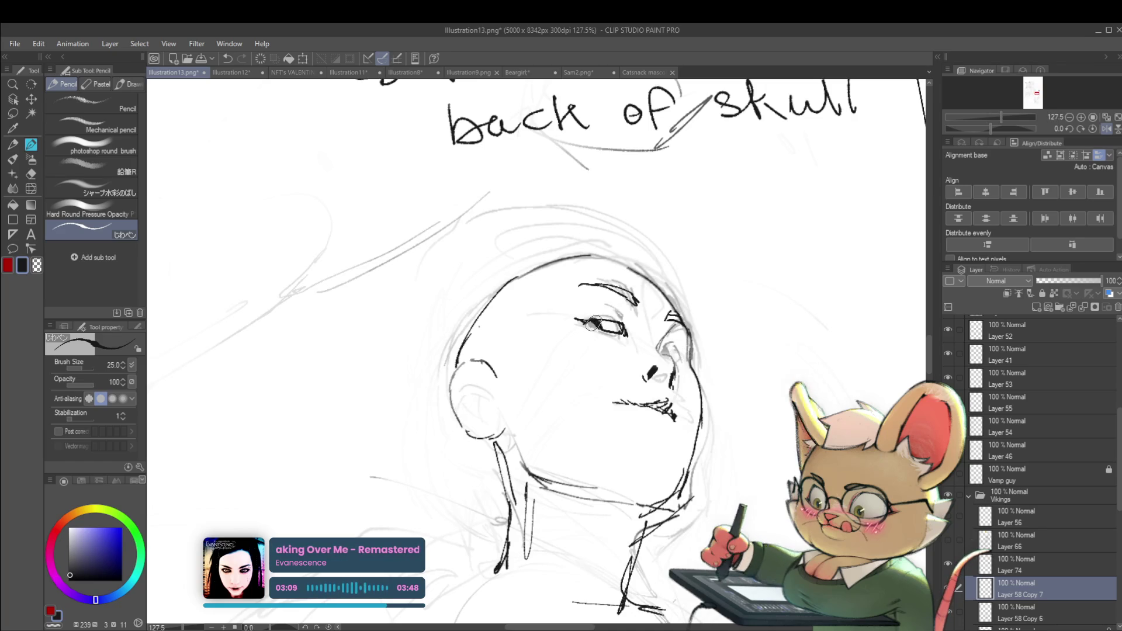
{"action": "scroll", "coordinate": [623, 291], "scroll_direction": "down", "scroll_amount": 3}
{"action": "scroll", "coordinate": [623, 291], "scroll_direction": "up", "scroll_amount": 2}
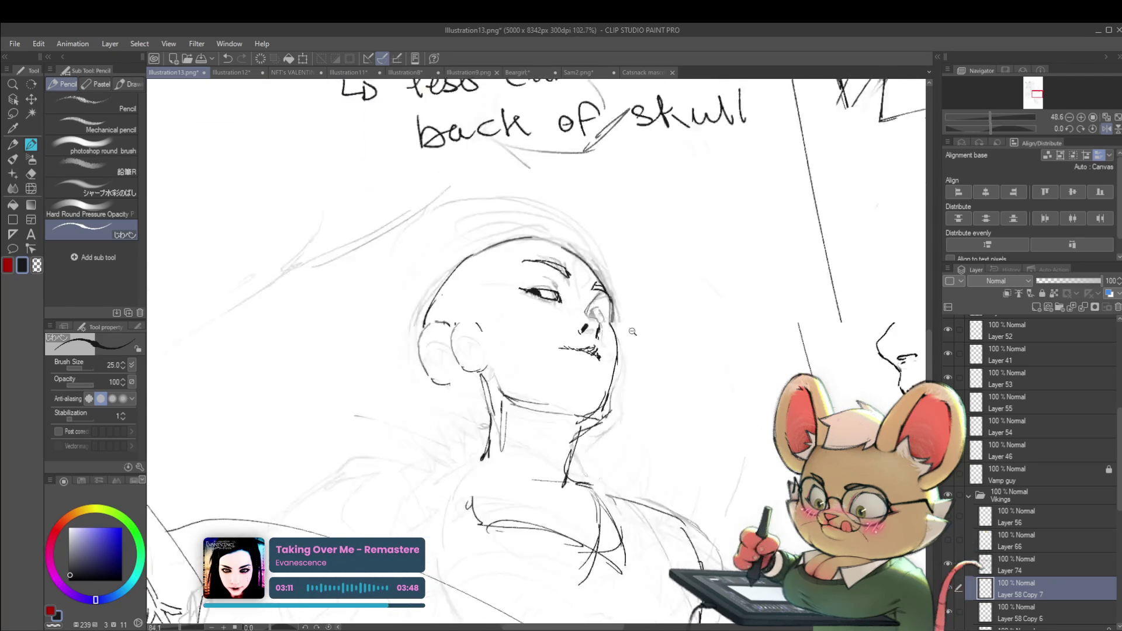
{"action": "scroll", "coordinate": [588, 313], "scroll_direction": "up", "scroll_amount": 2}
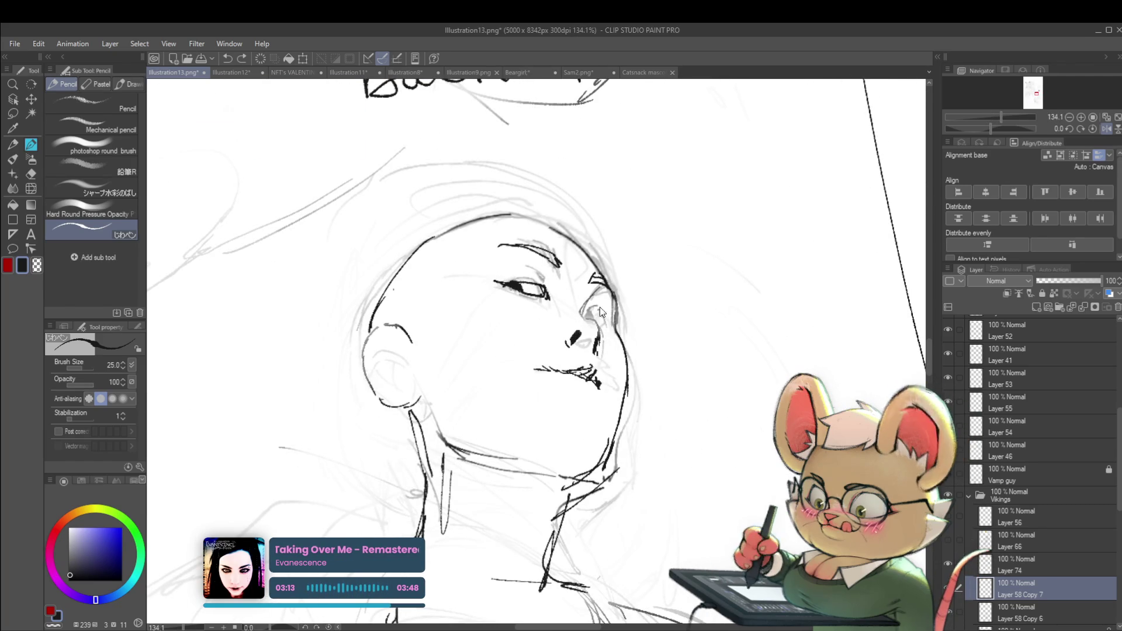
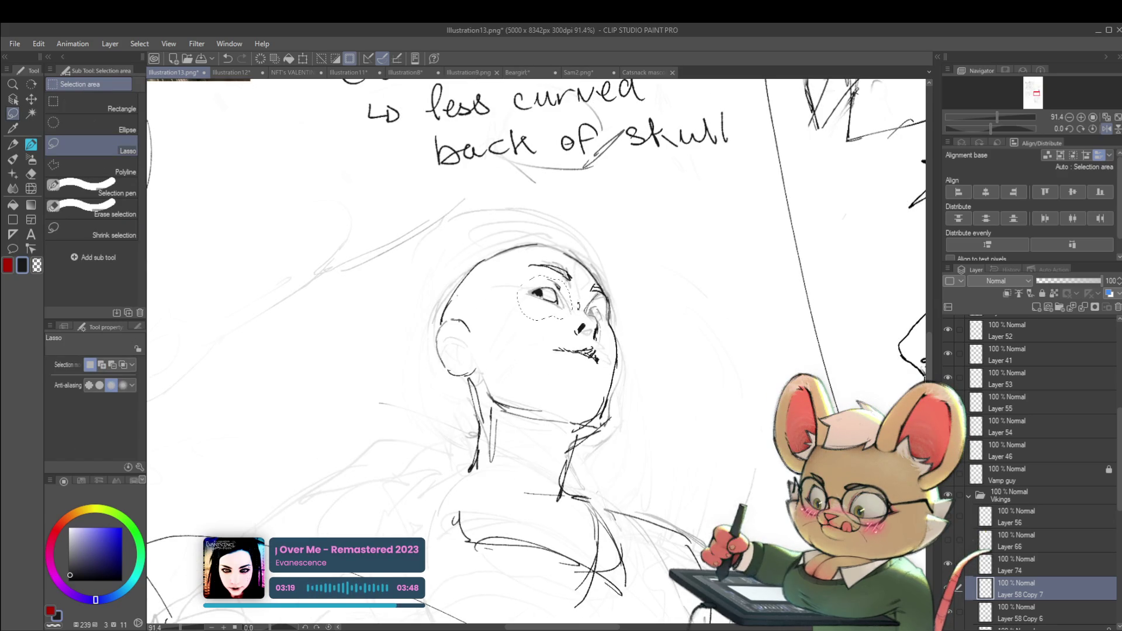
- Scale the lasso-selected eye to about 117% and tilt it slightly
{"action": "key", "text": "ctrl+t"}
{"action": "mouse_move", "coordinate": [572, 321]}
{"action": "left_mouse_down"}
{"action": "mouse_move", "coordinate": [580, 327]}
{"action": "mouse_move", "coordinate": [547, 319]}
{"action": "left_mouse_up"}
{"action": "left_click_drag", "start_coordinate": [609, 247], "coordinate": [607, 226]}
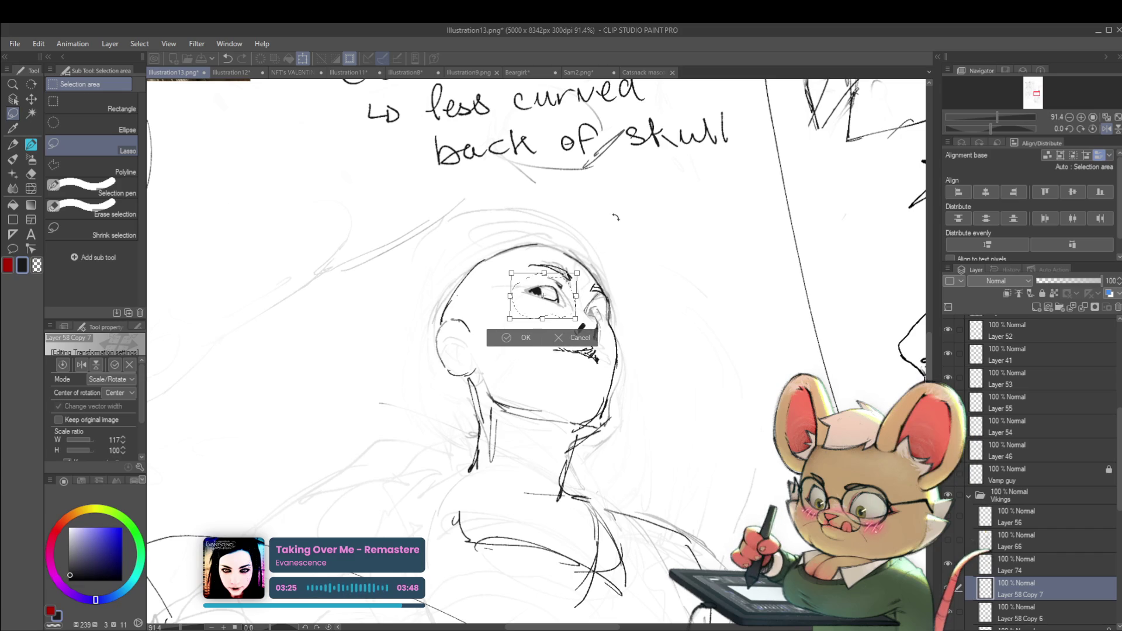
{"action": "key", "text": "Return"}
- Zoom out, flip the page view horizontally and clear the selection
{"action": "scroll", "coordinate": [640, 275], "scroll_direction": "down", "scroll_amount": 5}
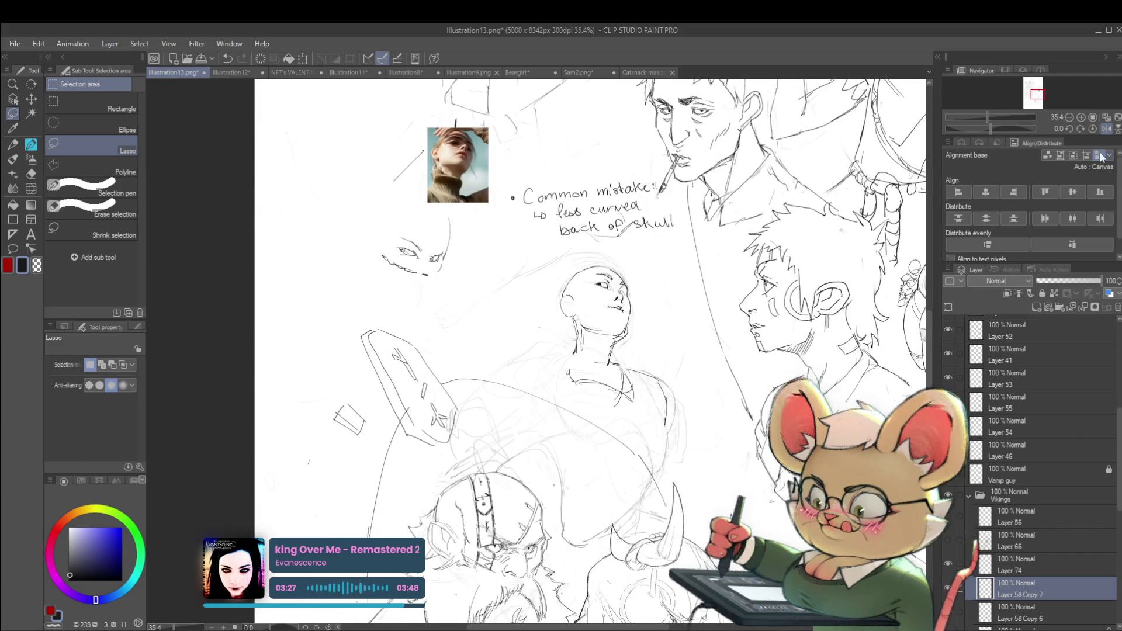
{"action": "key", "text": "h"}
{"action": "key", "text": "ctrl+d"}
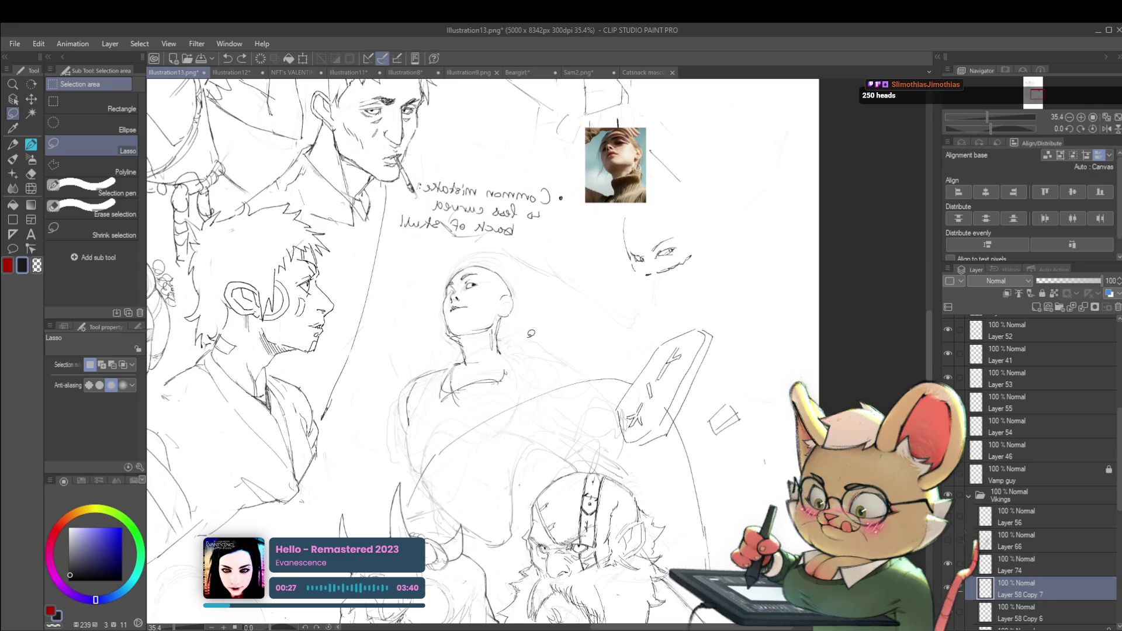
- Bring the head sketch into view and unflip the page view
{"action": "scroll", "coordinate": [543, 321], "scroll_direction": "up", "scroll_amount": 2}
{"action": "left_click_drag", "start_coordinate": [583, 378], "coordinate": [590, 413]}
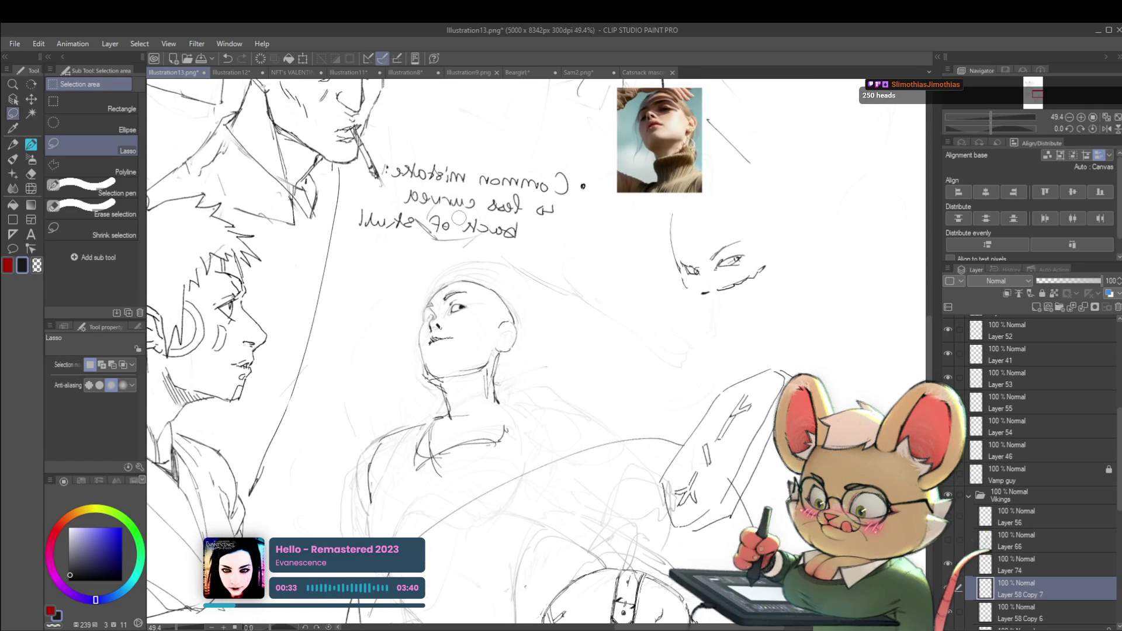
{"action": "key", "text": "p"}
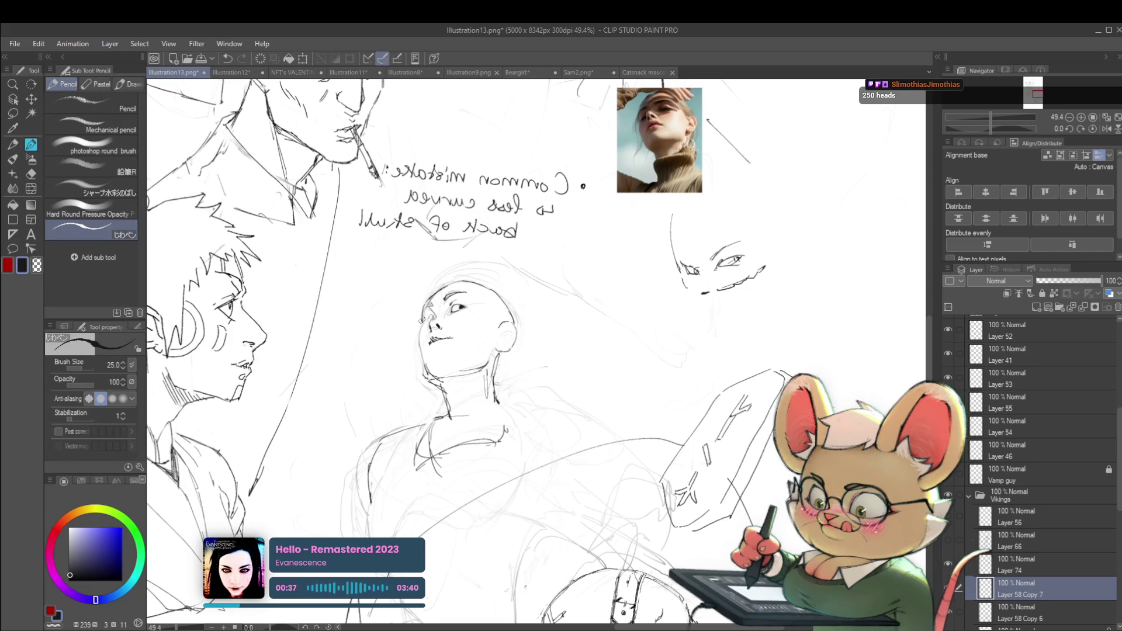
{"action": "scroll", "coordinate": [432, 316], "scroll_direction": "down", "scroll_amount": 4}
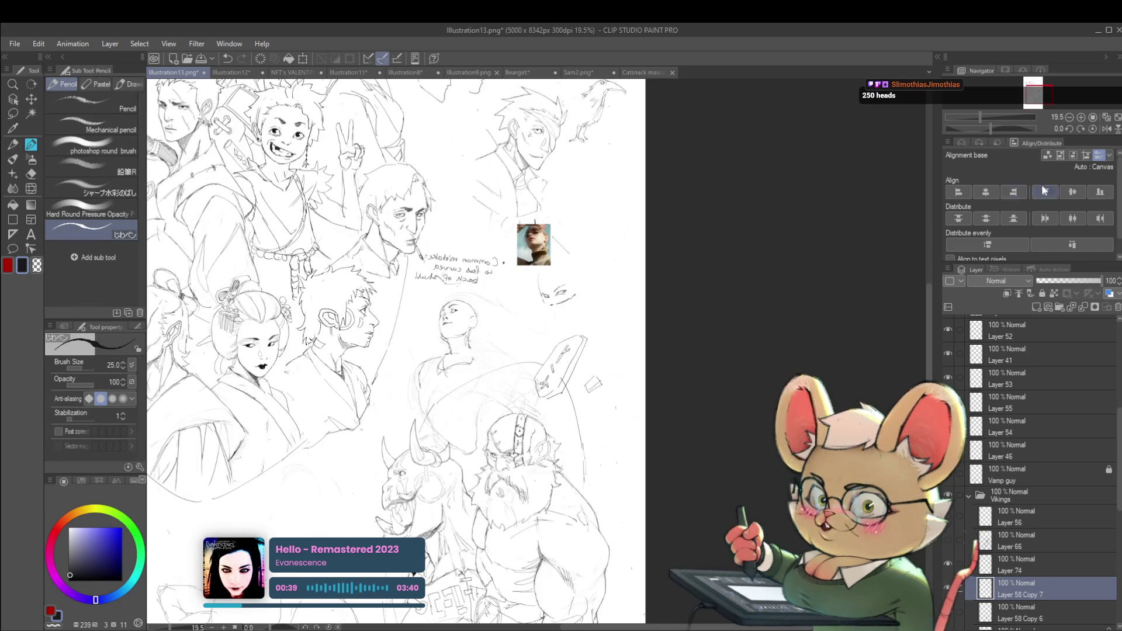
{"action": "left_click", "coordinate": [1105, 132]}
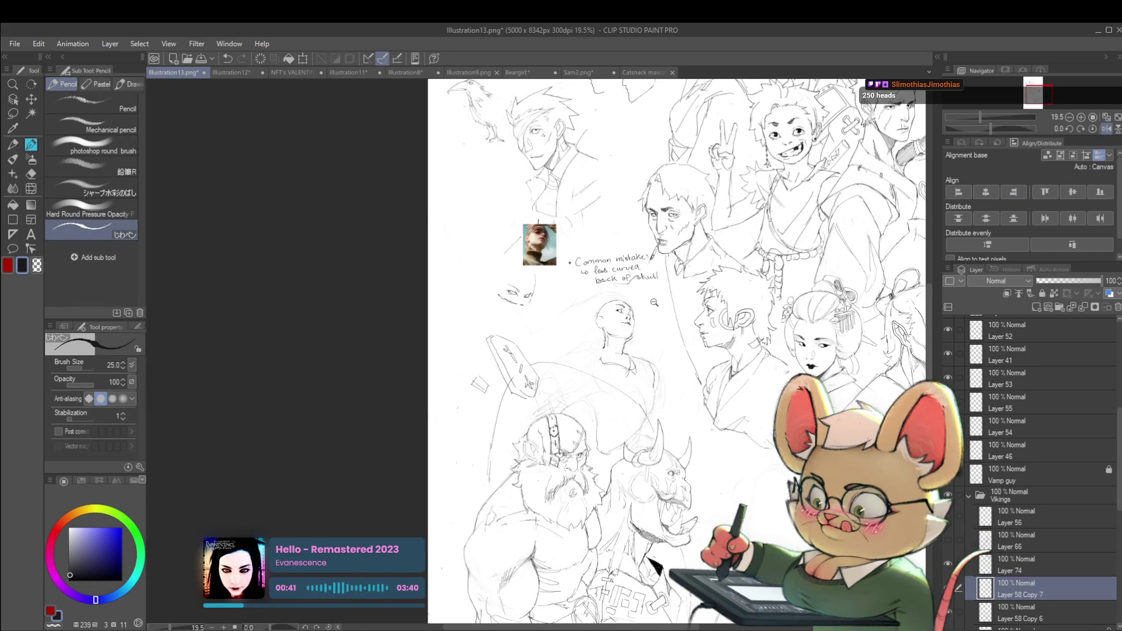
{"action": "scroll", "coordinate": [653, 303], "scroll_direction": "up", "scroll_amount": 3}
- Lasso the bald-head figure study and scale it up to about 162%
{"action": "key", "text": "m"}
{"action": "left_click_drag", "start_coordinate": [601, 432], "coordinate": [478, 352]}
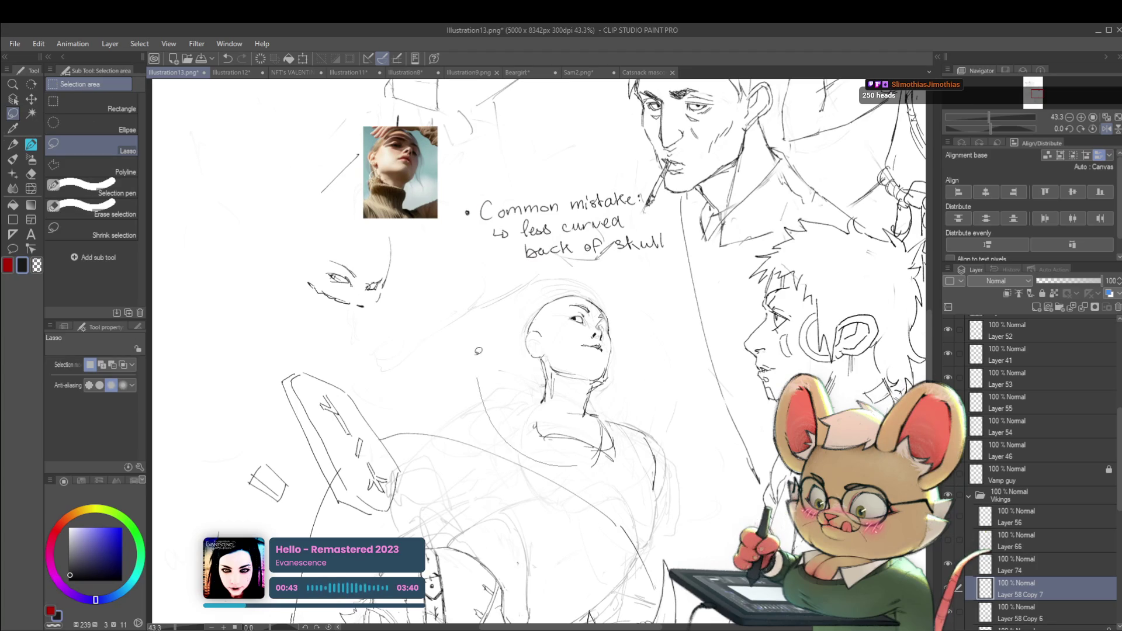
{"action": "key", "text": "ctrl+t"}
{"action": "scroll", "coordinate": [609, 393], "scroll_direction": "down", "scroll_amount": 5}
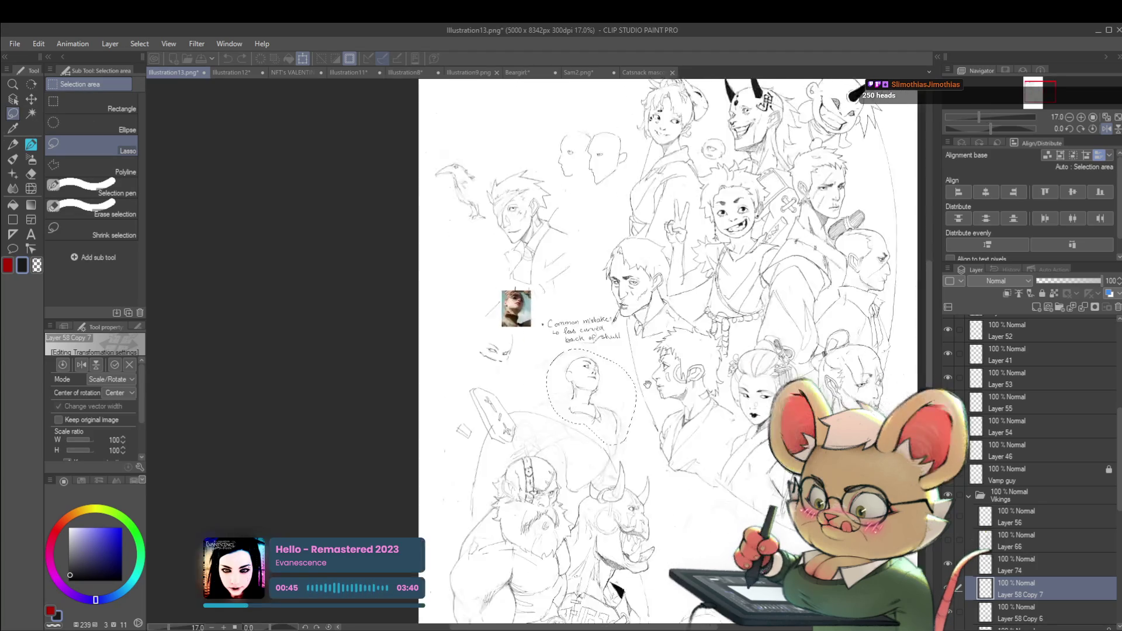
{"action": "left_click_drag", "start_coordinate": [608, 393], "coordinate": [561, 385]}
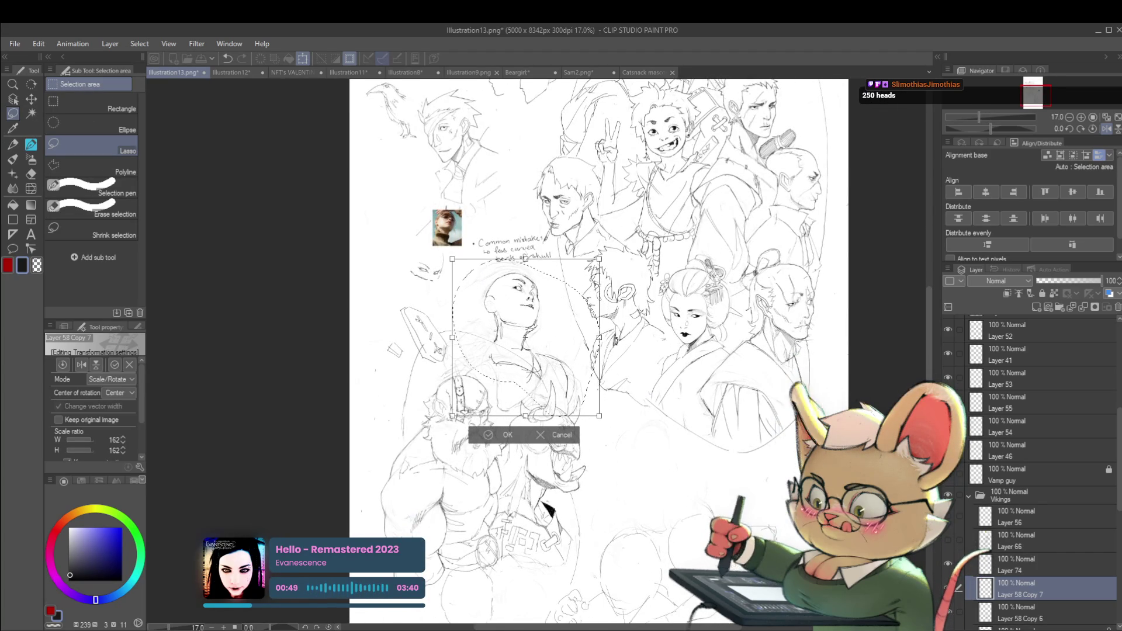
{"action": "key", "text": "Return"}
- Flip the page view horizontally again and switch back to the pencil
{"action": "left_click", "coordinate": [1106, 129]}
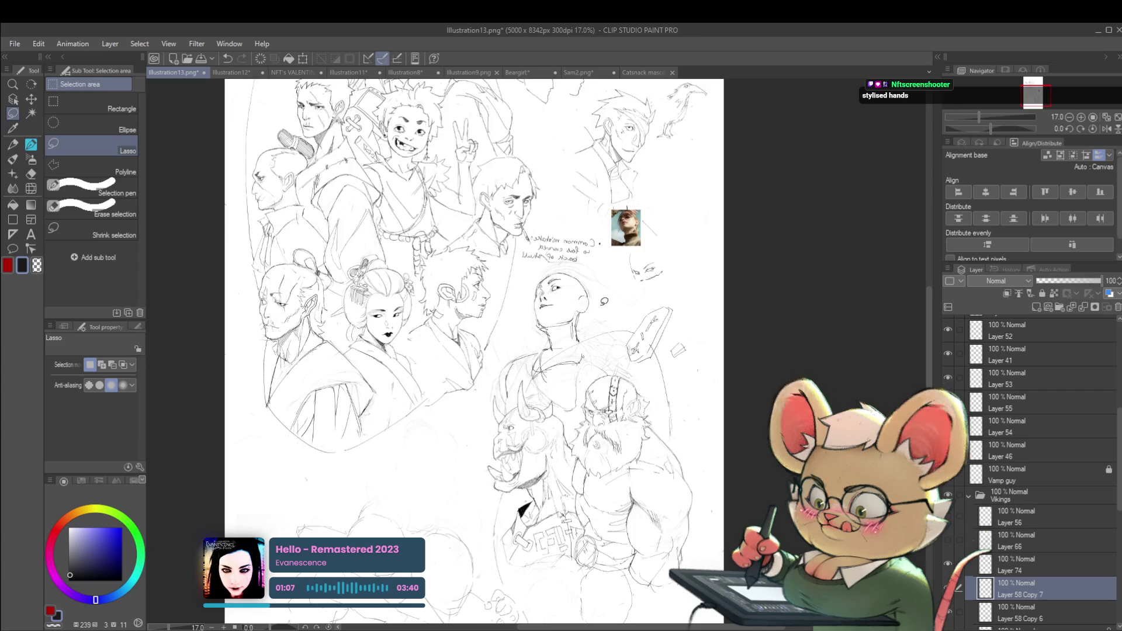
{"action": "scroll", "coordinate": [600, 308], "scroll_direction": "up", "scroll_amount": 1}
{"action": "key", "text": "p"}
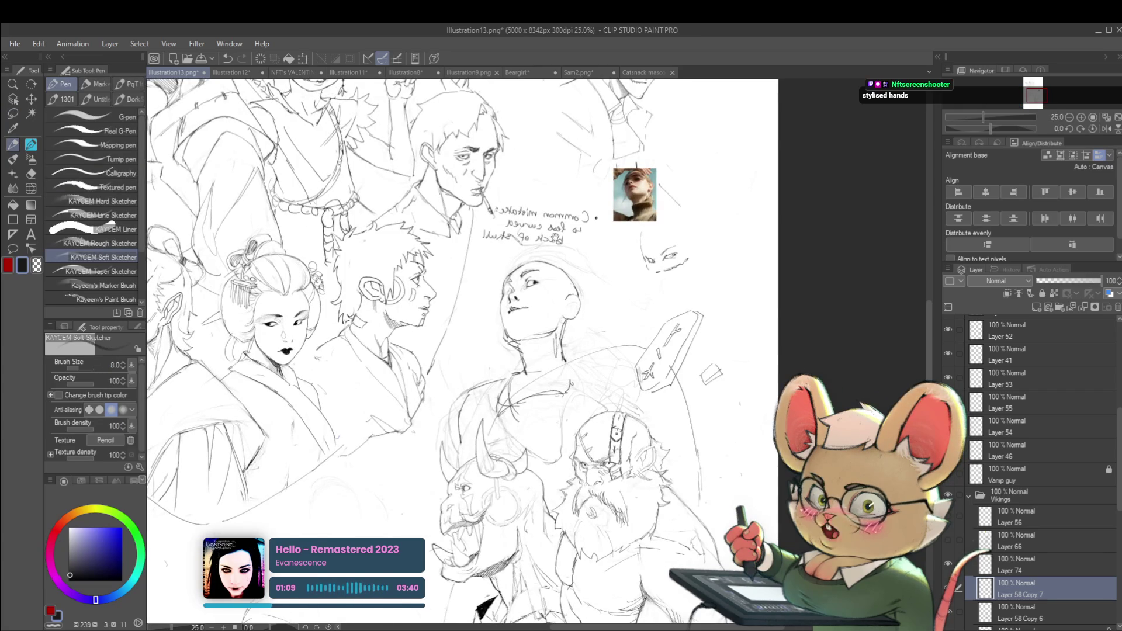
{"action": "scroll", "coordinate": [552, 257], "scroll_direction": "up", "scroll_amount": 2}
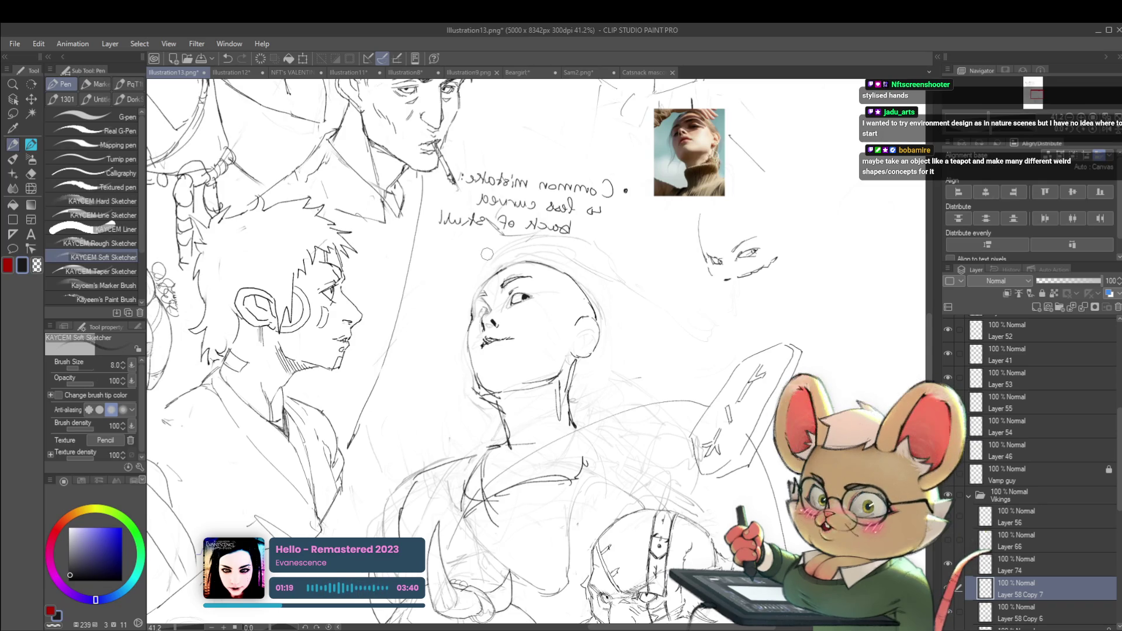
{"action": "key", "text": "p"}
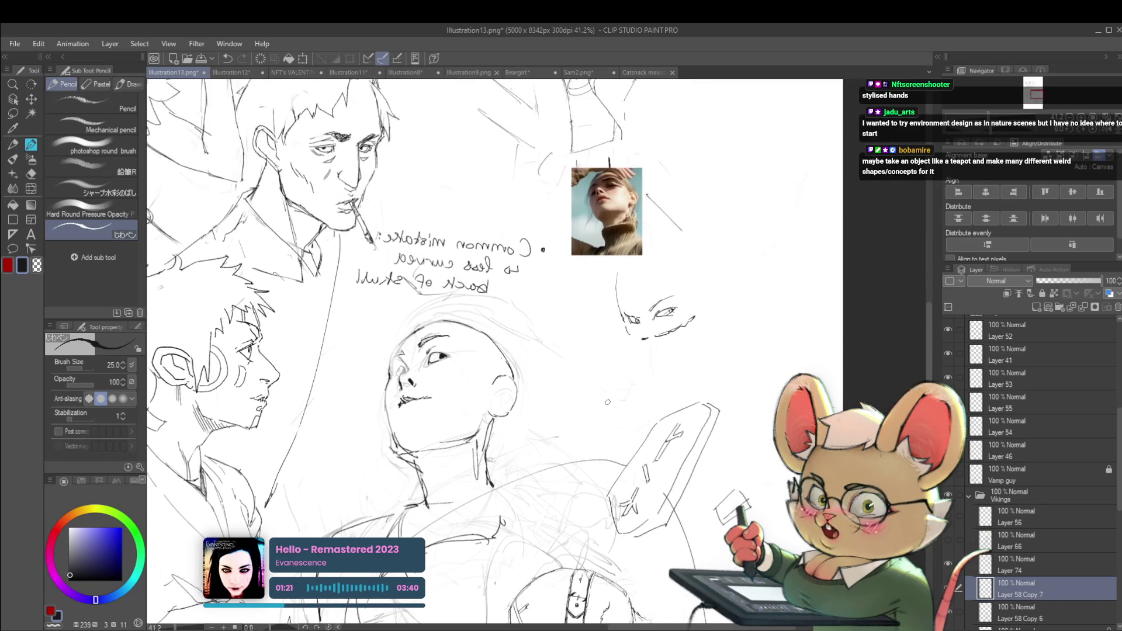
{"action": "scroll", "coordinate": [543, 492], "scroll_direction": "down", "scroll_amount": 4}
- Sketch a circle, triangle and square side by side in the empty upper page area
{"action": "left_click_drag", "start_coordinate": [514, 93], "coordinate": [489, 277]}
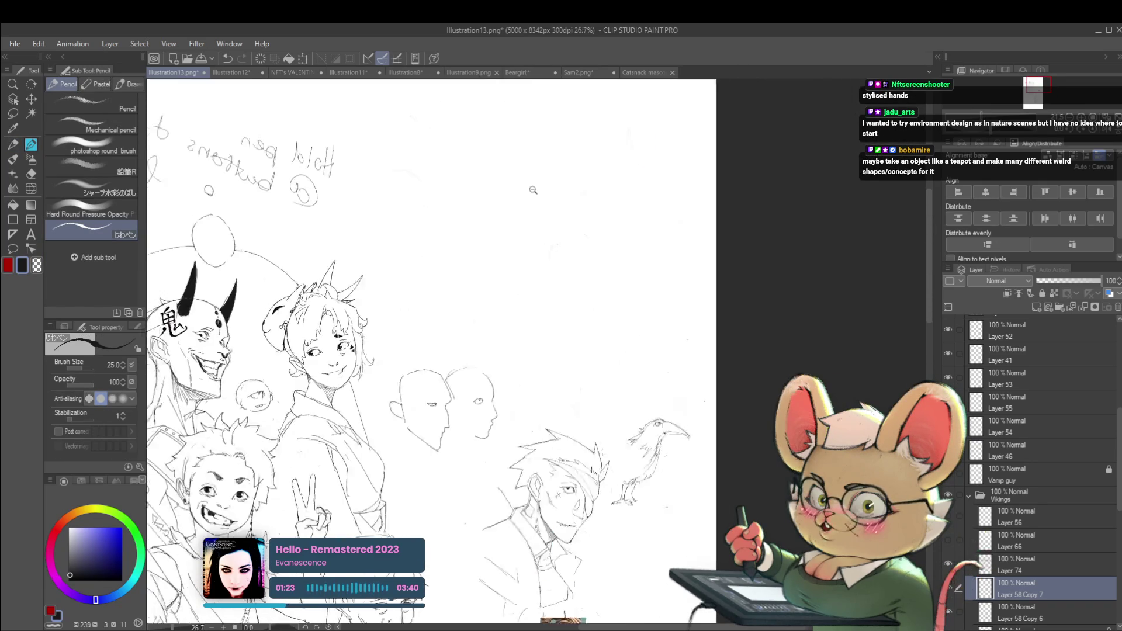
{"action": "scroll", "coordinate": [488, 277], "scroll_direction": "up", "scroll_amount": 2}
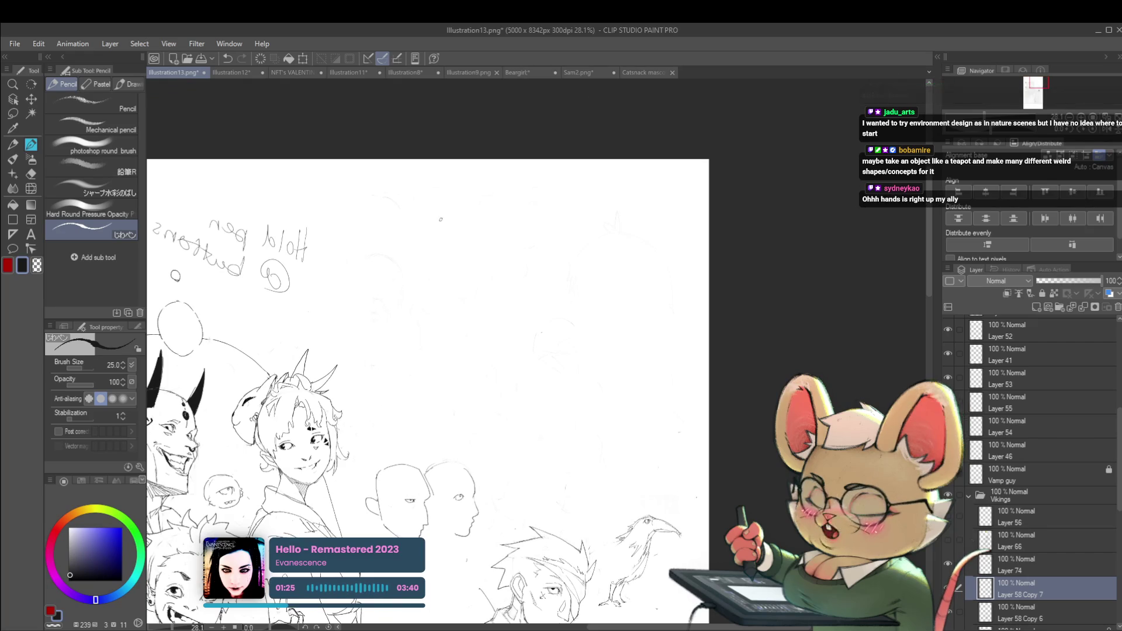
{"action": "left_click_drag", "start_coordinate": [458, 208], "coordinate": [465, 216]}
{"action": "key", "text": "ctrl+z"}
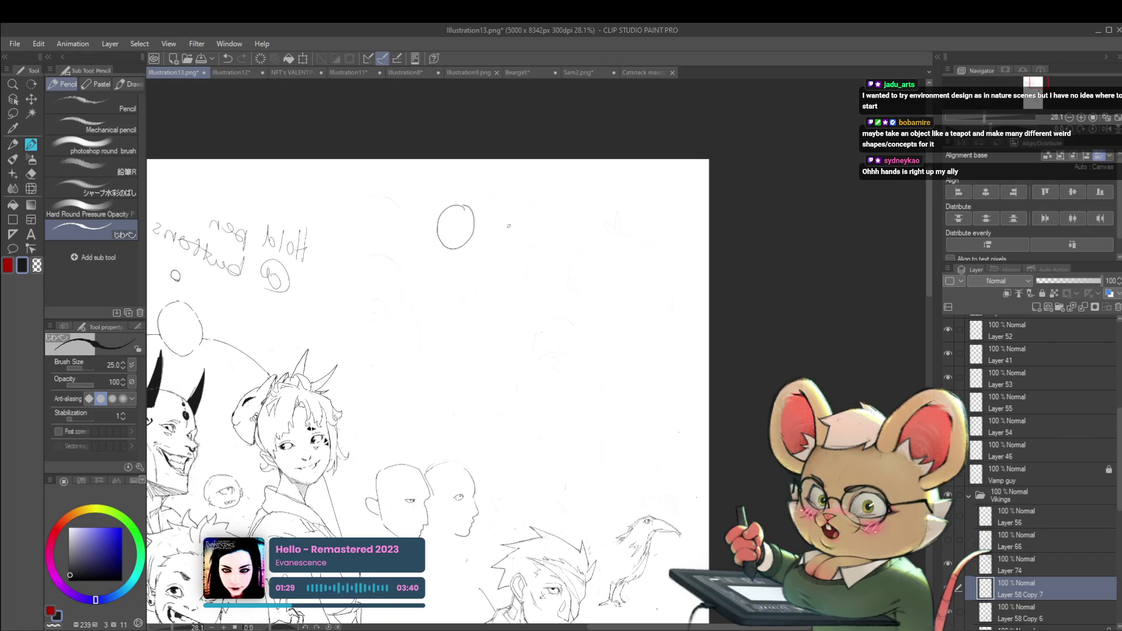
{"action": "mouse_move", "coordinate": [499, 247]}
{"action": "left_mouse_down"}
{"action": "mouse_move", "coordinate": [531, 221]}
{"action": "mouse_move", "coordinate": [541, 246]}
{"action": "left_mouse_up"}
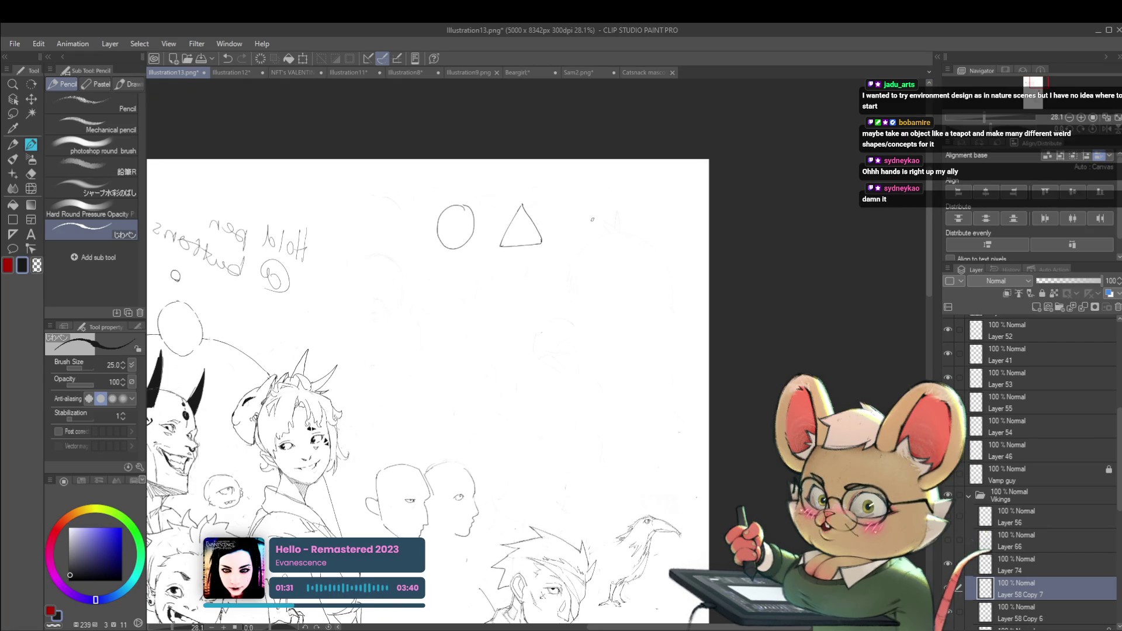
{"action": "mouse_move", "coordinate": [586, 203]}
{"action": "left_mouse_down"}
{"action": "mouse_move", "coordinate": [612, 208]}
{"action": "mouse_move", "coordinate": [587, 239]}
{"action": "left_mouse_up"}
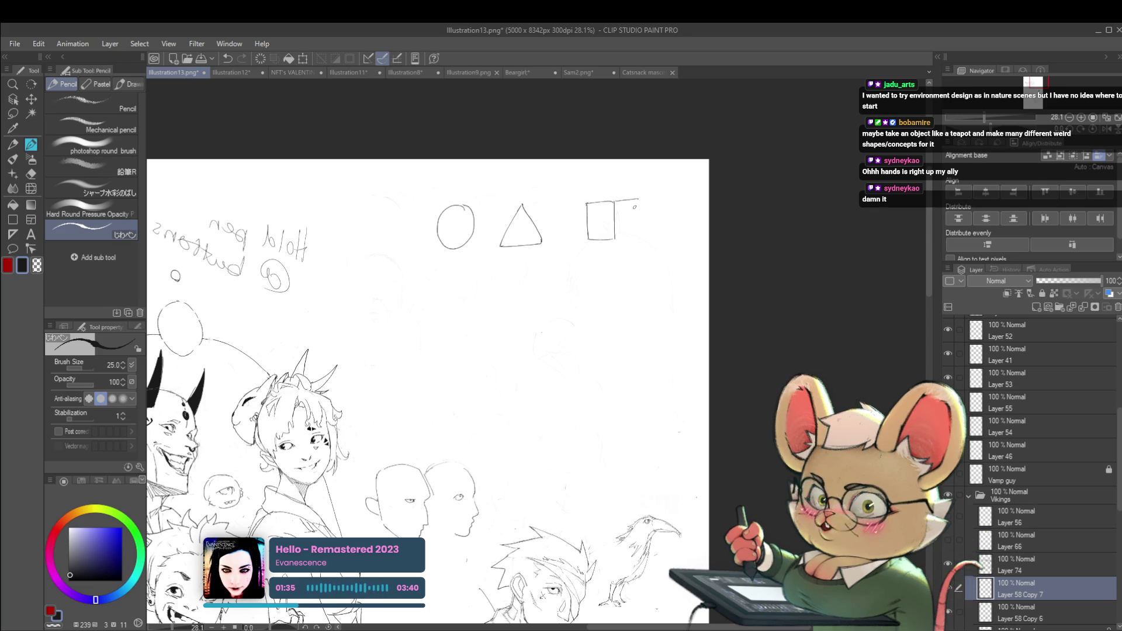
{"action": "mouse_move", "coordinate": [638, 199]}
{"action": "left_mouse_down"}
{"action": "mouse_move", "coordinate": [639, 238]}
{"action": "mouse_move", "coordinate": [615, 239]}
{"action": "left_mouse_up"}
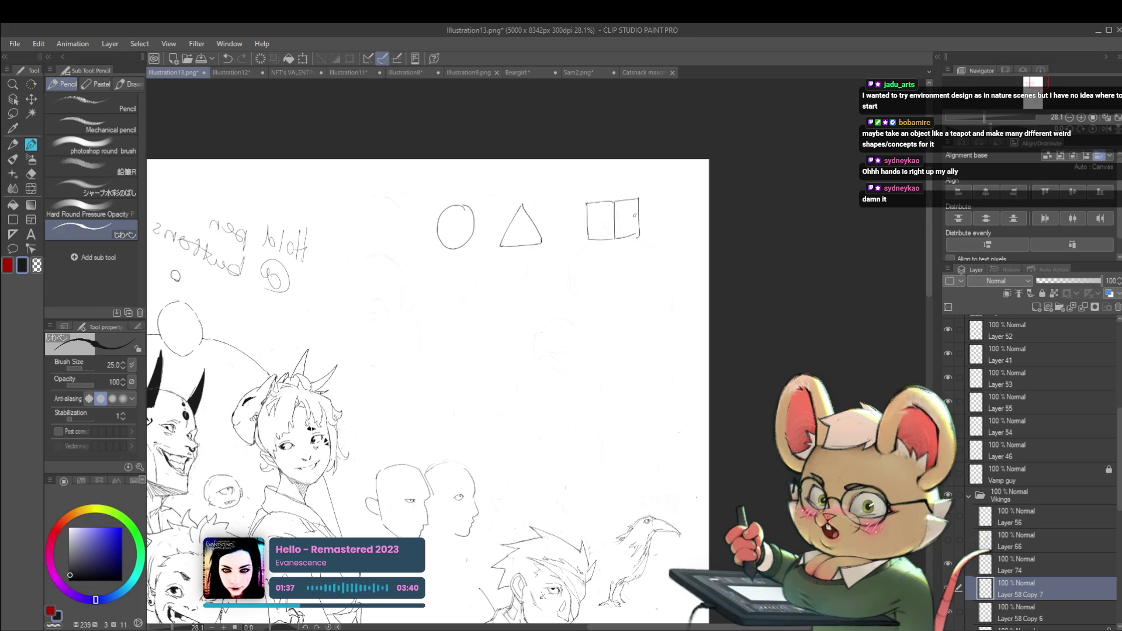
{"action": "left_click_drag", "start_coordinate": [587, 277], "coordinate": [588, 251]}
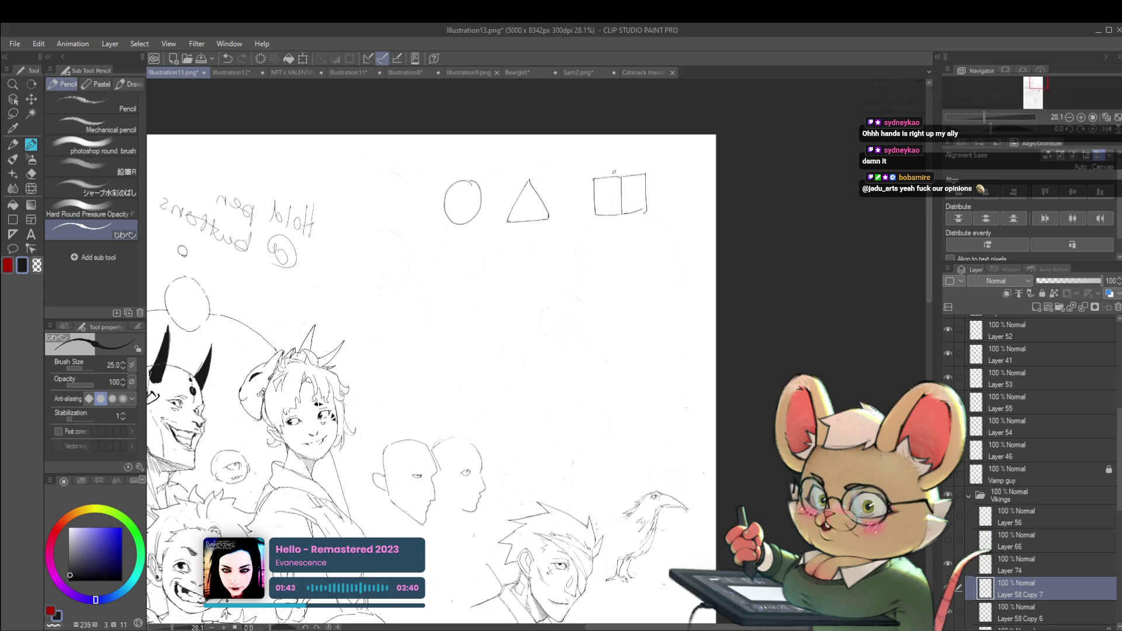
{"action": "mouse_move", "coordinate": [593, 176]}
{"action": "left_mouse_down"}
{"action": "mouse_move", "coordinate": [652, 170]}
{"action": "mouse_move", "coordinate": [637, 261]}
{"action": "left_mouse_up"}
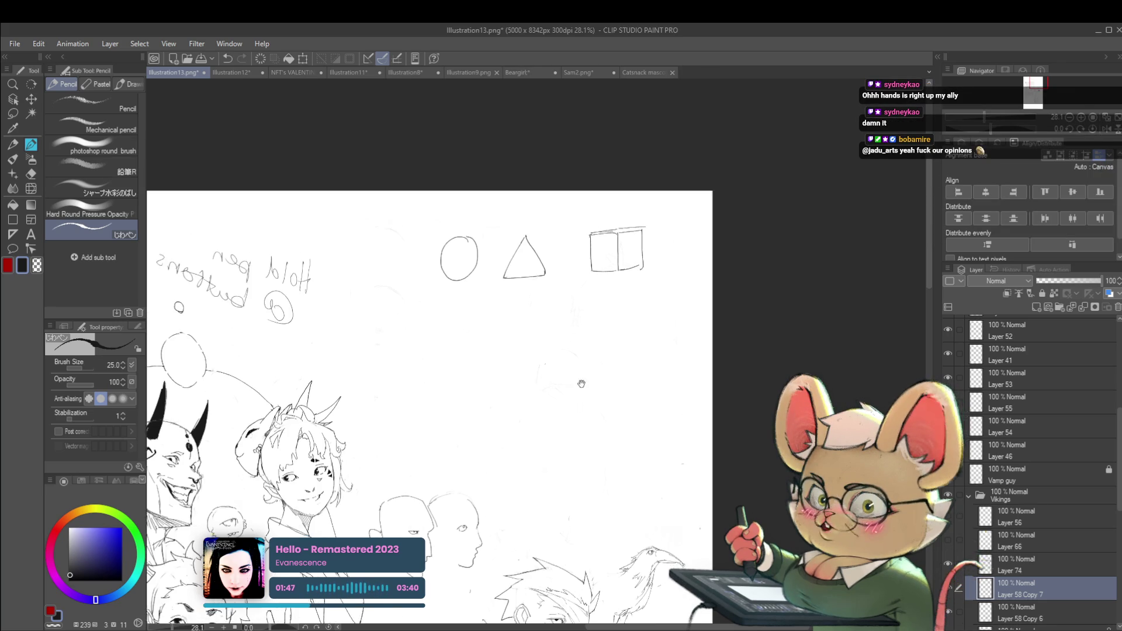
- Draw lines down from the shapes to circled 1 and 2 labels, undoing a stray note
{"action": "left_click_drag", "start_coordinate": [461, 299], "coordinate": [501, 330]}
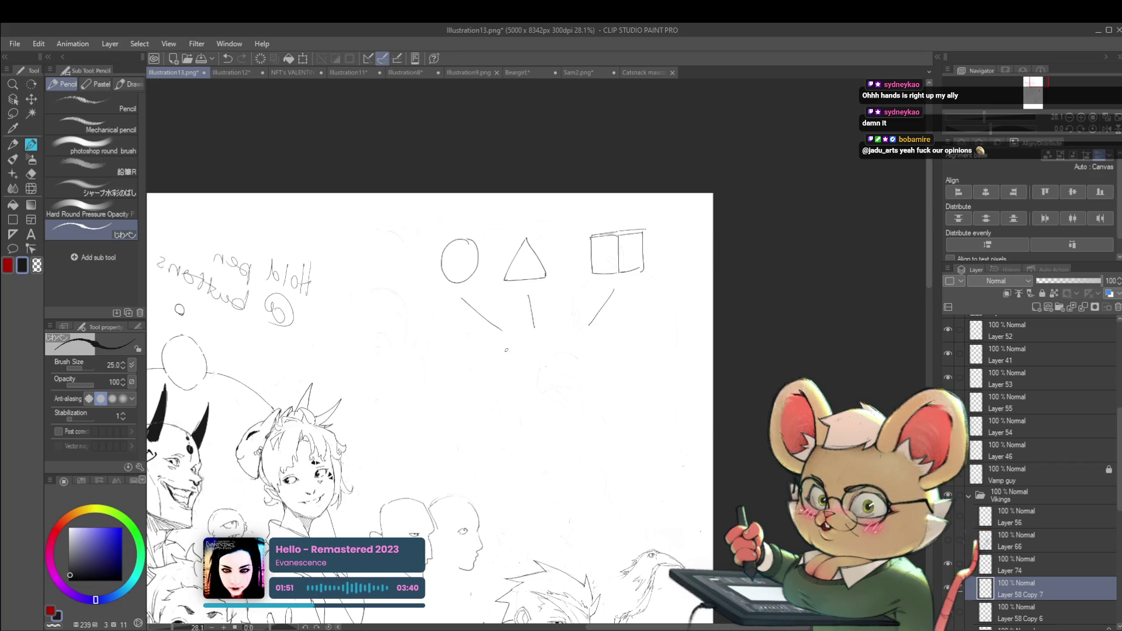
{"action": "left_click_drag", "start_coordinate": [503, 332], "coordinate": [503, 358]}
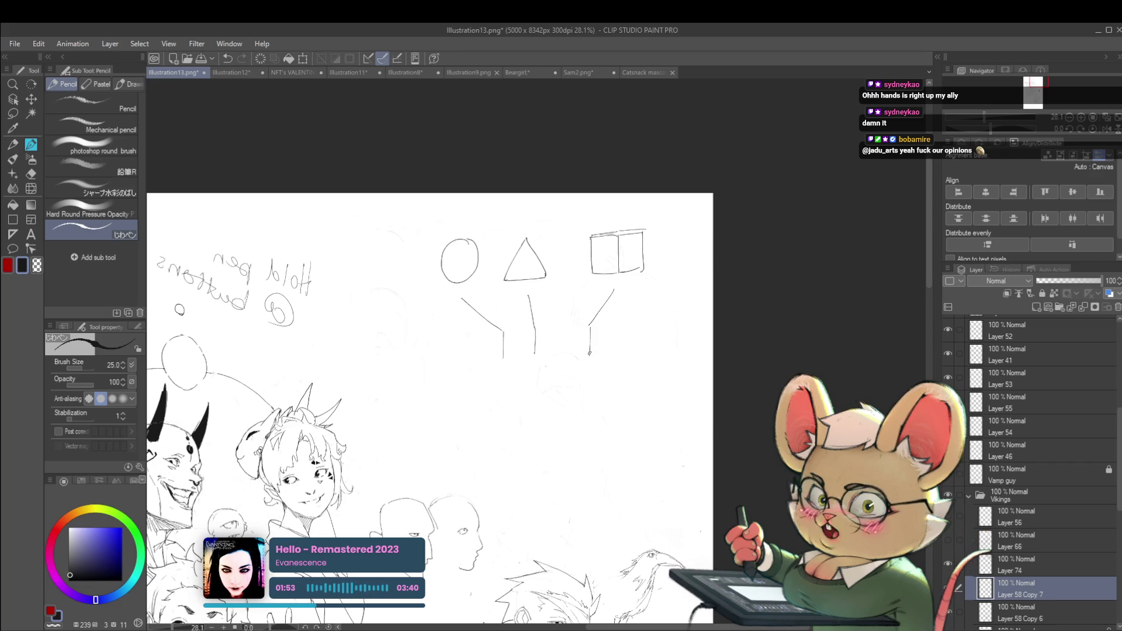
{"action": "left_click_drag", "start_coordinate": [480, 377], "coordinate": [490, 377]}
{"action": "mouse_move", "coordinate": [486, 373]}
{"action": "left_mouse_down"}
{"action": "mouse_move", "coordinate": [485, 381]}
{"action": "mouse_move", "coordinate": [516, 376]}
{"action": "left_mouse_up"}
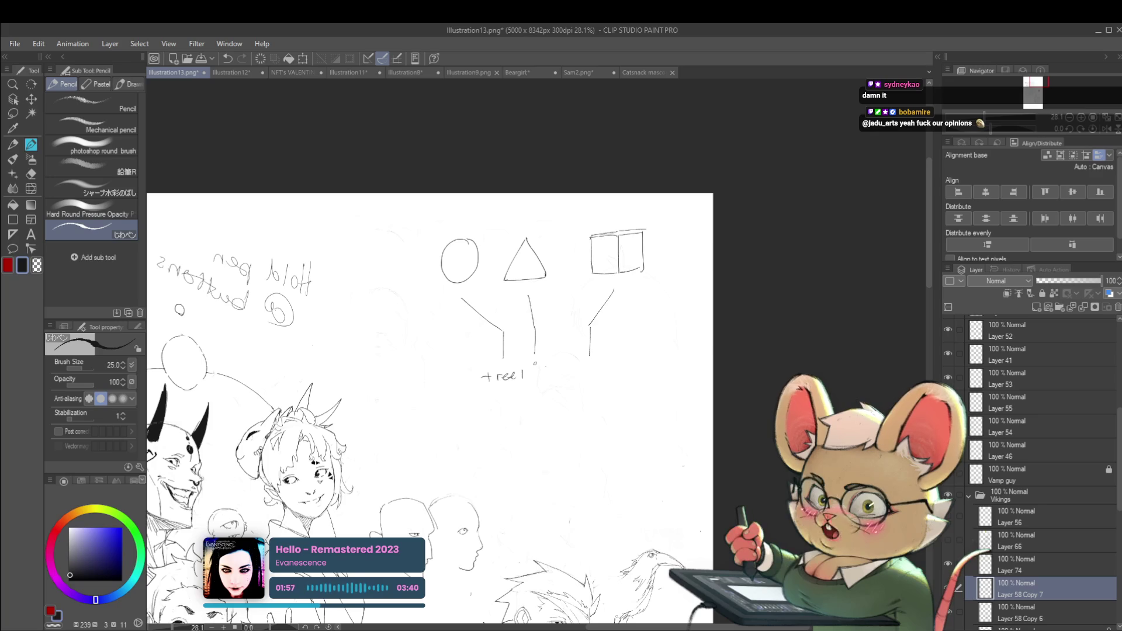
{"action": "key", "text": "ctrl+z"}
{"action": "key", "text": "ctrl+z"}
{"action": "key", "text": "ctrl+z"}
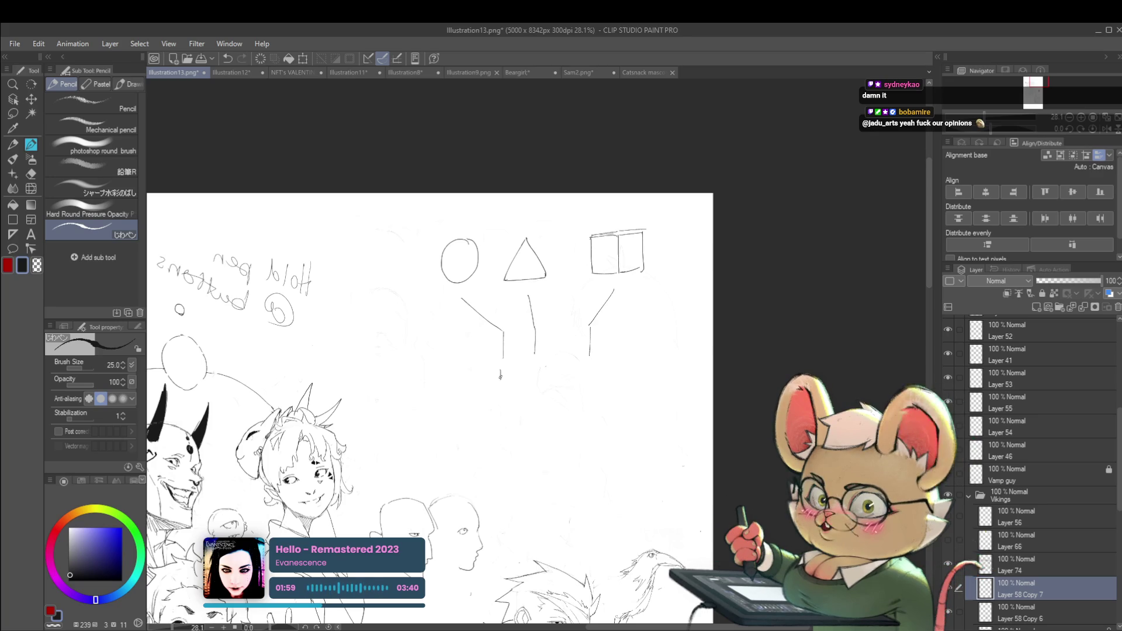
{"action": "left_click_drag", "start_coordinate": [500, 364], "coordinate": [543, 378]}
{"action": "left_click_drag", "start_coordinate": [536, 363], "coordinate": [584, 373]}
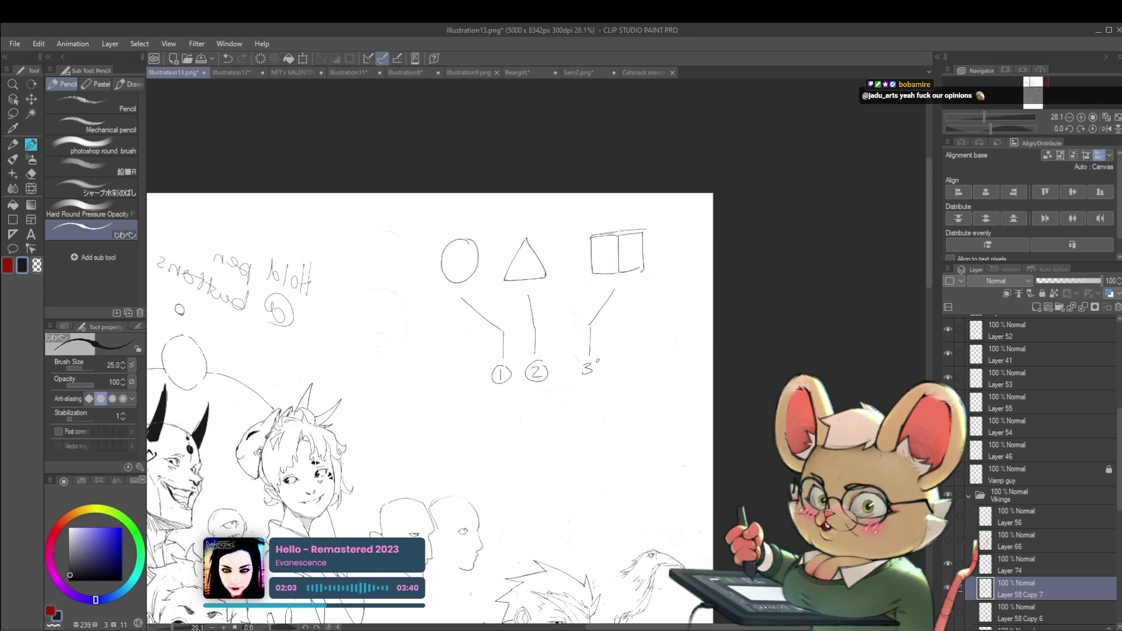
{"action": "mouse_move", "coordinate": [607, 422]}
{"action": "left_mouse_down"}
{"action": "mouse_move", "coordinate": [565, 370]}
{"action": "mouse_move", "coordinate": [565, 445]}
{"action": "left_mouse_up"}
- Sketch a tree of canopy circles on a narrow trunk near label 3
{"action": "left_click_drag", "start_coordinate": [563, 403], "coordinate": [574, 442]}
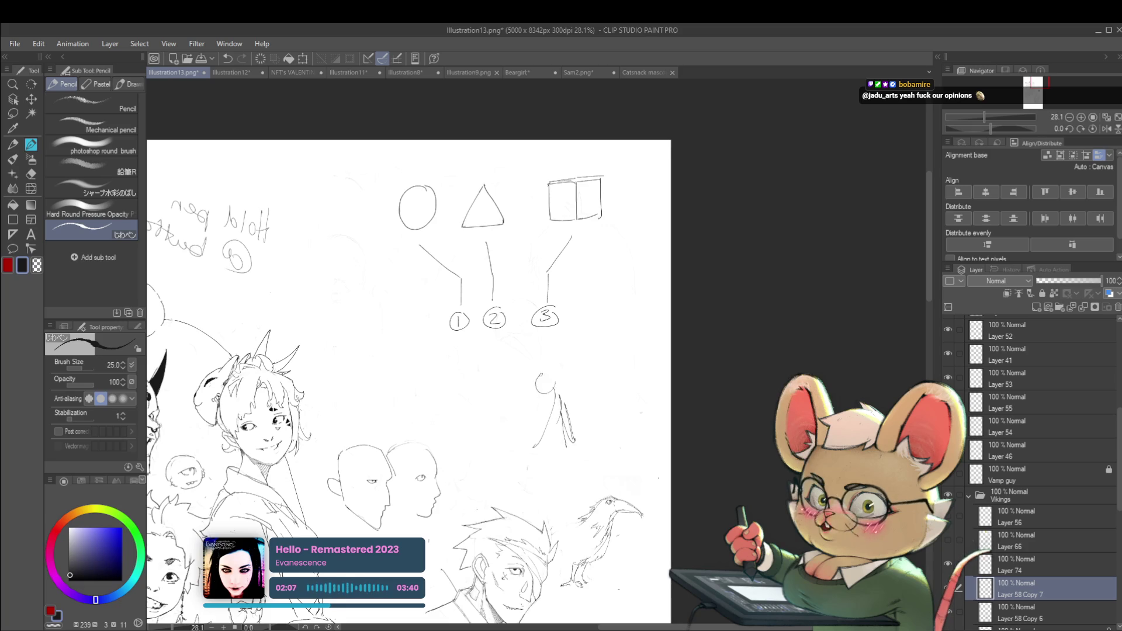
{"action": "left_click_drag", "start_coordinate": [584, 287], "coordinate": [608, 362]}
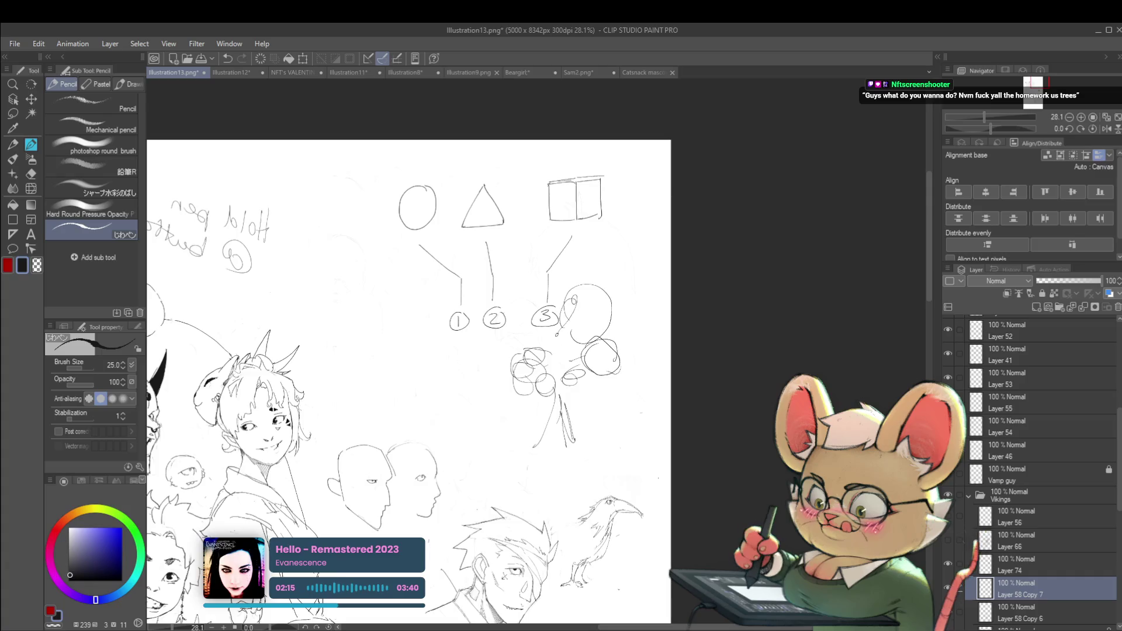
{"action": "left_click_drag", "start_coordinate": [535, 350], "coordinate": [541, 358]}
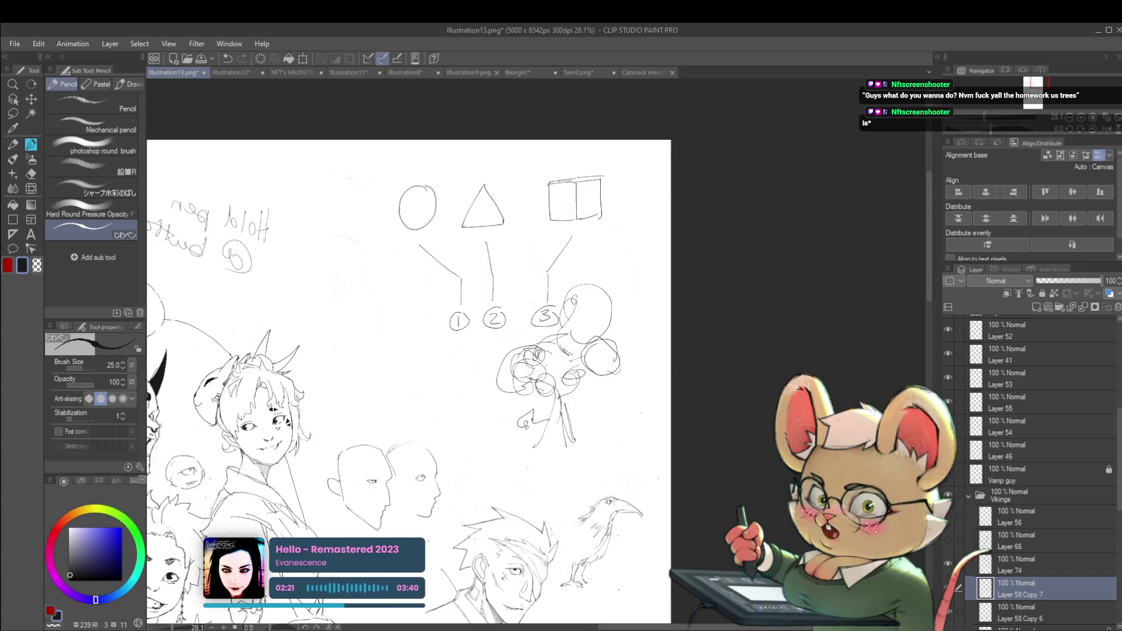
{"action": "left_click_drag", "start_coordinate": [519, 423], "coordinate": [546, 416]}
- Draw a tall boxy figure under label 1 and begin a looped shape left of the circle
{"action": "left_click_drag", "start_coordinate": [440, 358], "coordinate": [414, 363]}
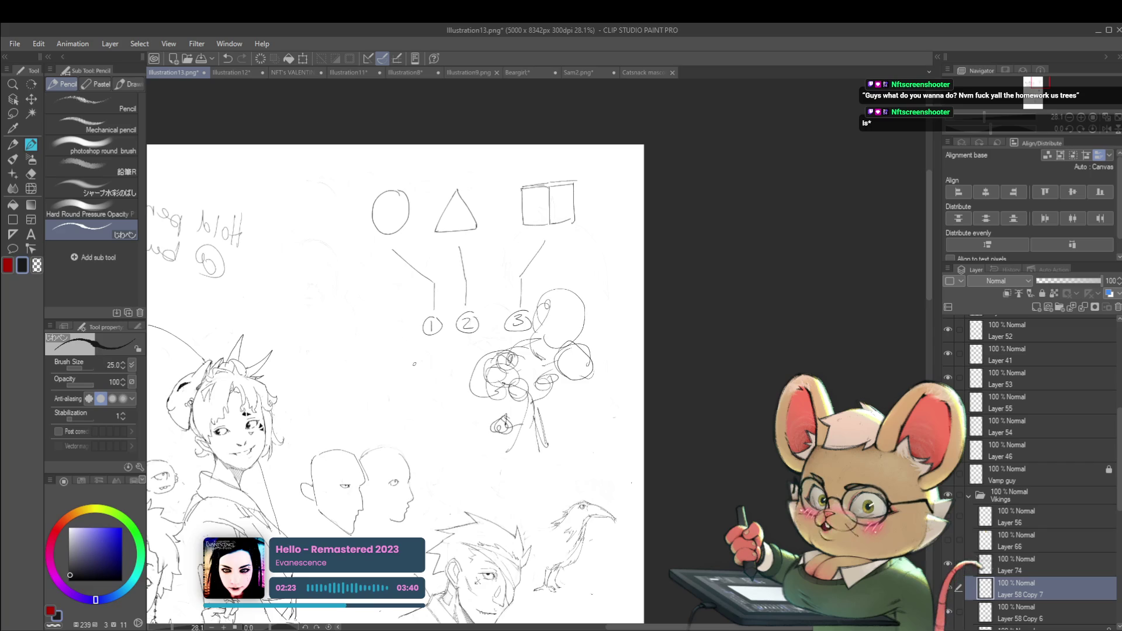
{"action": "left_click_drag", "start_coordinate": [318, 354], "coordinate": [378, 344]}
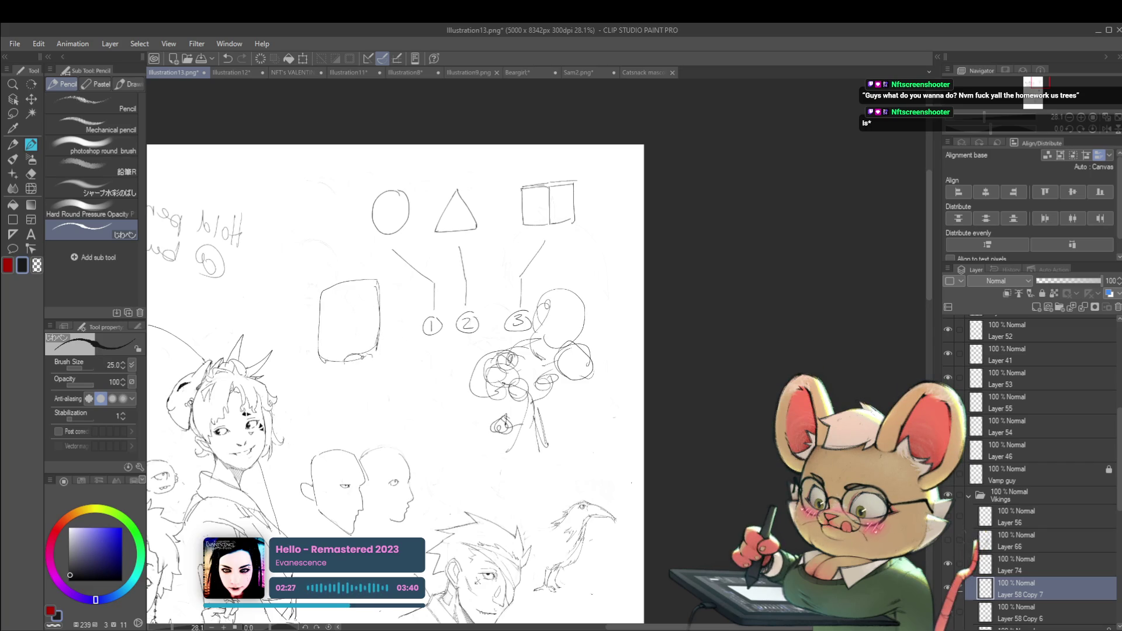
{"action": "mouse_move", "coordinate": [367, 372]}
{"action": "left_mouse_down"}
{"action": "mouse_move", "coordinate": [422, 362]}
{"action": "mouse_move", "coordinate": [361, 403]}
{"action": "mouse_move", "coordinate": [357, 430]}
{"action": "mouse_move", "coordinate": [309, 437]}
{"action": "left_mouse_up"}
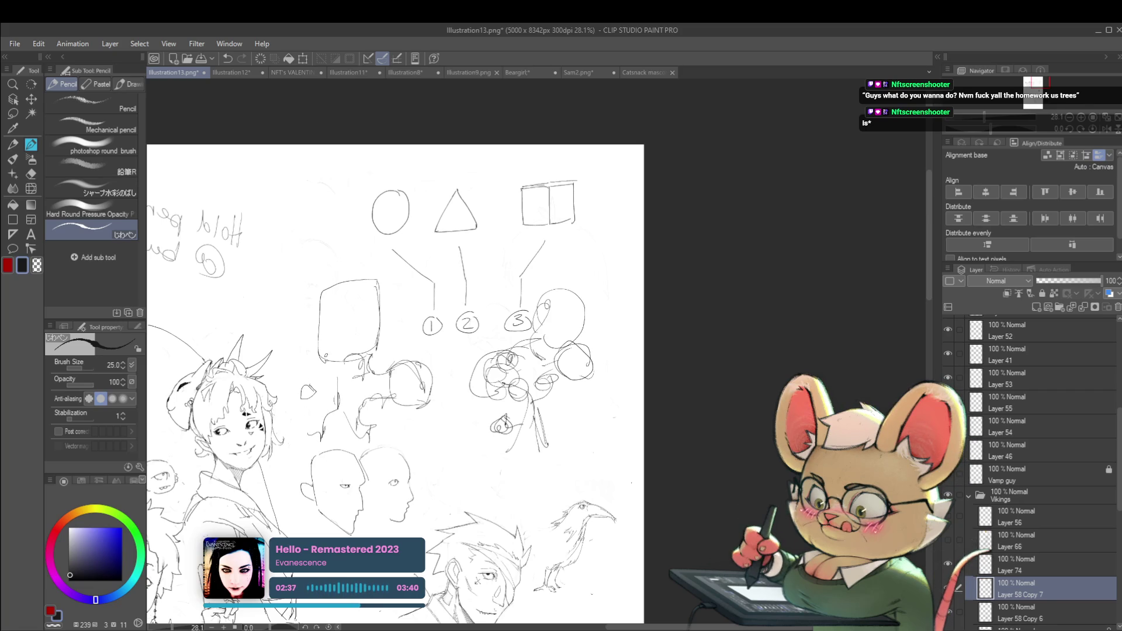
{"action": "scroll", "coordinate": [324, 354], "scroll_direction": "down", "scroll_amount": 2}
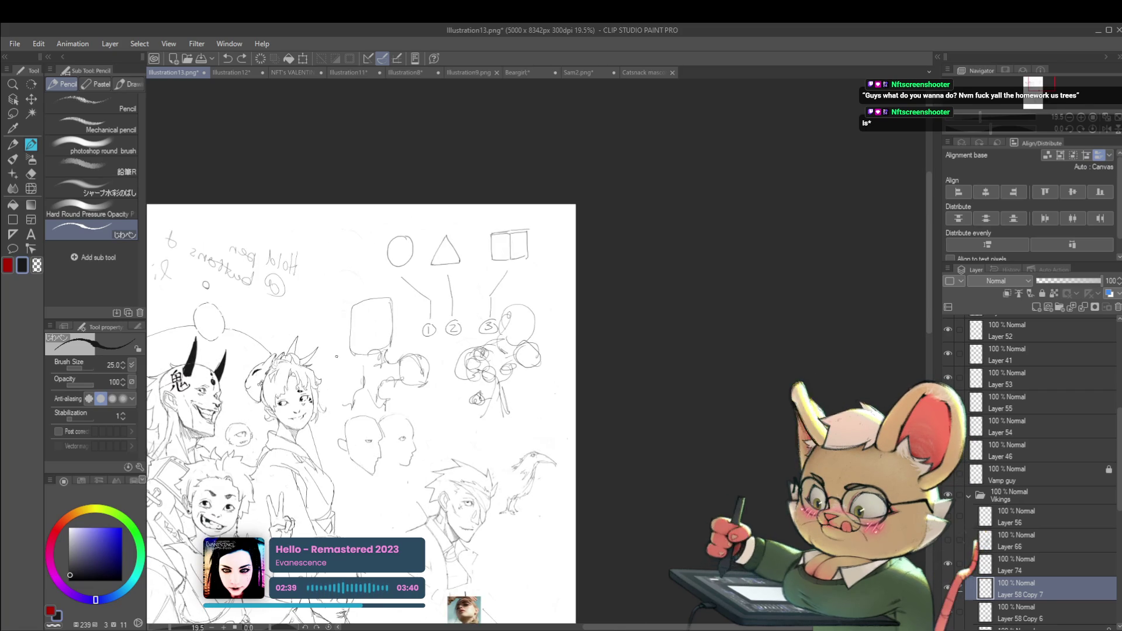
{"action": "left_click_drag", "start_coordinate": [336, 356], "coordinate": [343, 351]}
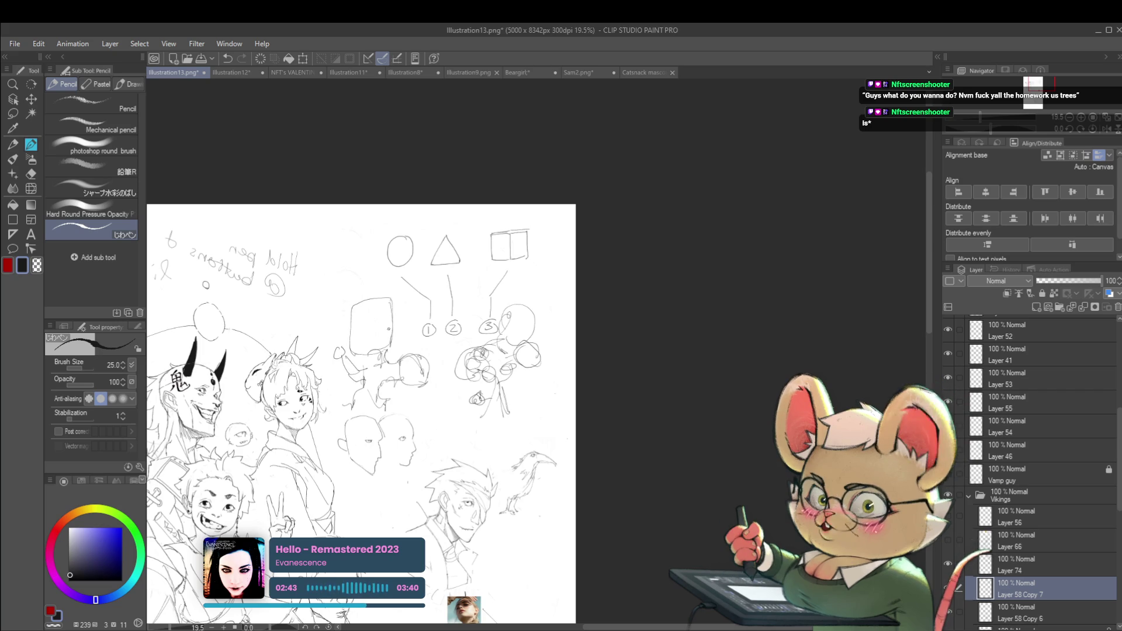
{"action": "scroll", "coordinate": [388, 328], "scroll_direction": "up", "scroll_amount": 2}
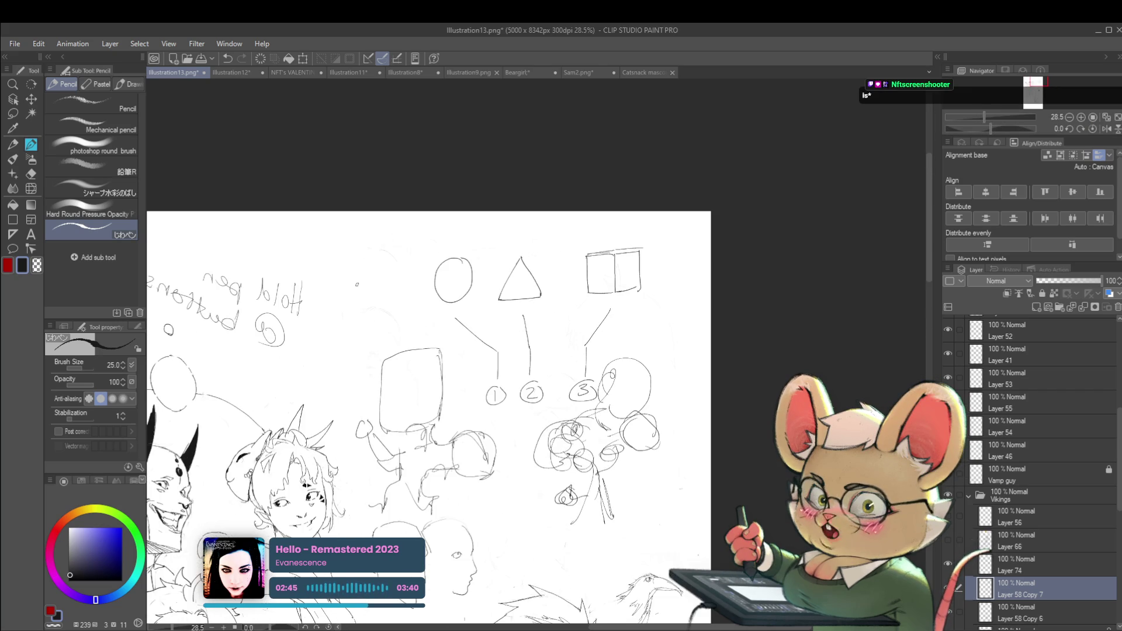
{"action": "left_click_drag", "start_coordinate": [362, 297], "coordinate": [383, 319]}
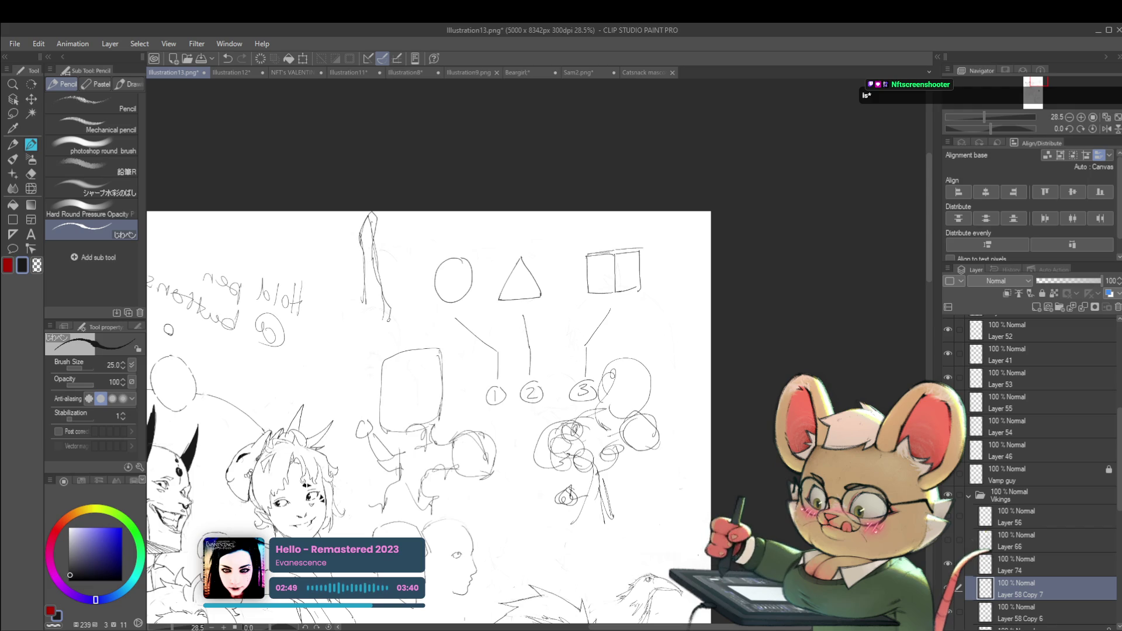
- Extend the looped stroke downward and add a long parallel stroke beside it
{"action": "left_click_drag", "start_coordinate": [385, 319], "coordinate": [369, 370]}
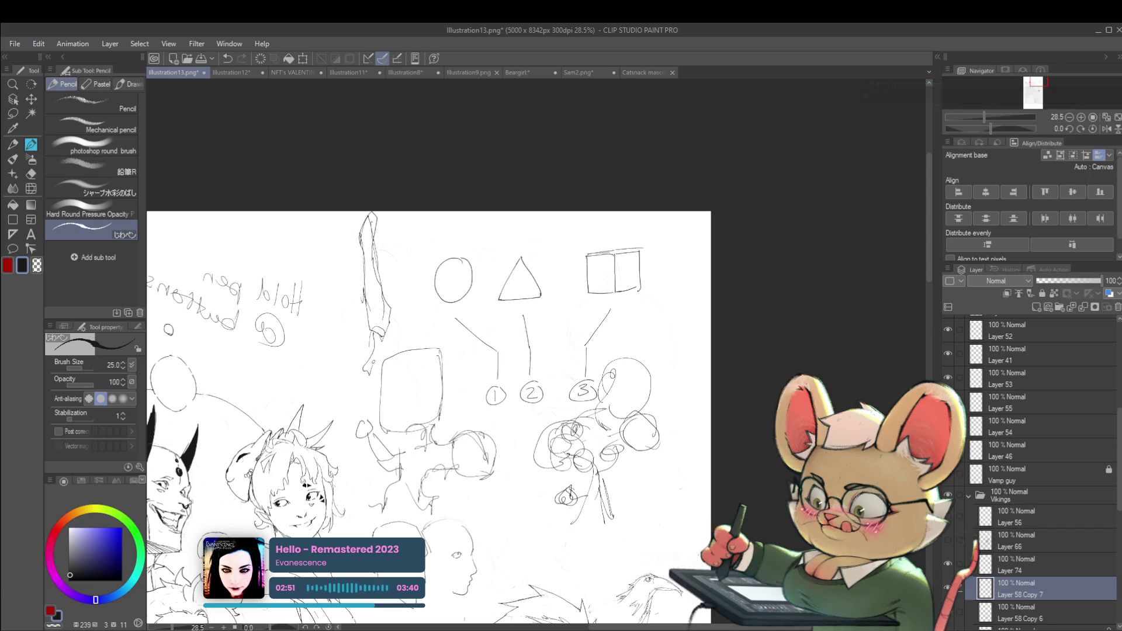
{"action": "left_click_drag", "start_coordinate": [339, 260], "coordinate": [339, 404]}
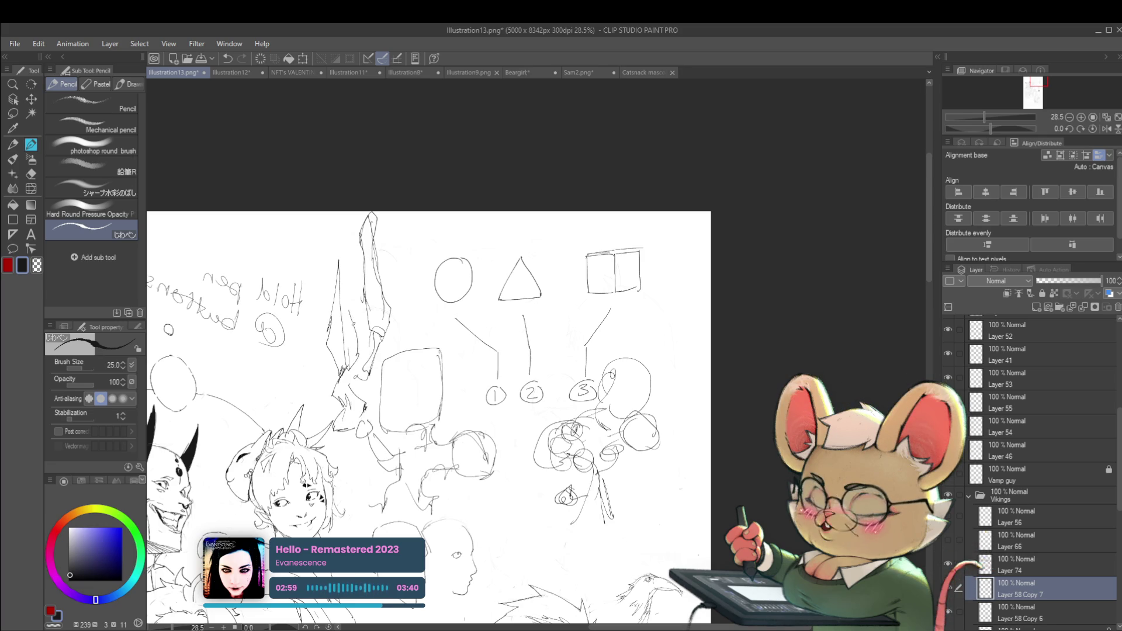
{"action": "scroll", "coordinate": [372, 249], "scroll_direction": "down", "scroll_amount": 3}
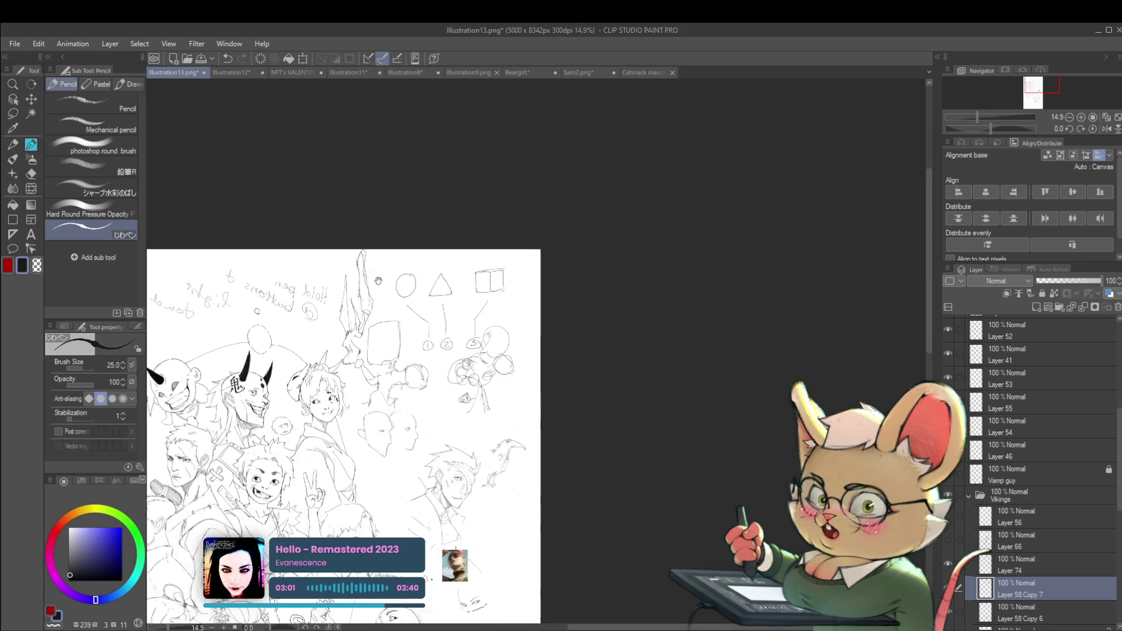
{"action": "scroll", "coordinate": [461, 289], "scroll_direction": "up", "scroll_amount": 2}
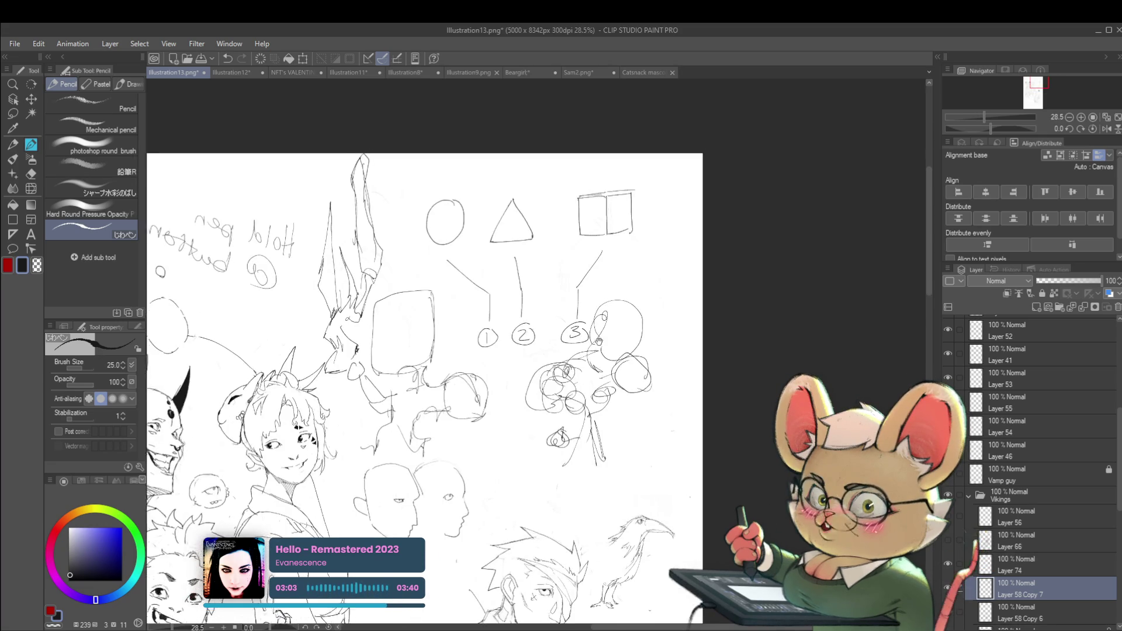
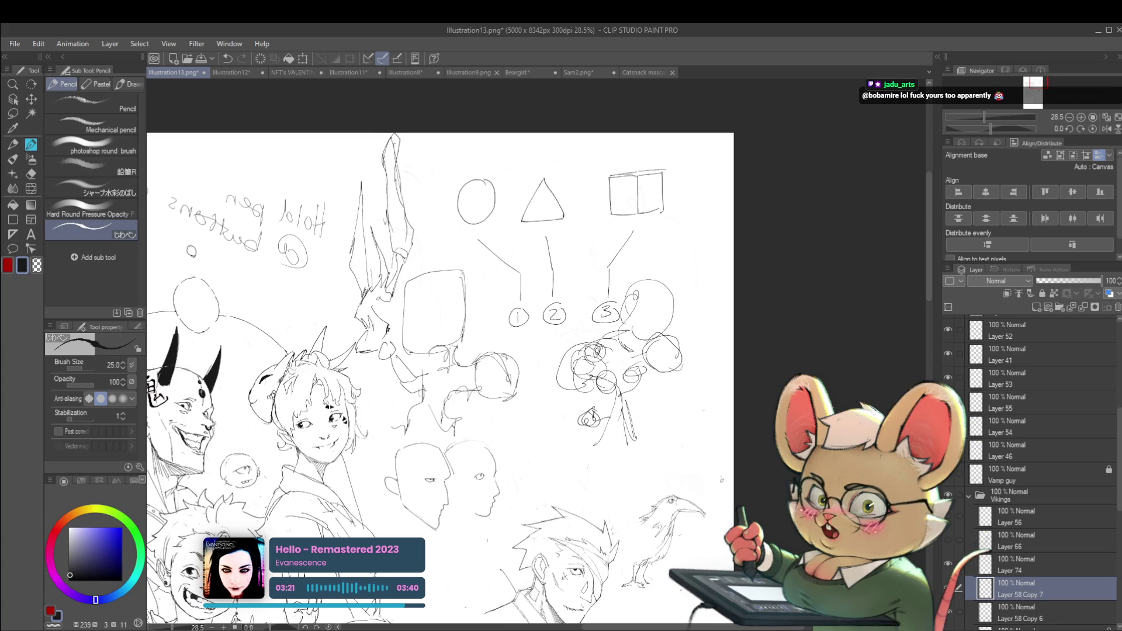
- Sketch a nose study with a bridge line and nostril curve to the right of the reference photo
{"action": "left_click_drag", "start_coordinate": [667, 345], "coordinate": [660, 292]}
{"action": "scroll", "coordinate": [661, 292], "scroll_direction": "down", "scroll_amount": 2}
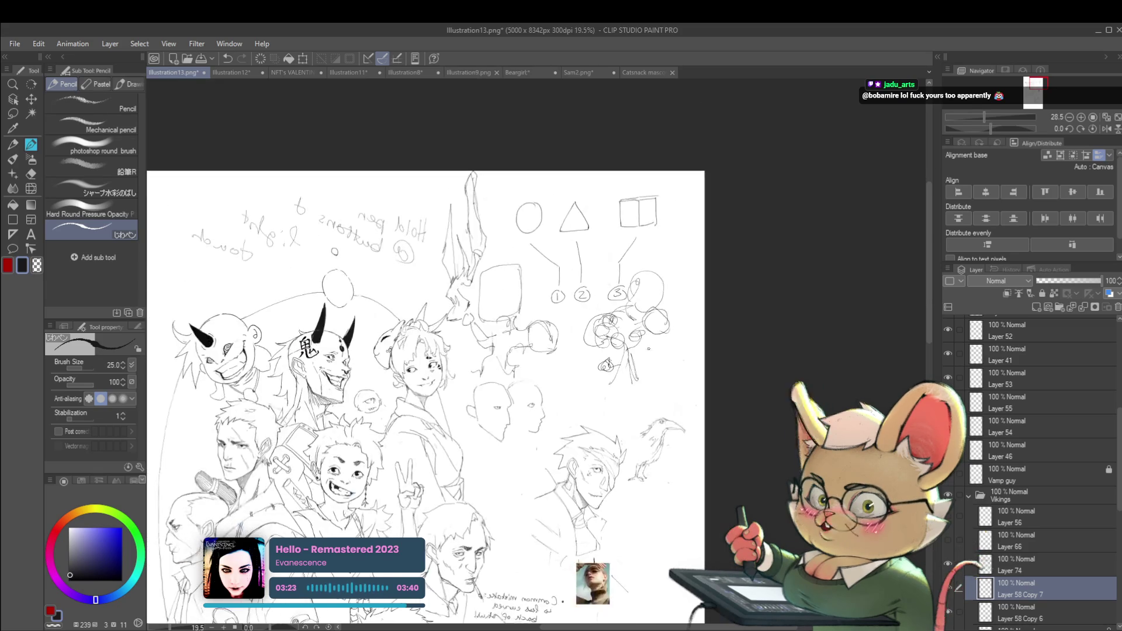
{"action": "scroll", "coordinate": [660, 292], "scroll_direction": "up", "scroll_amount": 1}
{"action": "scroll", "coordinate": [657, 303], "scroll_direction": "up", "scroll_amount": 1}
{"action": "scroll", "coordinate": [654, 318], "scroll_direction": "up", "scroll_amount": 1}
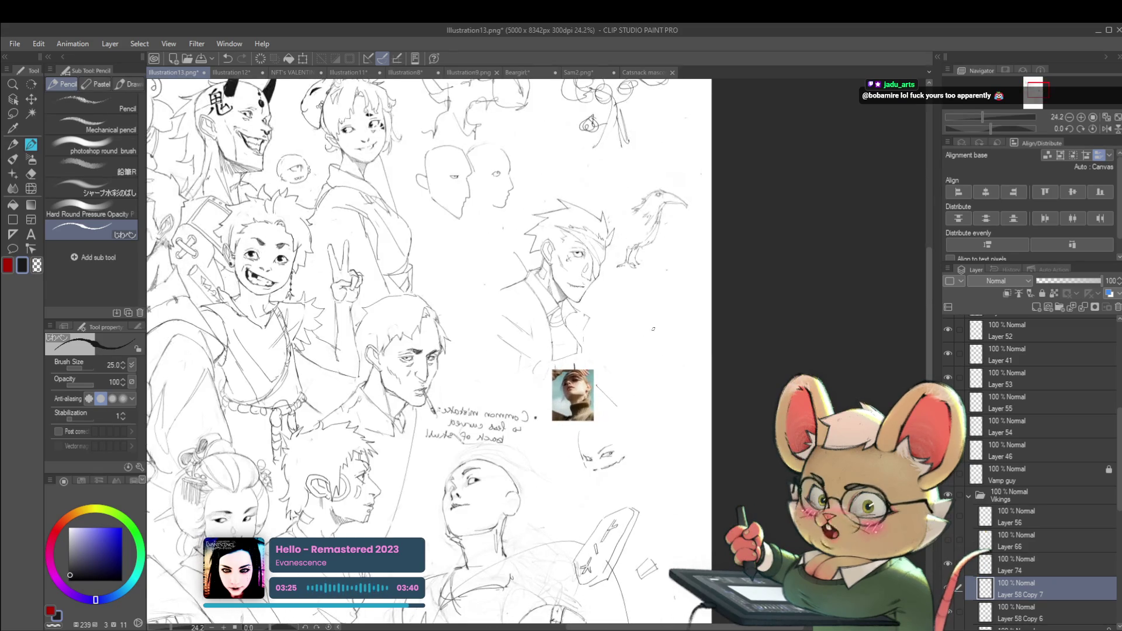
{"action": "left_click_drag", "start_coordinate": [642, 368], "coordinate": [640, 395]}
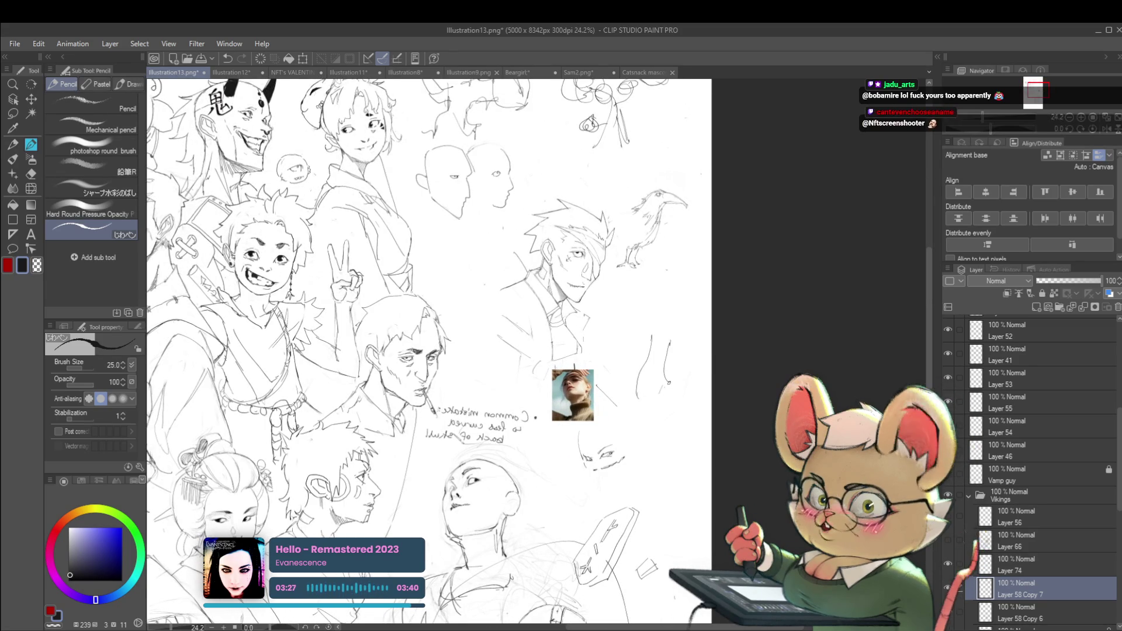
{"action": "mouse_move", "coordinate": [669, 342]}
{"action": "left_mouse_down"}
{"action": "mouse_move", "coordinate": [671, 397]}
{"action": "mouse_move", "coordinate": [630, 400]}
{"action": "mouse_move", "coordinate": [690, 406]}
{"action": "left_mouse_up"}
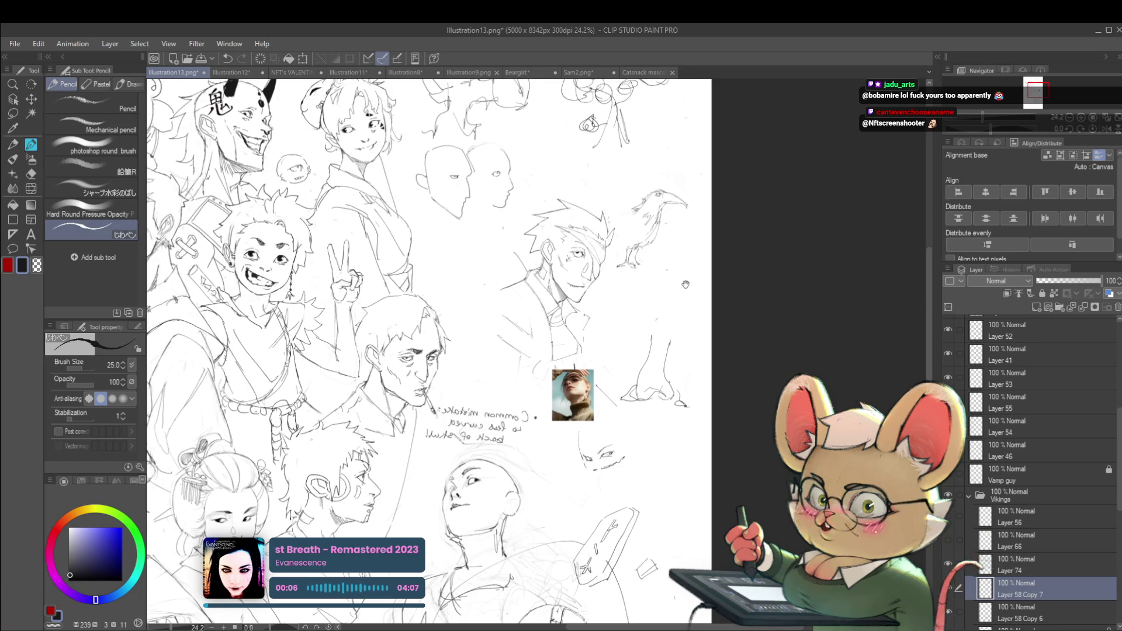
{"action": "scroll", "coordinate": [685, 285], "scroll_direction": "down", "scroll_amount": 2}
- Bring the upturned bald head and its skull-curvature note into view and turn off Flip Horizontal
{"action": "scroll", "coordinate": [649, 379], "scroll_direction": "down", "scroll_amount": 2}
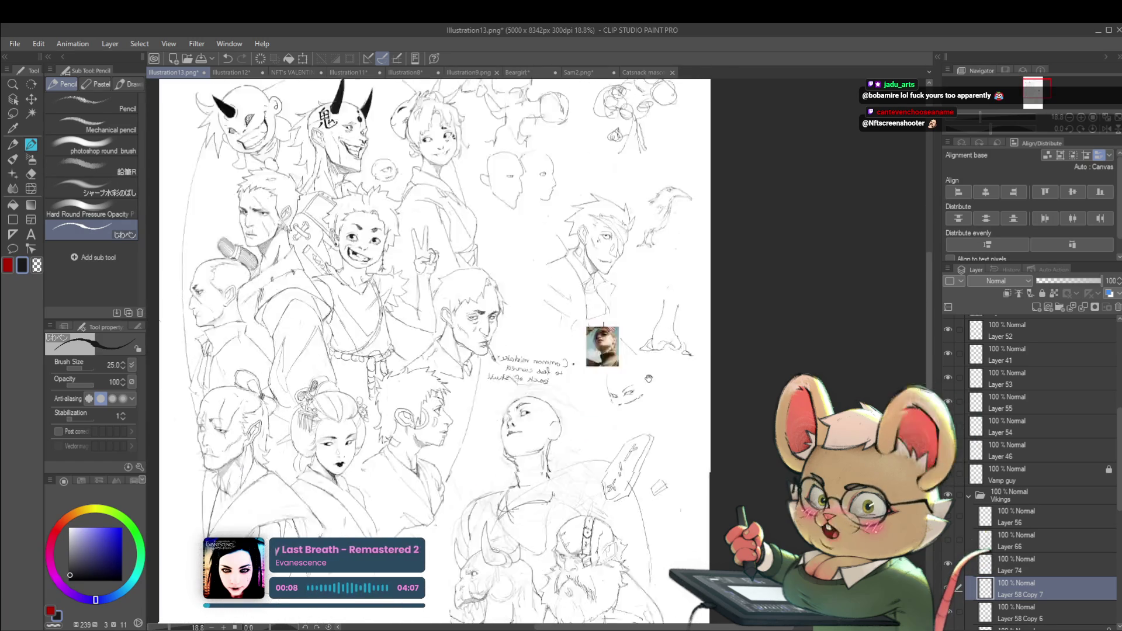
{"action": "left_click_drag", "start_coordinate": [648, 379], "coordinate": [677, 281]}
{"action": "scroll", "coordinate": [552, 249], "scroll_direction": "up", "scroll_amount": 5}
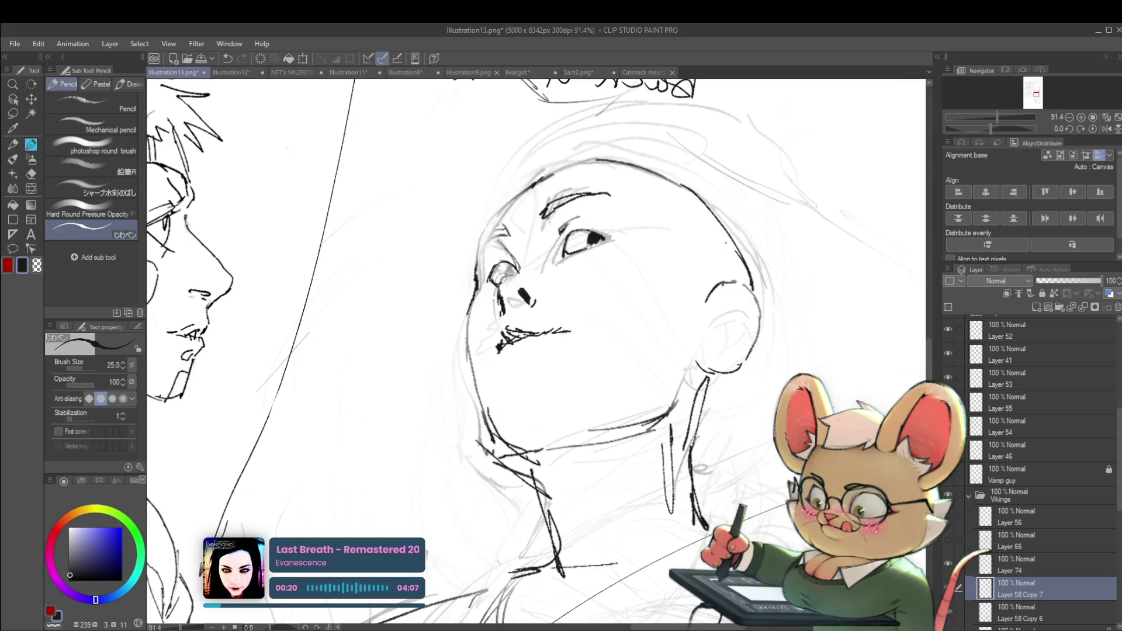
{"action": "scroll", "coordinate": [513, 270], "scroll_direction": "down", "scroll_amount": 2}
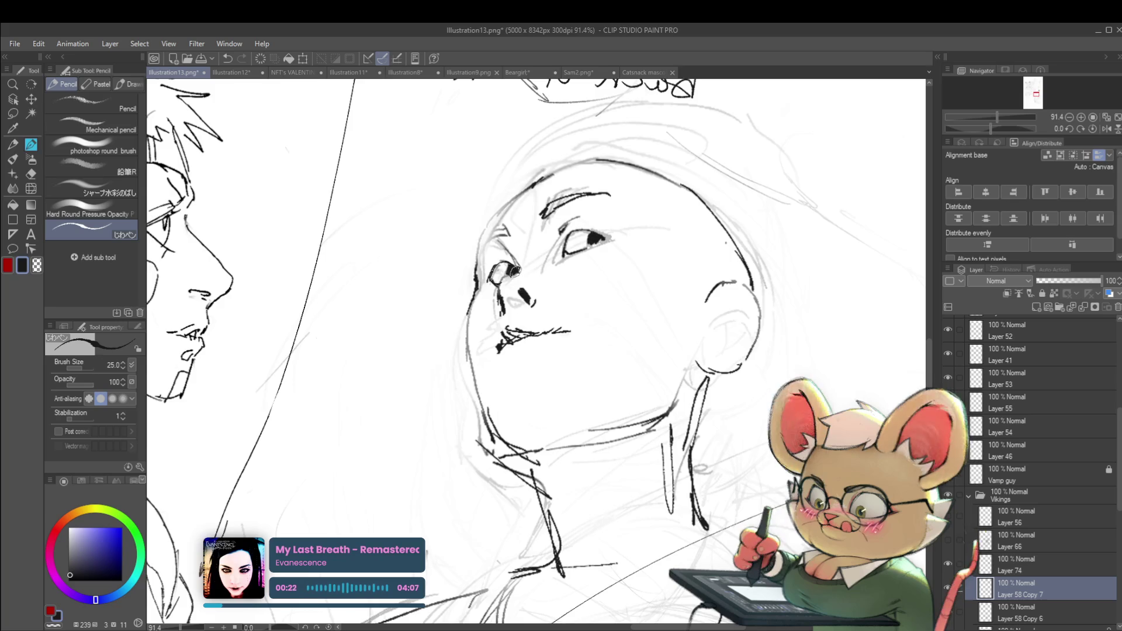
{"action": "scroll", "coordinate": [512, 270], "scroll_direction": "down", "scroll_amount": 5}
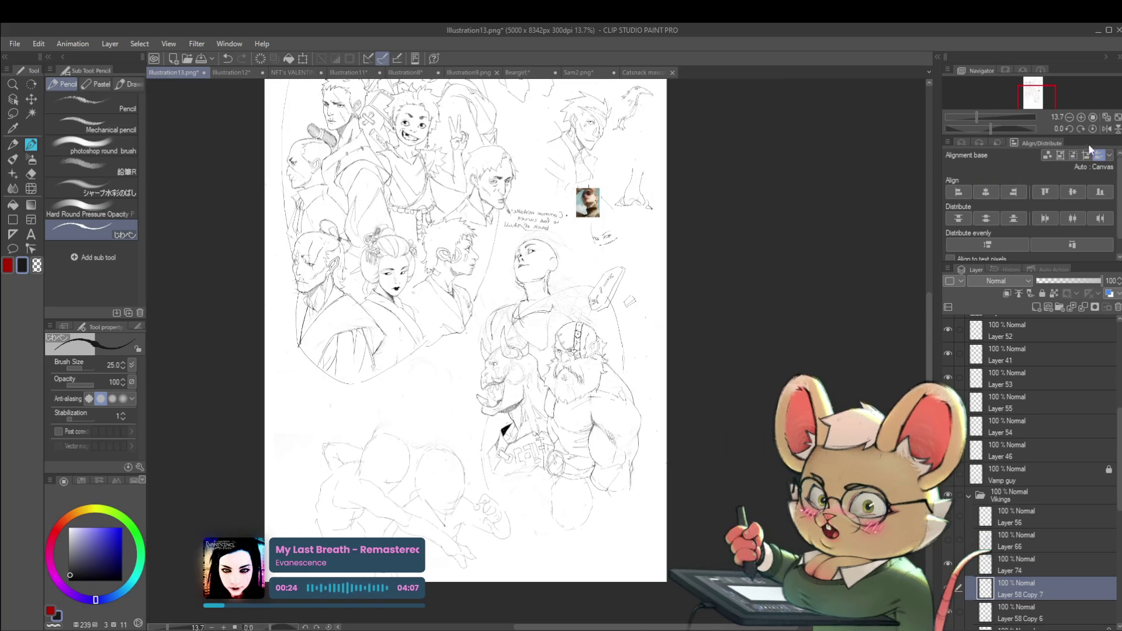
{"action": "left_click", "coordinate": [1107, 129]}
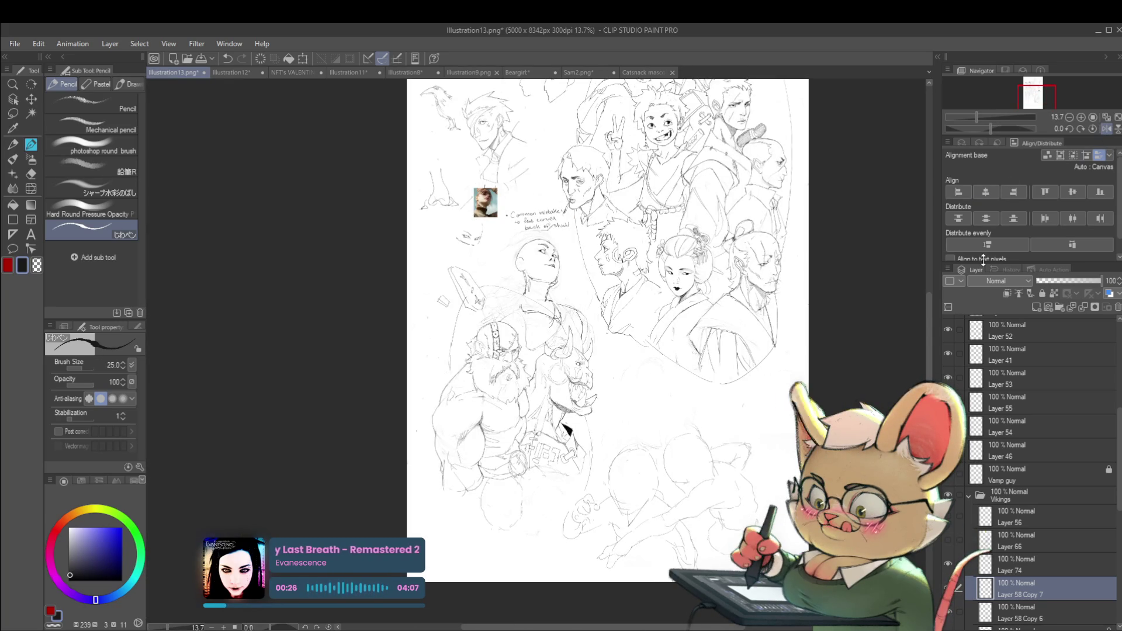
{"action": "scroll", "coordinate": [557, 257], "scroll_direction": "up", "scroll_amount": 1}
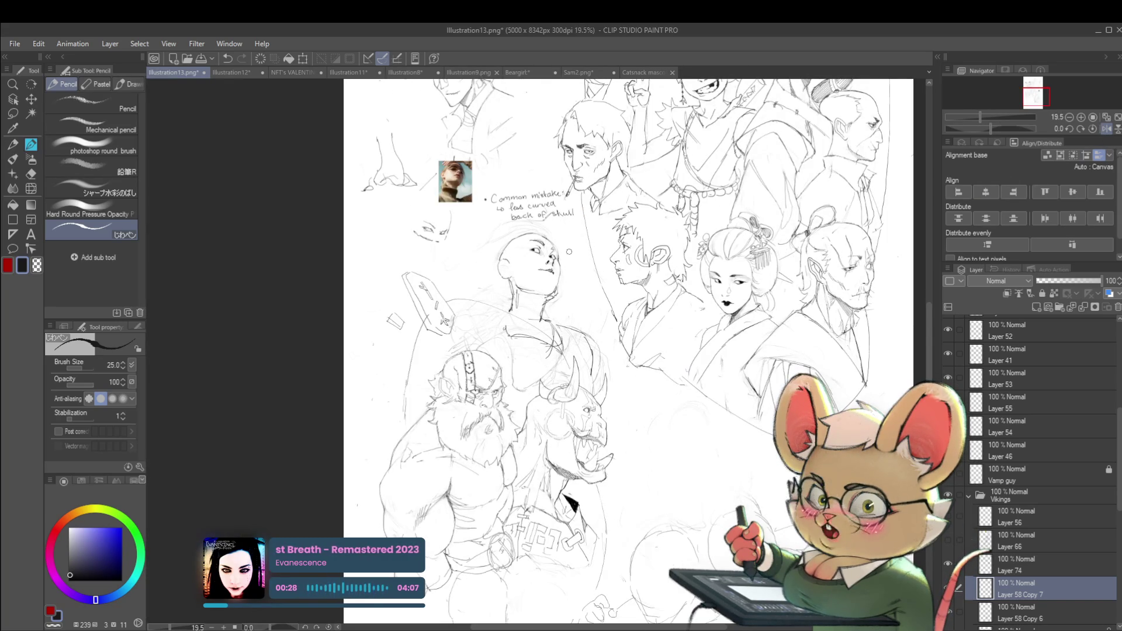
{"action": "scroll", "coordinate": [569, 251], "scroll_direction": "up", "scroll_amount": 1}
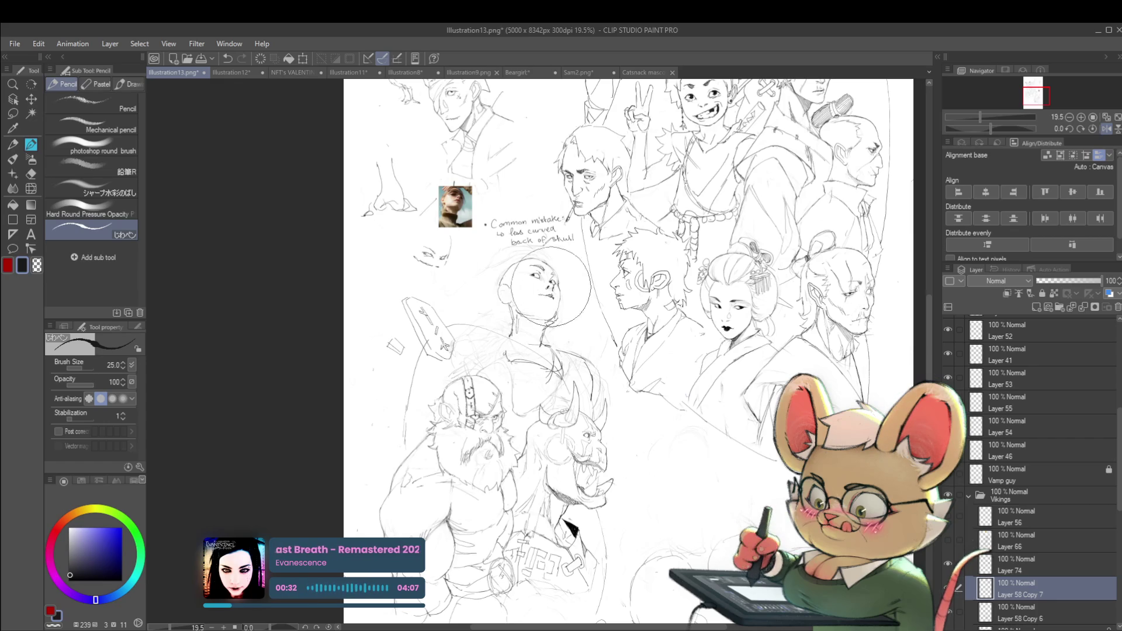
{"action": "scroll", "coordinate": [576, 262], "scroll_direction": "up", "scroll_amount": 3}
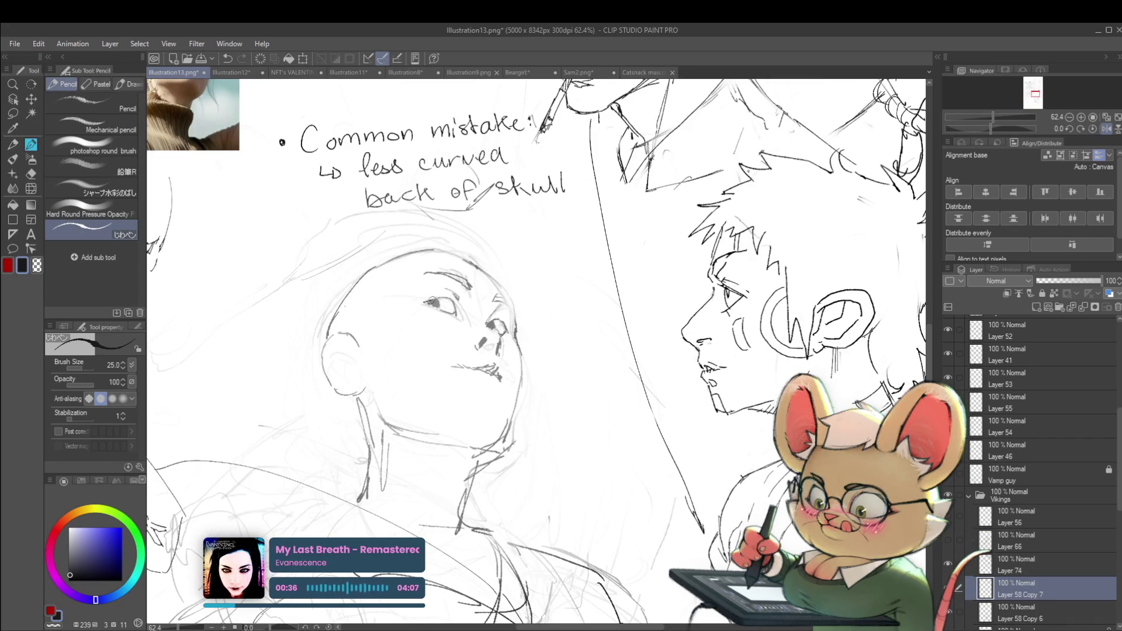
- Mirror the canvas with H to inspect the head sketch, then restore normal orientation
{"action": "key", "text": "h"}
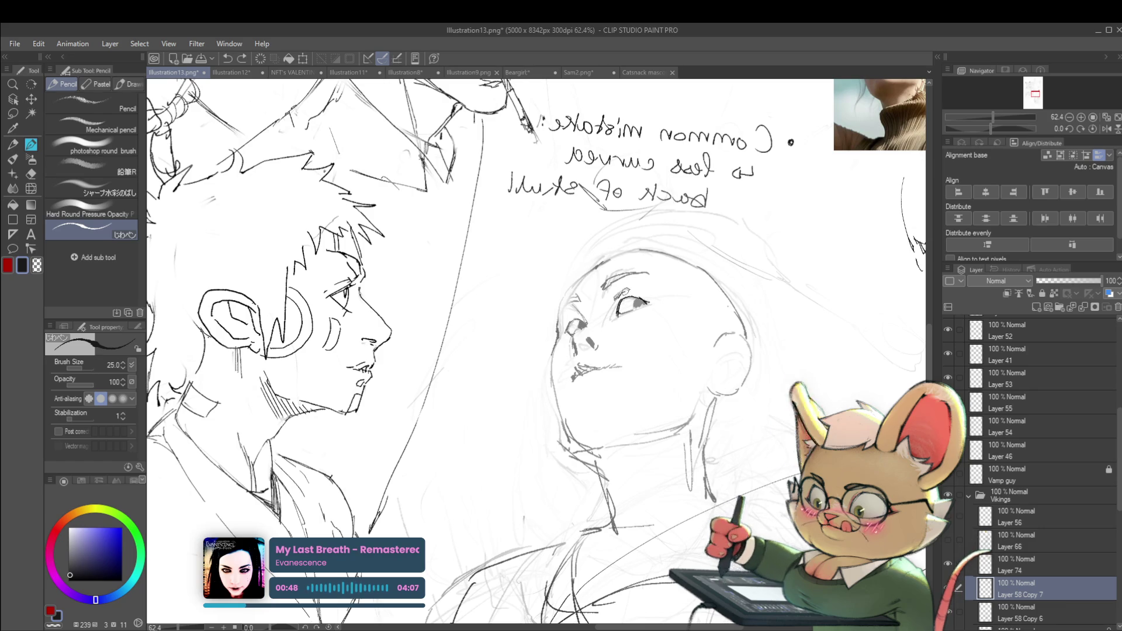
{"action": "scroll", "coordinate": [634, 292], "scroll_direction": "down", "scroll_amount": 5}
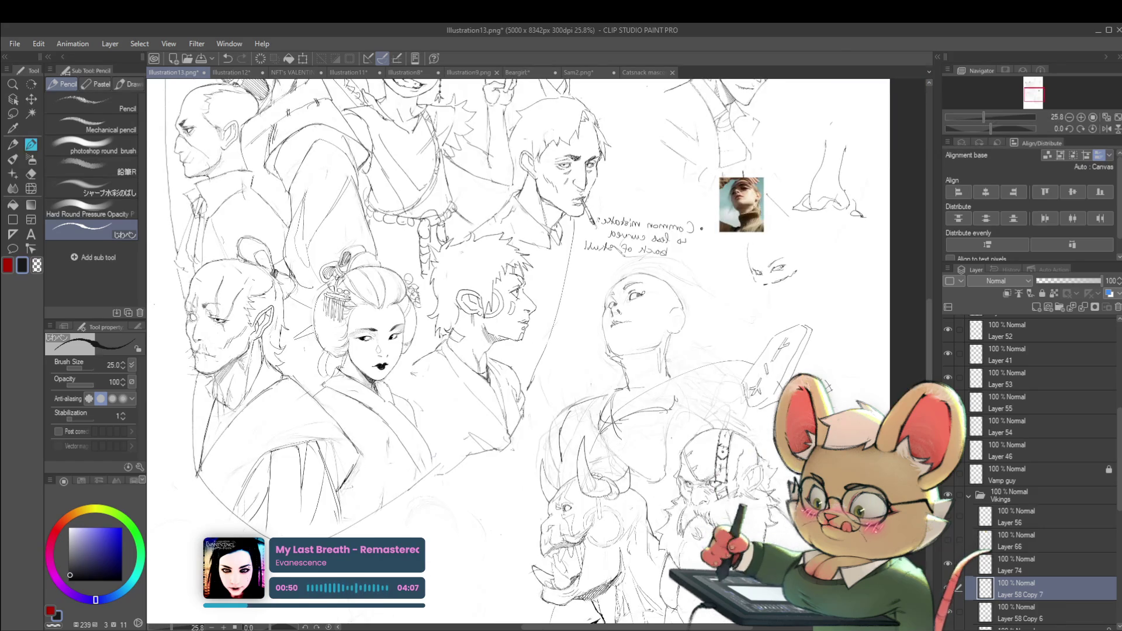
{"action": "scroll", "coordinate": [631, 295], "scroll_direction": "up", "scroll_amount": 5}
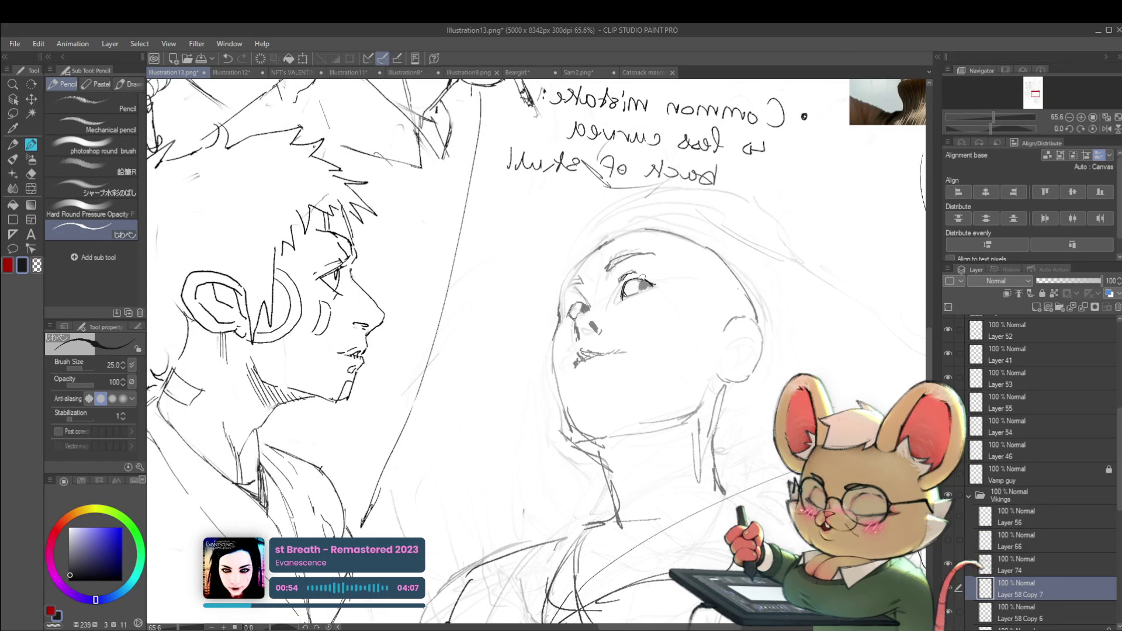
{"action": "scroll", "coordinate": [645, 287], "scroll_direction": "down", "scroll_amount": 5}
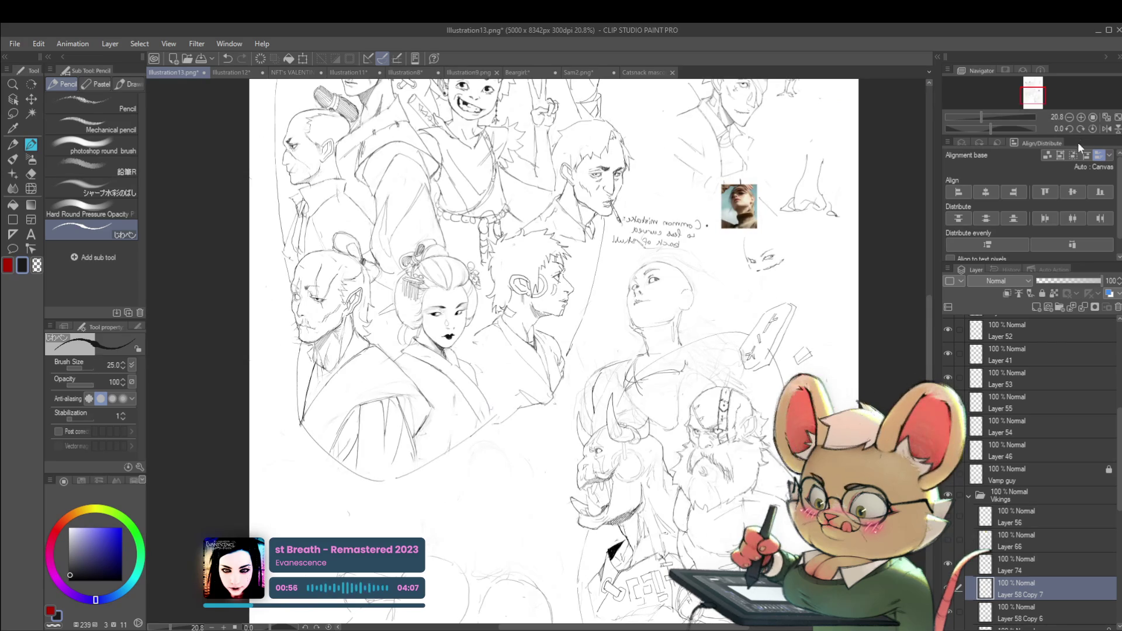
{"action": "left_click", "coordinate": [1105, 130]}
{"action": "scroll", "coordinate": [409, 278], "scroll_direction": "up", "scroll_amount": 5}
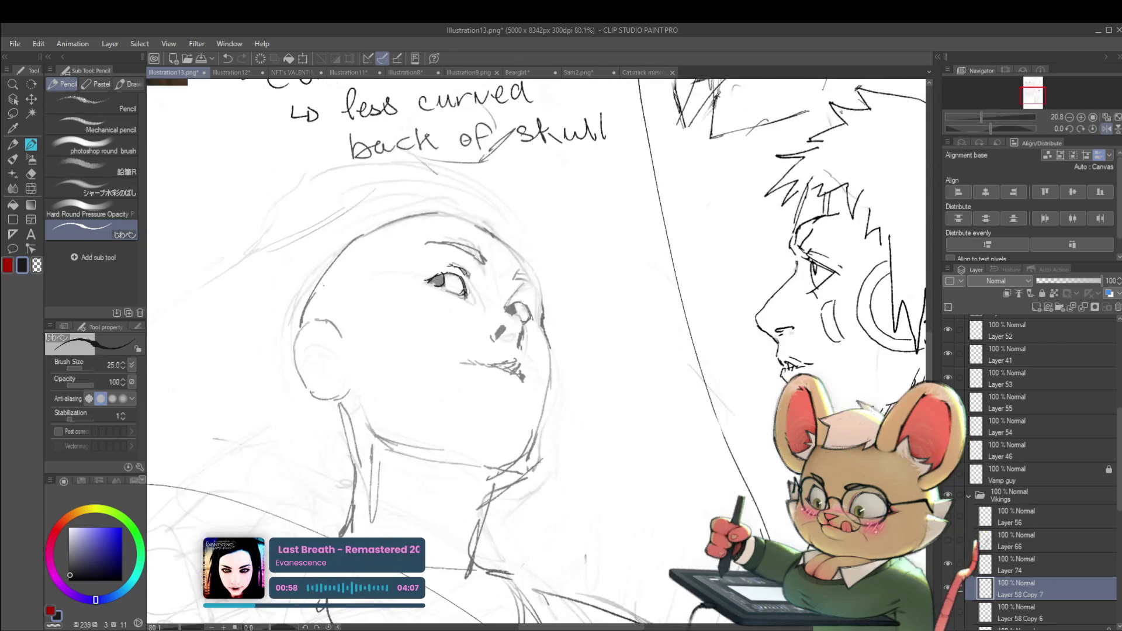
{"action": "scroll", "coordinate": [464, 265], "scroll_direction": "down", "scroll_amount": 4}
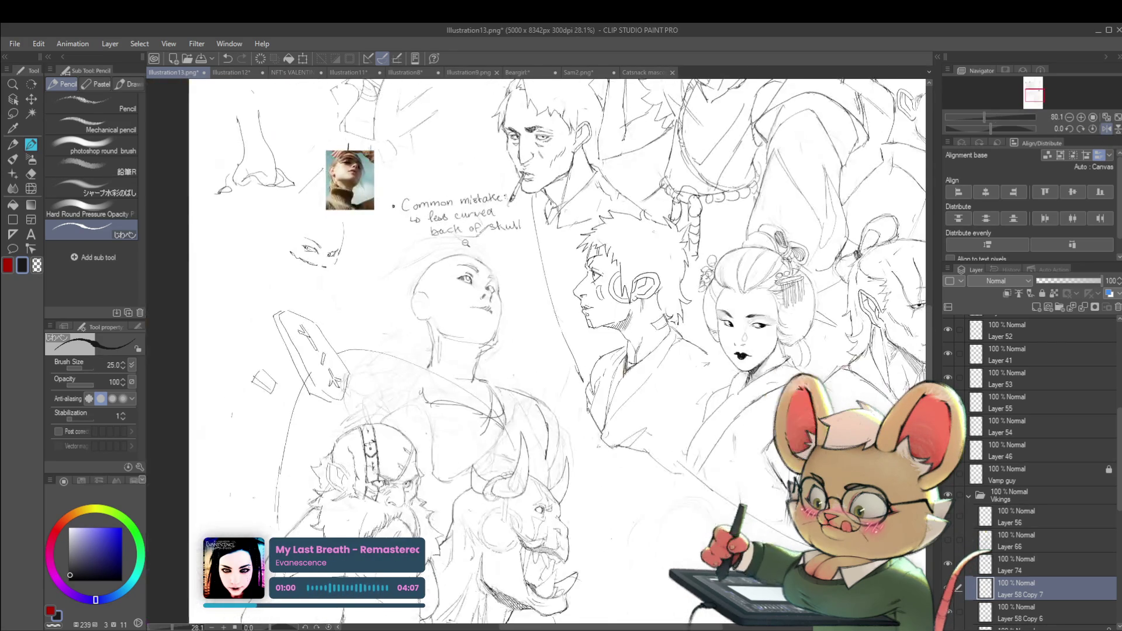
{"action": "scroll", "coordinate": [465, 265], "scroll_direction": "down", "scroll_amount": 1}
{"action": "scroll", "coordinate": [485, 251], "scroll_direction": "up", "scroll_amount": 5}
{"action": "scroll", "coordinate": [501, 239], "scroll_direction": "up", "scroll_amount": 2}
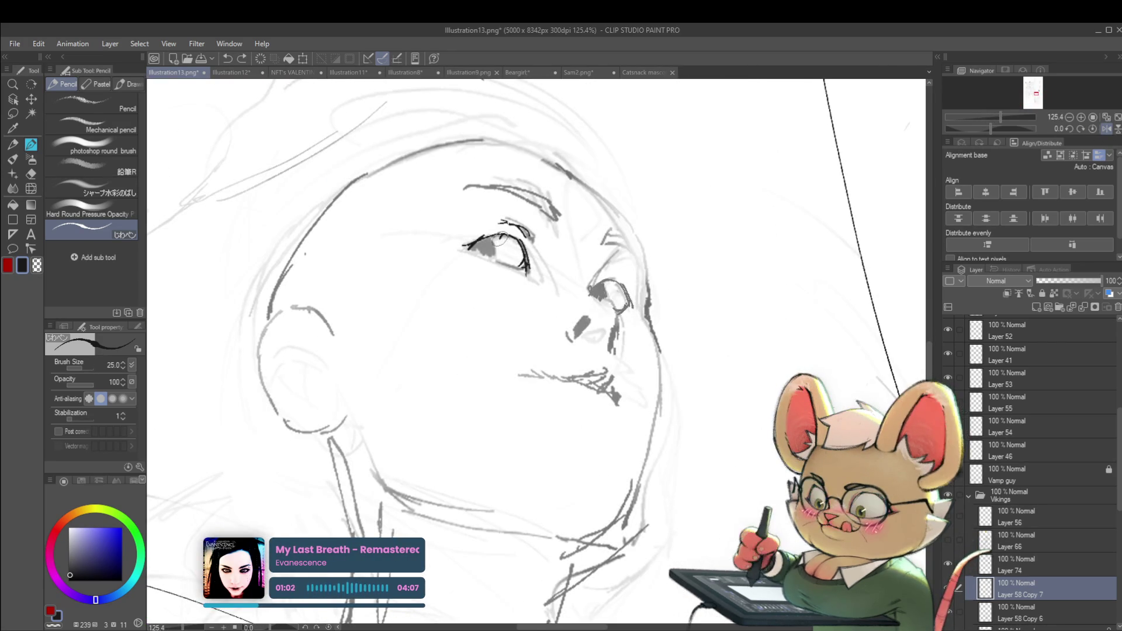
{"action": "scroll", "coordinate": [520, 256], "scroll_direction": "down", "scroll_amount": 4}
{"action": "scroll", "coordinate": [514, 213], "scroll_direction": "down", "scroll_amount": 1}
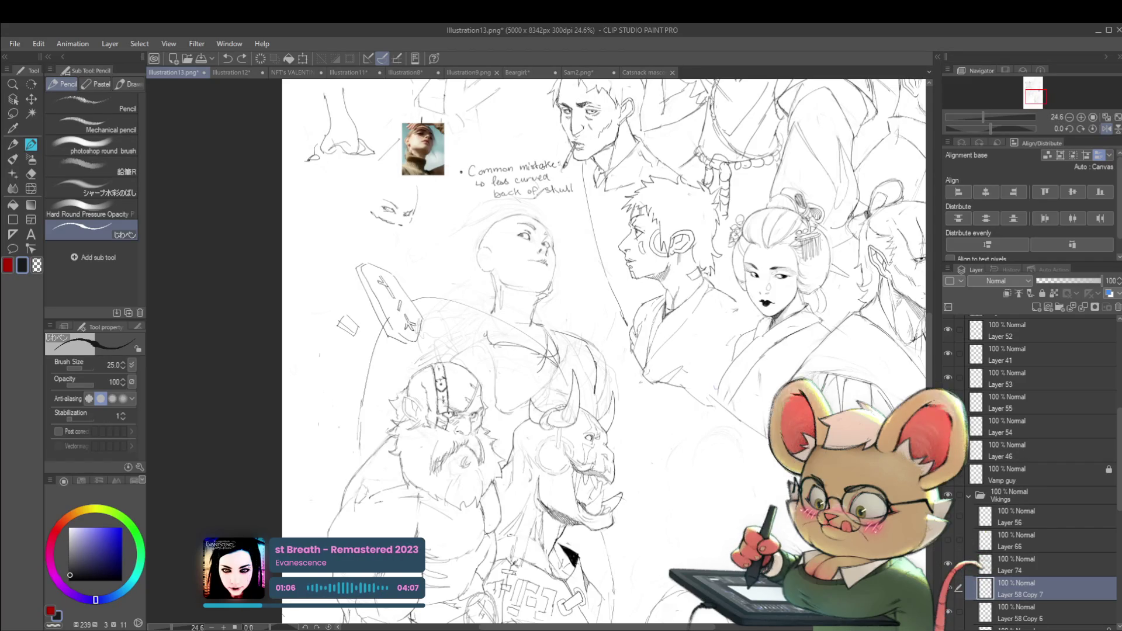
{"action": "scroll", "coordinate": [508, 286], "scroll_direction": "up", "scroll_amount": 1}
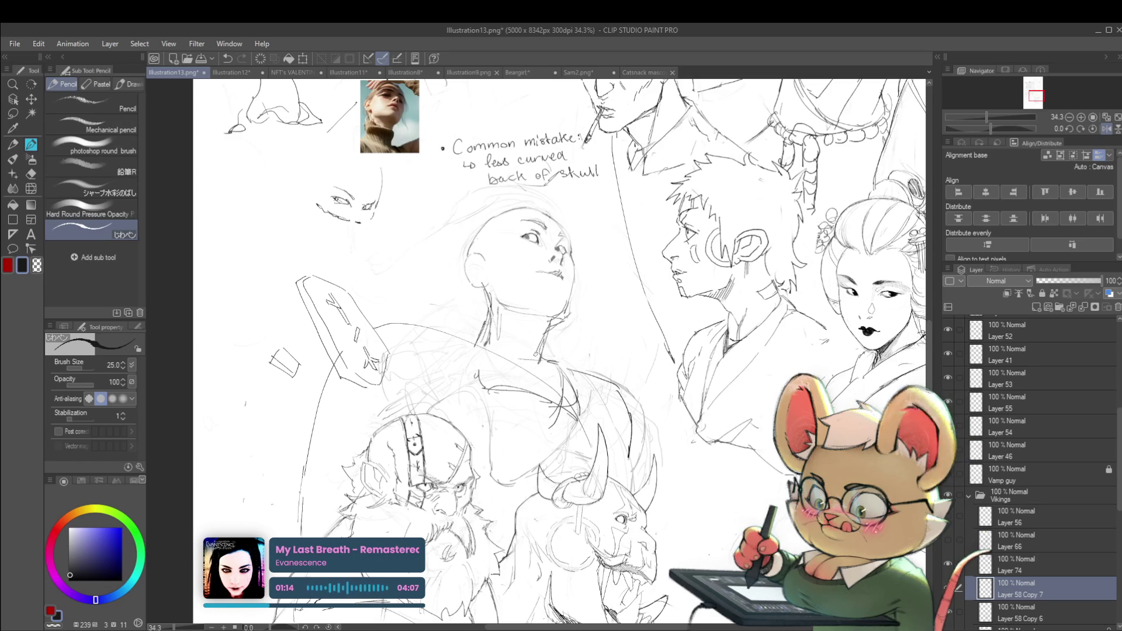
{"action": "scroll", "coordinate": [563, 333], "scroll_direction": "down", "scroll_amount": 4}
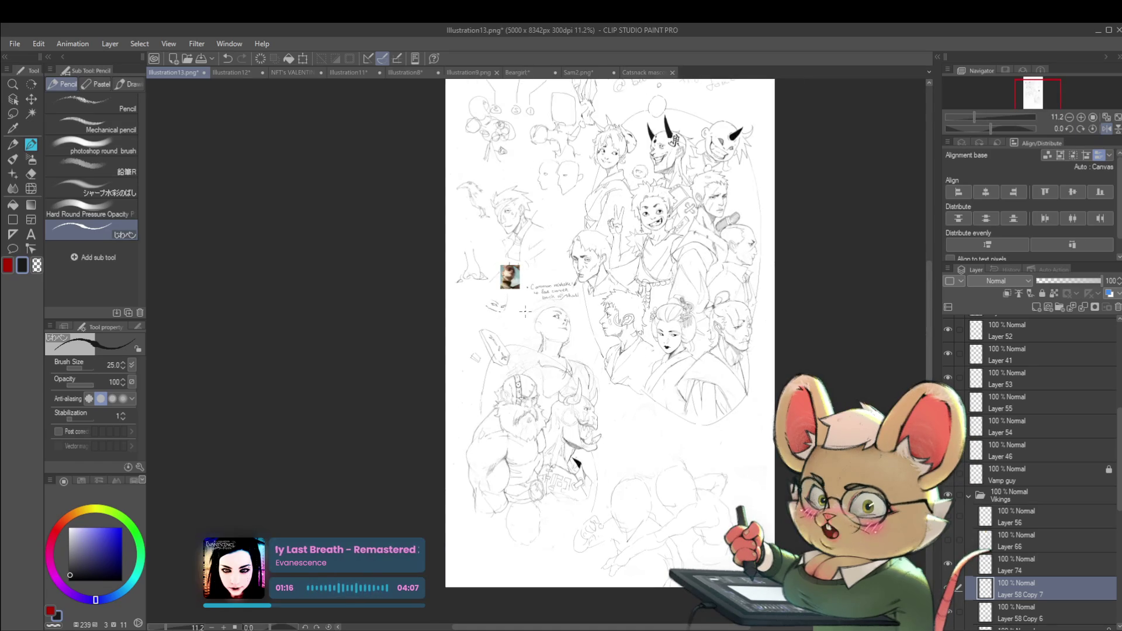
- Mirror the view again and zoom in slightly on the upturned head
{"action": "key", "text": "h"}
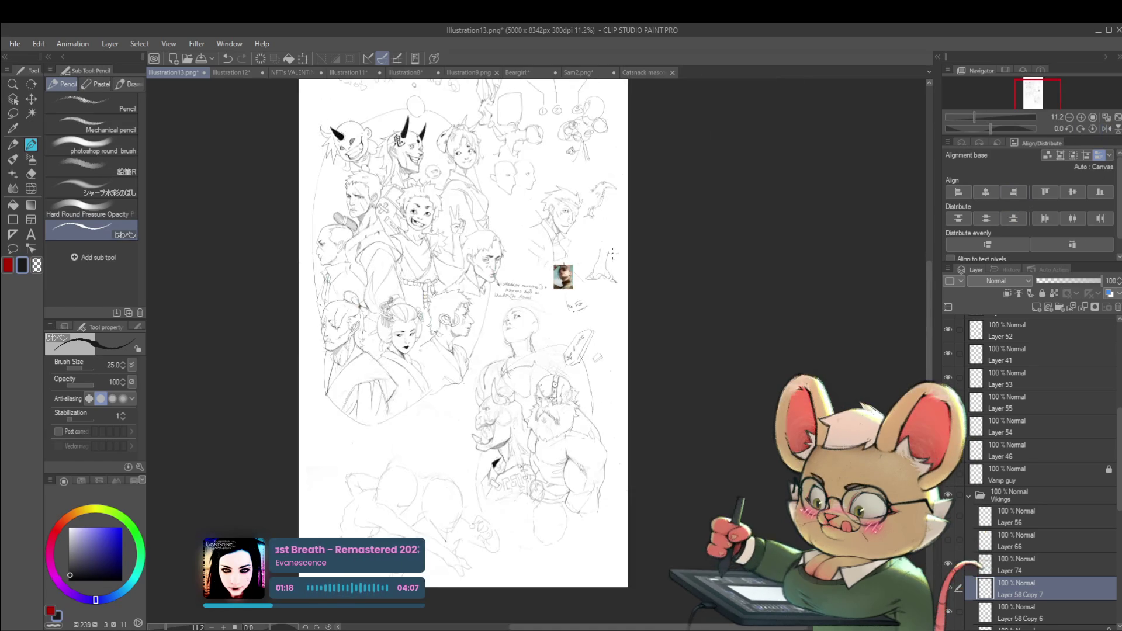
{"action": "key", "text": "ctrl+plus"}
{"action": "scroll", "coordinate": [579, 299], "scroll_direction": "up", "scroll_amount": 3}
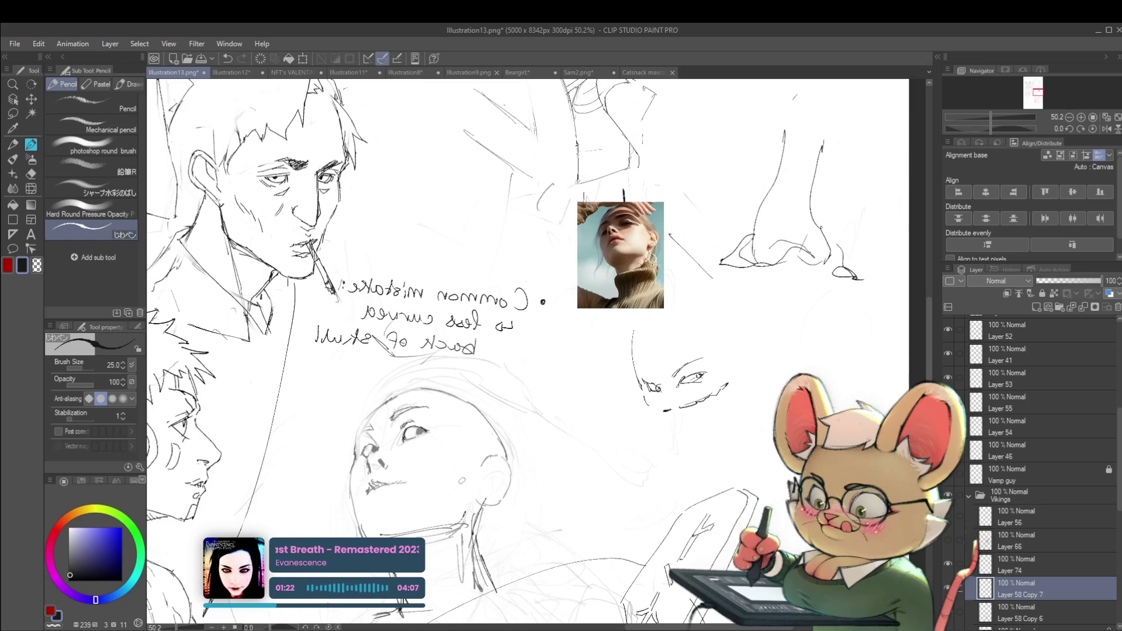
- Add small construction marks and a circle near the chin of the upturned face
{"action": "left_click_drag", "start_coordinate": [366, 485], "coordinate": [408, 469]}
{"action": "left_click_drag", "start_coordinate": [391, 525], "coordinate": [393, 526]}
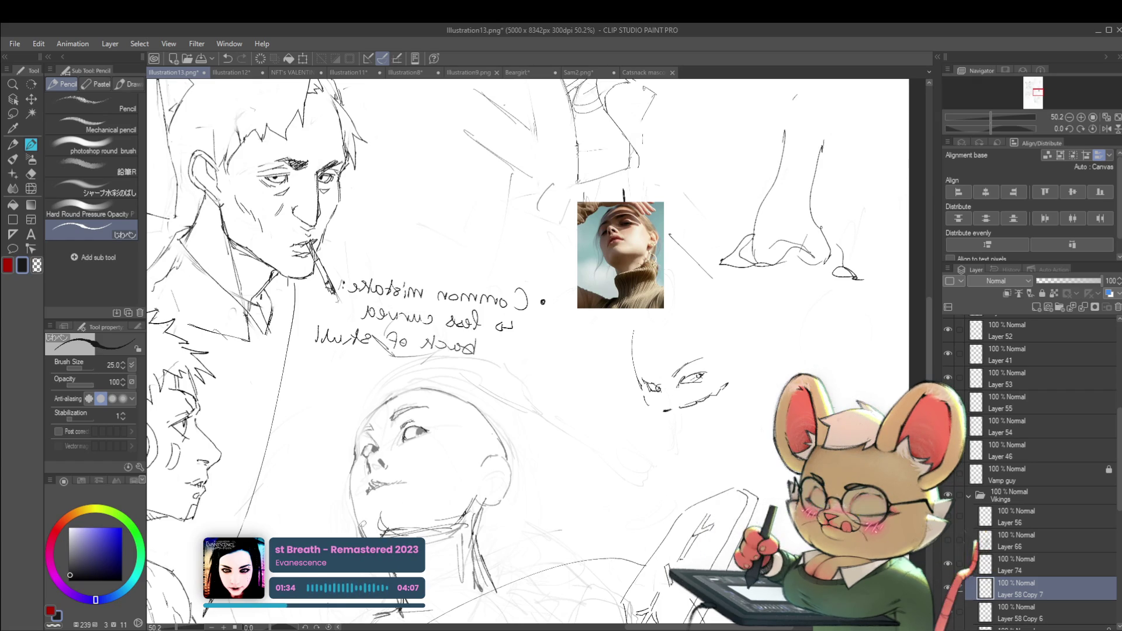
{"action": "scroll", "coordinate": [389, 249], "scroll_direction": "down", "scroll_amount": 3}
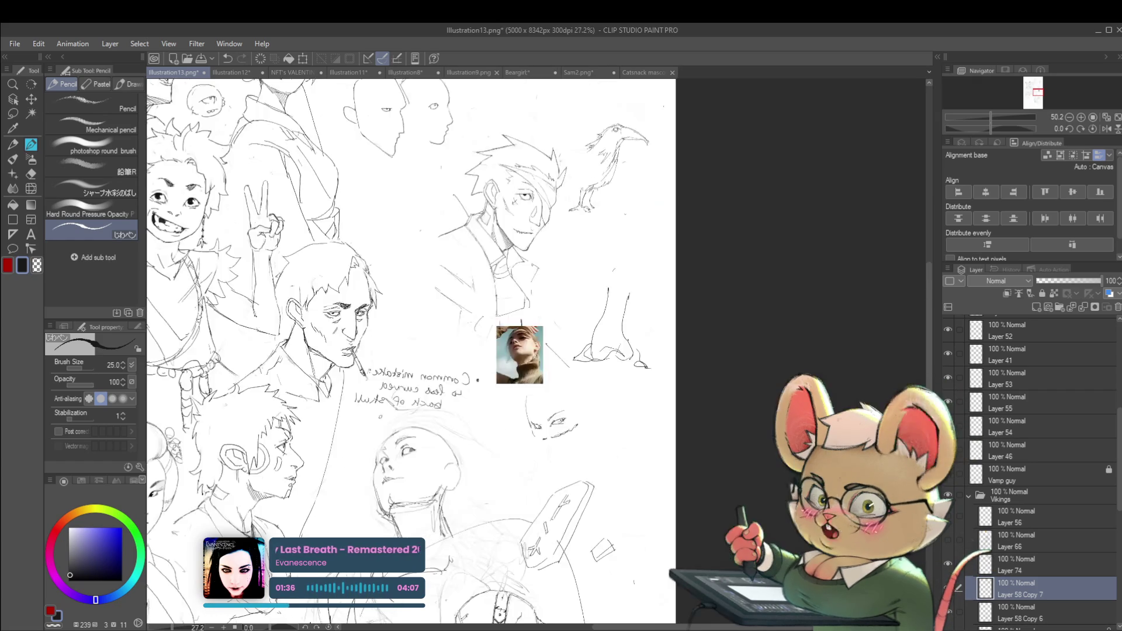
- Unmirror the view, switch to Layer 74 and trace the jaw and neck line over the photo
{"action": "left_click", "coordinate": [1106, 130]}
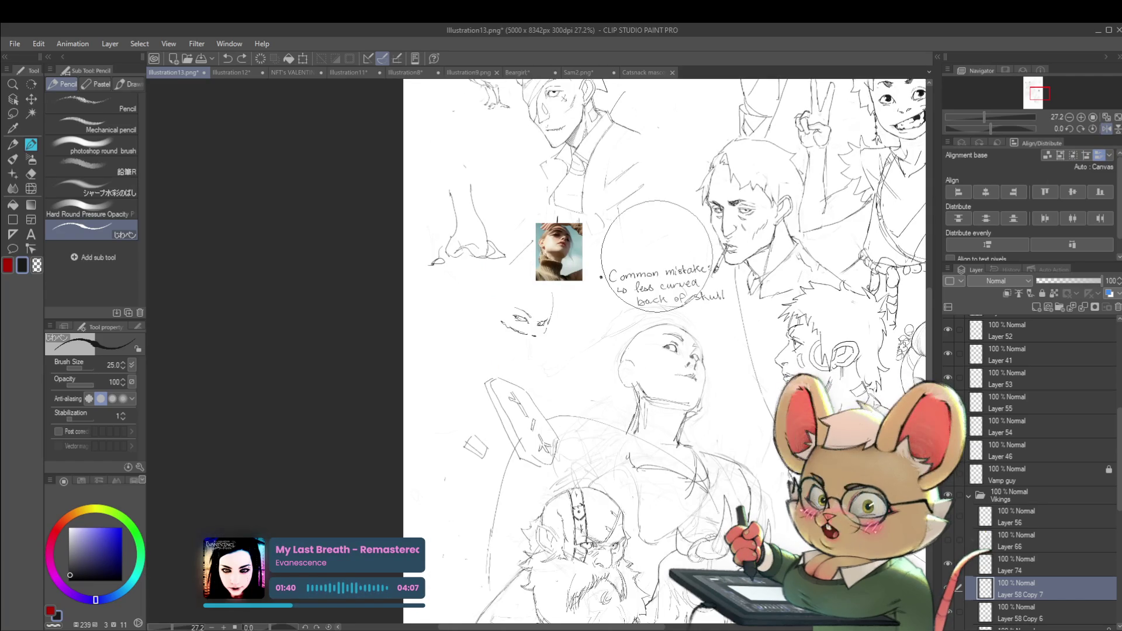
{"action": "scroll", "coordinate": [617, 255], "scroll_direction": "up", "scroll_amount": 5}
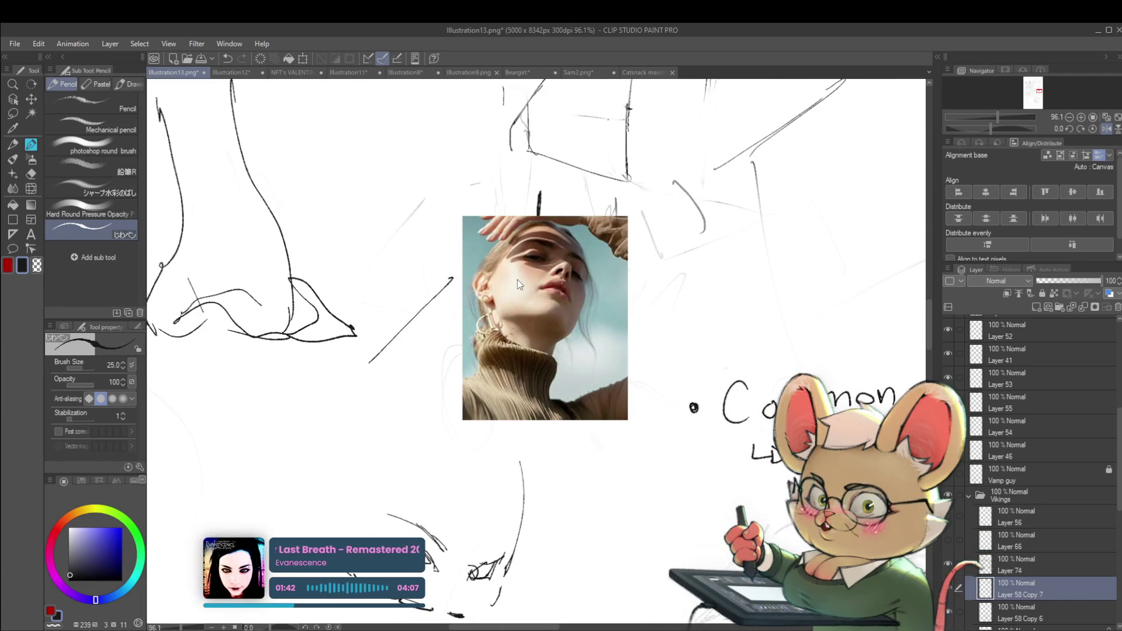
{"action": "key", "text": "alt+bracketright"}
{"action": "mouse_move", "coordinate": [501, 319]}
{"action": "left_mouse_down"}
{"action": "mouse_move", "coordinate": [520, 331]}
{"action": "mouse_move", "coordinate": [555, 312]}
{"action": "mouse_move", "coordinate": [555, 344]}
{"action": "left_mouse_up"}
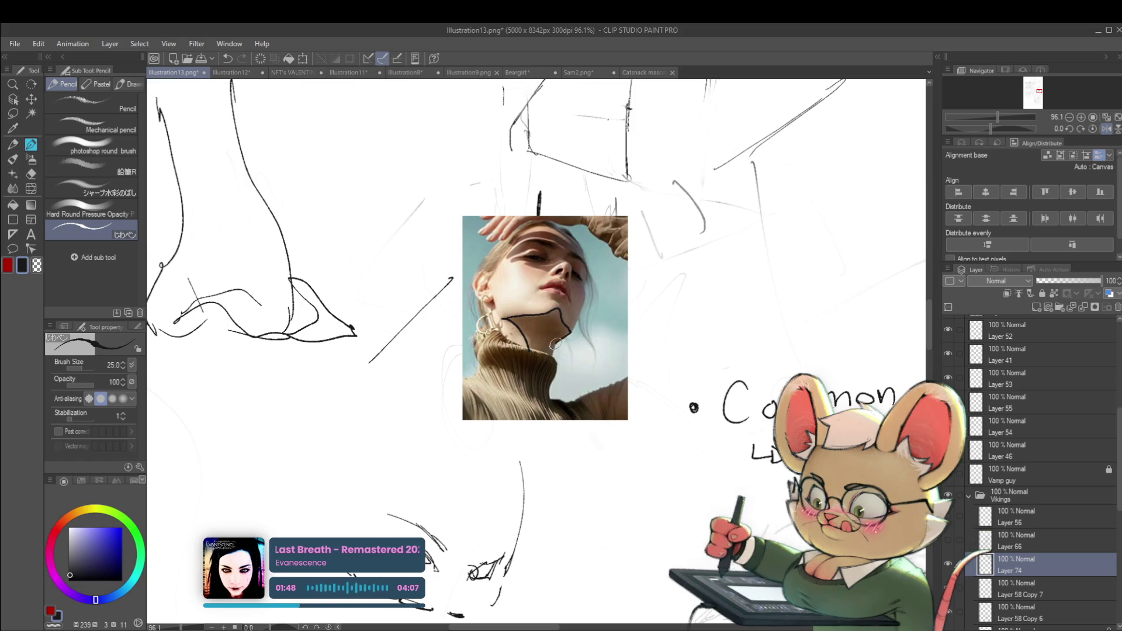
{"action": "scroll", "coordinate": [588, 324], "scroll_direction": "down", "scroll_amount": 5}
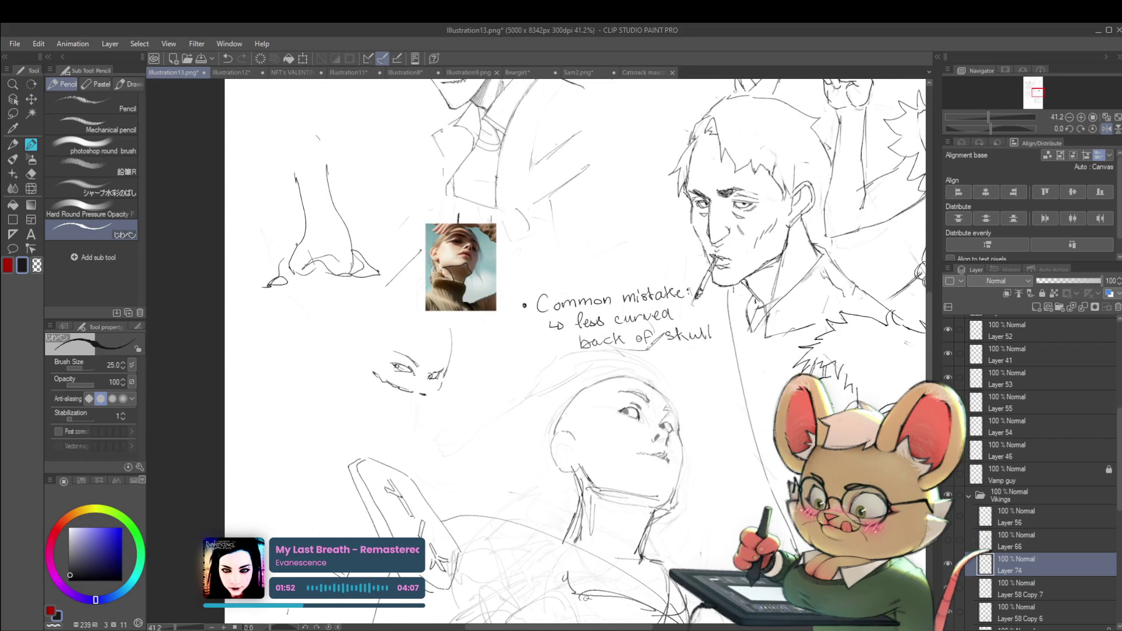
- On Layer 58 Copy 7, strengthen the jaw line and draw both sides of the neck
{"action": "left_click_drag", "start_coordinate": [586, 602], "coordinate": [554, 517]}
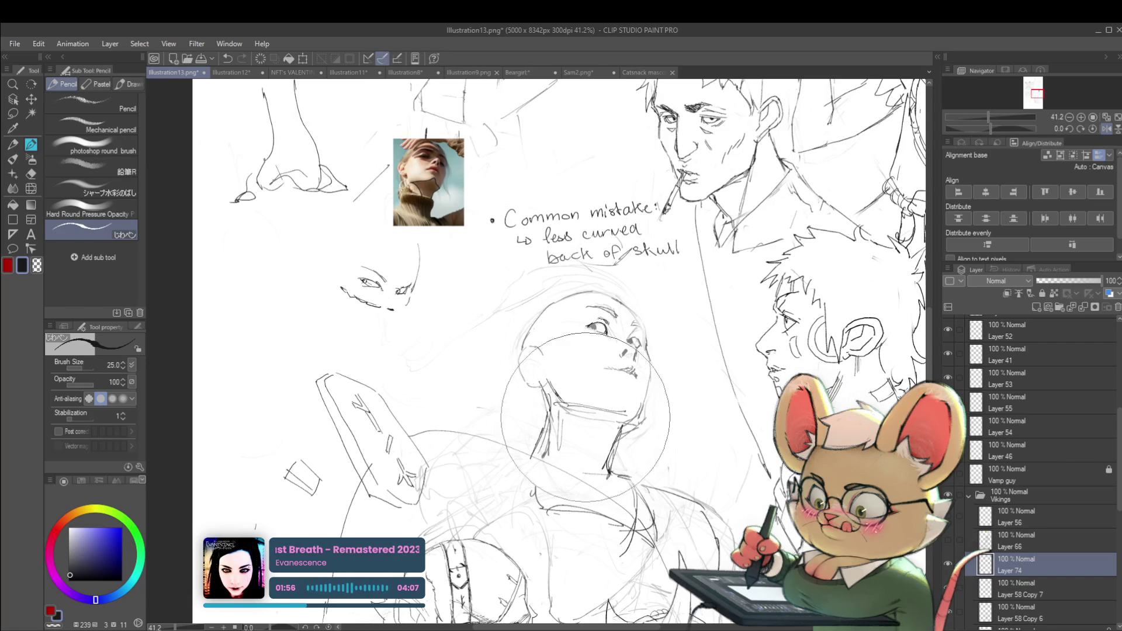
{"action": "left_click", "coordinate": [1016, 591]}
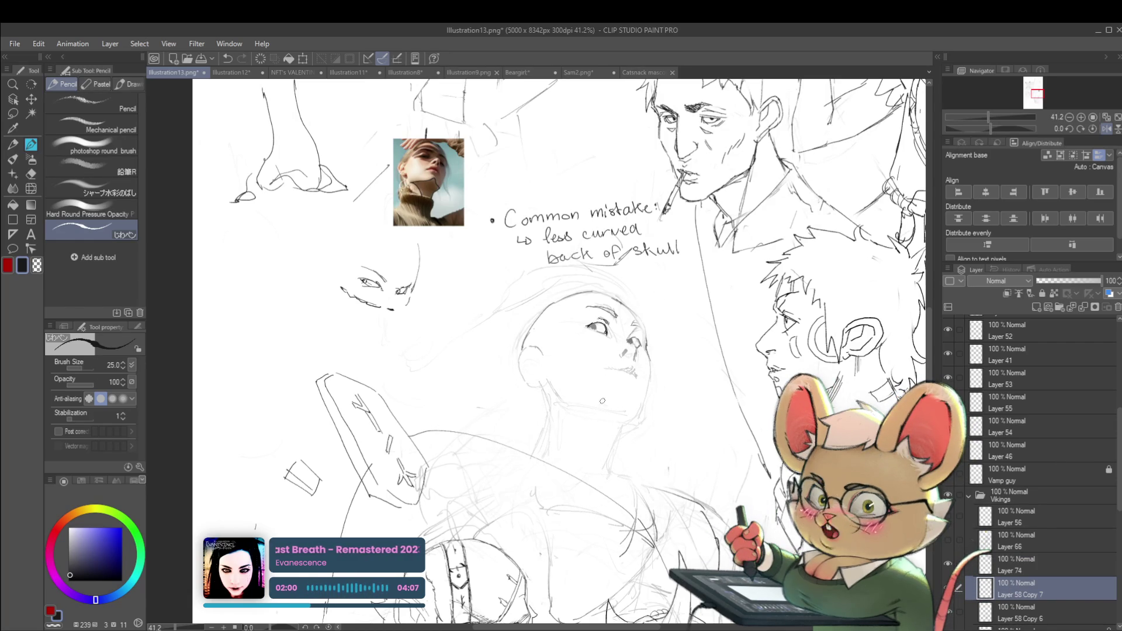
{"action": "left_click_drag", "start_coordinate": [565, 409], "coordinate": [633, 415]}
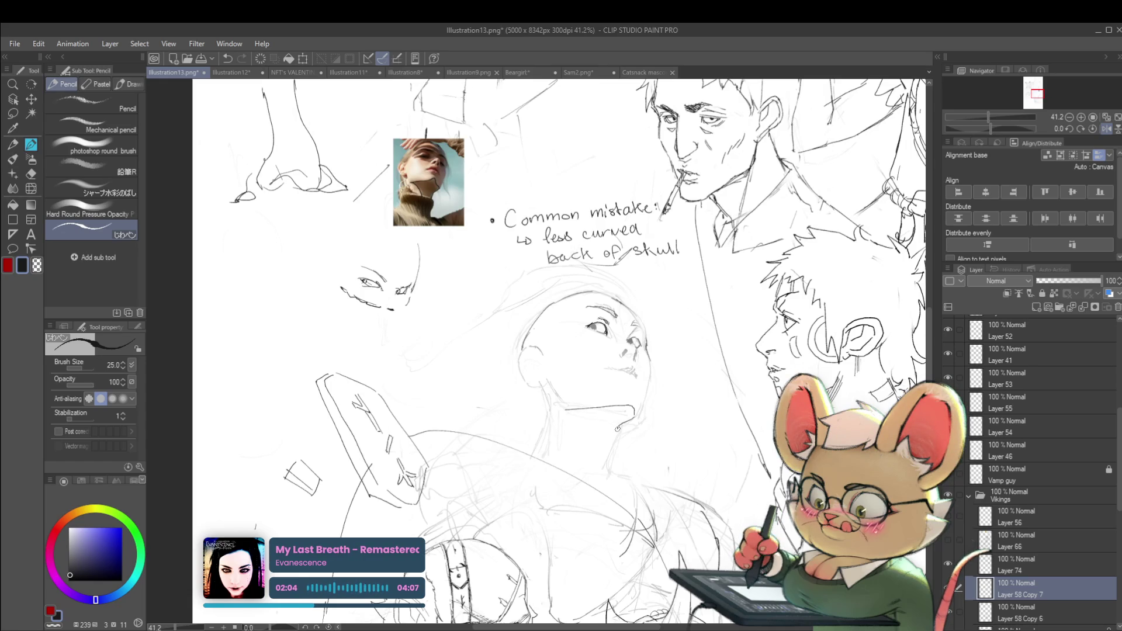
{"action": "left_click_drag", "start_coordinate": [615, 431], "coordinate": [609, 448]}
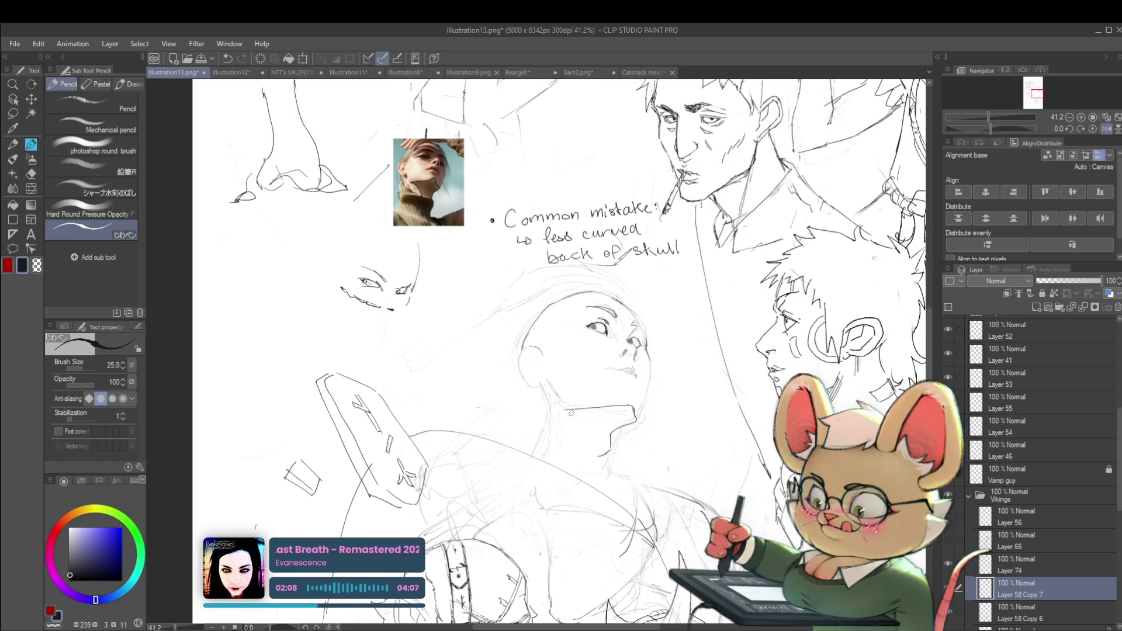
{"action": "left_click_drag", "start_coordinate": [587, 416], "coordinate": [600, 455]}
{"action": "scroll", "coordinate": [608, 455], "scroll_direction": "down", "scroll_amount": 5}
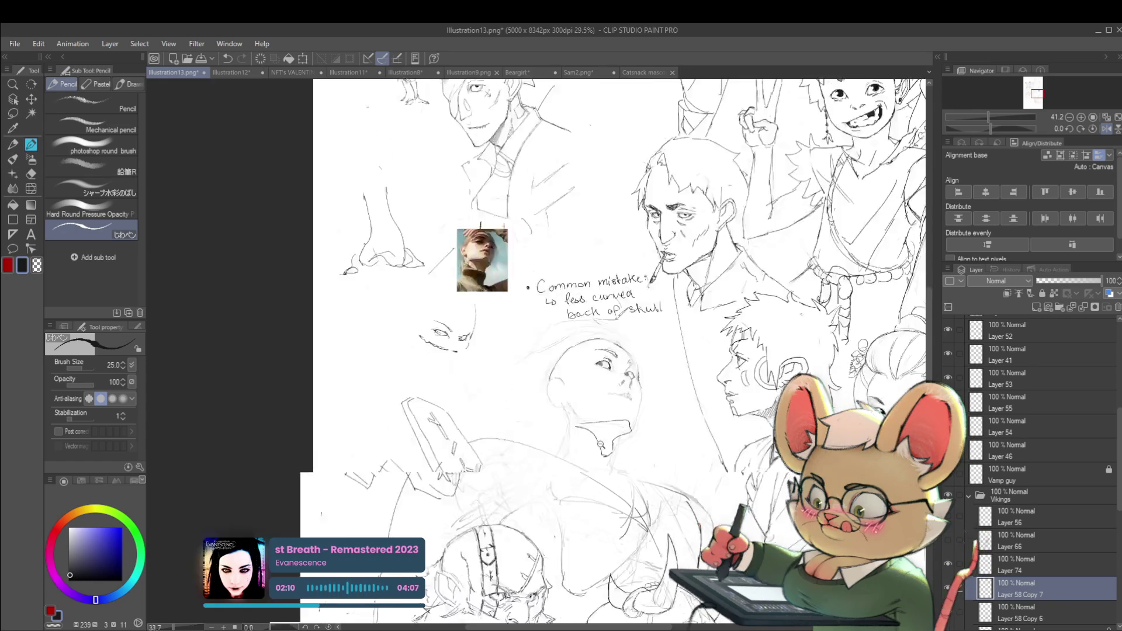
- Mirror the canvas with Flip Horizontal and zoom around to check the head's proportions
{"action": "left_click", "coordinate": [1106, 129]}
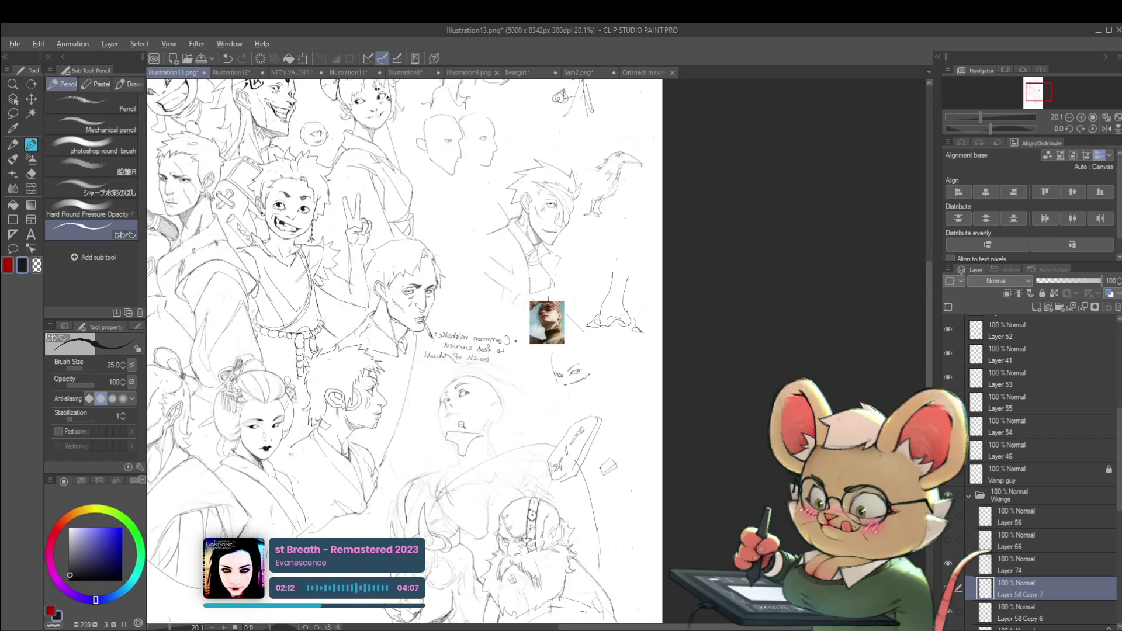
{"action": "scroll", "coordinate": [467, 351], "scroll_direction": "up", "scroll_amount": 2}
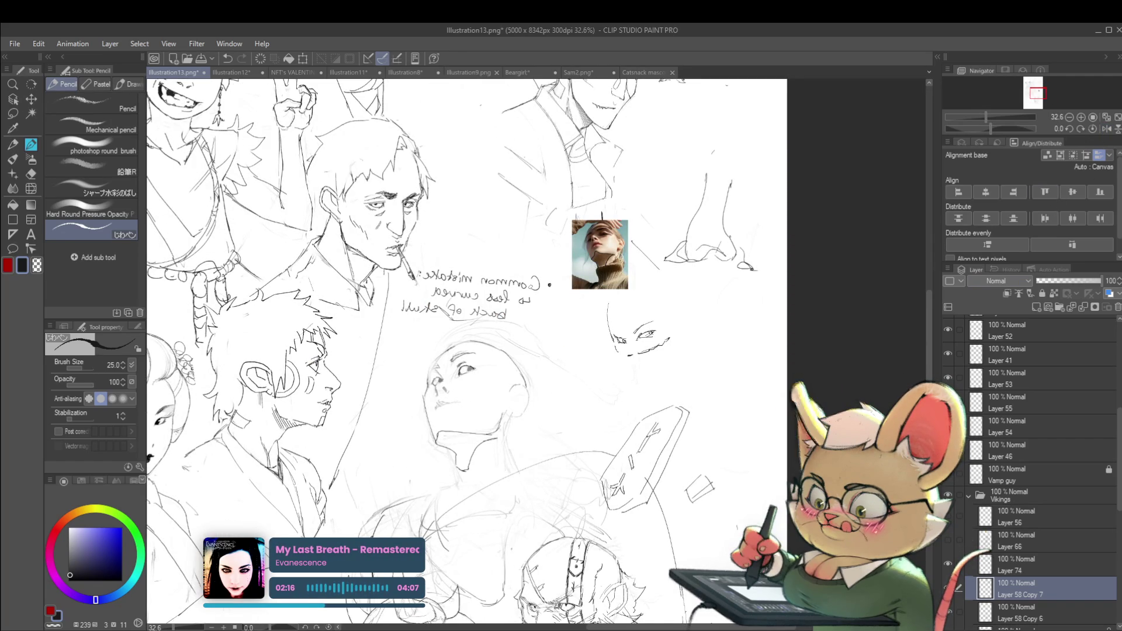
{"action": "scroll", "coordinate": [416, 454], "scroll_direction": "up", "scroll_amount": 2}
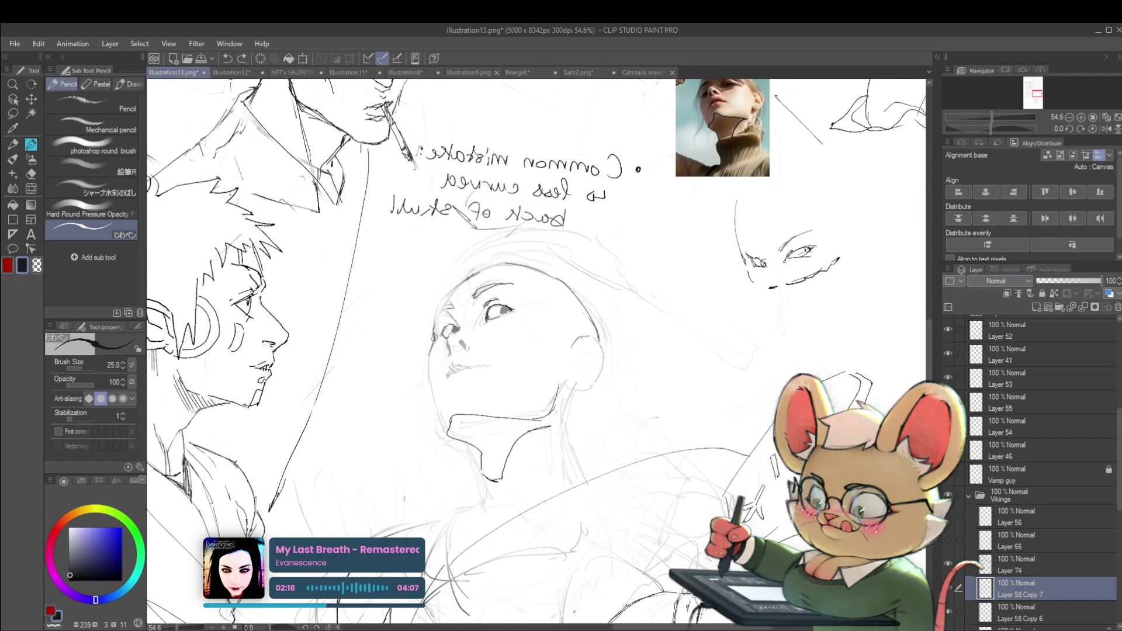
{"action": "scroll", "coordinate": [434, 400], "scroll_direction": "down", "scroll_amount": 2}
{"action": "scroll", "coordinate": [434, 399], "scroll_direction": "down", "scroll_amount": 2}
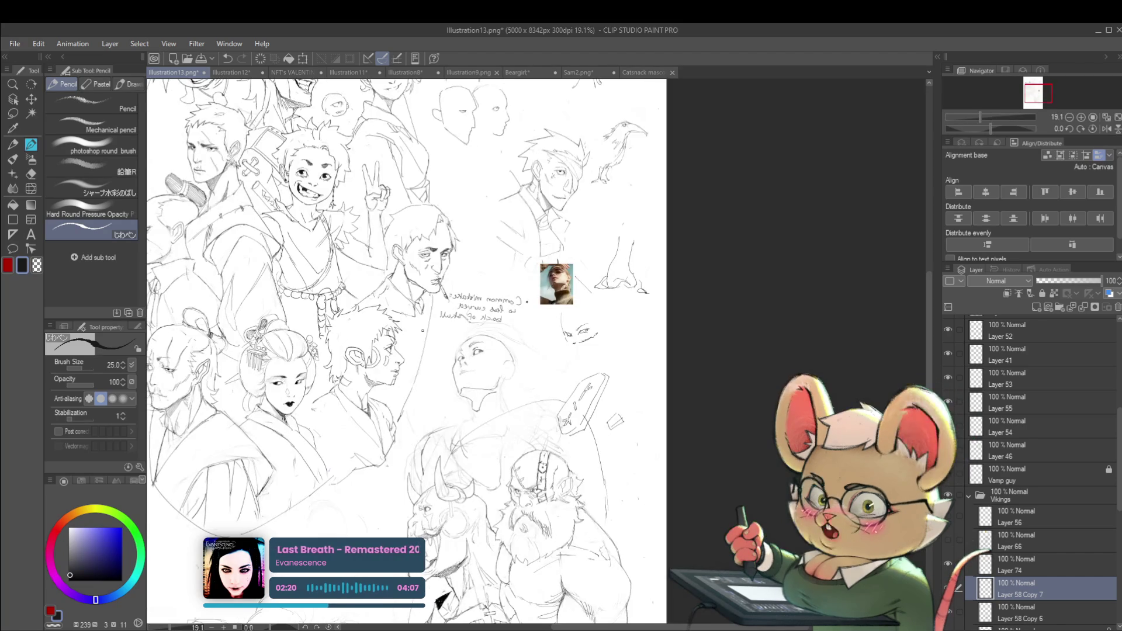
{"action": "scroll", "coordinate": [489, 399], "scroll_direction": "up", "scroll_amount": 3}
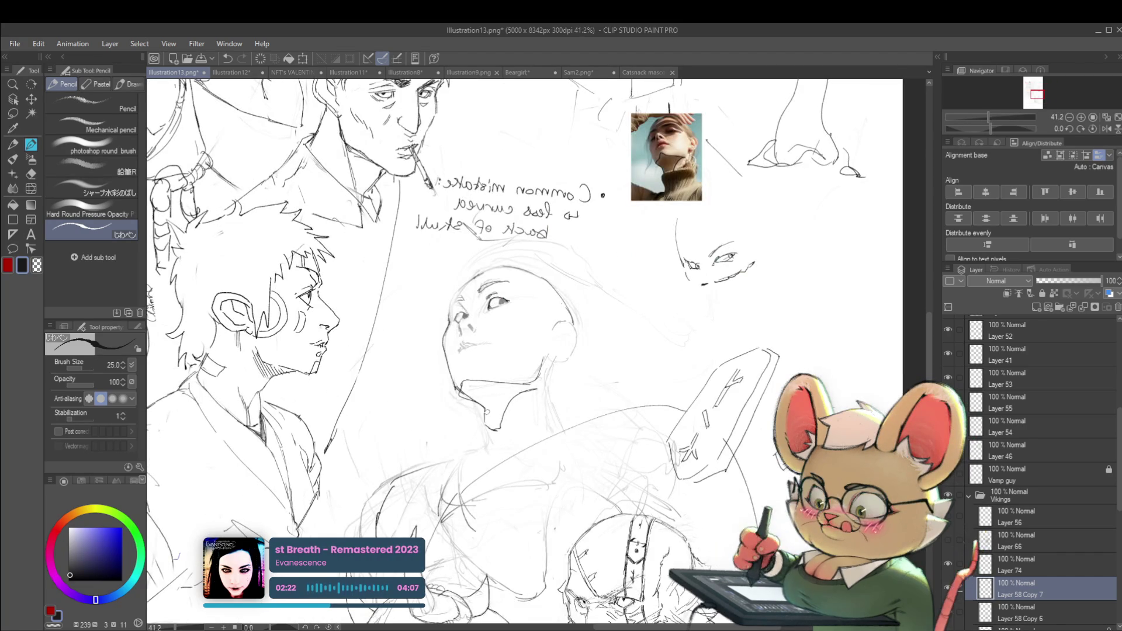
{"action": "scroll", "coordinate": [485, 409], "scroll_direction": "down", "scroll_amount": 4}
{"action": "scroll", "coordinate": [489, 381], "scroll_direction": "up", "scroll_amount": 4}
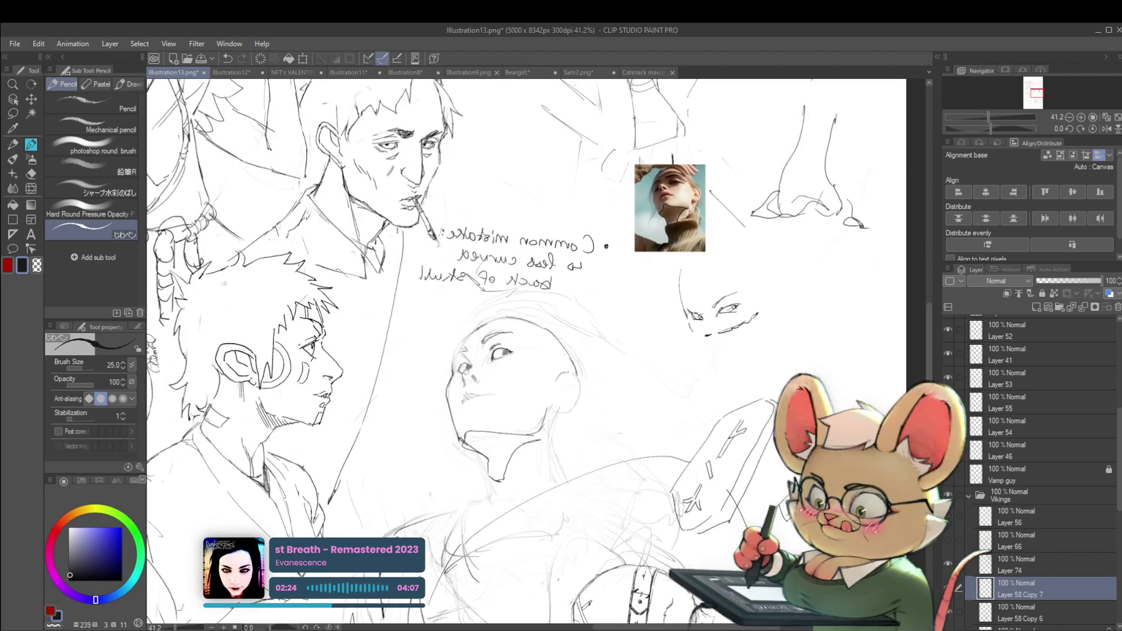
{"action": "scroll", "coordinate": [450, 377], "scroll_direction": "up", "scroll_amount": 2}
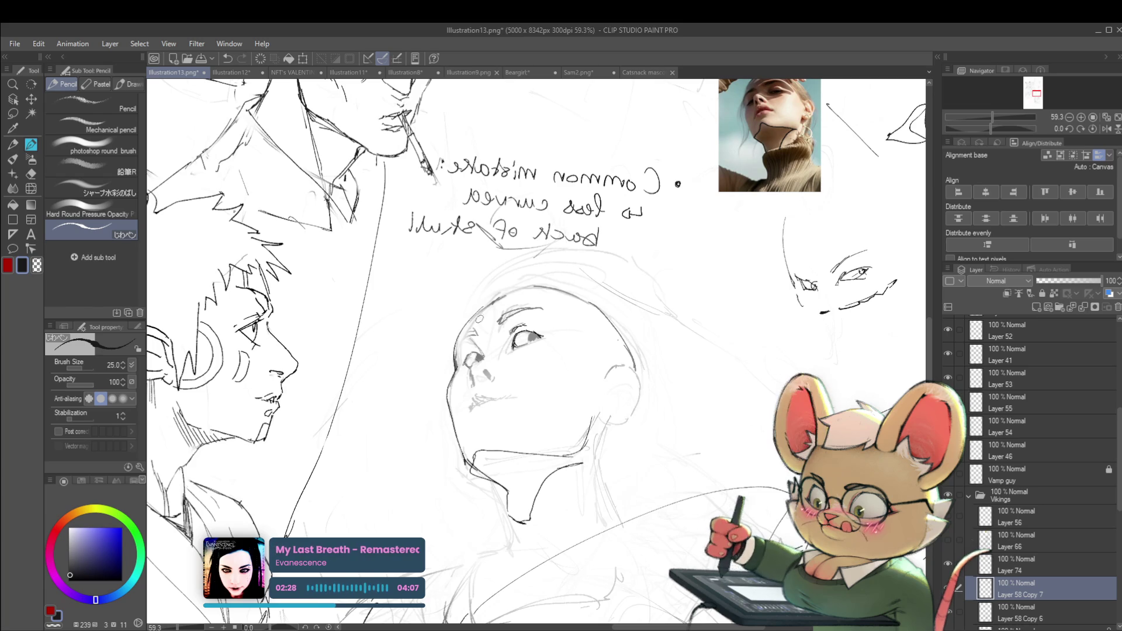
{"action": "scroll", "coordinate": [575, 302], "scroll_direction": "down", "scroll_amount": 5}
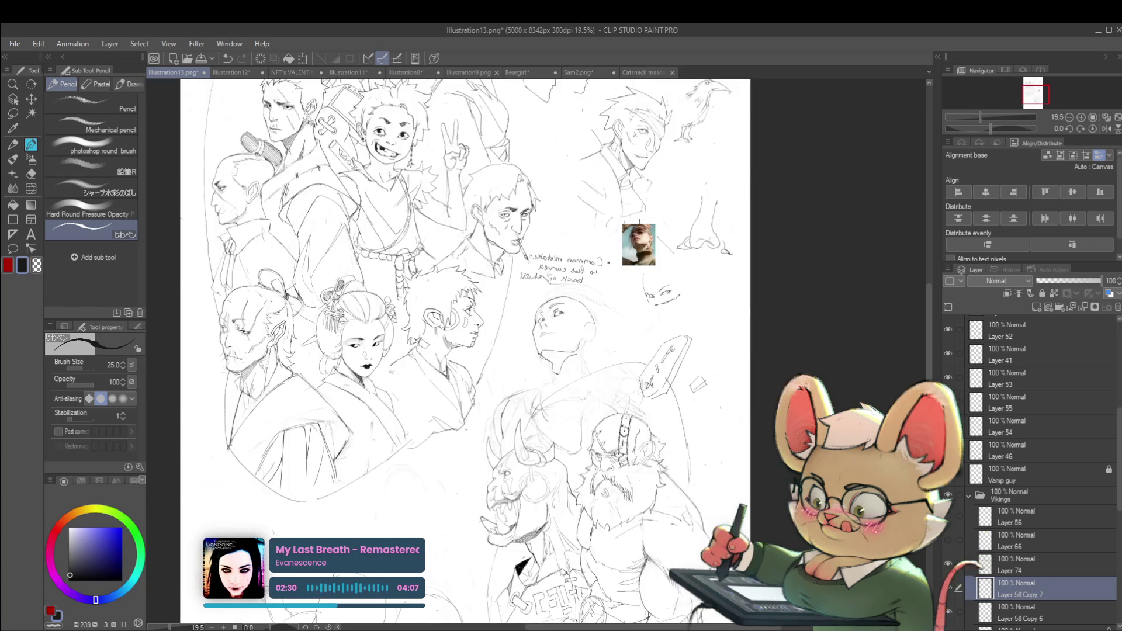
{"action": "left_click", "coordinate": [1106, 130]}
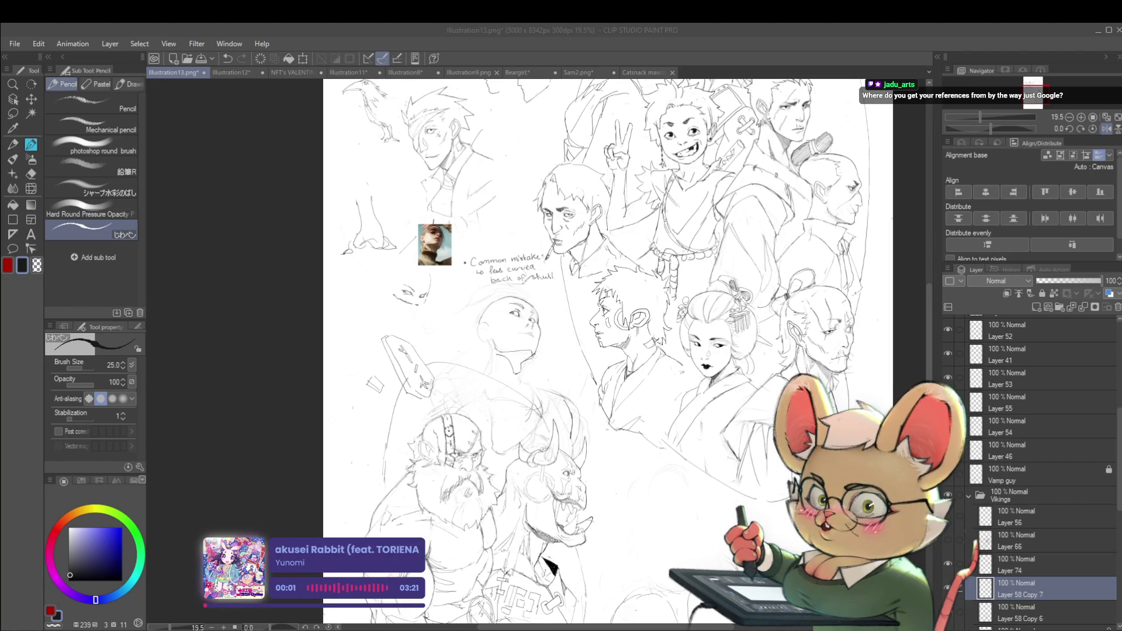
{"action": "key", "text": "alt+Tab"}
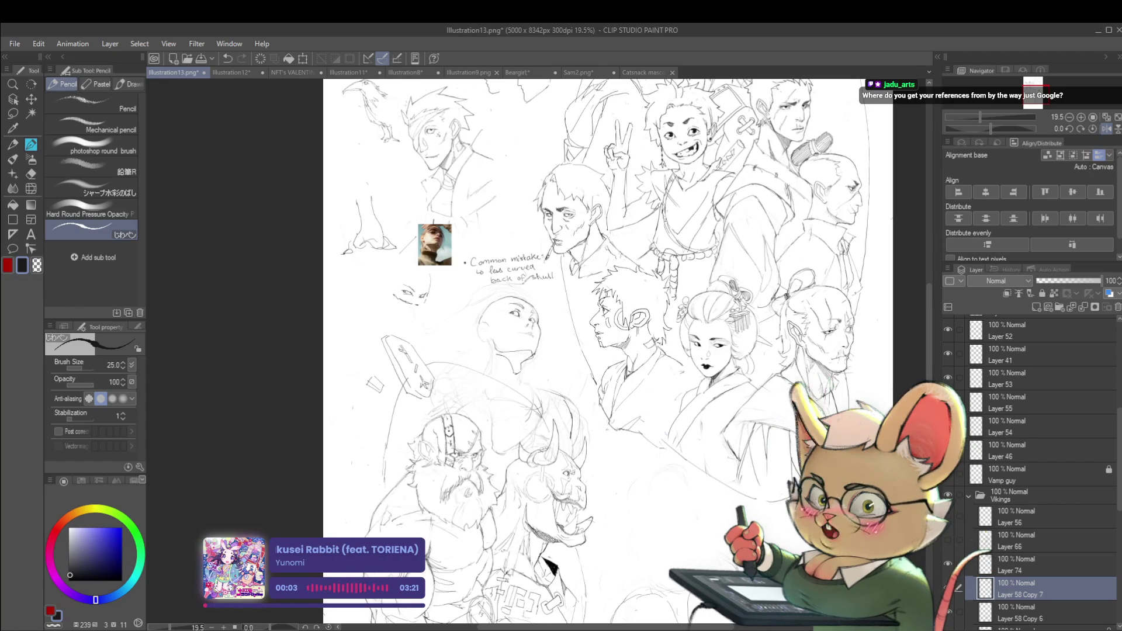
{"action": "key", "text": "alt+Tab"}
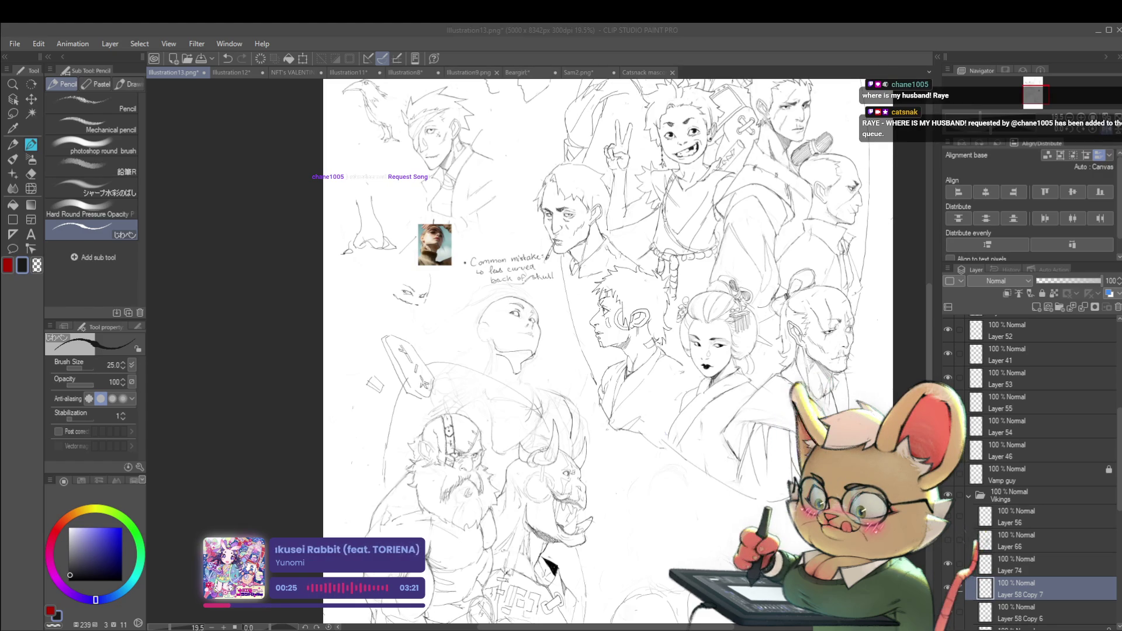
{"action": "key", "text": "h"}
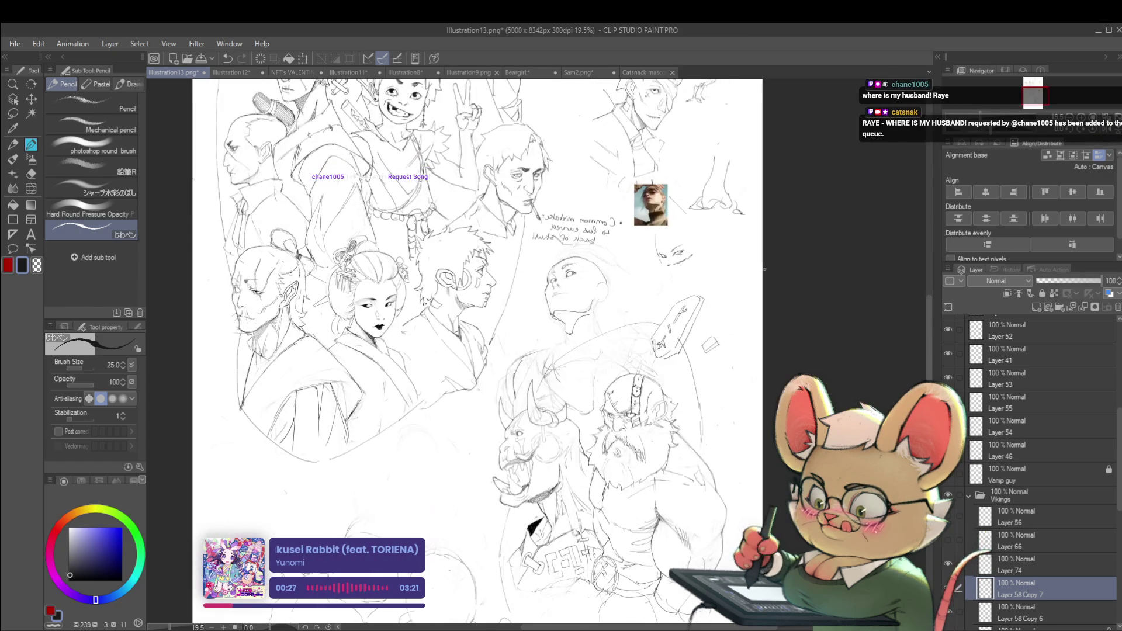
{"action": "scroll", "coordinate": [553, 384], "scroll_direction": "up", "scroll_amount": 2}
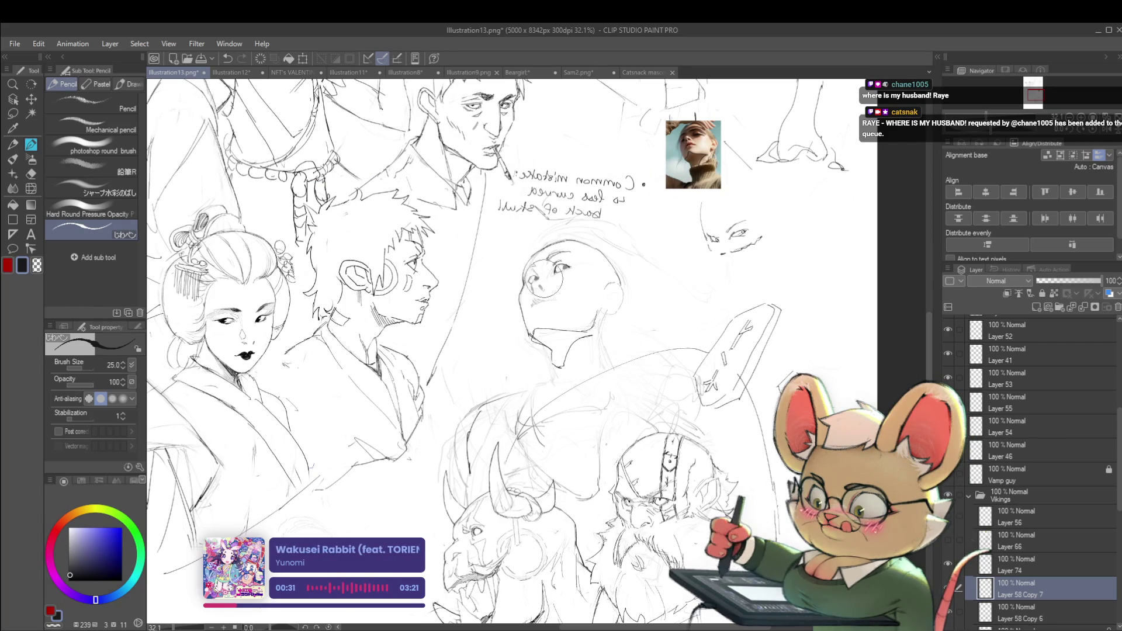
- Zoom in on the bald head's eye and darken and extend the upper eyelid line
{"action": "scroll", "coordinate": [544, 279], "scroll_direction": "up", "scroll_amount": 1}
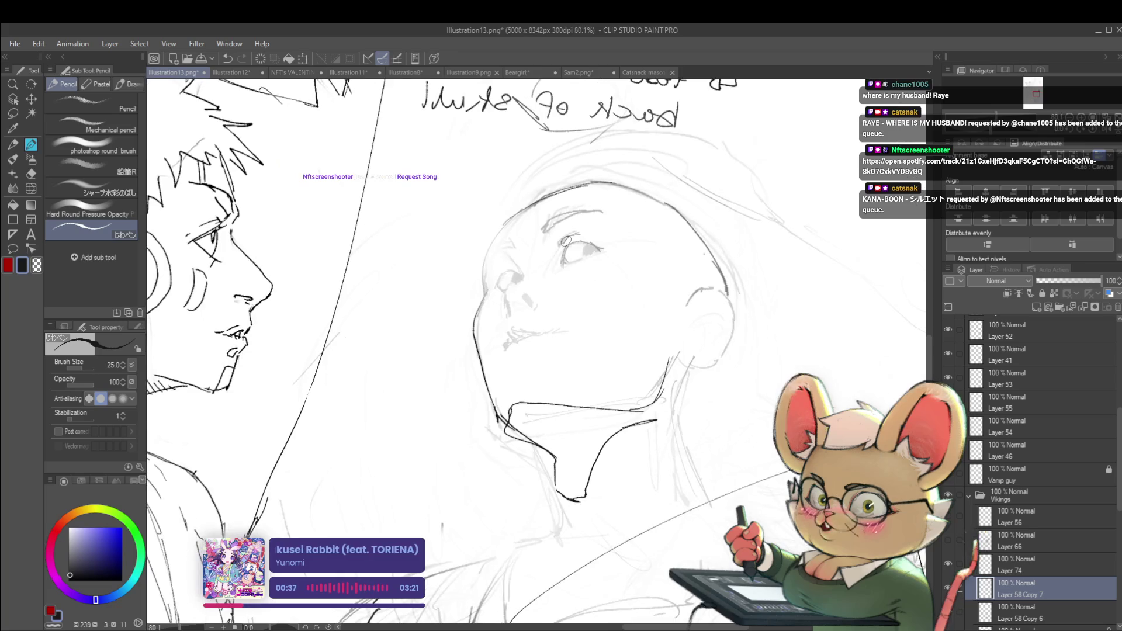
{"action": "scroll", "coordinate": [509, 351], "scroll_direction": "down", "scroll_amount": 3}
{"action": "scroll", "coordinate": [629, 495], "scroll_direction": "down", "scroll_amount": 1}
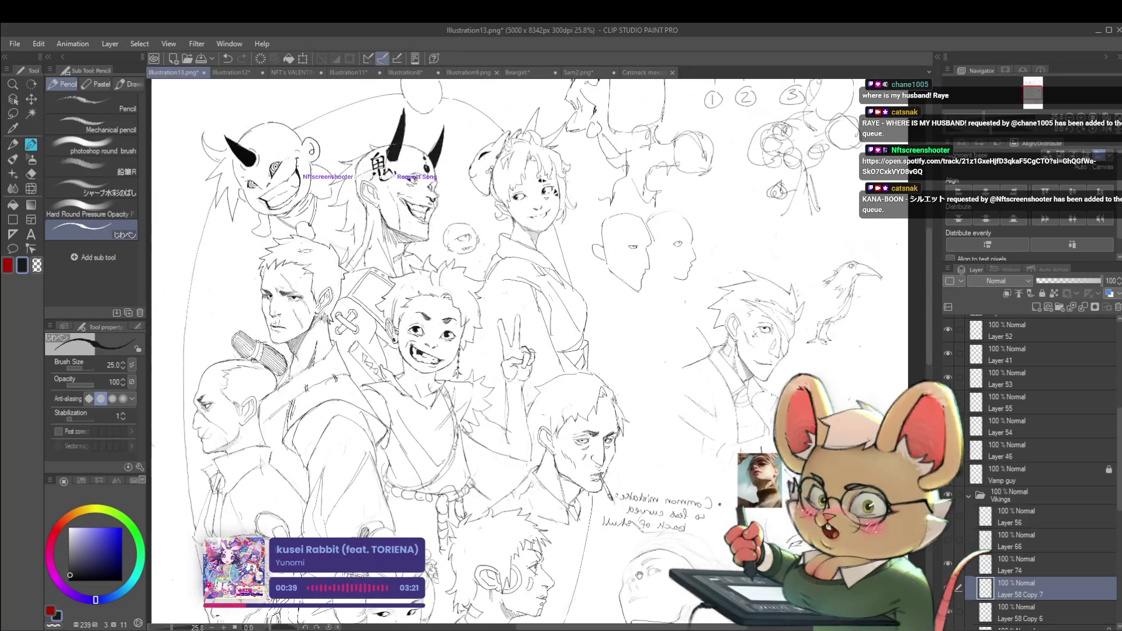
{"action": "scroll", "coordinate": [629, 495], "scroll_direction": "up", "scroll_amount": 1}
{"action": "scroll", "coordinate": [629, 496], "scroll_direction": "up", "scroll_amount": 2}
{"action": "scroll", "coordinate": [619, 444], "scroll_direction": "up", "scroll_amount": 3}
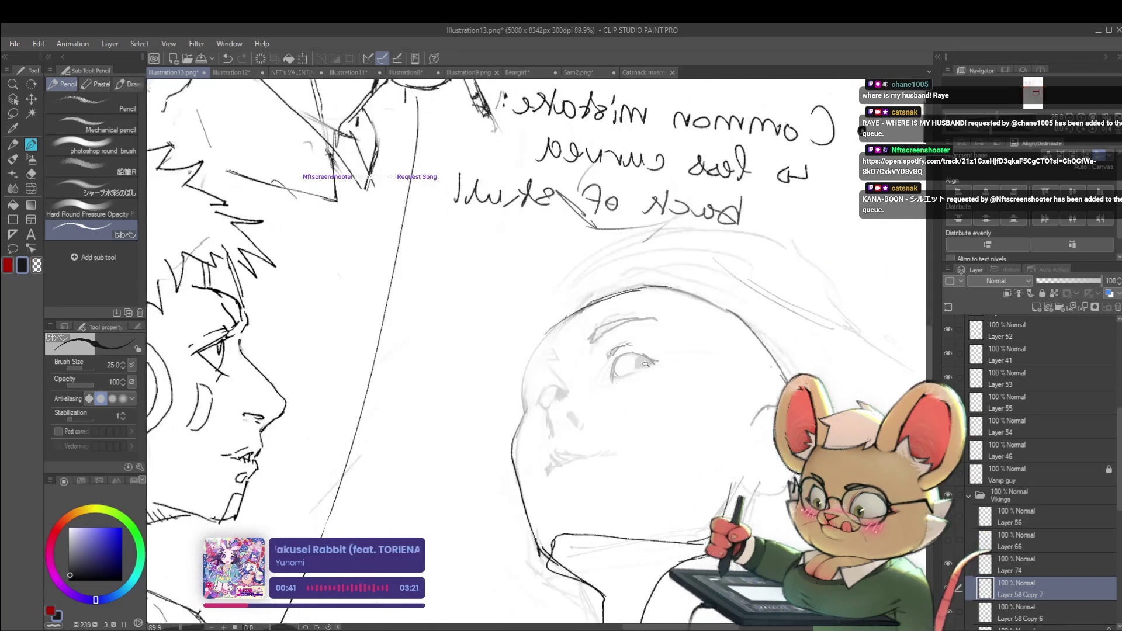
{"action": "scroll", "coordinate": [602, 379], "scroll_direction": "up", "scroll_amount": 1}
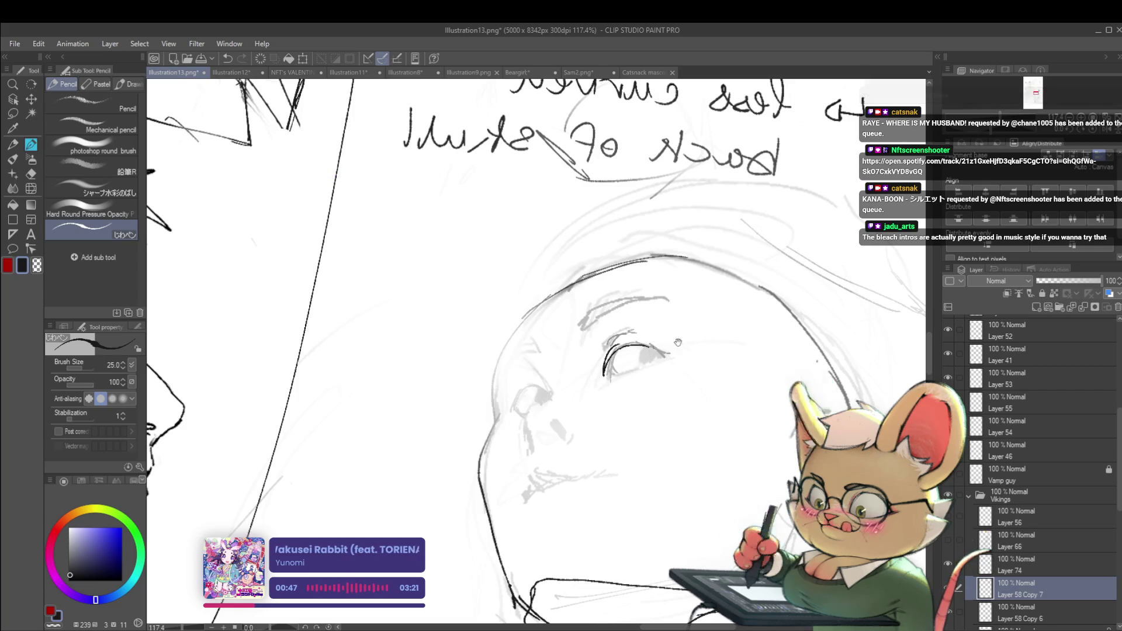
{"action": "left_click_drag", "start_coordinate": [620, 349], "coordinate": [516, 307]}
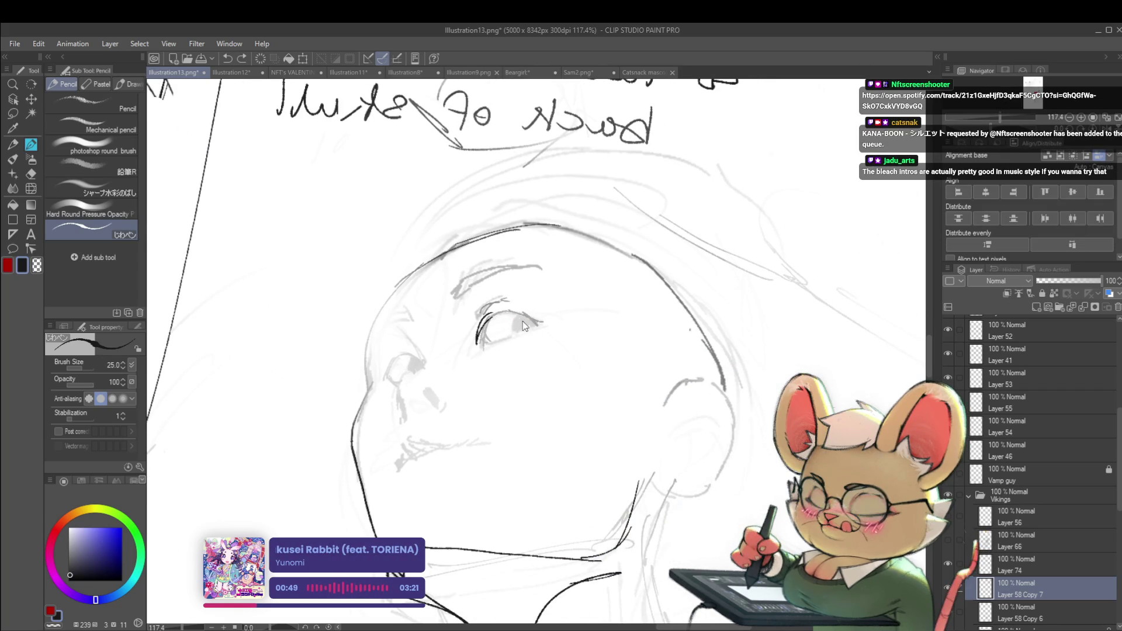
{"action": "mouse_move", "coordinate": [508, 313]}
{"action": "left_mouse_down"}
{"action": "mouse_move", "coordinate": [533, 327]}
{"action": "mouse_move", "coordinate": [476, 342]}
{"action": "left_mouse_up"}
- Zoom out, unmirror the view with H, and shift toward the sketches on the right
{"action": "scroll", "coordinate": [478, 315], "scroll_direction": "down", "scroll_amount": 3}
{"action": "scroll", "coordinate": [478, 316], "scroll_direction": "down", "scroll_amount": 4}
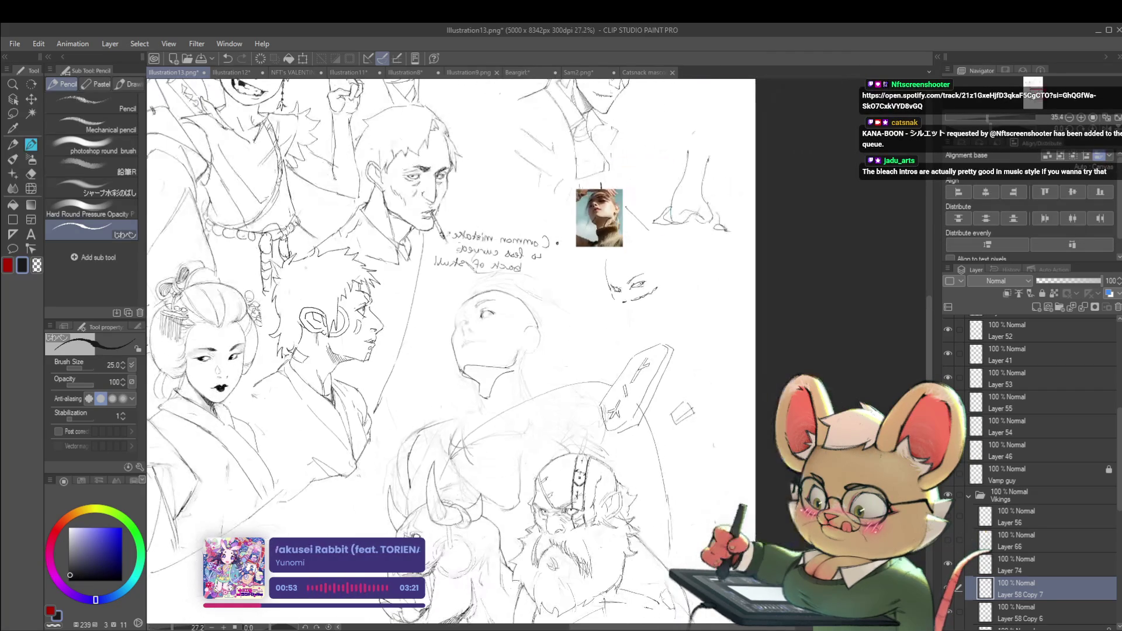
{"action": "scroll", "coordinate": [478, 312], "scroll_direction": "up", "scroll_amount": 6}
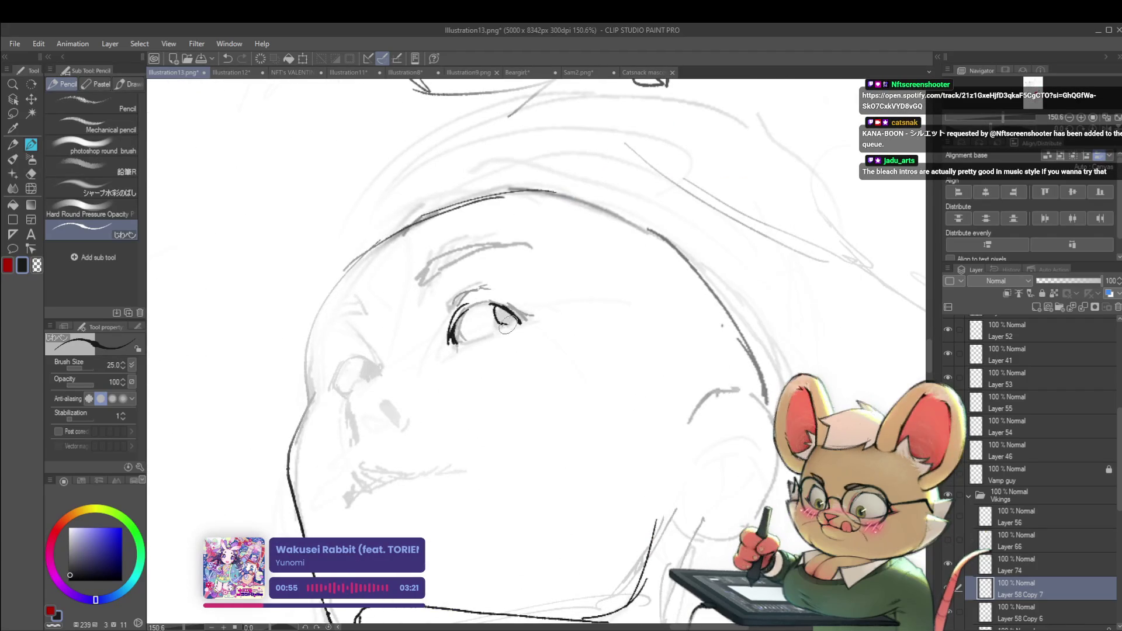
{"action": "scroll", "coordinate": [474, 301], "scroll_direction": "down", "scroll_amount": 4}
{"action": "scroll", "coordinate": [474, 300], "scroll_direction": "down", "scroll_amount": 2}
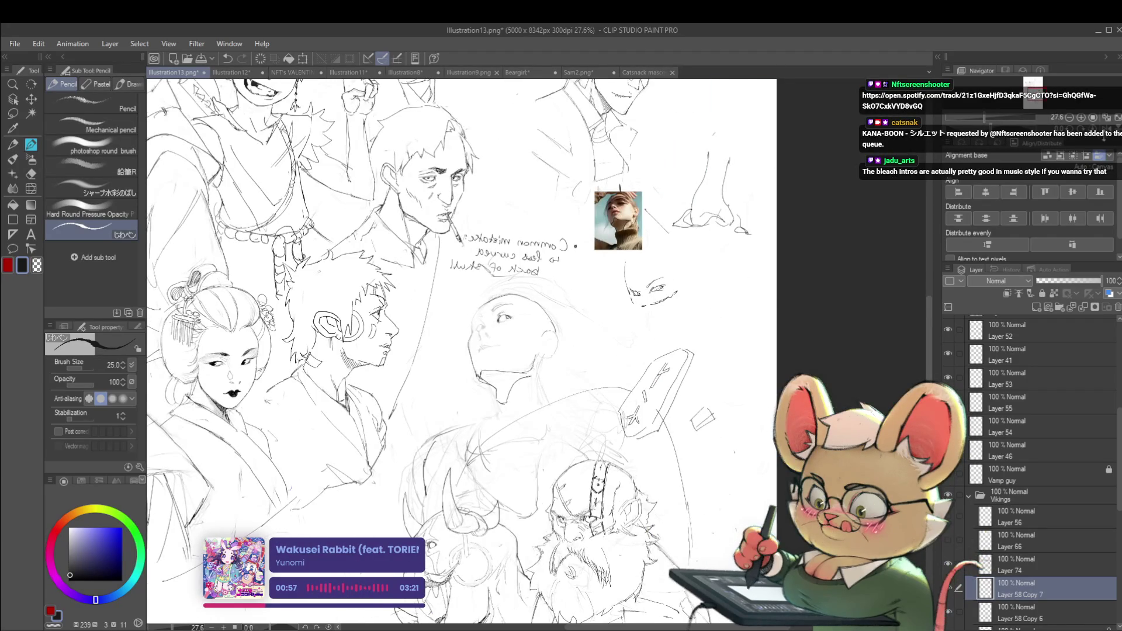
{"action": "key", "text": "h"}
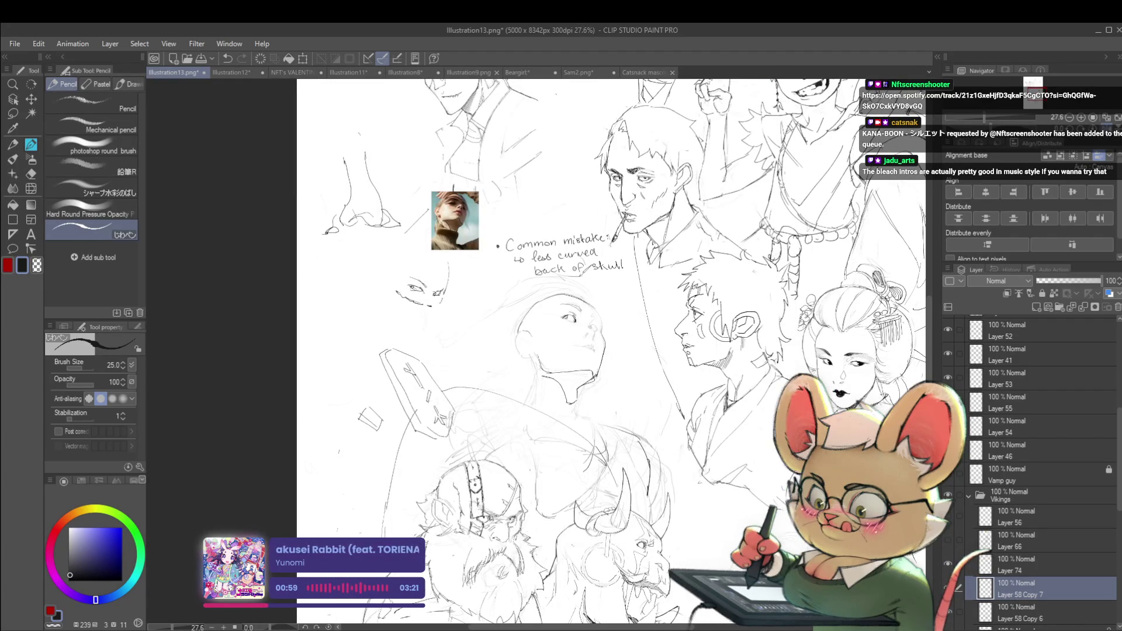
{"action": "left_click_drag", "start_coordinate": [625, 344], "coordinate": [592, 344]}
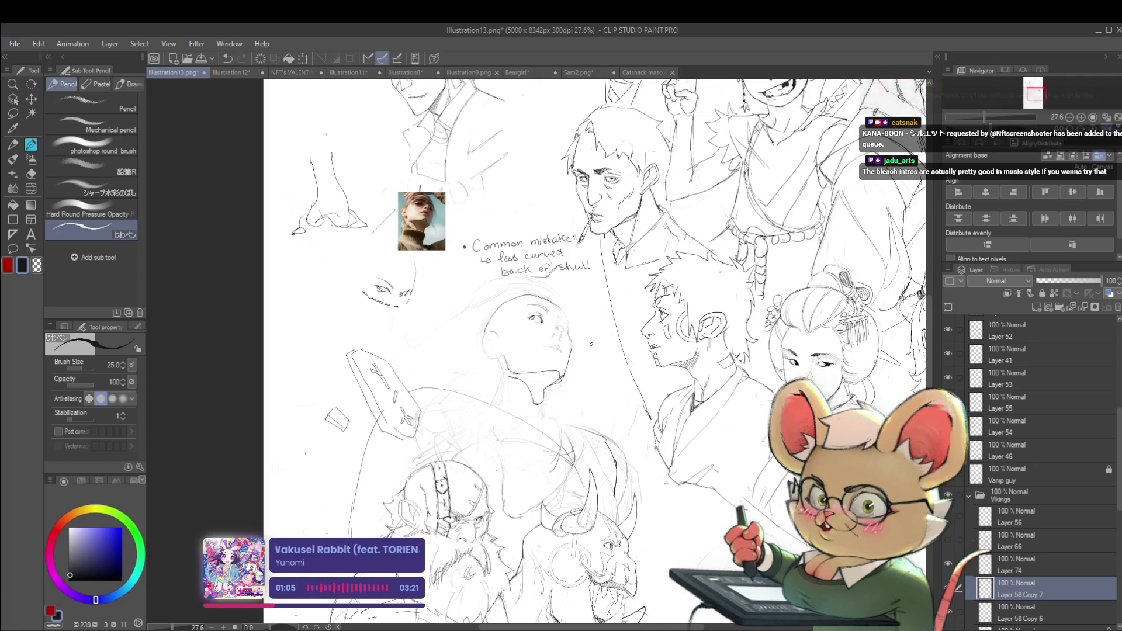
{"action": "scroll", "coordinate": [546, 324], "scroll_direction": "up", "scroll_amount": 5}
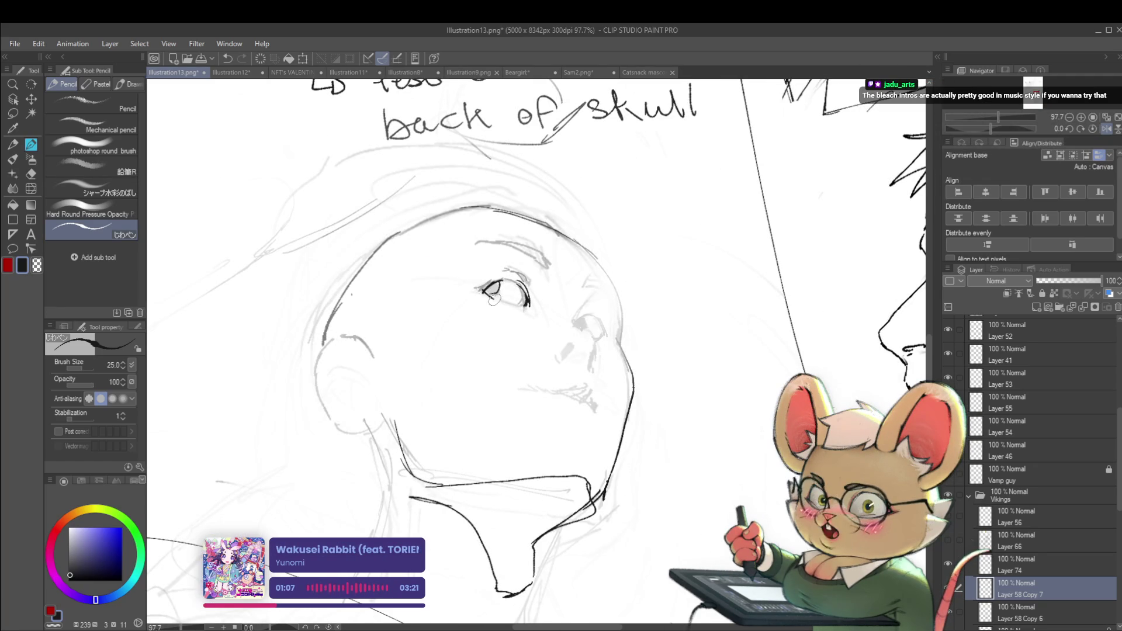
{"action": "scroll", "coordinate": [516, 305], "scroll_direction": "down", "scroll_amount": 4}
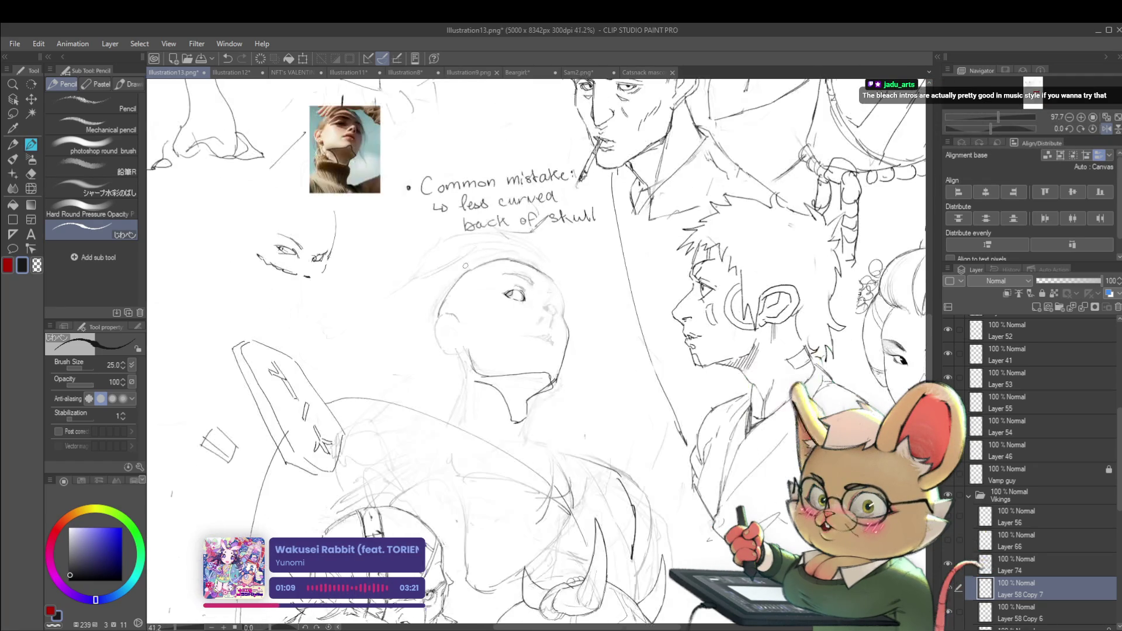
{"action": "scroll", "coordinate": [566, 304], "scroll_direction": "up", "scroll_amount": 2}
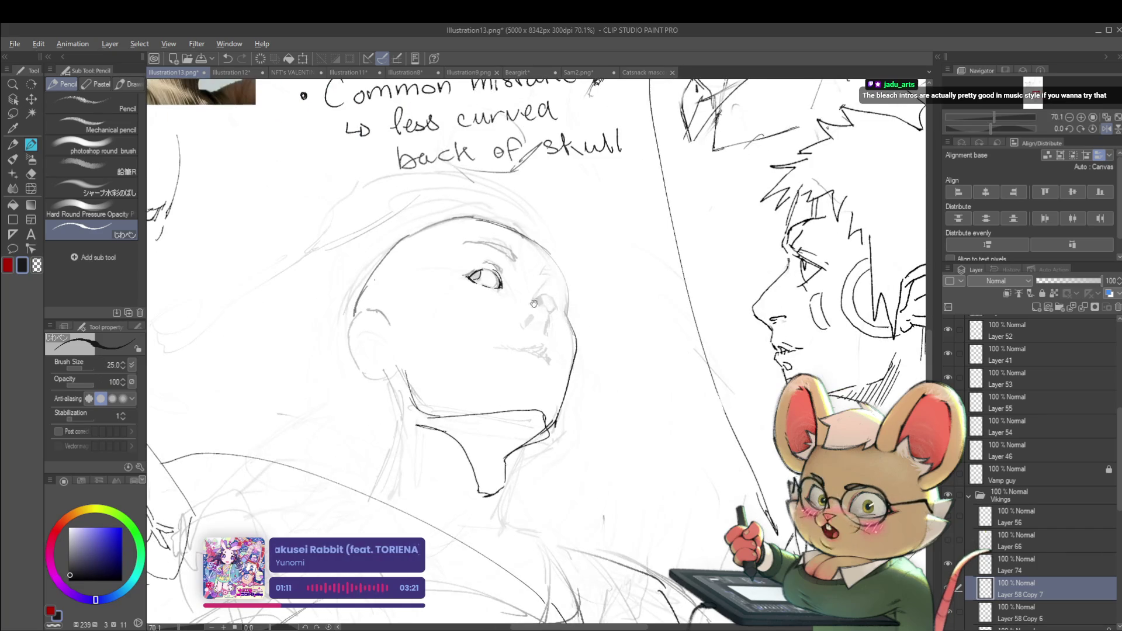
{"action": "scroll", "coordinate": [533, 303], "scroll_direction": "up", "scroll_amount": 2}
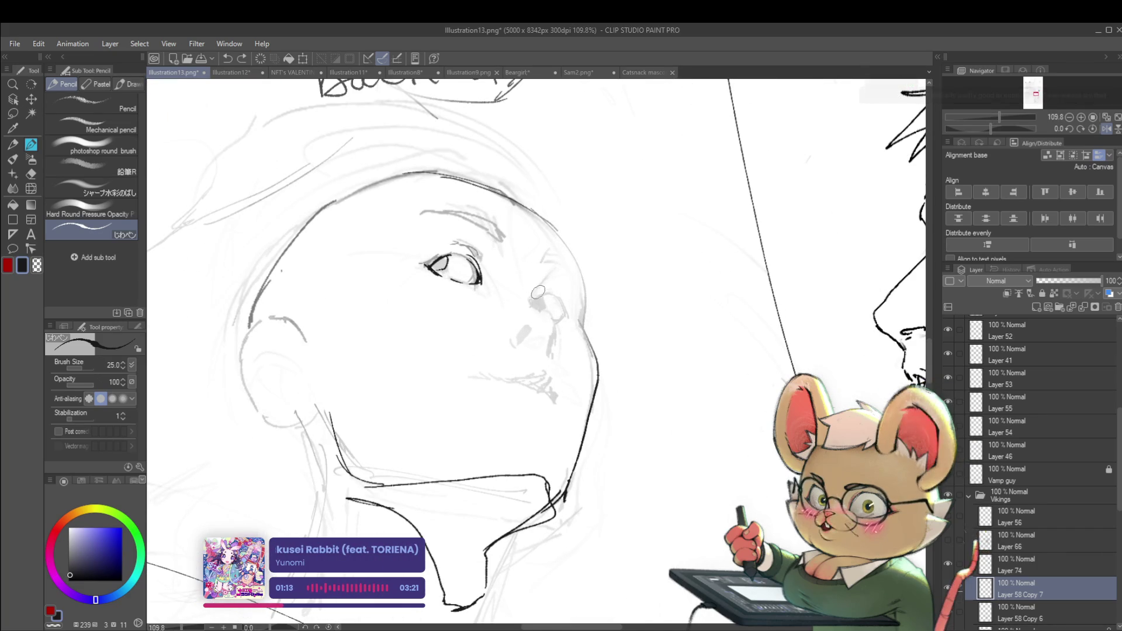
{"action": "left_click_drag", "start_coordinate": [530, 300], "coordinate": [551, 293]}
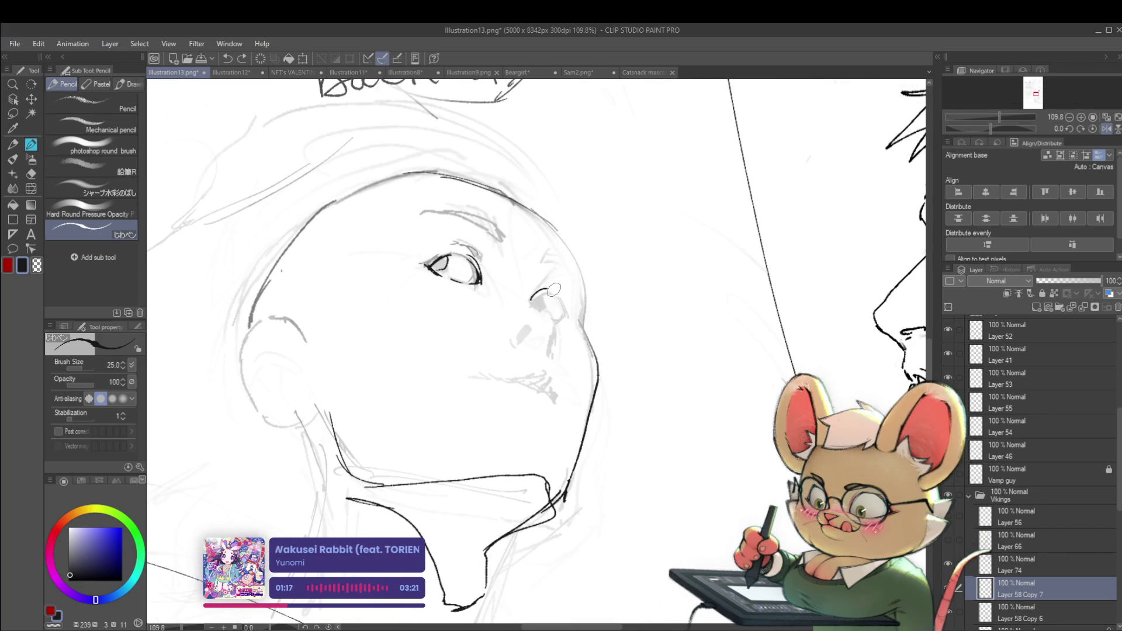
{"action": "scroll", "coordinate": [563, 304], "scroll_direction": "down", "scroll_amount": 5}
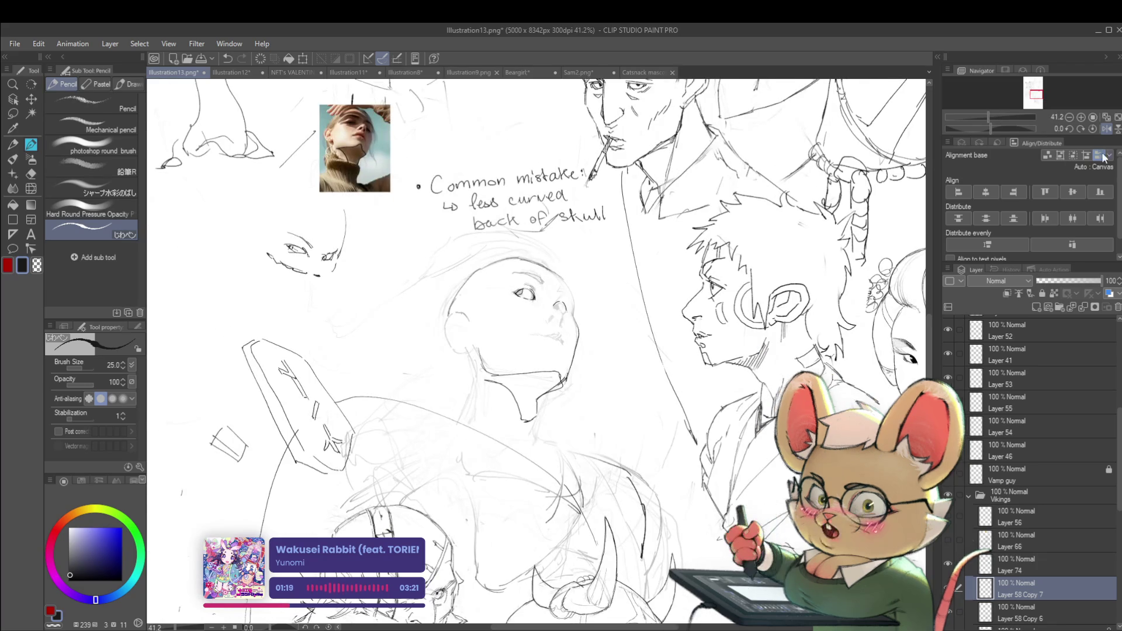
{"action": "key", "text": "h"}
{"action": "scroll", "coordinate": [537, 300], "scroll_direction": "up", "scroll_amount": 6}
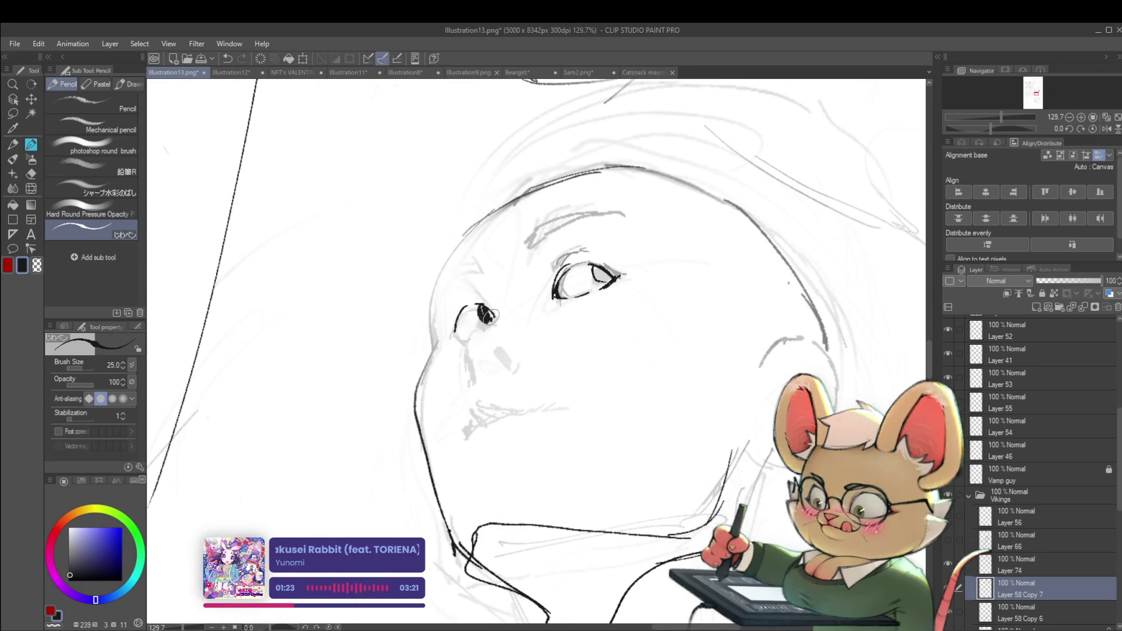
{"action": "scroll", "coordinate": [482, 308], "scroll_direction": "down", "scroll_amount": 7}
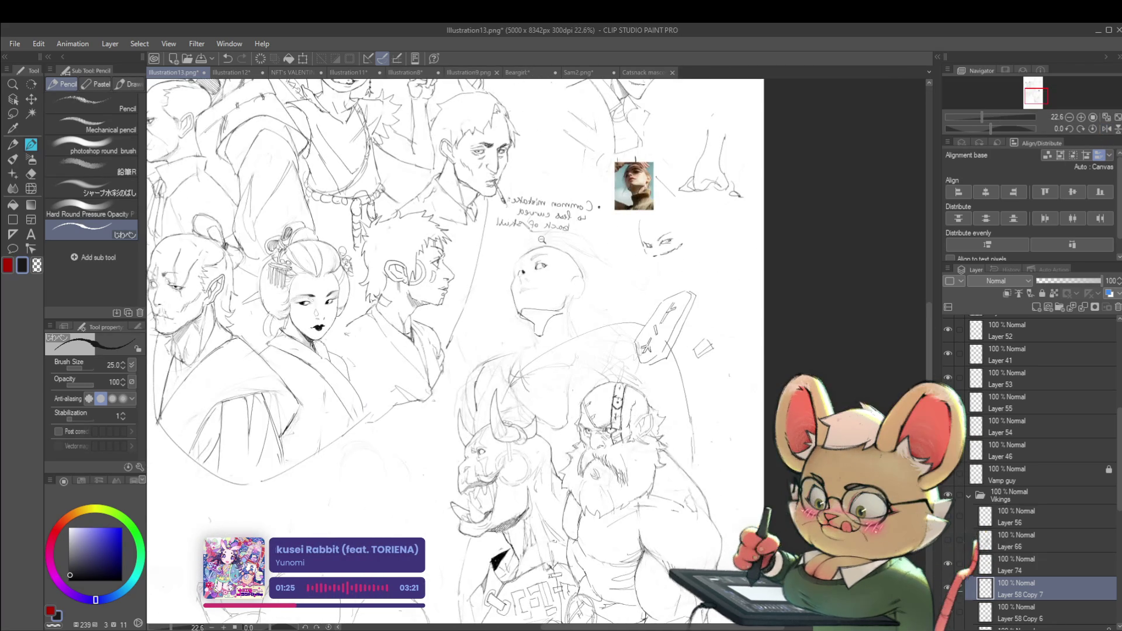
{"action": "scroll", "coordinate": [541, 240], "scroll_direction": "up", "scroll_amount": 4}
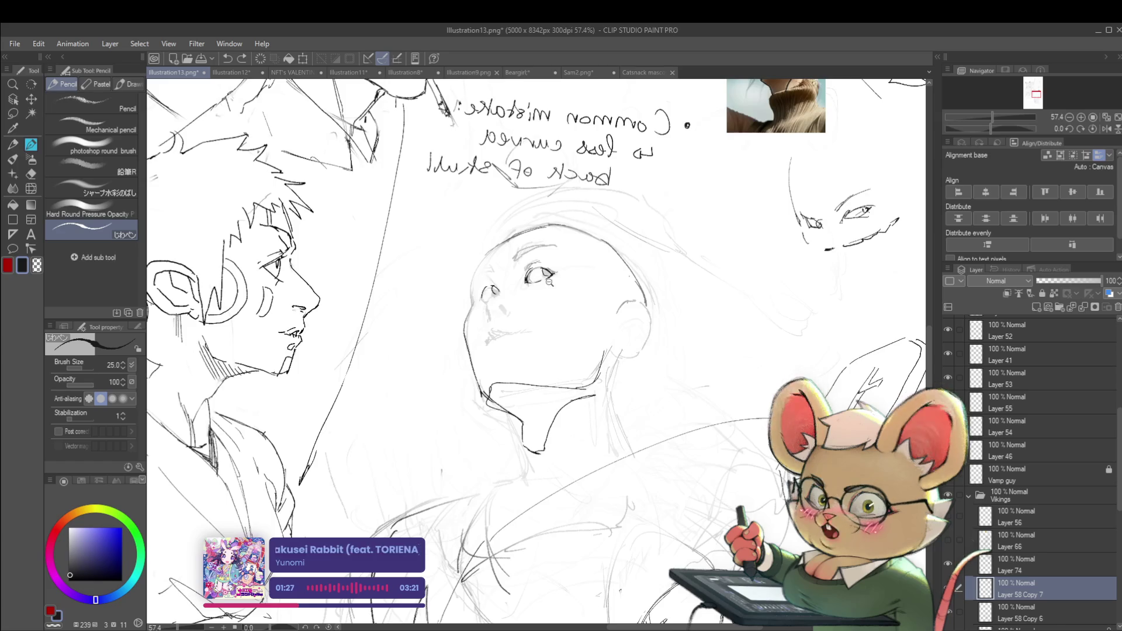
{"action": "scroll", "coordinate": [549, 277], "scroll_direction": "up", "scroll_amount": 2}
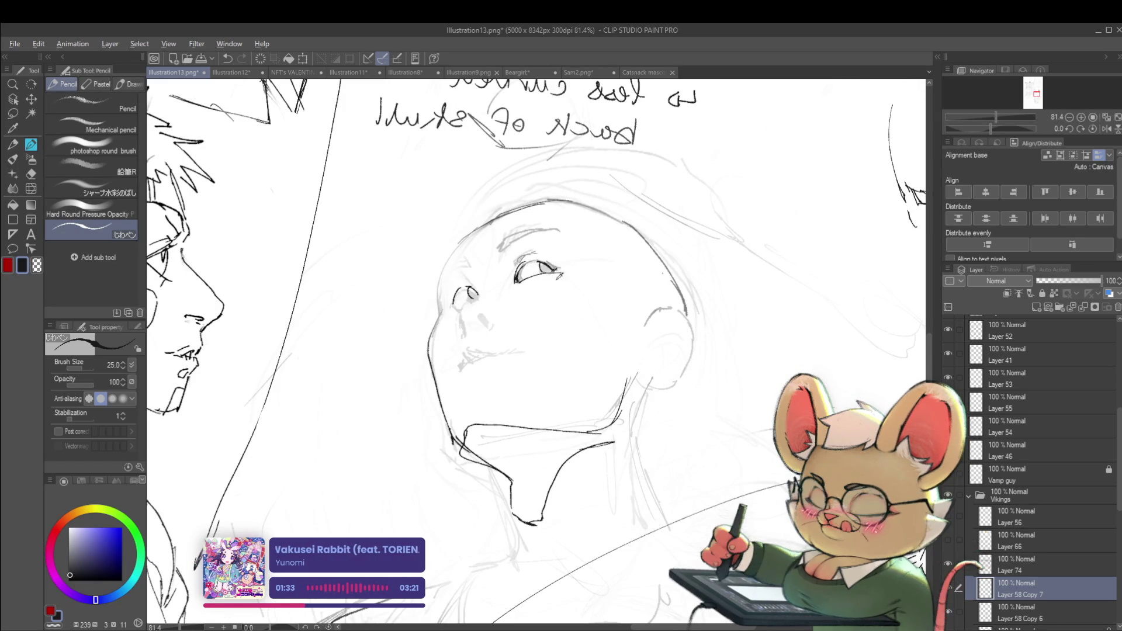
{"action": "scroll", "coordinate": [555, 274], "scroll_direction": "down", "scroll_amount": 4}
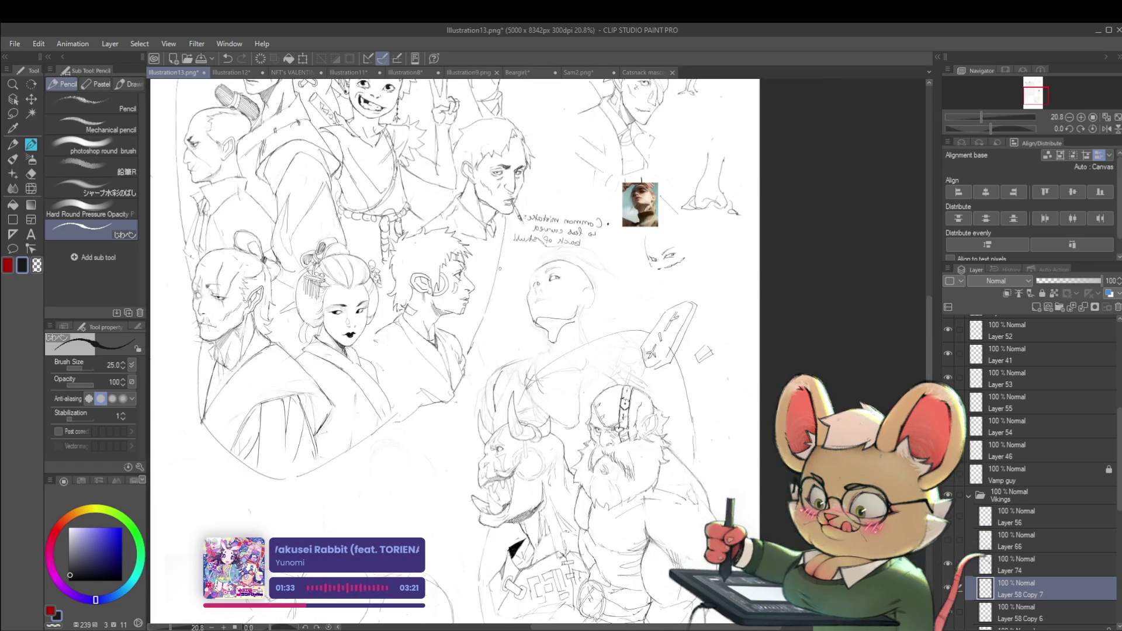
{"action": "left_click", "coordinate": [1107, 128]}
{"action": "scroll", "coordinate": [527, 260], "scroll_direction": "up", "scroll_amount": 4}
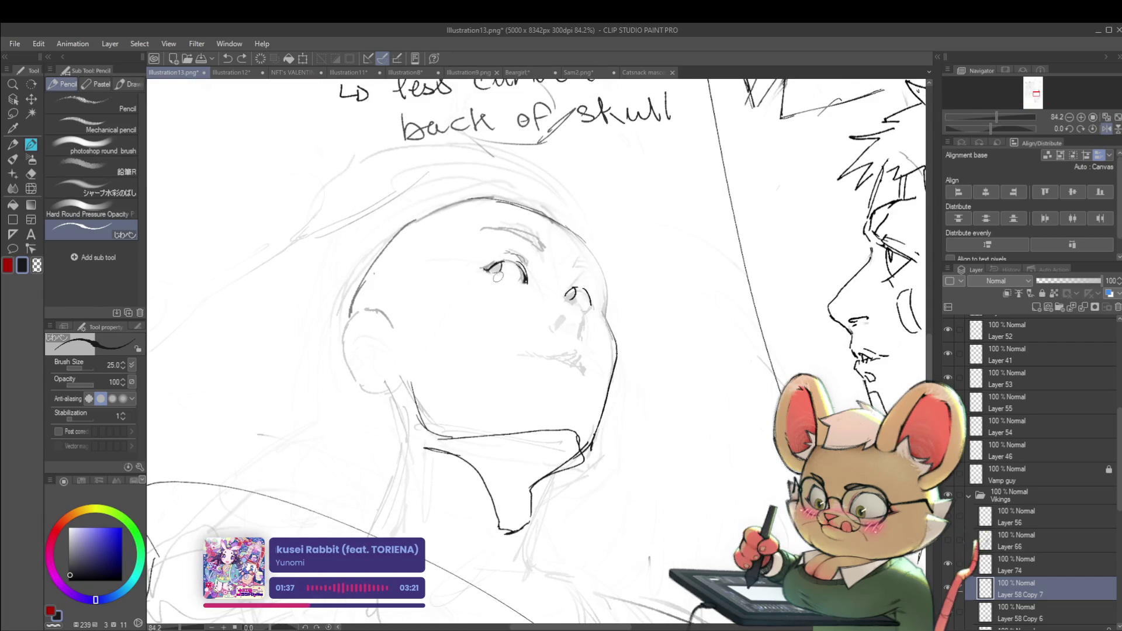
{"action": "scroll", "coordinate": [517, 280], "scroll_direction": "down", "scroll_amount": 4}
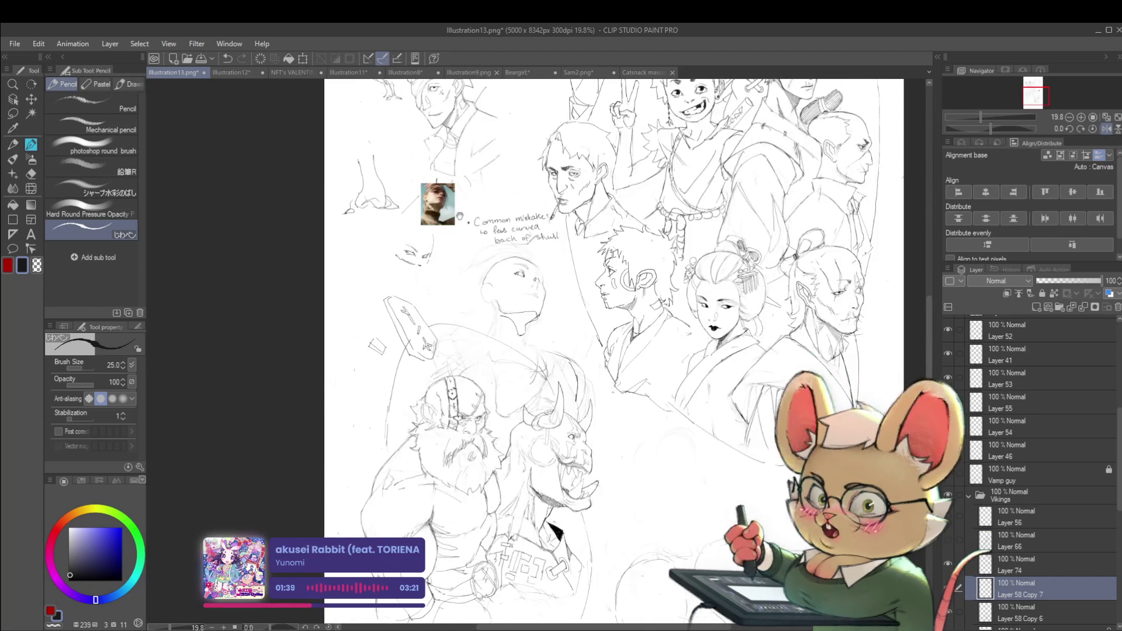
{"action": "scroll", "coordinate": [596, 280], "scroll_direction": "up", "scroll_amount": 6}
{"action": "scroll", "coordinate": [595, 281], "scroll_direction": "up", "scroll_amount": 3}
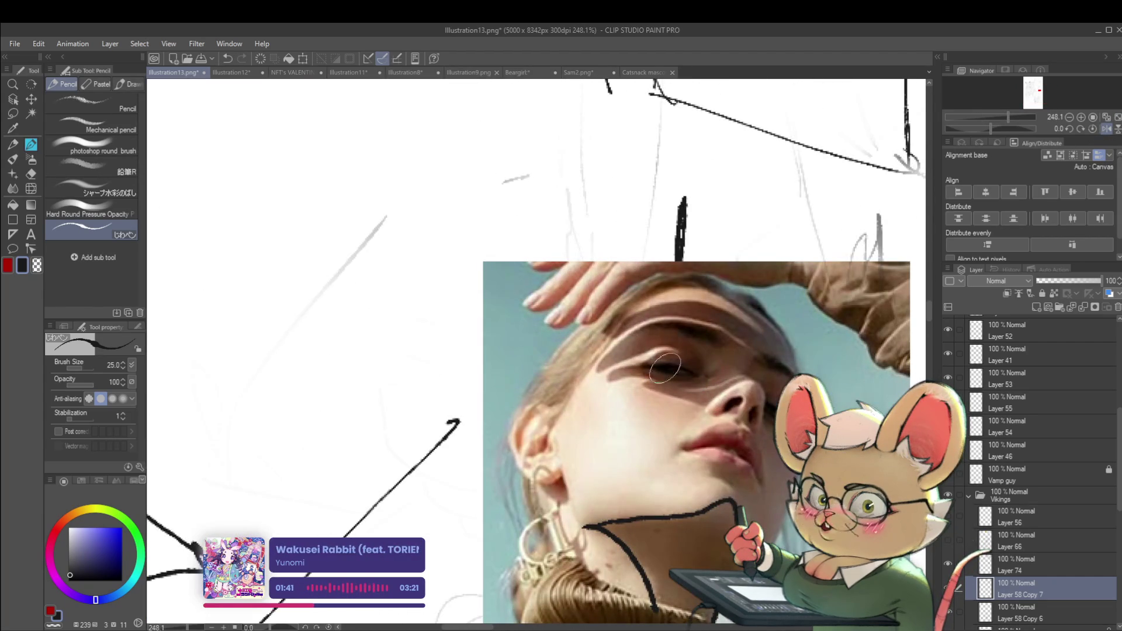
{"action": "scroll", "coordinate": [664, 369], "scroll_direction": "down", "scroll_amount": 10}
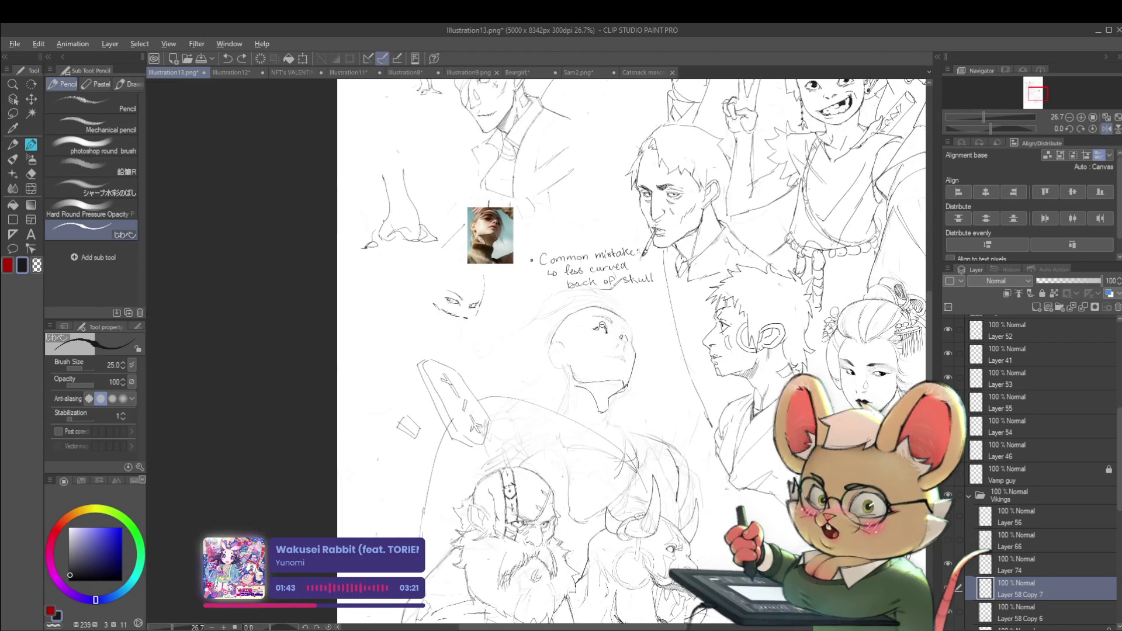
{"action": "scroll", "coordinate": [602, 327], "scroll_direction": "up", "scroll_amount": 9}
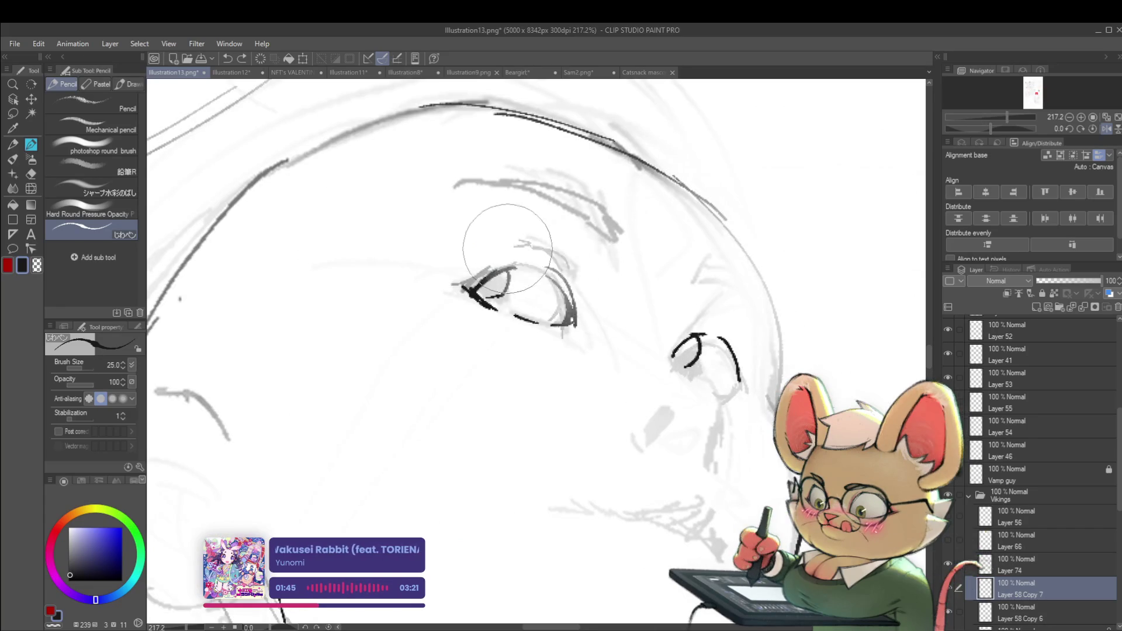
{"action": "scroll", "coordinate": [499, 251], "scroll_direction": "down", "scroll_amount": 7}
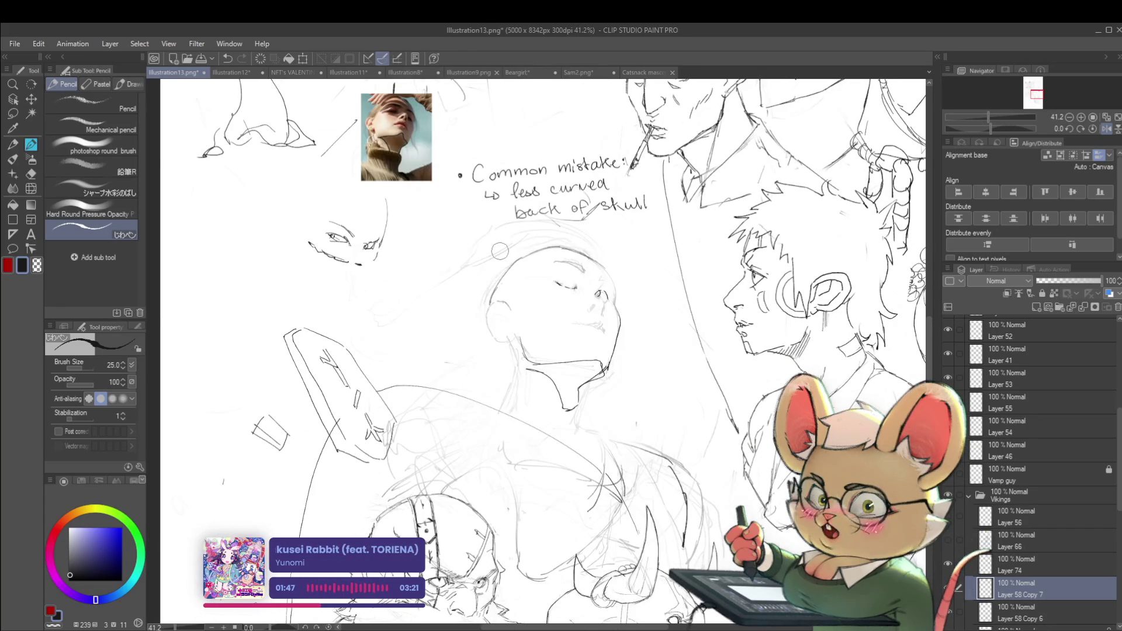
- In the mirrored view, extend the eye's upper lid and draw the iris
{"action": "key", "text": "h"}
{"action": "scroll", "coordinate": [510, 280], "scroll_direction": "up", "scroll_amount": 4}
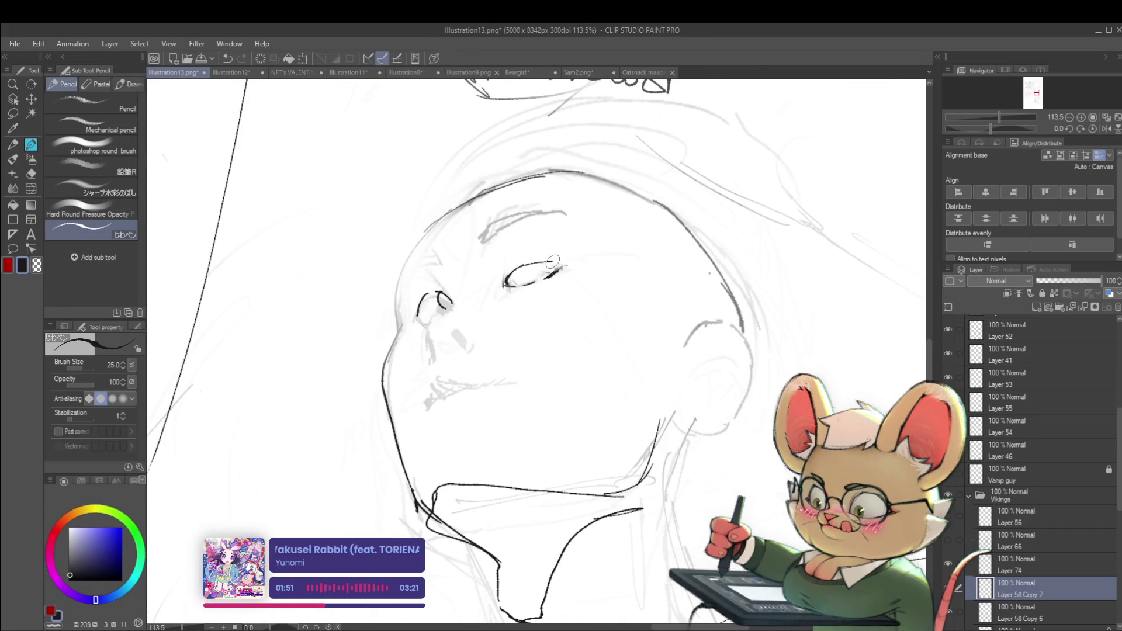
{"action": "left_click_drag", "start_coordinate": [554, 264], "coordinate": [573, 260]}
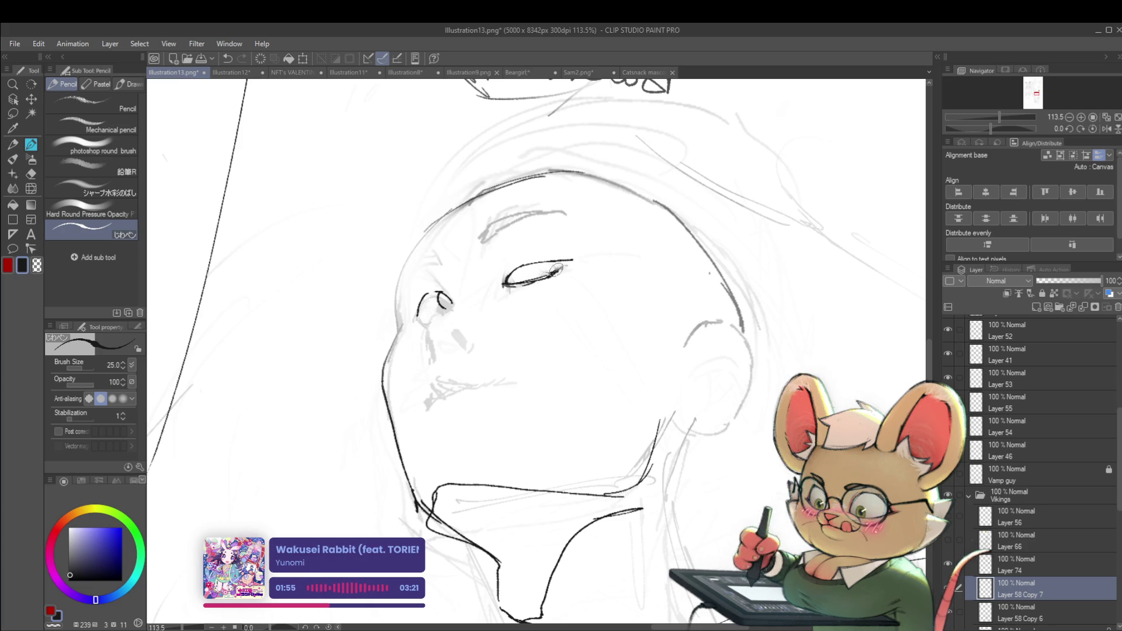
{"action": "mouse_move", "coordinate": [534, 264]}
{"action": "left_mouse_down"}
{"action": "mouse_move", "coordinate": [551, 261]}
{"action": "mouse_move", "coordinate": [514, 258]}
{"action": "left_mouse_up"}
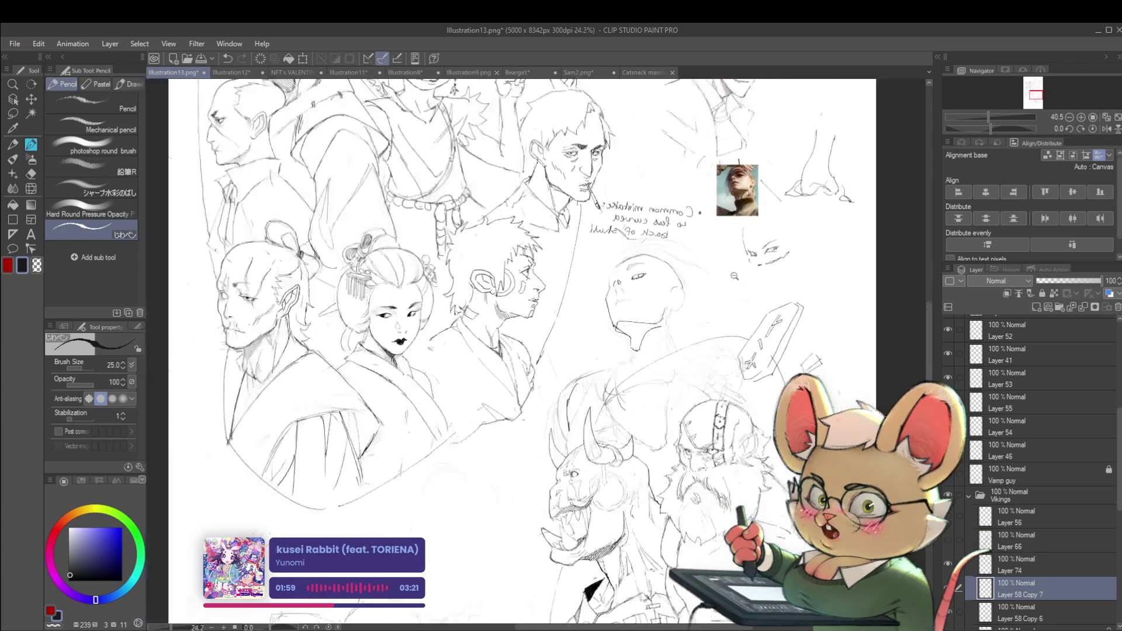
- Back in normal orientation, refine the eye shape and thicken the upper eyelid line
{"action": "left_click", "coordinate": [1102, 129]}
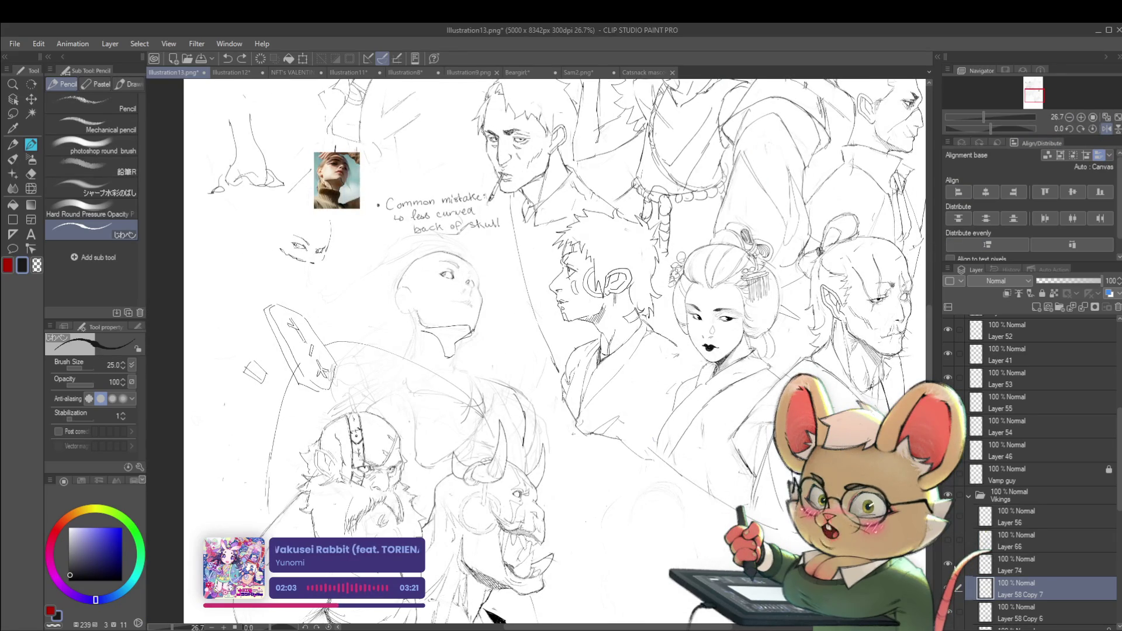
{"action": "scroll", "coordinate": [459, 288], "scroll_direction": "up", "scroll_amount": 4}
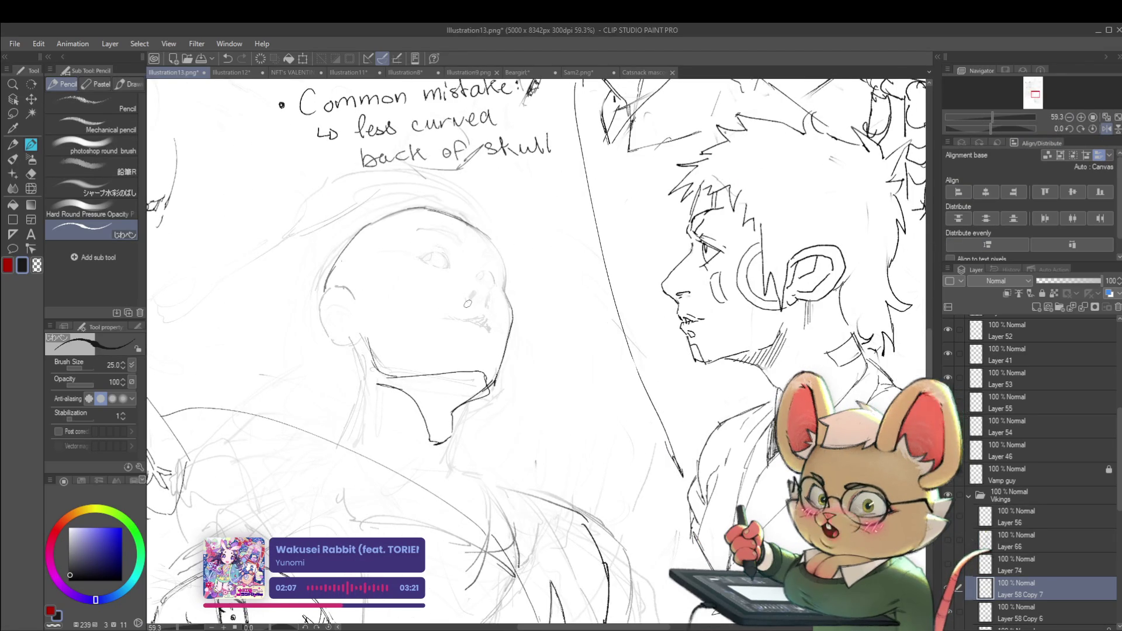
{"action": "left_click_drag", "start_coordinate": [413, 255], "coordinate": [445, 269]}
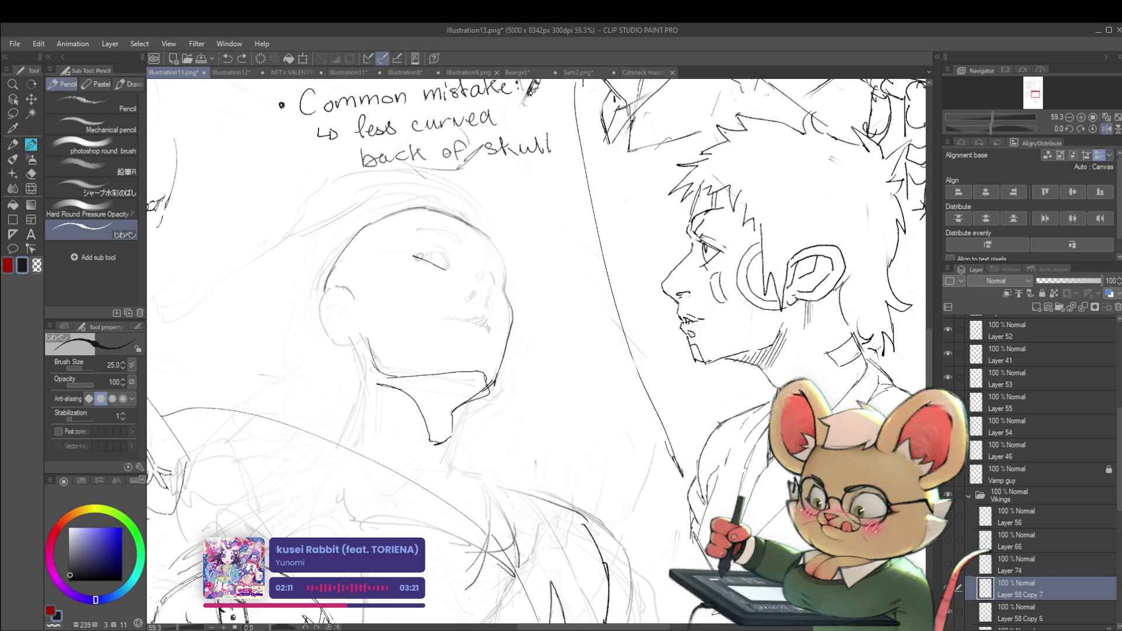
{"action": "scroll", "coordinate": [450, 260], "scroll_direction": "down", "scroll_amount": 3}
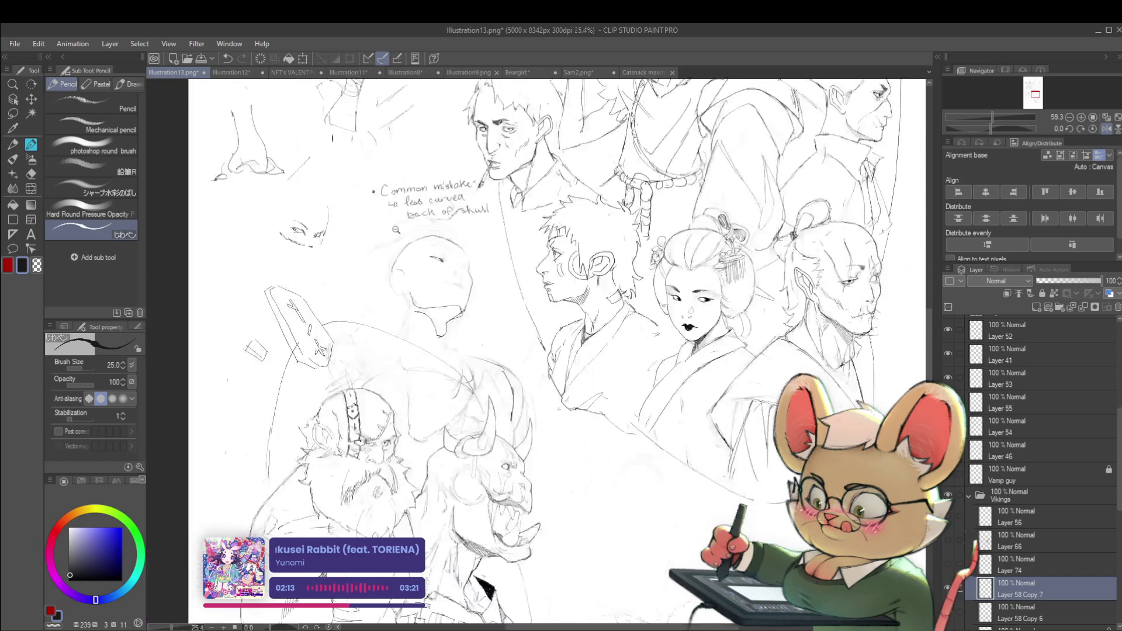
{"action": "scroll", "coordinate": [450, 260], "scroll_direction": "down", "scroll_amount": 2}
{"action": "scroll", "coordinate": [442, 262], "scroll_direction": "up", "scroll_amount": 8}
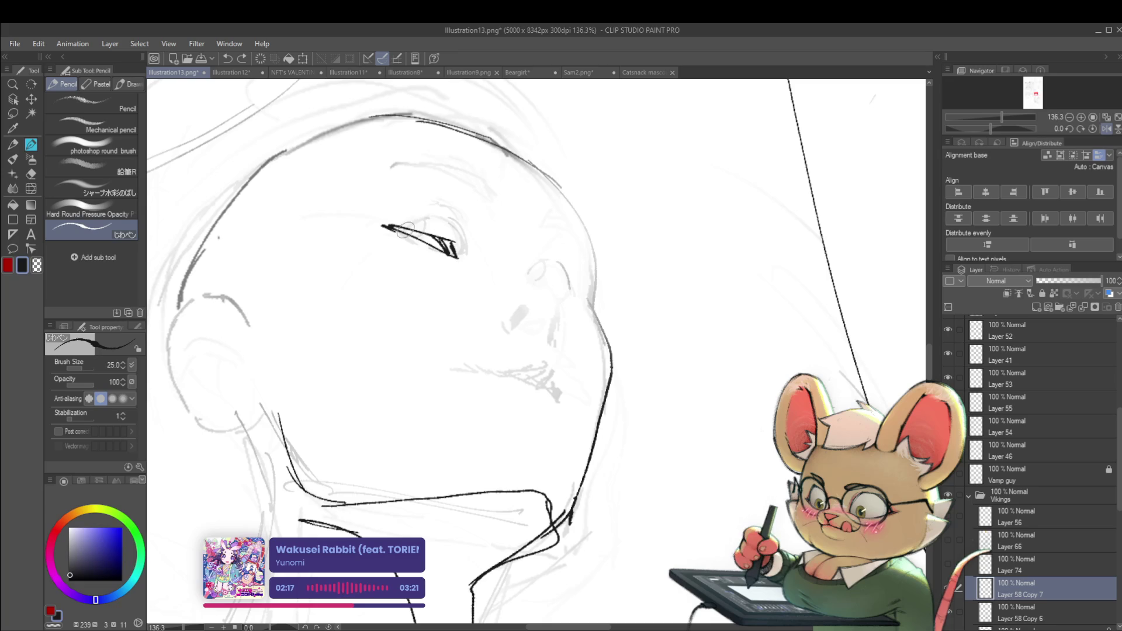
{"action": "left_click_drag", "start_coordinate": [409, 229], "coordinate": [436, 238]}
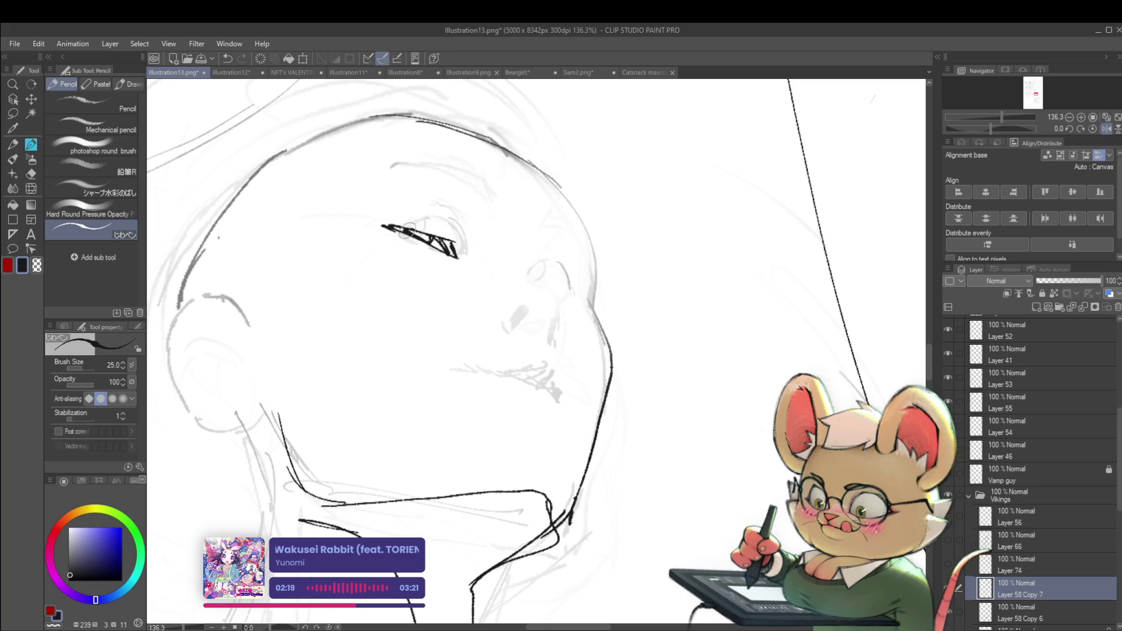
- Mirror the view again and add short eyelash strokes above the eye
{"action": "scroll", "coordinate": [431, 236], "scroll_direction": "down", "scroll_amount": 5}
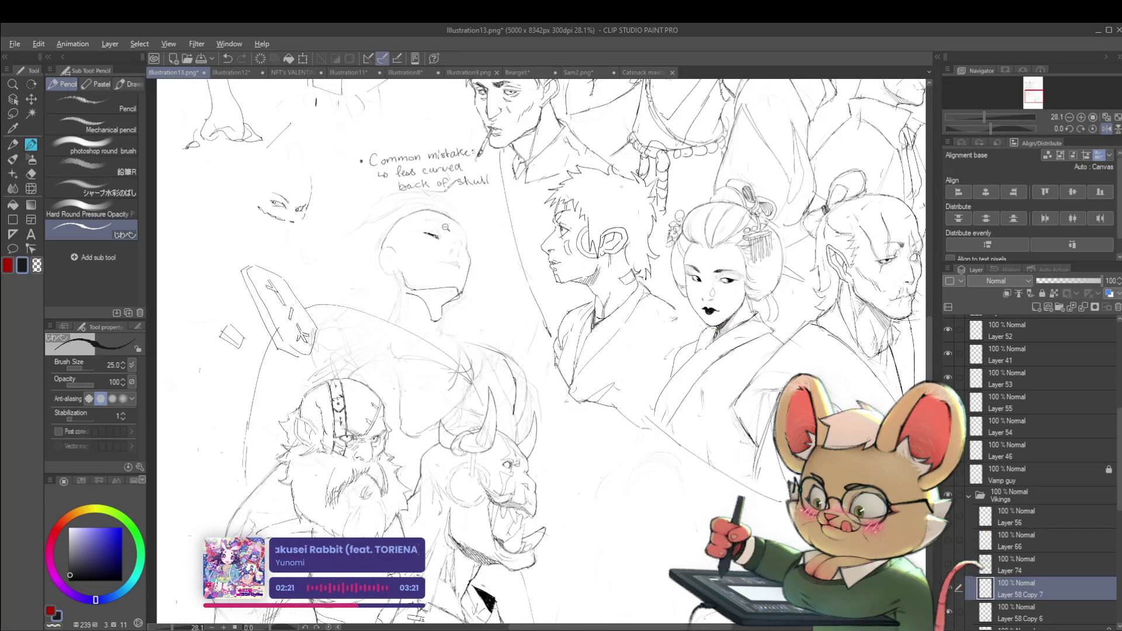
{"action": "scroll", "coordinate": [445, 227], "scroll_direction": "down", "scroll_amount": 1}
{"action": "key", "text": "h"}
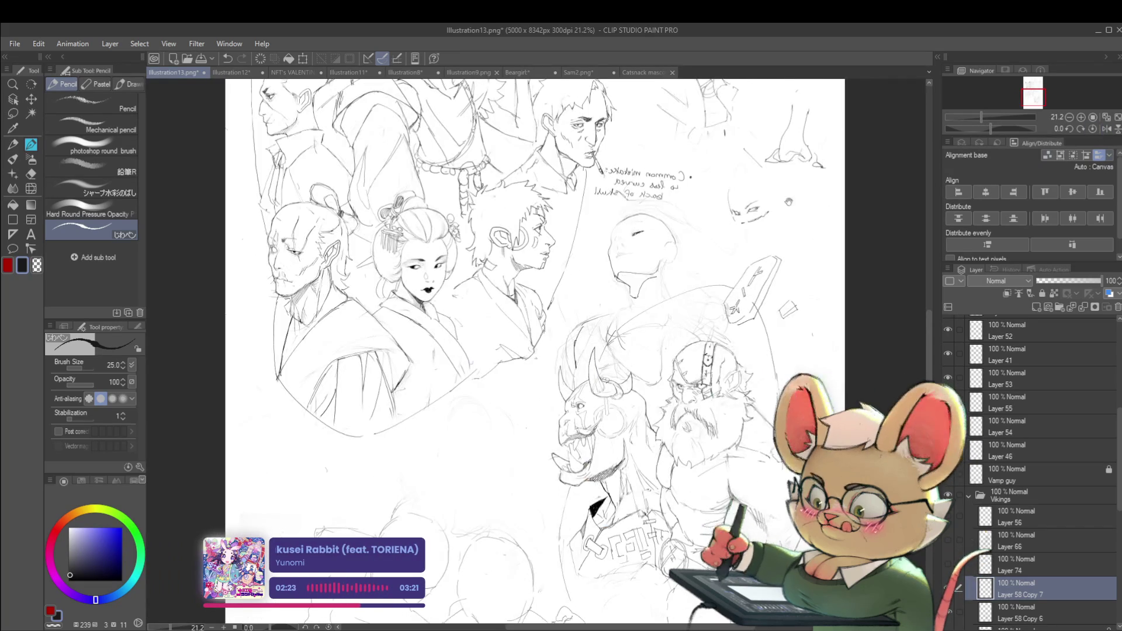
{"action": "scroll", "coordinate": [548, 252], "scroll_direction": "up", "scroll_amount": 4}
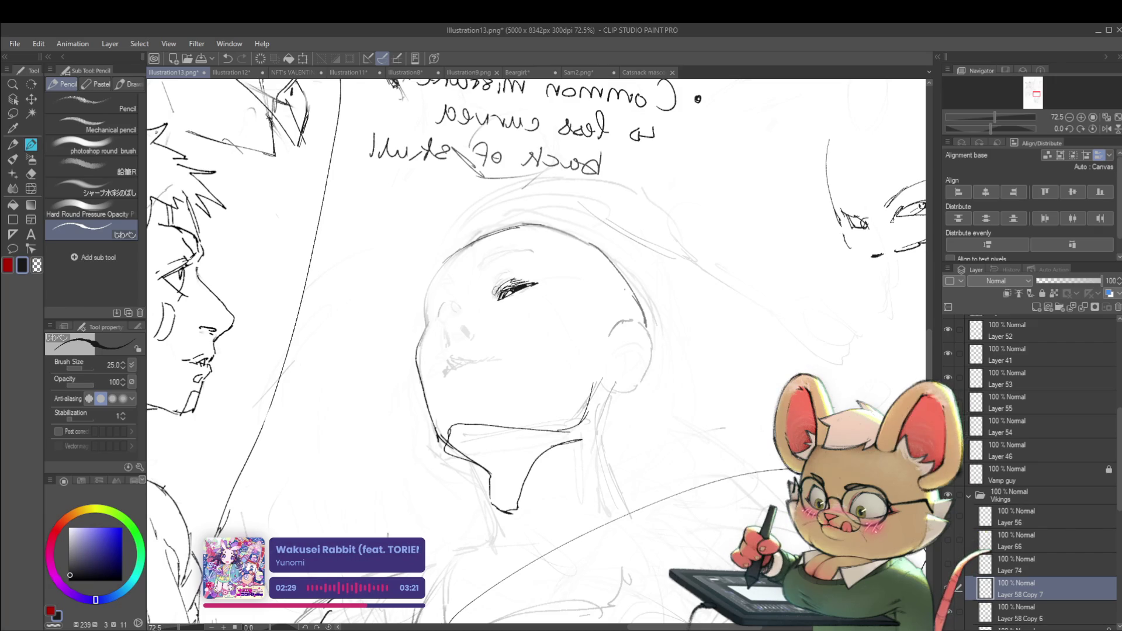
{"action": "left_click_drag", "start_coordinate": [501, 275], "coordinate": [525, 274]}
{"action": "scroll", "coordinate": [526, 274], "scroll_direction": "down", "scroll_amount": 4}
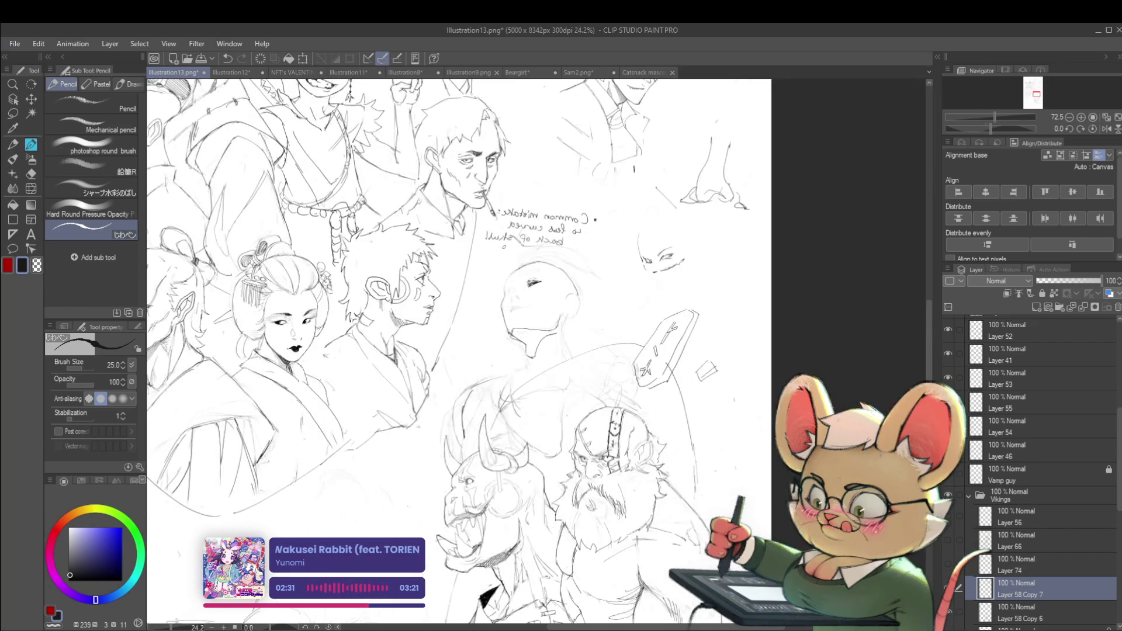
{"action": "scroll", "coordinate": [543, 289], "scroll_direction": "up", "scroll_amount": 3}
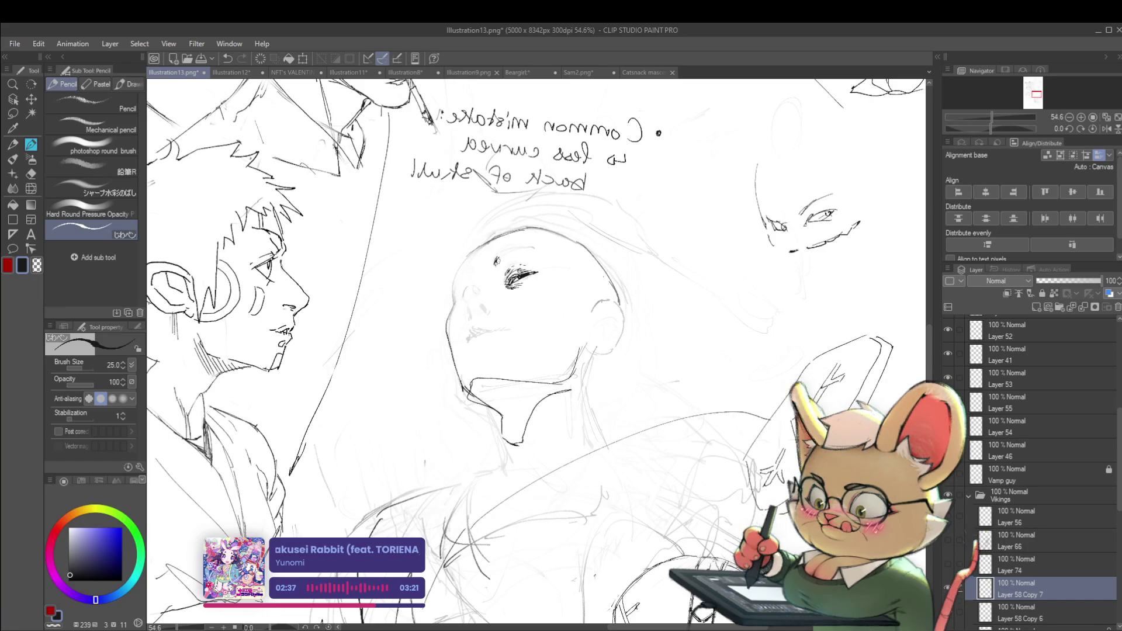
{"action": "scroll", "coordinate": [533, 240], "scroll_direction": "down", "scroll_amount": 3}
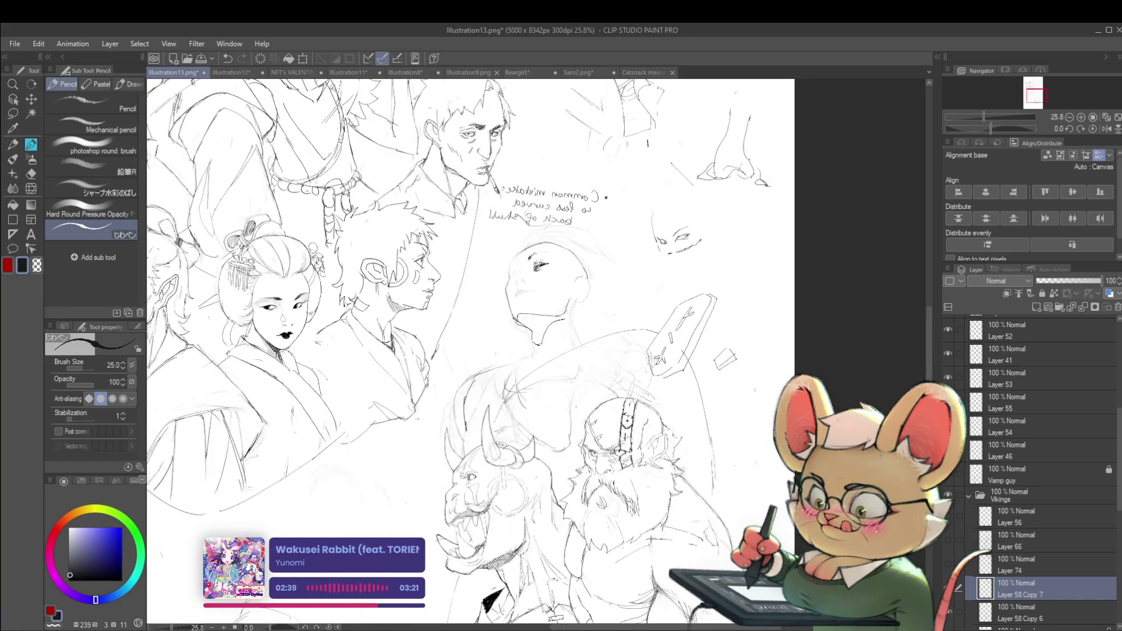
- Restore normal orientation and reposition the view around the bald head and top sketches
{"action": "left_click", "coordinate": [1106, 128]}
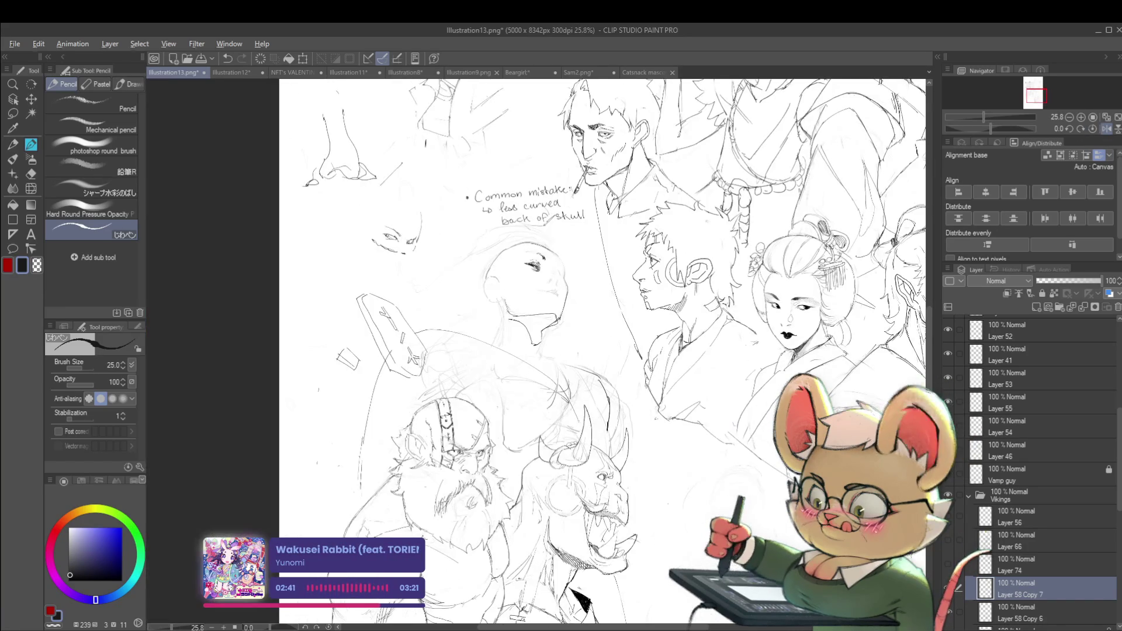
{"action": "scroll", "coordinate": [526, 280], "scroll_direction": "up", "scroll_amount": 4}
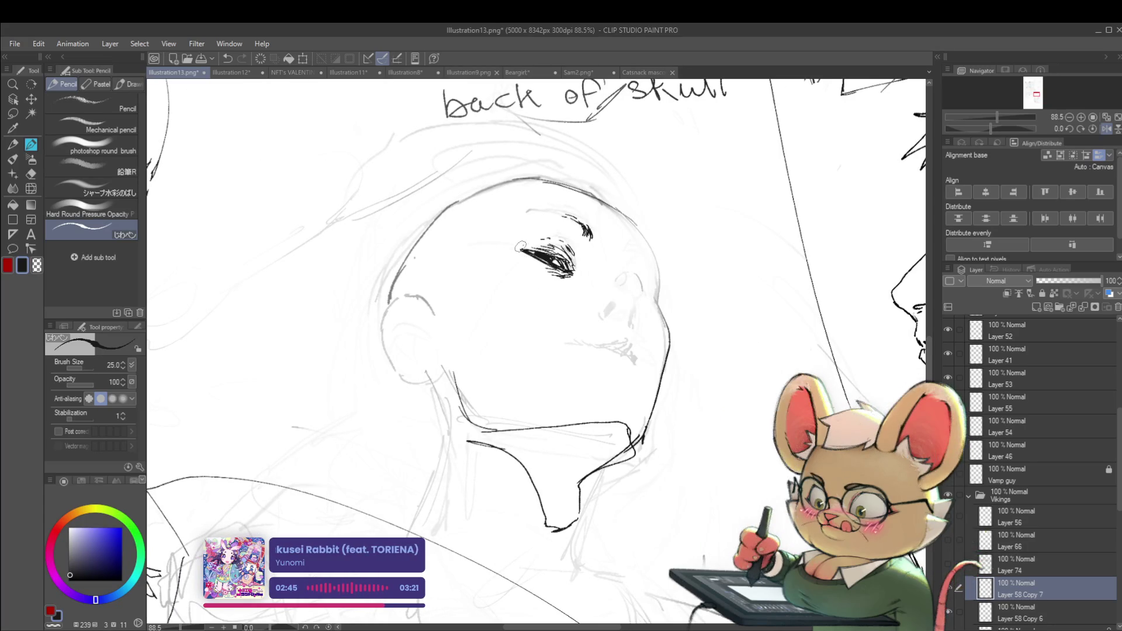
{"action": "scroll", "coordinate": [570, 265], "scroll_direction": "down", "scroll_amount": 5}
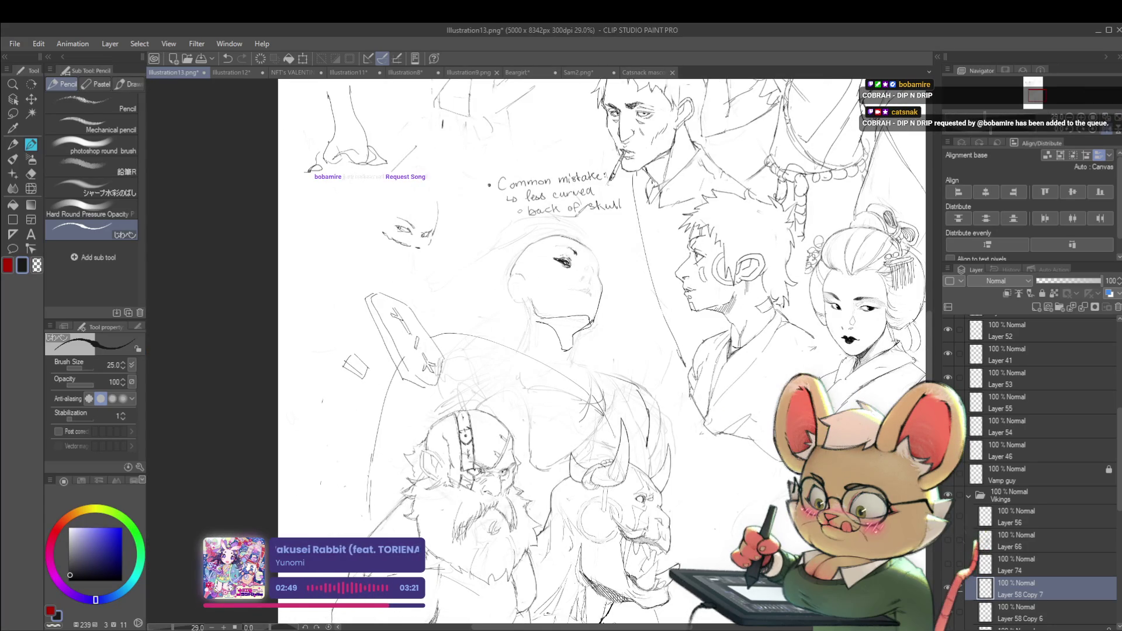
{"action": "left_click_drag", "start_coordinate": [675, 305], "coordinate": [634, 354]}
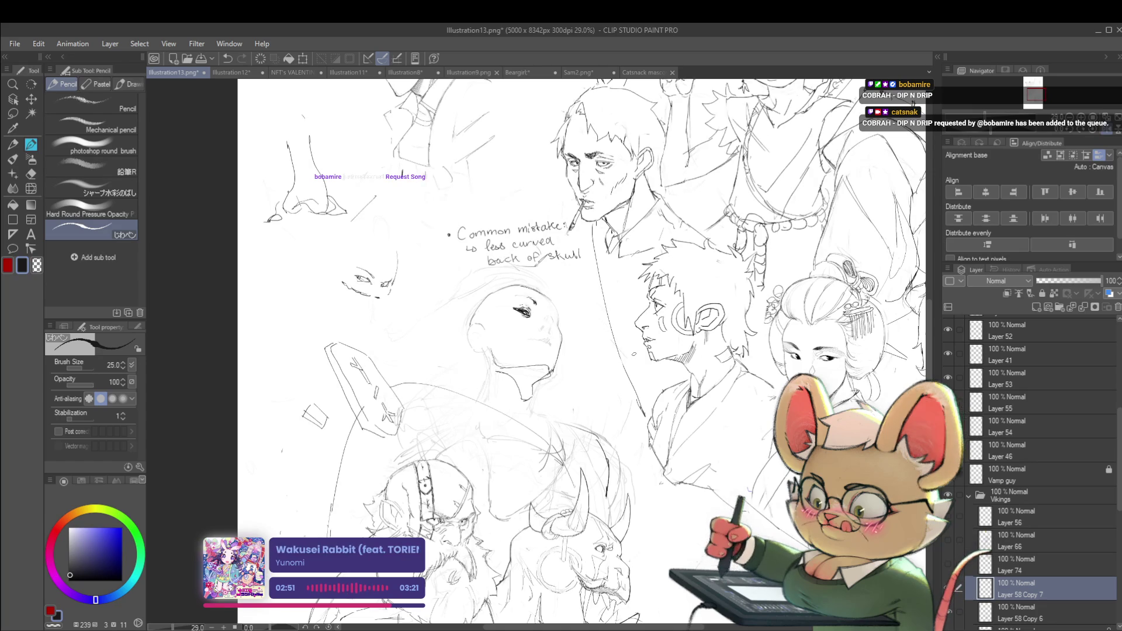
{"action": "left_click_drag", "start_coordinate": [684, 268], "coordinate": [690, 347]}
{"action": "scroll", "coordinate": [553, 404], "scroll_direction": "up", "scroll_amount": 3}
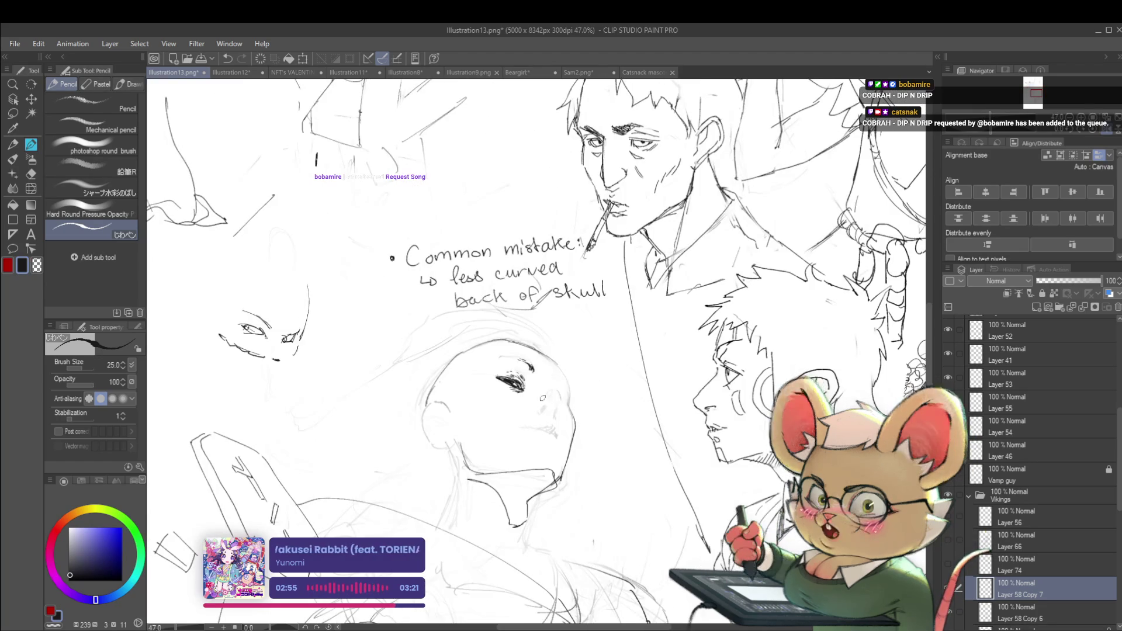
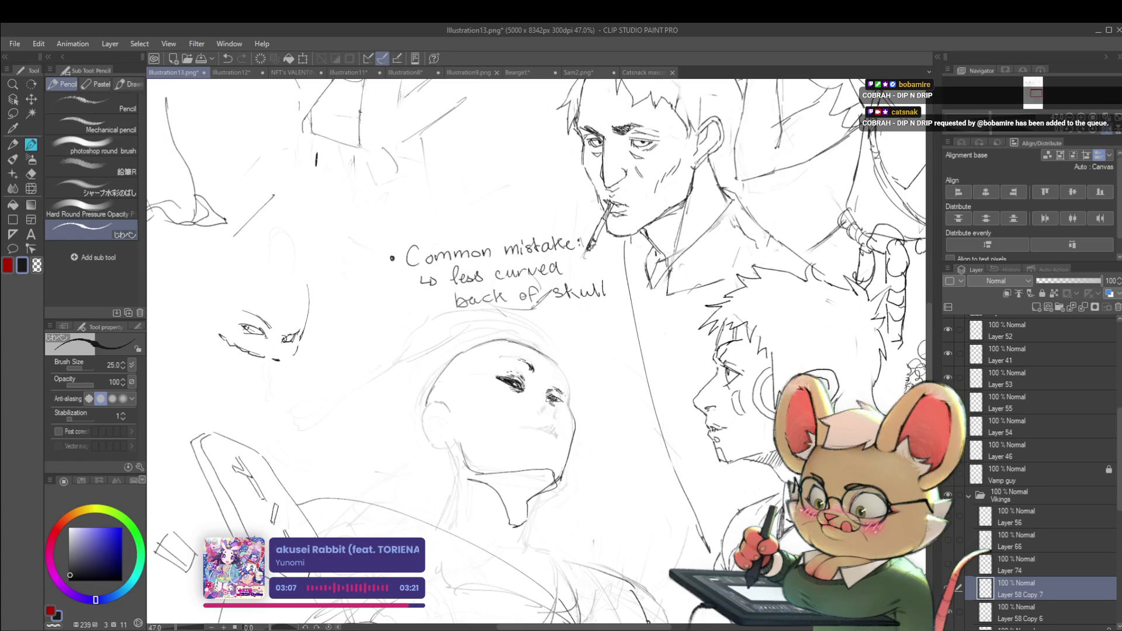
- Mirror the canvas and pan to centre the bald head sketch for inspection
{"action": "scroll", "coordinate": [556, 408], "scroll_direction": "down", "scroll_amount": 3}
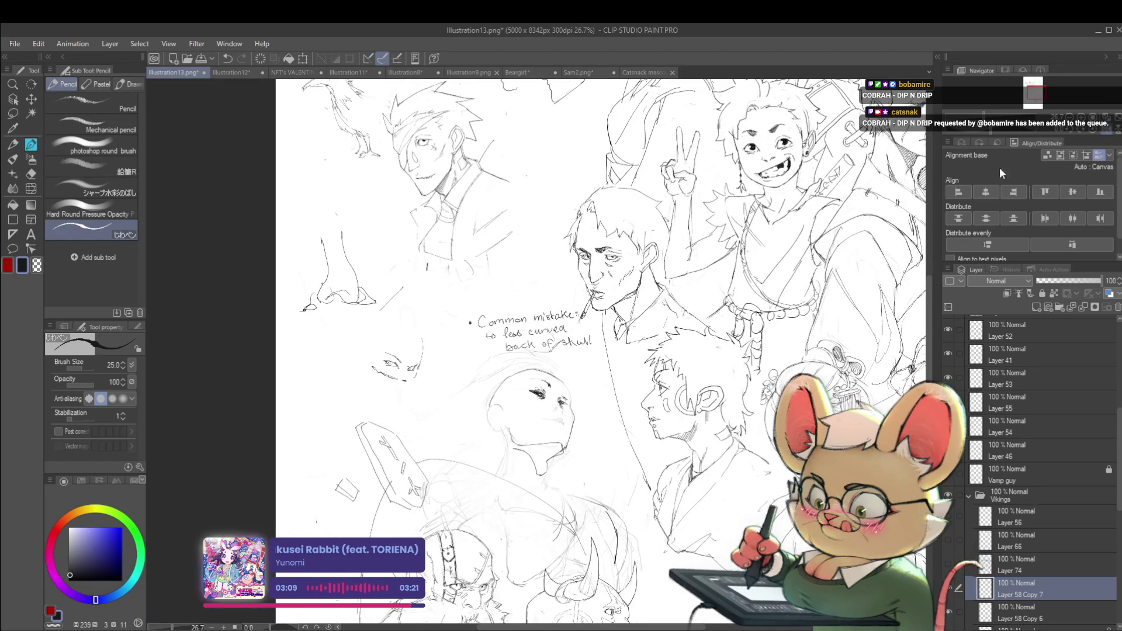
{"action": "key", "text": "h"}
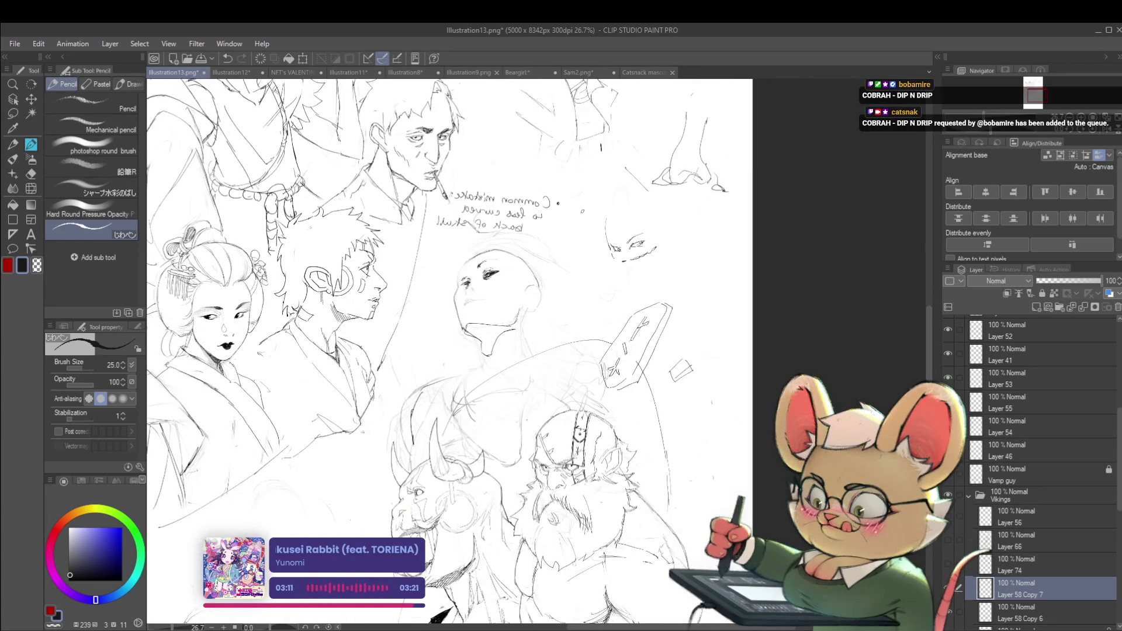
{"action": "scroll", "coordinate": [447, 286], "scroll_direction": "up", "scroll_amount": 2}
{"action": "scroll", "coordinate": [446, 286], "scroll_direction": "up", "scroll_amount": 3}
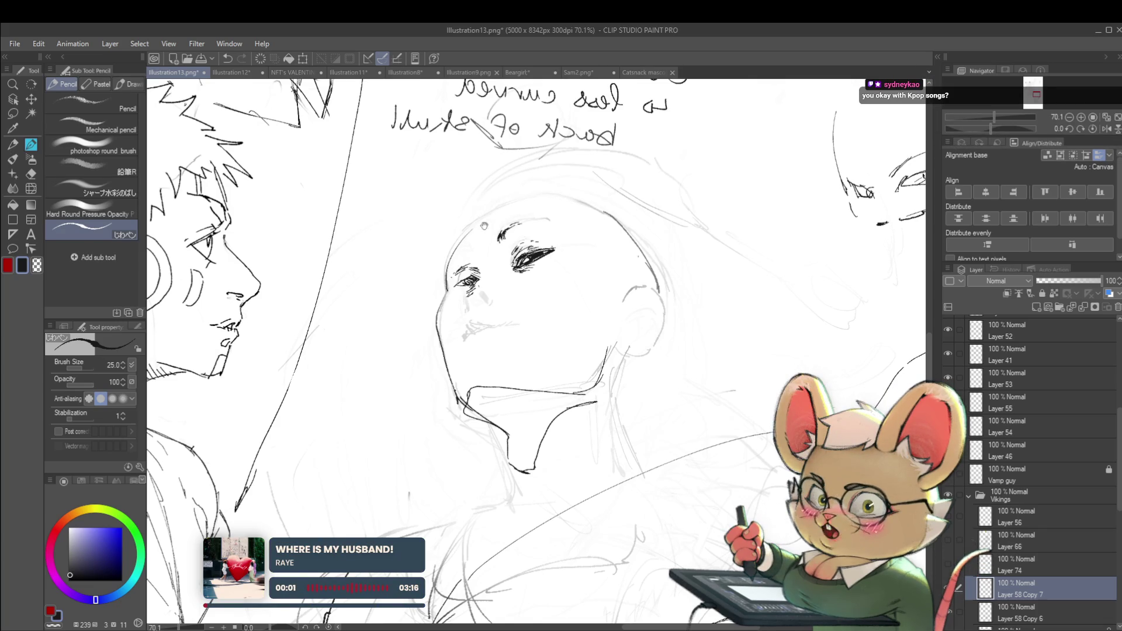
{"action": "left_click_drag", "start_coordinate": [484, 224], "coordinate": [456, 267]}
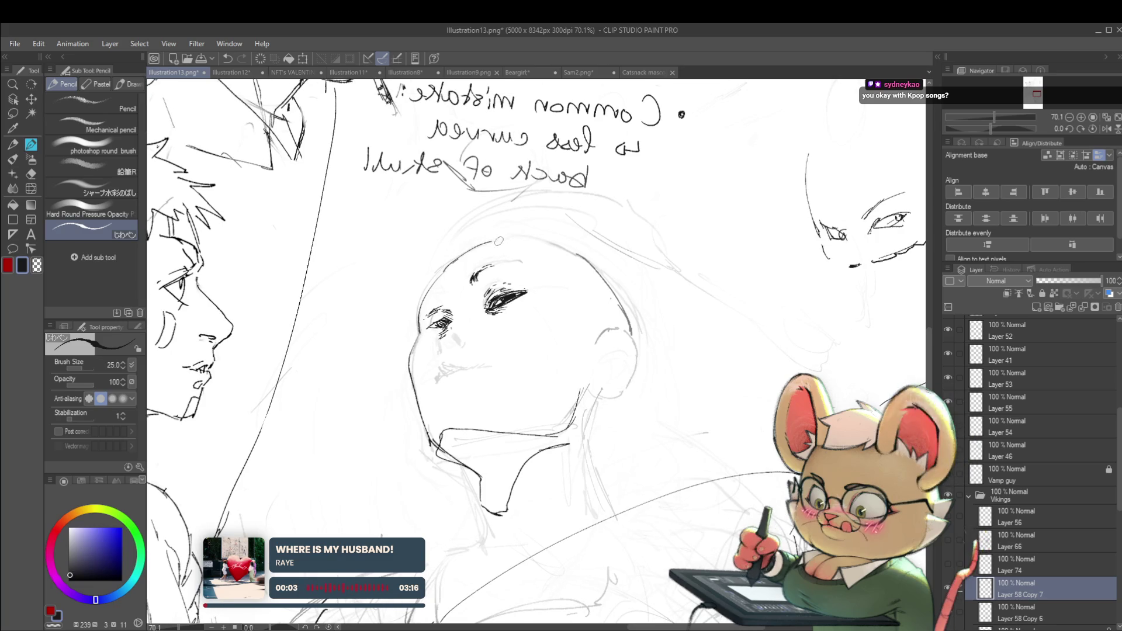
{"action": "left_click_drag", "start_coordinate": [540, 246], "coordinate": [490, 240]}
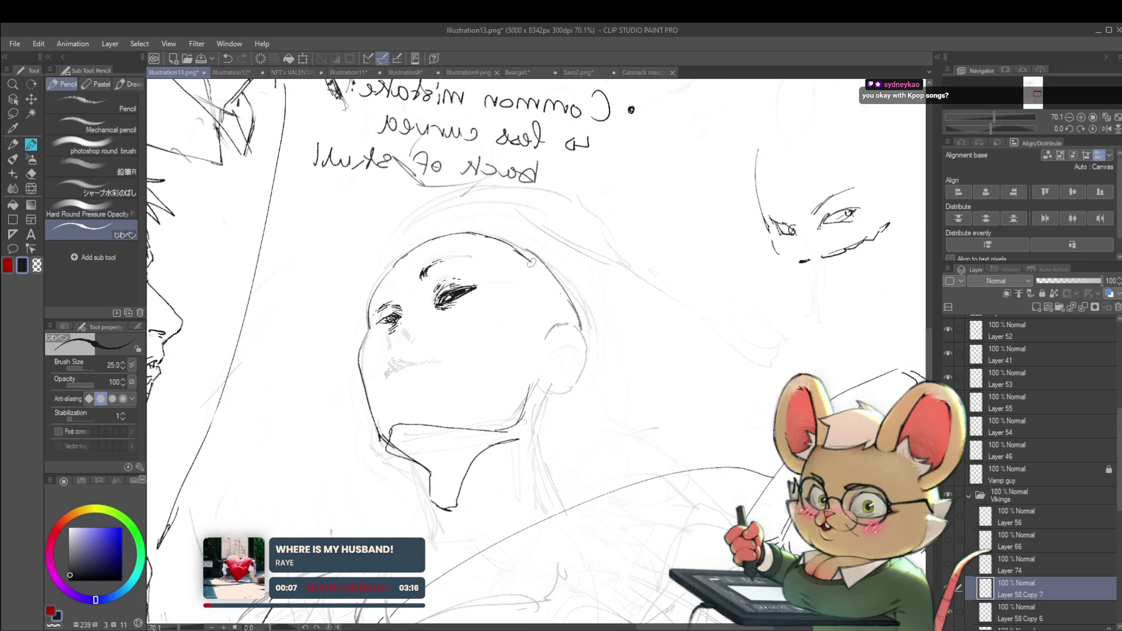
{"action": "scroll", "coordinate": [566, 304], "scroll_direction": "down", "scroll_amount": 5}
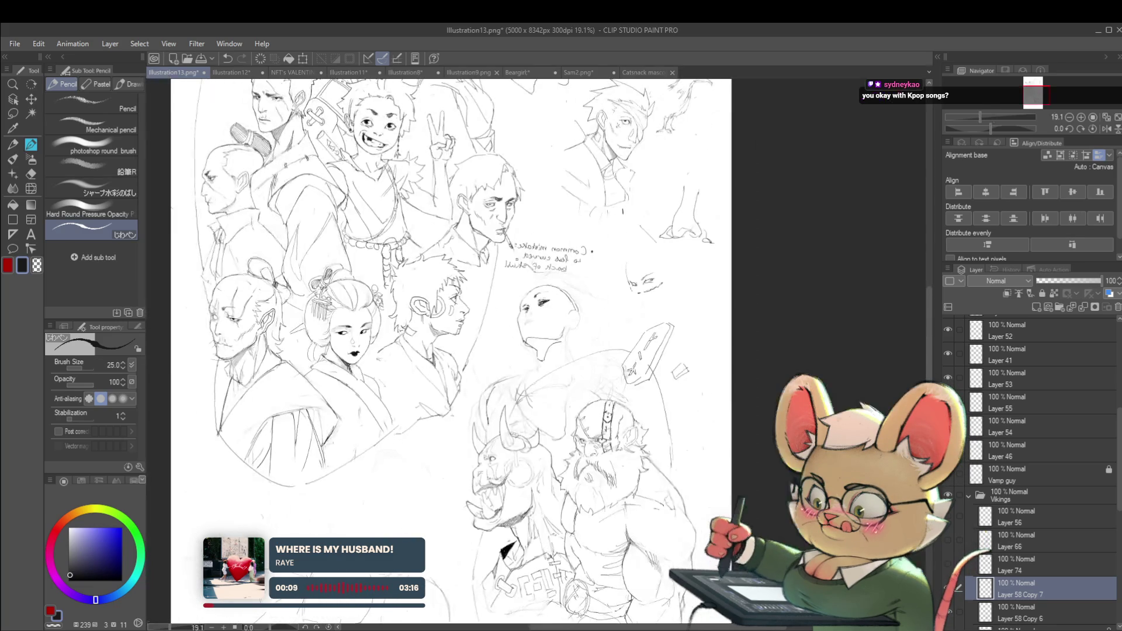
{"action": "scroll", "coordinate": [578, 316], "scroll_direction": "up", "scroll_amount": 2}
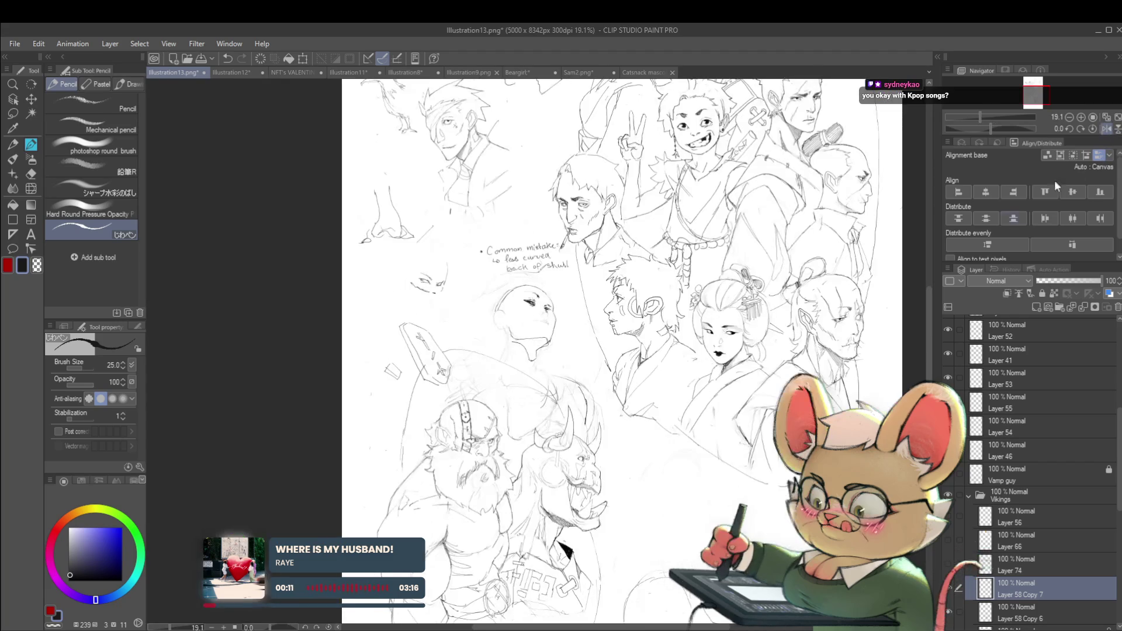
{"action": "scroll", "coordinate": [578, 315], "scroll_direction": "up", "scroll_amount": 2}
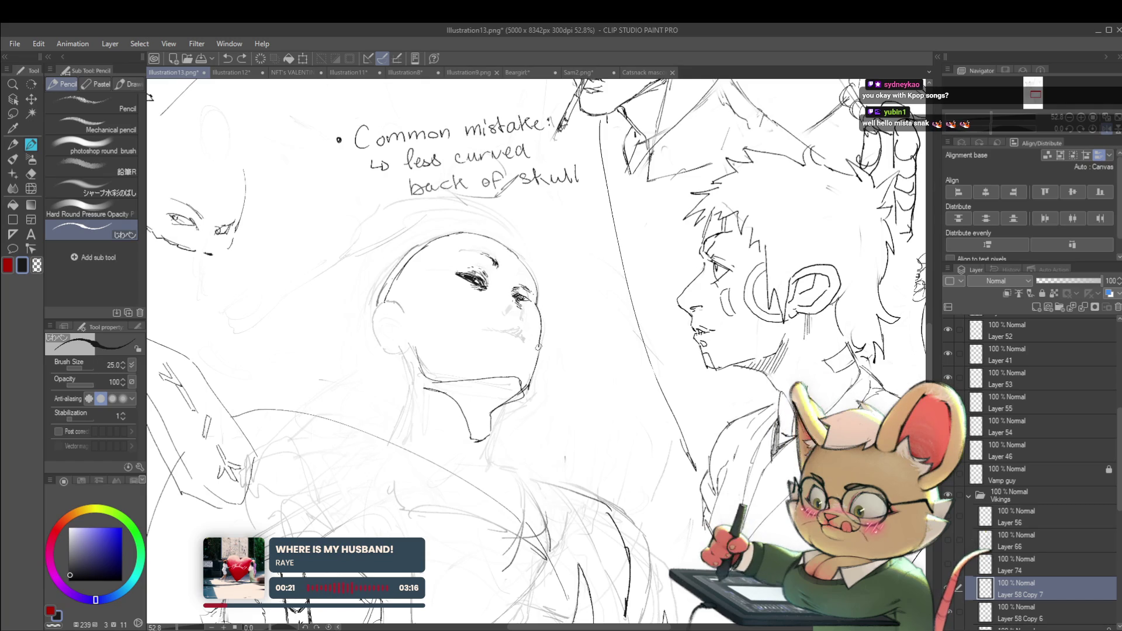
- Add a new raster layer, Layer 75, above the bald head sketch
{"action": "scroll", "coordinate": [541, 328], "scroll_direction": "down", "scroll_amount": 3}
{"action": "scroll", "coordinate": [540, 329], "scroll_direction": "down", "scroll_amount": 2}
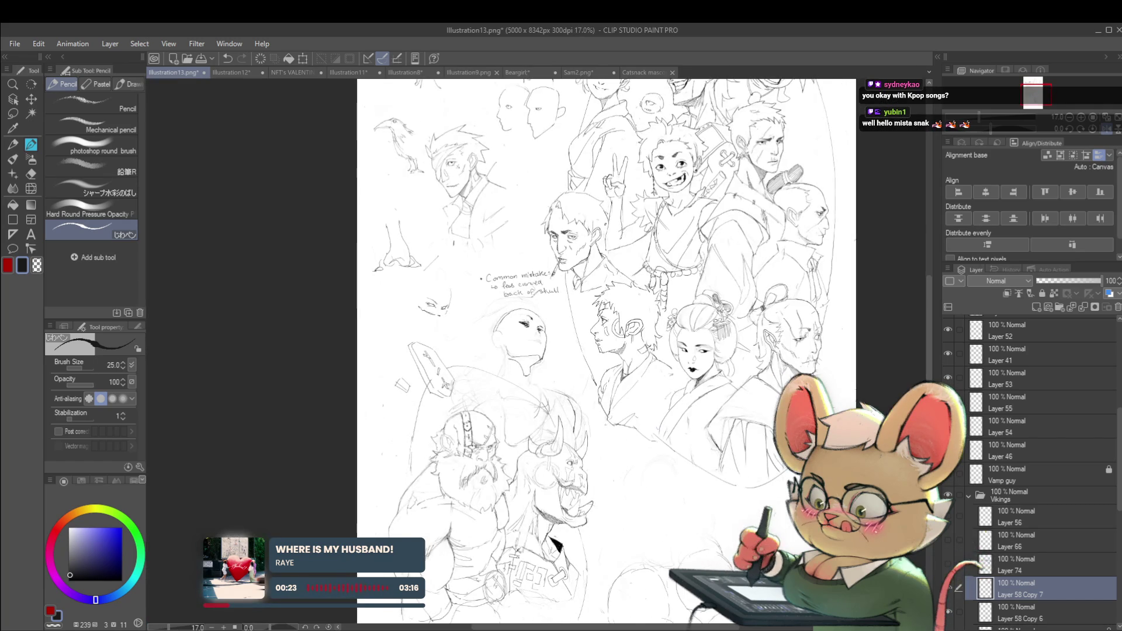
{"action": "scroll", "coordinate": [544, 351], "scroll_direction": "up", "scroll_amount": 3}
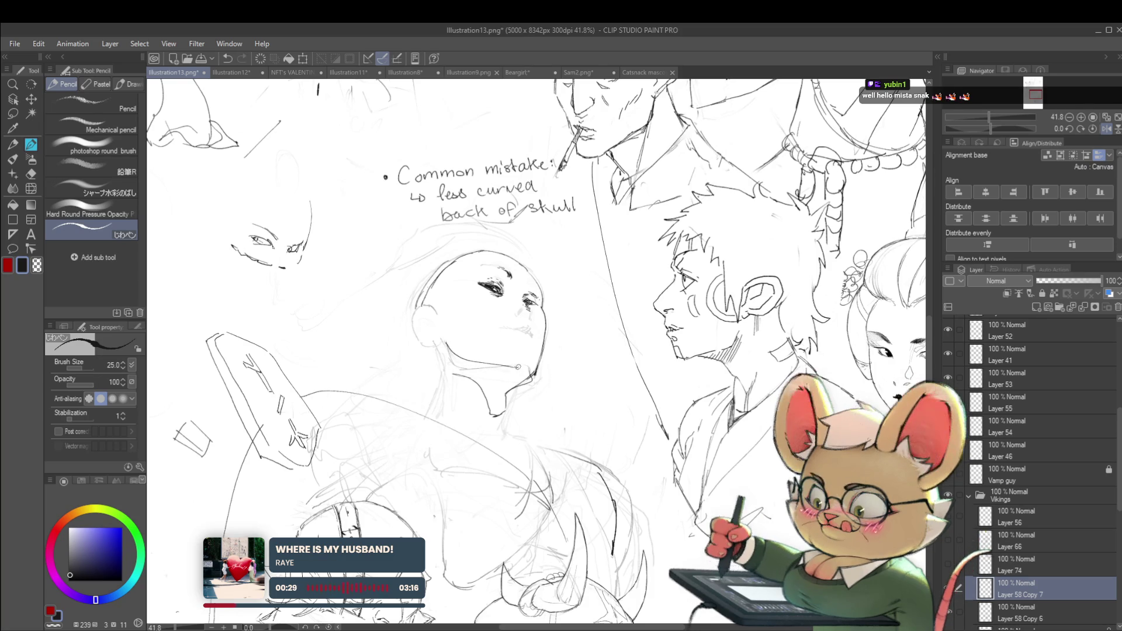
{"action": "scroll", "coordinate": [568, 337], "scroll_direction": "down", "scroll_amount": 1}
{"action": "scroll", "coordinate": [568, 338], "scroll_direction": "down", "scroll_amount": 1}
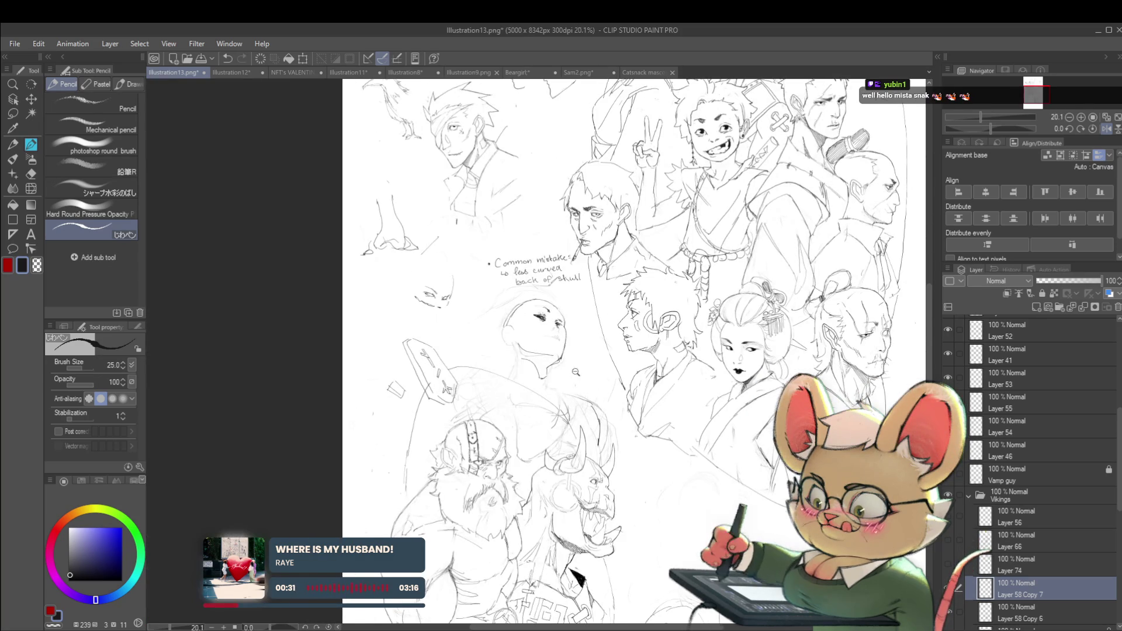
{"action": "scroll", "coordinate": [576, 372], "scroll_direction": "up", "scroll_amount": 1}
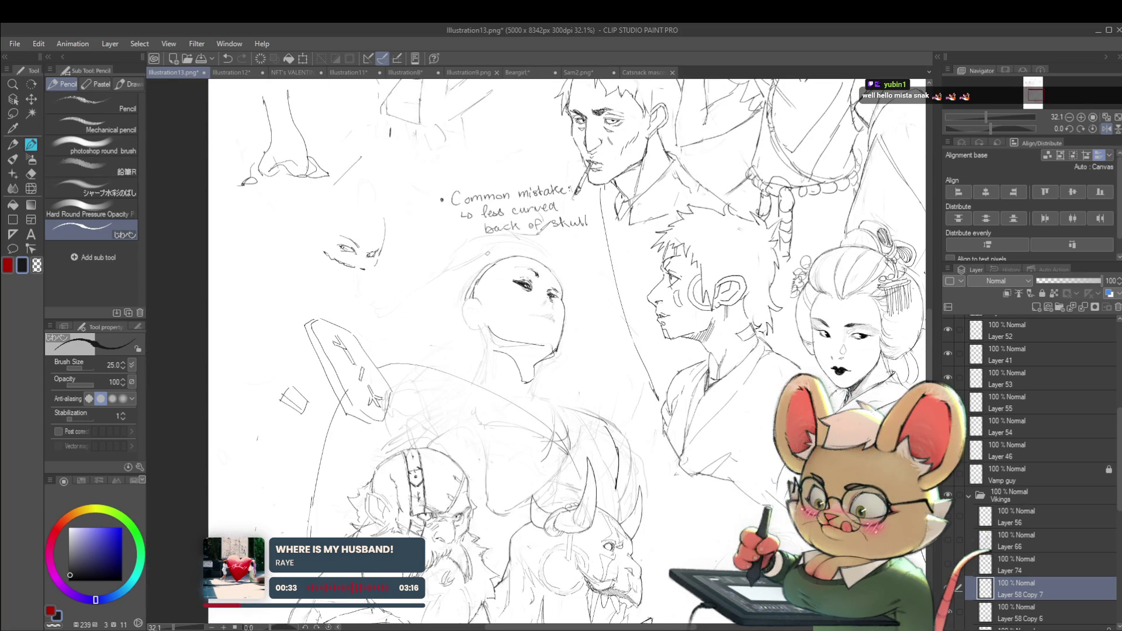
{"action": "key", "text": "ctrl+shift+n"}
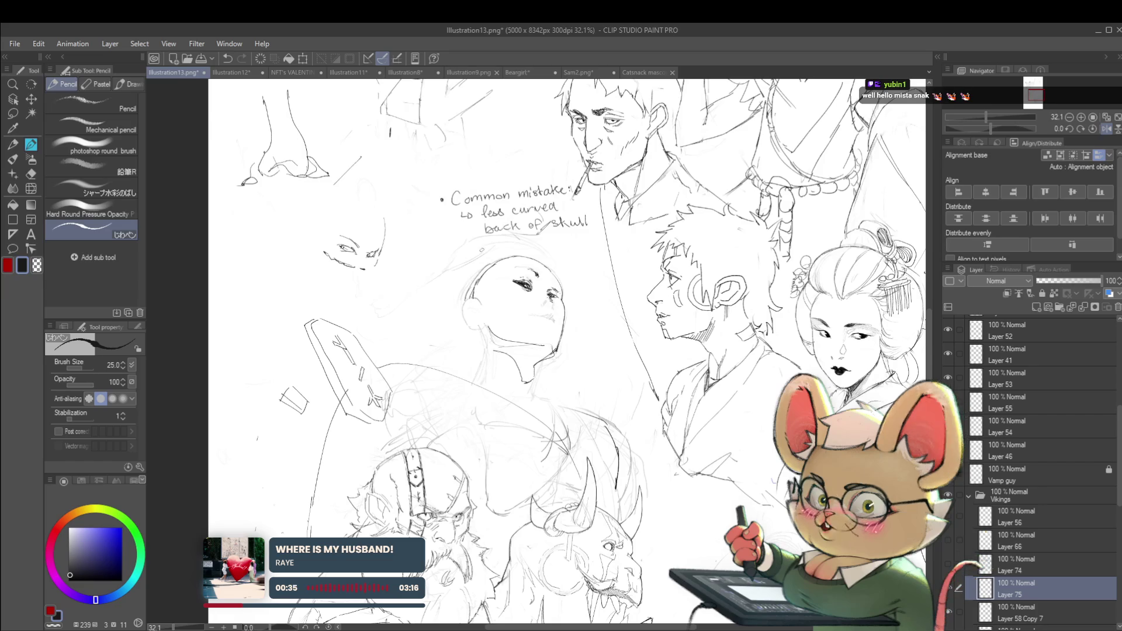
- With a larger brush, draw dark hair strands down both sides of the face
{"action": "key", "text": "bracketright"}
{"action": "key", "text": "bracketright"}
{"action": "key", "text": "bracketright"}
{"action": "key", "text": "bracketright"}
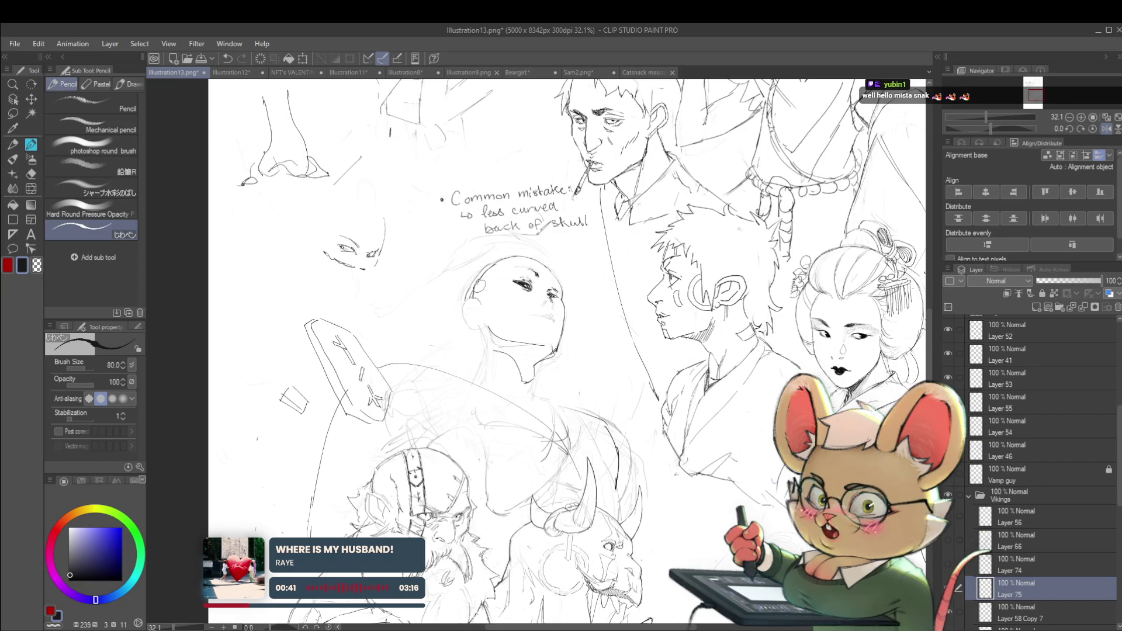
{"action": "left_click_drag", "start_coordinate": [494, 259], "coordinate": [497, 335]}
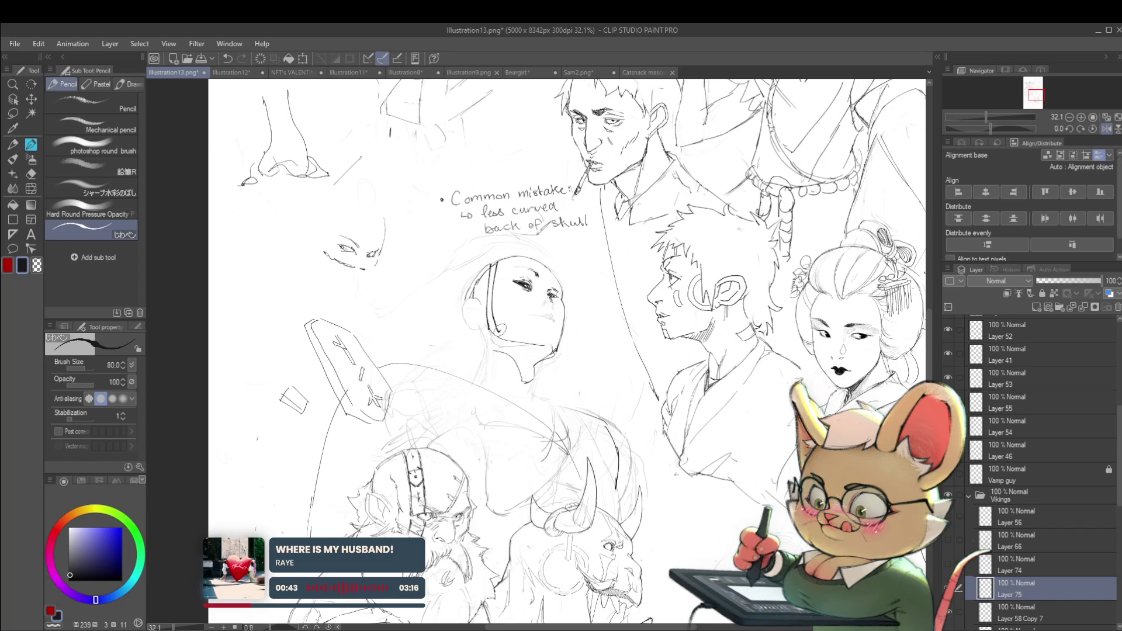
{"action": "left_click_drag", "start_coordinate": [490, 289], "coordinate": [509, 345]}
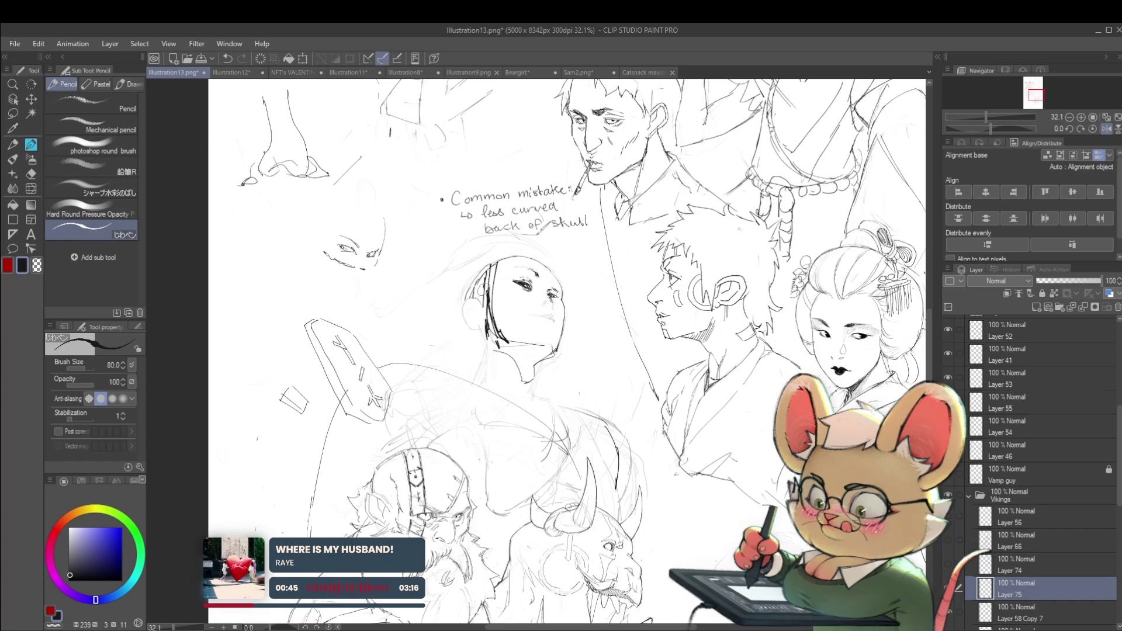
{"action": "left_click_drag", "start_coordinate": [479, 278], "coordinate": [472, 321]}
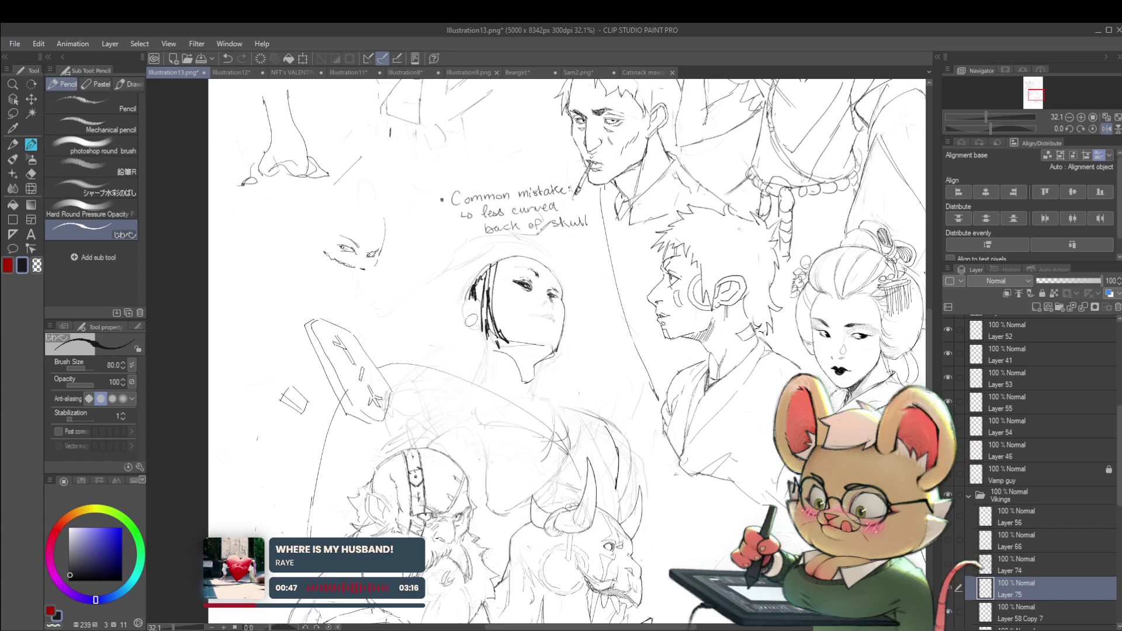
{"action": "left_click_drag", "start_coordinate": [563, 273], "coordinate": [556, 359]}
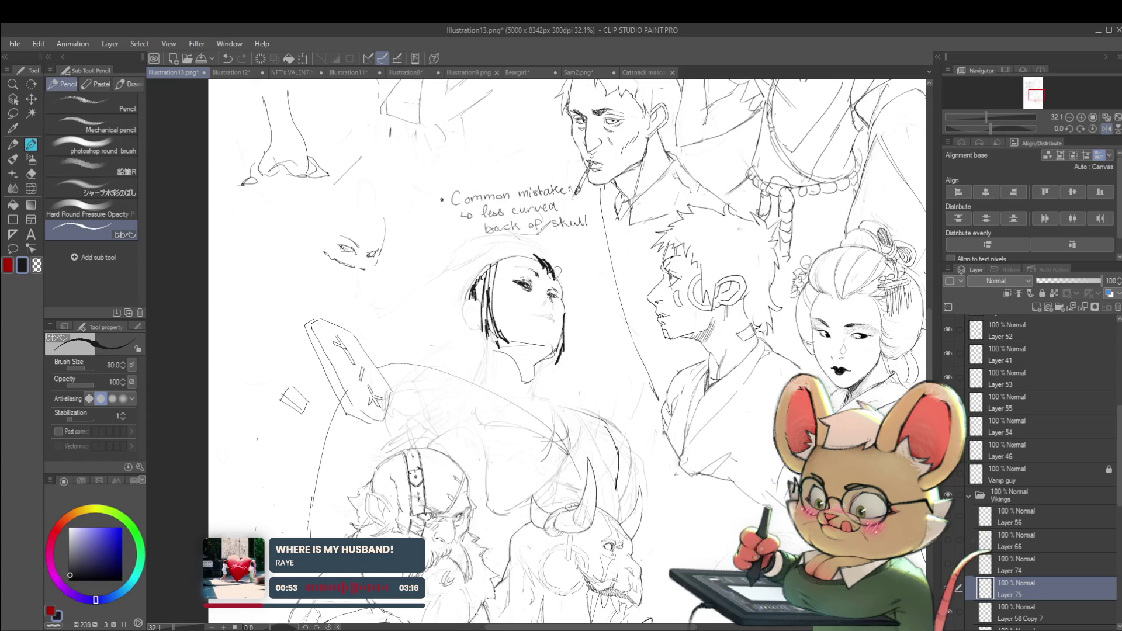
- Mirror the canvas to check the shape of the new hair
{"action": "scroll", "coordinate": [560, 283], "scroll_direction": "down", "scroll_amount": 5}
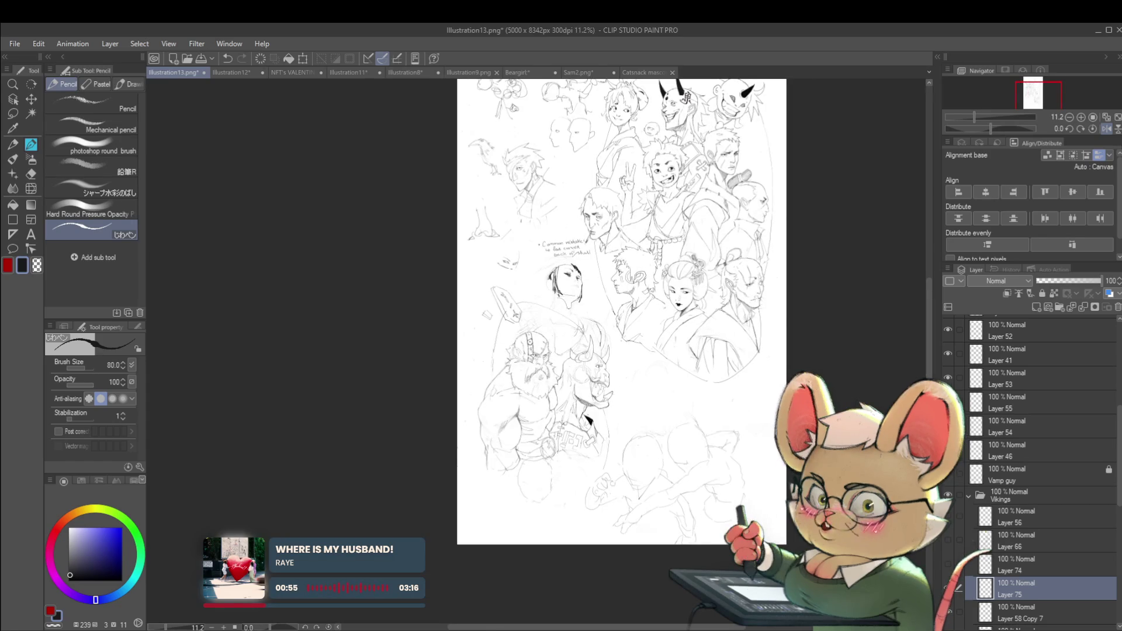
{"action": "left_click", "coordinate": [1104, 130]}
{"action": "scroll", "coordinate": [507, 267], "scroll_direction": "up", "scroll_amount": 5}
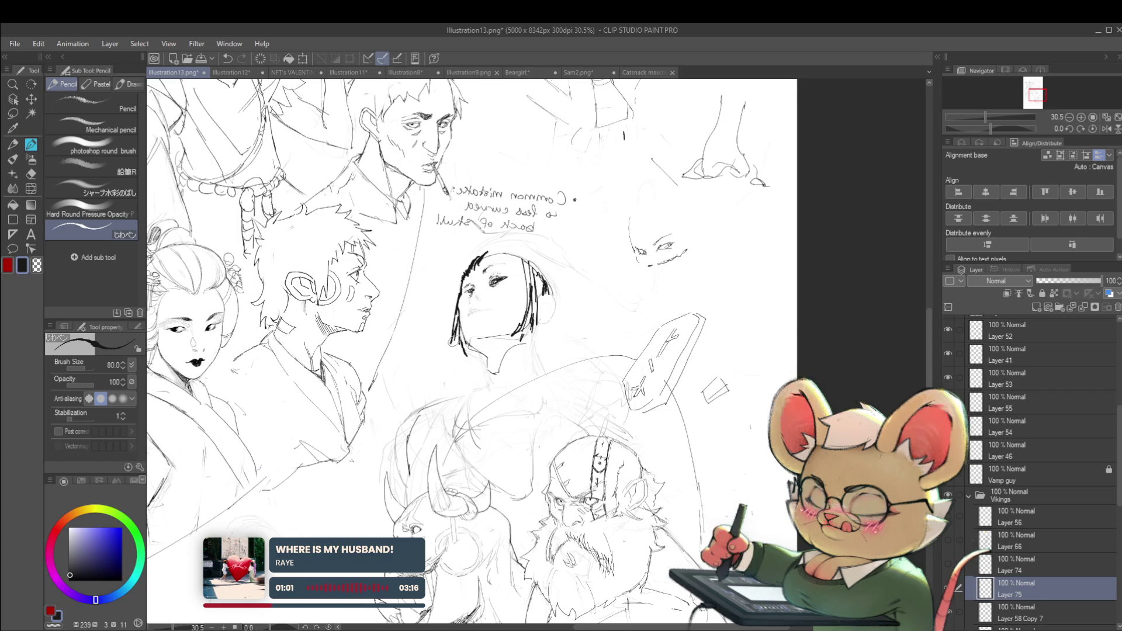
{"action": "scroll", "coordinate": [456, 320], "scroll_direction": "down", "scroll_amount": 3}
{"action": "scroll", "coordinate": [506, 287], "scroll_direction": "up", "scroll_amount": 3}
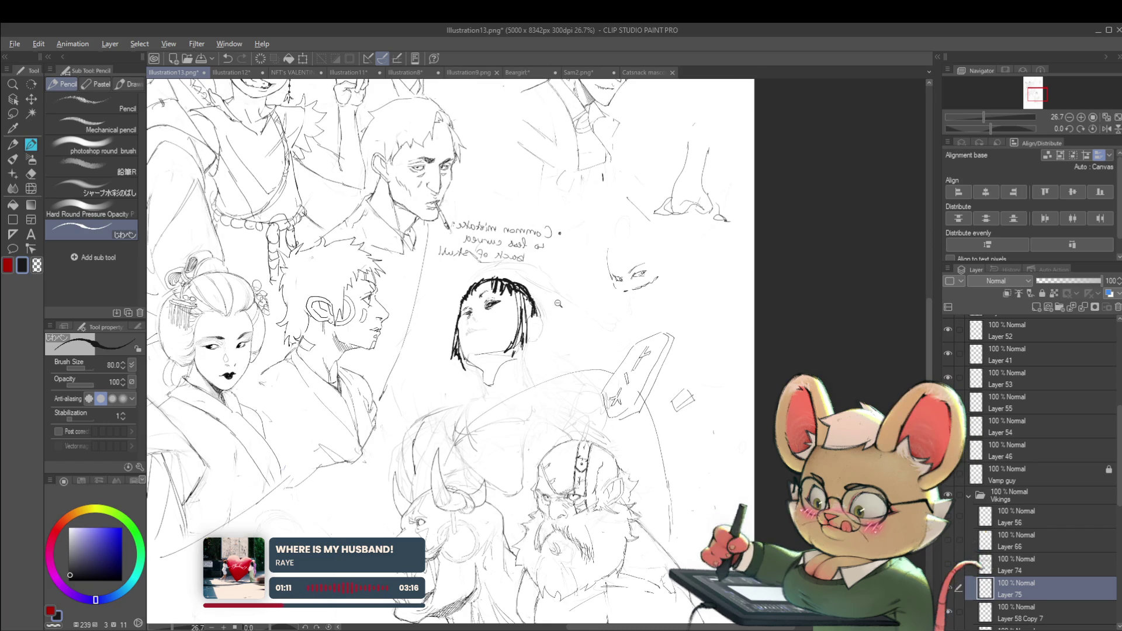
{"action": "scroll", "coordinate": [558, 304], "scroll_direction": "down", "scroll_amount": 3}
- Unflip the canvas and sketch the girl's eyes, dark lips and ear
{"action": "left_click", "coordinate": [1105, 129]}
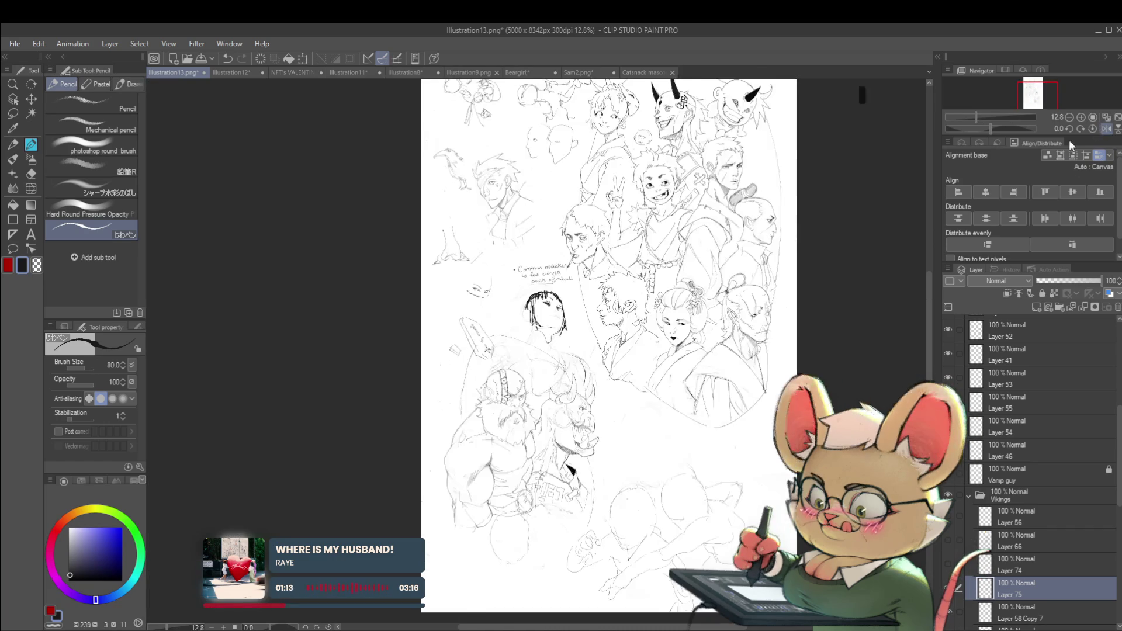
{"action": "scroll", "coordinate": [558, 313], "scroll_direction": "up", "scroll_amount": 3}
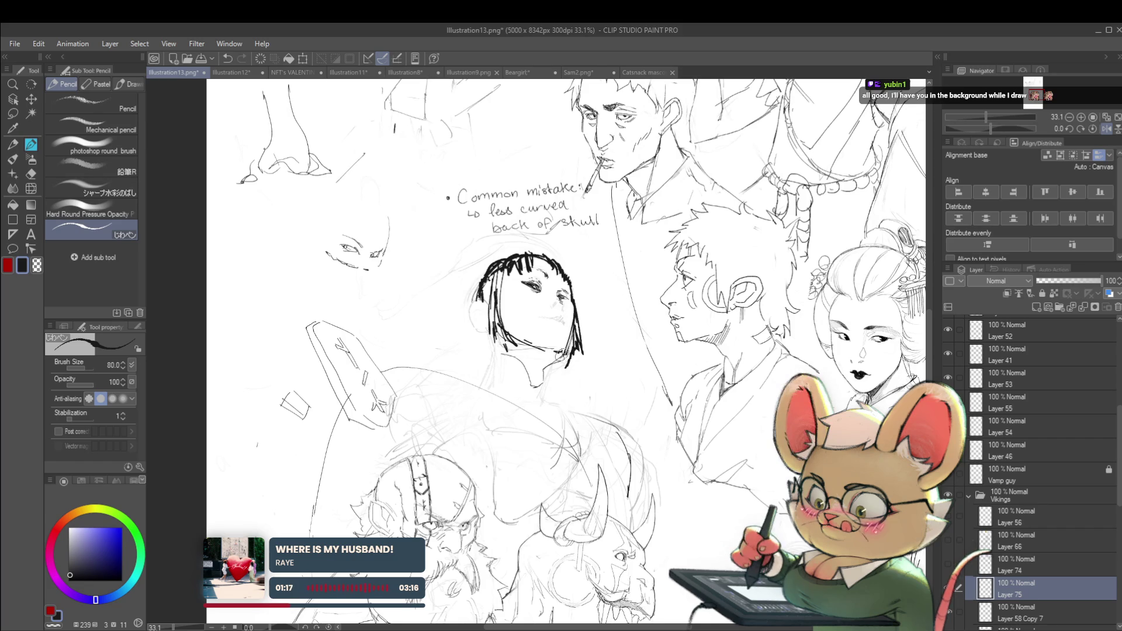
{"action": "scroll", "coordinate": [578, 336], "scroll_direction": "down", "scroll_amount": 3}
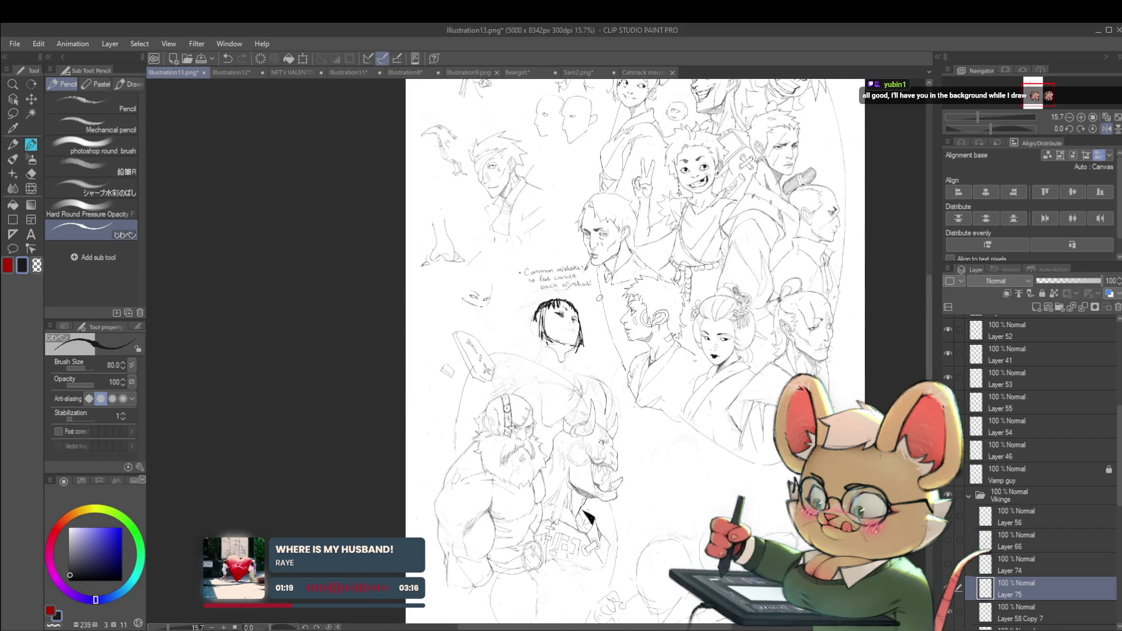
{"action": "scroll", "coordinate": [558, 328], "scroll_direction": "up", "scroll_amount": 2}
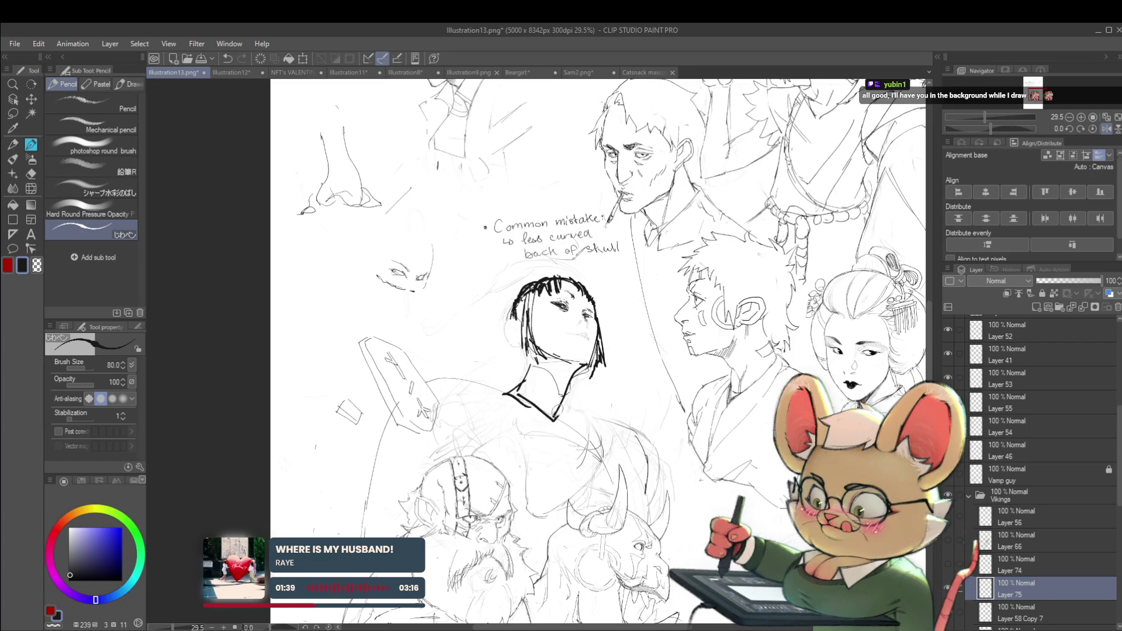
{"action": "scroll", "coordinate": [514, 393], "scroll_direction": "down", "scroll_amount": 3}
- Mirror the canvas to check the new facial features
{"action": "left_click", "coordinate": [1106, 128]}
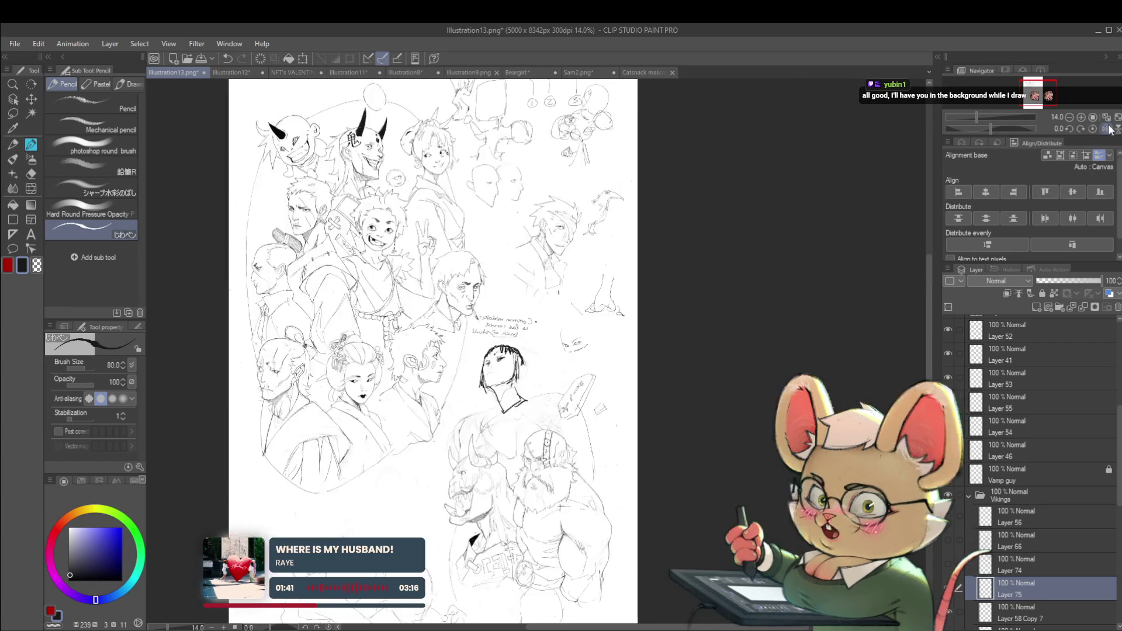
{"action": "scroll", "coordinate": [484, 374], "scroll_direction": "up", "scroll_amount": 3}
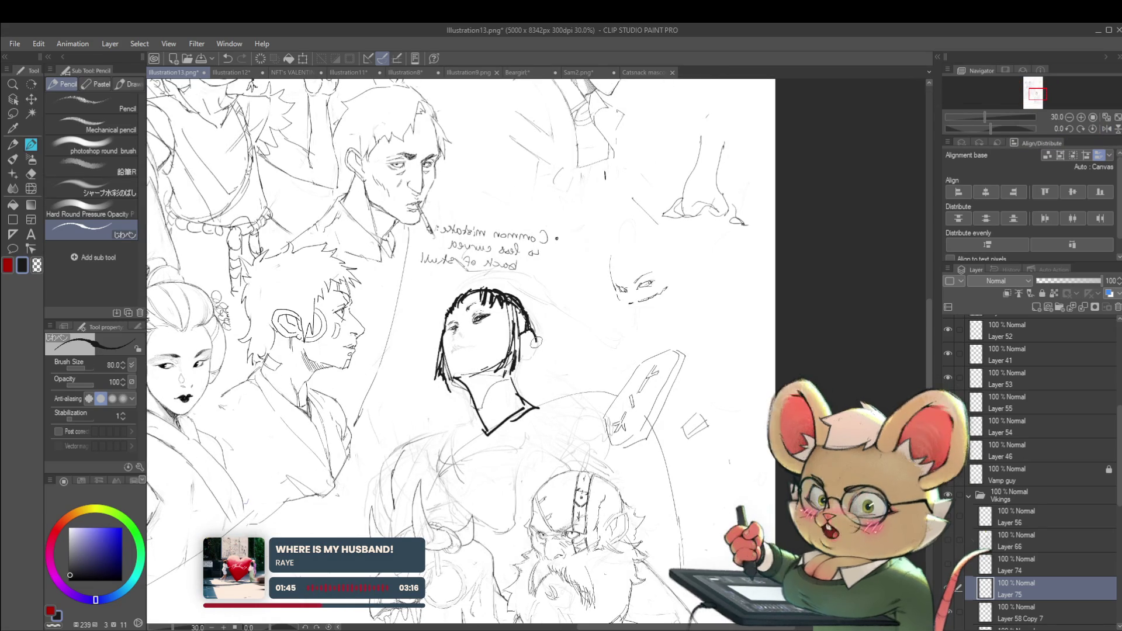
{"action": "scroll", "coordinate": [528, 344], "scroll_direction": "down", "scroll_amount": 2}
{"action": "scroll", "coordinate": [557, 351], "scroll_direction": "up", "scroll_amount": 2}
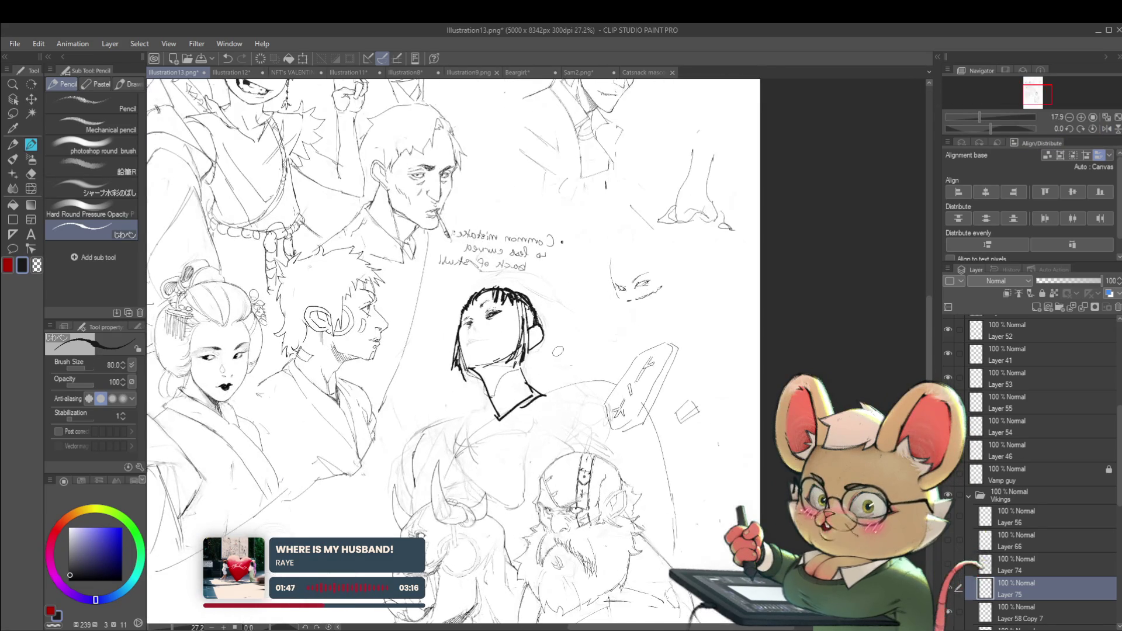
{"action": "scroll", "coordinate": [513, 333], "scroll_direction": "up", "scroll_amount": 2}
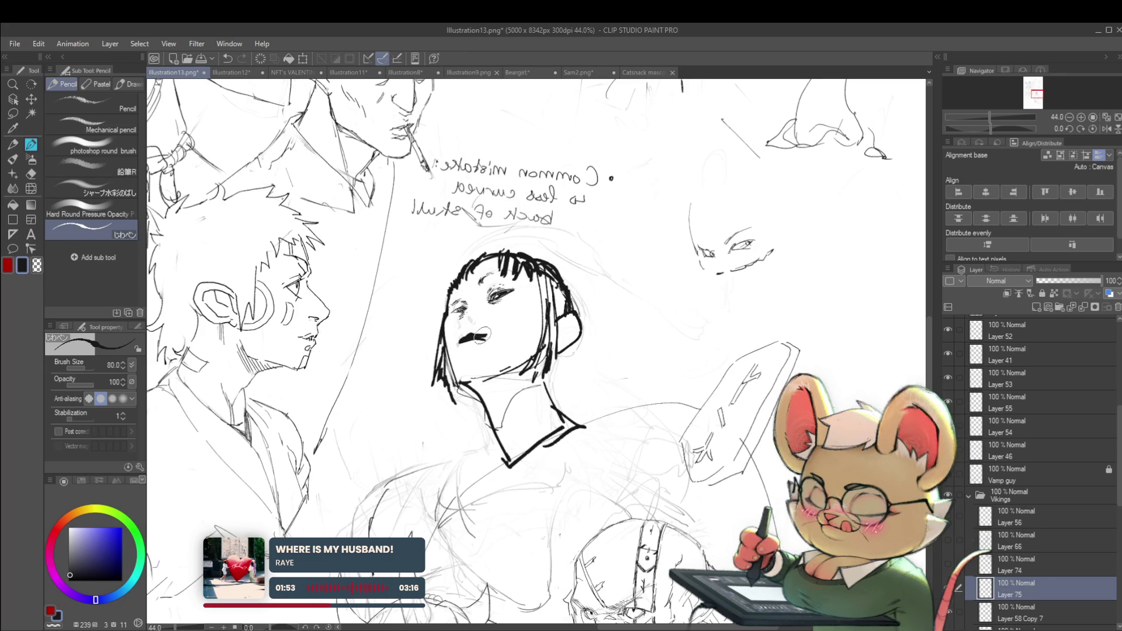
{"action": "scroll", "coordinate": [467, 338], "scroll_direction": "down", "scroll_amount": 3}
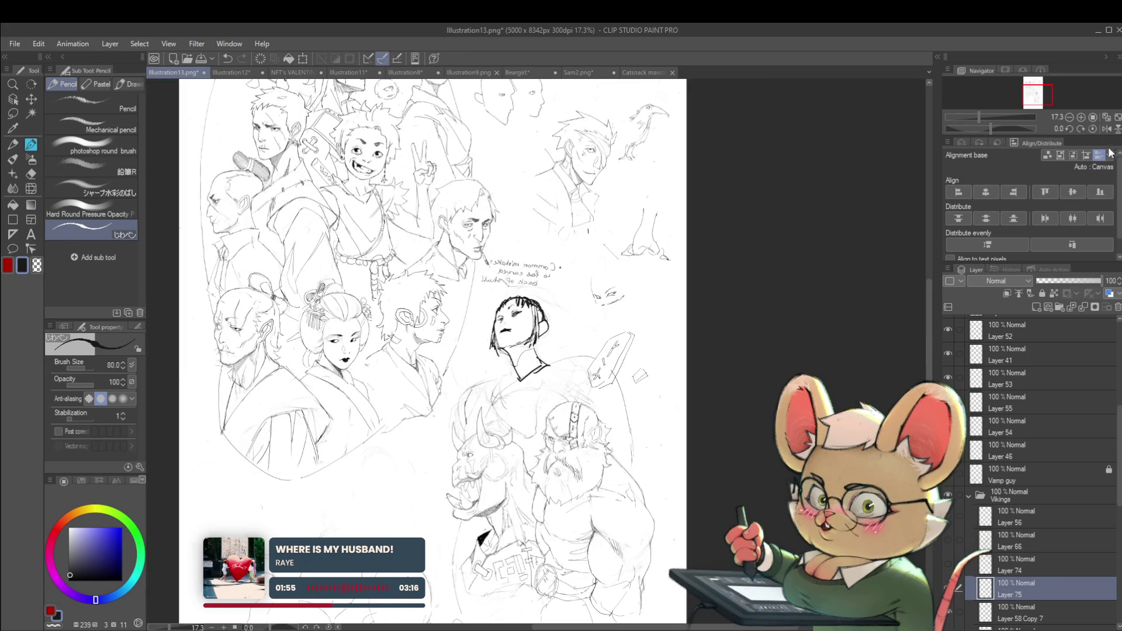
- Redraw the eyes, a small nose circle and fuller dark lips, checking mirrored and unmirrored
{"action": "left_click", "coordinate": [1106, 129]}
{"action": "scroll", "coordinate": [582, 351], "scroll_direction": "up", "scroll_amount": 4}
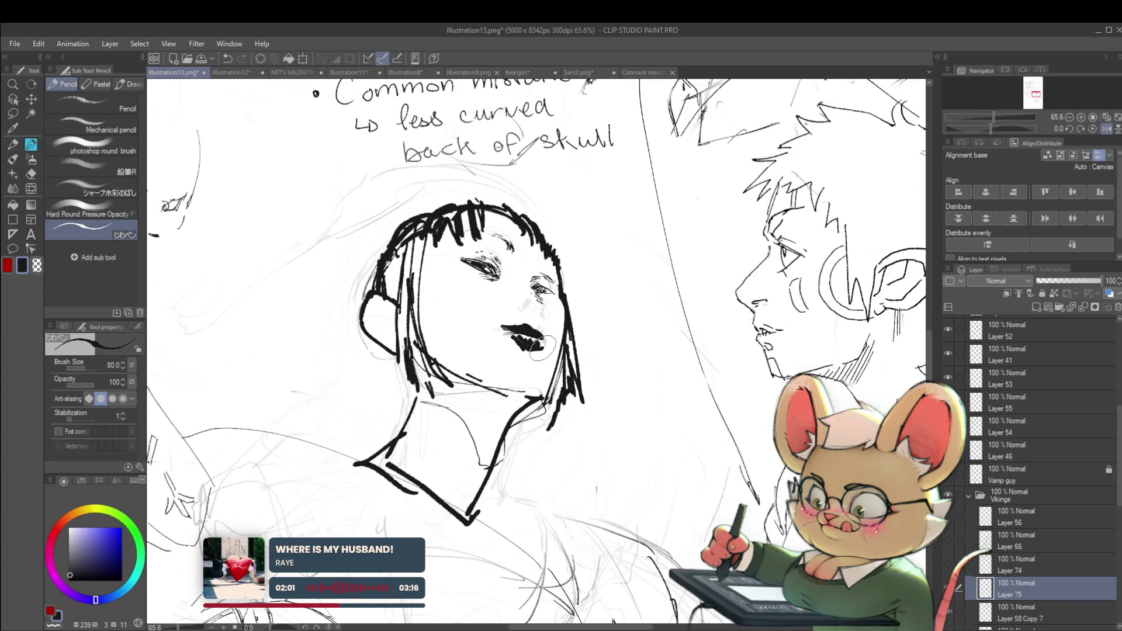
{"action": "scroll", "coordinate": [539, 349], "scroll_direction": "down", "scroll_amount": 4}
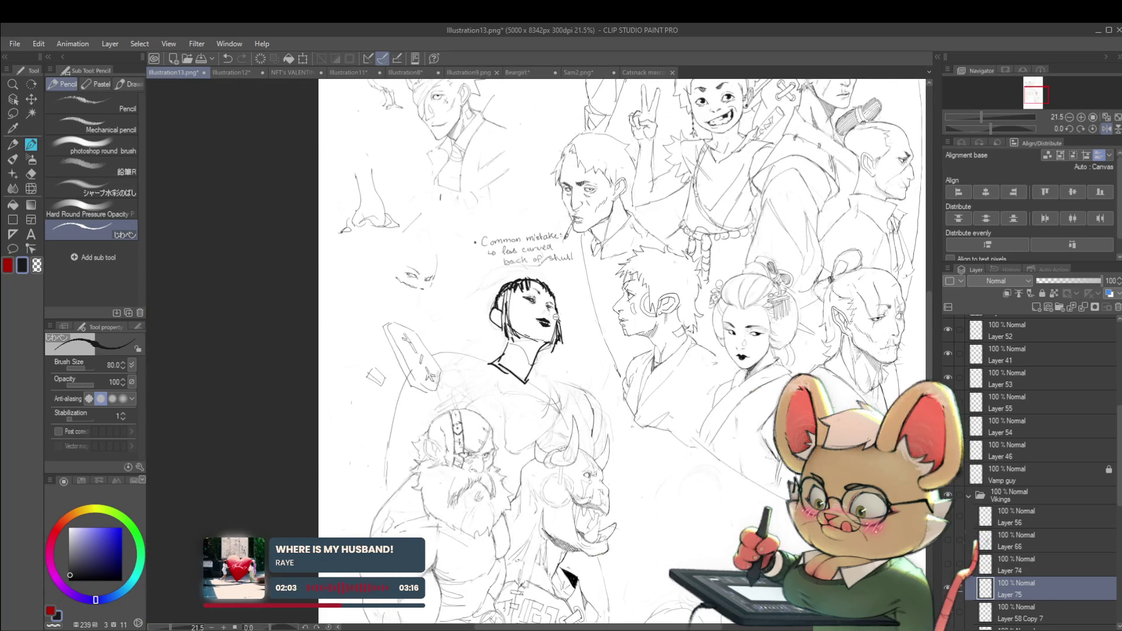
{"action": "scroll", "coordinate": [554, 311], "scroll_direction": "up", "scroll_amount": 5}
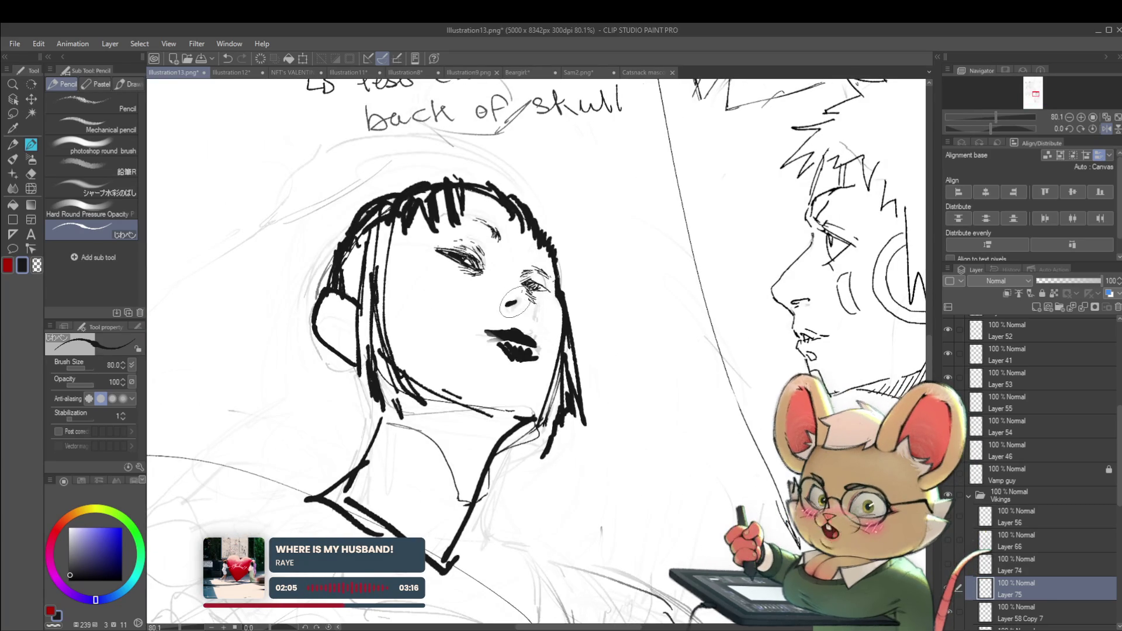
{"action": "scroll", "coordinate": [538, 291], "scroll_direction": "down", "scroll_amount": 5}
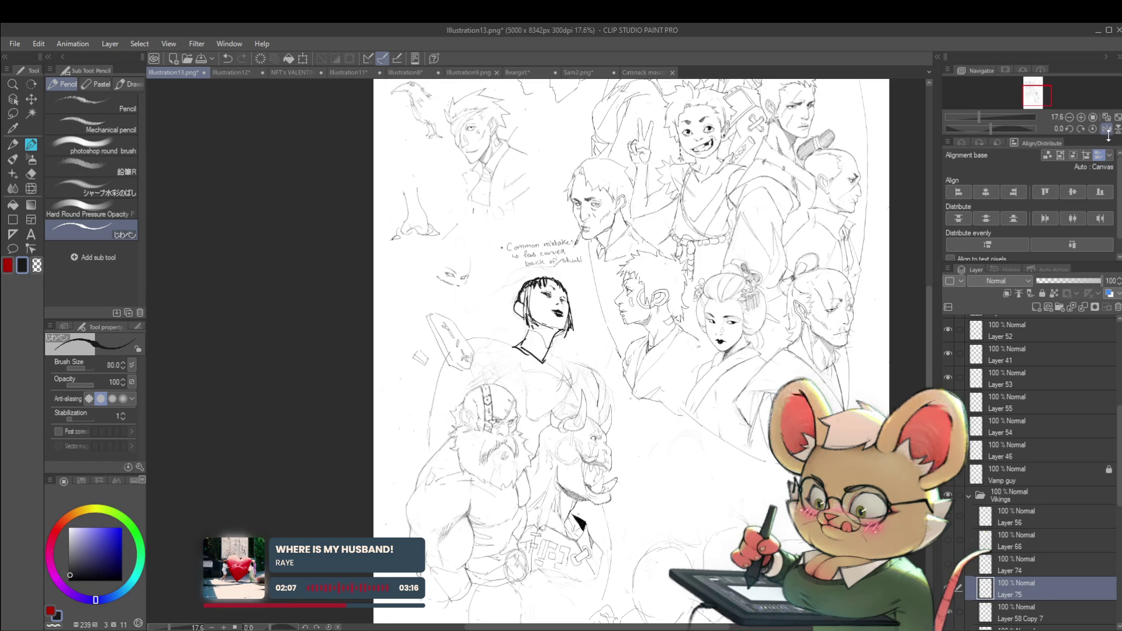
{"action": "key", "text": "h"}
{"action": "scroll", "coordinate": [537, 315], "scroll_direction": "up", "scroll_amount": 3}
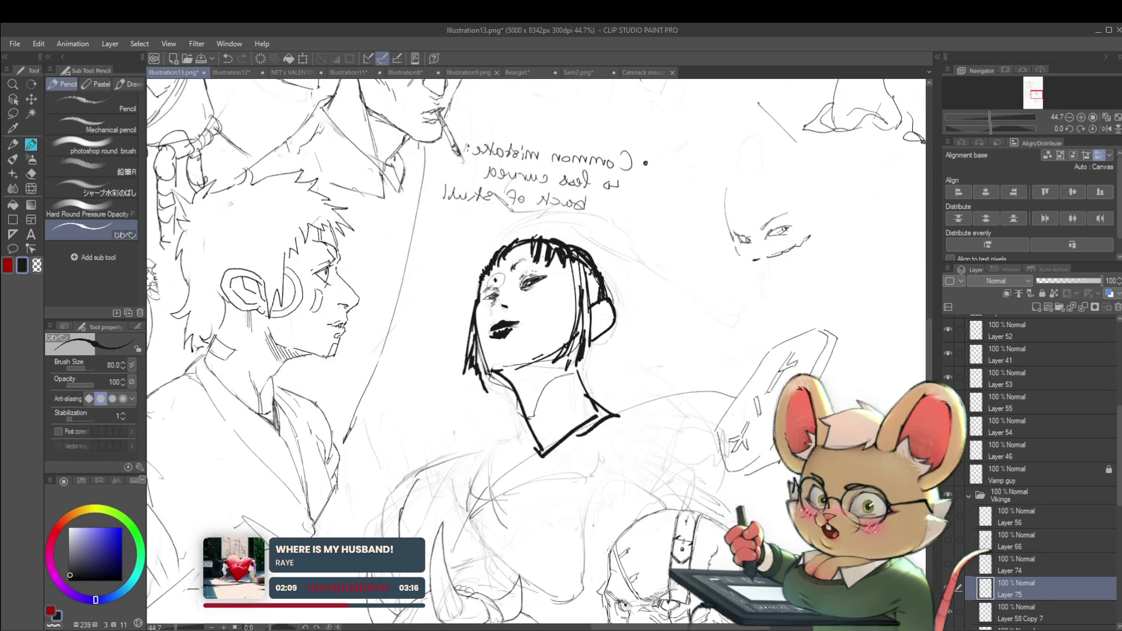
- Drop the brush size to 17 and add finer eye and nose detail
{"action": "key", "text": "bracketleft"}
{"action": "key", "text": "bracketleft"}
{"action": "key", "text": "bracketleft"}
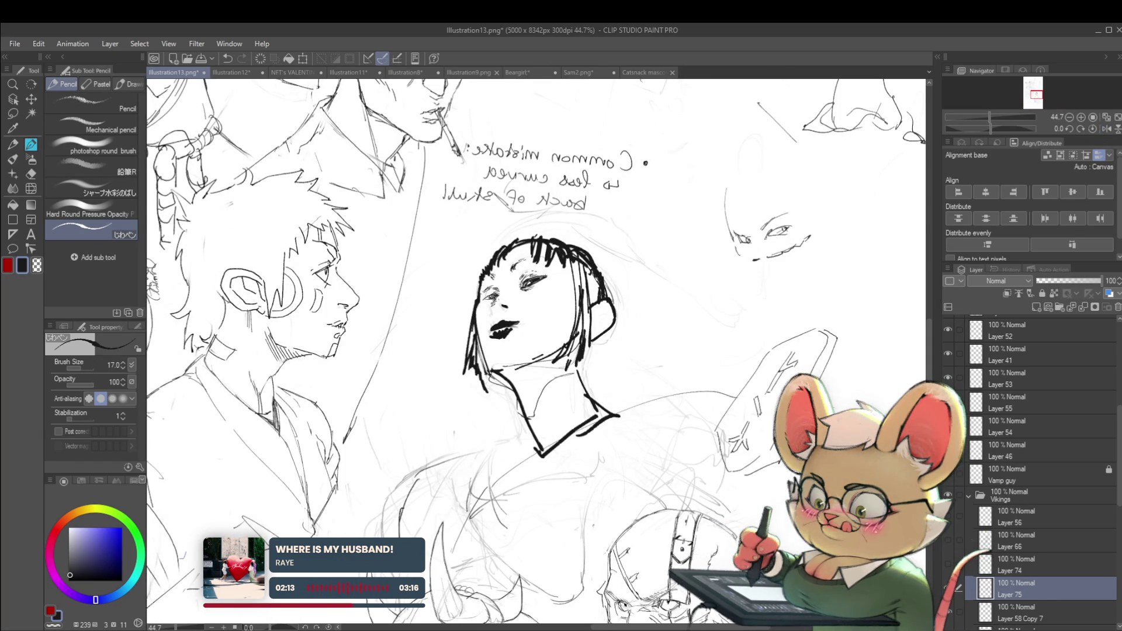
{"action": "scroll", "coordinate": [645, 163], "scroll_direction": "down", "scroll_amount": 3}
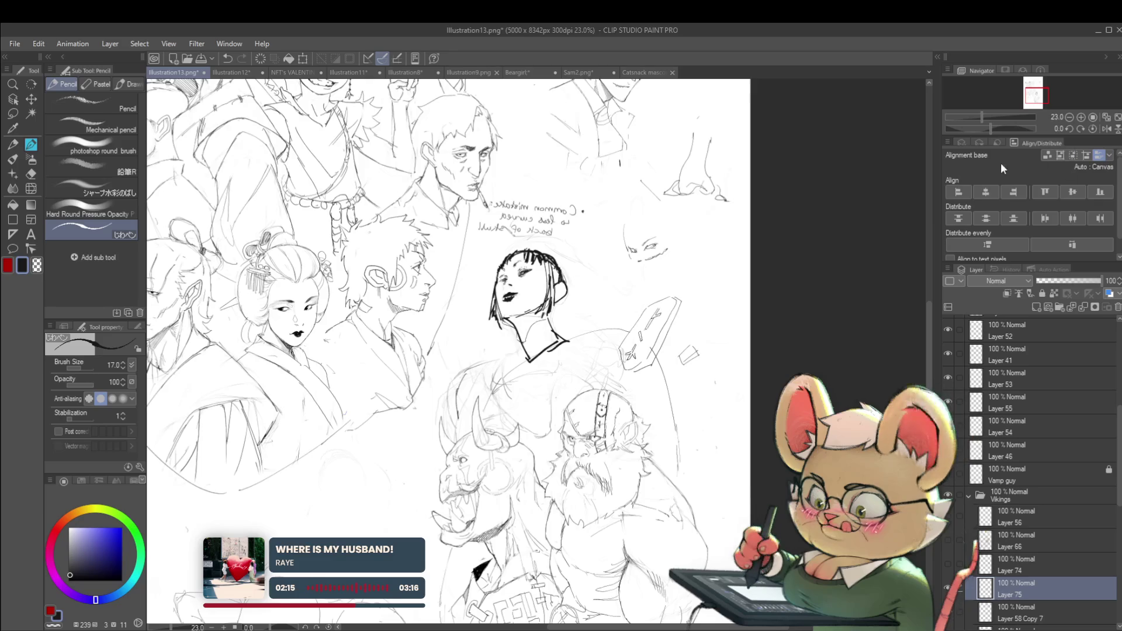
{"action": "scroll", "coordinate": [592, 247], "scroll_direction": "up", "scroll_amount": 5}
{"action": "scroll", "coordinate": [464, 290], "scroll_direction": "up", "scroll_amount": 1}
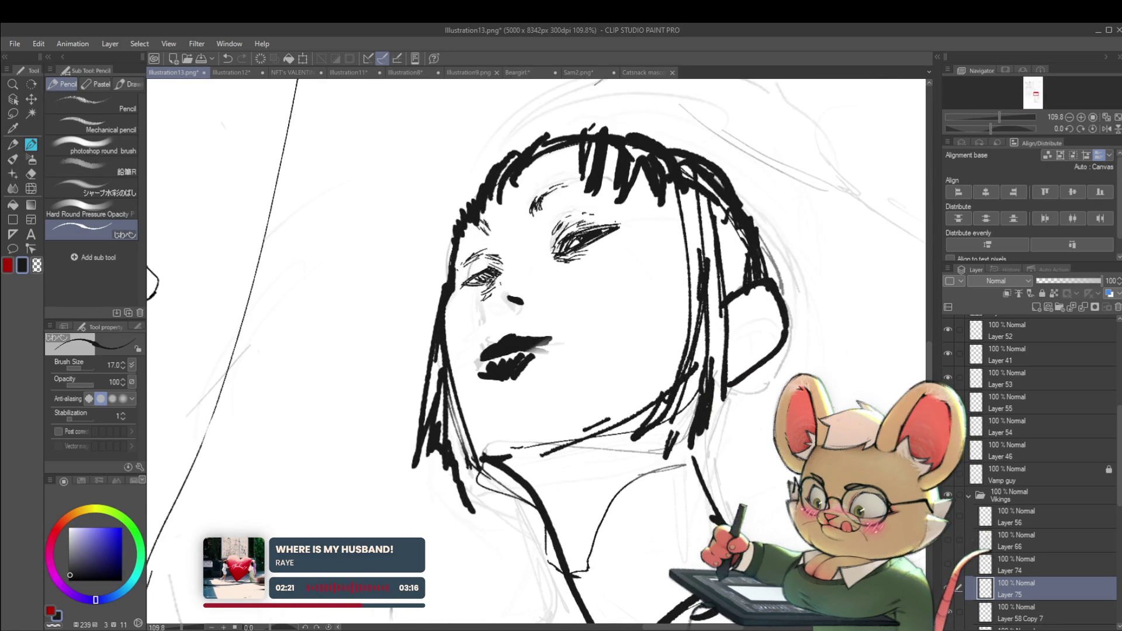
{"action": "scroll", "coordinate": [523, 283], "scroll_direction": "down", "scroll_amount": 5}
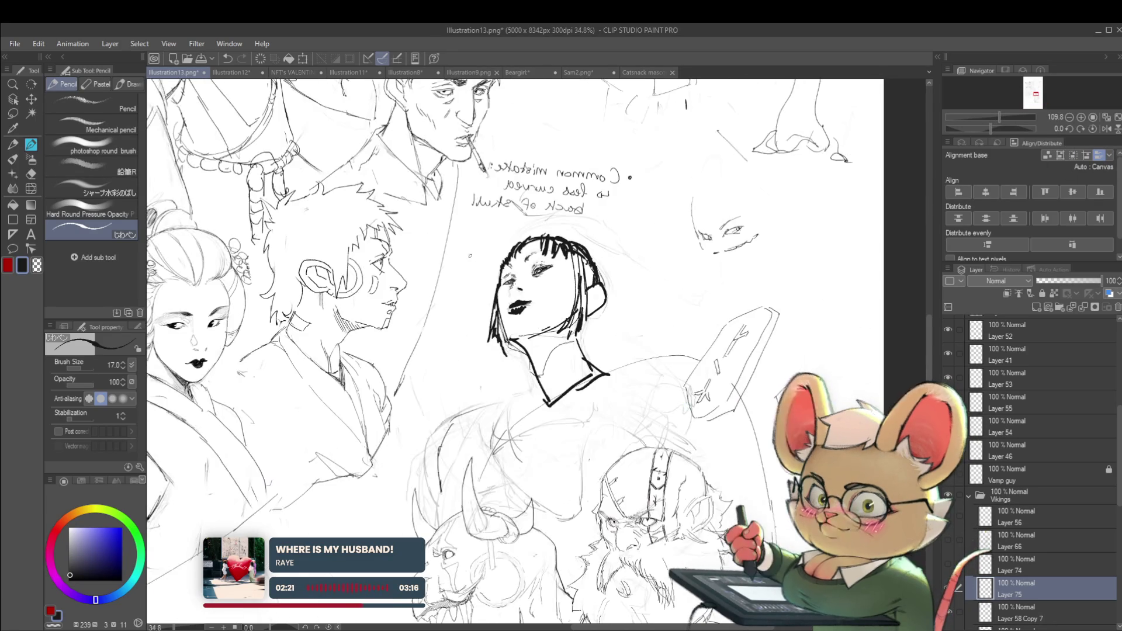
- Unmirror the canvas and review the face at normal orientation
{"action": "left_click", "coordinate": [1106, 128]}
{"action": "scroll", "coordinate": [596, 285], "scroll_direction": "up", "scroll_amount": 3}
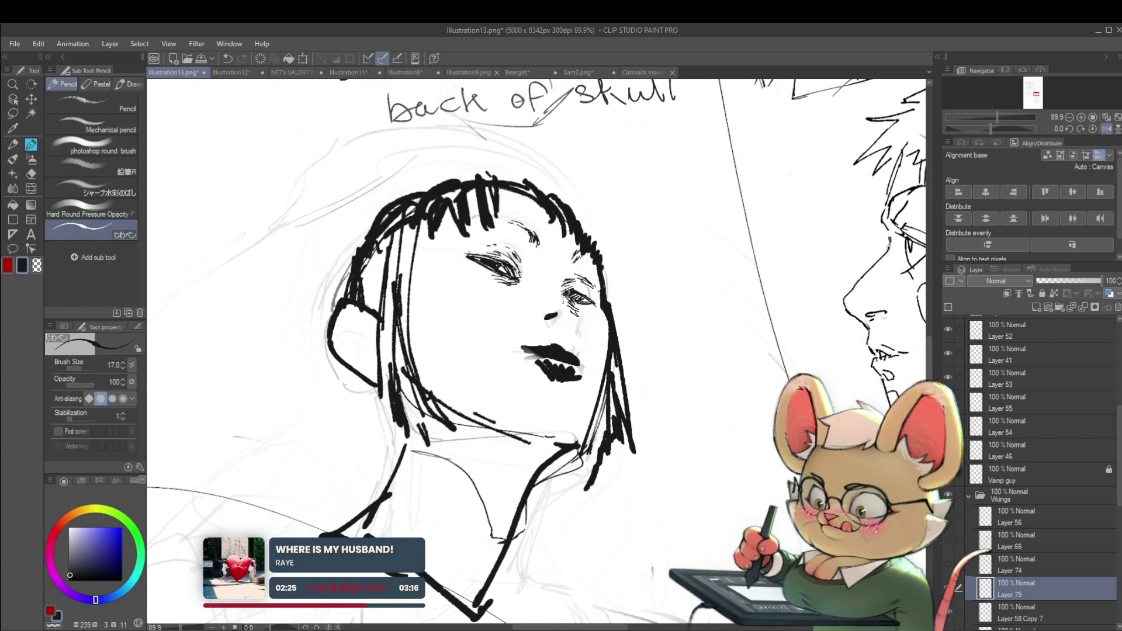
{"action": "scroll", "coordinate": [611, 285], "scroll_direction": "down", "scroll_amount": 3}
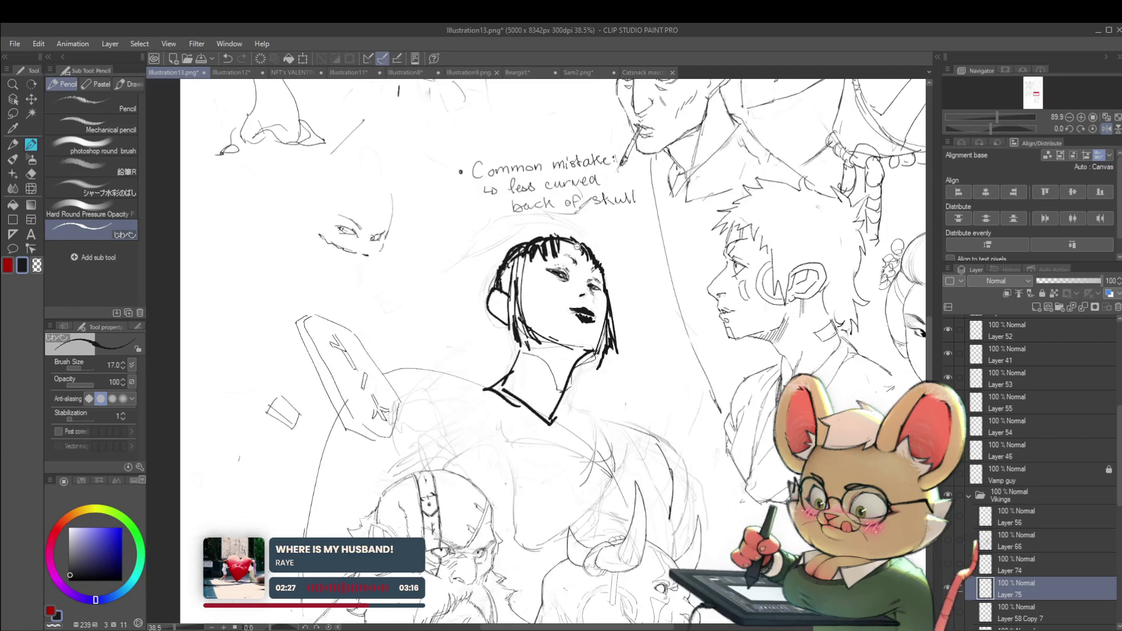
{"action": "scroll", "coordinate": [666, 246], "scroll_direction": "down", "scroll_amount": 2}
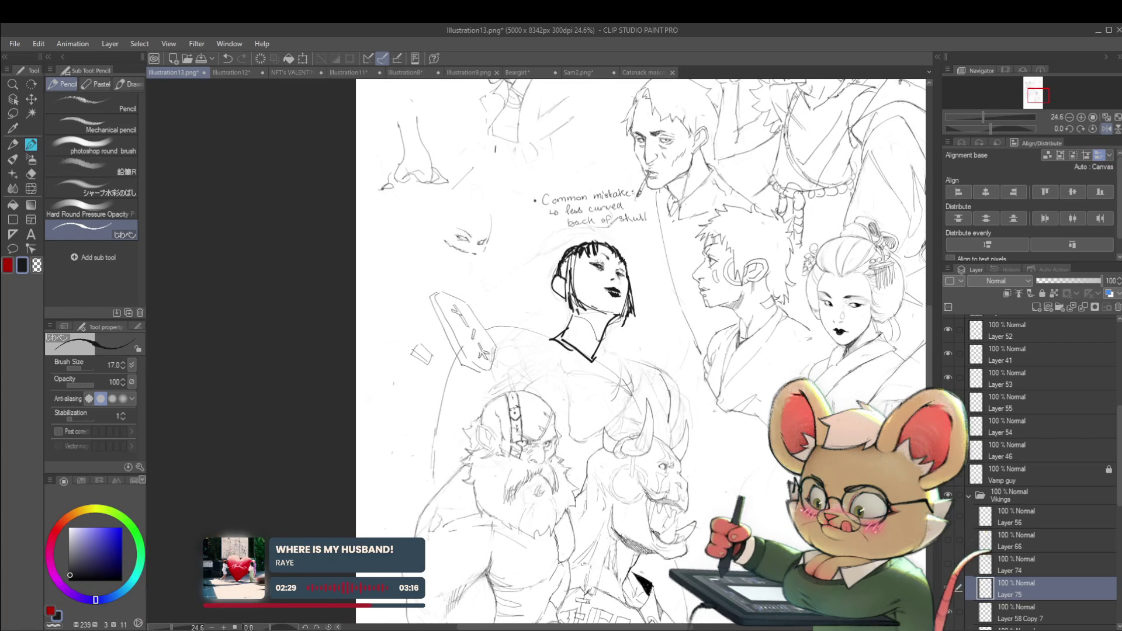
{"action": "scroll", "coordinate": [627, 325], "scroll_direction": "up", "scroll_amount": 2}
- Centre the girl's head and lighten the heavy hair strokes around it
{"action": "left_click_drag", "start_coordinate": [656, 372], "coordinate": [568, 430]}
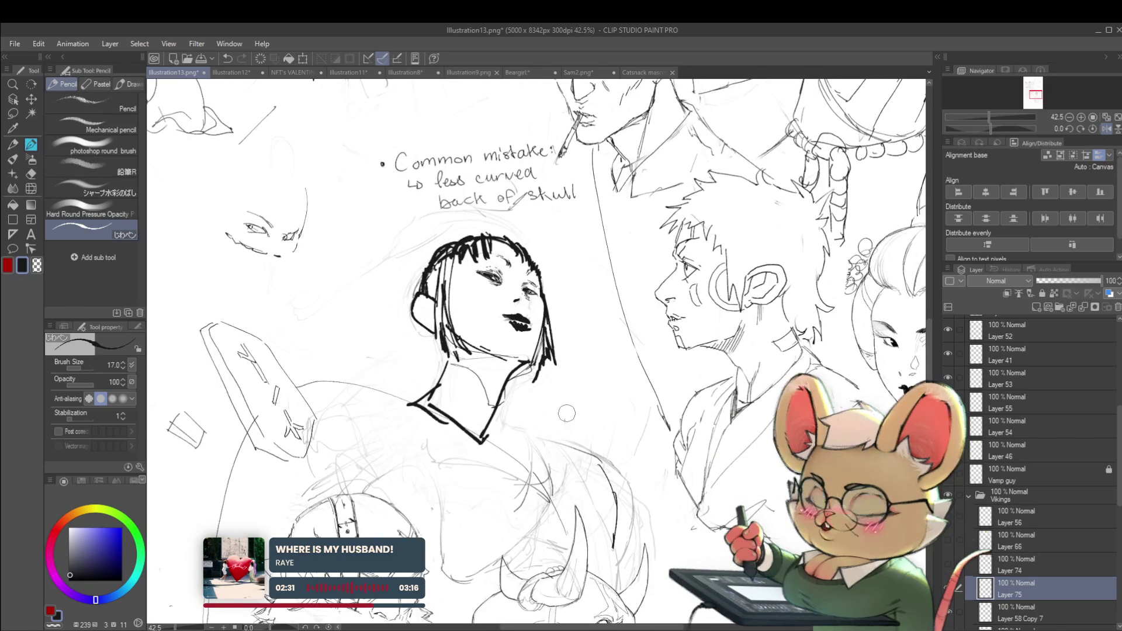
{"action": "left_click_drag", "start_coordinate": [457, 350], "coordinate": [526, 233]}
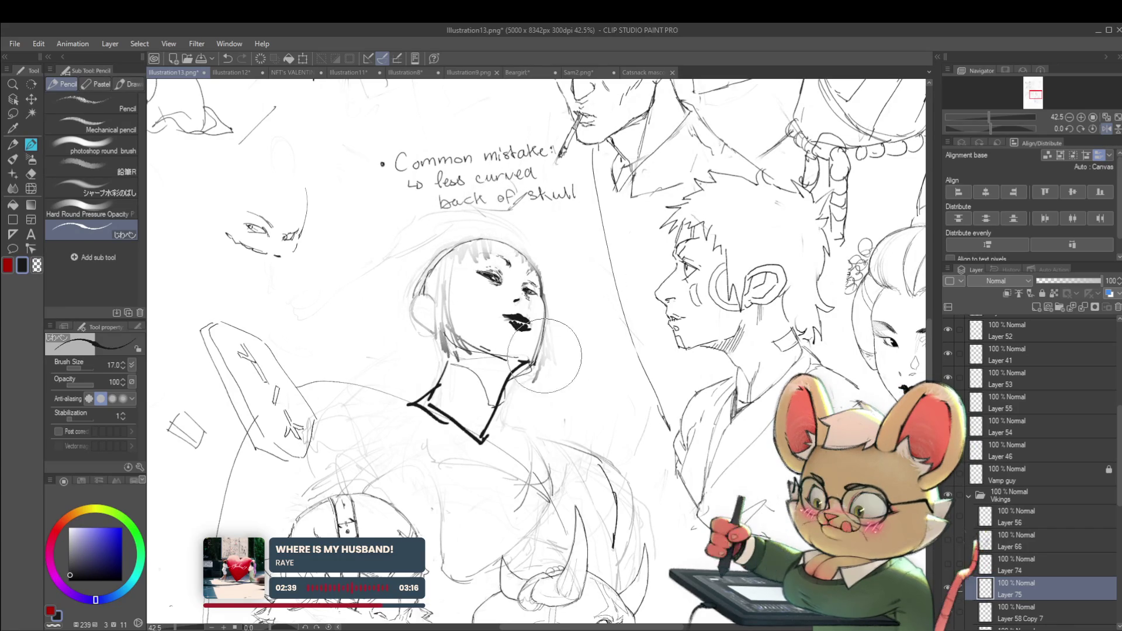
{"action": "left_click_drag", "start_coordinate": [419, 324], "coordinate": [400, 357]}
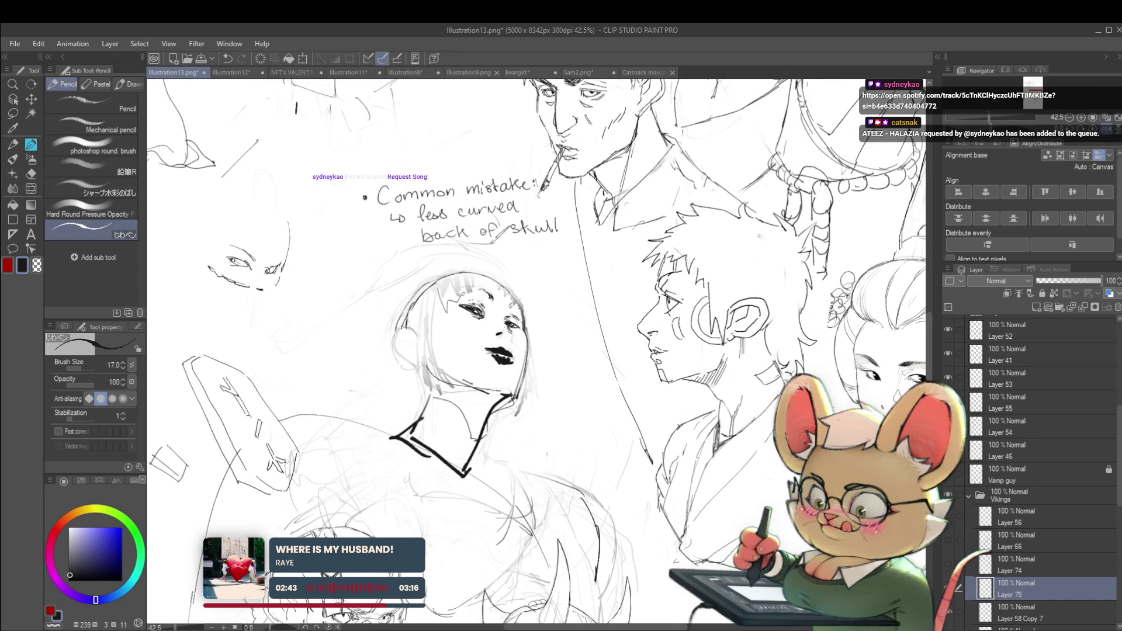
- At brush size 25, sketch arcs over the head top, undoing the last one
{"action": "key", "text": "bracketright"}
{"action": "key", "text": "bracketright"}
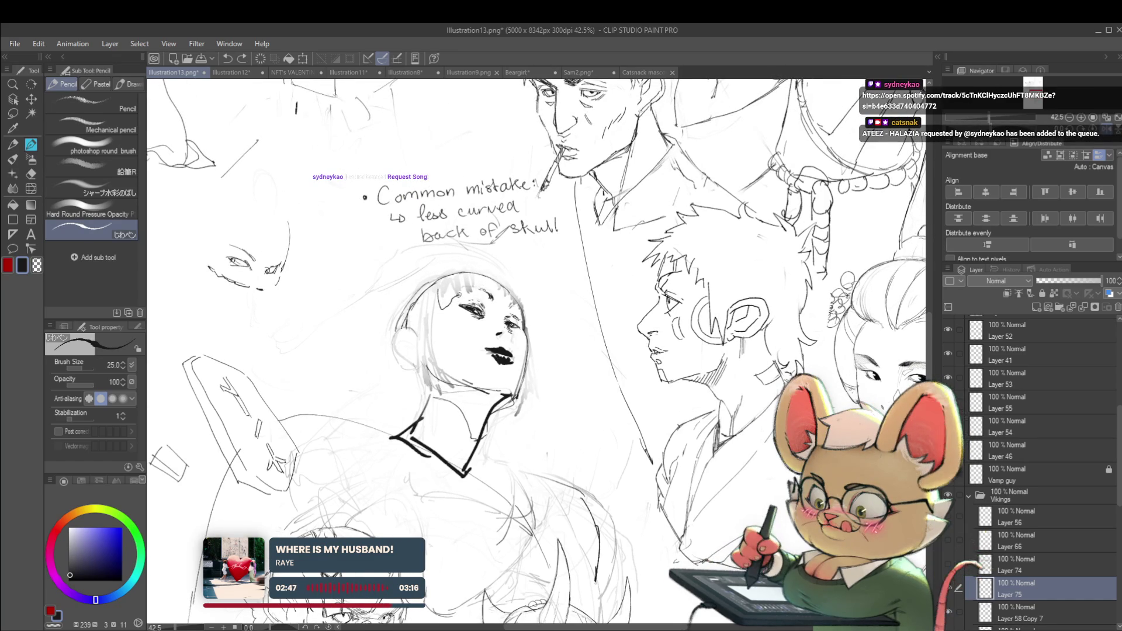
{"action": "left_click_drag", "start_coordinate": [452, 300], "coordinate": [507, 301]}
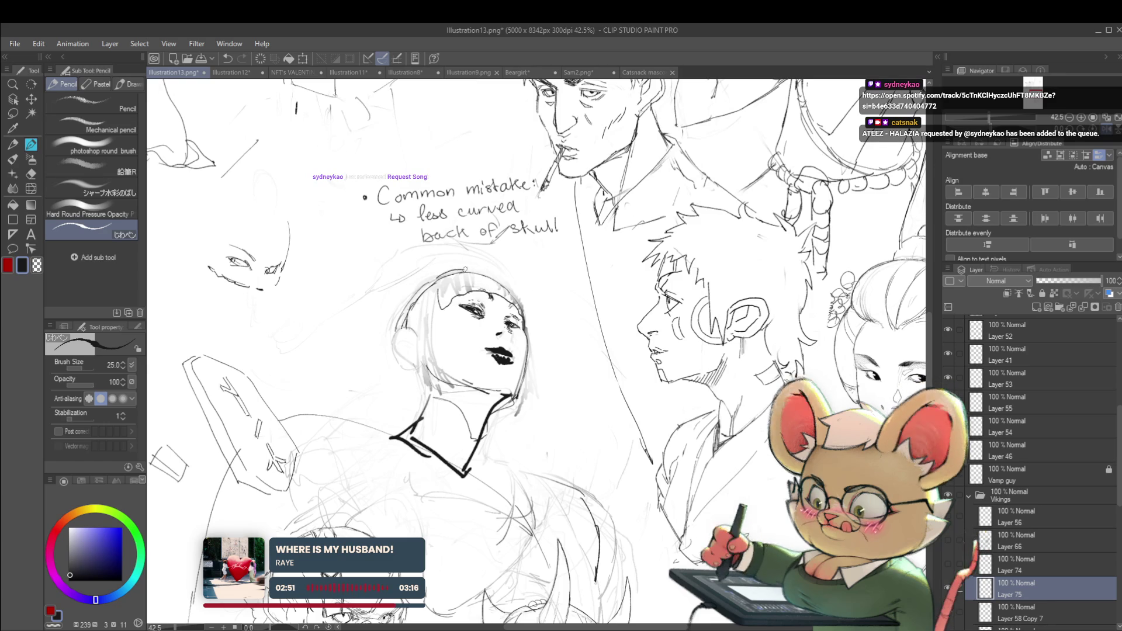
{"action": "left_click_drag", "start_coordinate": [437, 280], "coordinate": [510, 282]}
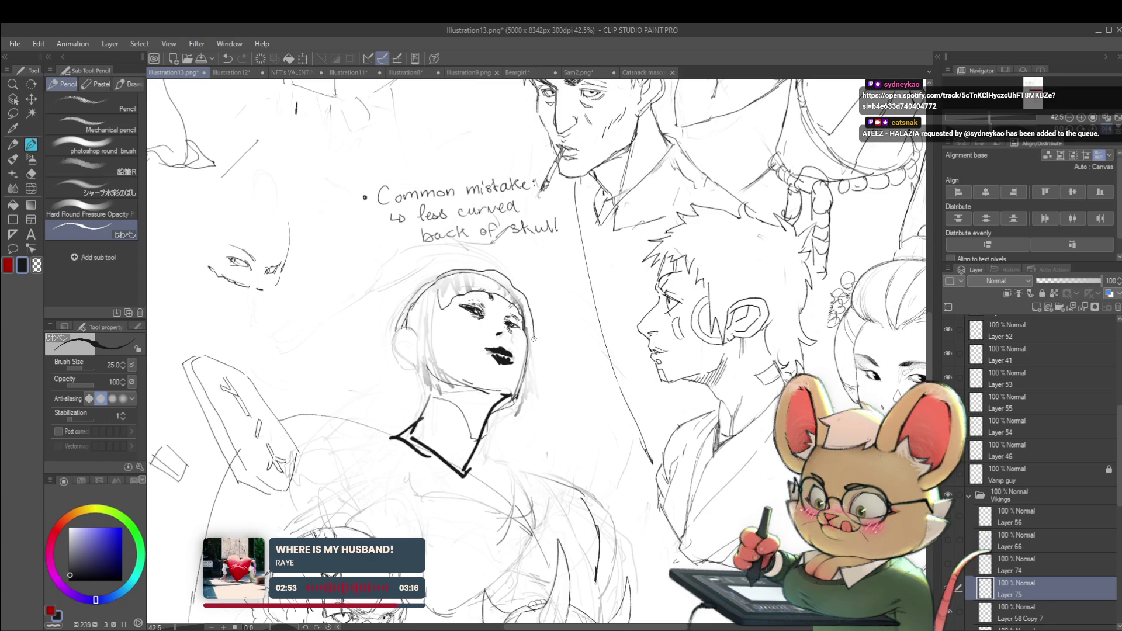
{"action": "scroll", "coordinate": [555, 309], "scroll_direction": "down", "scroll_amount": 3}
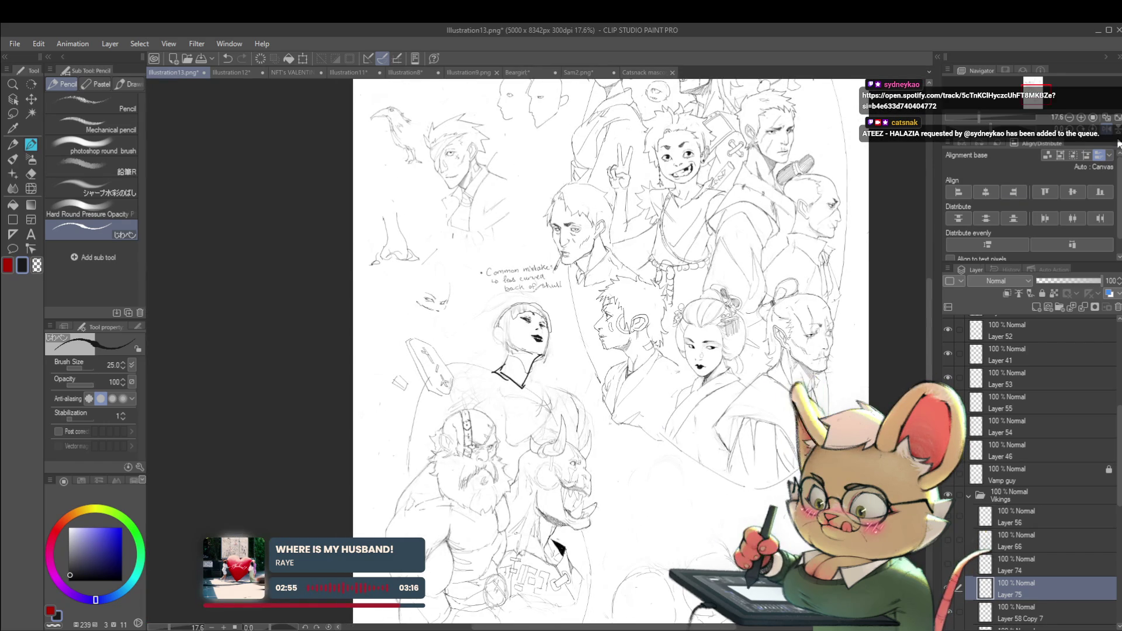
{"action": "key", "text": "h"}
{"action": "key", "text": "ctrl+z"}
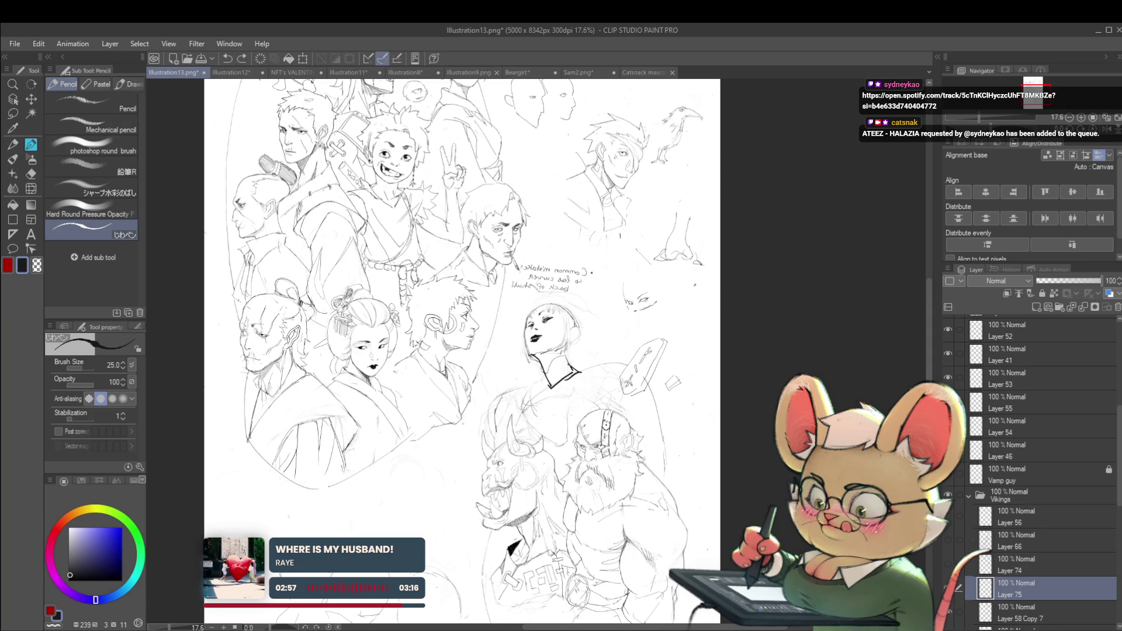
{"action": "scroll", "coordinate": [554, 311], "scroll_direction": "up", "scroll_amount": 2}
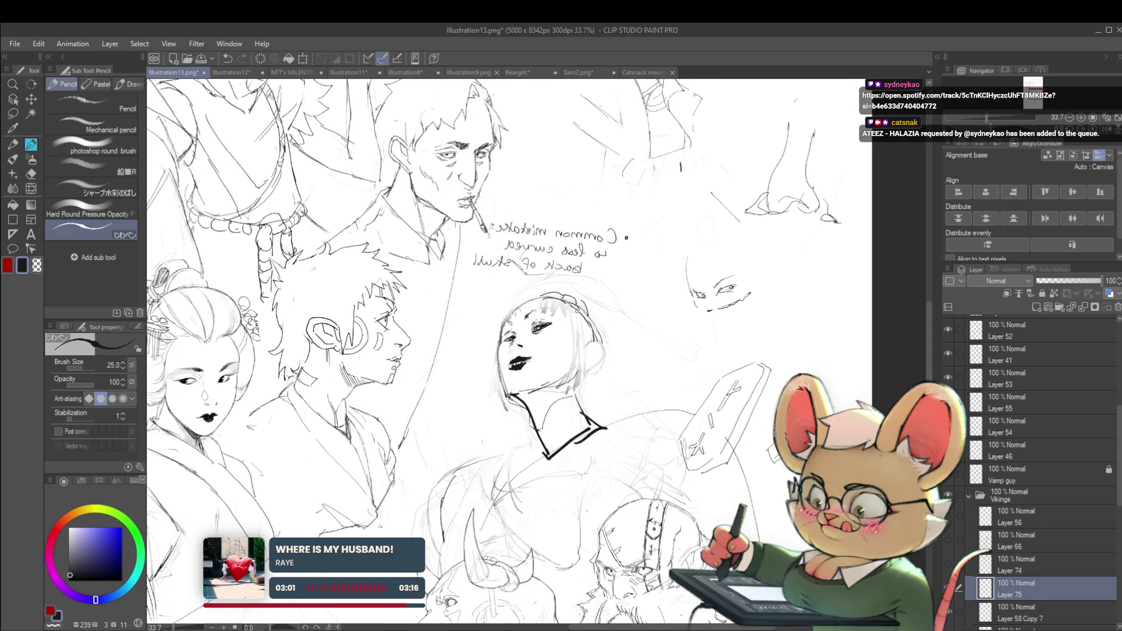
- Sketch strokes onto the girl's hair band
{"action": "left_click_drag", "start_coordinate": [590, 305], "coordinate": [595, 313]}
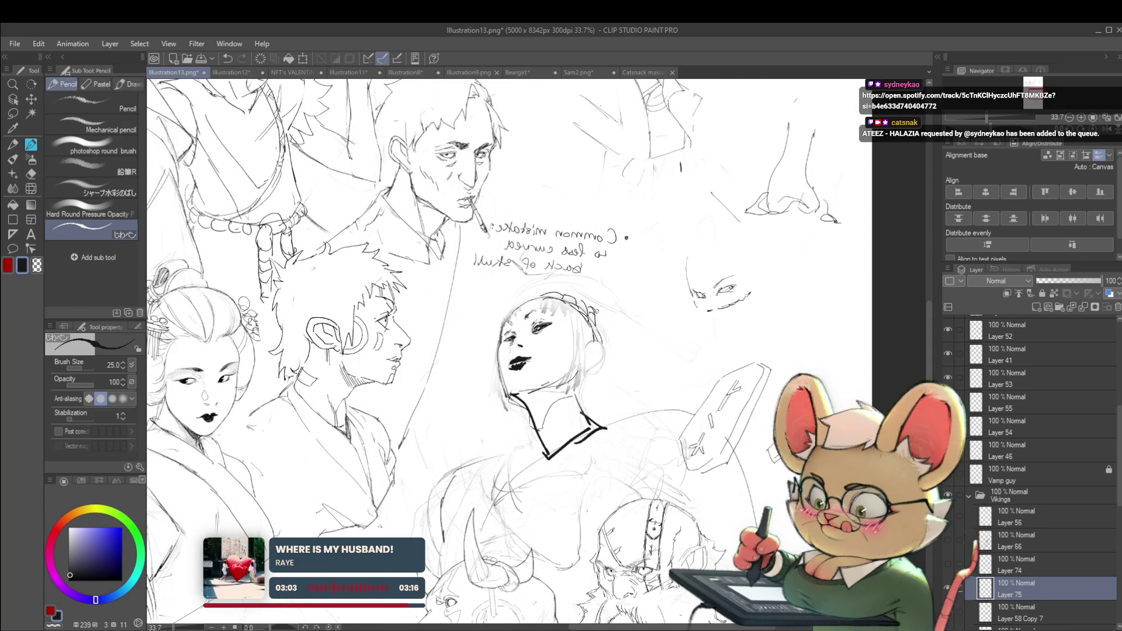
{"action": "scroll", "coordinate": [597, 340], "scroll_direction": "down", "scroll_amount": 3}
{"action": "scroll", "coordinate": [501, 325], "scroll_direction": "up", "scroll_amount": 4}
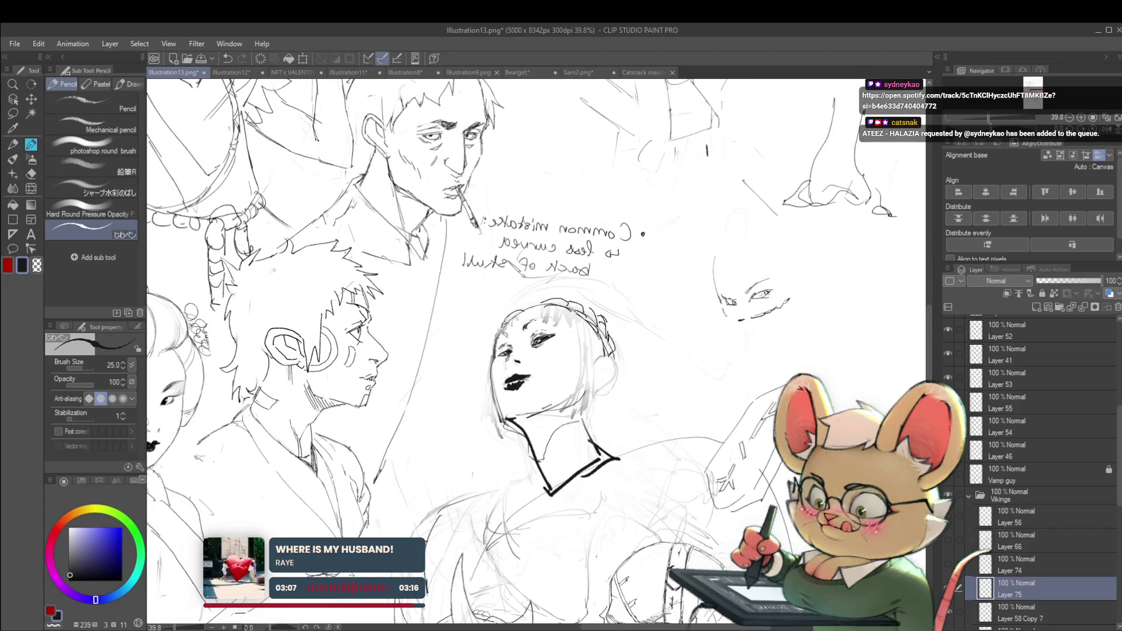
{"action": "scroll", "coordinate": [525, 327], "scroll_direction": "down", "scroll_amount": 3}
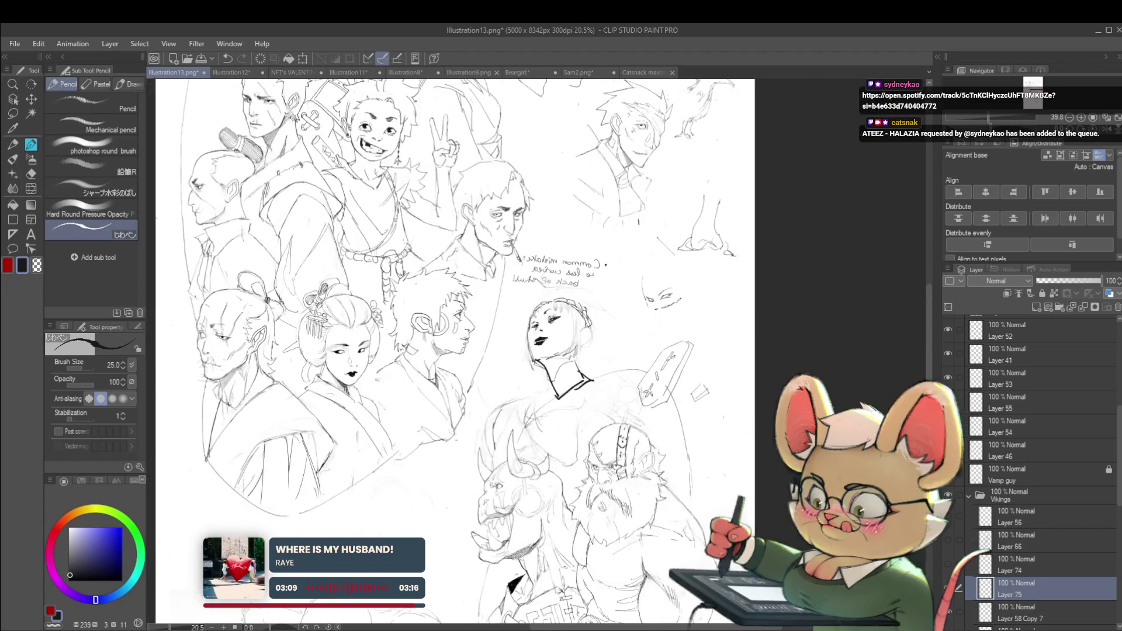
{"action": "scroll", "coordinate": [526, 327], "scroll_direction": "up", "scroll_amount": 3}
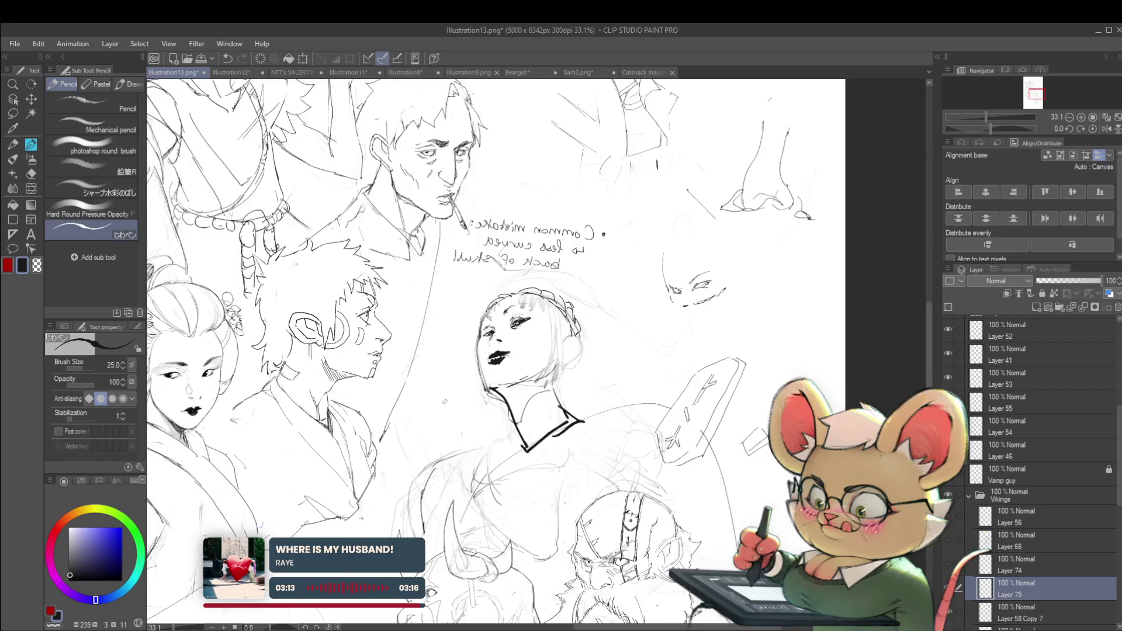
{"action": "scroll", "coordinate": [461, 409], "scroll_direction": "down", "scroll_amount": 2}
{"action": "scroll", "coordinate": [514, 327], "scroll_direction": "up", "scroll_amount": 4}
- Undo the black lips and redraw the mouth as a smile
{"action": "key", "text": "ctrl+z"}
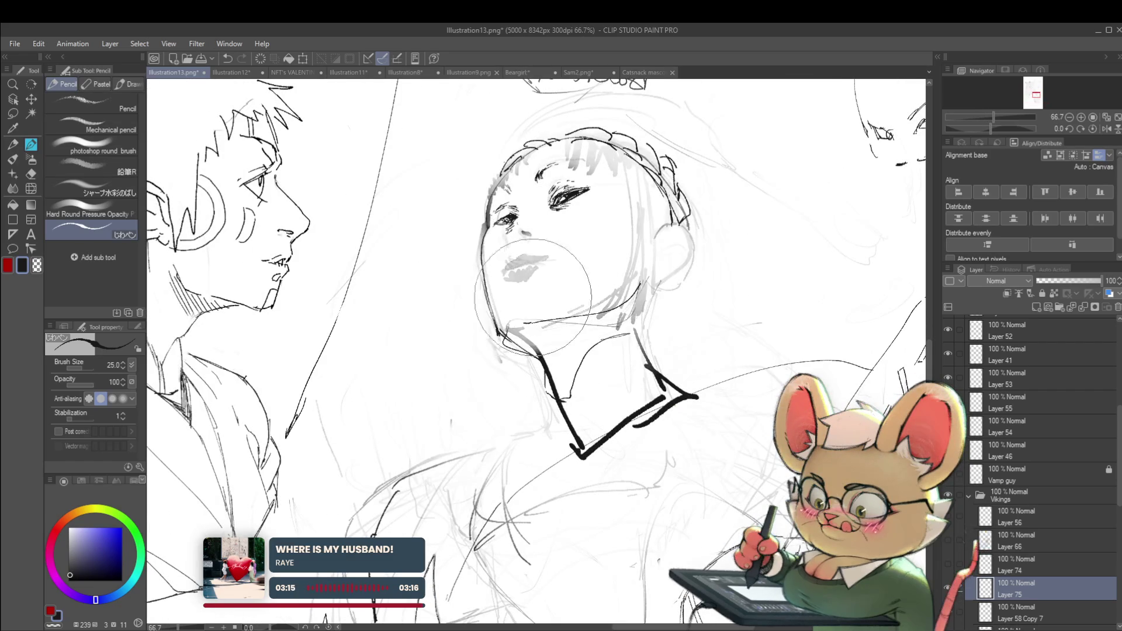
{"action": "left_click_drag", "start_coordinate": [559, 254], "coordinate": [539, 271]}
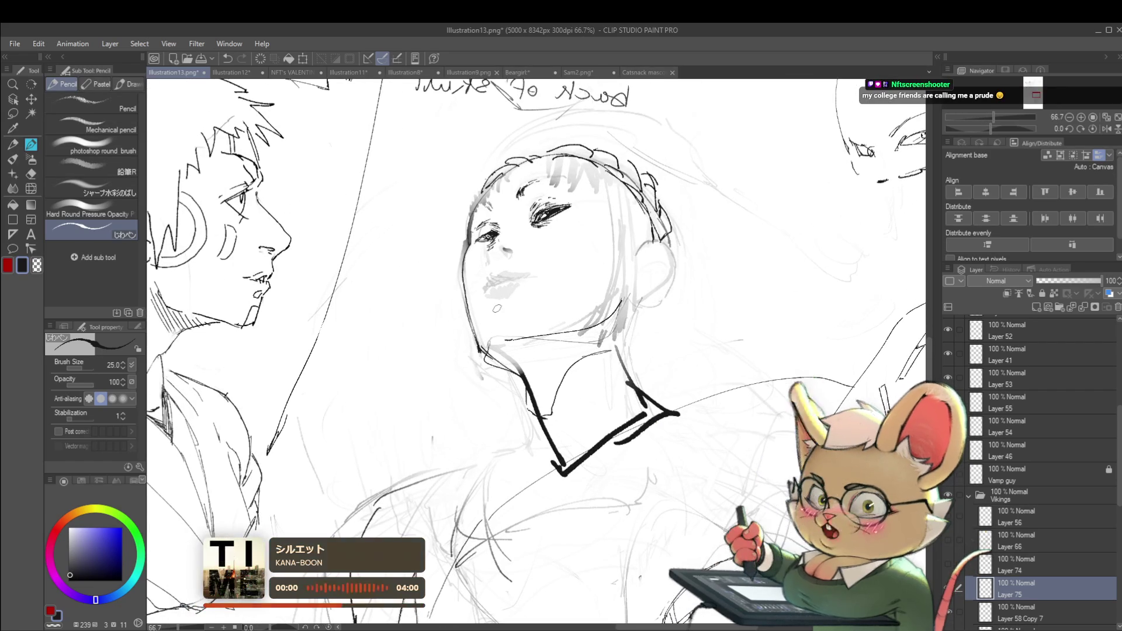
{"action": "scroll", "coordinate": [506, 282], "scroll_direction": "down", "scroll_amount": 2}
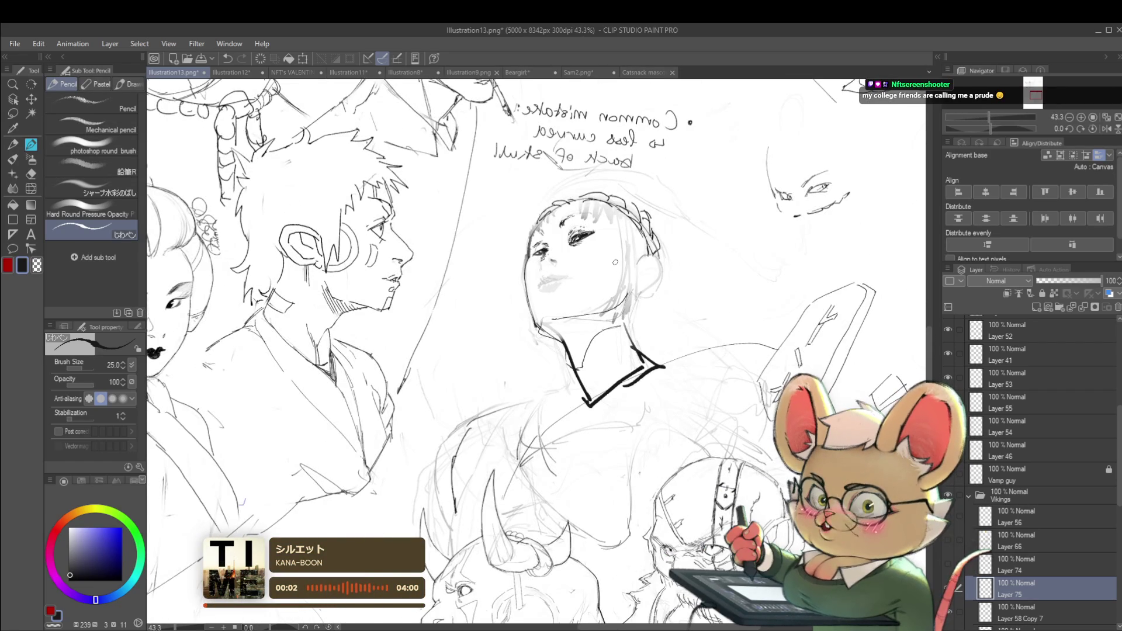
{"action": "left_click", "coordinate": [1106, 128]}
{"action": "scroll", "coordinate": [508, 274], "scroll_direction": "up", "scroll_amount": 2}
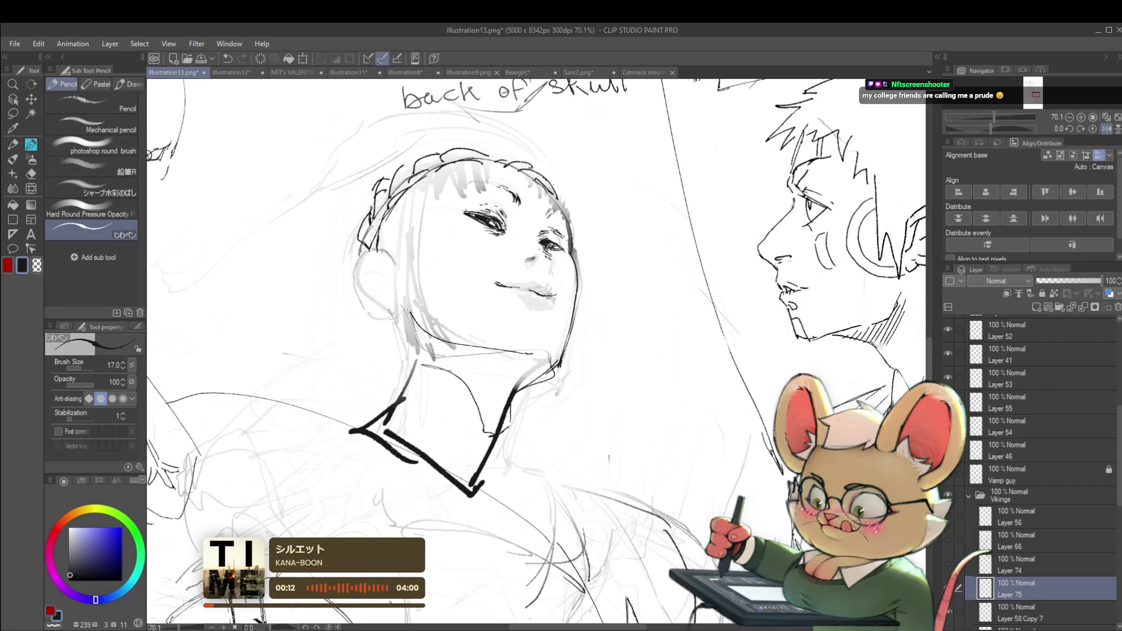
{"action": "scroll", "coordinate": [555, 297], "scroll_direction": "down", "scroll_amount": 4}
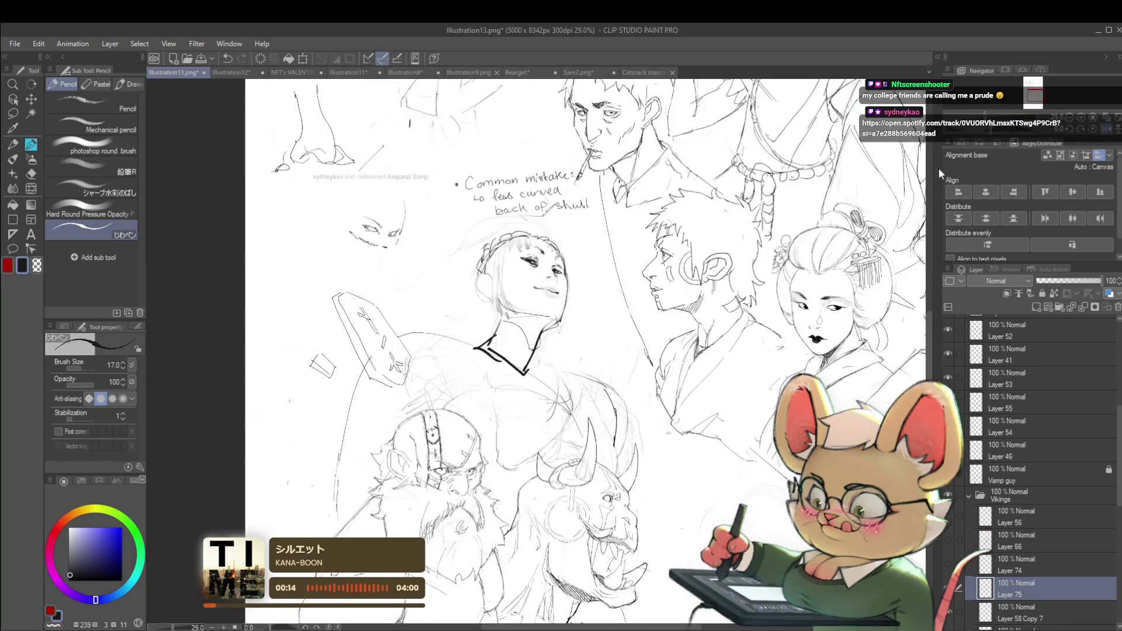
- Draw a small hoop earring beneath the ear, checking it mirrored and unmirrored
{"action": "key", "text": "h"}
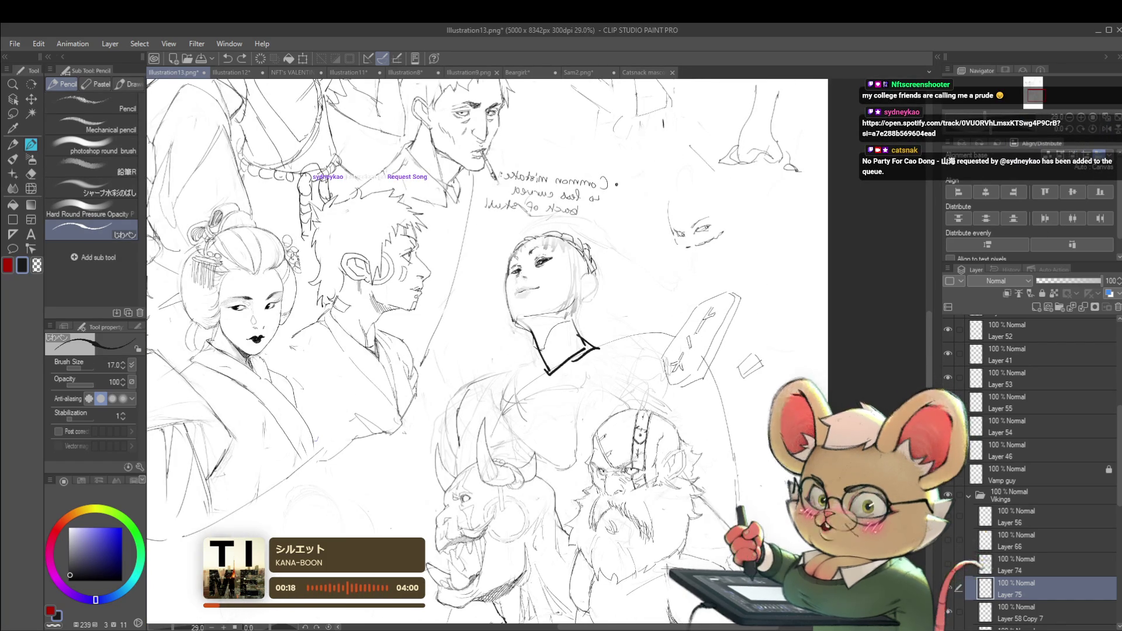
{"action": "scroll", "coordinate": [536, 295], "scroll_direction": "up", "scroll_amount": 3}
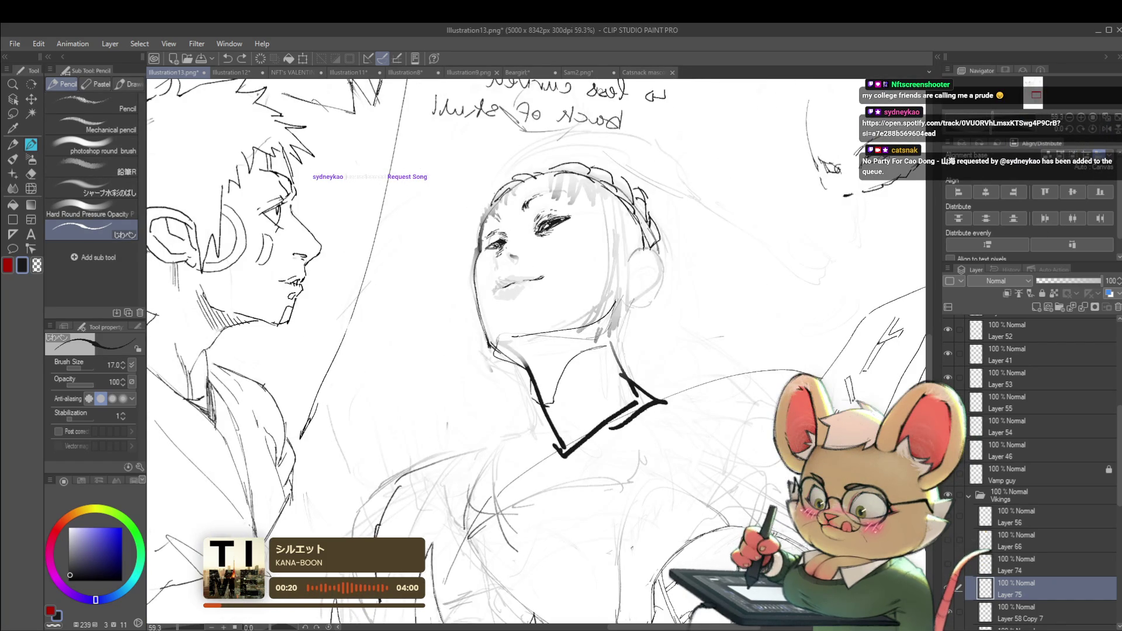
{"action": "scroll", "coordinate": [552, 242], "scroll_direction": "up", "scroll_amount": 2}
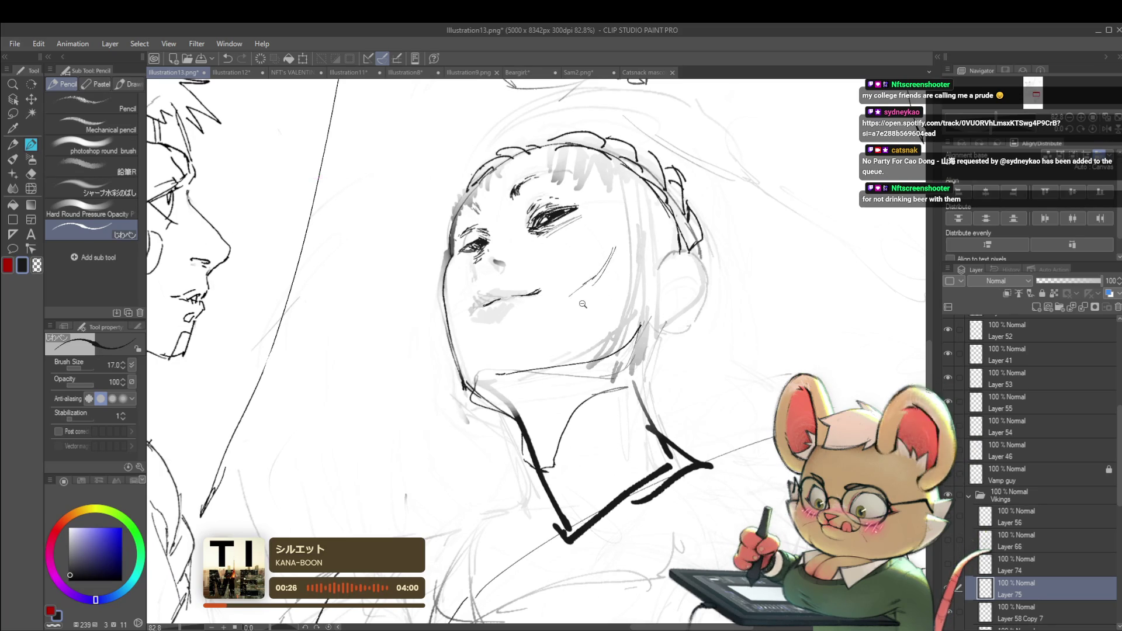
{"action": "scroll", "coordinate": [605, 262], "scroll_direction": "down", "scroll_amount": 6}
{"action": "left_click_drag", "start_coordinate": [678, 254], "coordinate": [637, 242]}
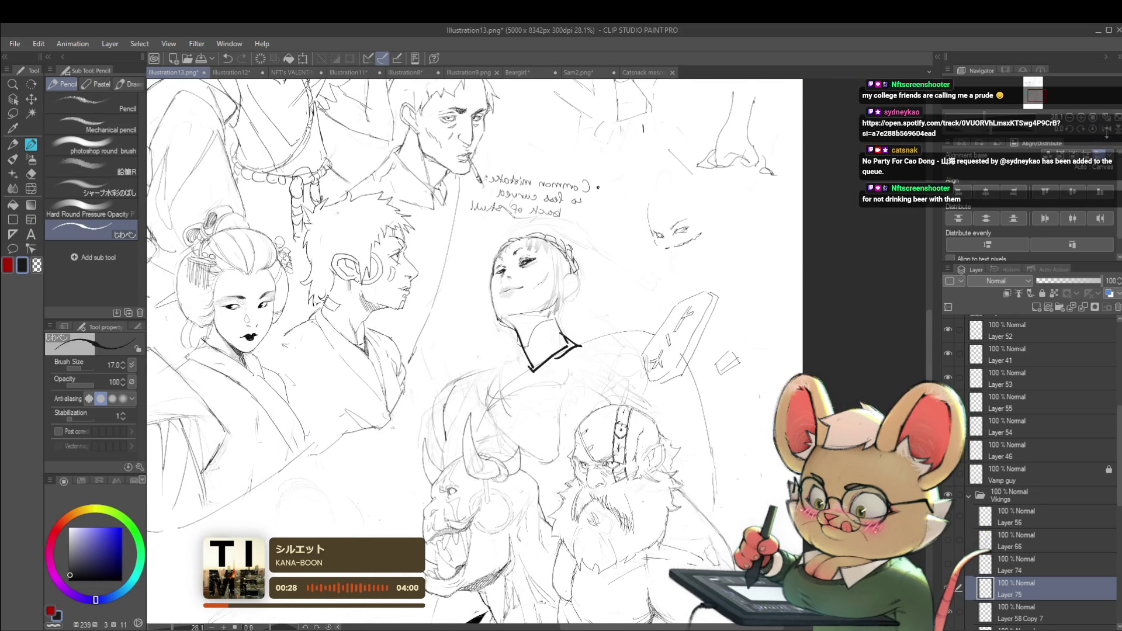
{"action": "key", "text": "h"}
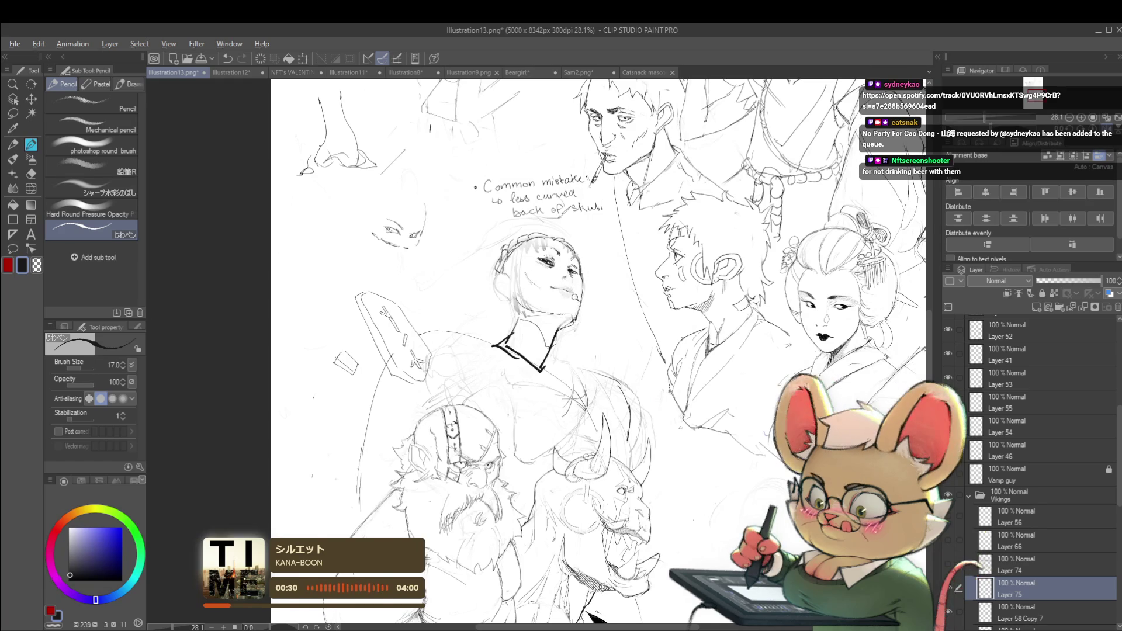
{"action": "scroll", "coordinate": [574, 298], "scroll_direction": "up", "scroll_amount": 2}
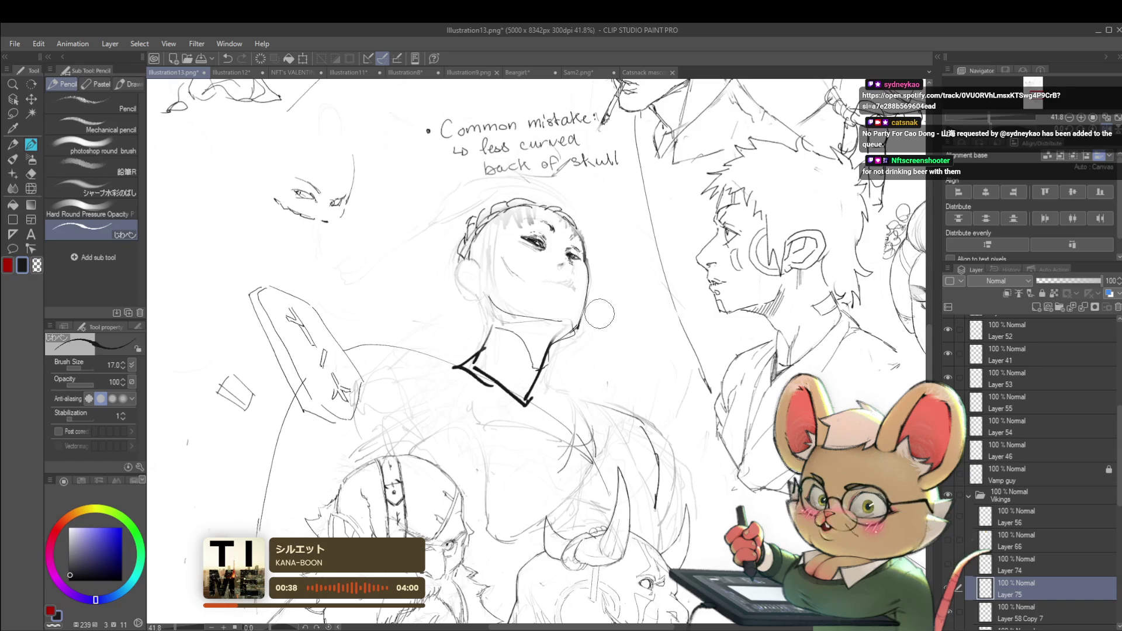
- Briefly select Layer 58 Copy 7, then return to Layer 75
{"action": "left_click", "coordinate": [1025, 614]}
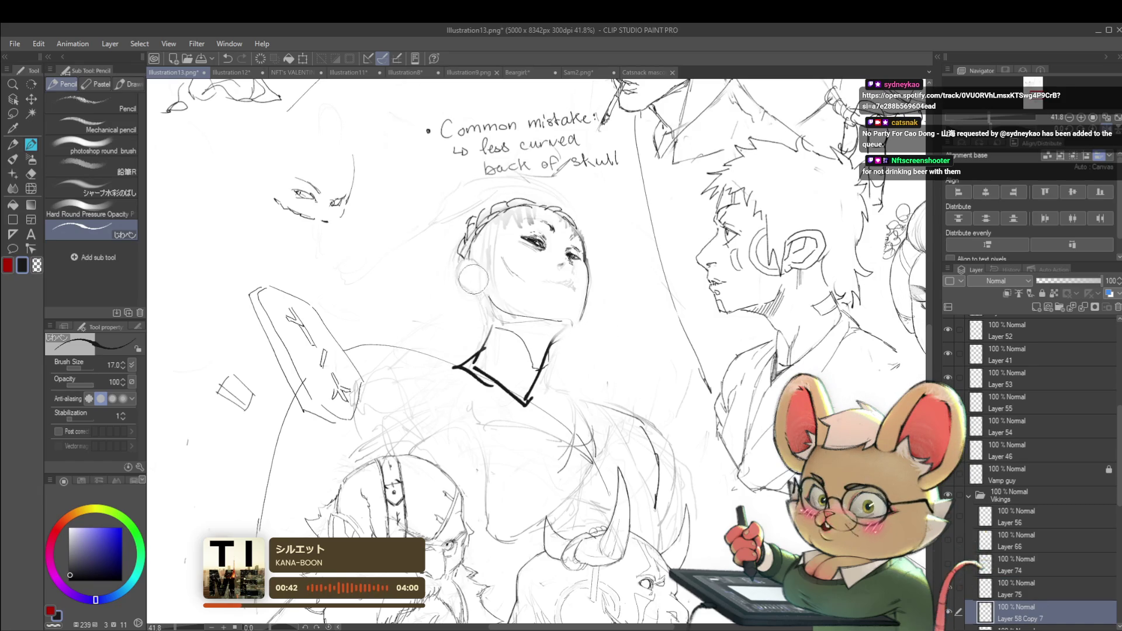
{"action": "left_click", "coordinate": [1019, 584]}
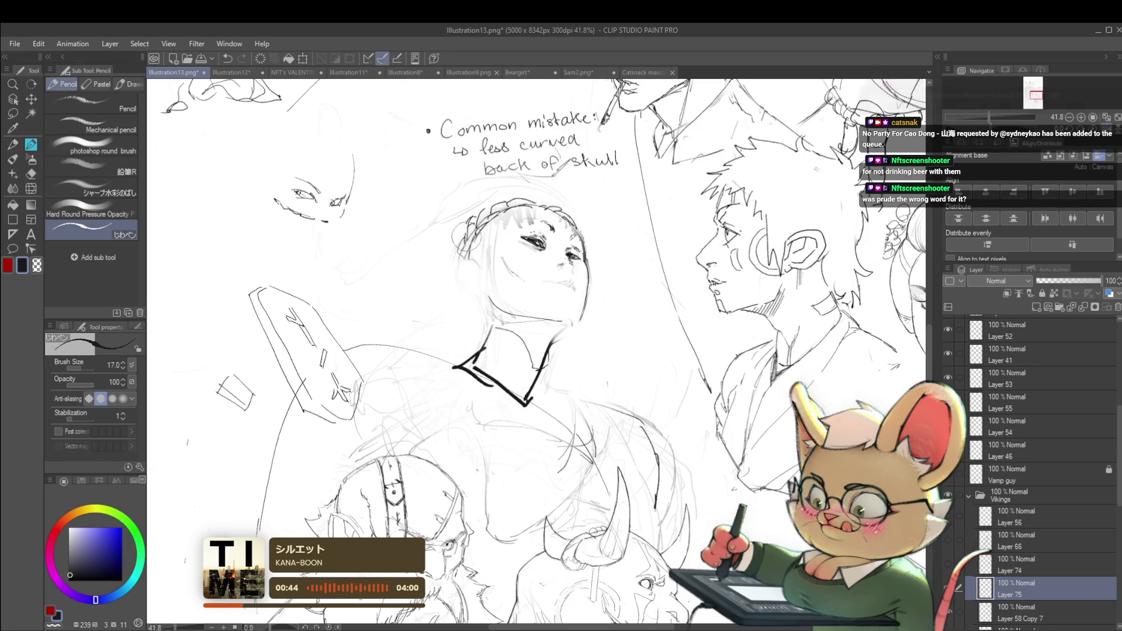
{"action": "scroll", "coordinate": [501, 228], "scroll_direction": "down", "scroll_amount": 2}
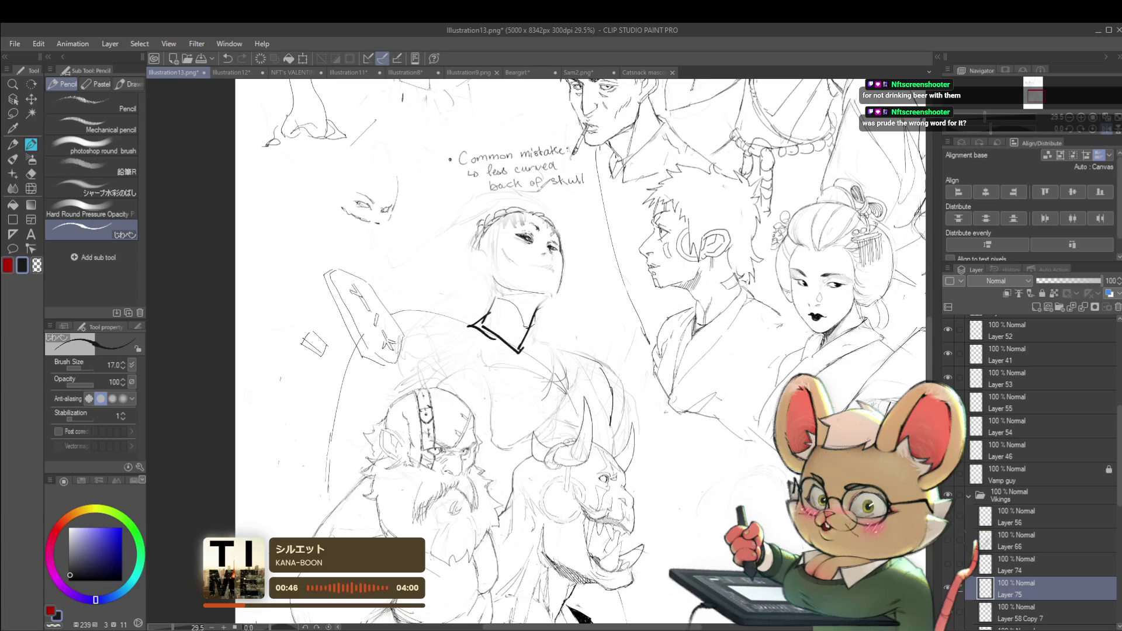
- Mirror the view, raise the brush size to 30, then unflip the canvas
{"action": "key", "text": "h"}
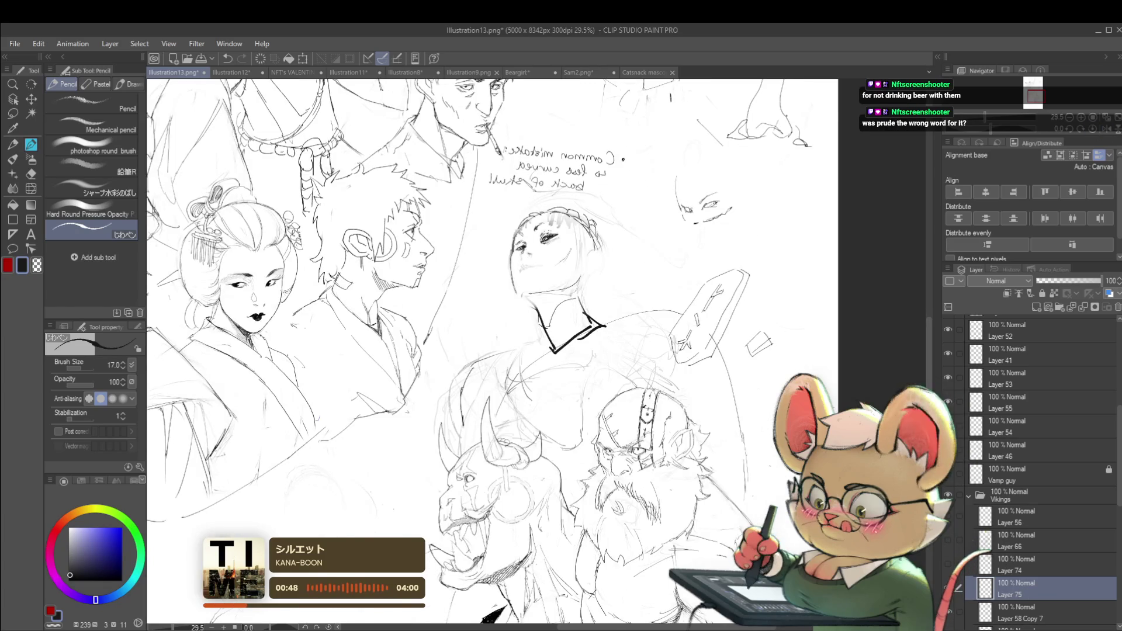
{"action": "scroll", "coordinate": [569, 227], "scroll_direction": "up", "scroll_amount": 4}
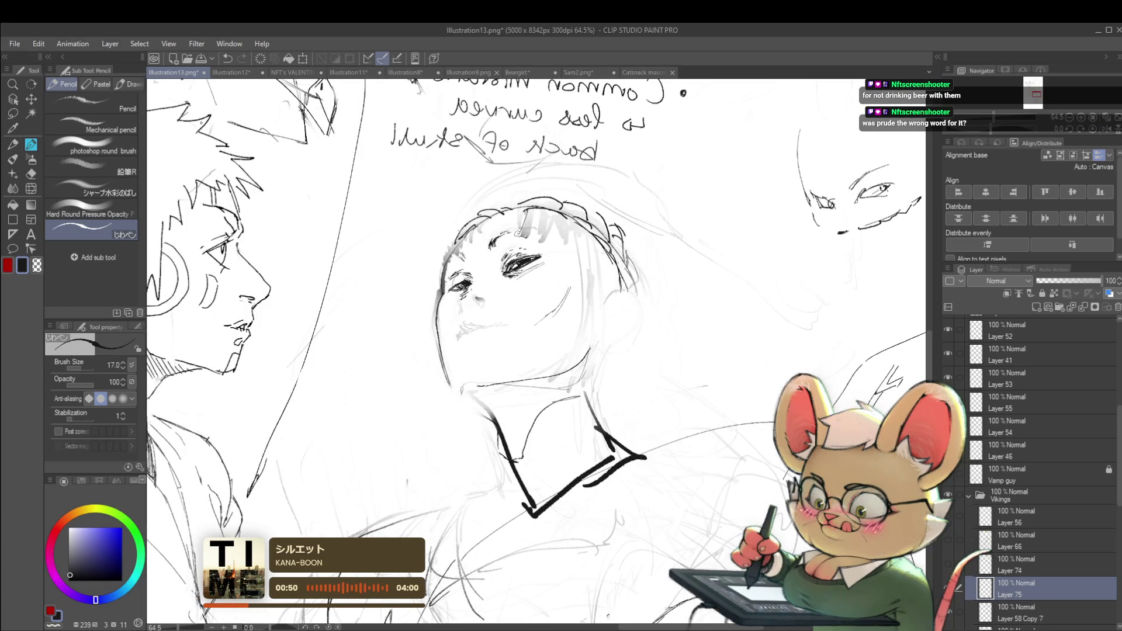
{"action": "key", "text": "bracketright"}
{"action": "key", "text": "bracketright"}
{"action": "key", "text": "bracketright"}
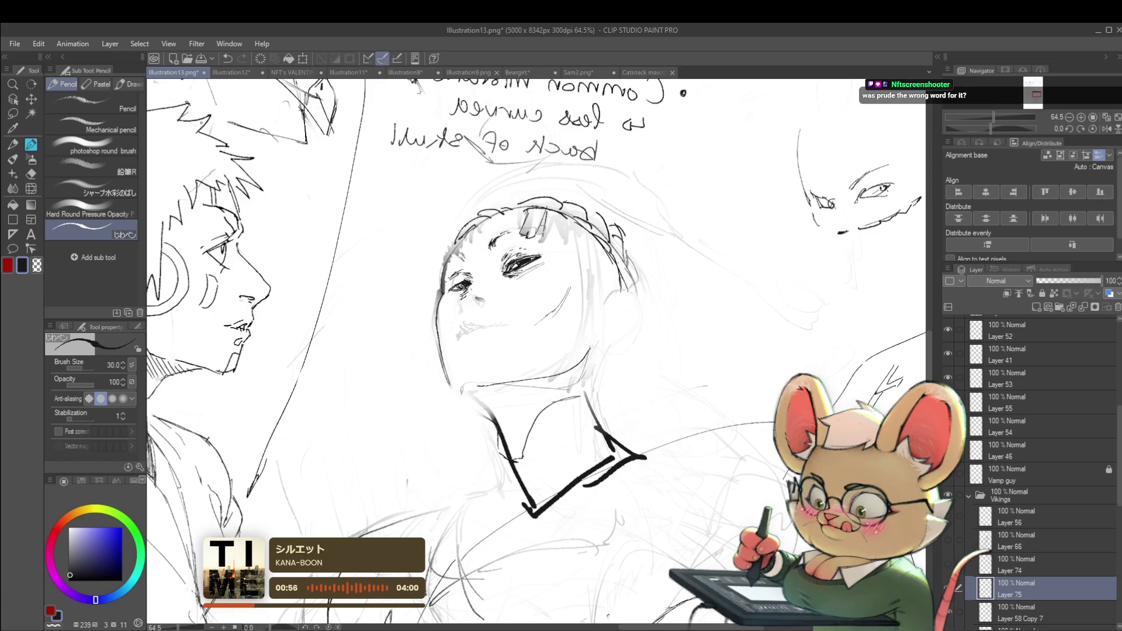
{"action": "scroll", "coordinate": [563, 229], "scroll_direction": "down", "scroll_amount": 3}
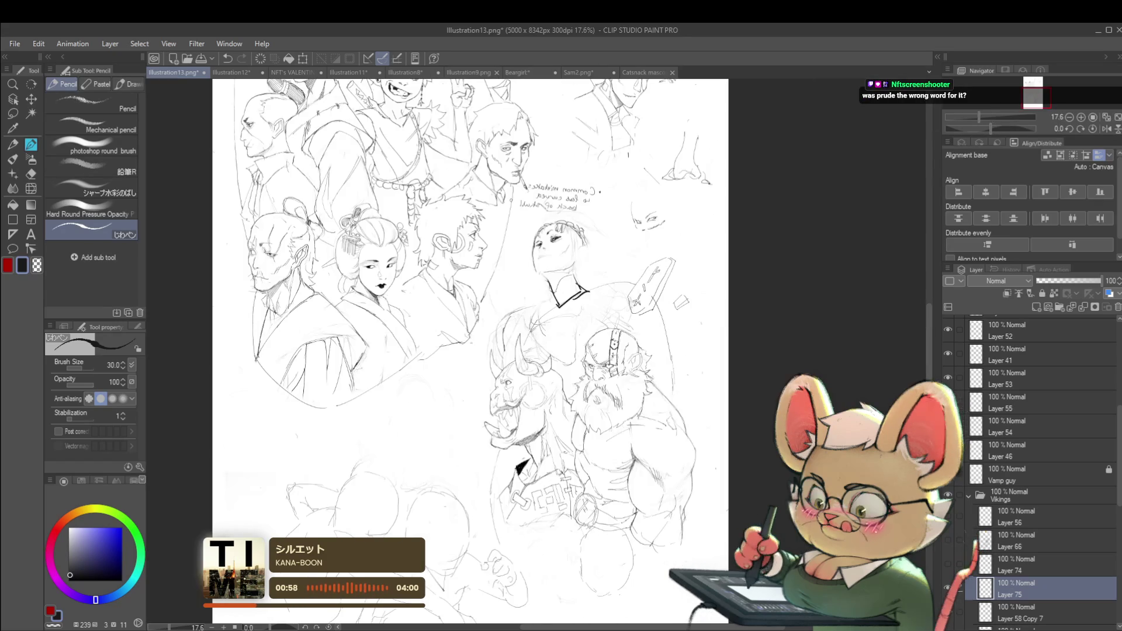
{"action": "scroll", "coordinate": [561, 229], "scroll_direction": "up", "scroll_amount": 2}
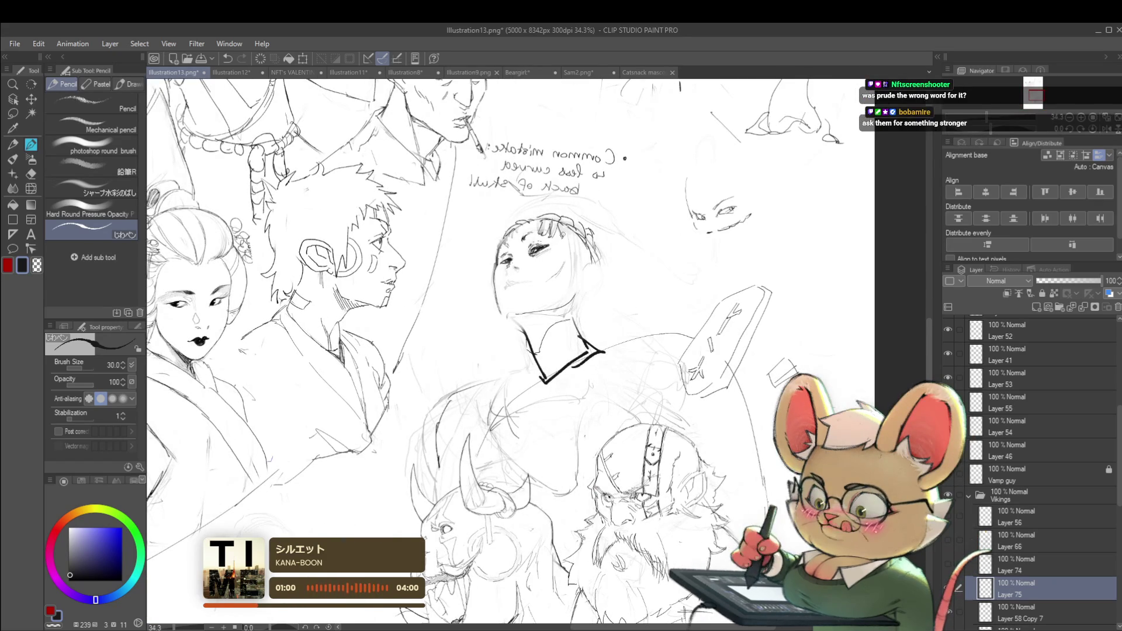
{"action": "scroll", "coordinate": [587, 219], "scroll_direction": "down", "scroll_amount": 2}
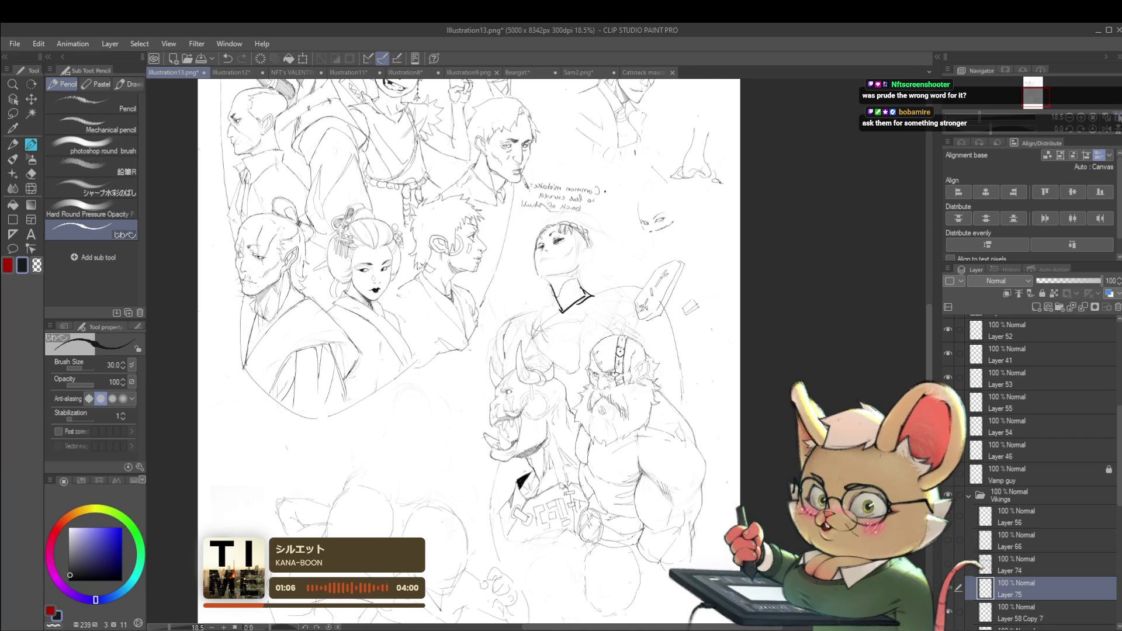
{"action": "left_click", "coordinate": [1106, 128]}
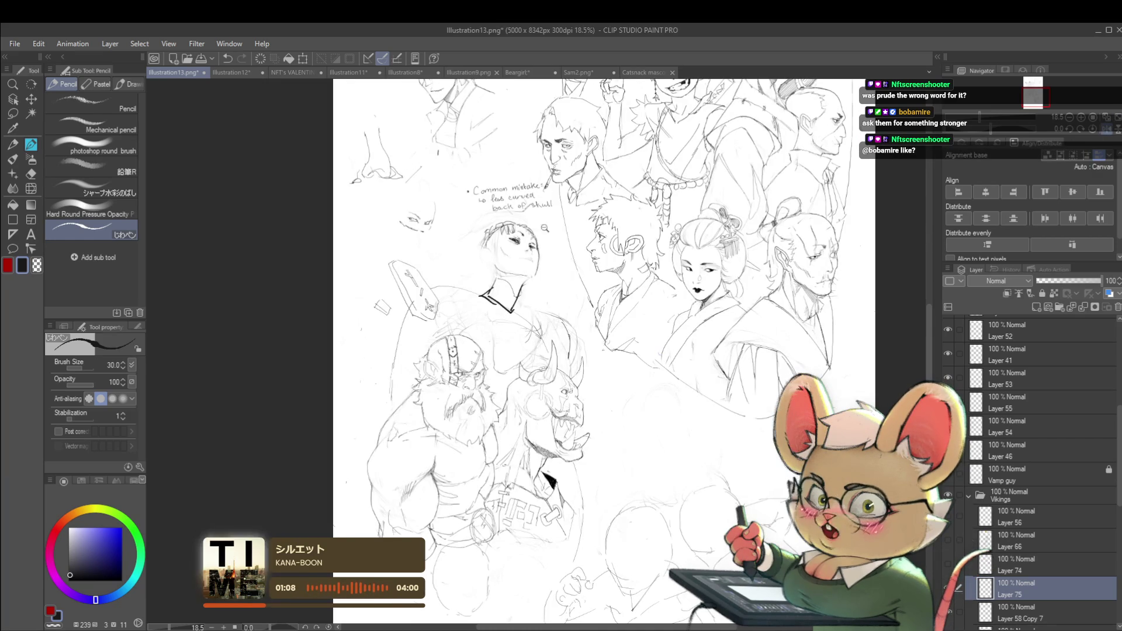
{"action": "scroll", "coordinate": [530, 224], "scroll_direction": "up", "scroll_amount": 5}
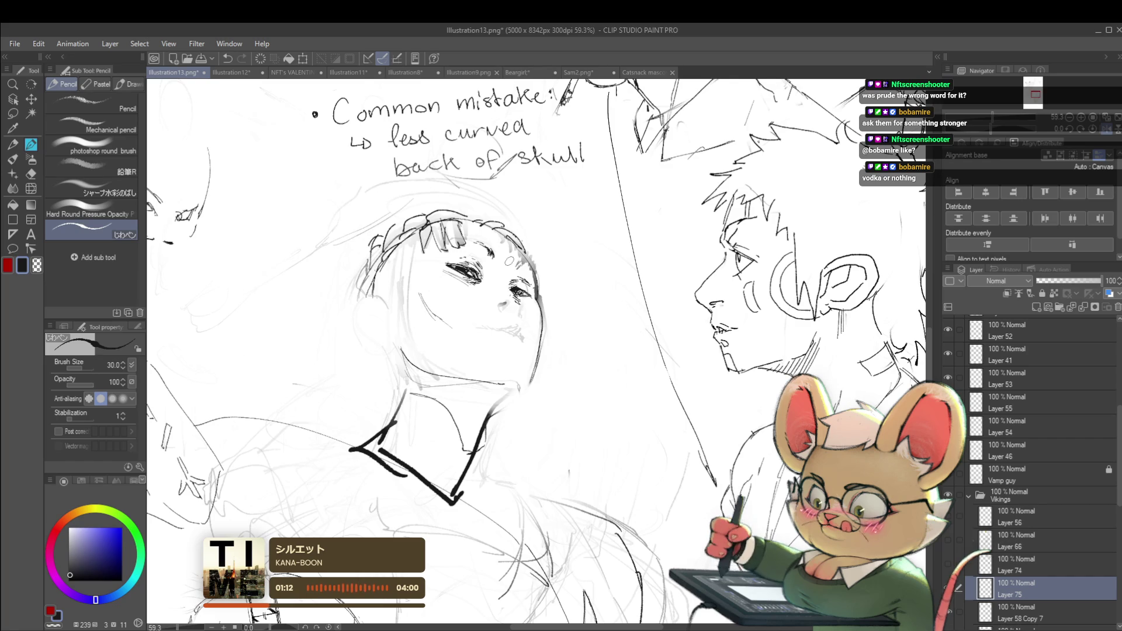
- Recentre the girl's head and review it mirrored while refining the faint smile
{"action": "left_click_drag", "start_coordinate": [508, 260], "coordinate": [531, 282]}
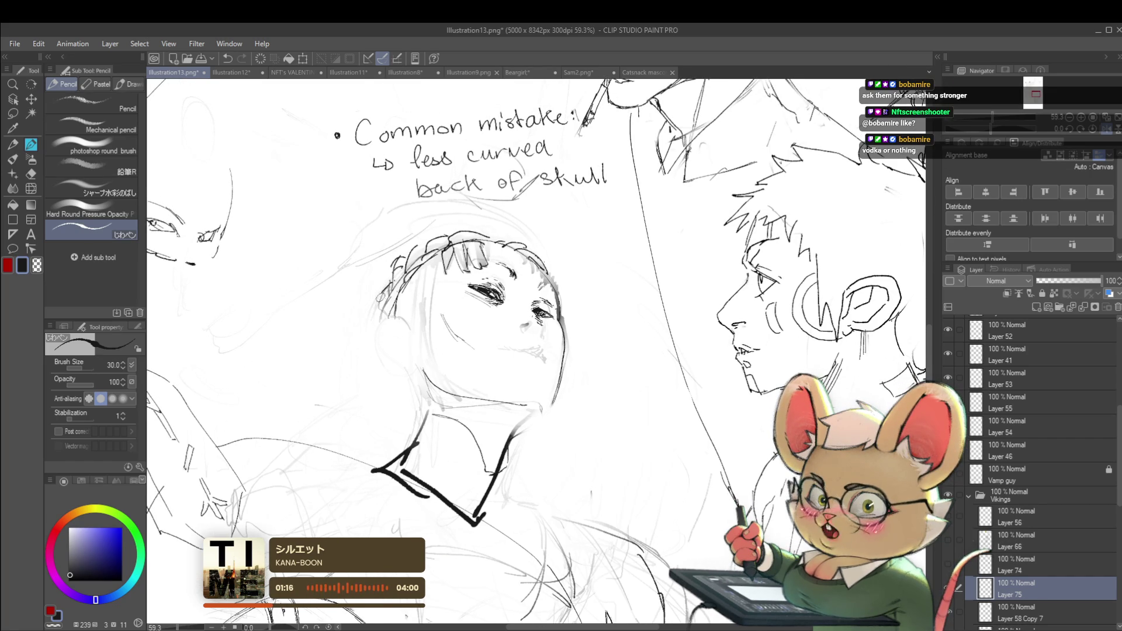
{"action": "scroll", "coordinate": [392, 298], "scroll_direction": "down", "scroll_amount": 3}
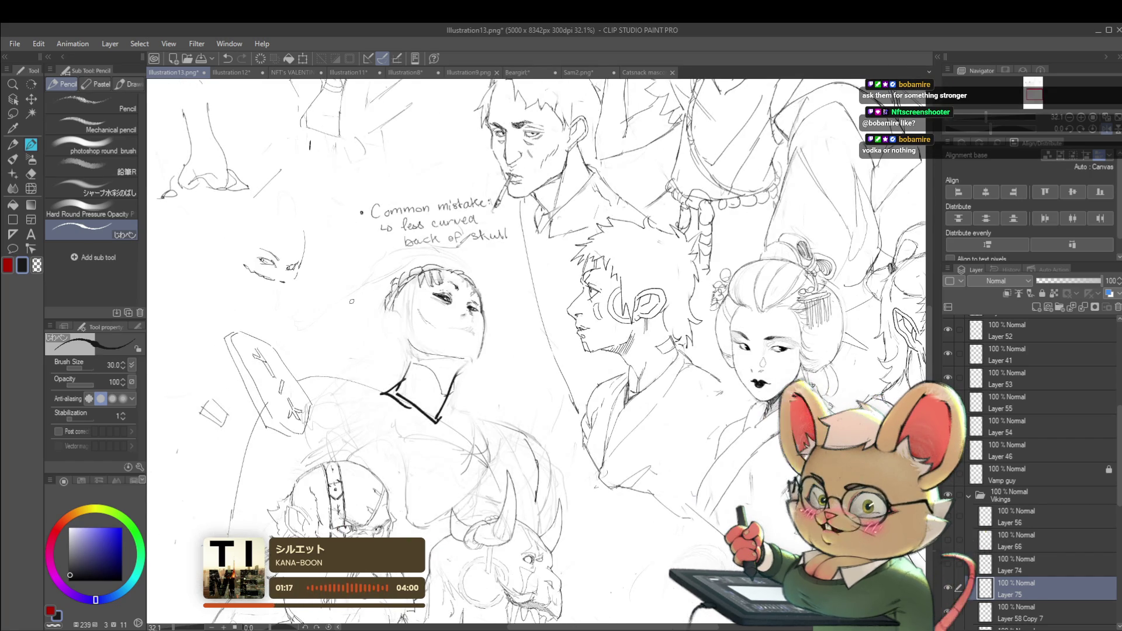
{"action": "left_click", "coordinate": [1107, 132]}
{"action": "scroll", "coordinate": [660, 354], "scroll_direction": "down", "scroll_amount": 4}
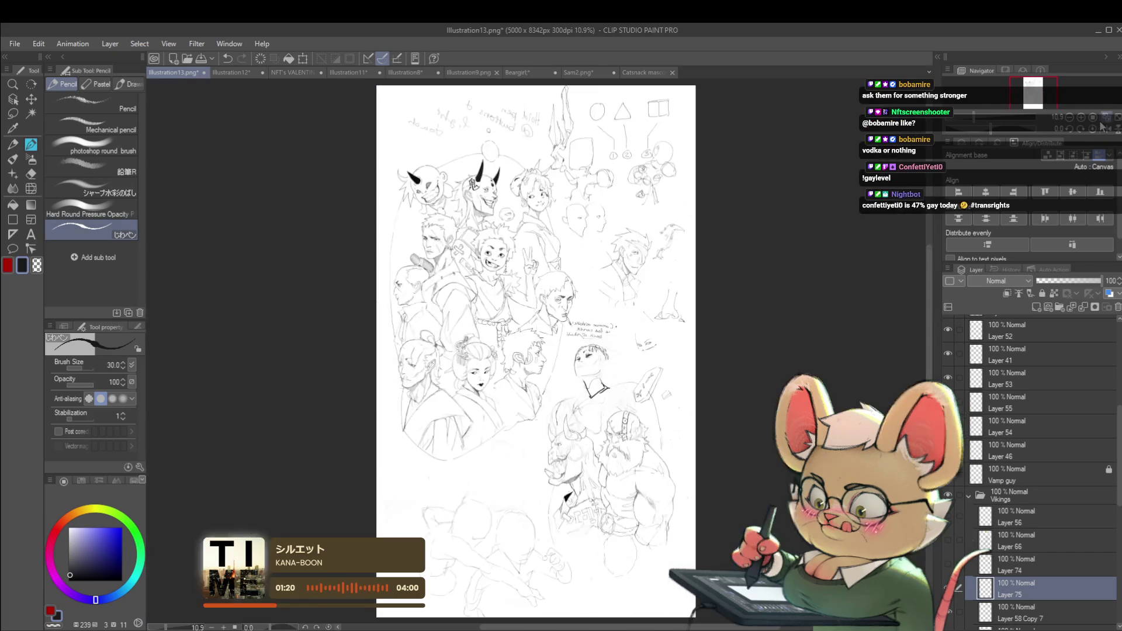
{"action": "scroll", "coordinate": [660, 354], "scroll_direction": "up", "scroll_amount": 6}
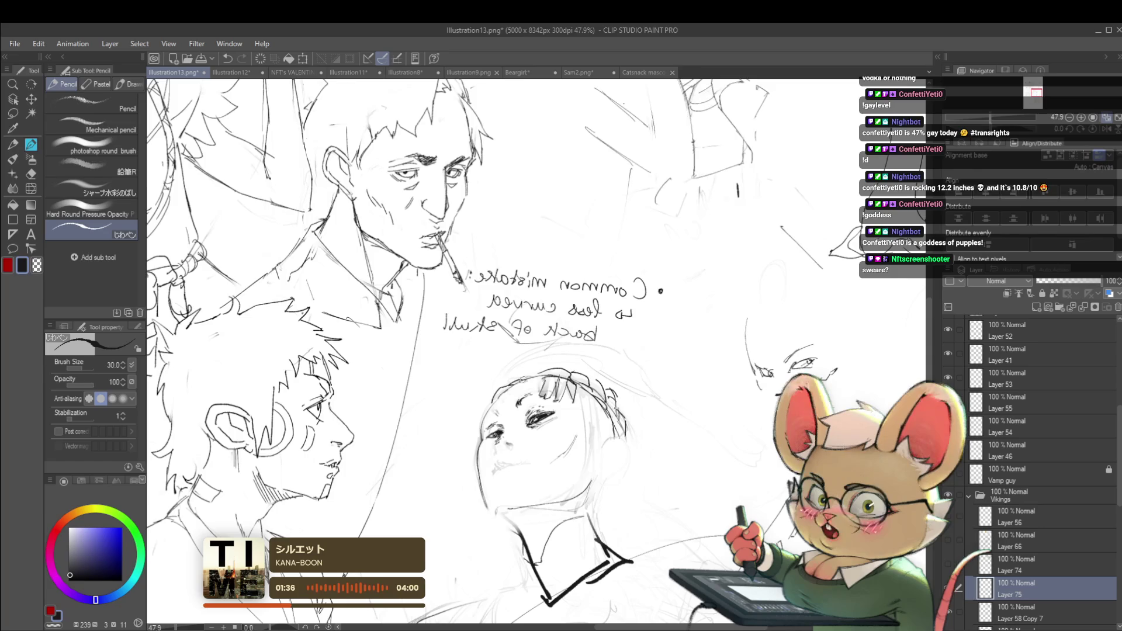
{"action": "scroll", "coordinate": [538, 350], "scroll_direction": "down", "scroll_amount": 5}
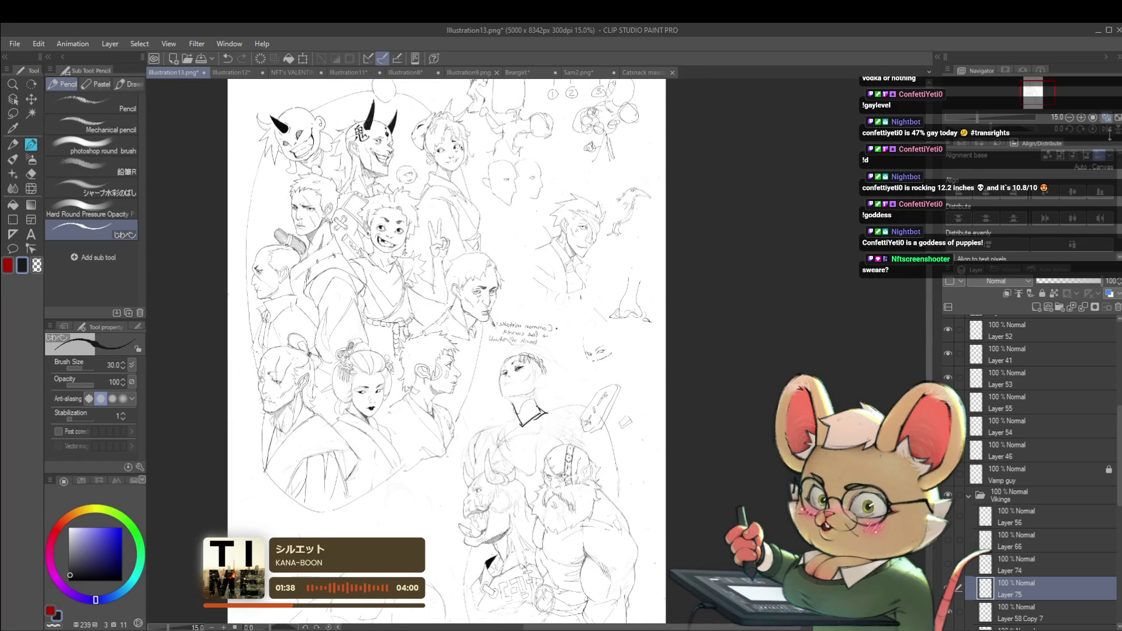
{"action": "scroll", "coordinate": [514, 364], "scroll_direction": "up", "scroll_amount": 4}
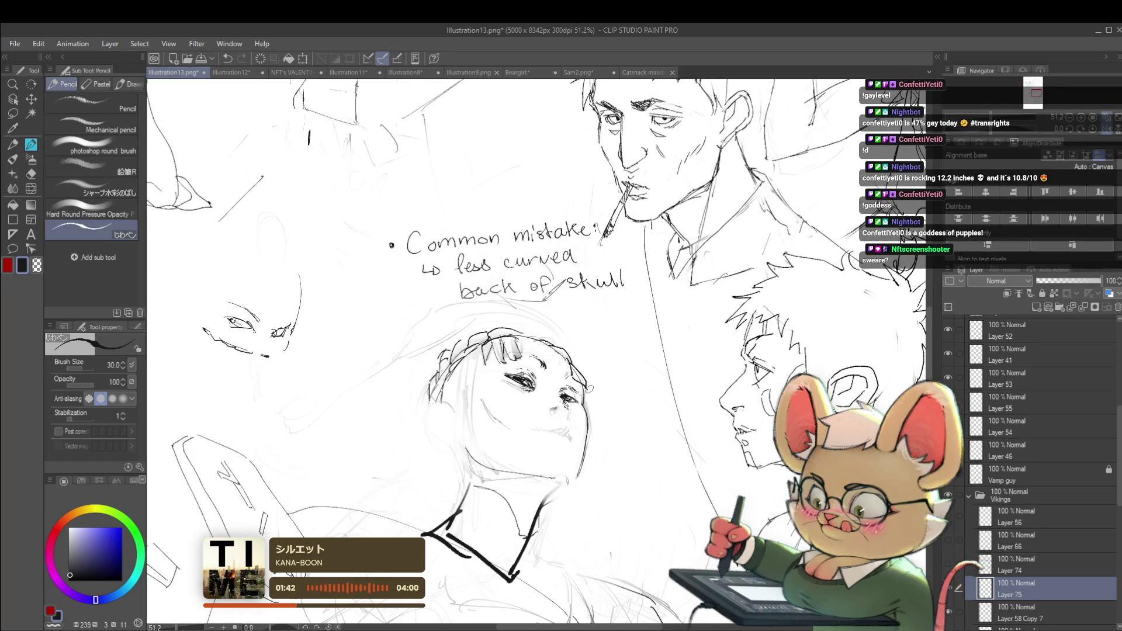
{"action": "scroll", "coordinate": [590, 395], "scroll_direction": "down", "scroll_amount": 3}
{"action": "scroll", "coordinate": [584, 380], "scroll_direction": "up", "scroll_amount": 2}
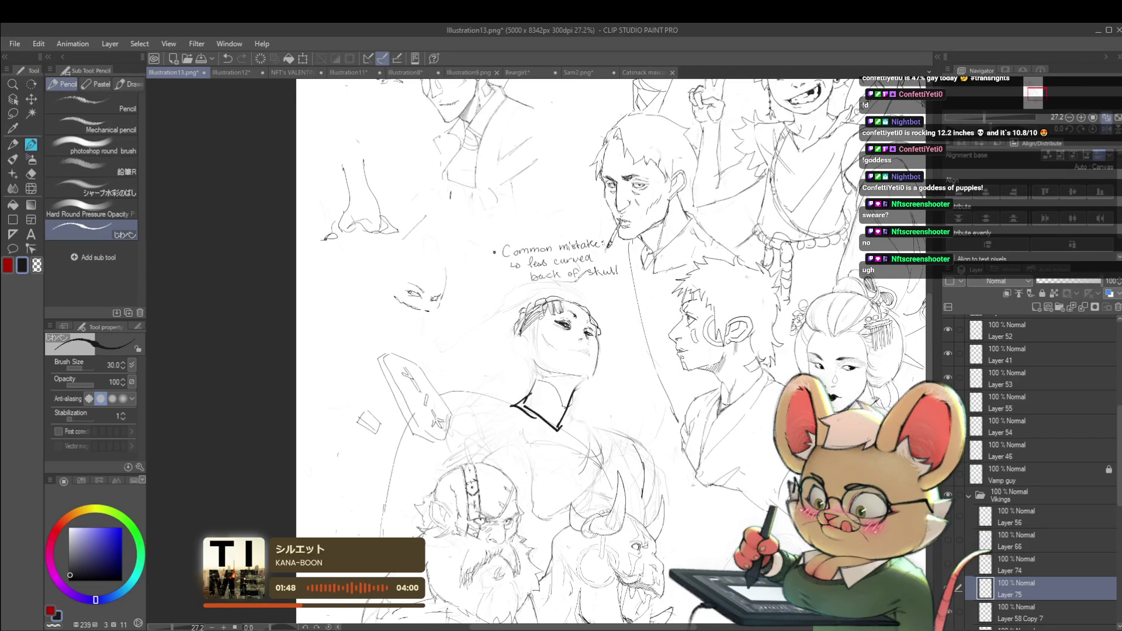
{"action": "scroll", "coordinate": [584, 351], "scroll_direction": "down", "scroll_amount": 5}
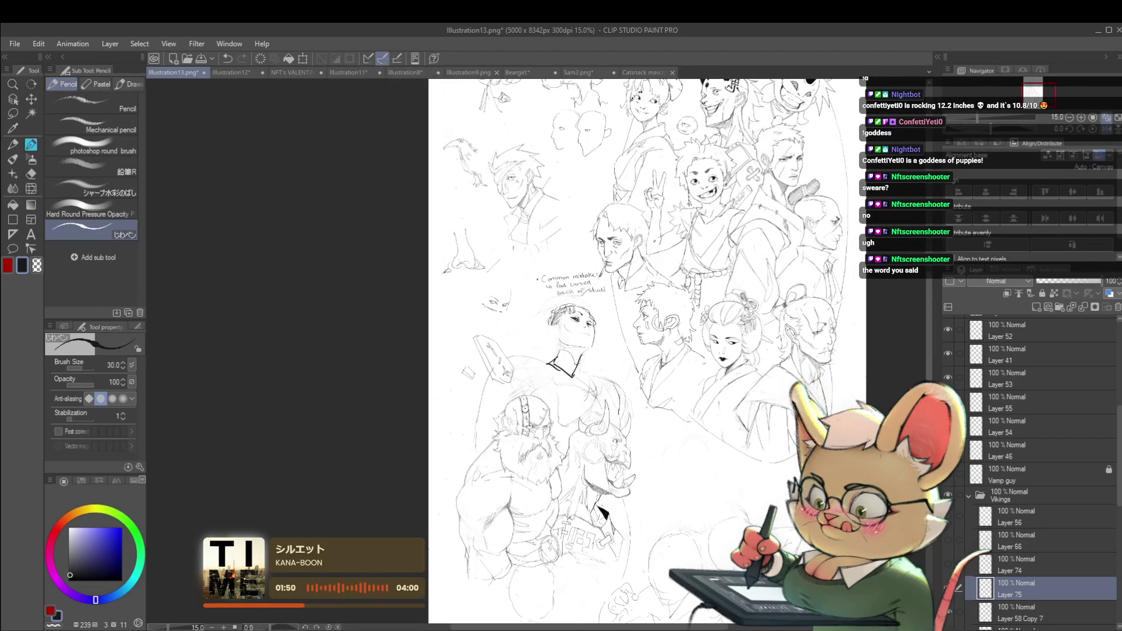
{"action": "scroll", "coordinate": [584, 351], "scroll_direction": "up", "scroll_amount": 6}
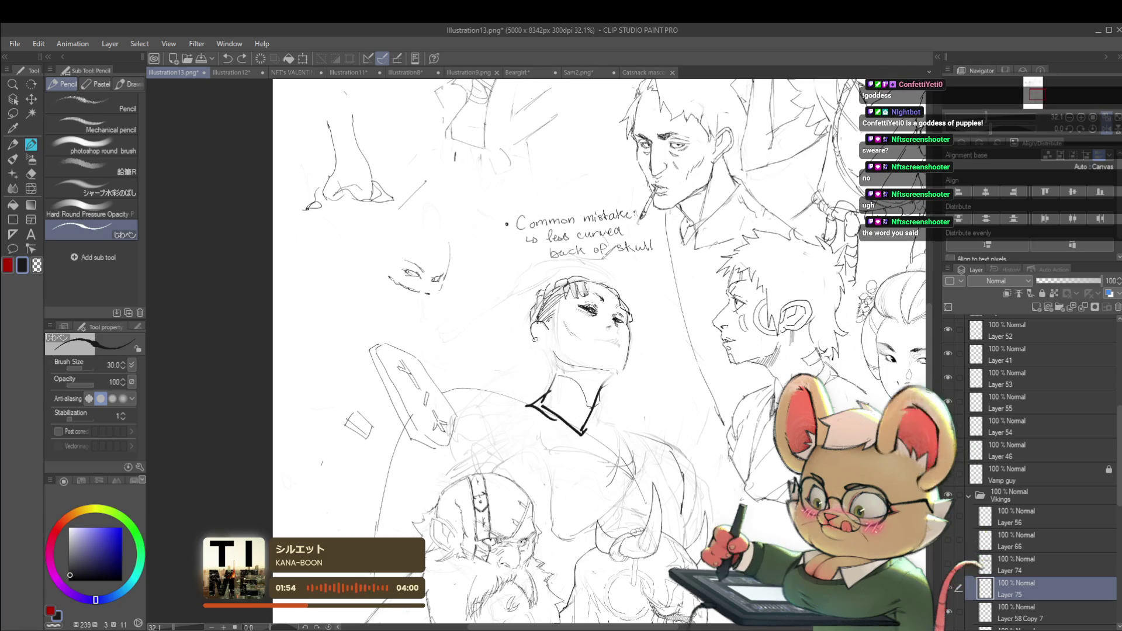
{"action": "scroll", "coordinate": [585, 326], "scroll_direction": "down", "scroll_amount": 3}
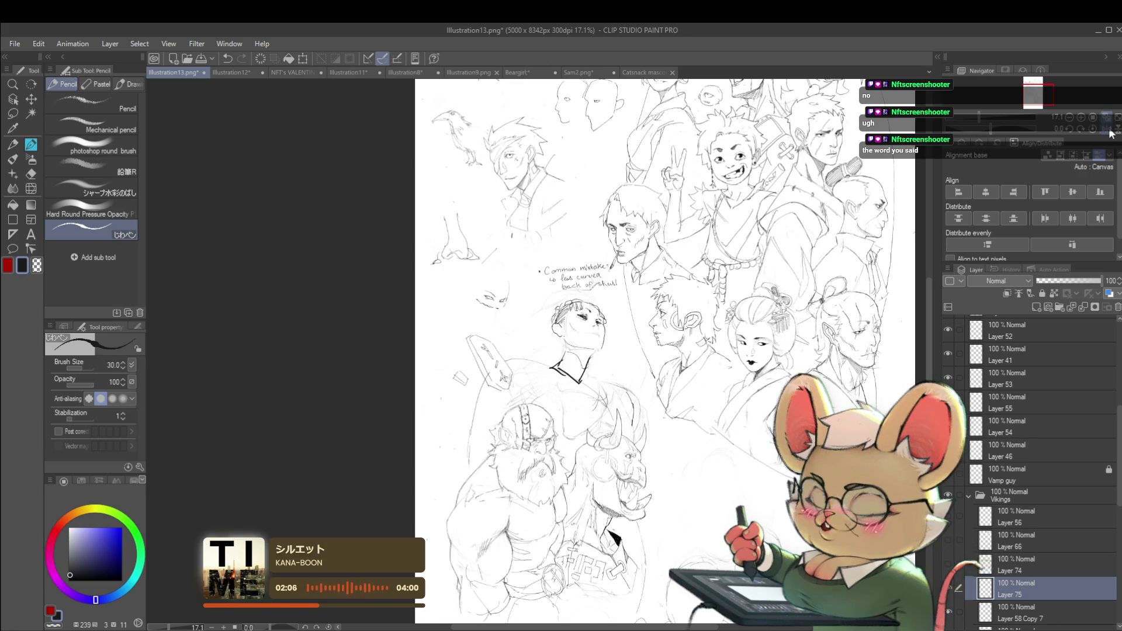
- Mirror the canvas again and begin trimming the black collar lines
{"action": "left_click", "coordinate": [1110, 132]}
{"action": "scroll", "coordinate": [534, 335], "scroll_direction": "up", "scroll_amount": 5}
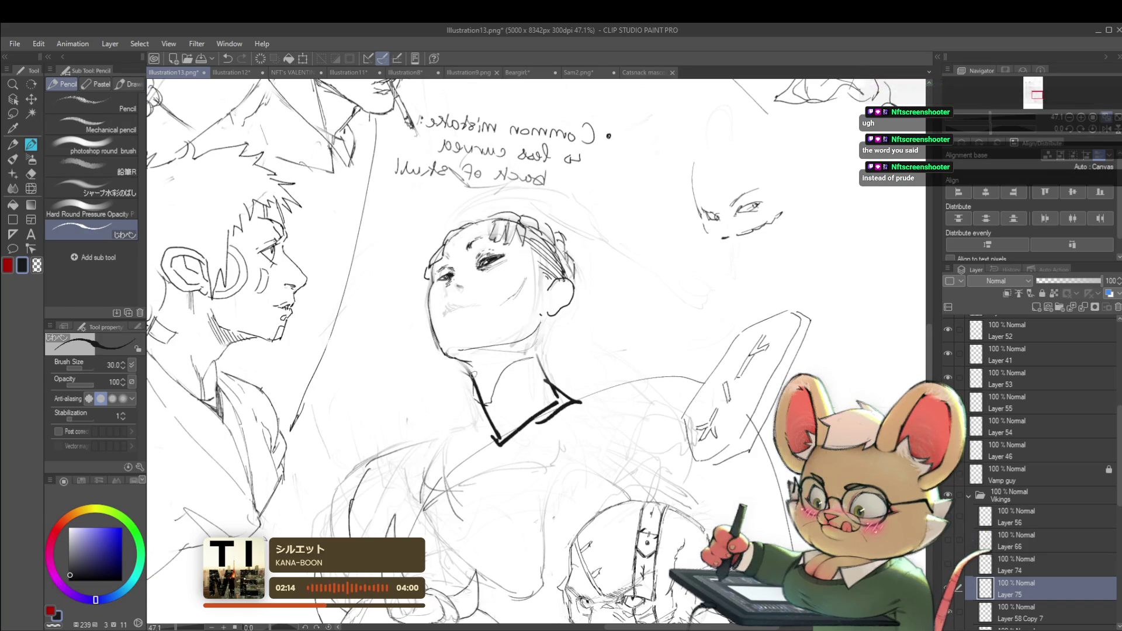
{"action": "scroll", "coordinate": [473, 363], "scroll_direction": "down", "scroll_amount": 5}
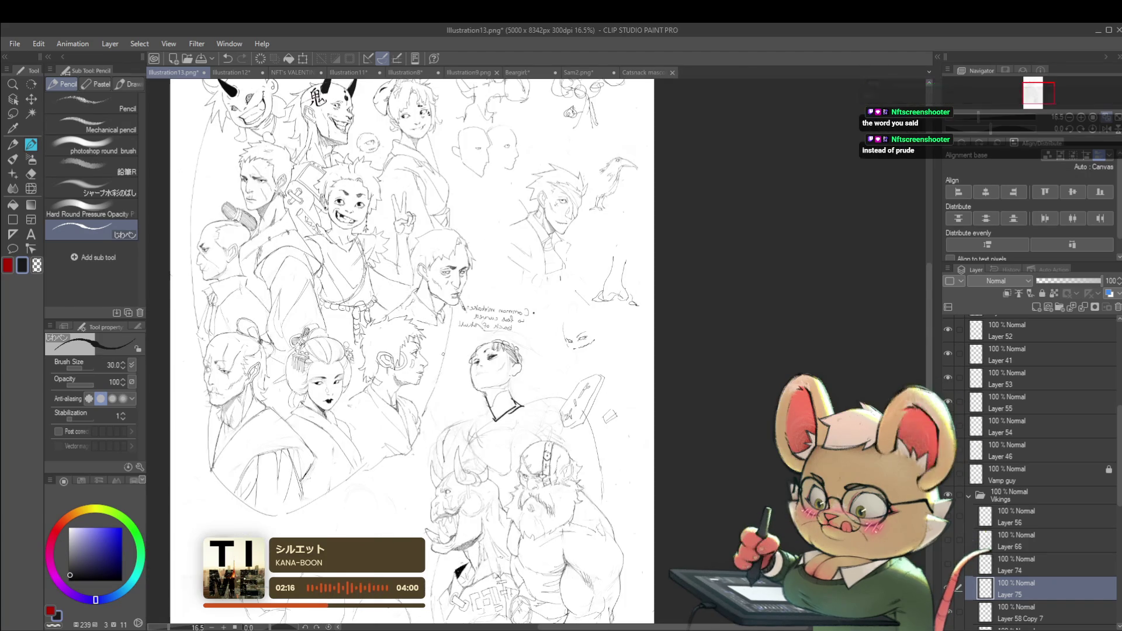
{"action": "scroll", "coordinate": [538, 418], "scroll_direction": "up", "scroll_amount": 3}
- Undo both remaining collar strokes and return the canvas to unmirrored orientation
{"action": "key", "text": "ctrl+z"}
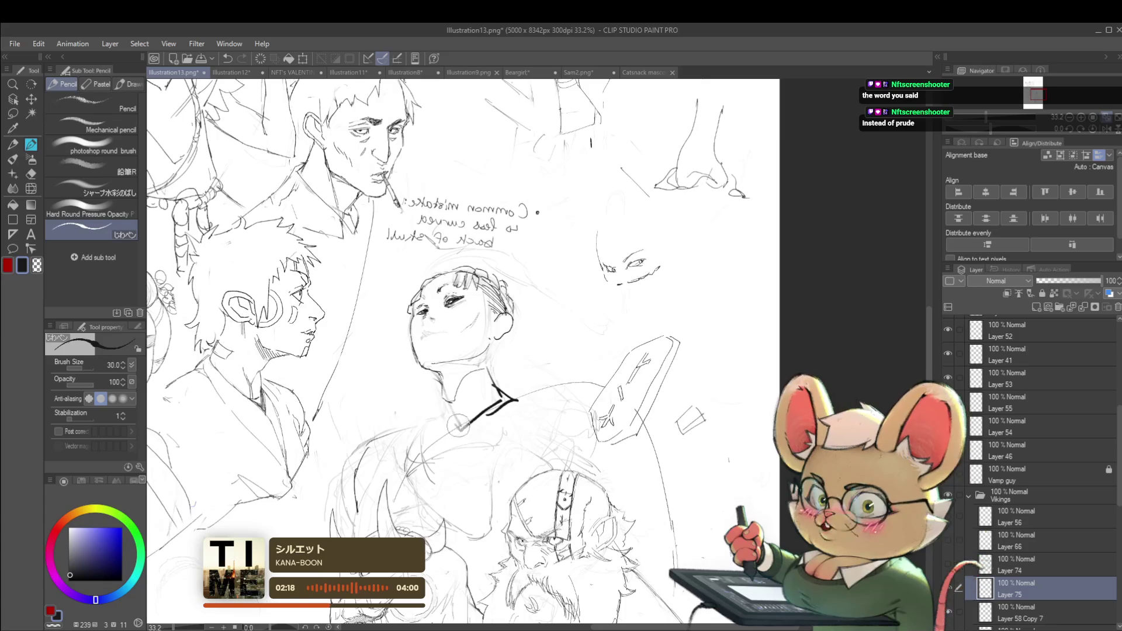
{"action": "key", "text": "ctrl+z"}
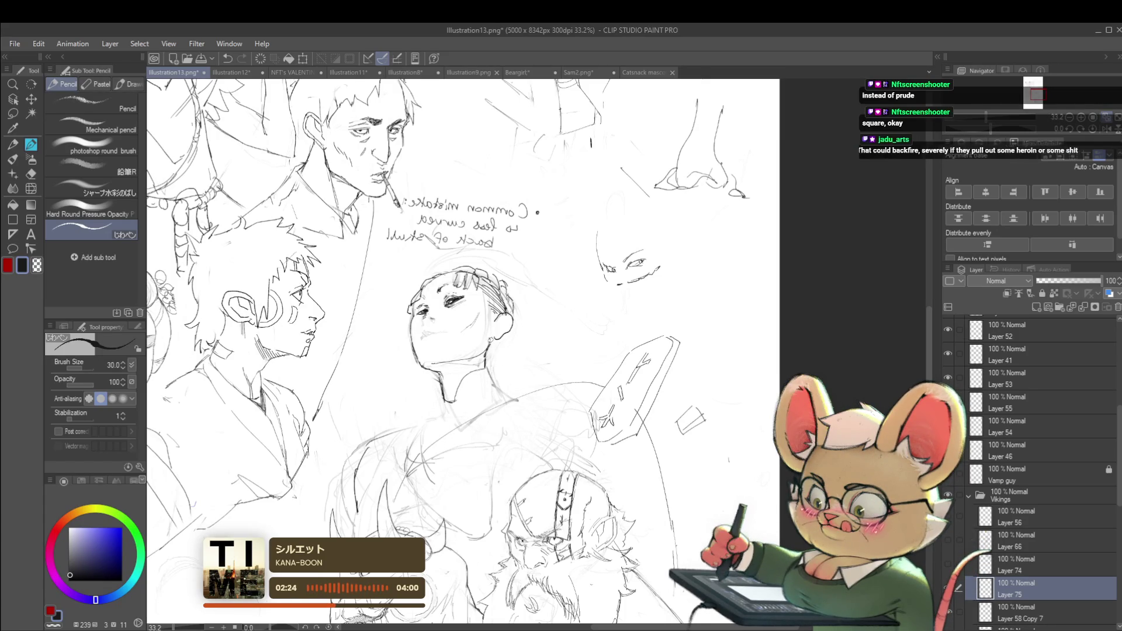
{"action": "key", "text": "ctrl+minus"}
{"action": "key", "text": "h"}
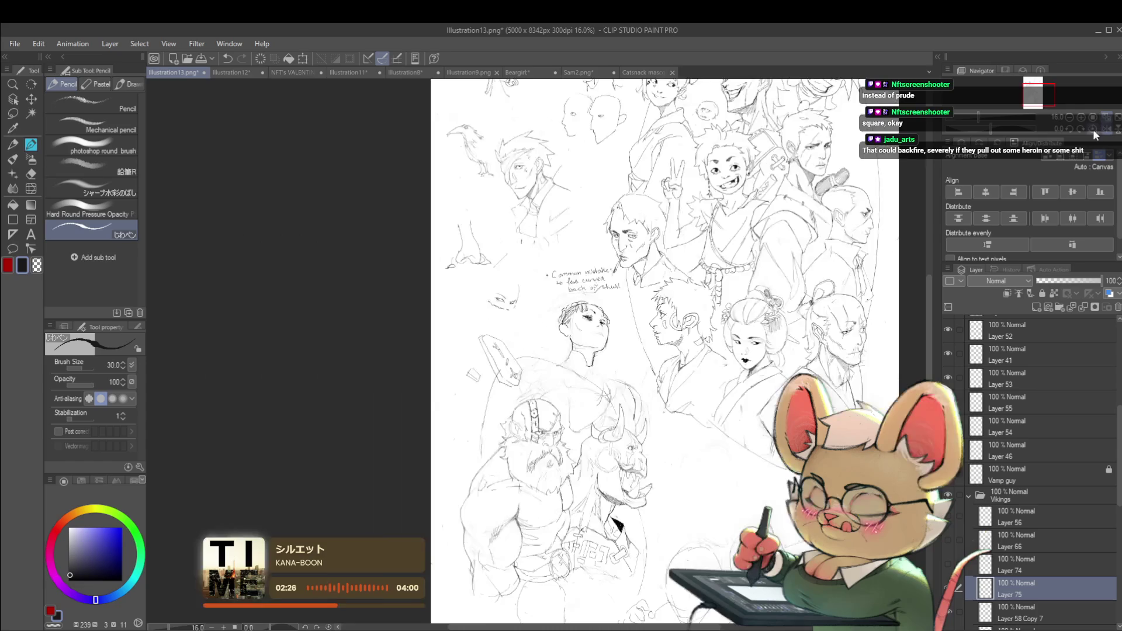
- Draw a curved neck flowing into the shoulders, zooming out to see it on the page
{"action": "key", "text": "ctrl+plus"}
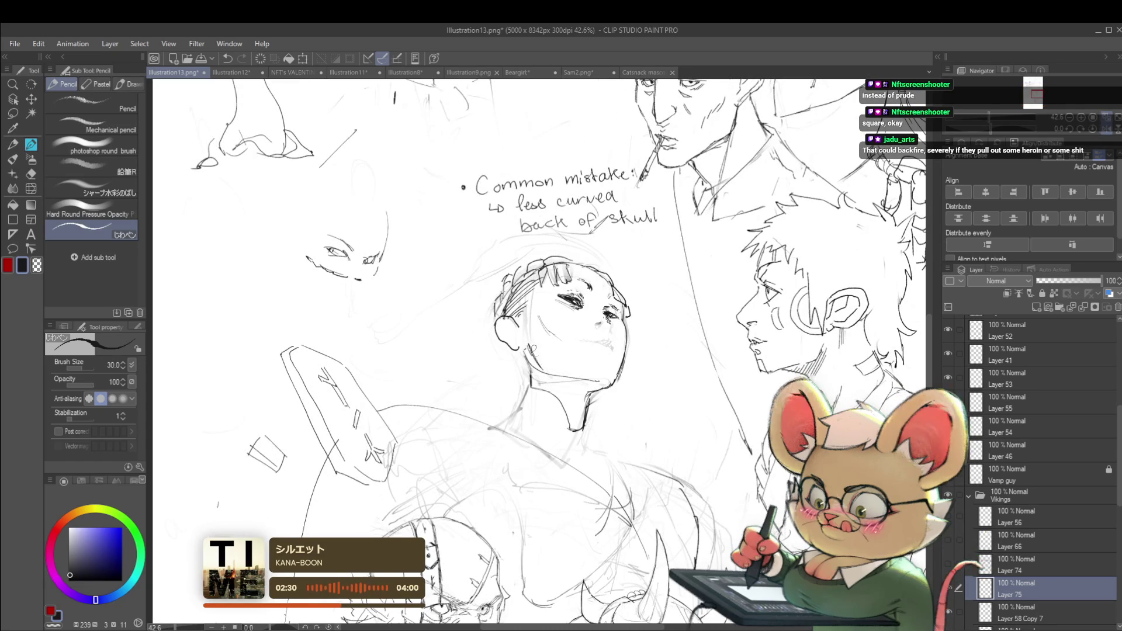
{"action": "key", "text": "ctrl+minus"}
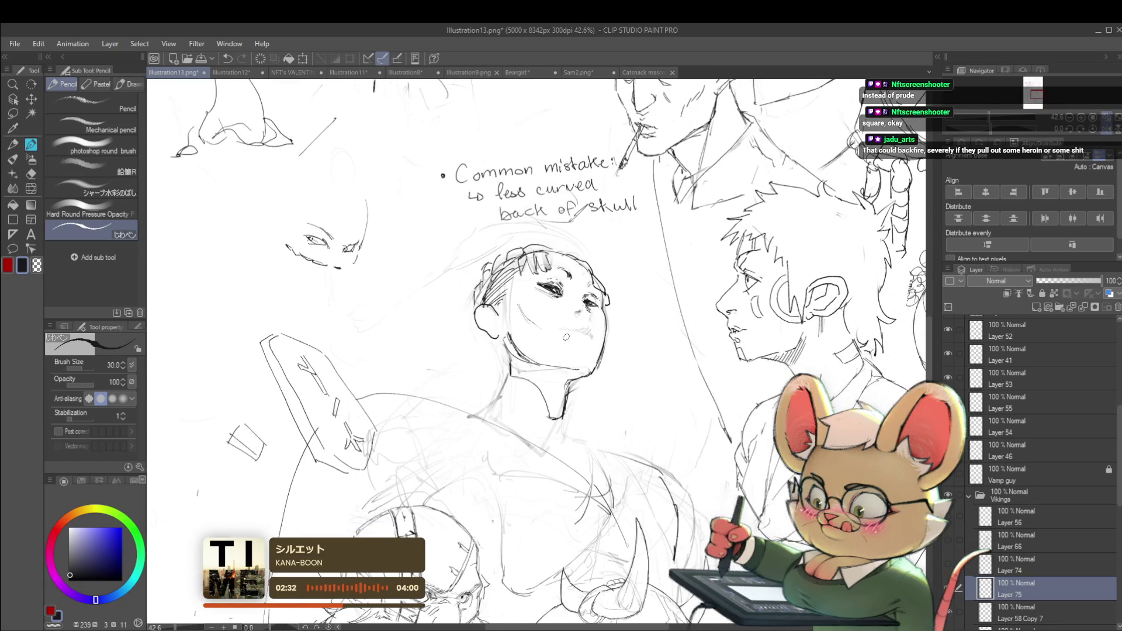
{"action": "key", "text": "ctrl+minus"}
{"action": "scroll", "coordinate": [596, 330], "scroll_direction": "up", "scroll_amount": 1}
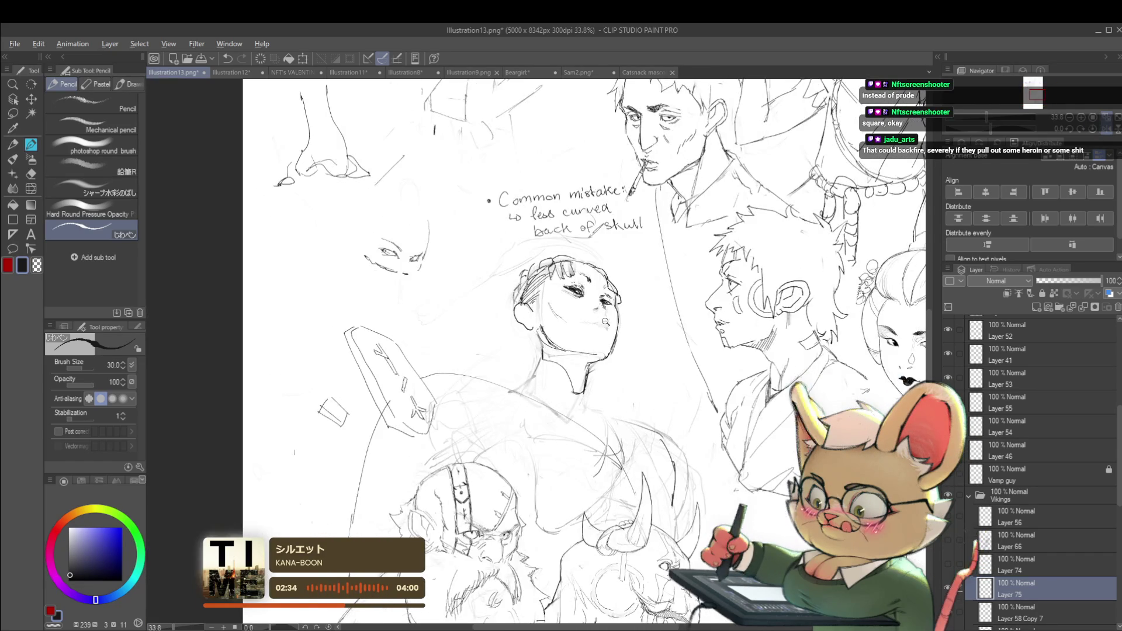
{"action": "scroll", "coordinate": [596, 330], "scroll_direction": "up", "scroll_amount": 1}
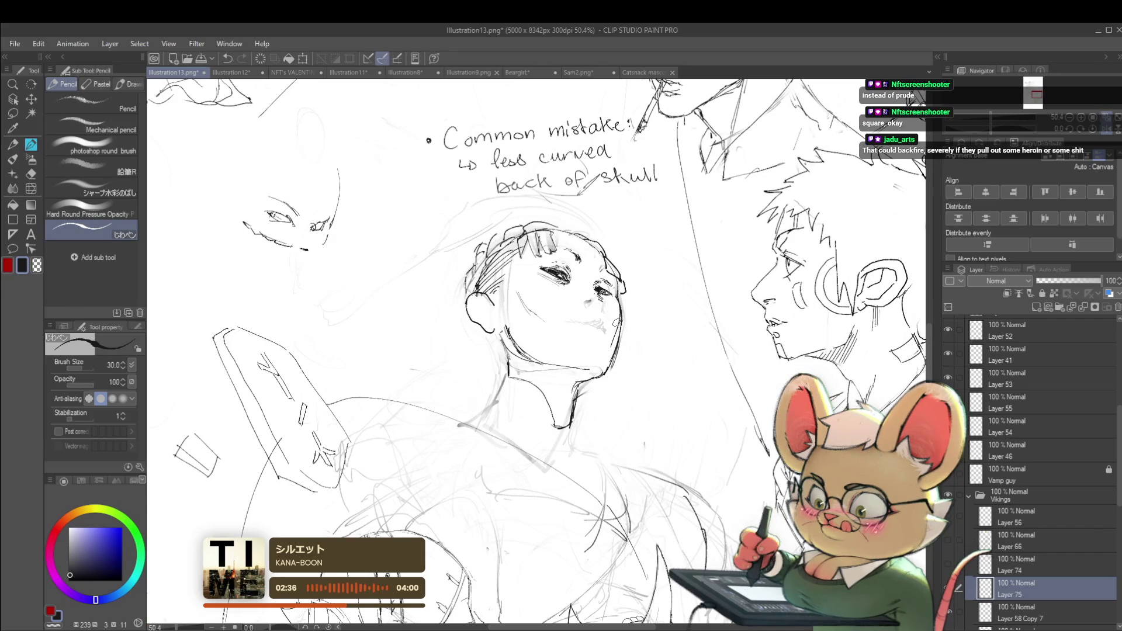
{"action": "scroll", "coordinate": [653, 316], "scroll_direction": "down", "scroll_amount": 1}
- Touch up the girl's mouth, check the head mirrored, then flip back to normal
{"action": "scroll", "coordinate": [653, 317], "scroll_direction": "down", "scroll_amount": 1}
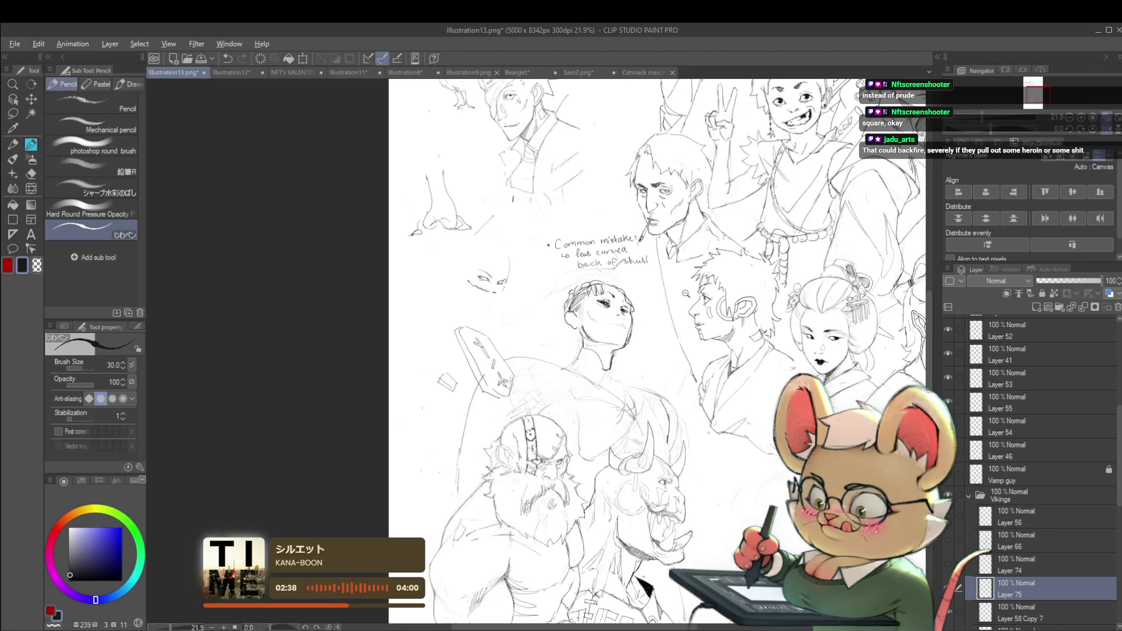
{"action": "scroll", "coordinate": [653, 317], "scroll_direction": "down", "scroll_amount": 1}
{"action": "scroll", "coordinate": [652, 336], "scroll_direction": "up", "scroll_amount": 2}
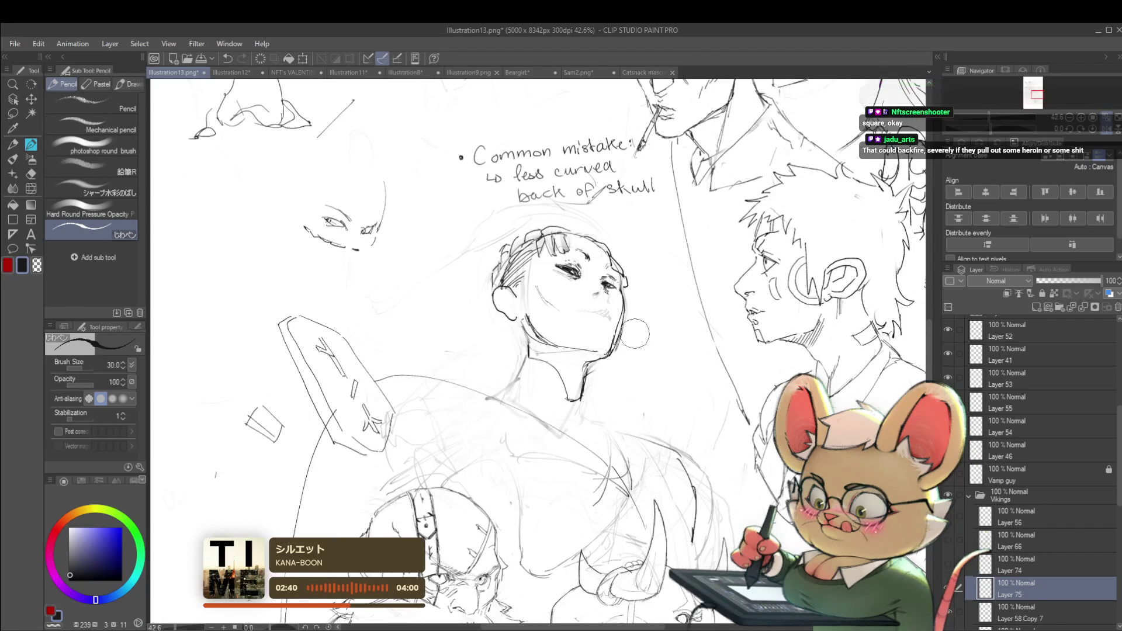
{"action": "scroll", "coordinate": [631, 337], "scroll_direction": "down", "scroll_amount": 2}
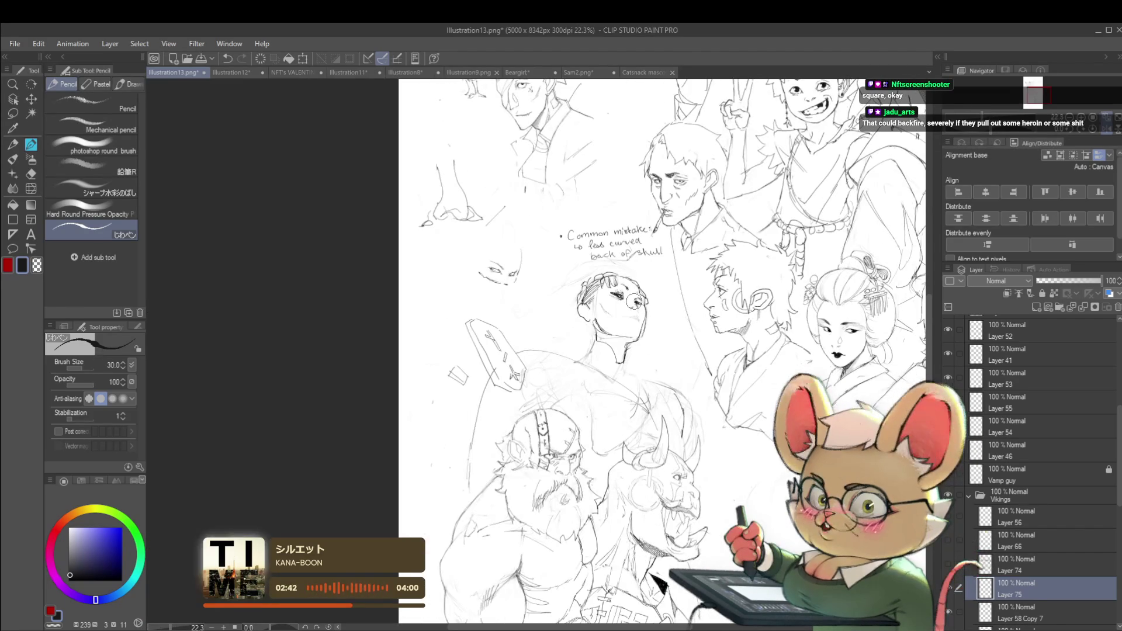
{"action": "left_click", "coordinate": [1100, 129]}
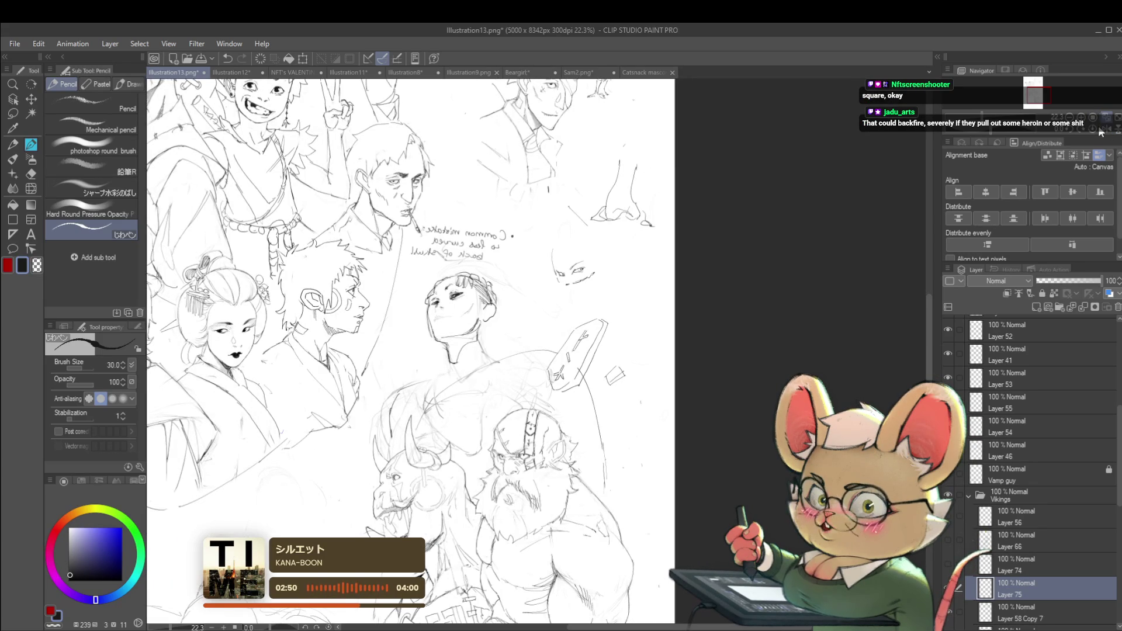
{"action": "left_click", "coordinate": [1108, 134]}
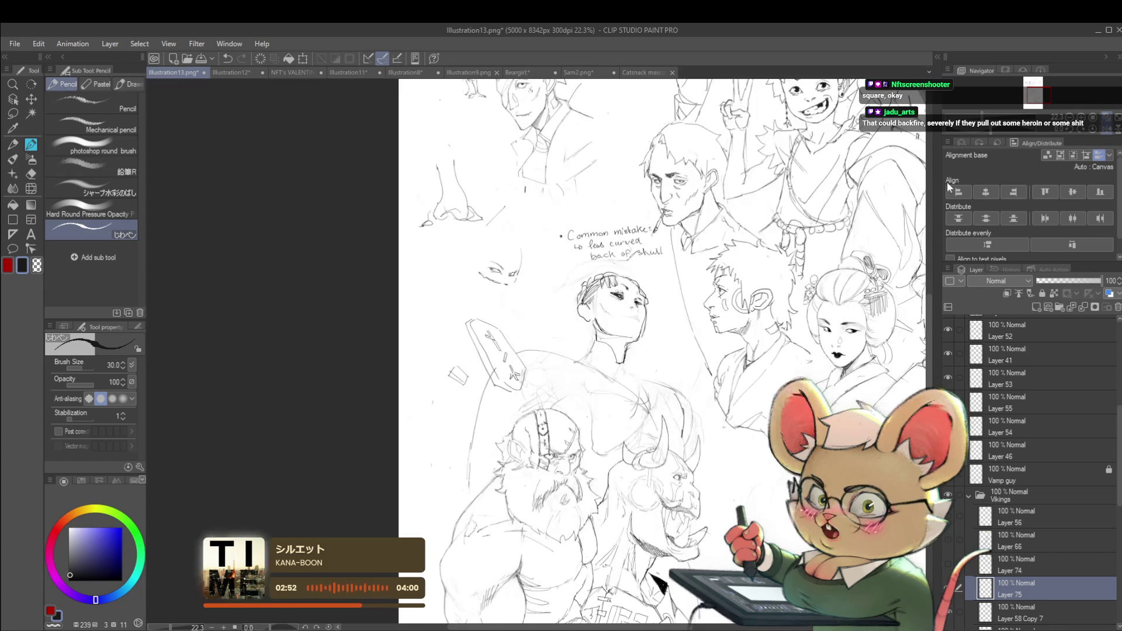
{"action": "scroll", "coordinate": [622, 298], "scroll_direction": "up", "scroll_amount": 2}
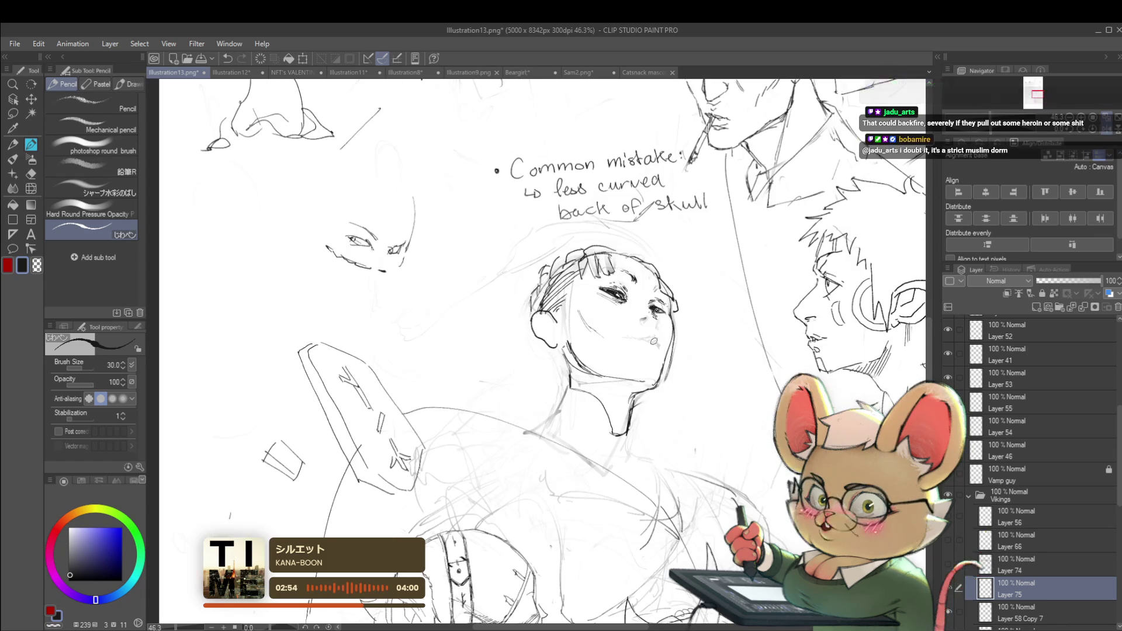